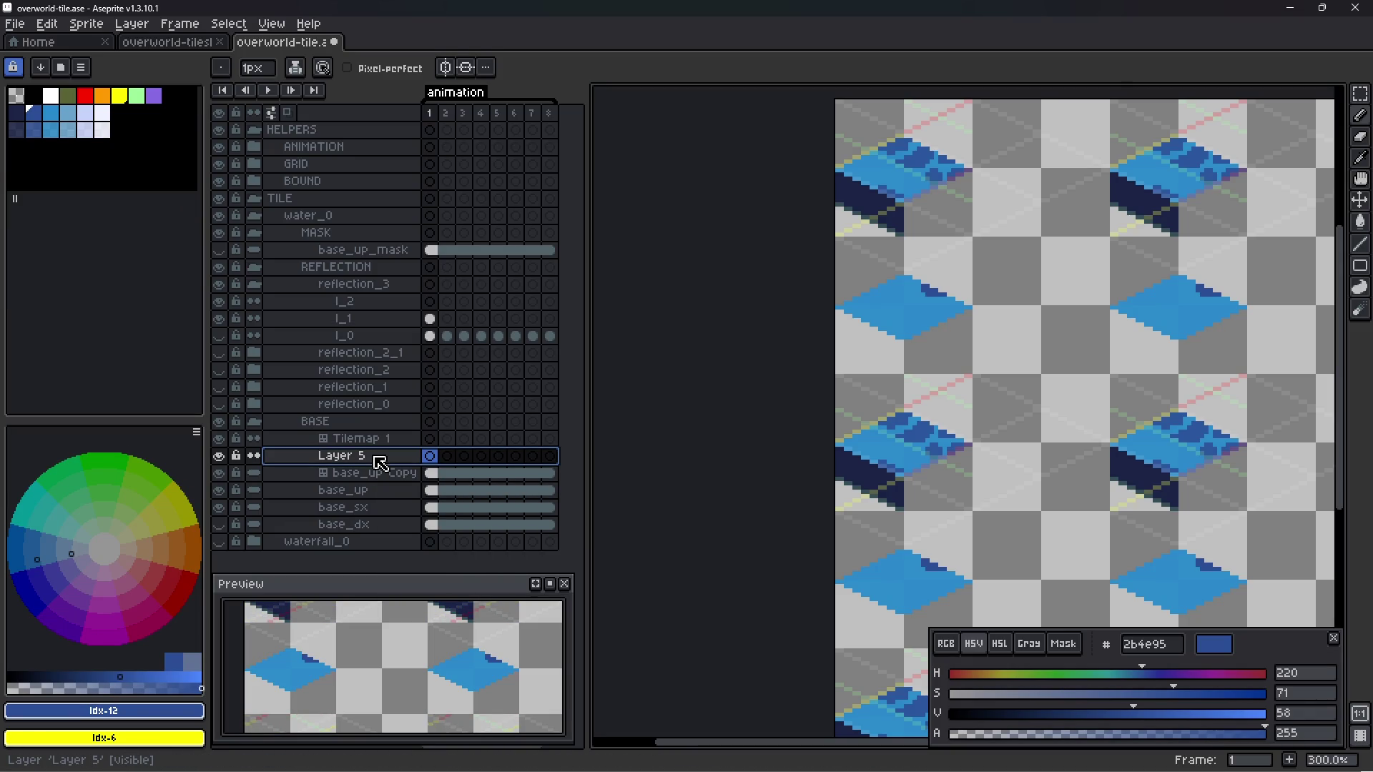
# - Remove Layer 5, expand Tilemap 1's tileset to four tiles with remapping, and select base_up Copy
pyautogui.hotkey('ctrl', 'z')
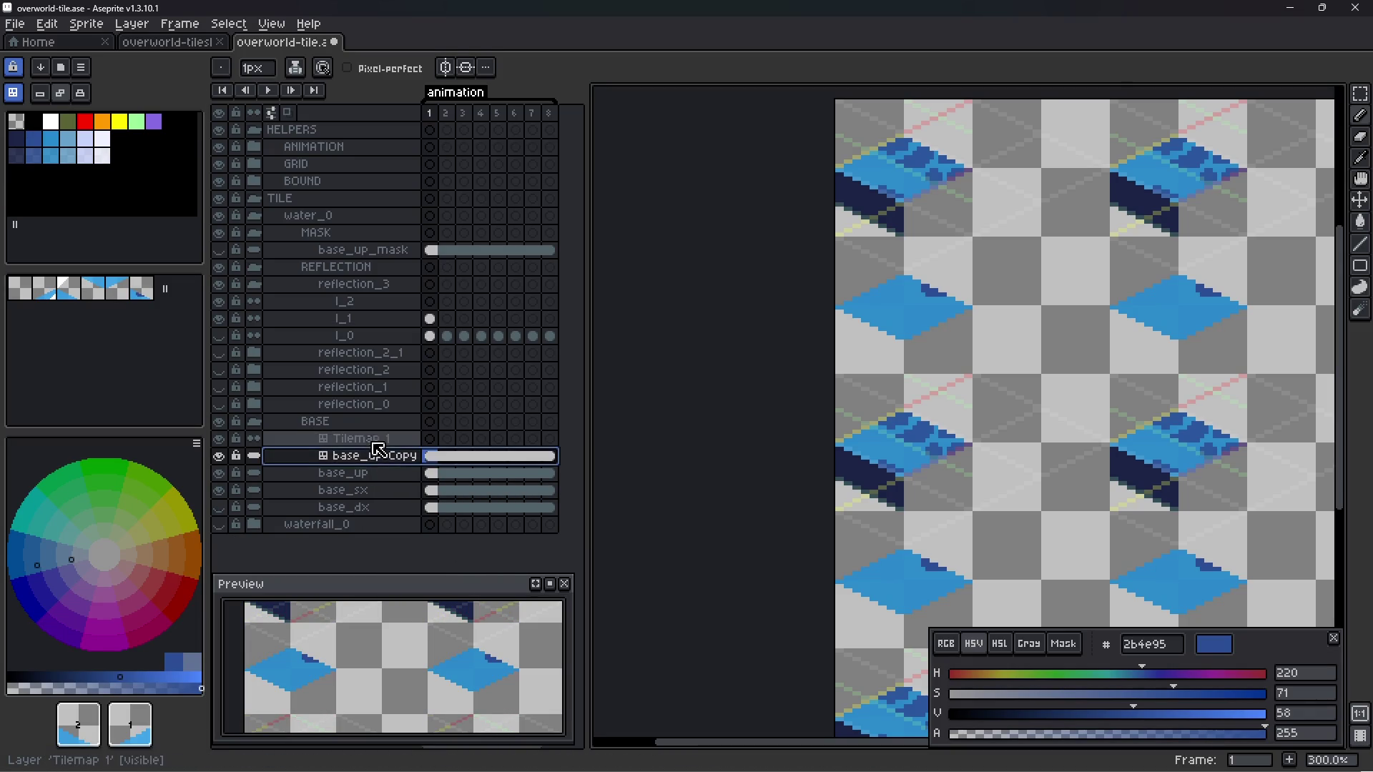
pyautogui.click(377, 438)
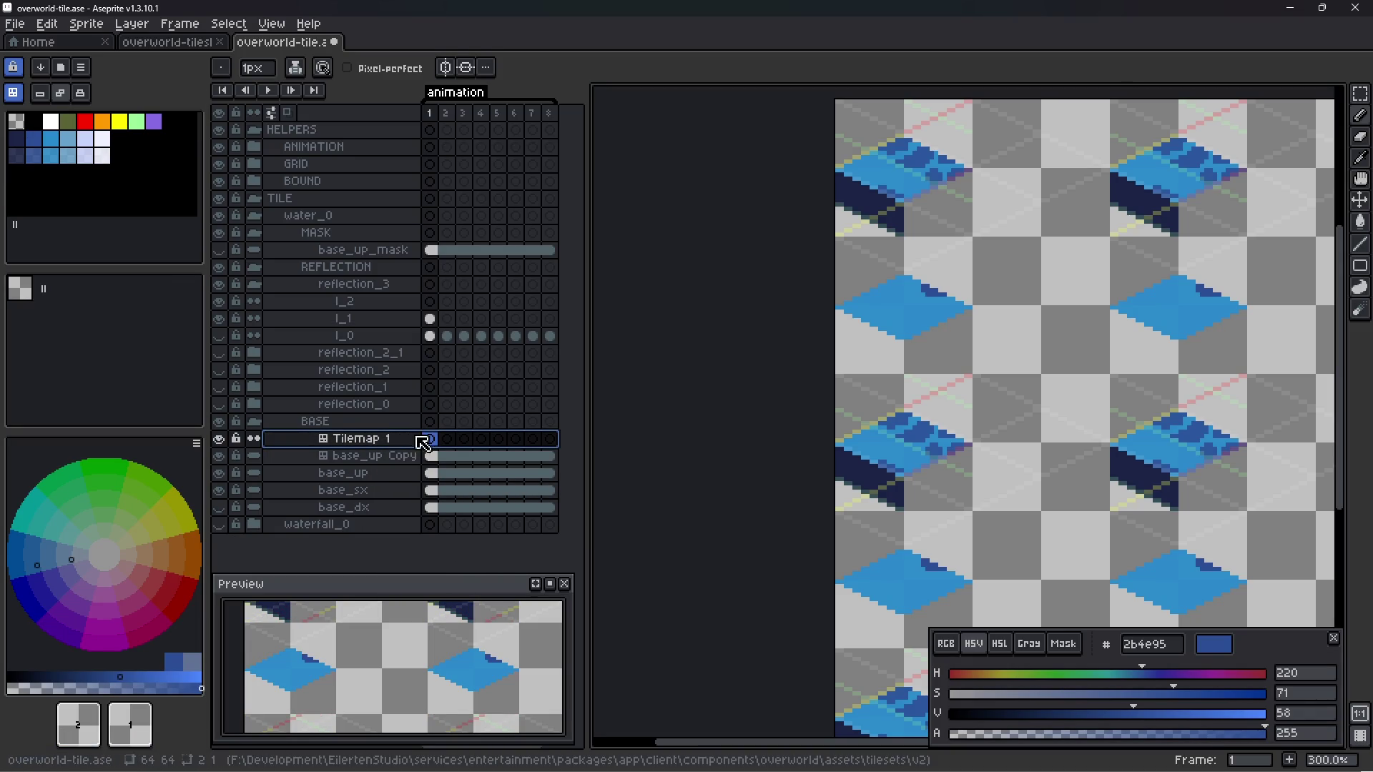
pyautogui.moveTo(43, 290); pyautogui.dragTo(132, 296)
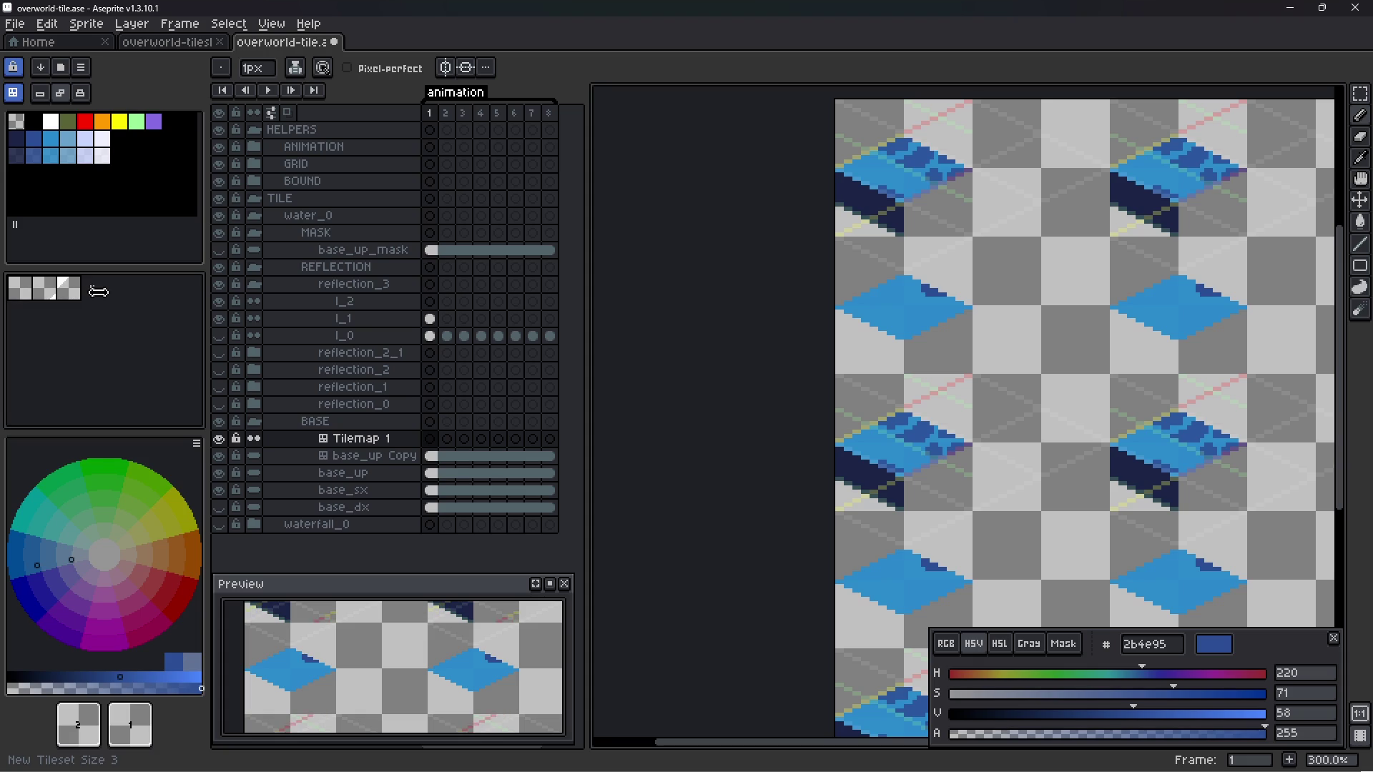
pyautogui.click(33, 273)
pyautogui.click(107, 416)
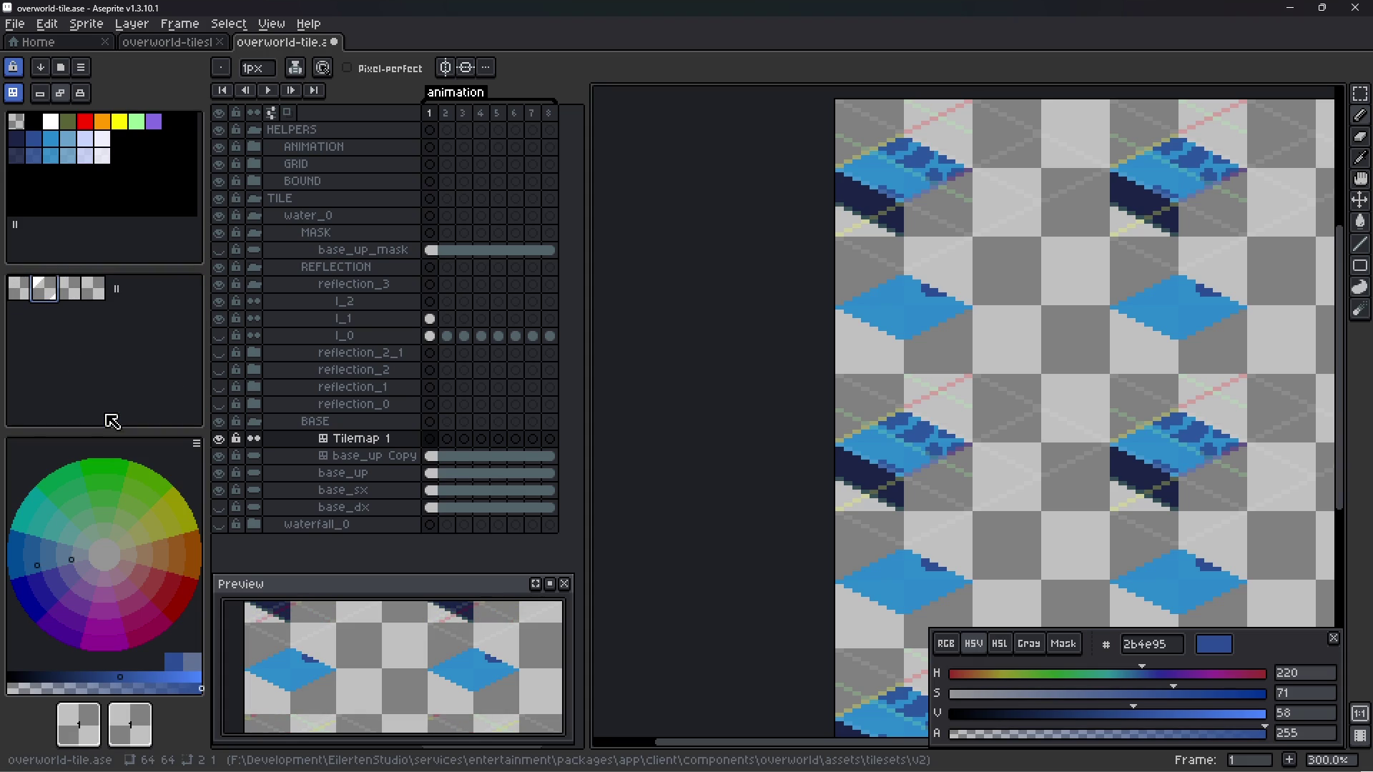
pyautogui.click(342, 461)
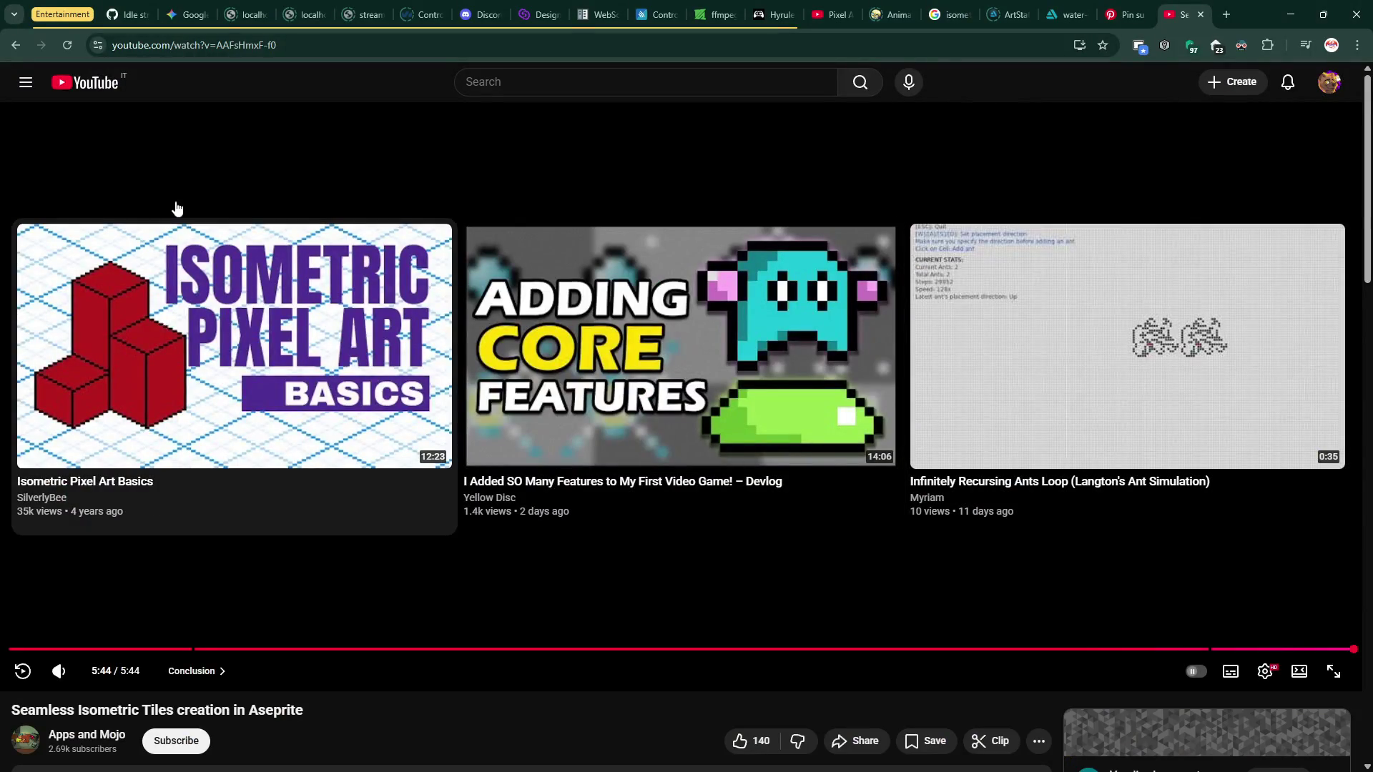
# - Restart the tutorial and skip ahead, briefly rewinding to recheck the canvas size values
pyautogui.click(89, 648)
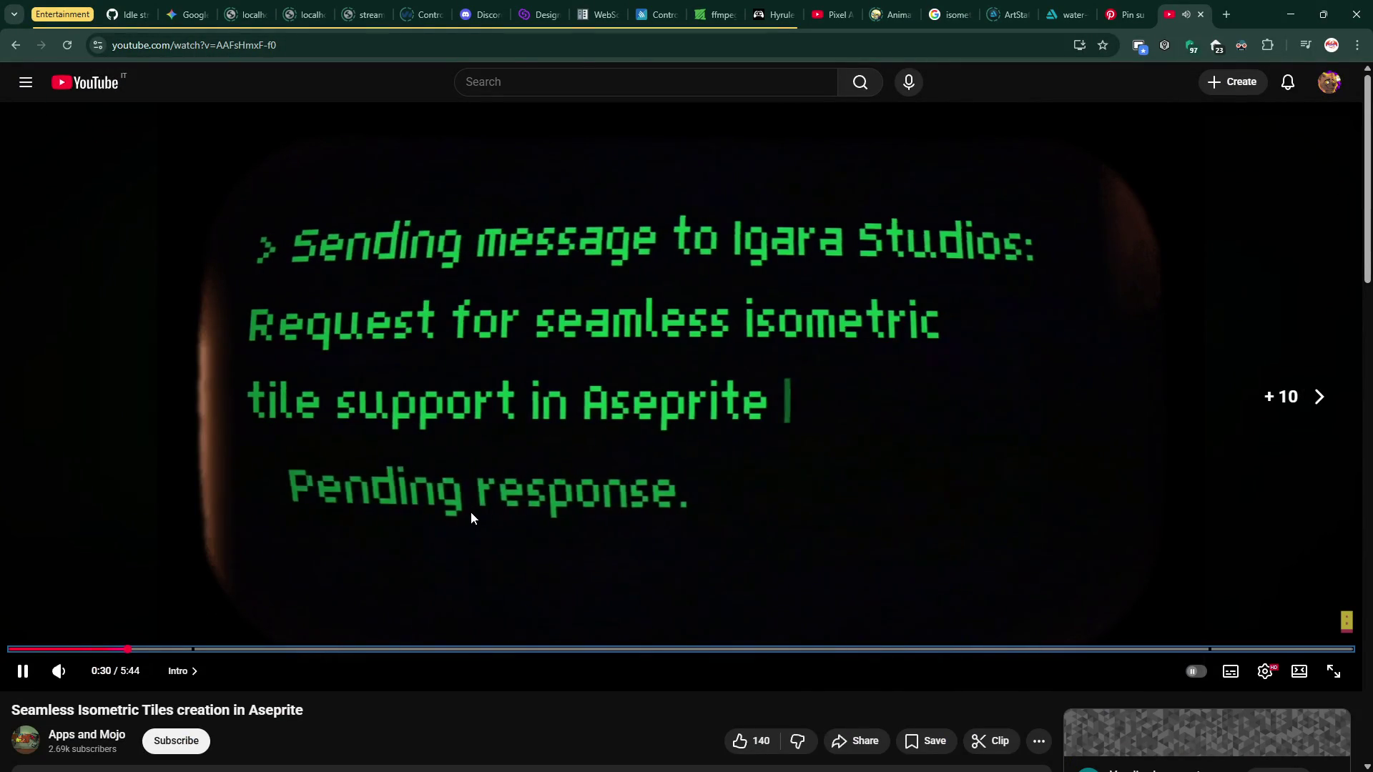
pyautogui.press('Right')
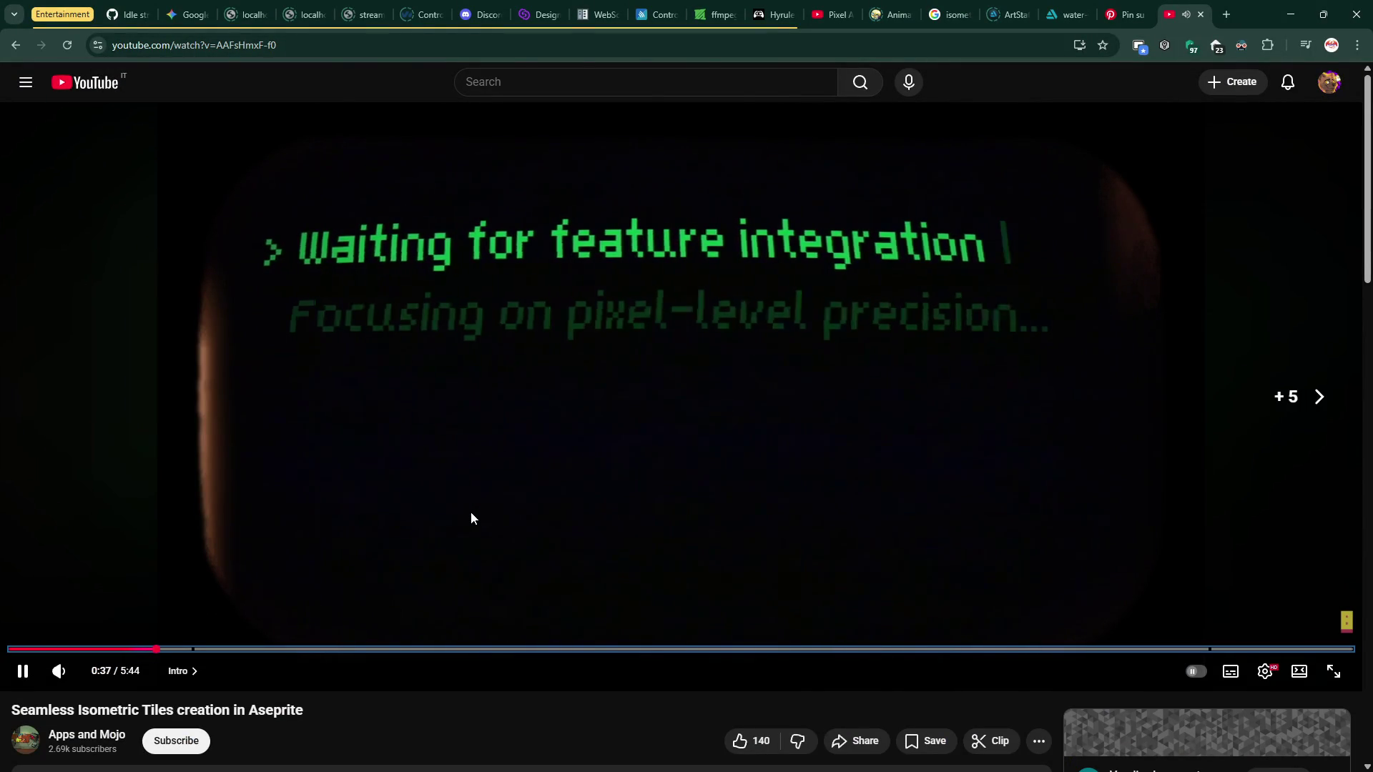
pyautogui.press('Right')
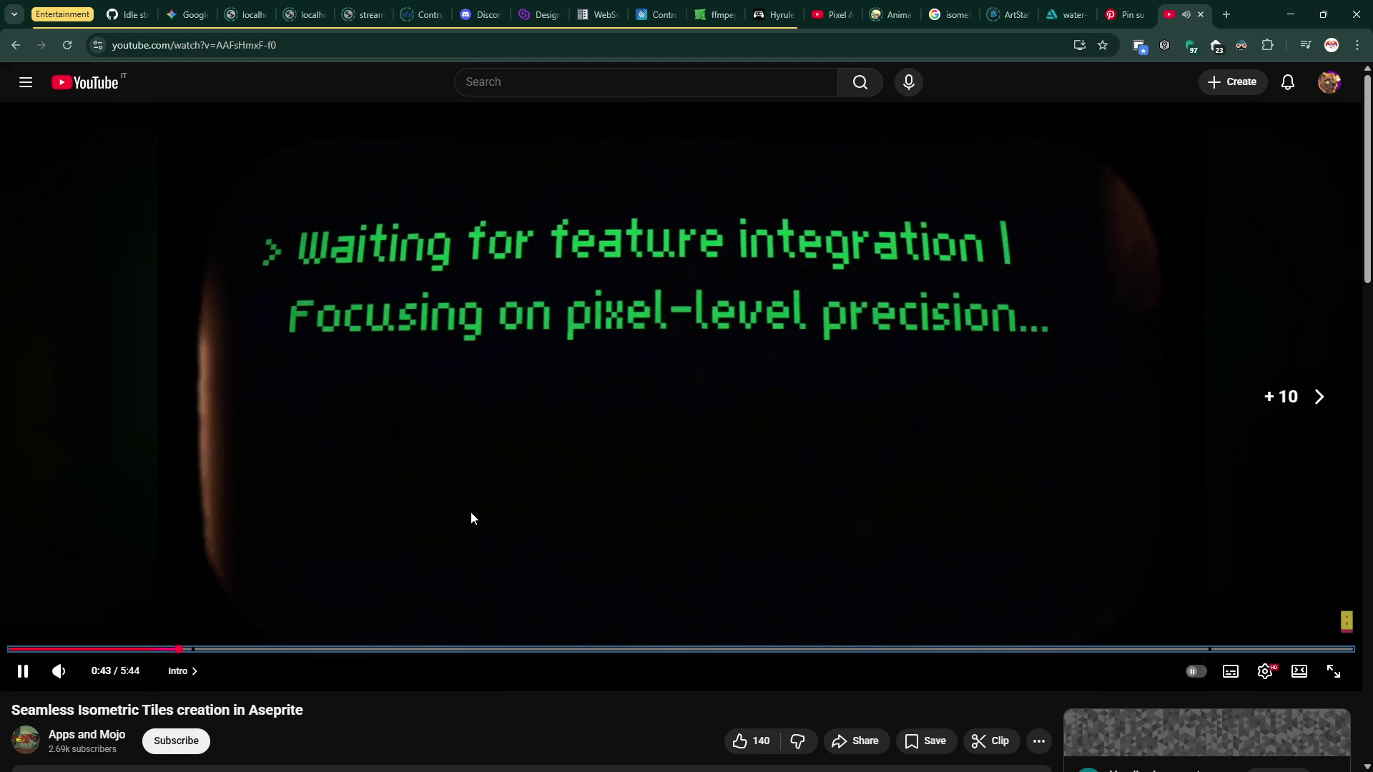
pyautogui.press('Right')
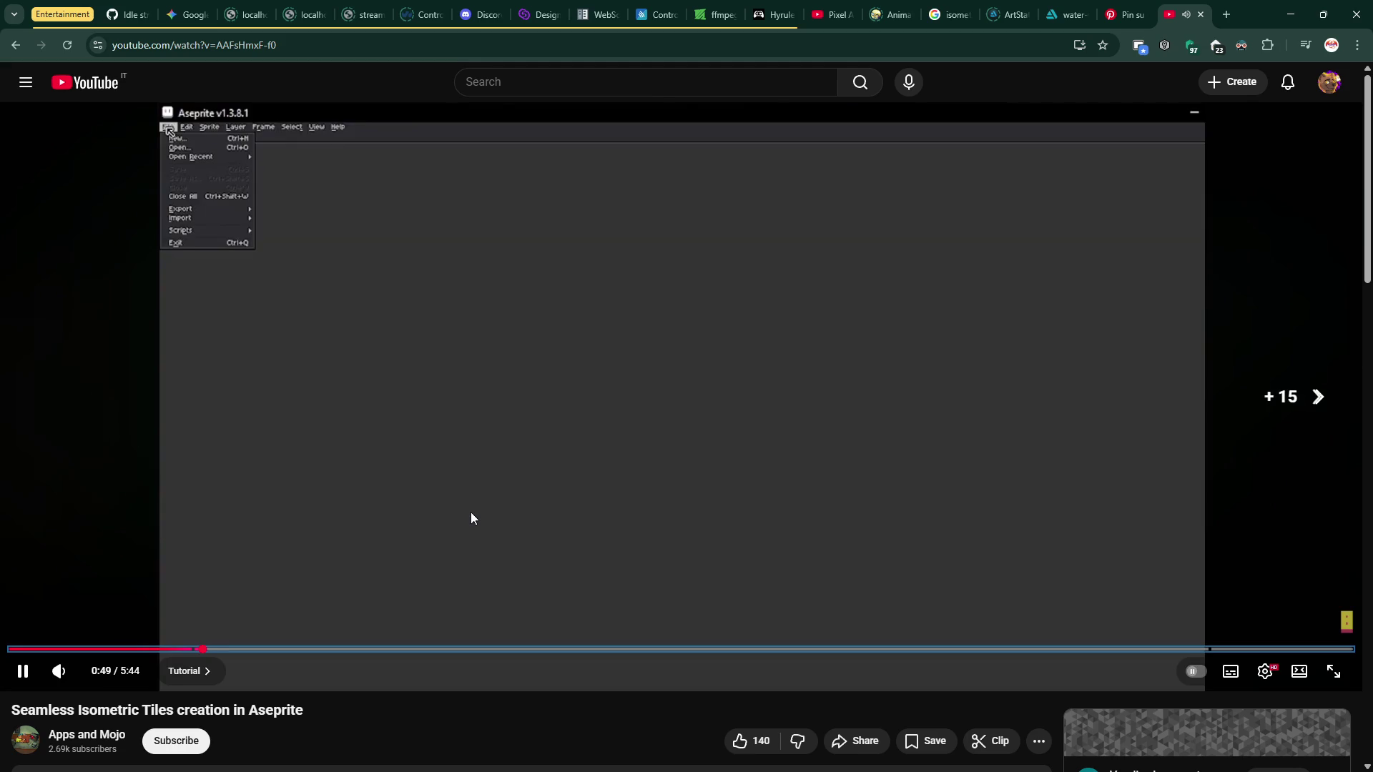
pyautogui.press('Right')
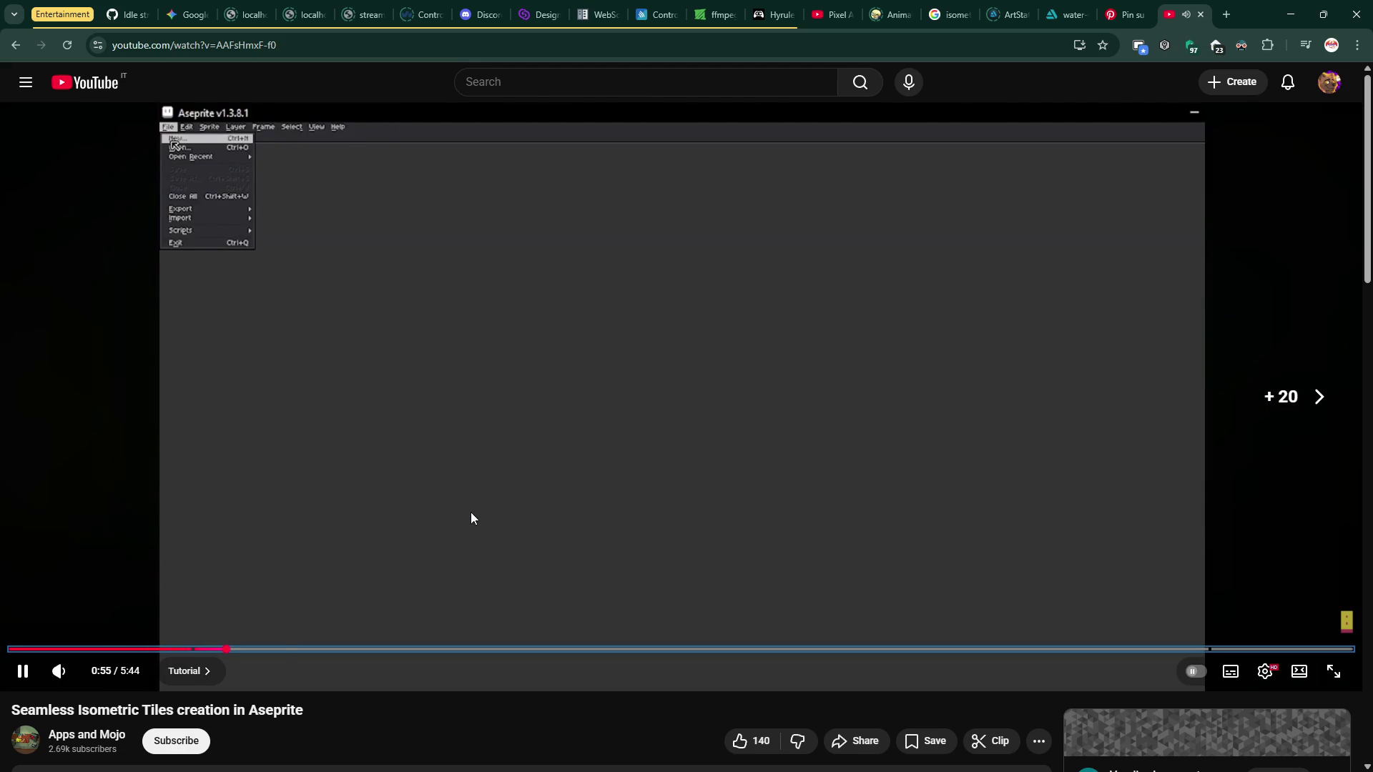
pyautogui.press('Right')
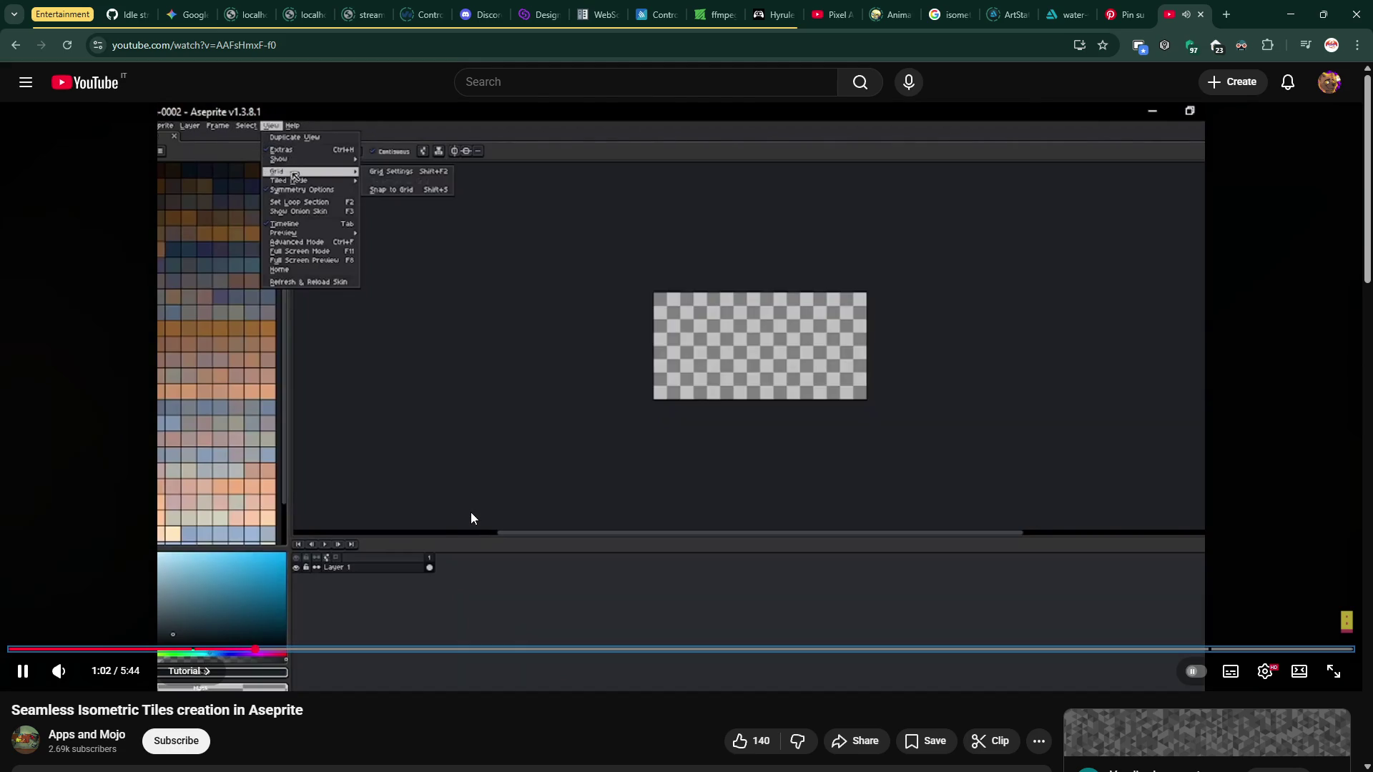
pyautogui.press('Right')
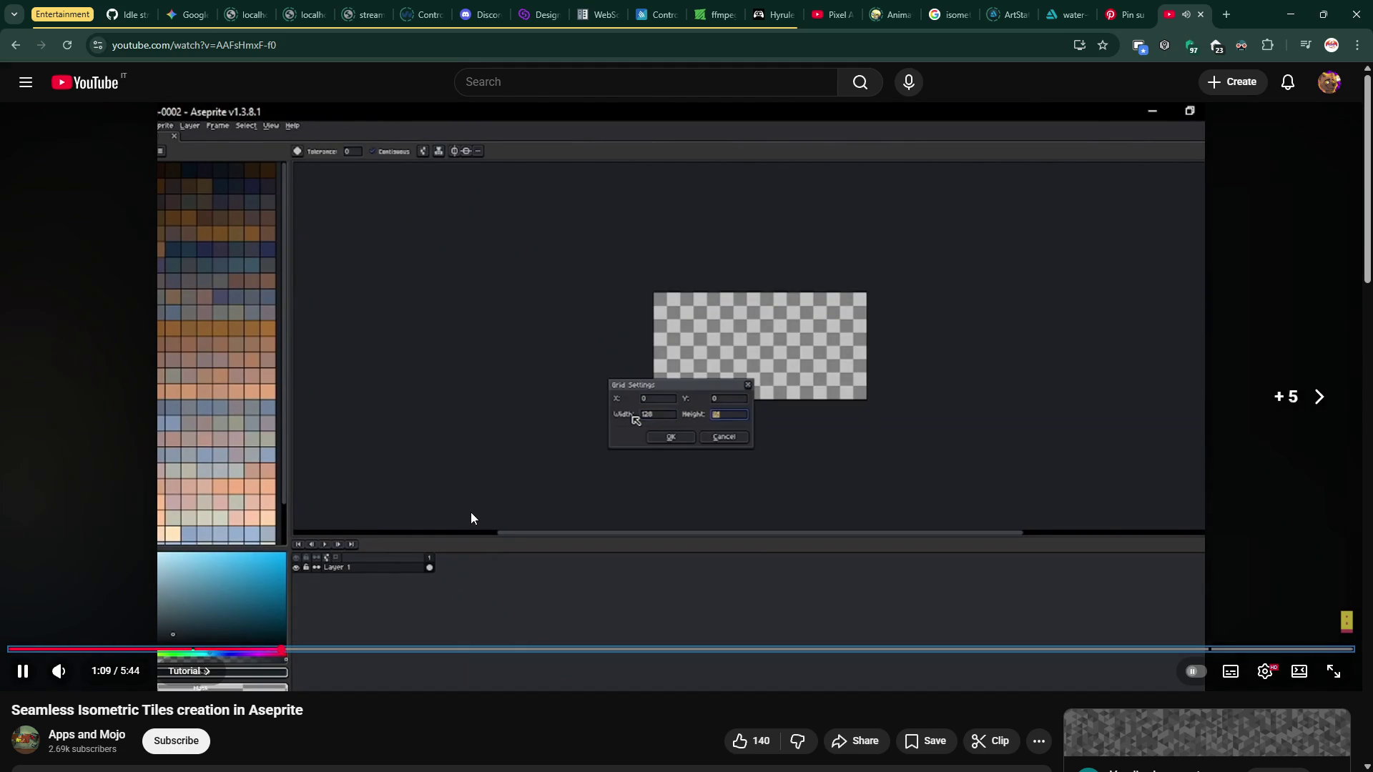
pyautogui.press('Right')
pyautogui.press('Right')
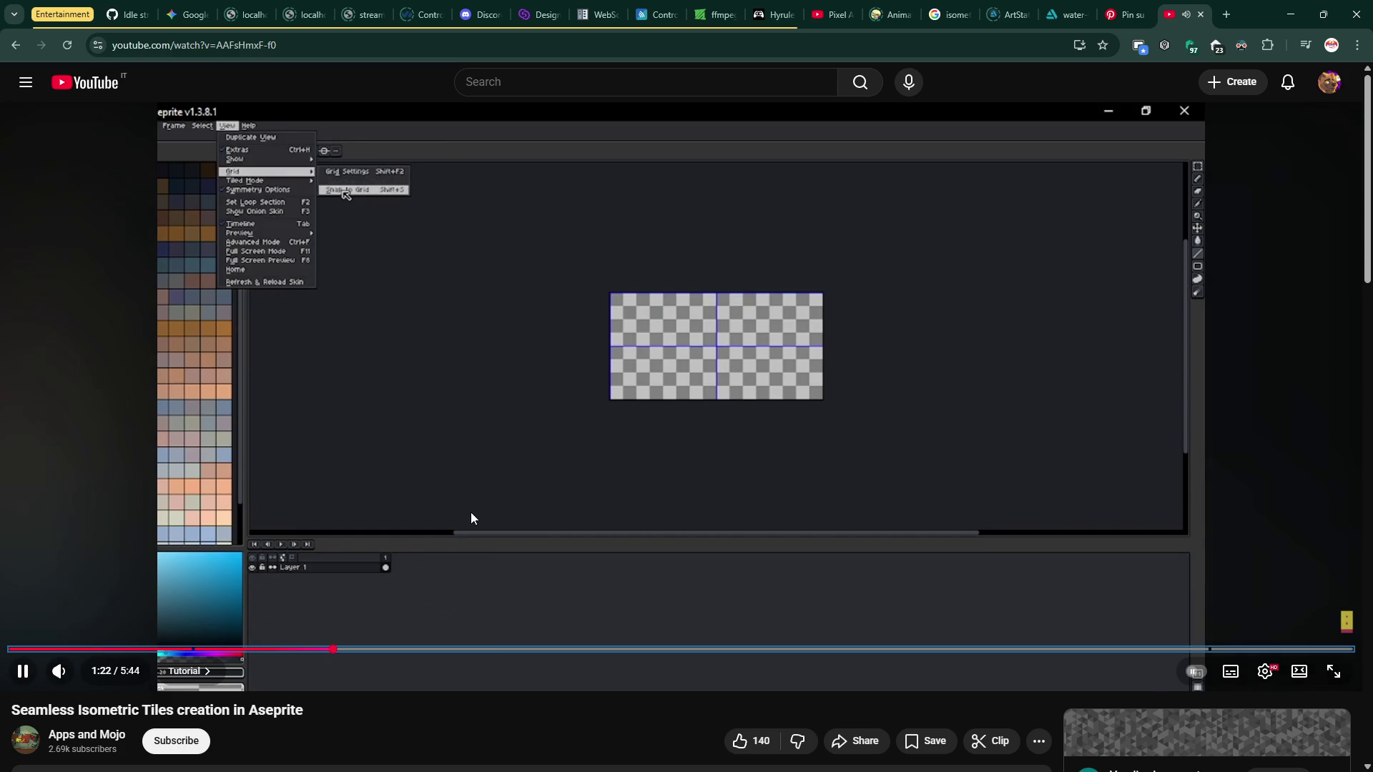
pyautogui.press('Right')
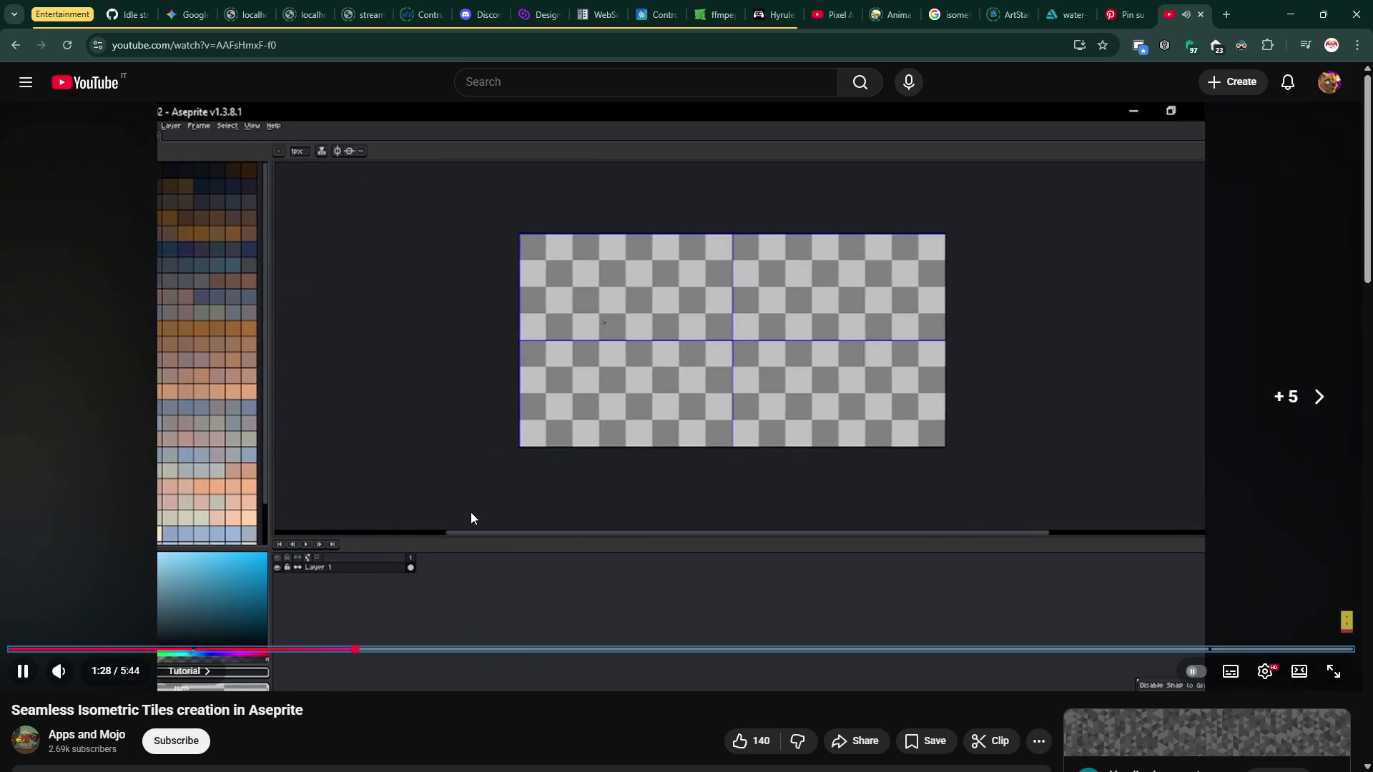
pyautogui.press('Right')
pyautogui.press('Right')
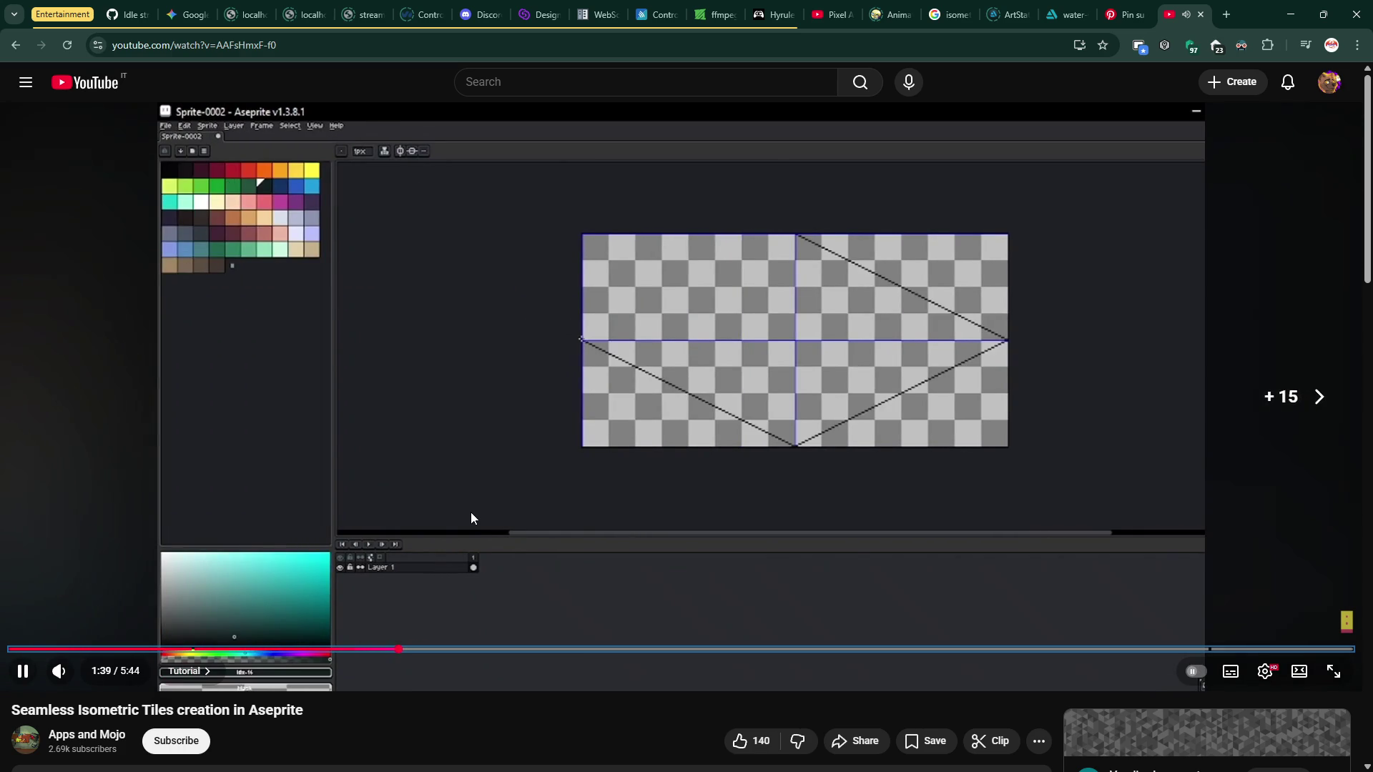
pyautogui.press('Right')
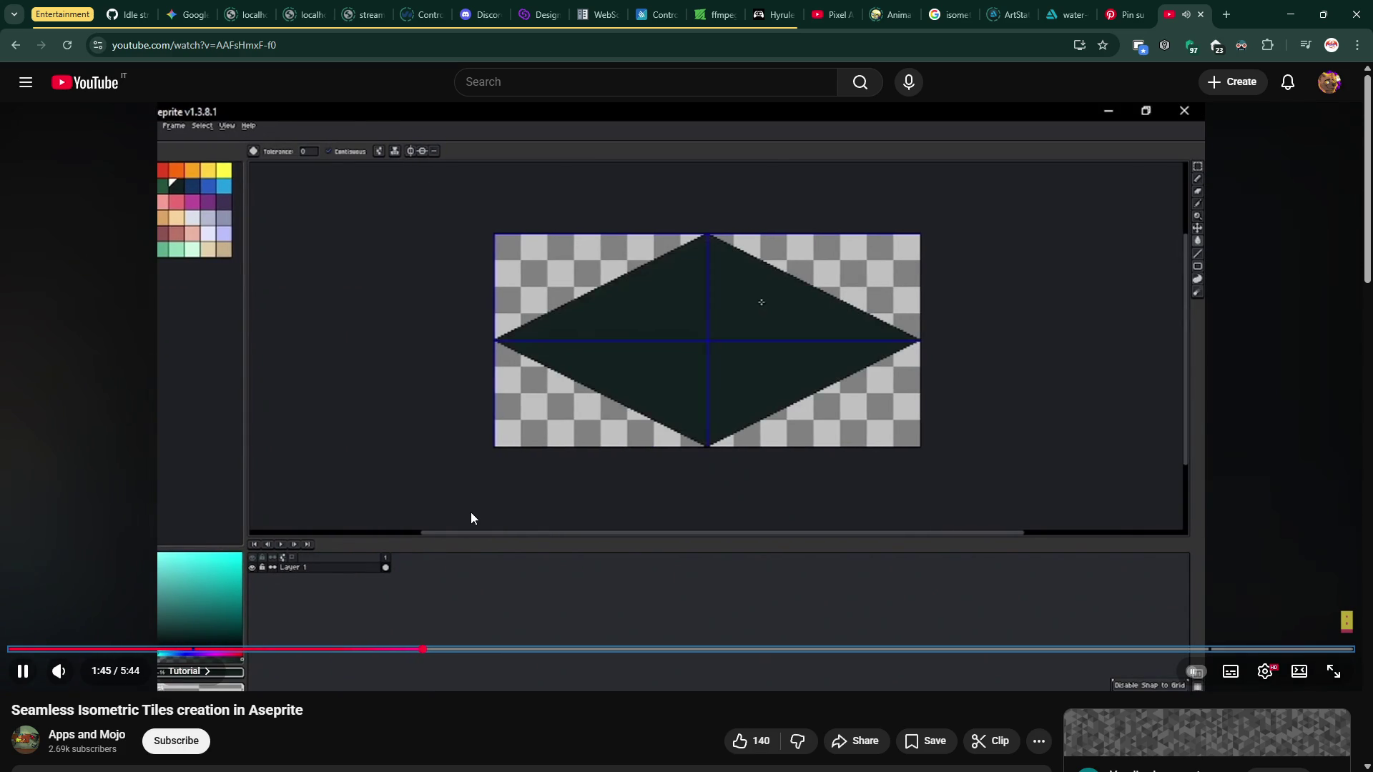
pyautogui.press('Right')
pyautogui.press('Right')
pyautogui.press('Right')
pyautogui.press('Right')
pyautogui.press('Right')
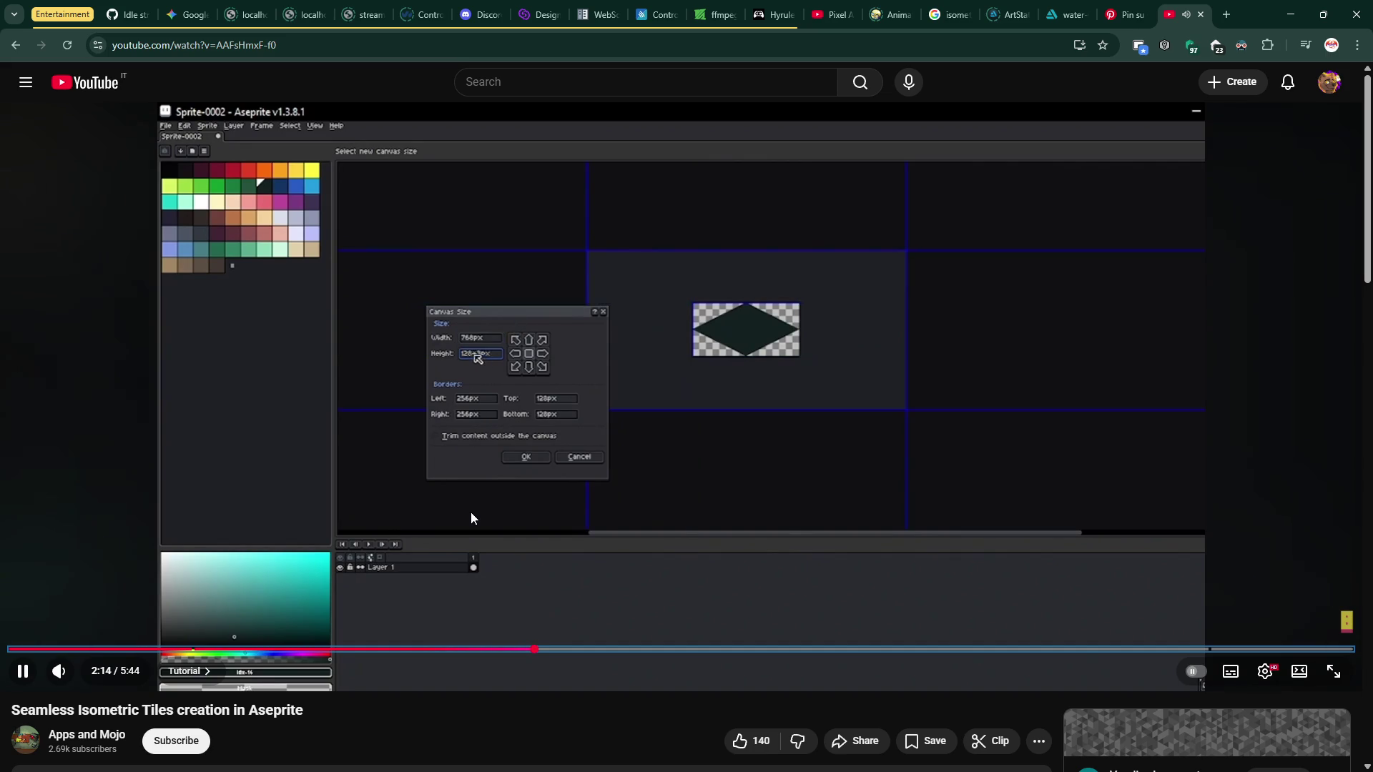
pyautogui.press('Left')
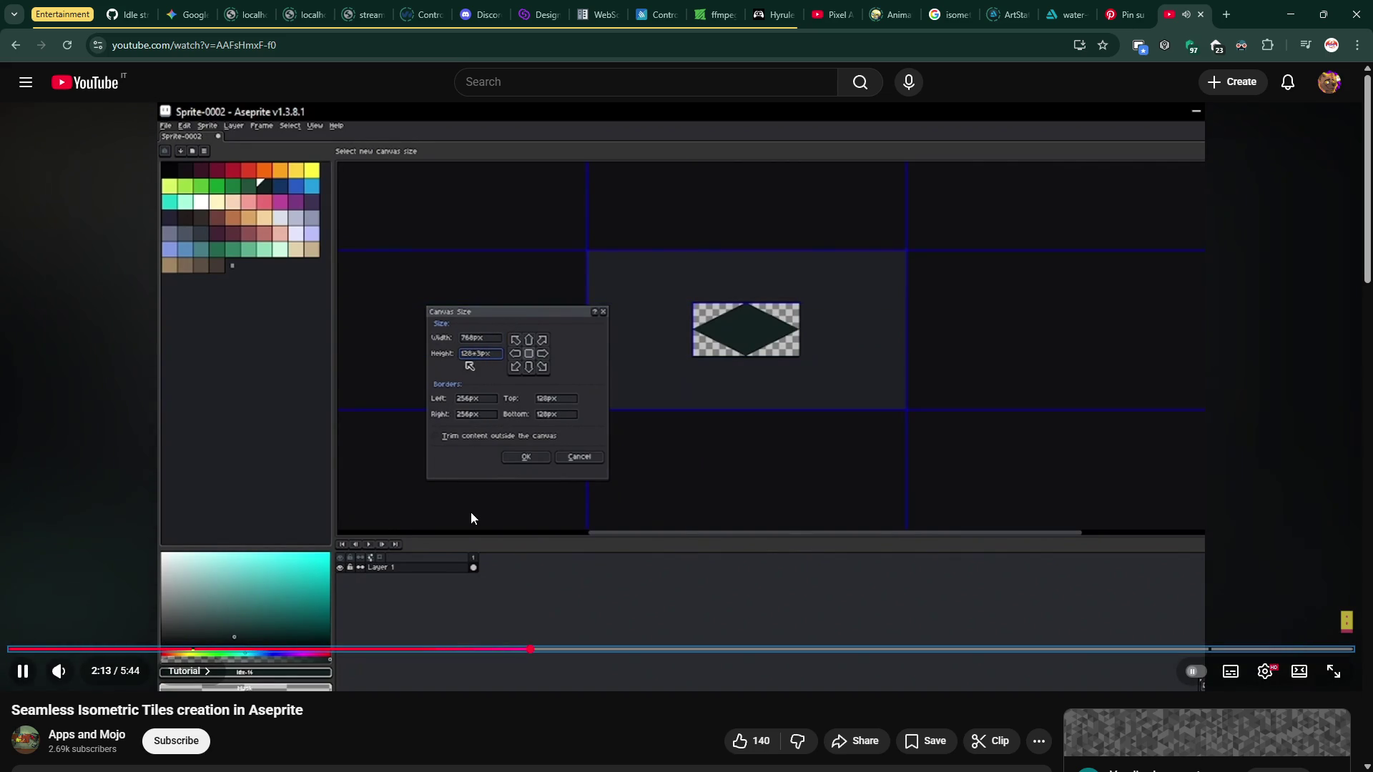
pyautogui.press('Left')
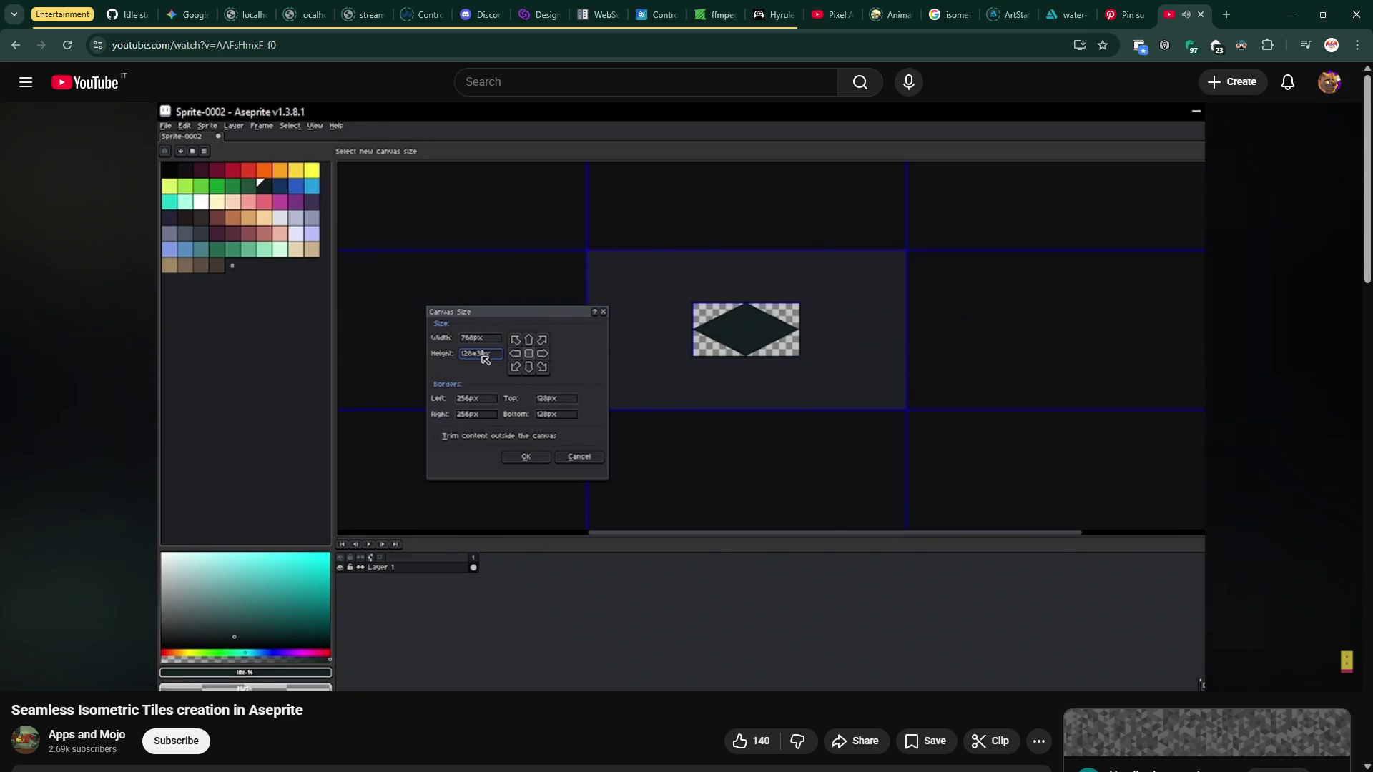
pyautogui.press('Right')
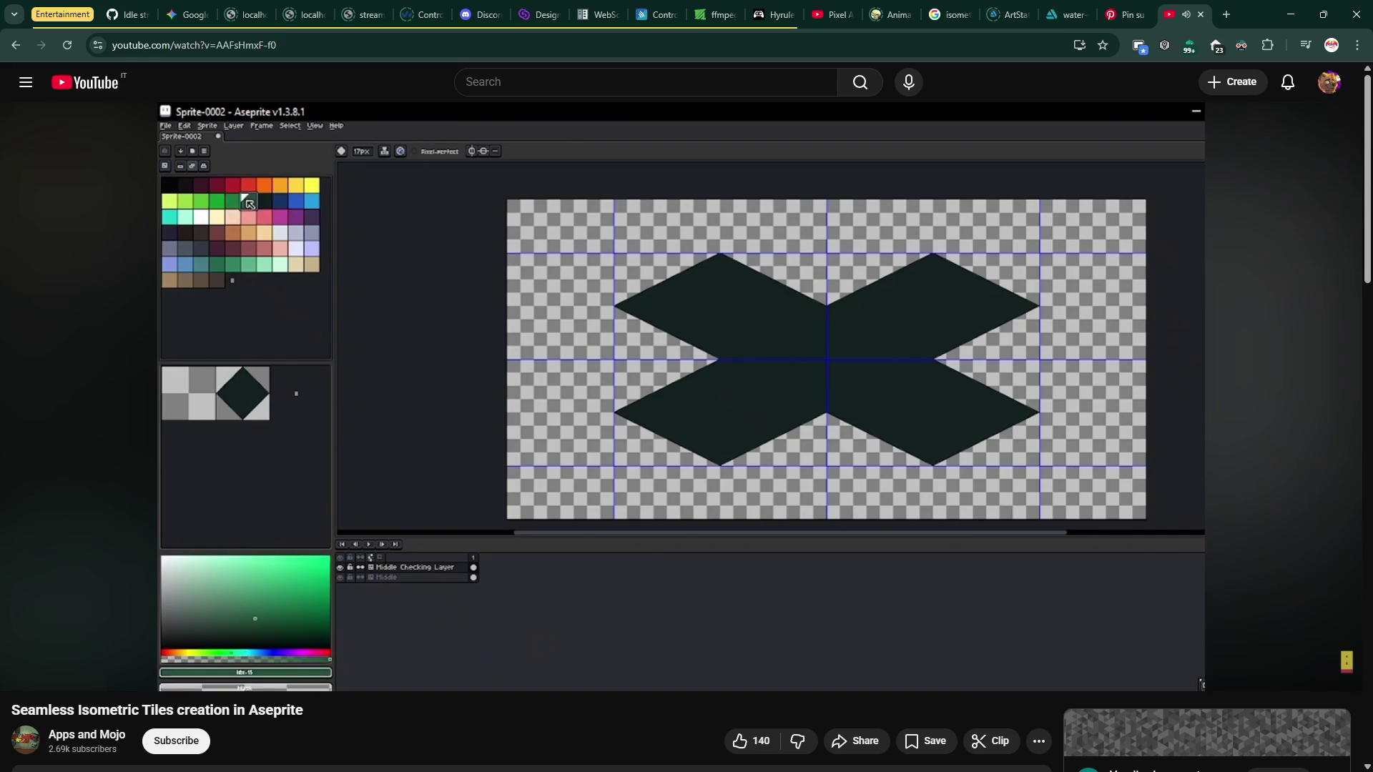
# - Pause the tutorial at 3:58 on the four-diamond layout and return to Aseprite
pyautogui.click(704, 431)
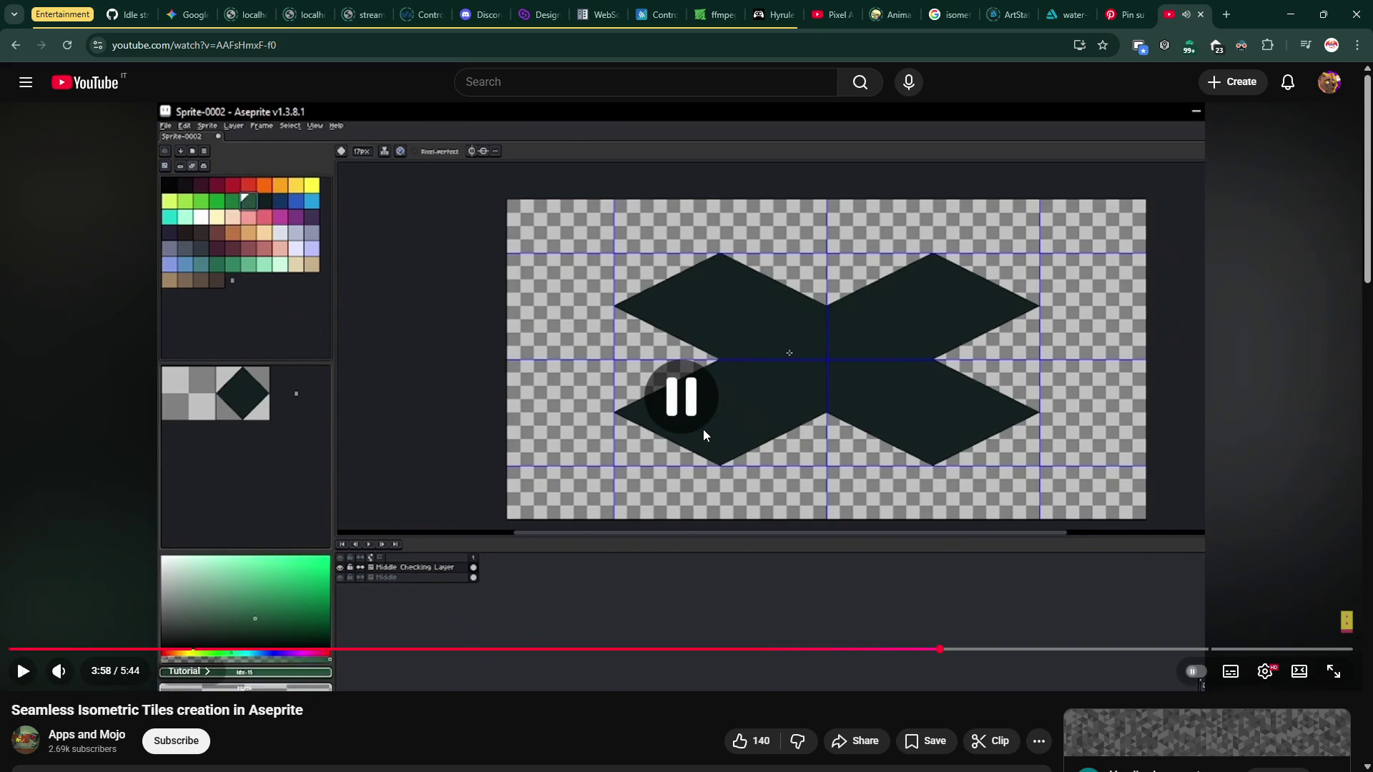
pyautogui.hotkey('alt', 'Tab')
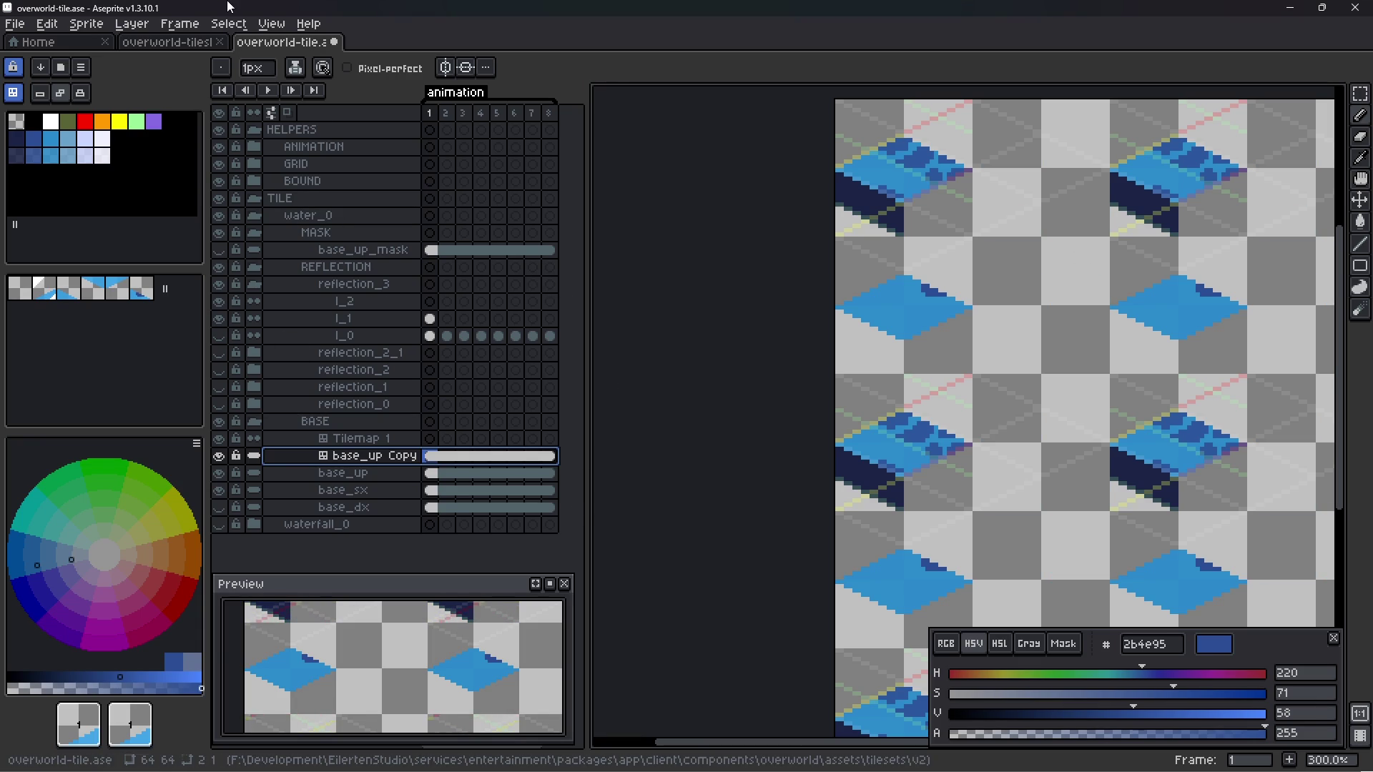
# - Bring up the overworld-tilesheet-water.ase document in Aseprite
pyautogui.click(169, 41)
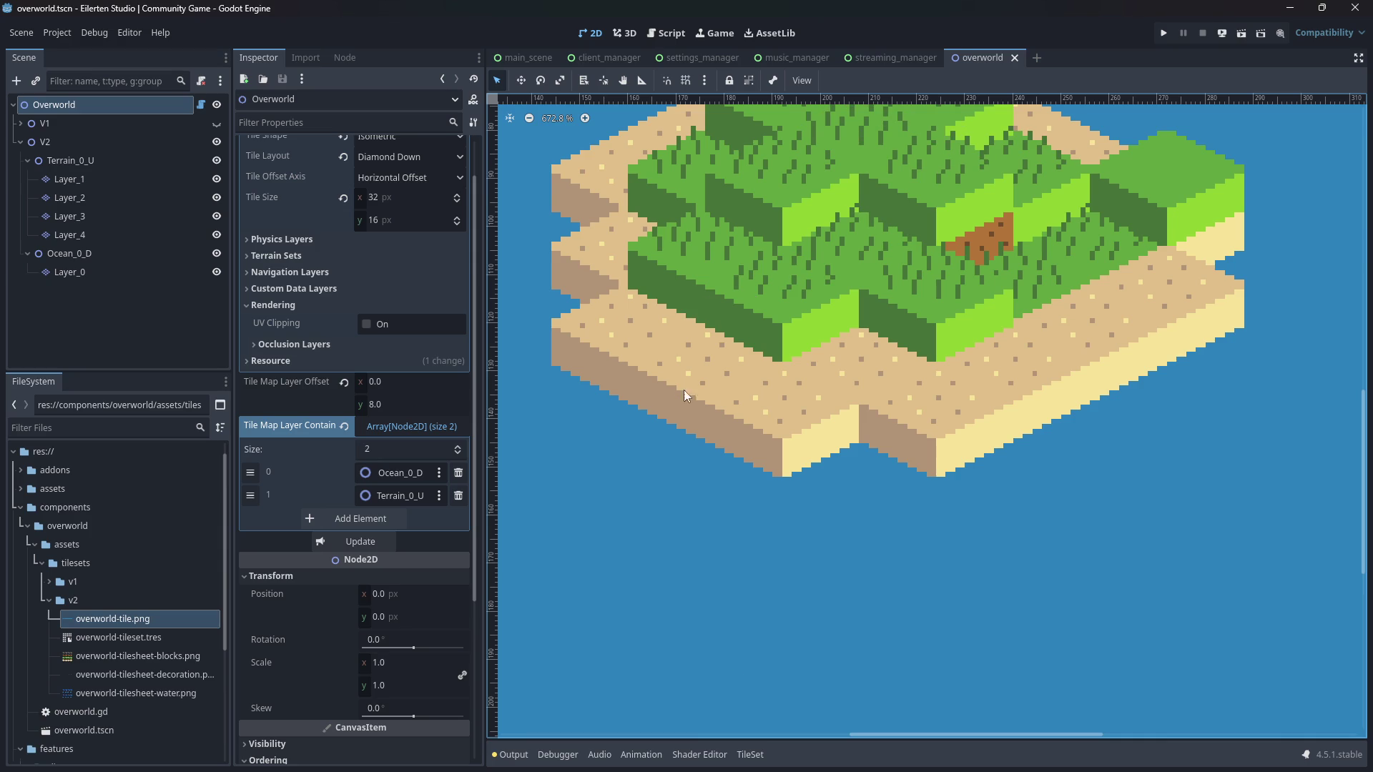
# - In Godot's TileSet editor, view the water tilesheet and overworld-tile.png sources, then return to Aseprite
pyautogui.click(750, 754)
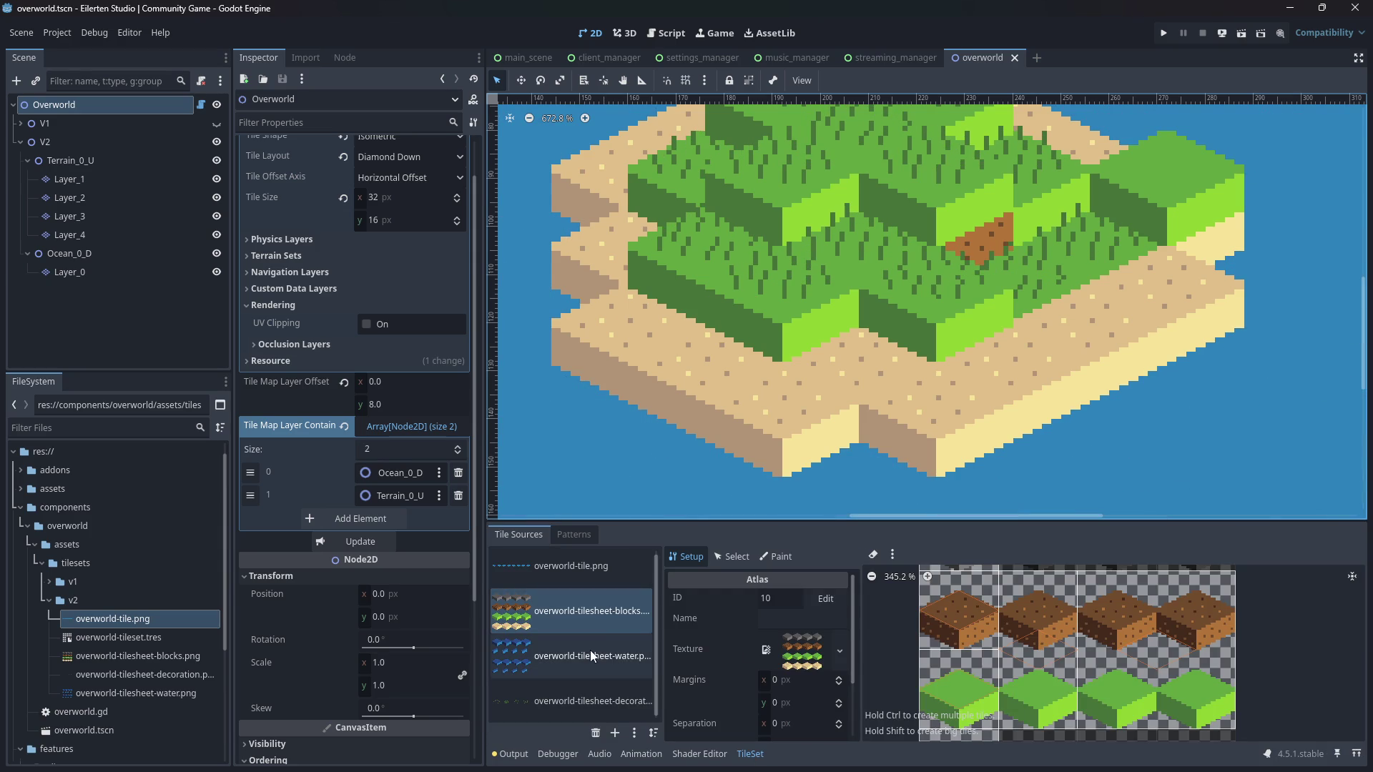
pyautogui.click(562, 658)
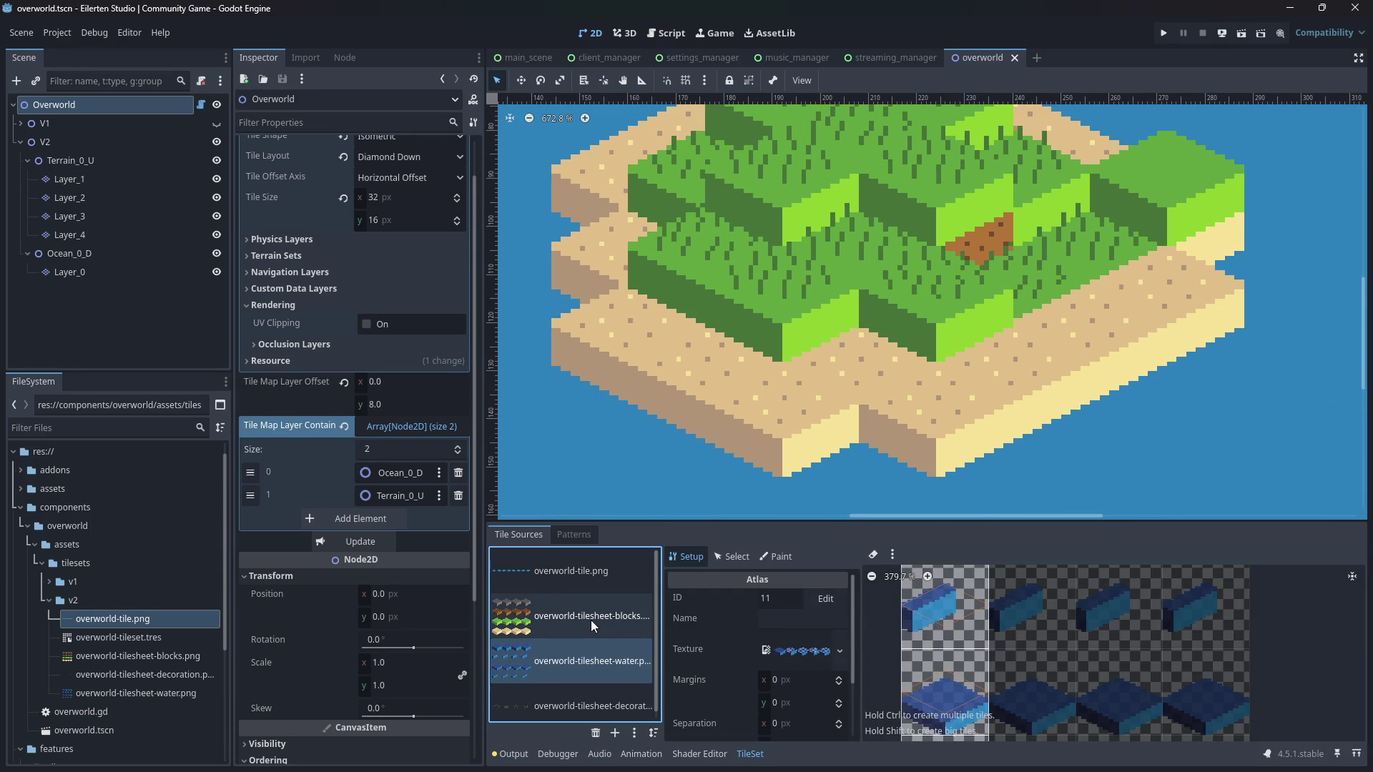
pyautogui.click(582, 585)
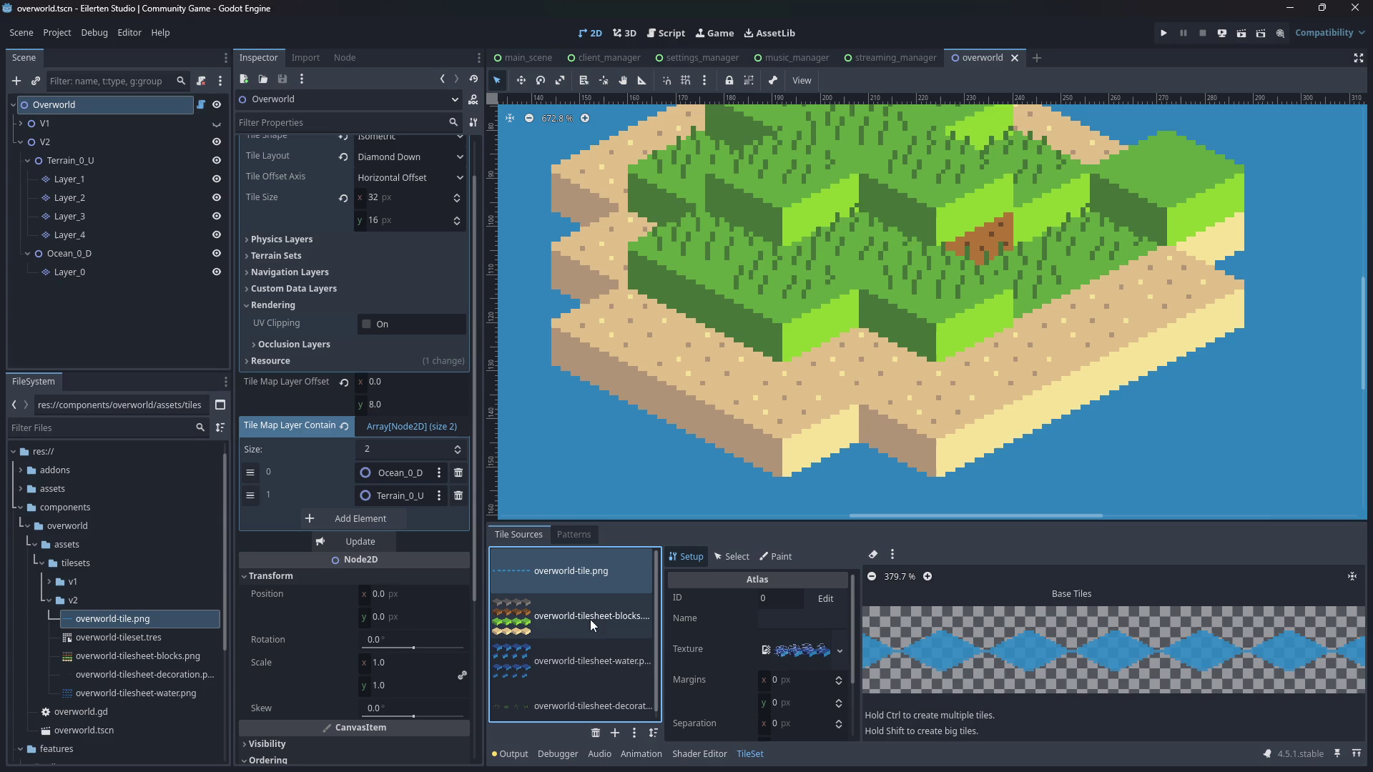
pyautogui.hotkey('alt', 'Tab')
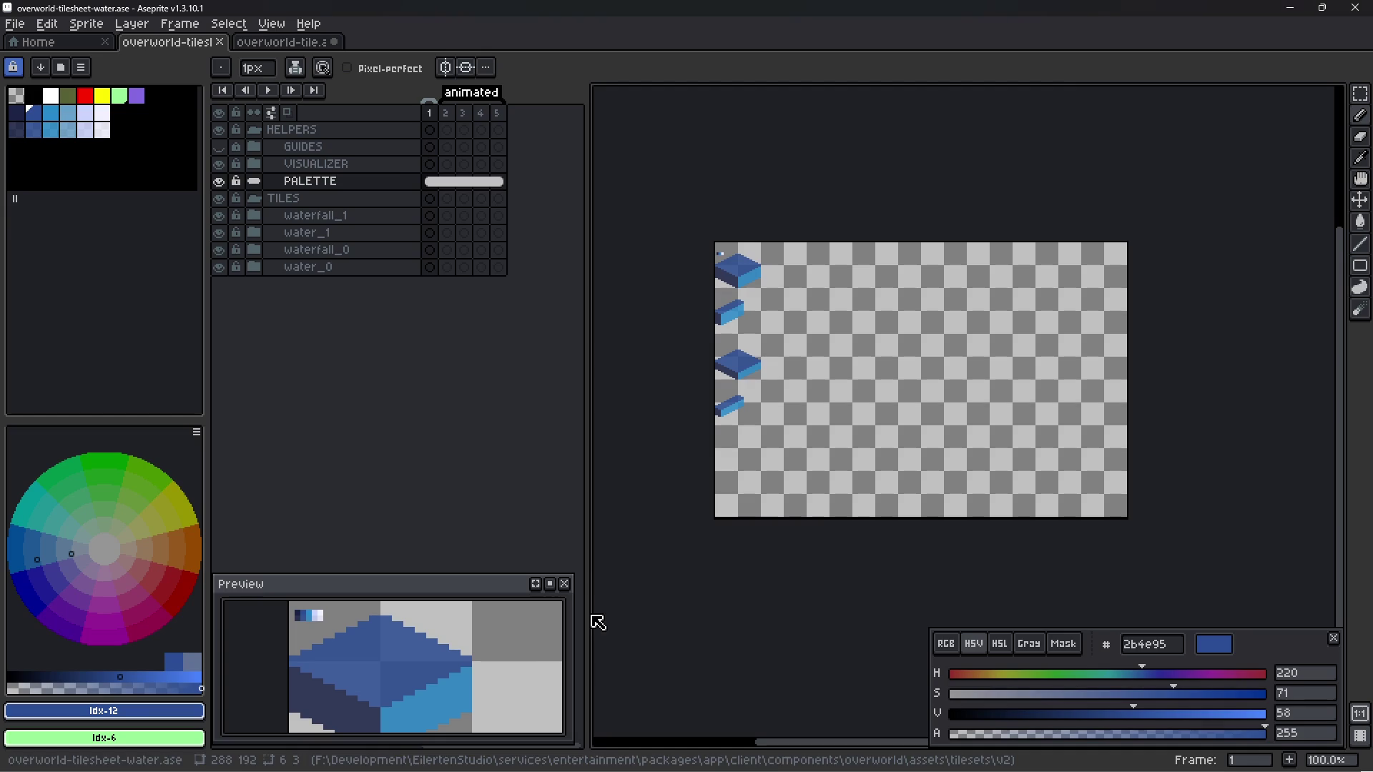
# - Save overworld-tile.ase, zoom out to 200% and pan to centre the tiled water pattern
pyautogui.click(296, 45)
pyautogui.hotkey('ctrl', 's')
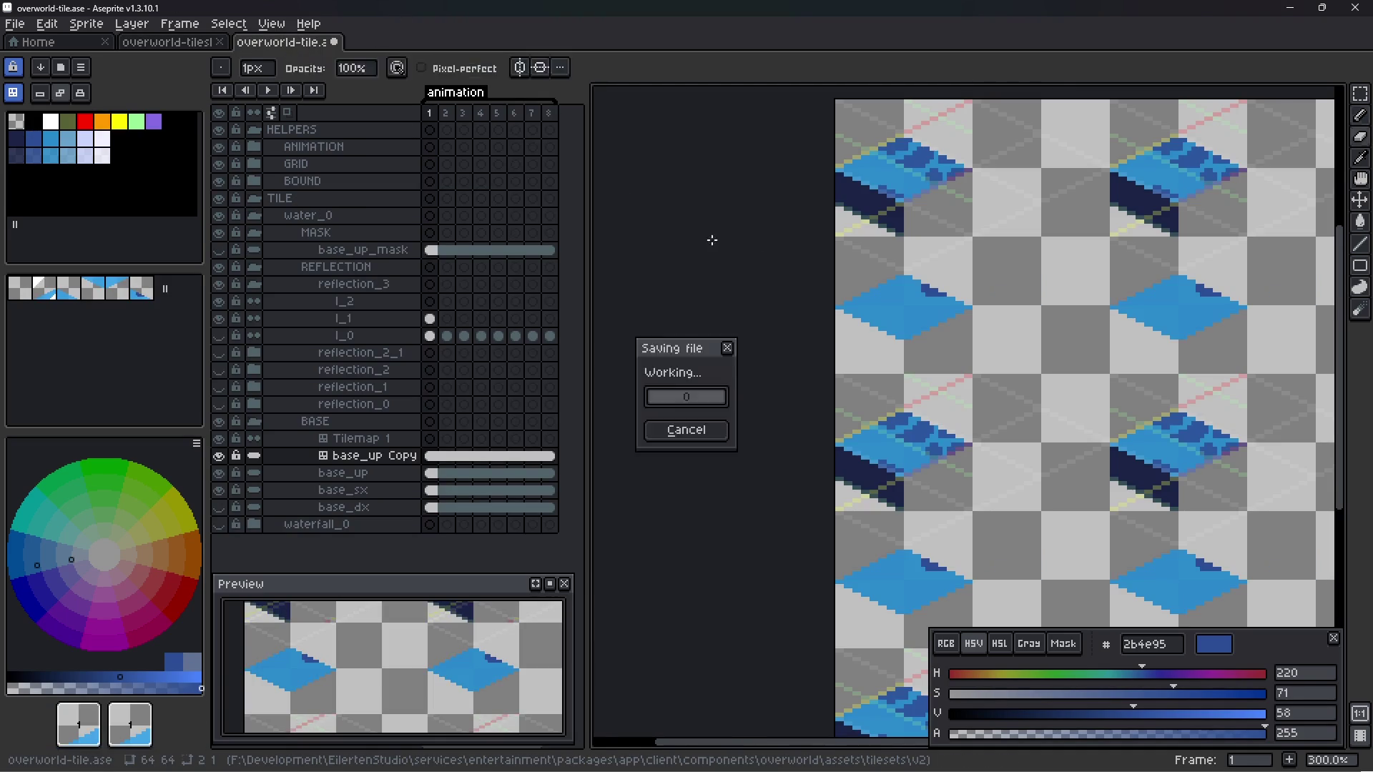
pyautogui.scroll(-1, 746, 351)
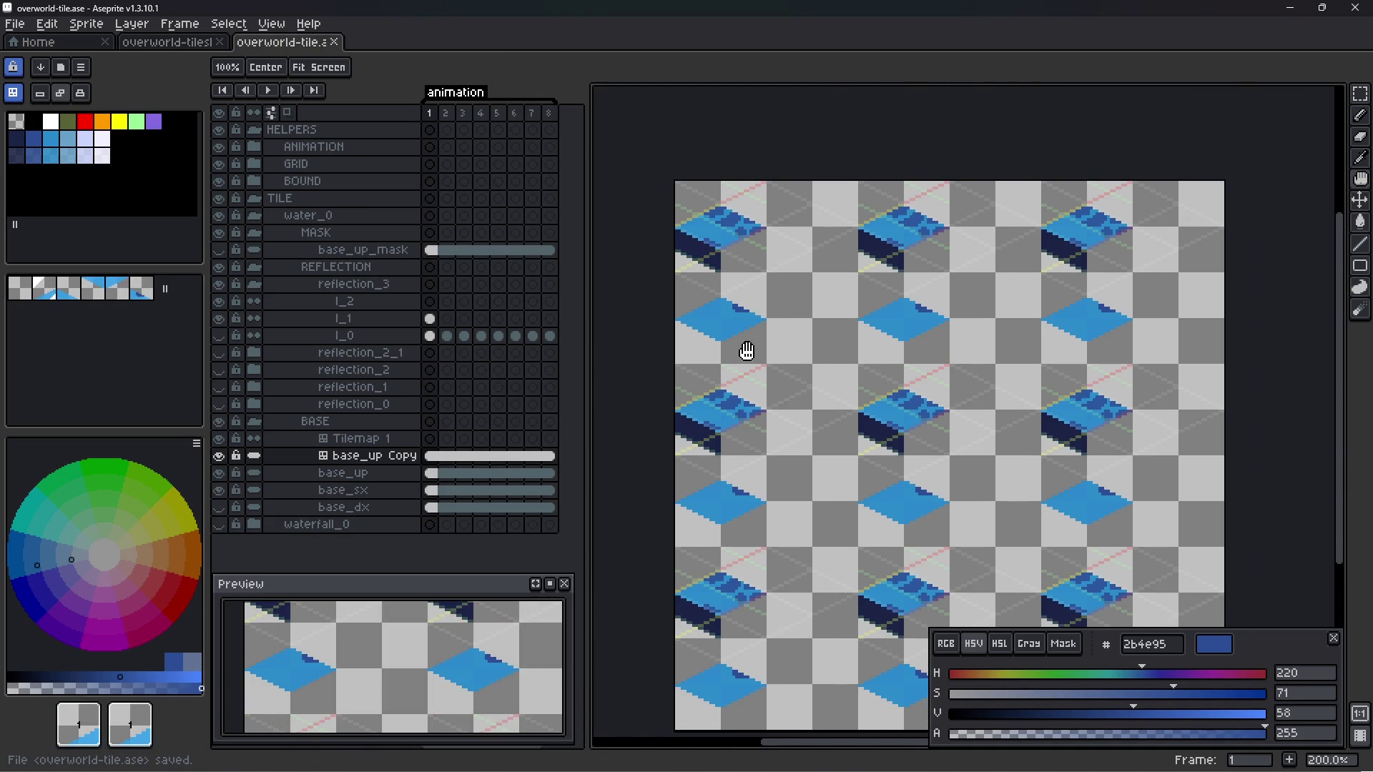
pyautogui.moveTo(746, 350); pyautogui.dragTo(804, 349)
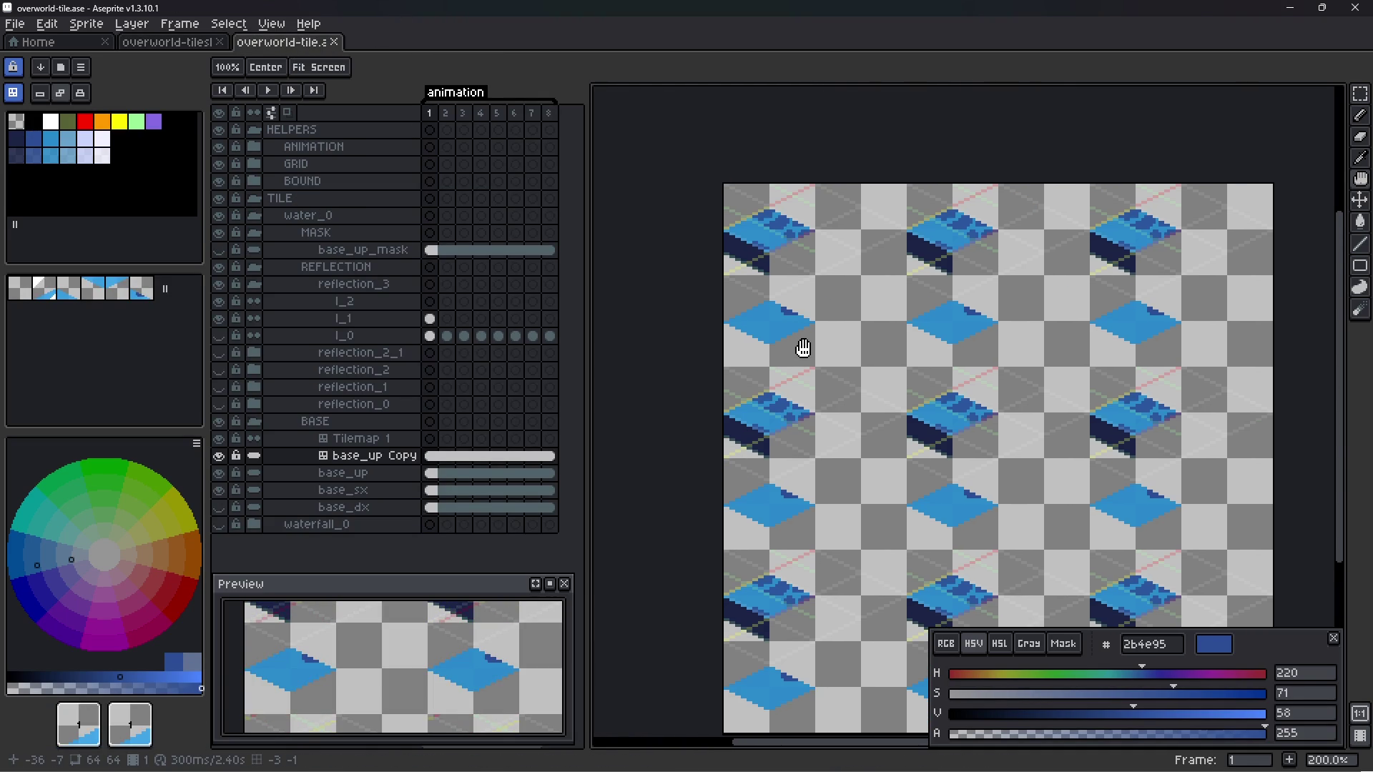
pyautogui.press('b')
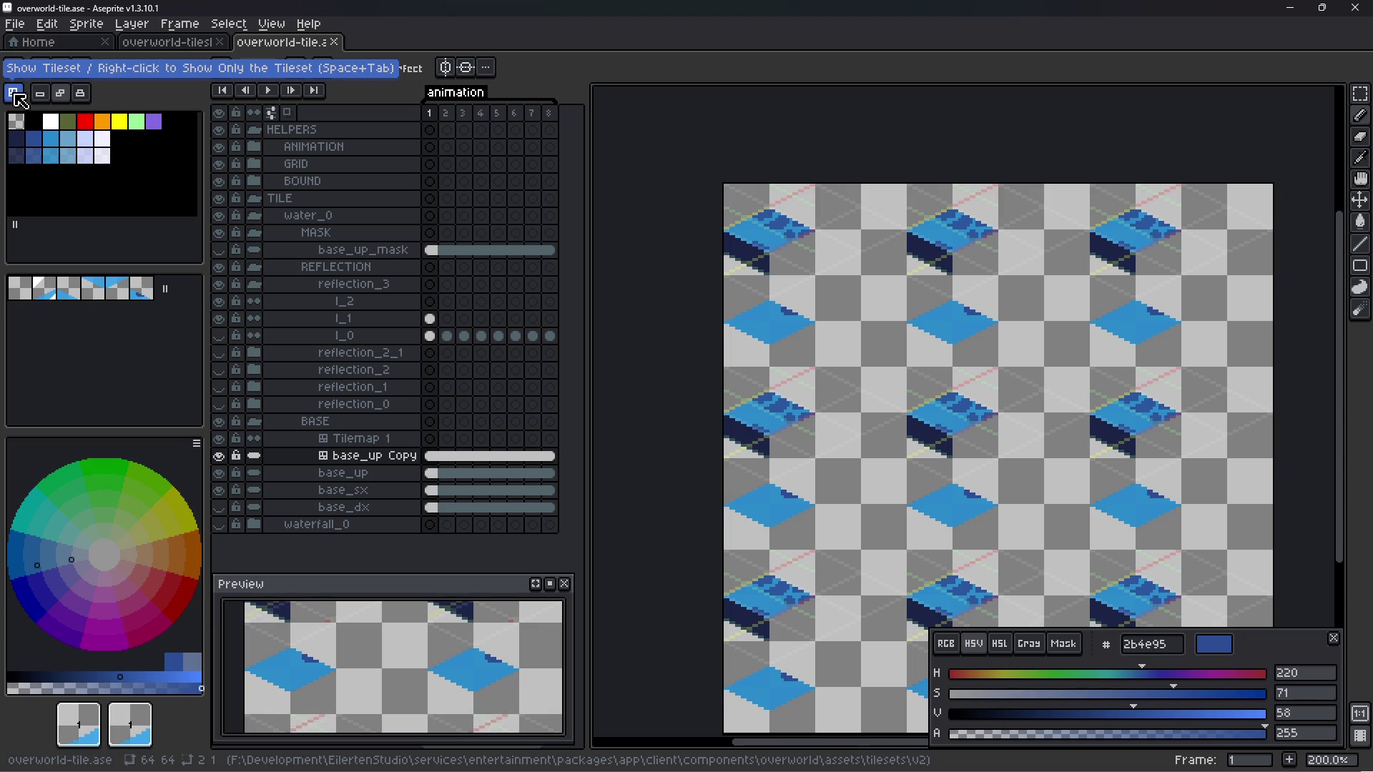
pyautogui.hotkey('ctrl', 's')
# - Through Save As, create a folder v3 under tilesets and save overworld-tile.ase inside it
pyautogui.click(18, 25)
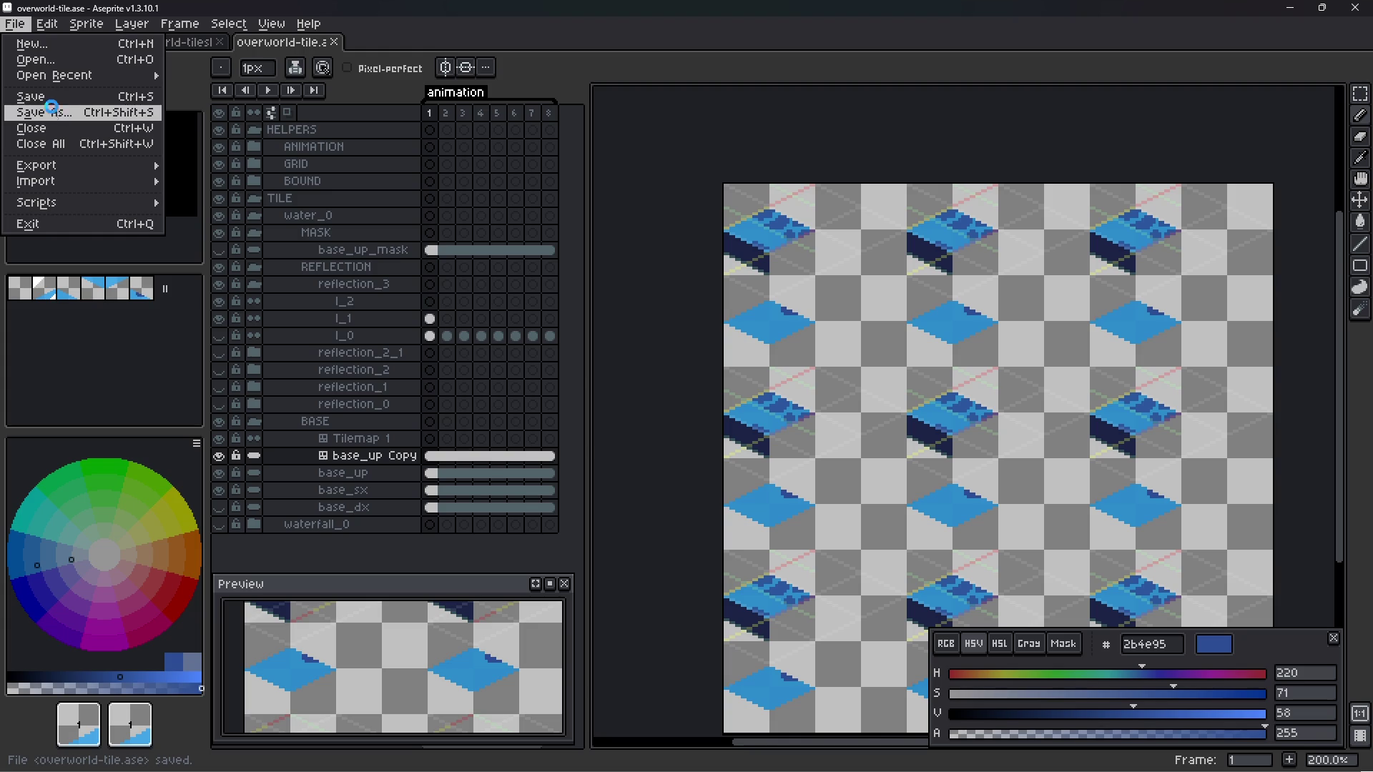
pyautogui.click(59, 115)
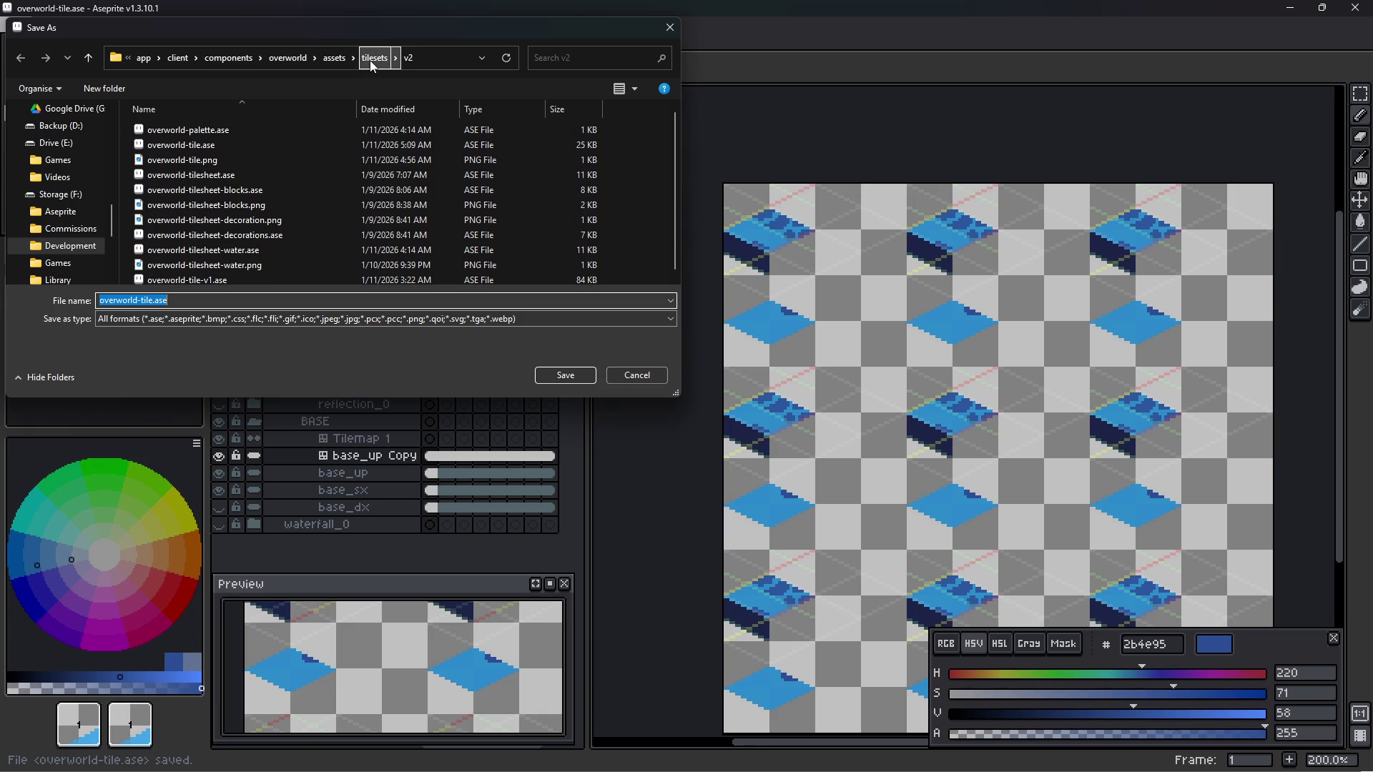
pyautogui.click(370, 60)
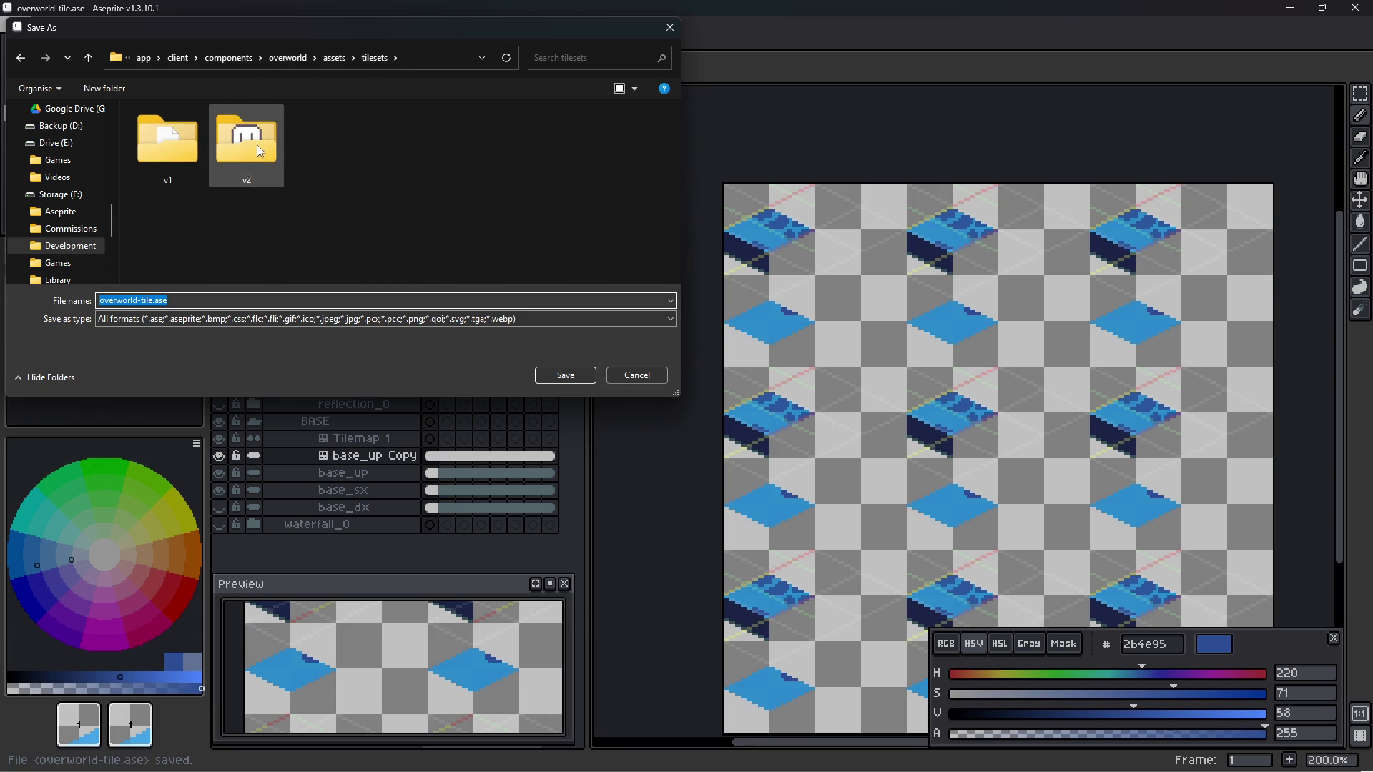
pyautogui.doubleClick(234, 140)
pyautogui.click(85, 63)
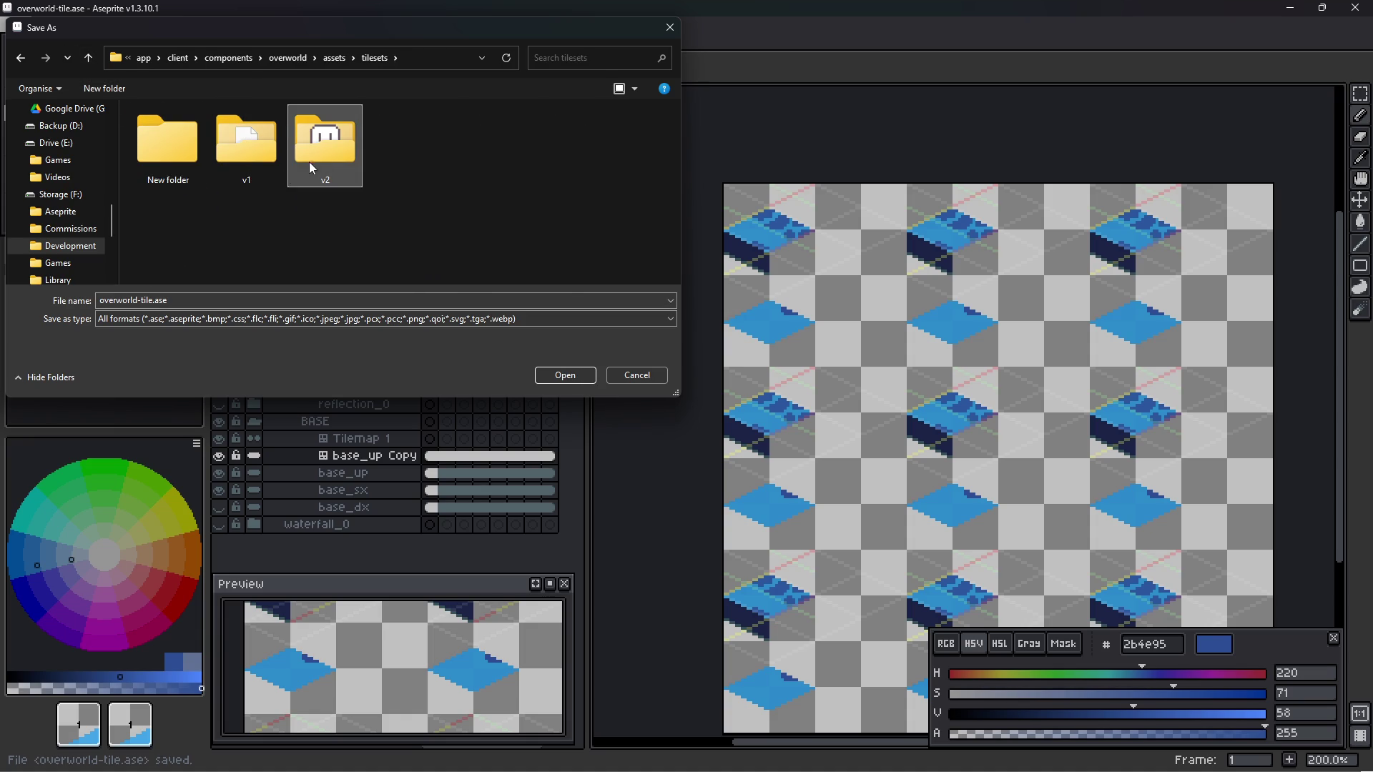
pyautogui.write('v3')
pyautogui.press('Return')
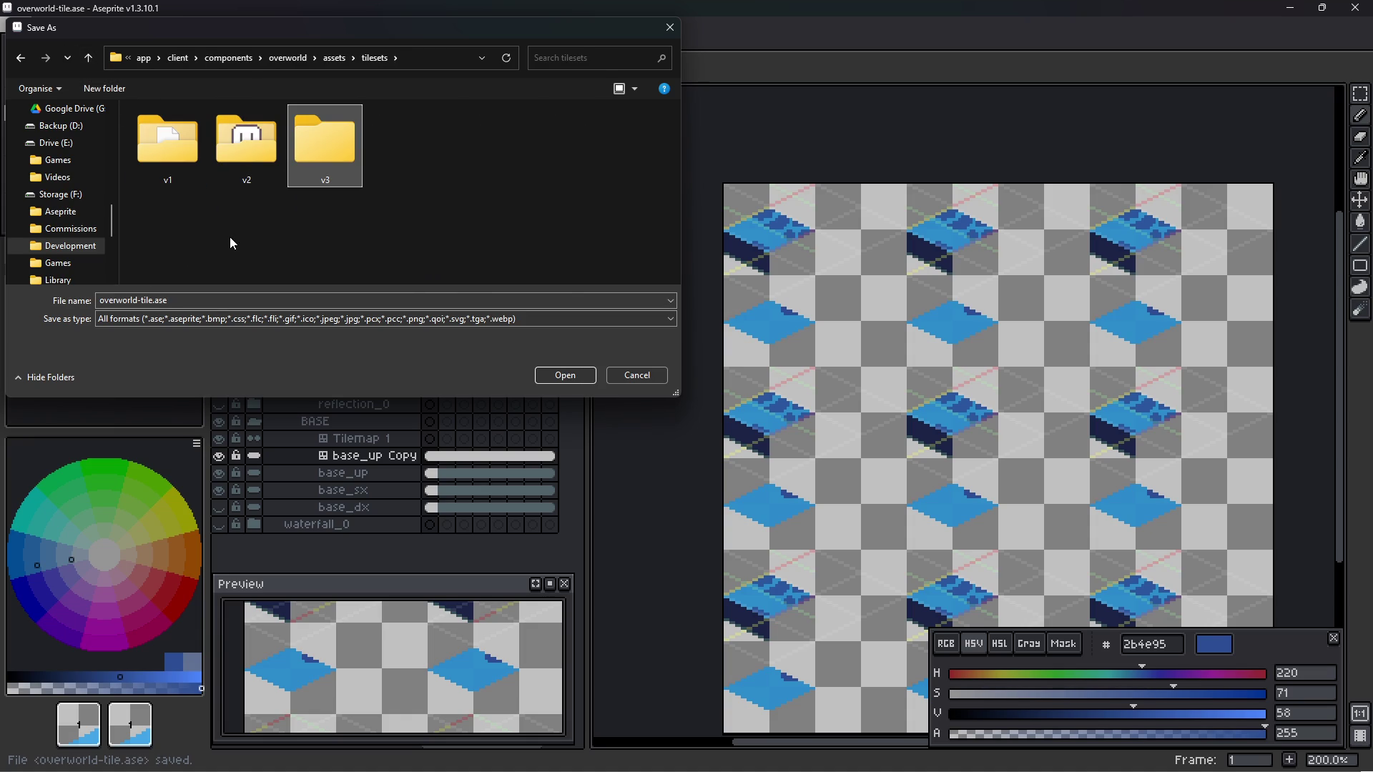
pyautogui.doubleClick(329, 141)
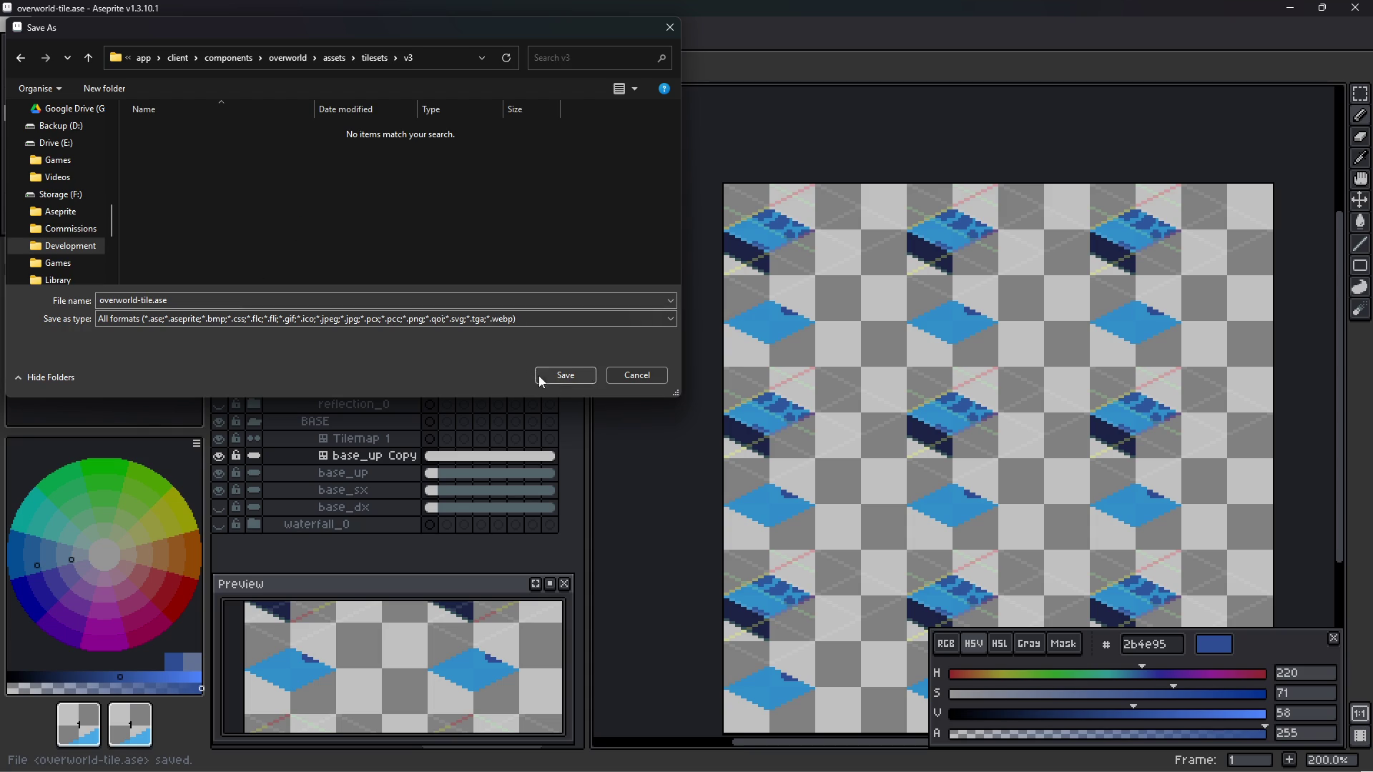
pyautogui.click(562, 377)
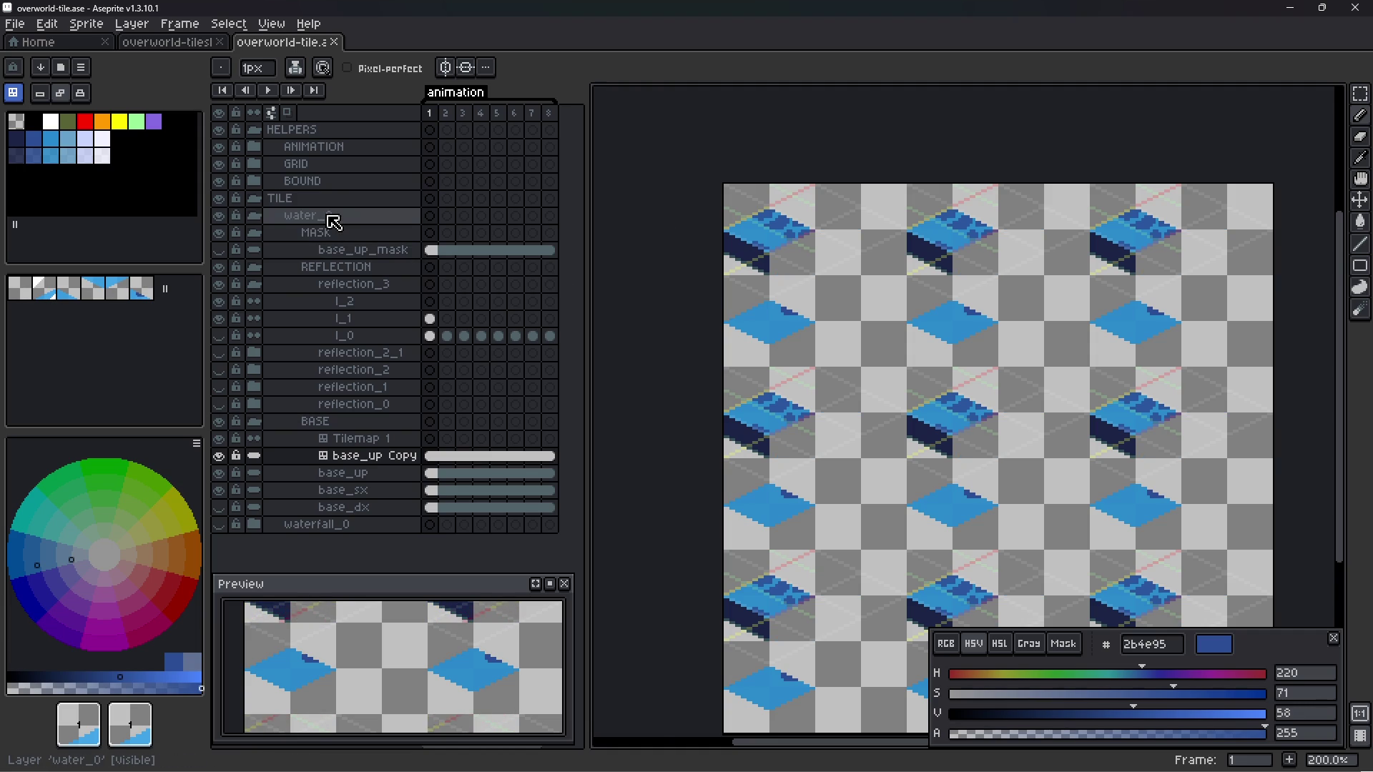
# - Set View > Tiled Mode to None so one tile shows, and save
pyautogui.scroll(-4, 868, 350)
pyautogui.scroll(4, 913, 365)
pyautogui.moveTo(913, 364)
pyautogui.mouseDown()
pyautogui.moveTo(813, 324)
pyautogui.moveTo(833, 328)
pyautogui.mouseUp()
pyautogui.scroll(-2, 776, 322)
pyautogui.click(236, 23)
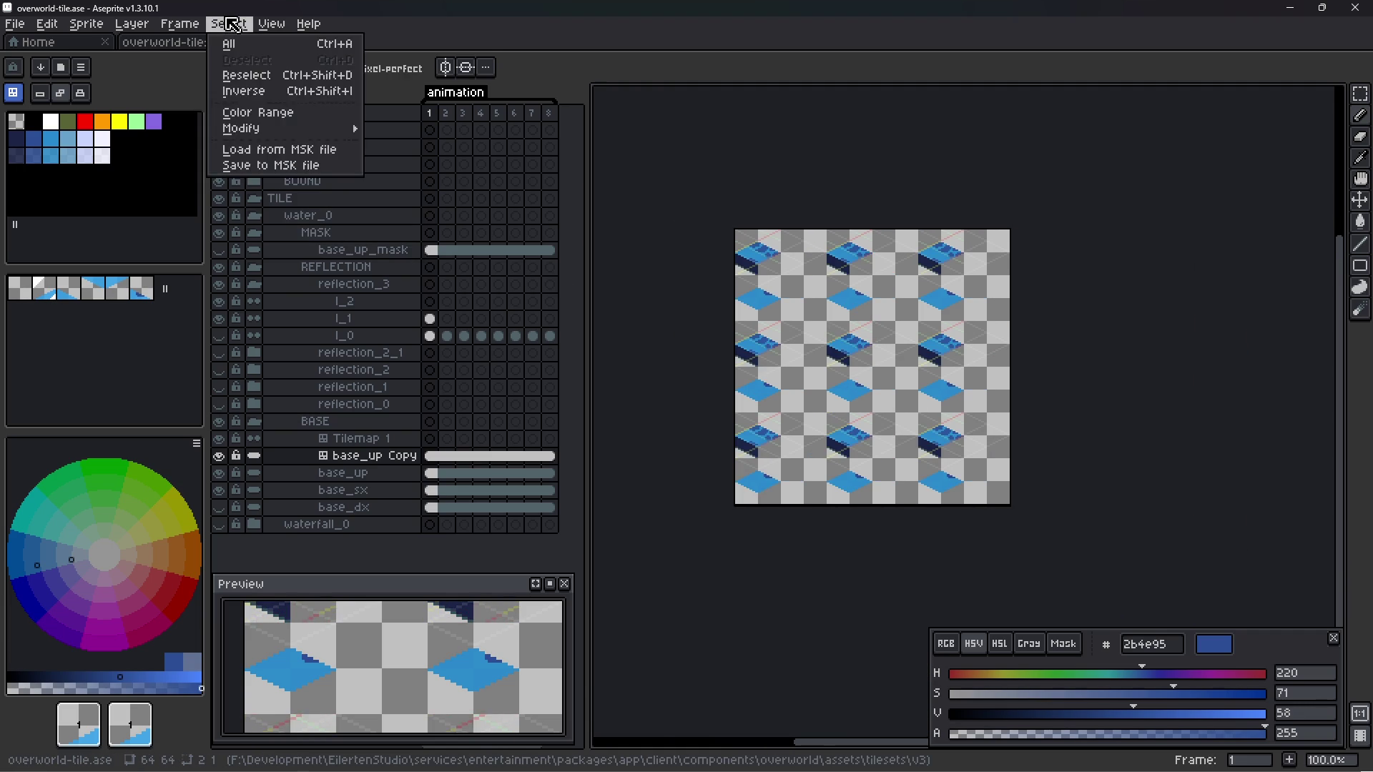
pyautogui.moveTo(273, 24)
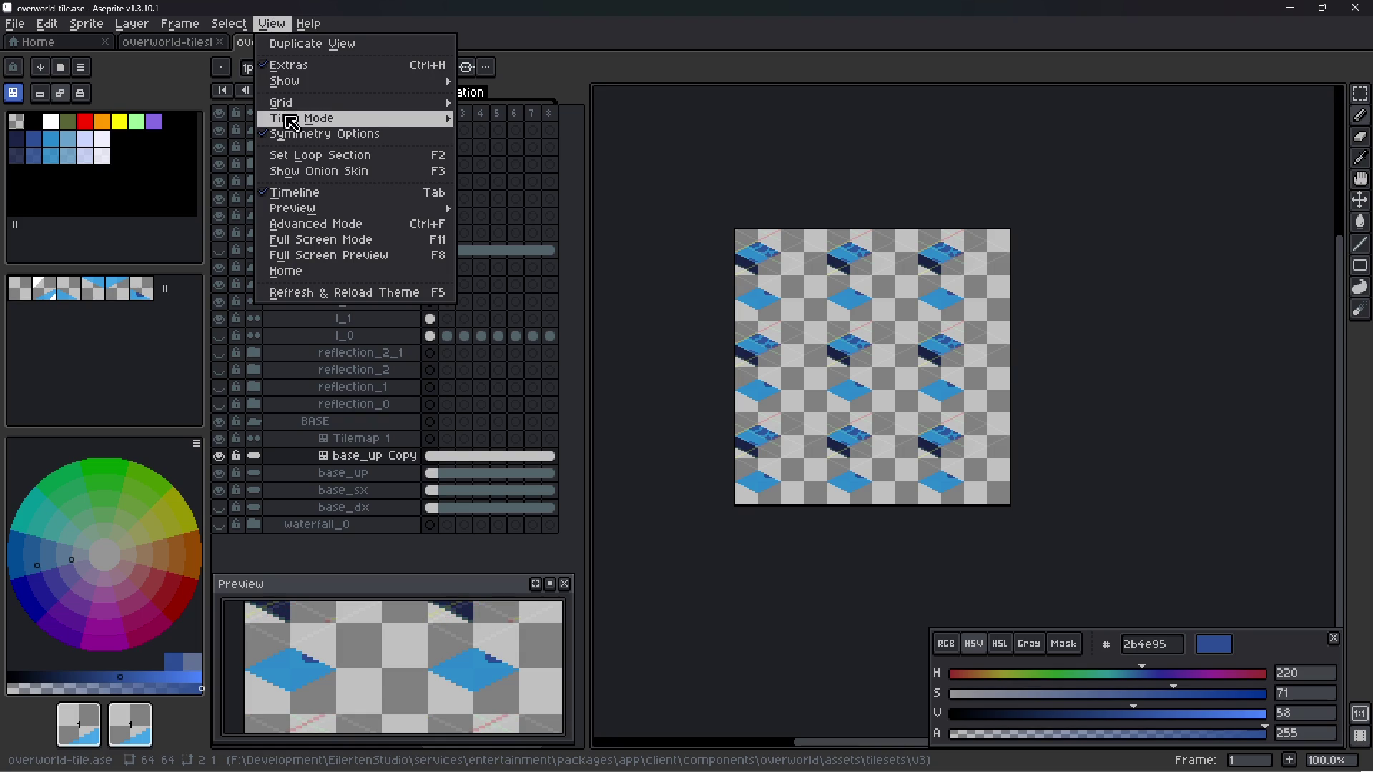
pyautogui.moveTo(283, 103)
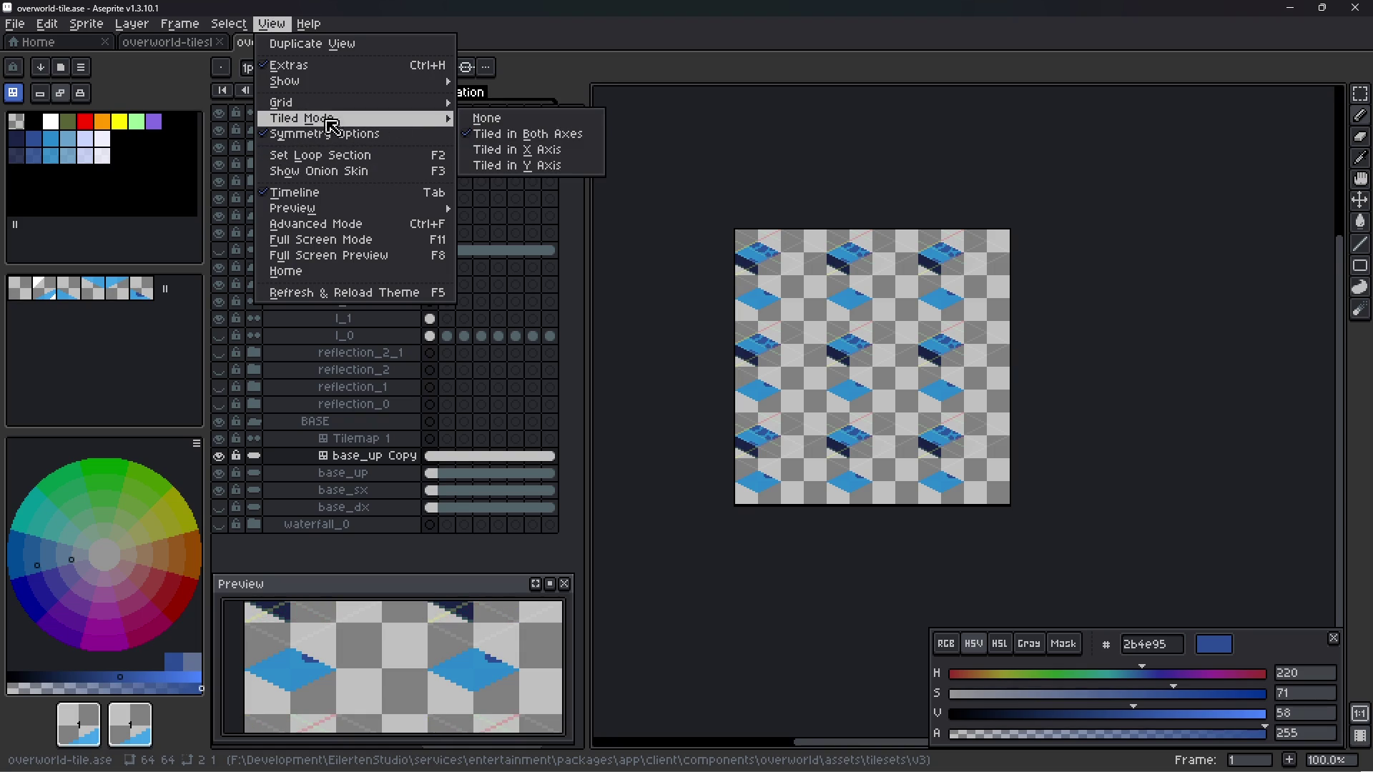
pyautogui.click(515, 118)
pyautogui.hotkey('ctrl', 's')
# - Resize the canvas to 32×32 anchored at the top-left corner
pyautogui.scroll(3, 848, 337)
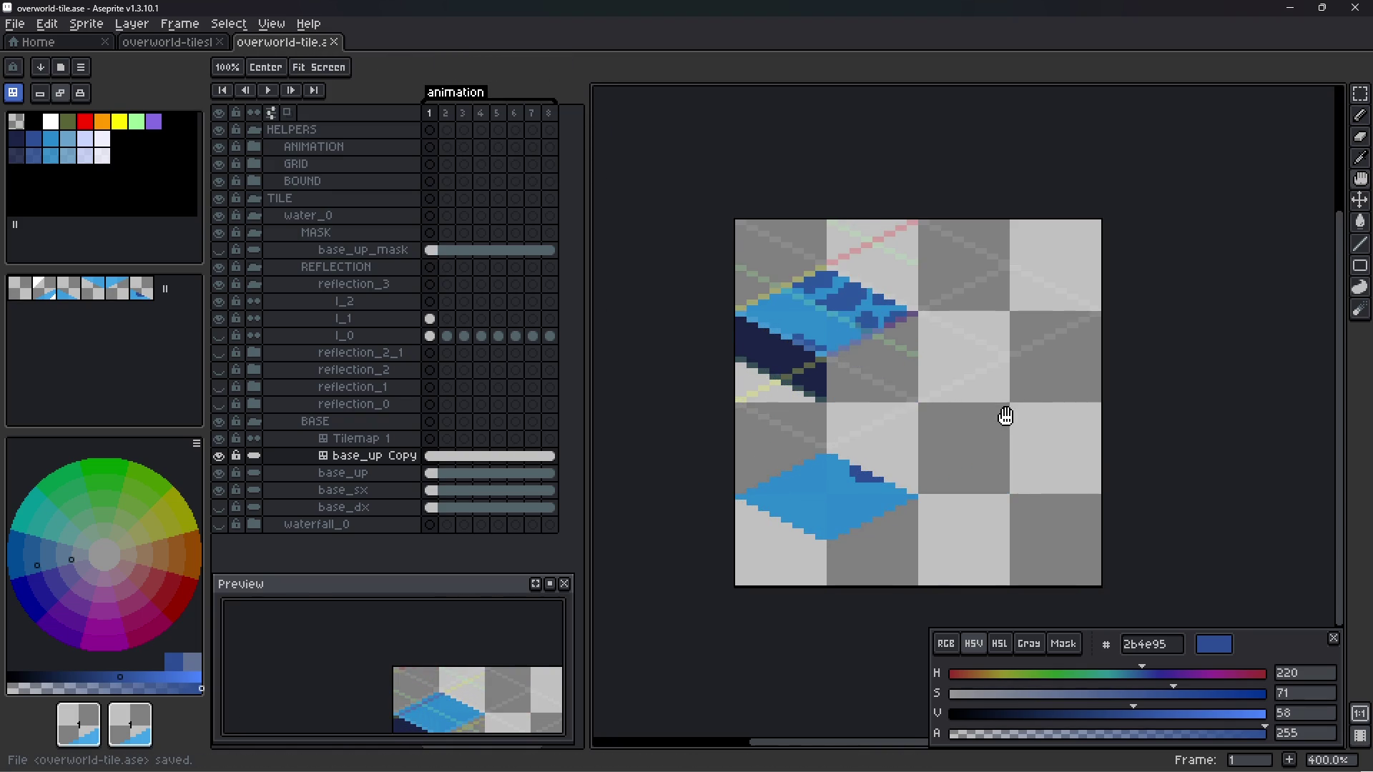
pyautogui.moveTo(1003, 414); pyautogui.dragTo(874, 349)
pyautogui.hotkey('ctrl', 'alt', 'c')
pyautogui.doubleClick(1167, 139)
pyautogui.write('32')
pyautogui.click(1138, 166)
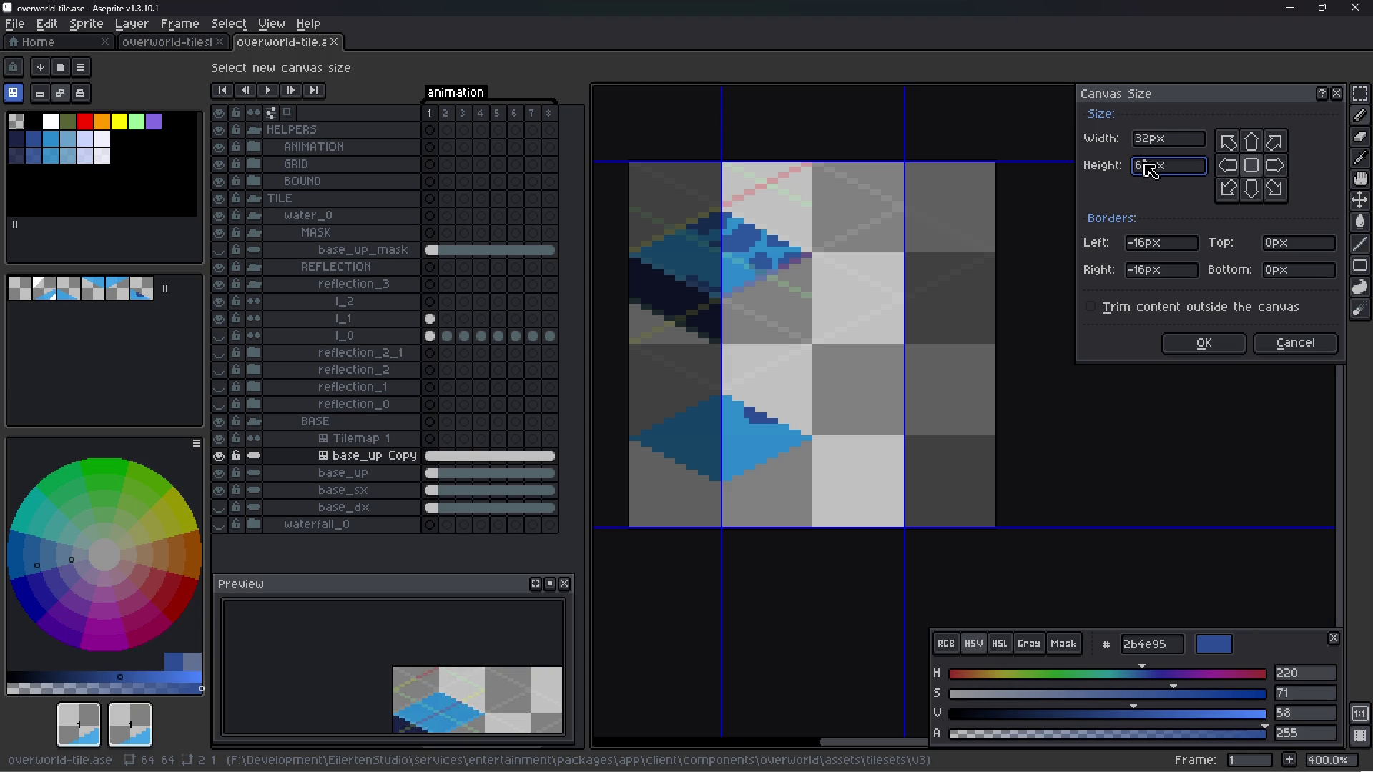
pyautogui.write('32')
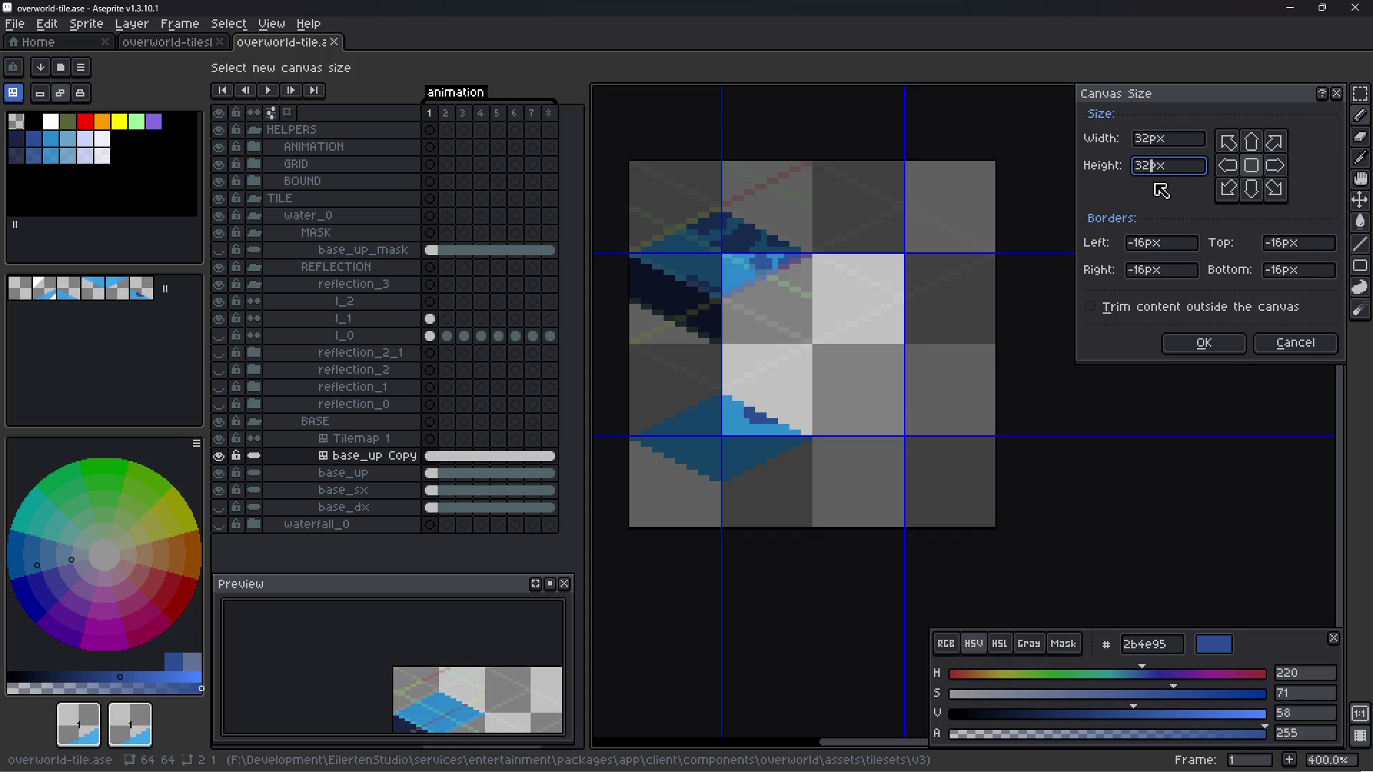
pyautogui.click(1231, 143)
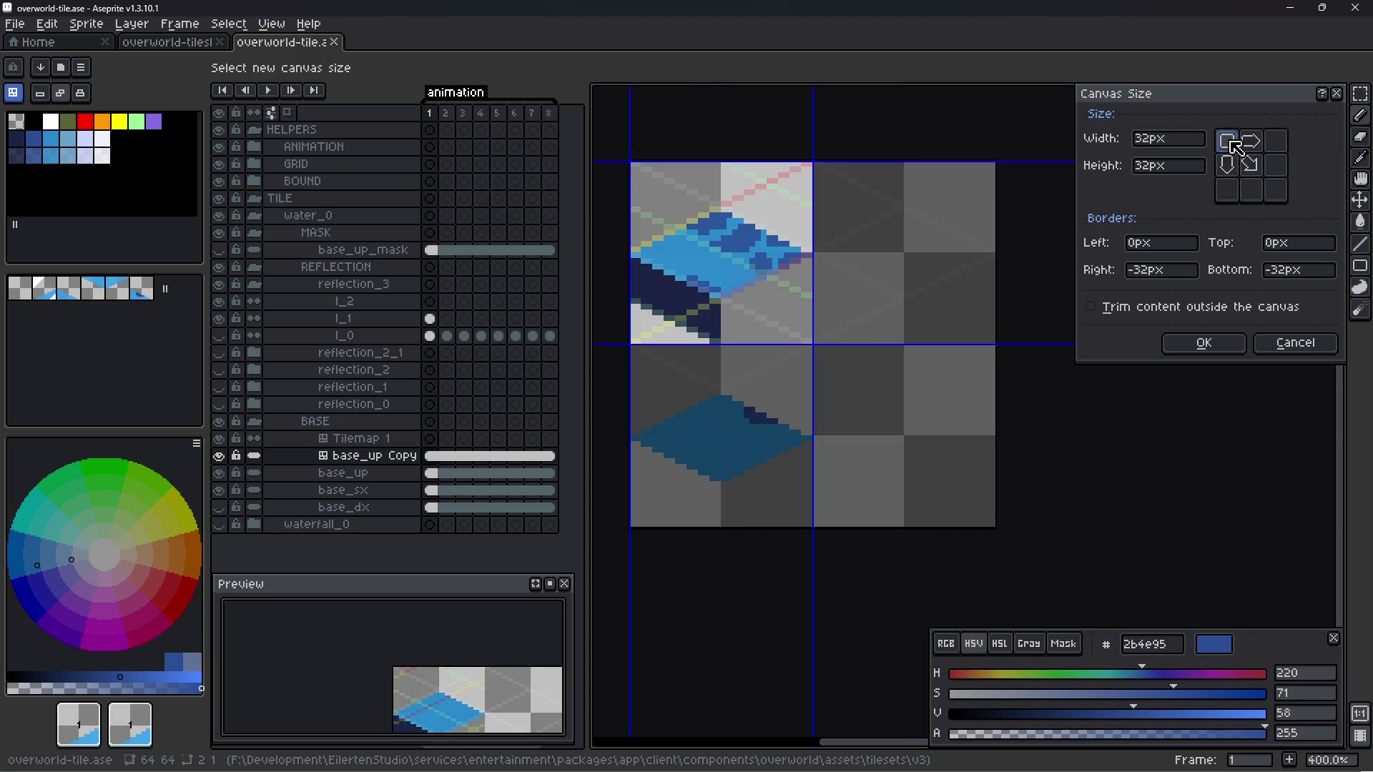
pyautogui.click(1223, 347)
# - Save the cropped tile and adjust the zoom and preview centring
pyautogui.press('+')
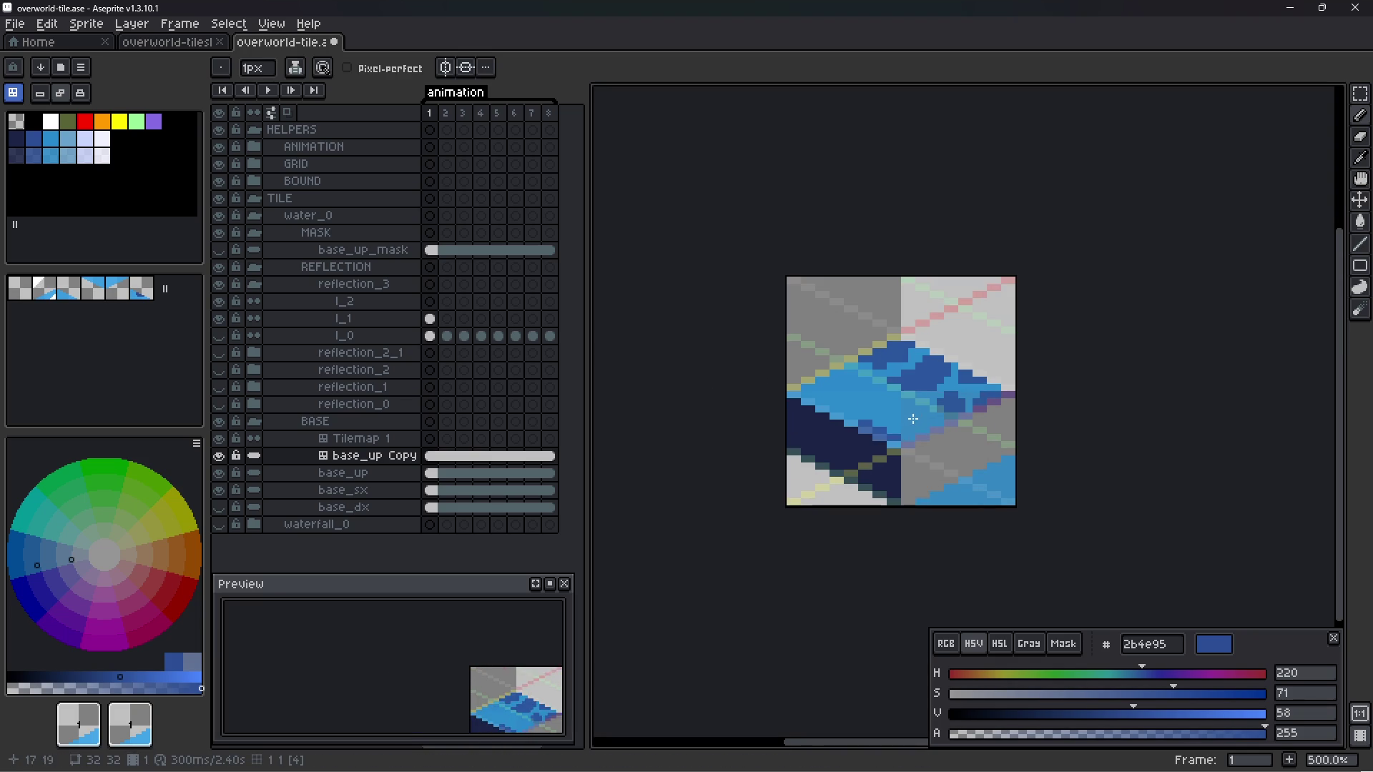
pyautogui.hotkey('ctrl', 's')
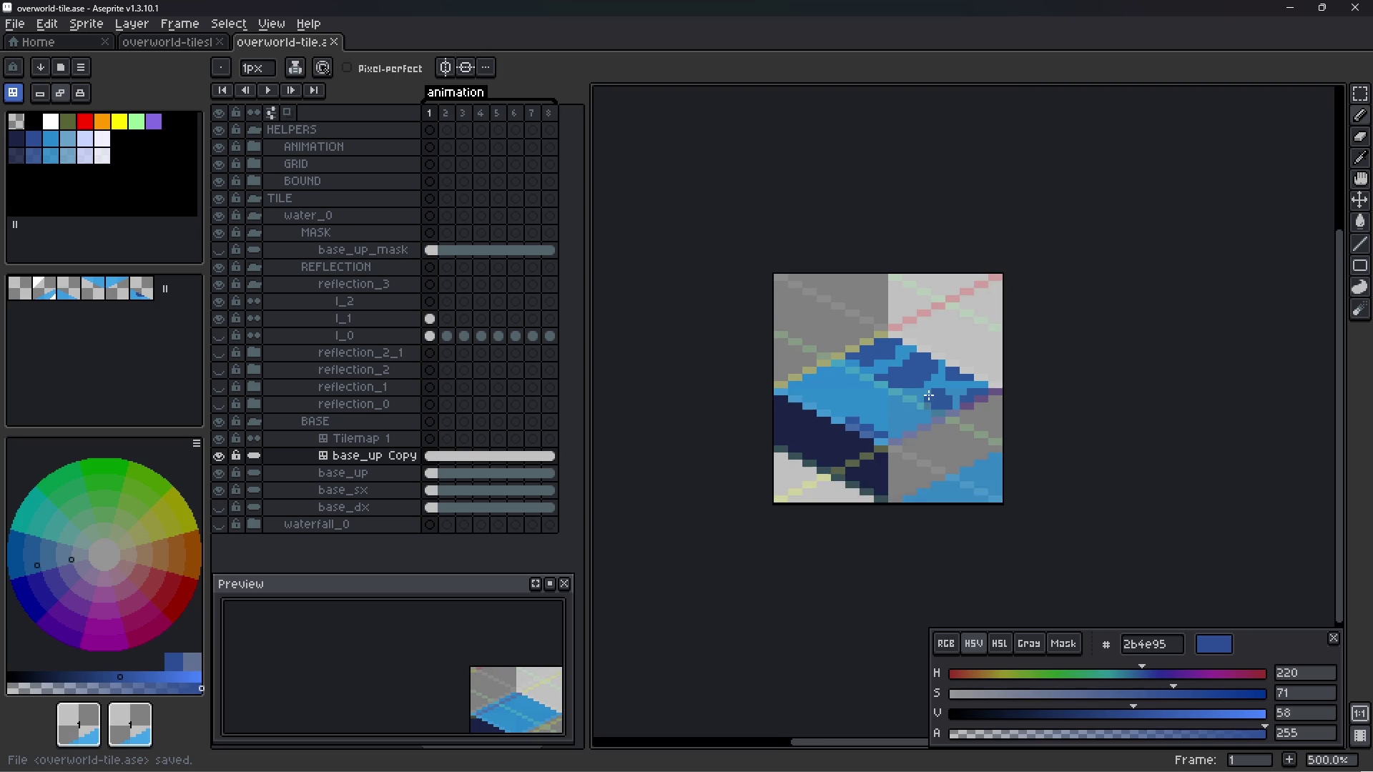
pyautogui.press('-')
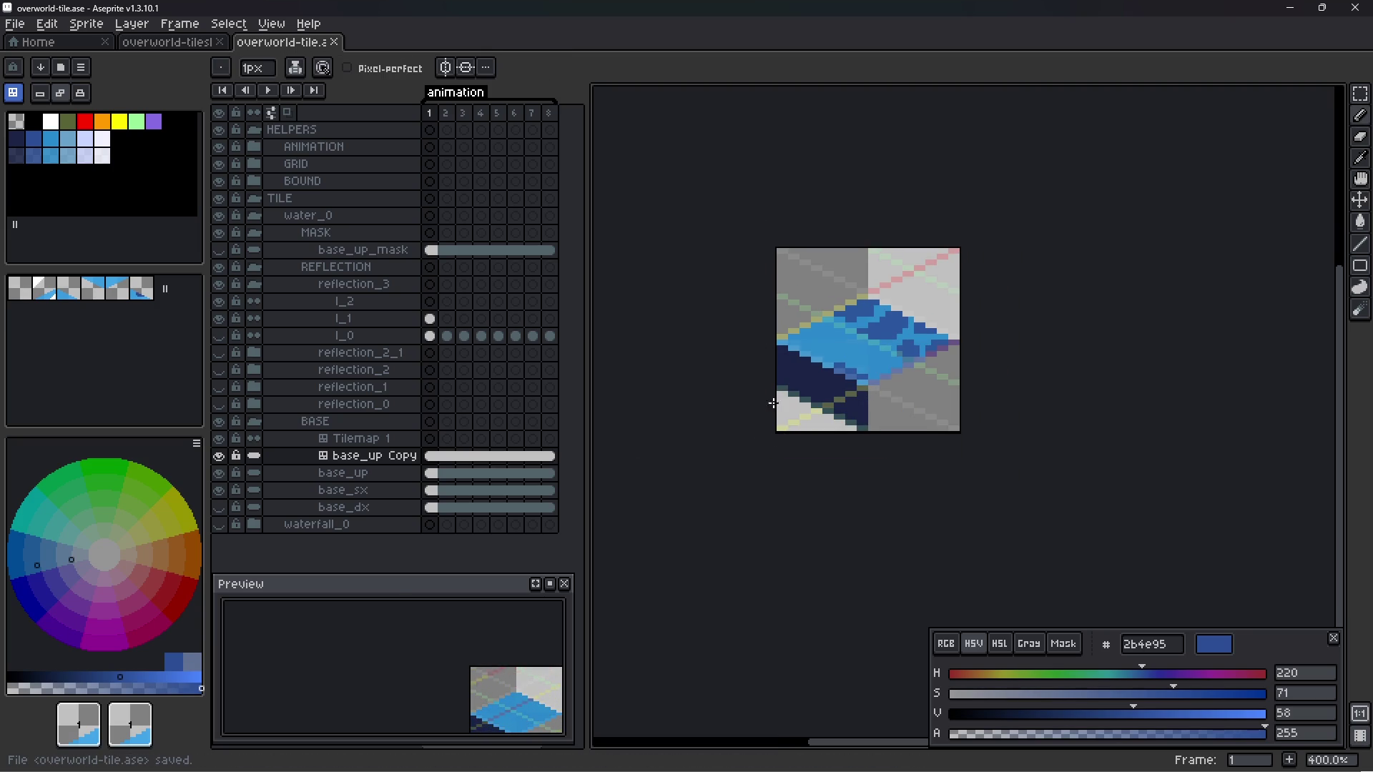
pyautogui.click(535, 584)
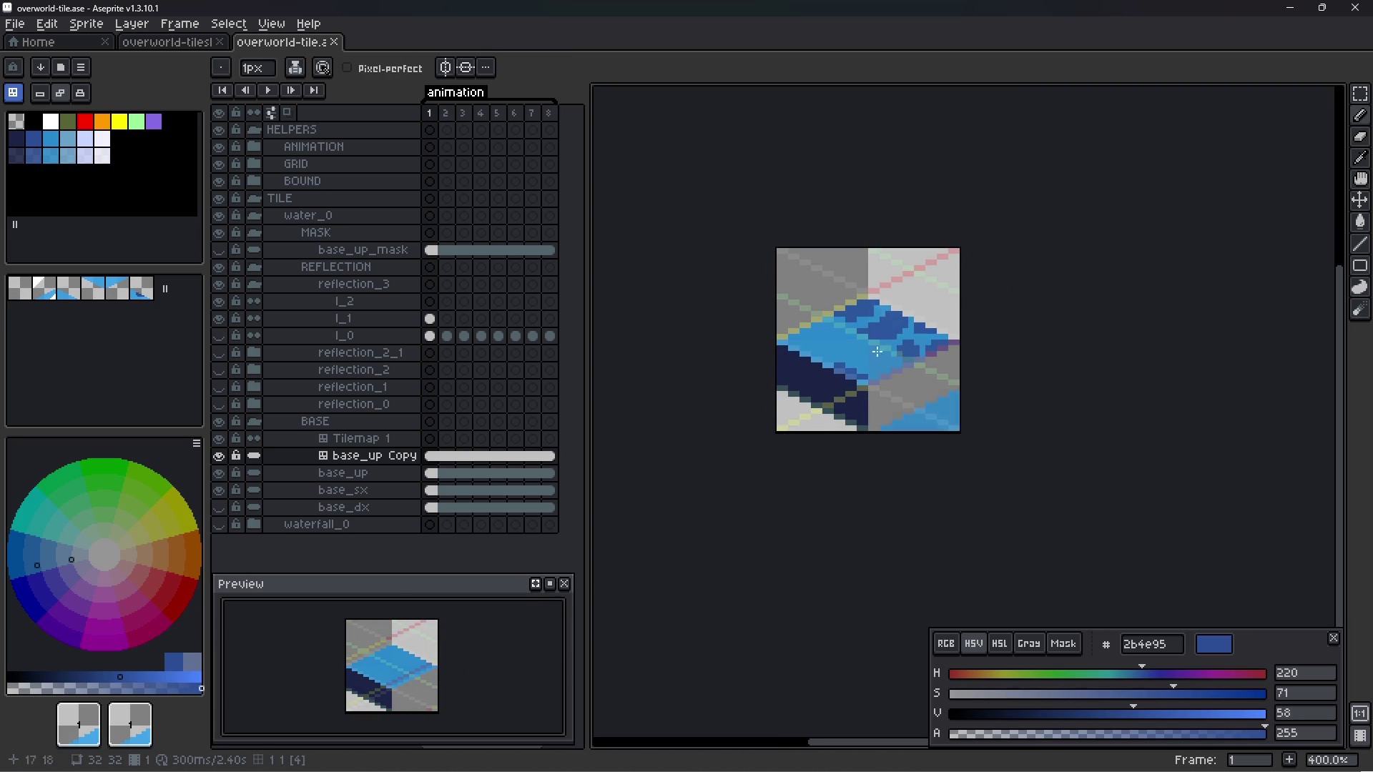
pyautogui.scroll(-1, 725, 272)
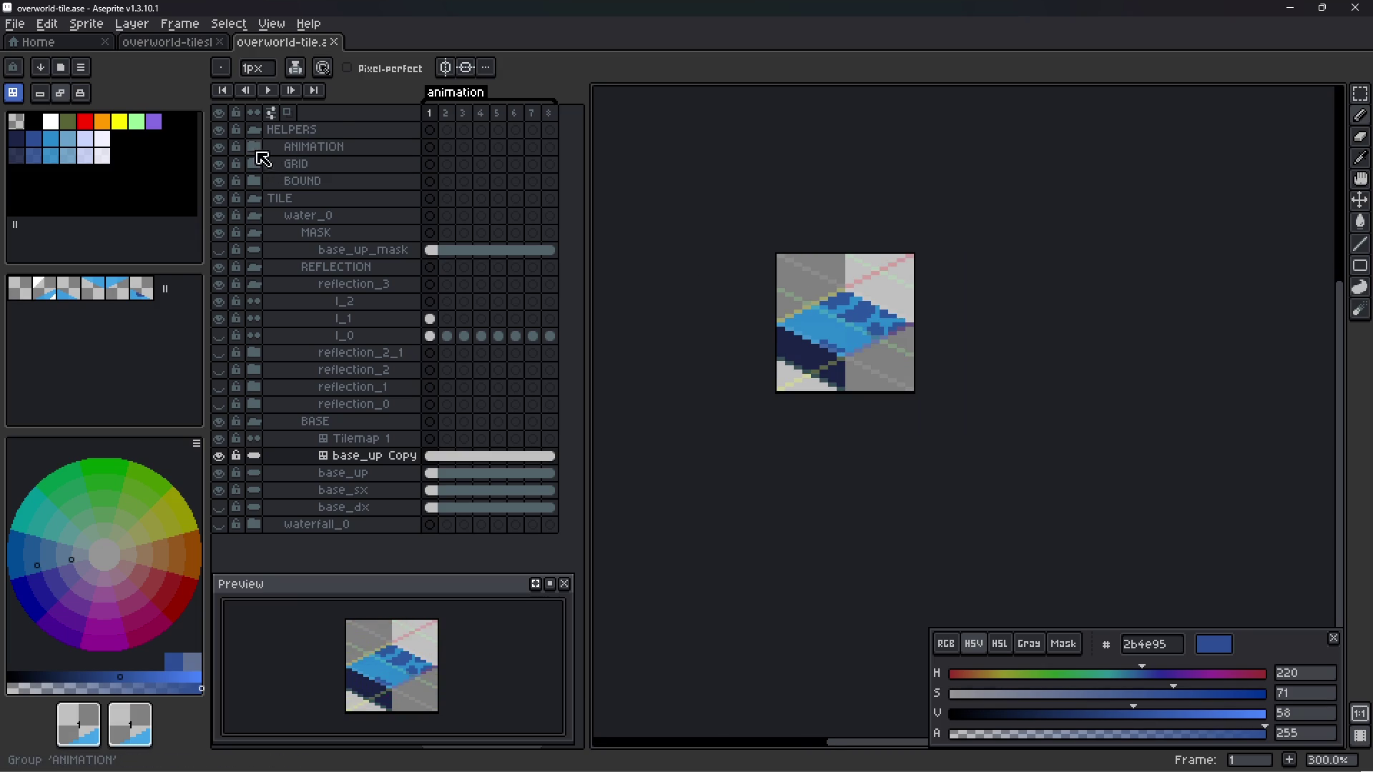
pyautogui.click(271, 24)
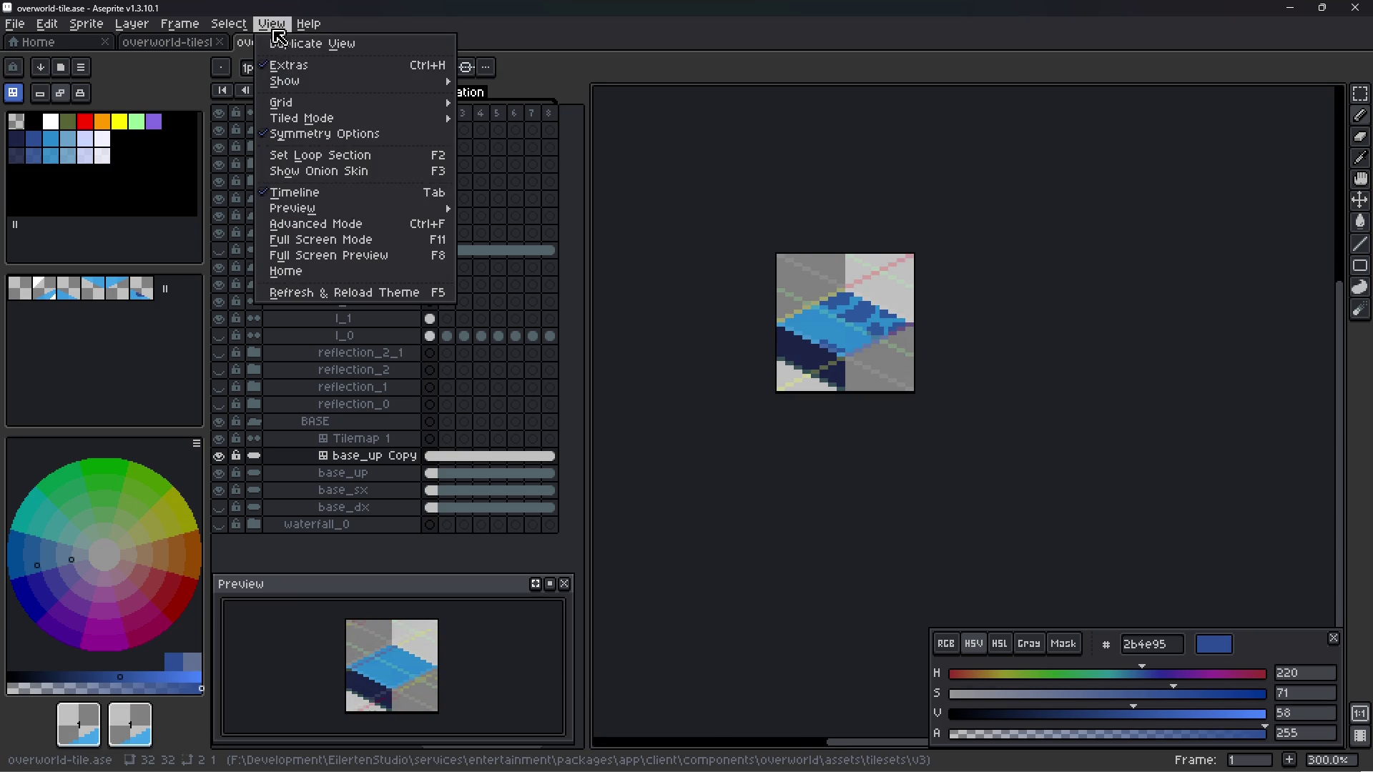
pyautogui.moveTo(307, 125)
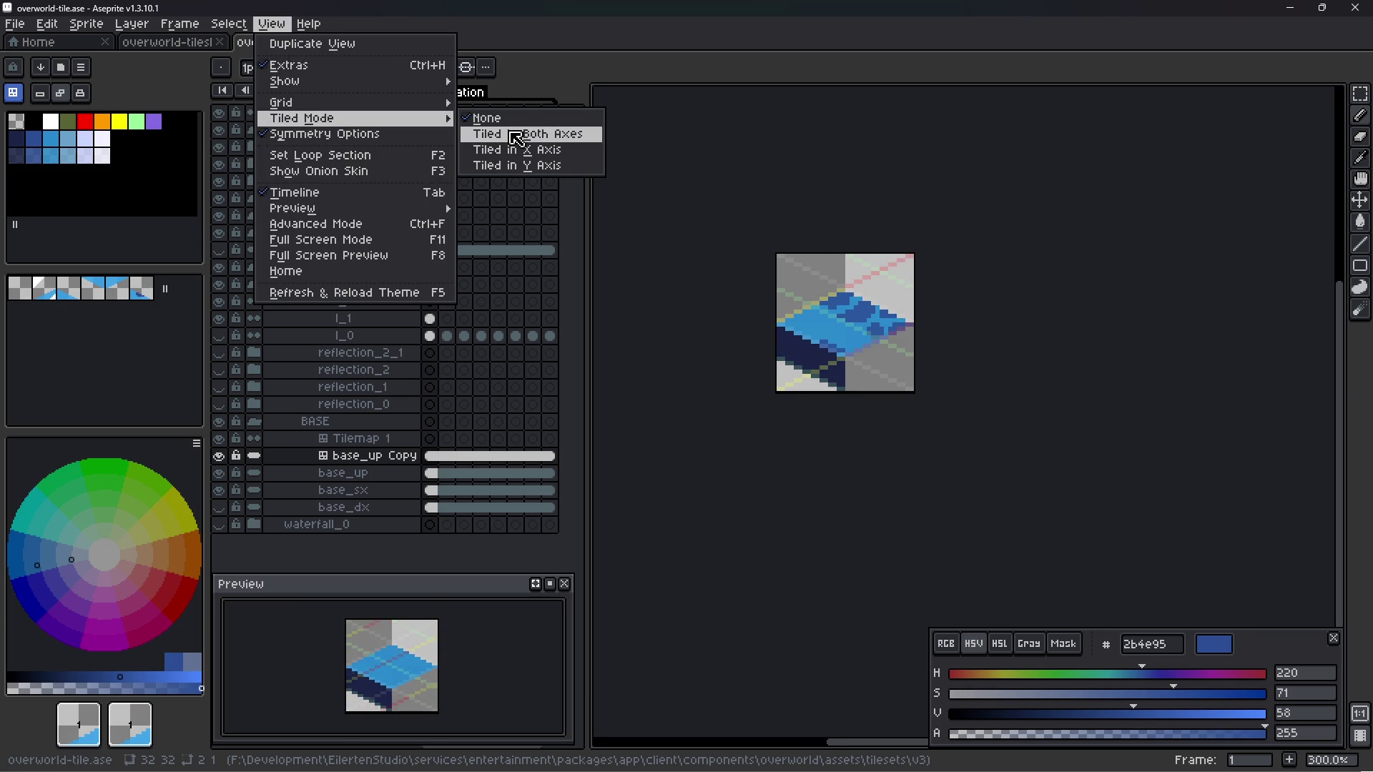
pyautogui.click(517, 135)
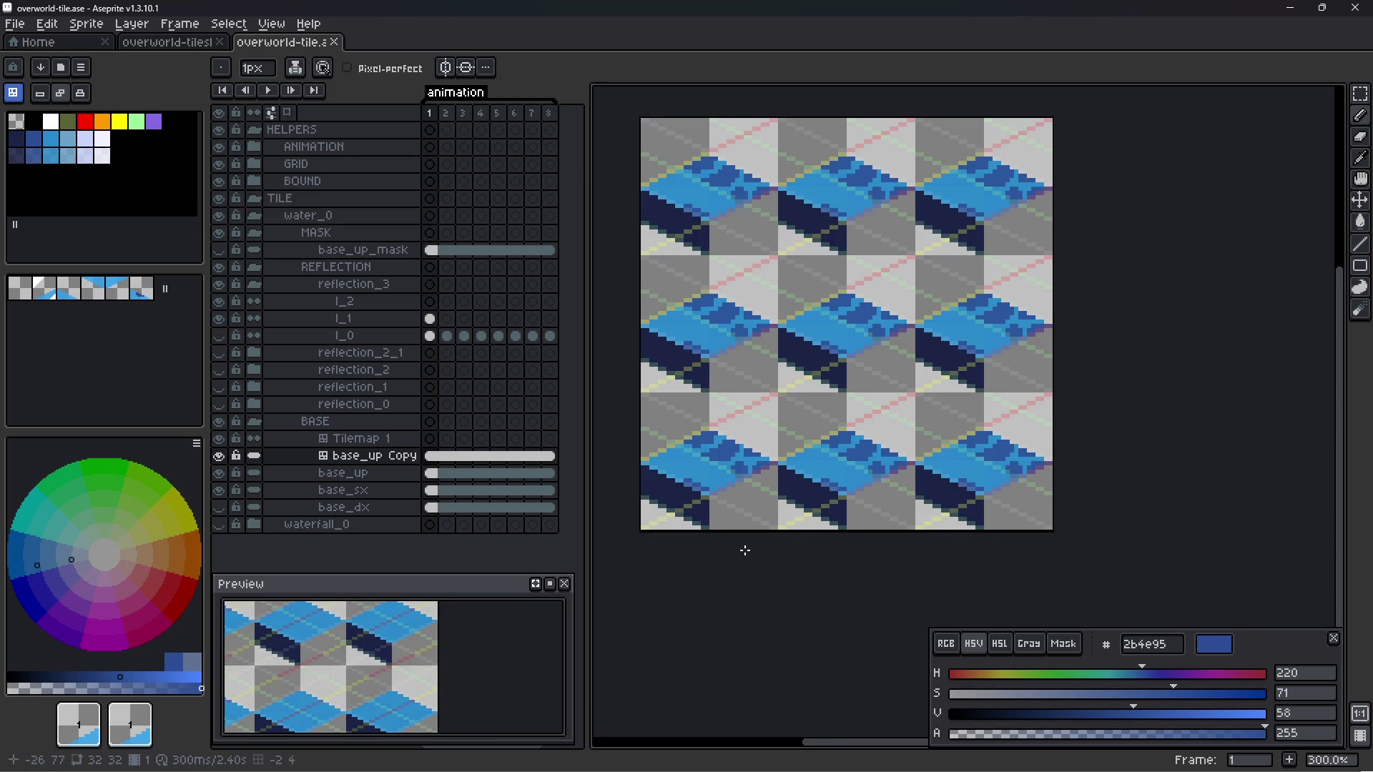
pyautogui.press('Return')
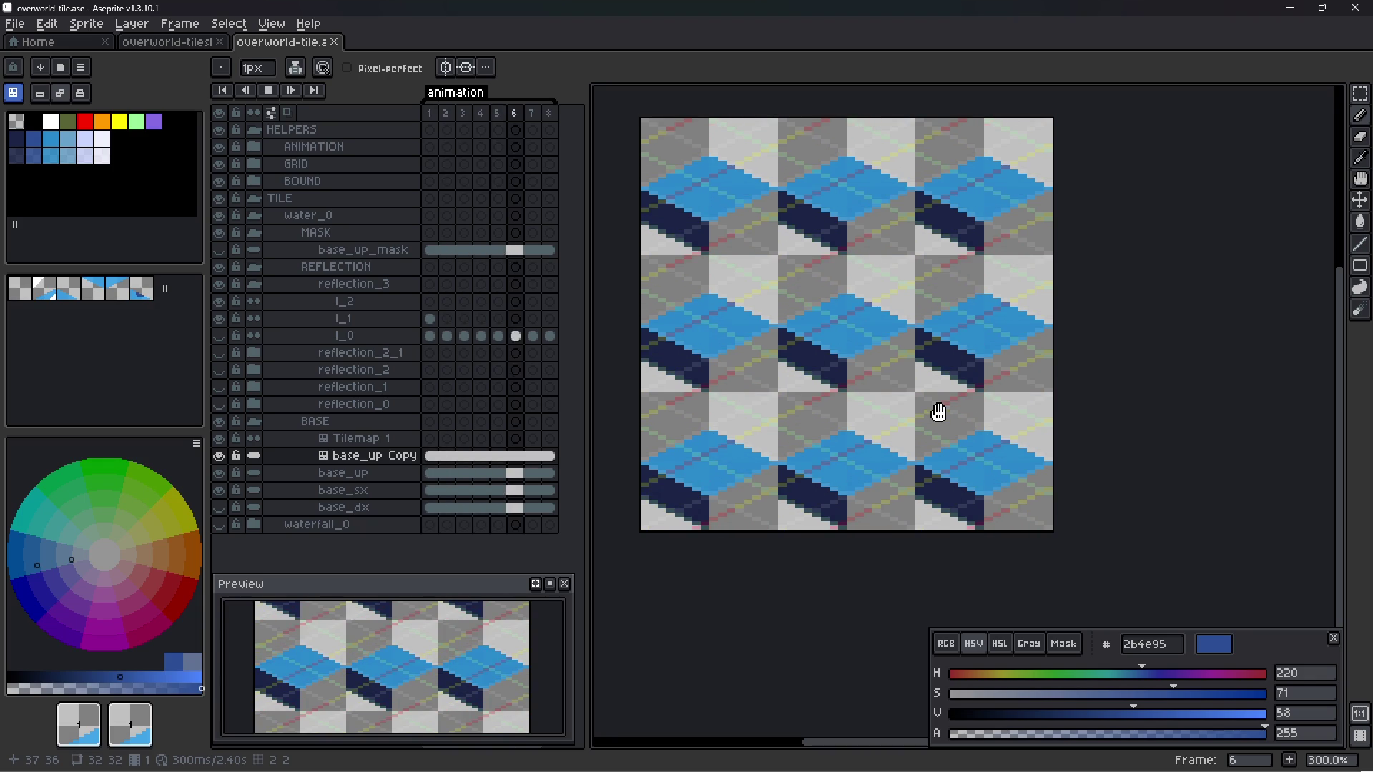
pyautogui.press('Return')
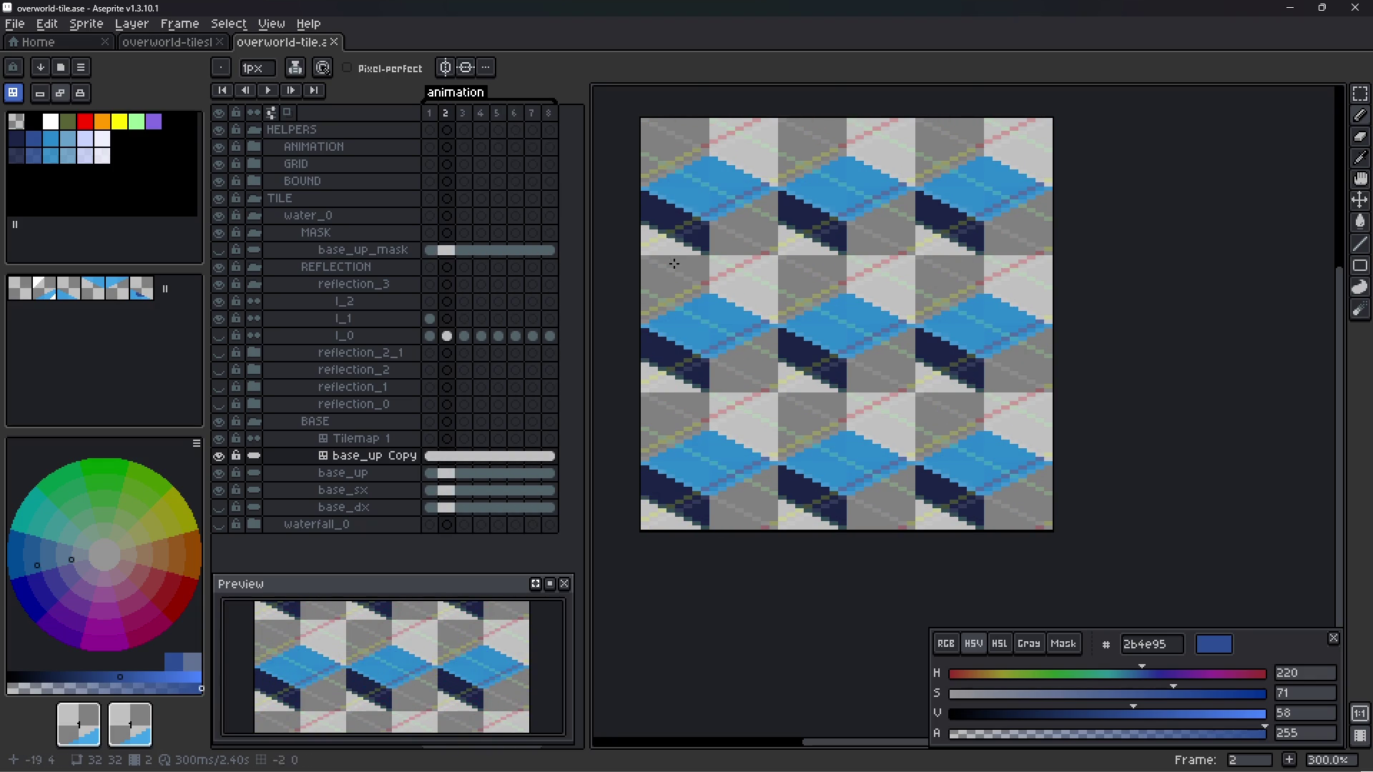
pyautogui.click(271, 24)
pyautogui.moveTo(317, 121)
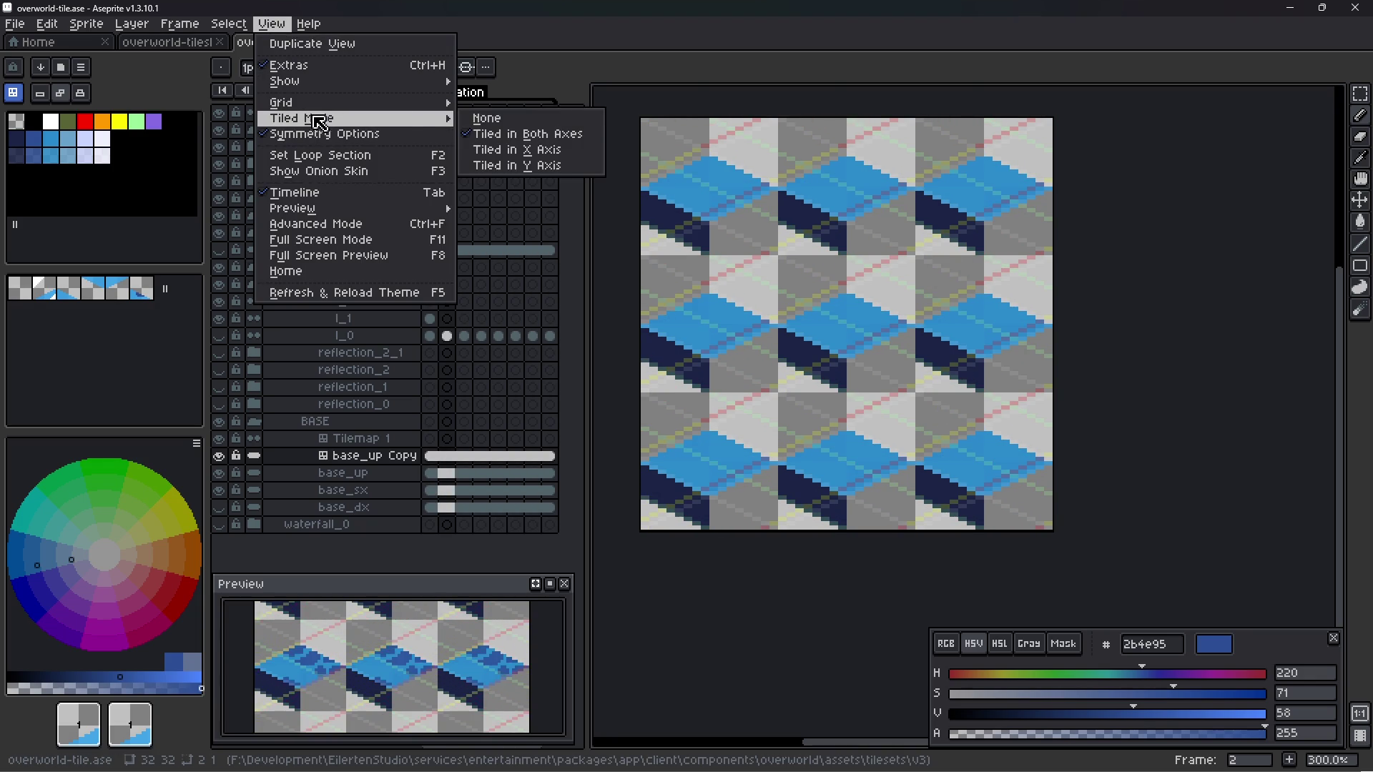
pyautogui.click(487, 118)
pyautogui.hotkey('ctrl', 's')
pyautogui.scroll(2, 853, 349)
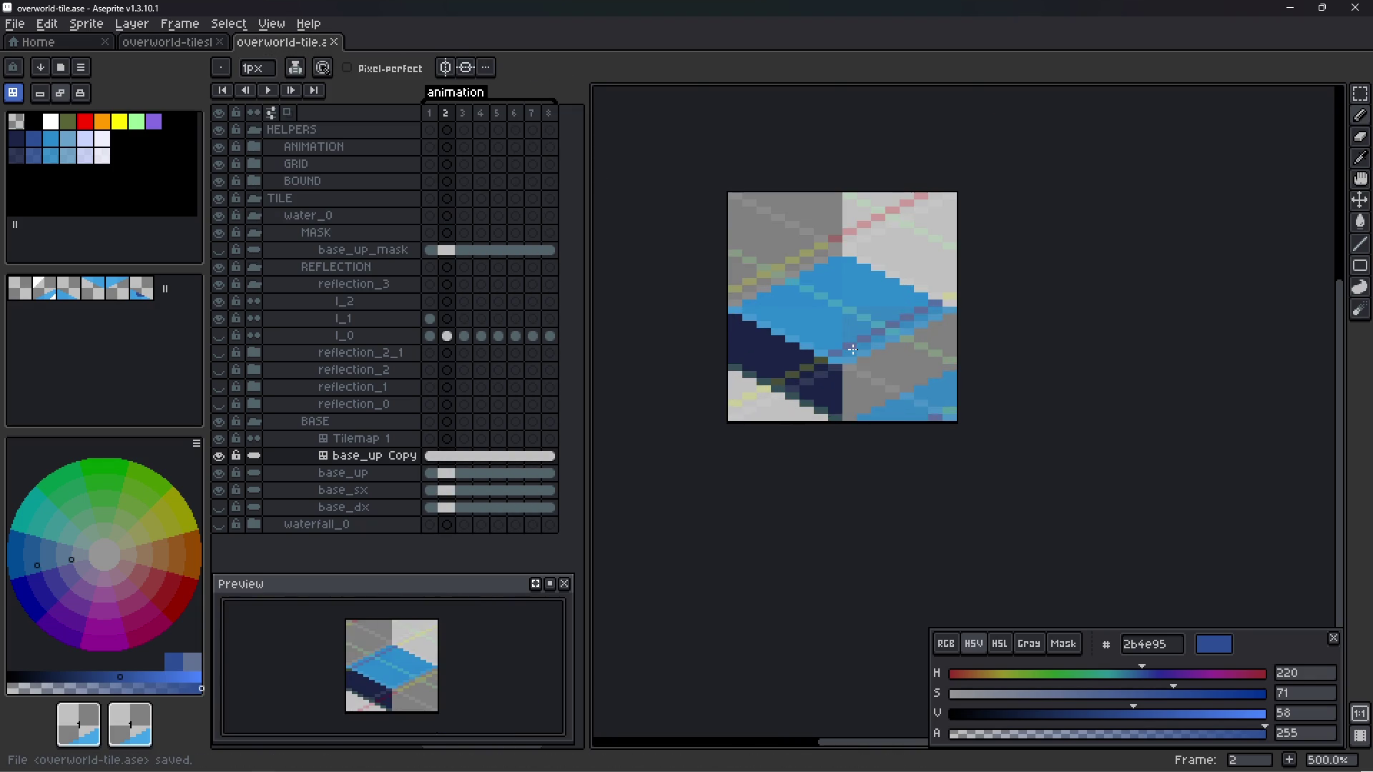
pyautogui.press('Left')
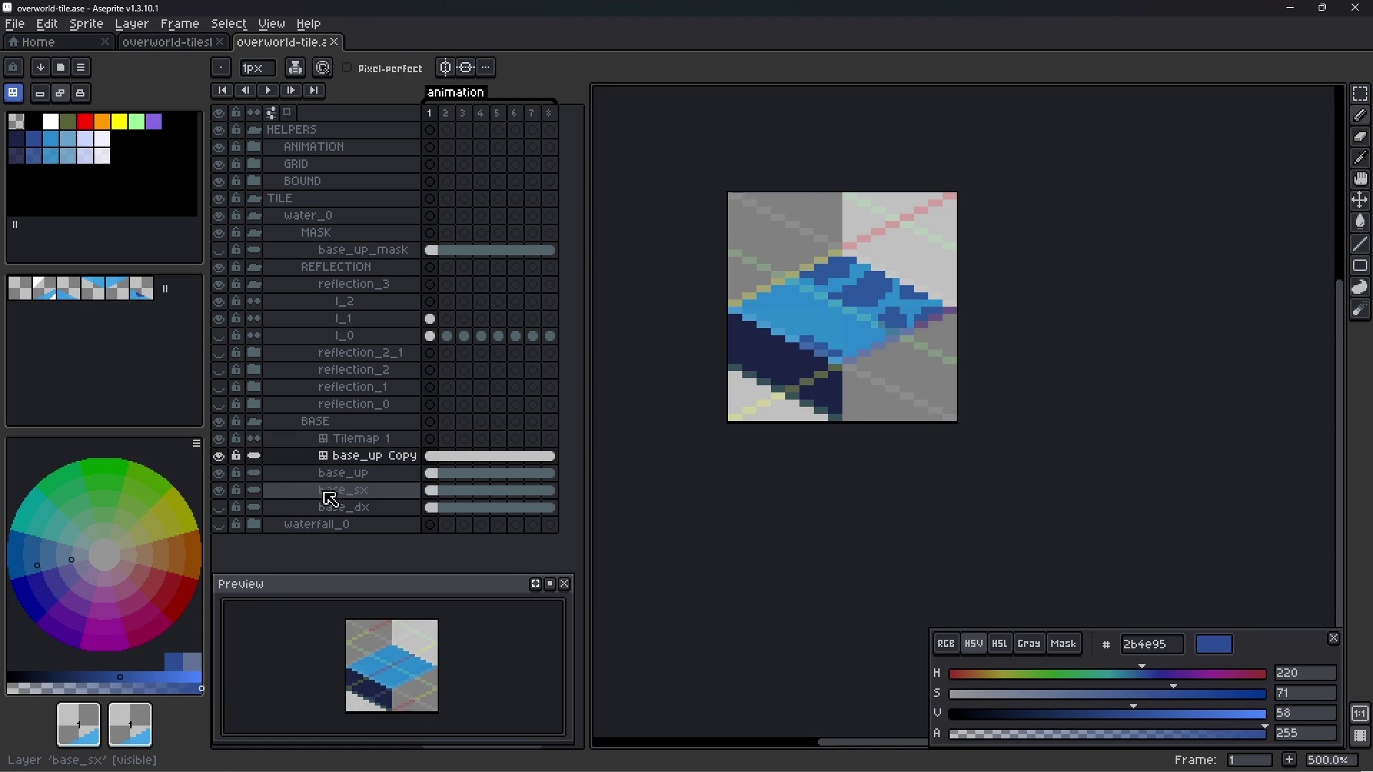
# - Delete the Tilemap 1 and base_up Copy layers with their tileset, and show base_dx
pyautogui.click(360, 444)
pyautogui.click(364, 454)
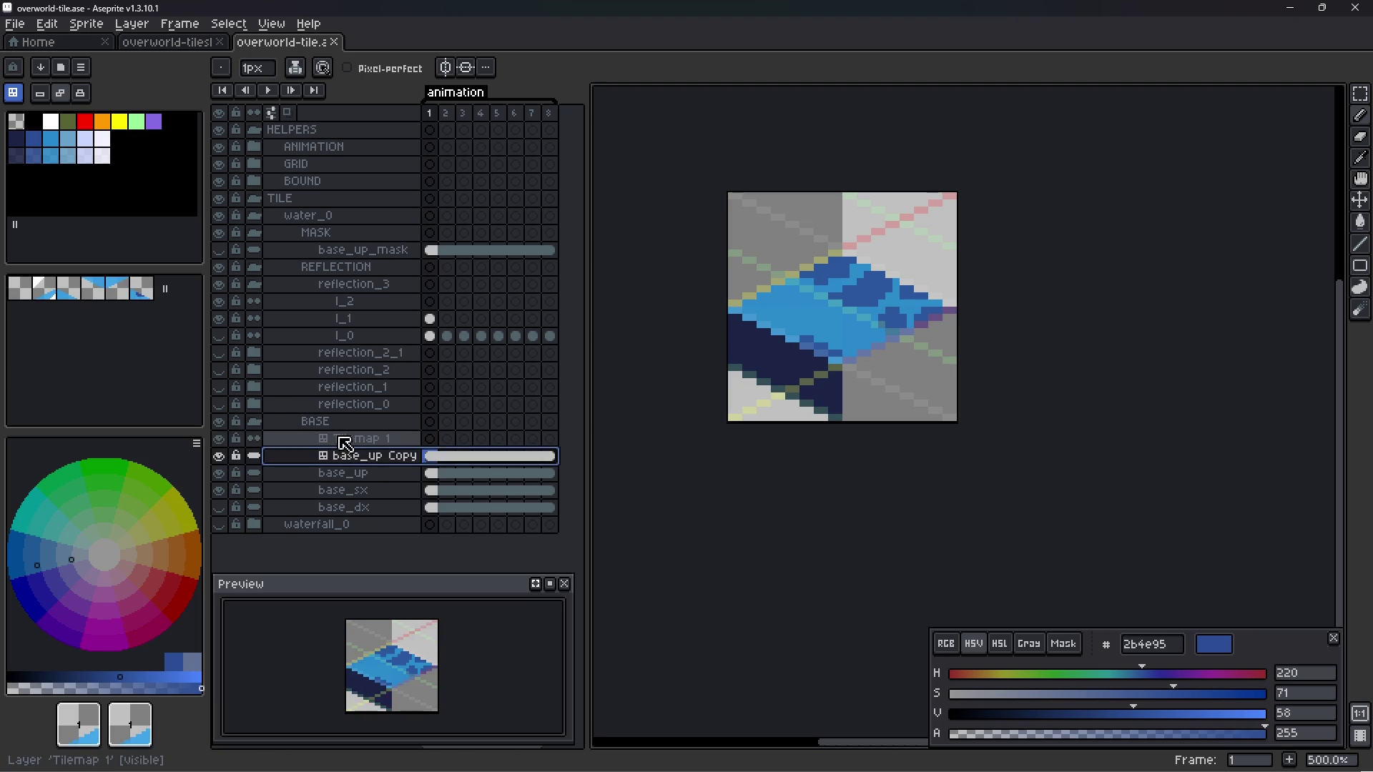
pyautogui.keyDown('shift'); pyautogui.click(352, 443); pyautogui.keyUp('shift')
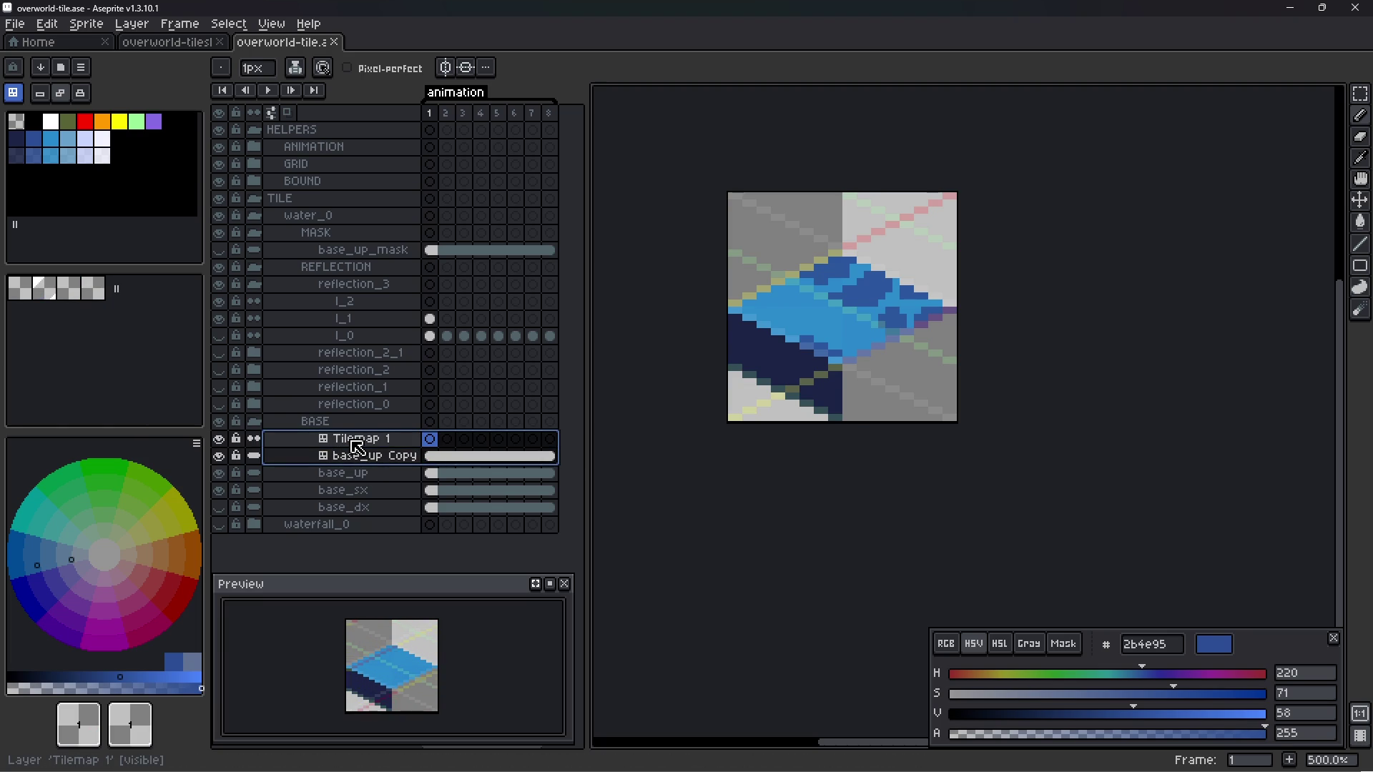
pyautogui.press('Delete')
pyautogui.press('Return')
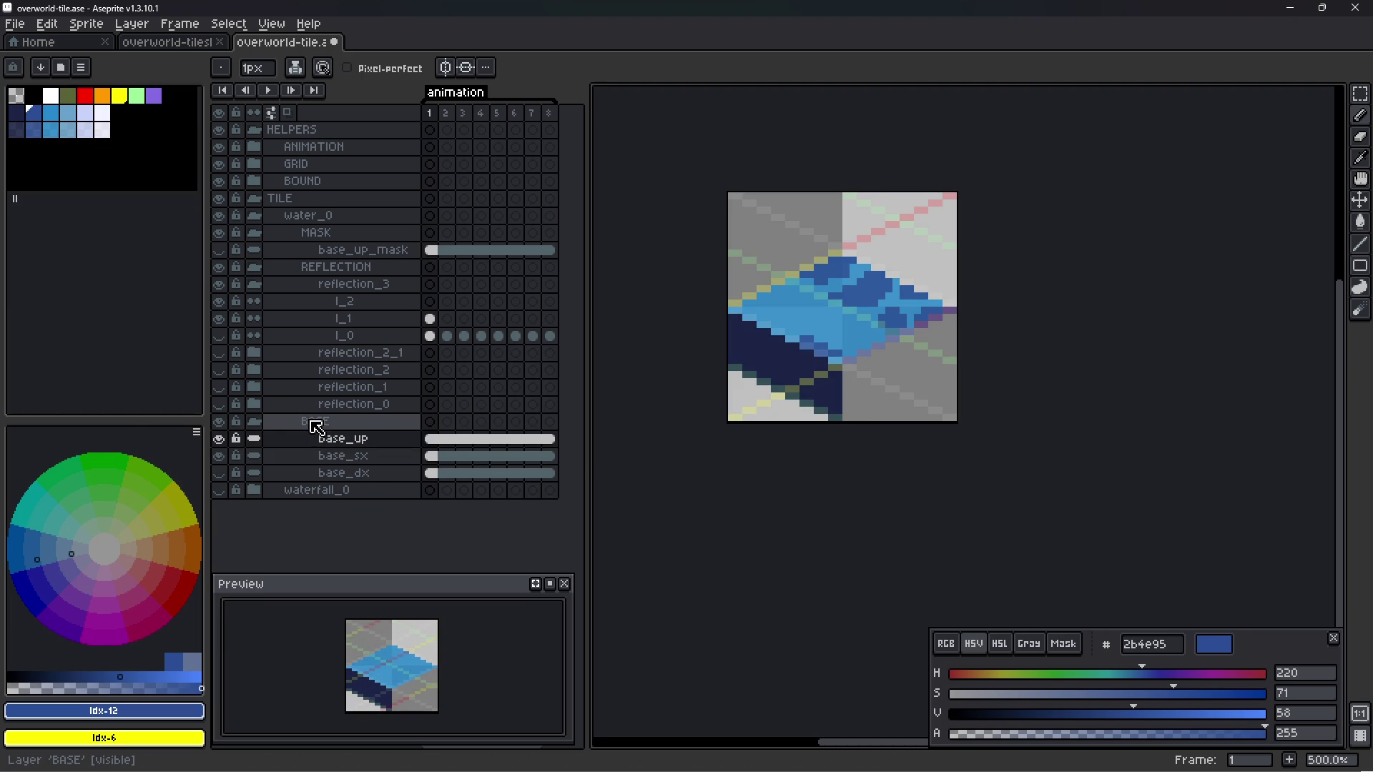
pyautogui.click(219, 473)
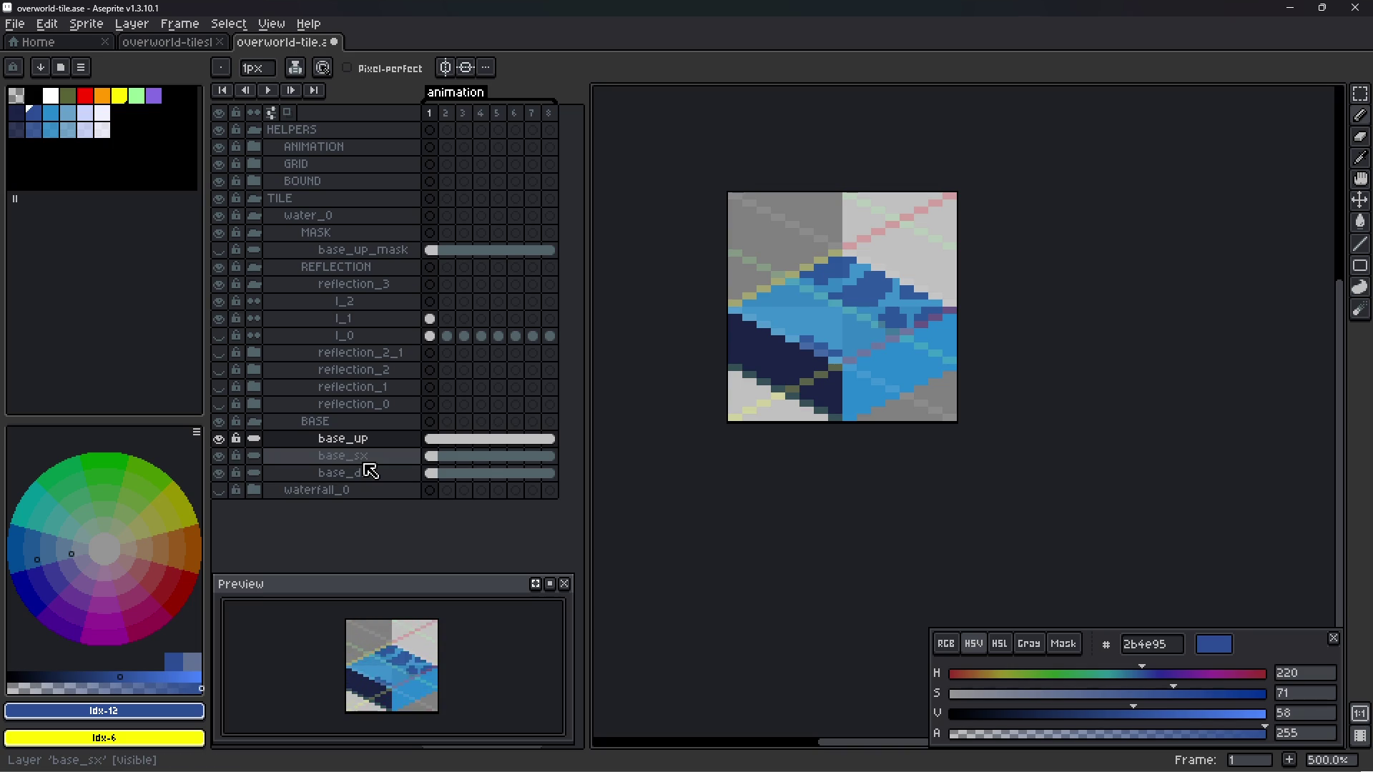
# - Rename base_sx to base.l and begin renaming base_up in Layer Properties
pyautogui.doubleClick(361, 457)
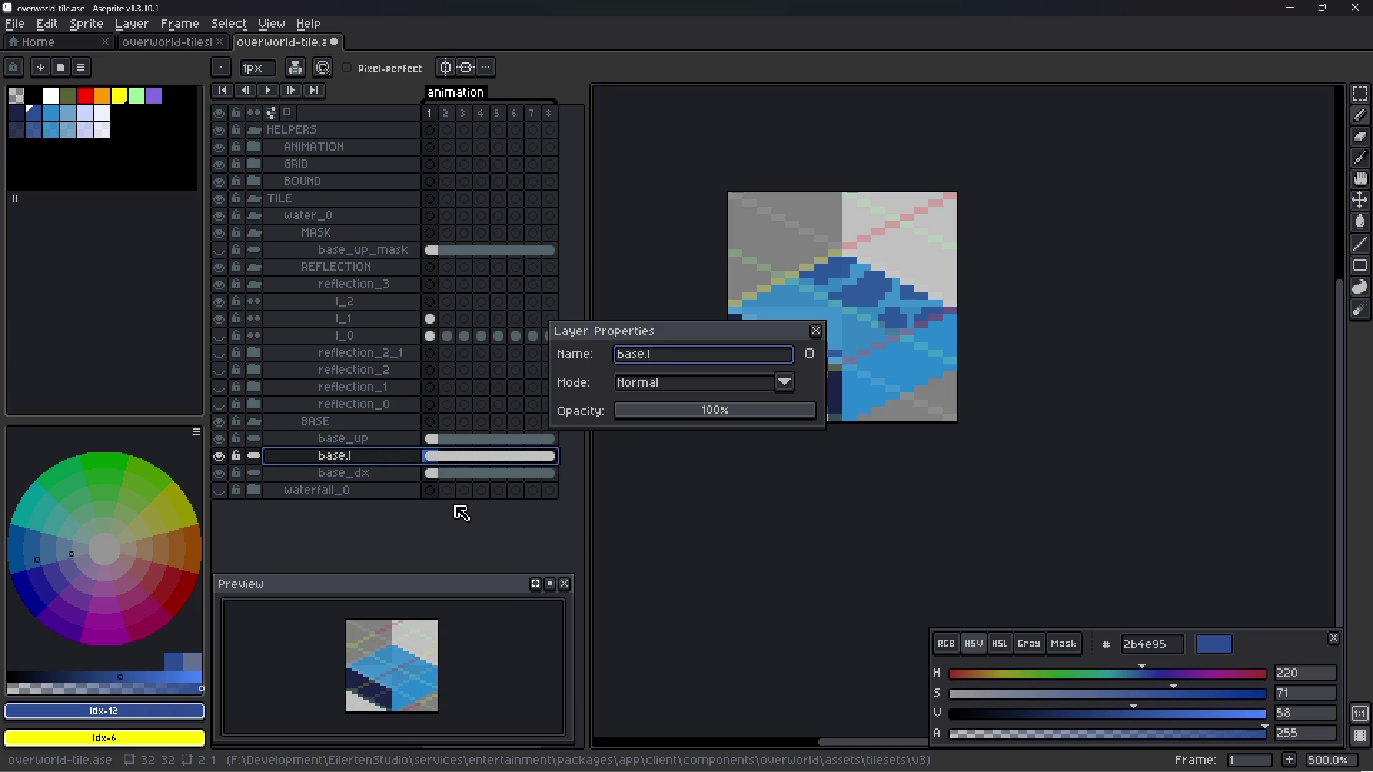
pyautogui.press('Return')
pyautogui.doubleClick(385, 440)
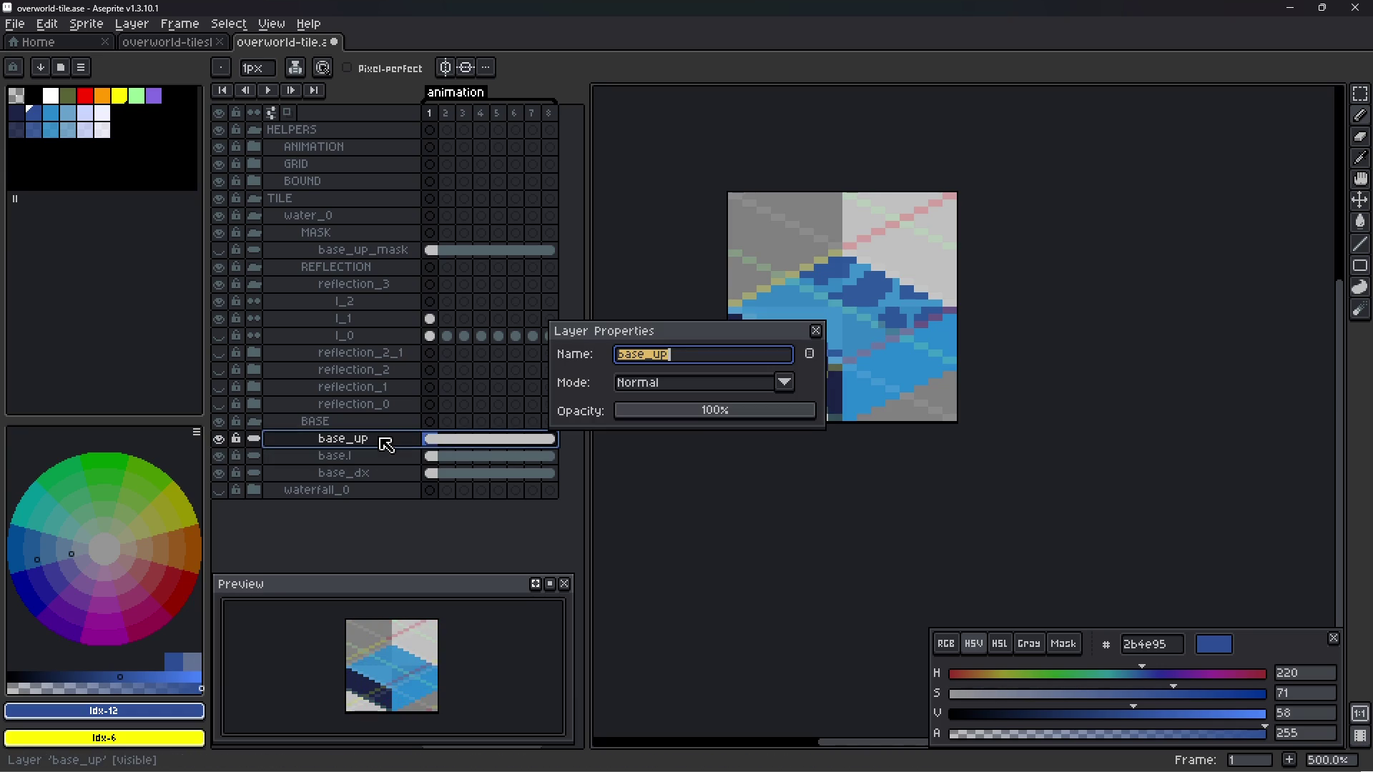
pyautogui.write('.u')
pyautogui.press('Return')
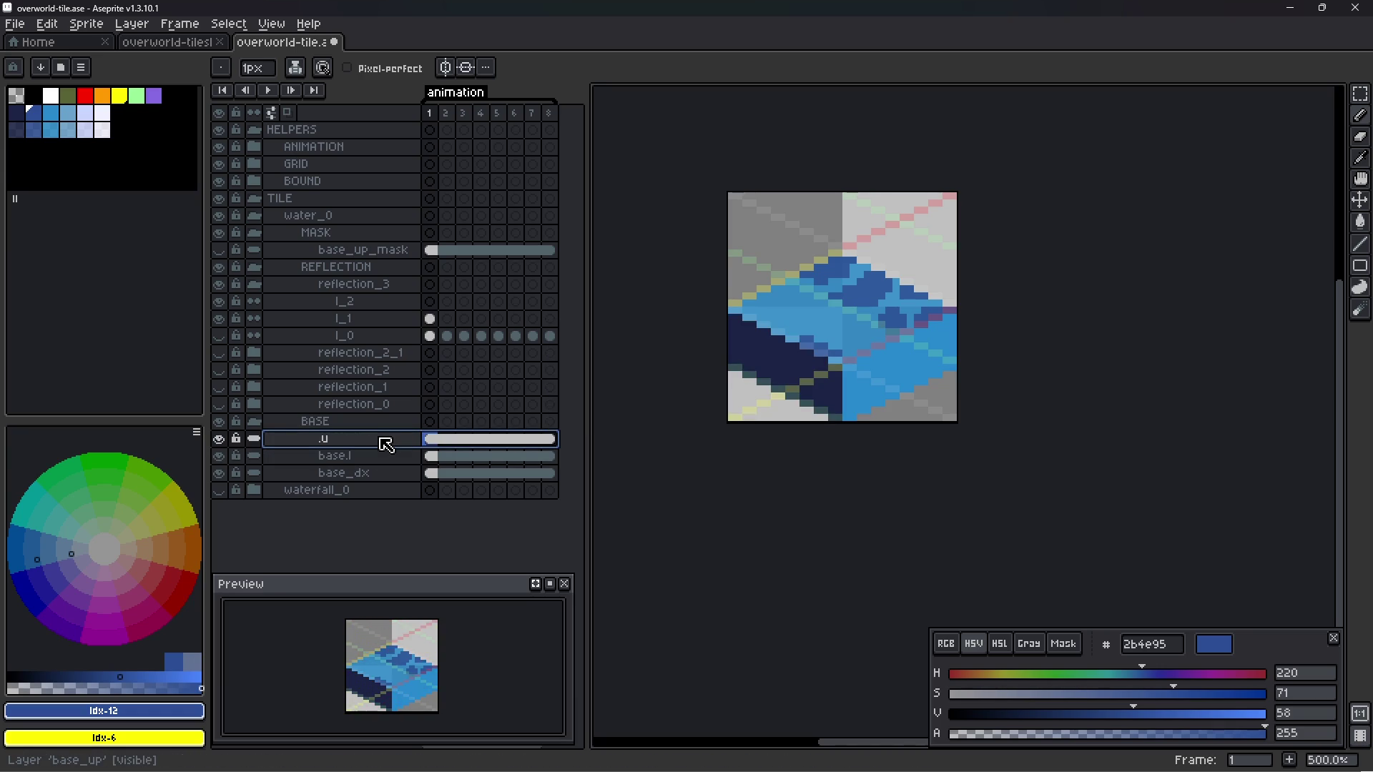
pyautogui.doubleClick(384, 441)
pyautogui.write('base.')
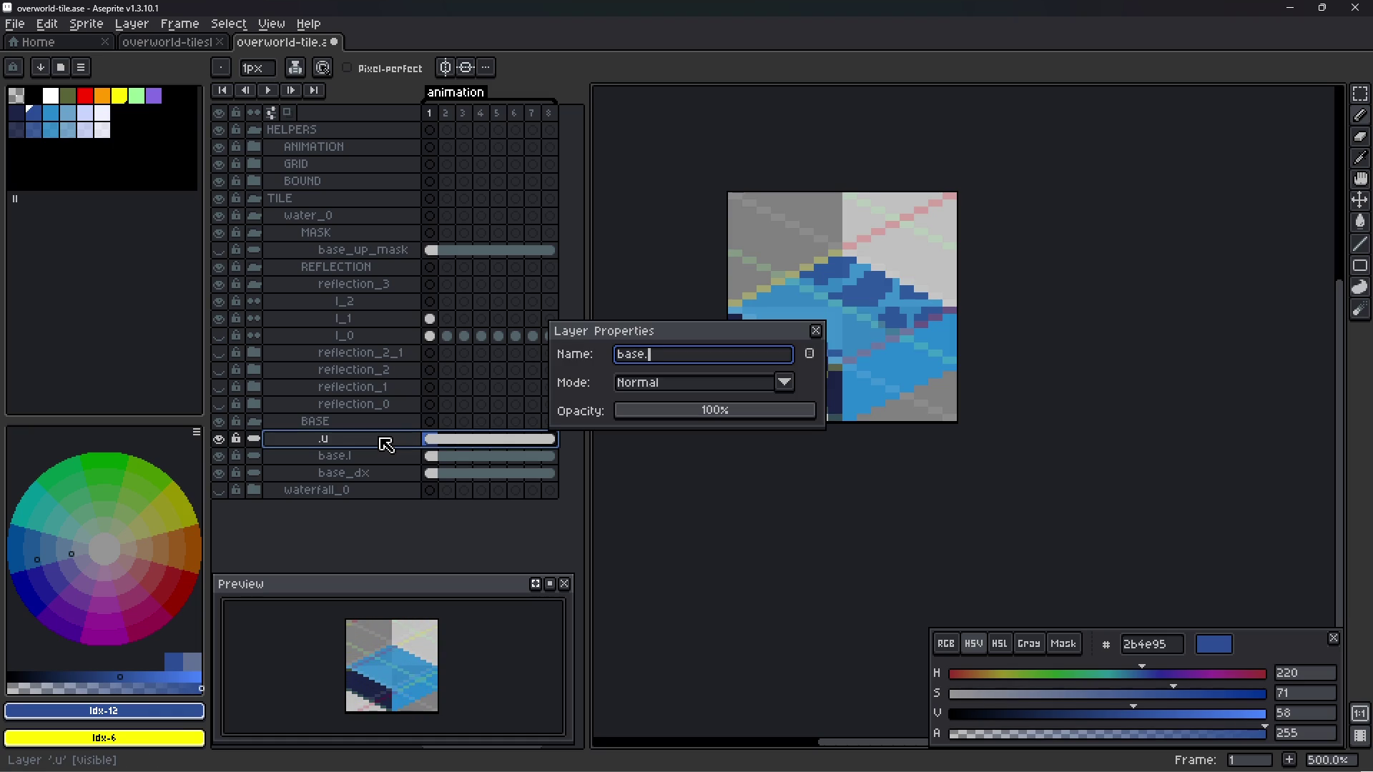
pyautogui.press('Return')
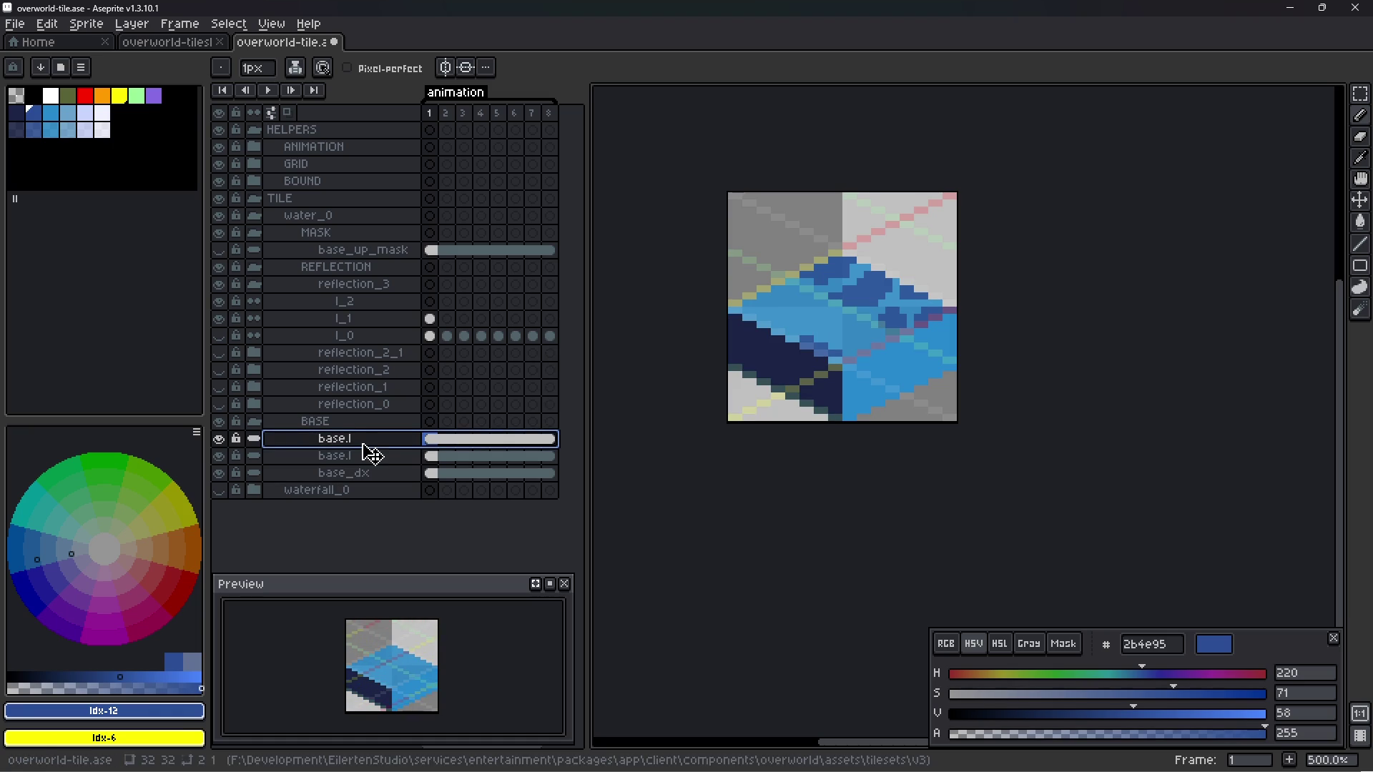
# - Finalize the layer names as base.up, base.left and base.right
pyautogui.doubleClick(369, 446)
pyautogui.press('End')
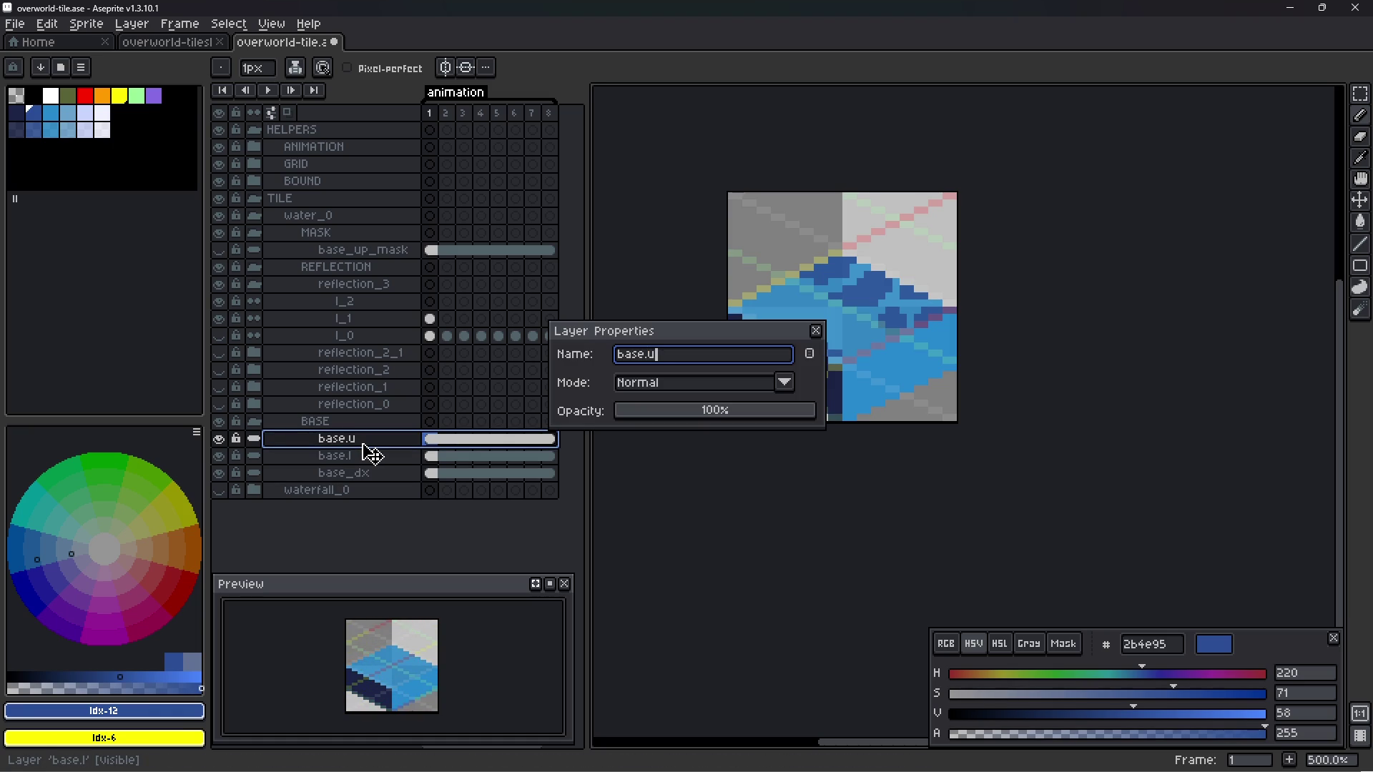
pyautogui.press('Return')
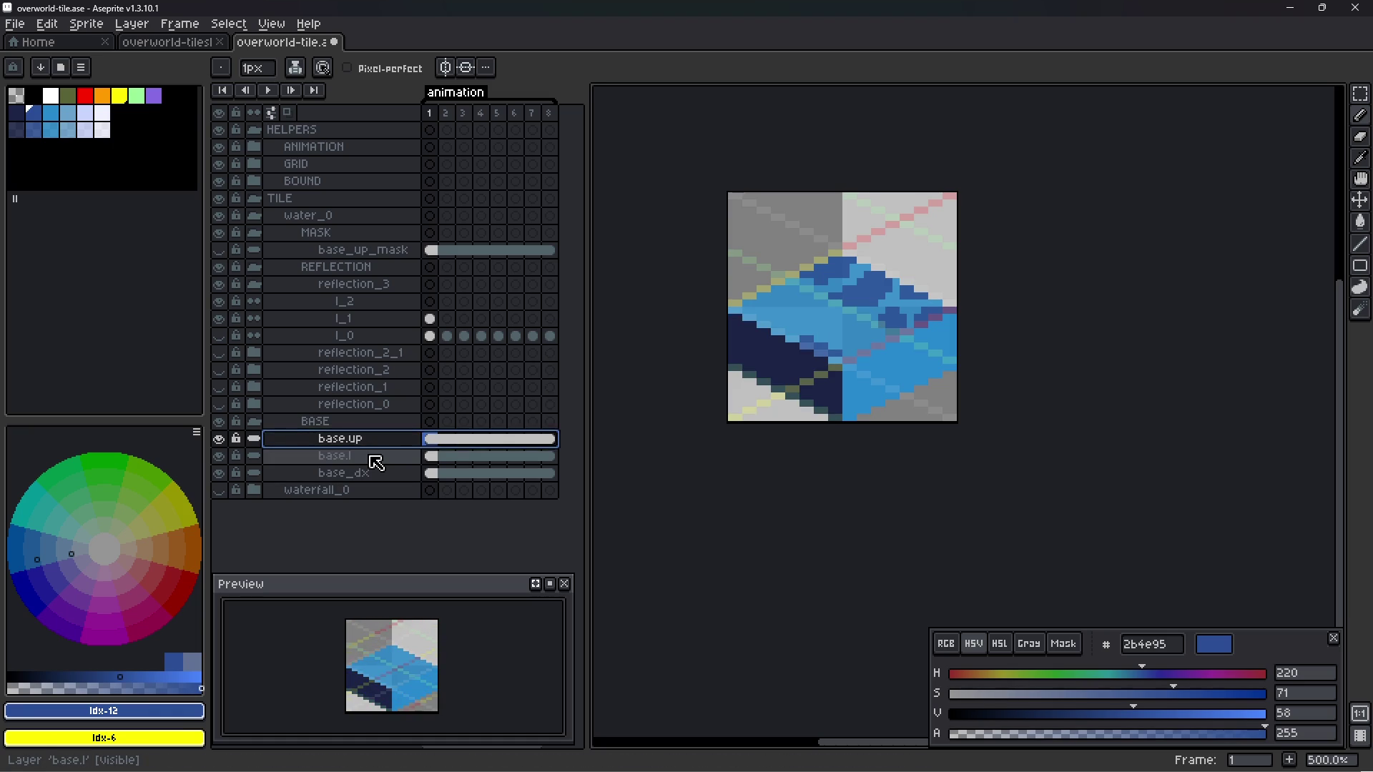
pyautogui.doubleClick(373, 458)
pyautogui.press('End')
pyautogui.write('e')
pyautogui.press('Return')
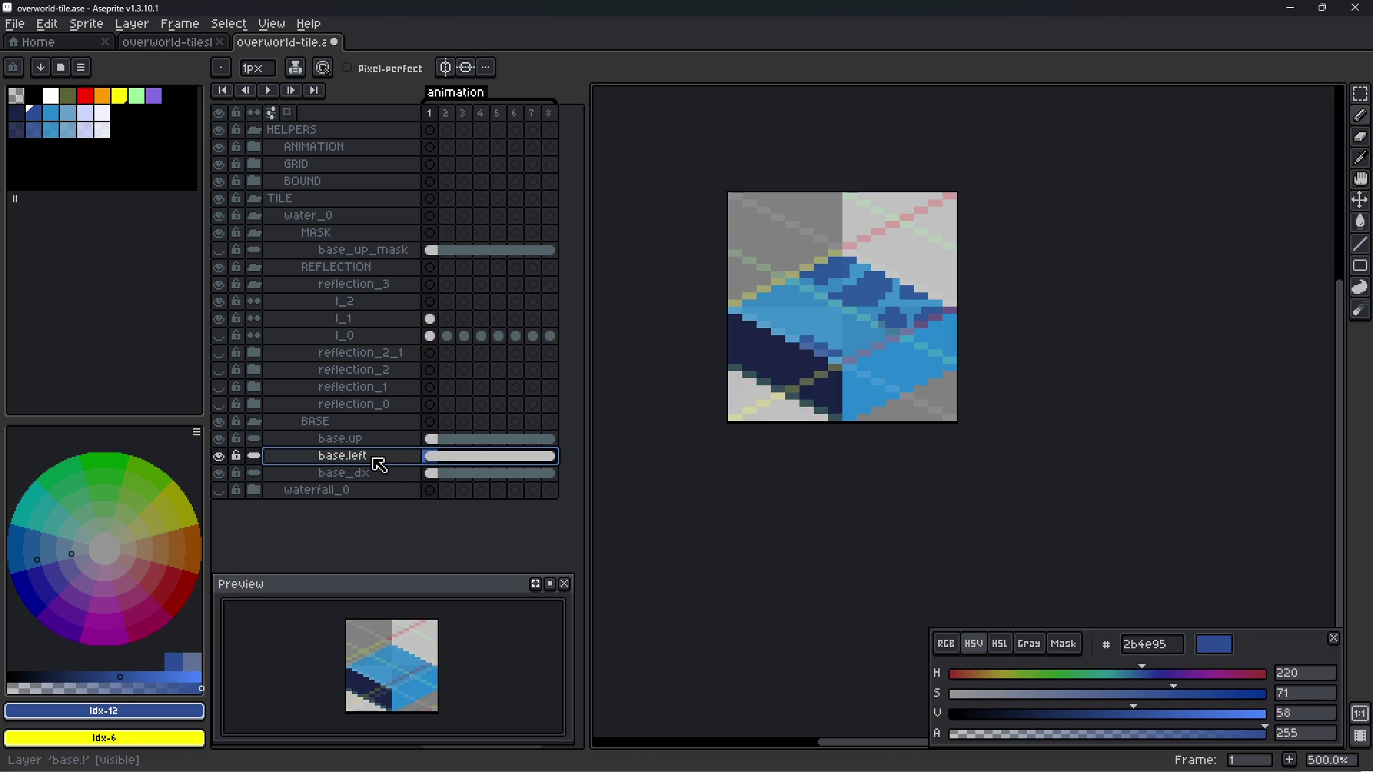
pyautogui.doubleClick(378, 475)
pyautogui.write('base.right')
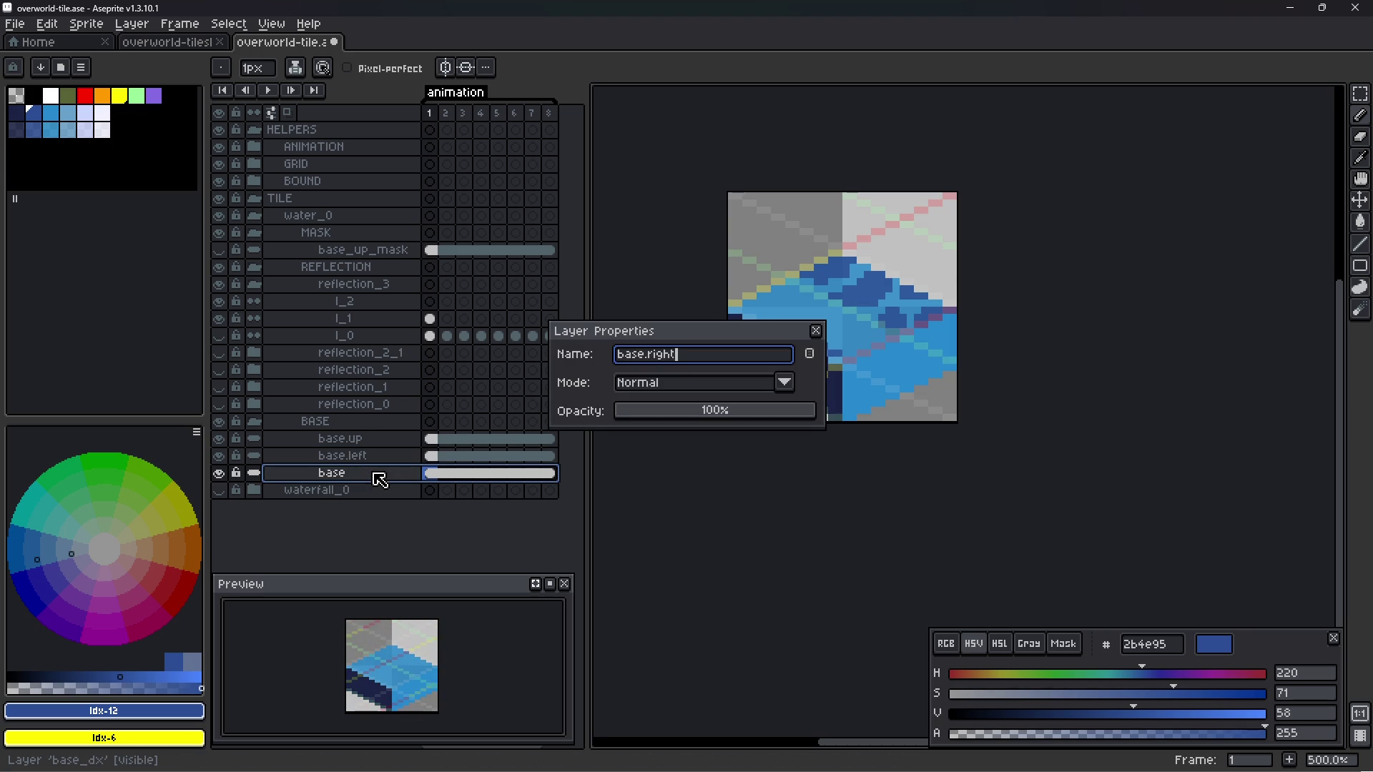
pyautogui.press('Return')
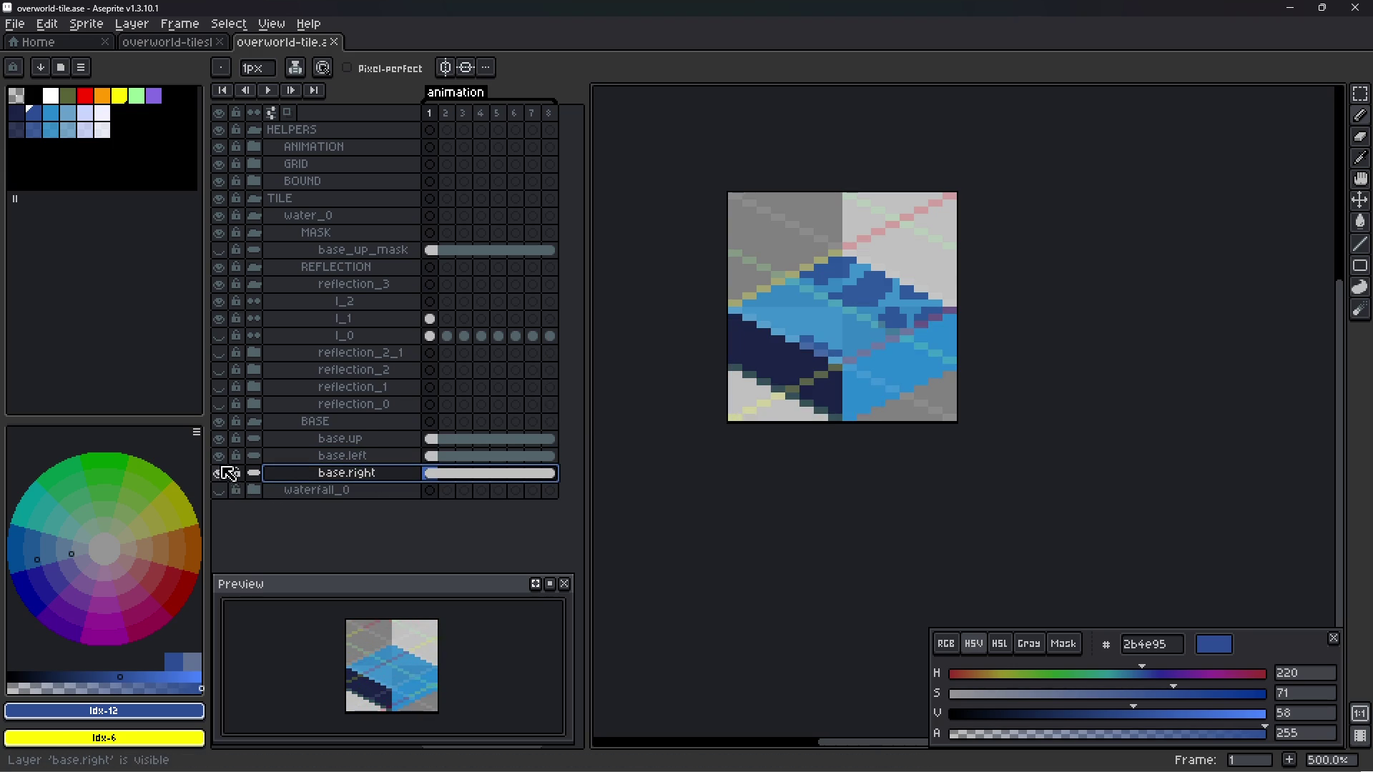
# - Delete the waterfall_0 layer and save the file
pyautogui.click(305, 495)
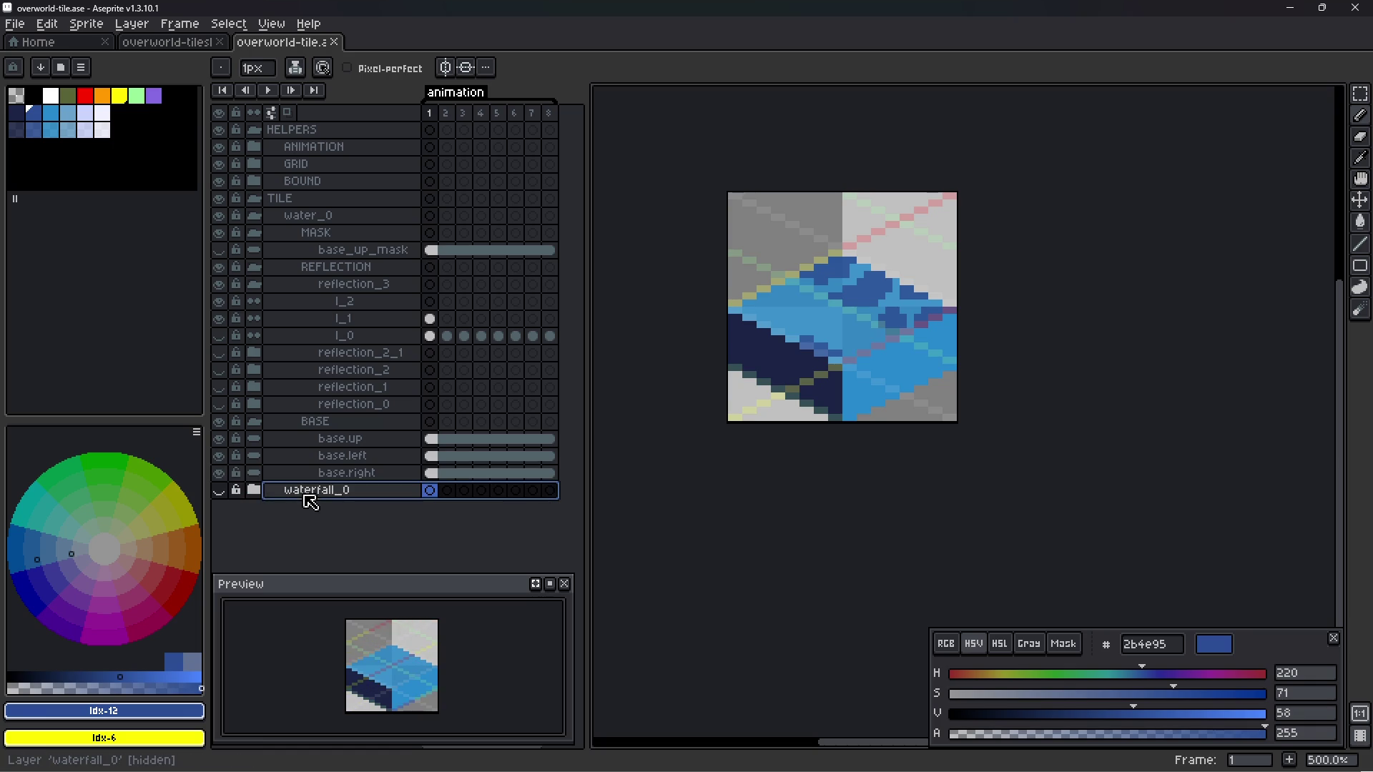
pyautogui.press('Delete')
pyautogui.hotkey('ctrl', 's')
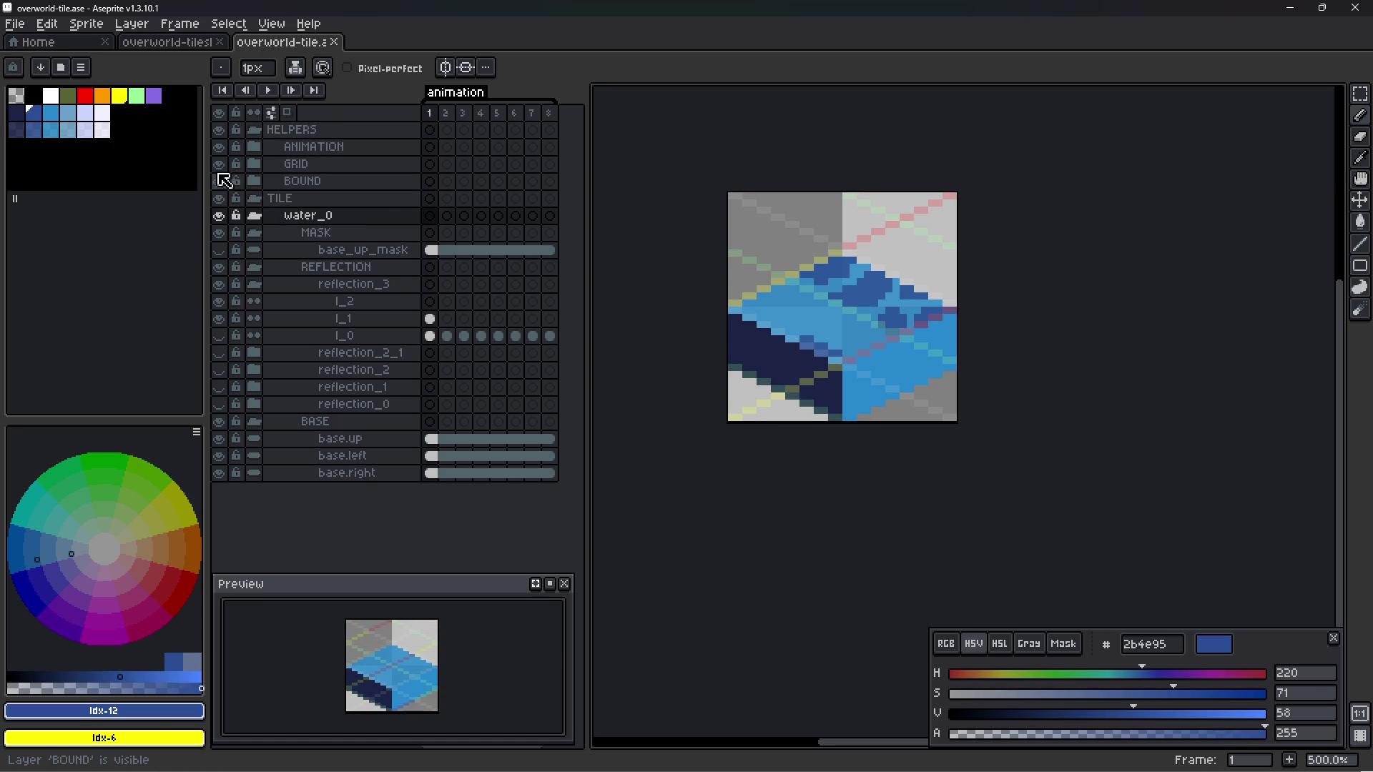
# - Hide the TILE group so only the grey helper grid and coloured guide lines show
pyautogui.click(221, 205)
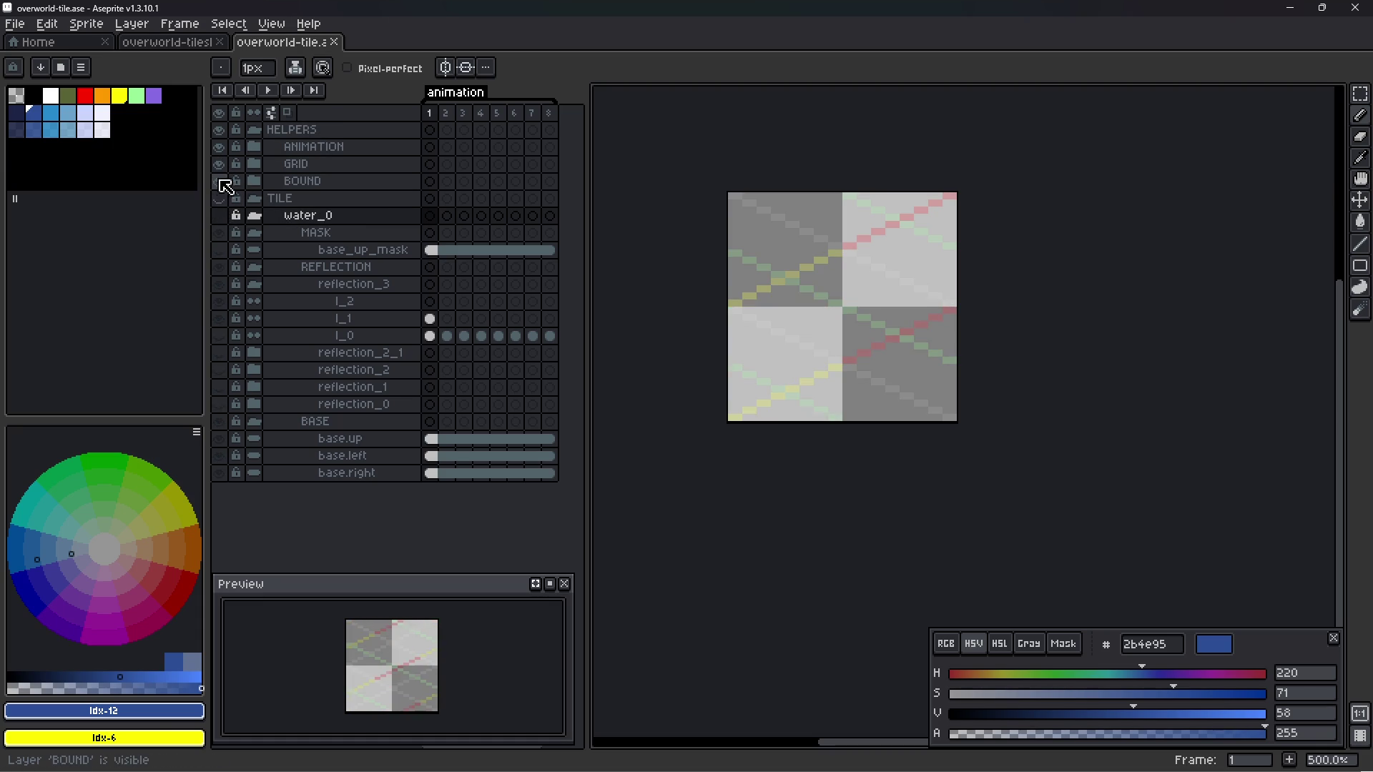
# - Turn off the BOUND, iso_guide, GRID and ANIMATION layers, then collapse the BOUND group
pyautogui.click(220, 179)
pyautogui.click(220, 181)
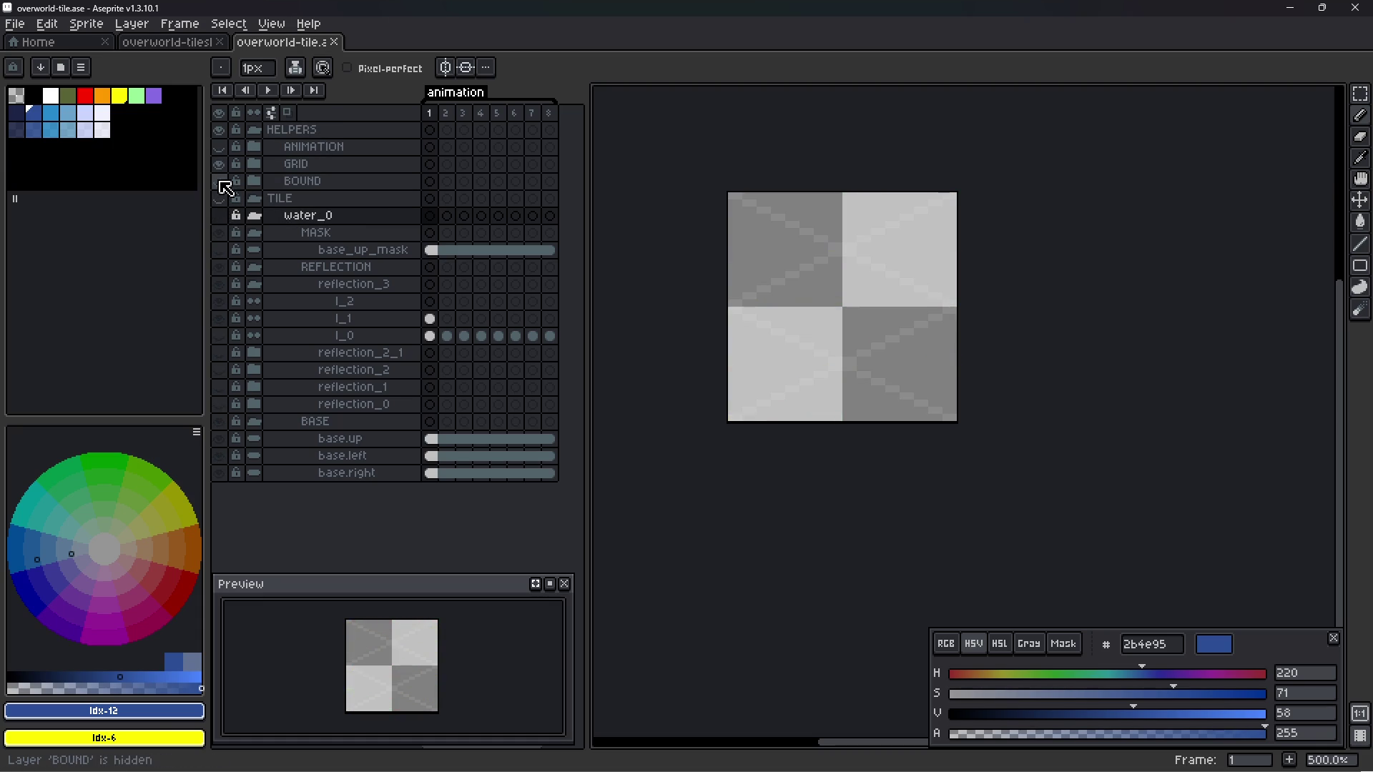
pyautogui.click(254, 181)
pyautogui.moveTo(219, 233); pyautogui.dragTo(224, 203)
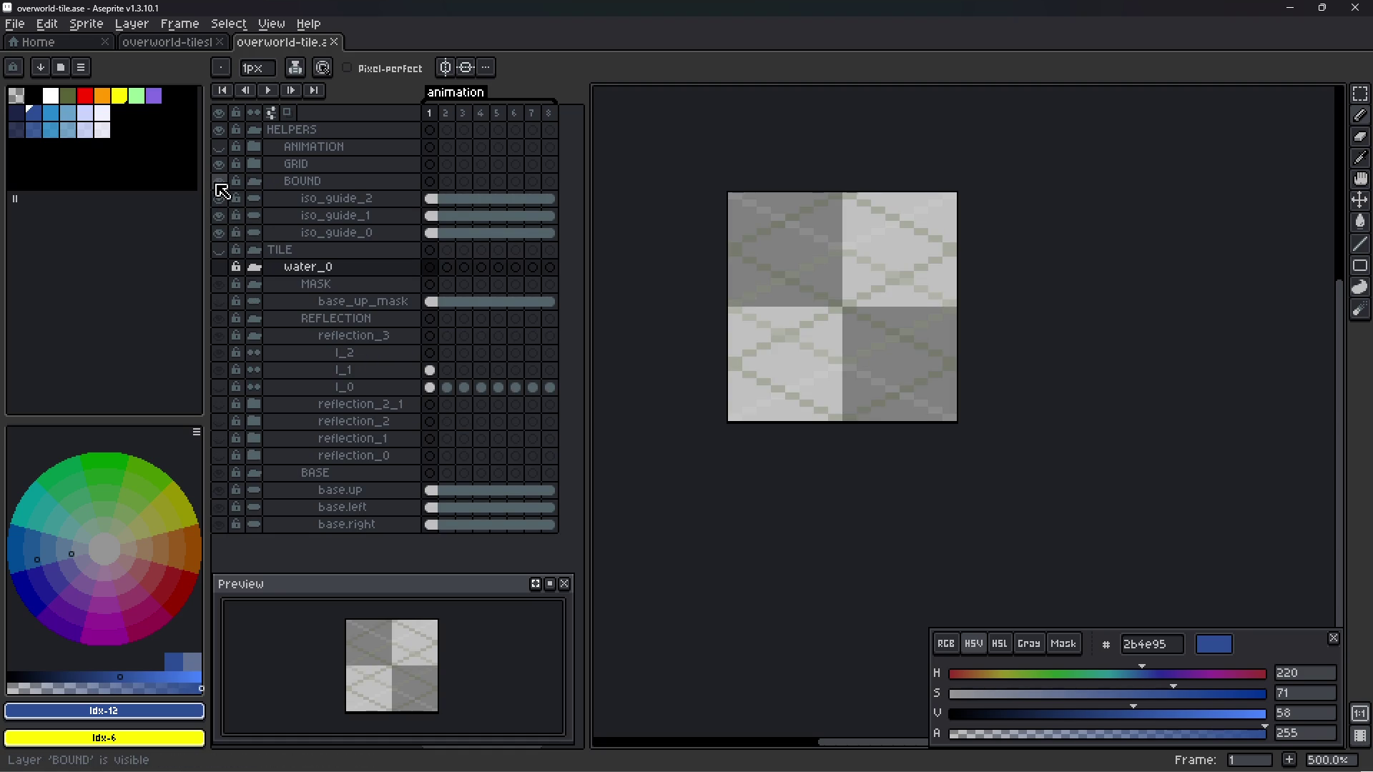
pyautogui.moveTo(219, 163); pyautogui.dragTo(224, 153)
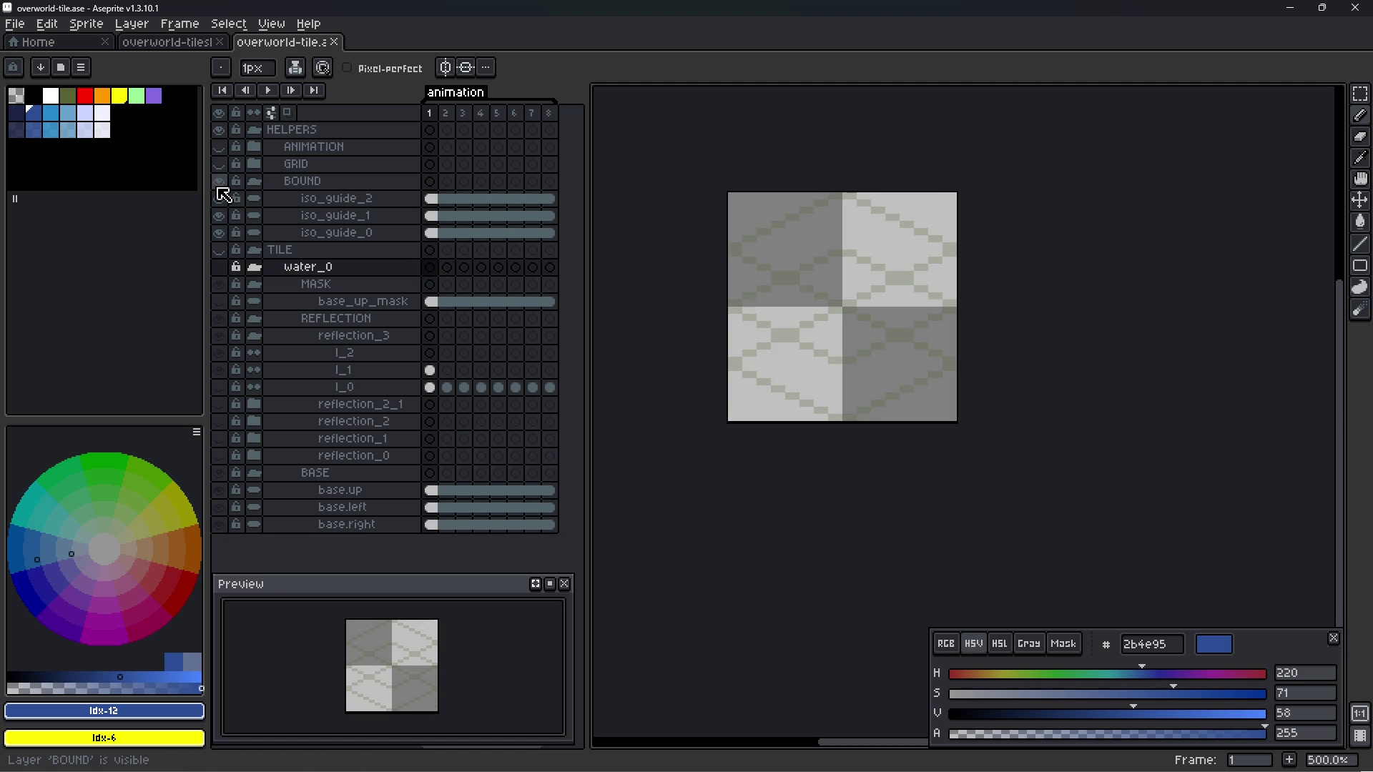
pyautogui.click(220, 184)
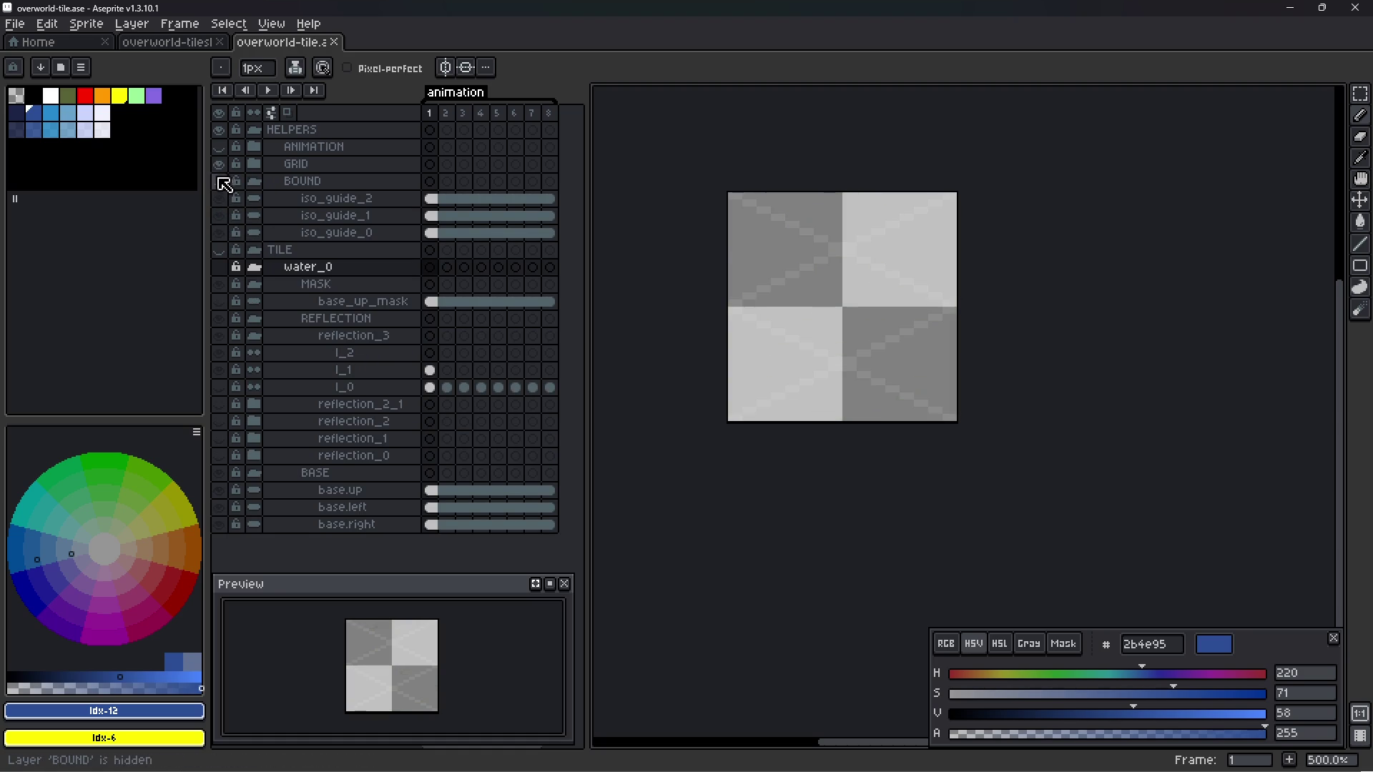
pyautogui.click(221, 166)
pyautogui.moveTo(220, 166); pyautogui.dragTo(221, 148)
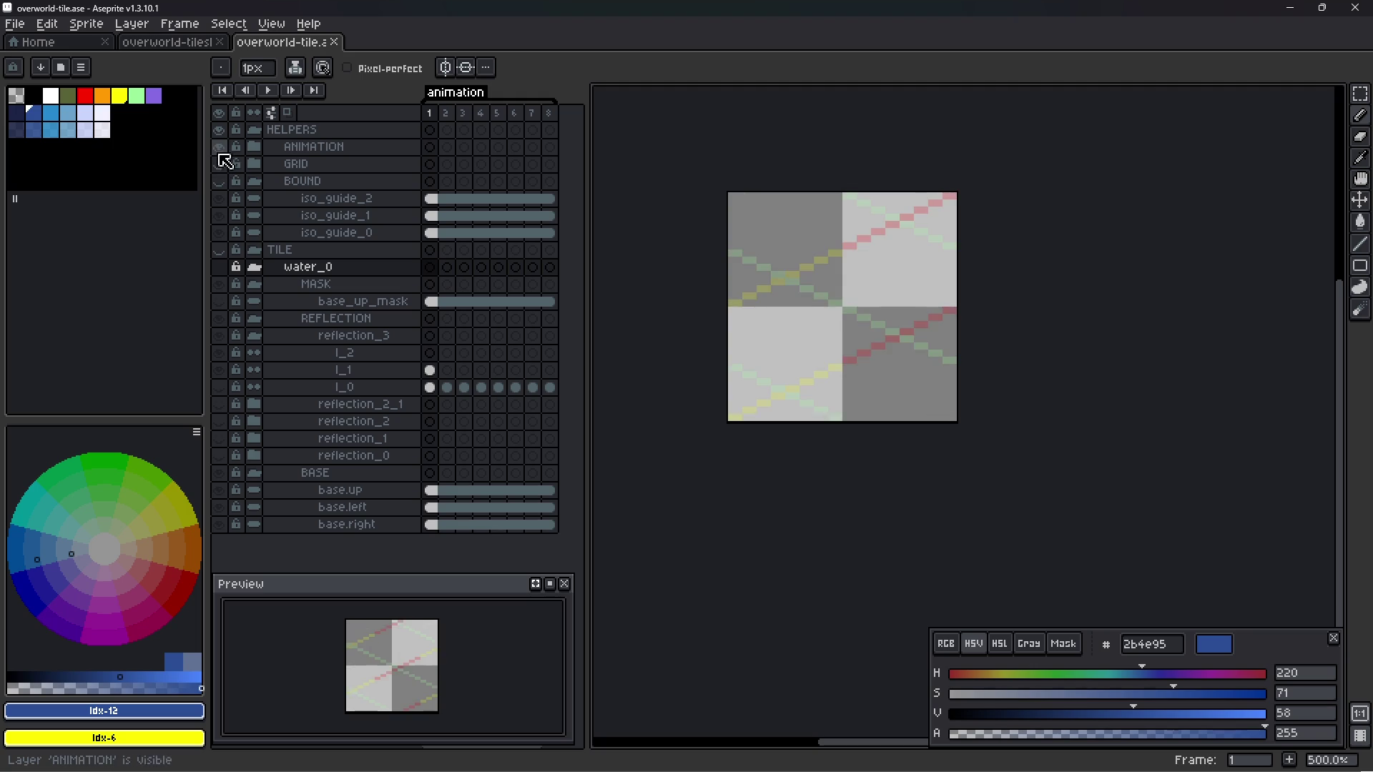
pyautogui.click(221, 167)
pyautogui.moveTo(220, 148); pyautogui.dragTo(221, 182)
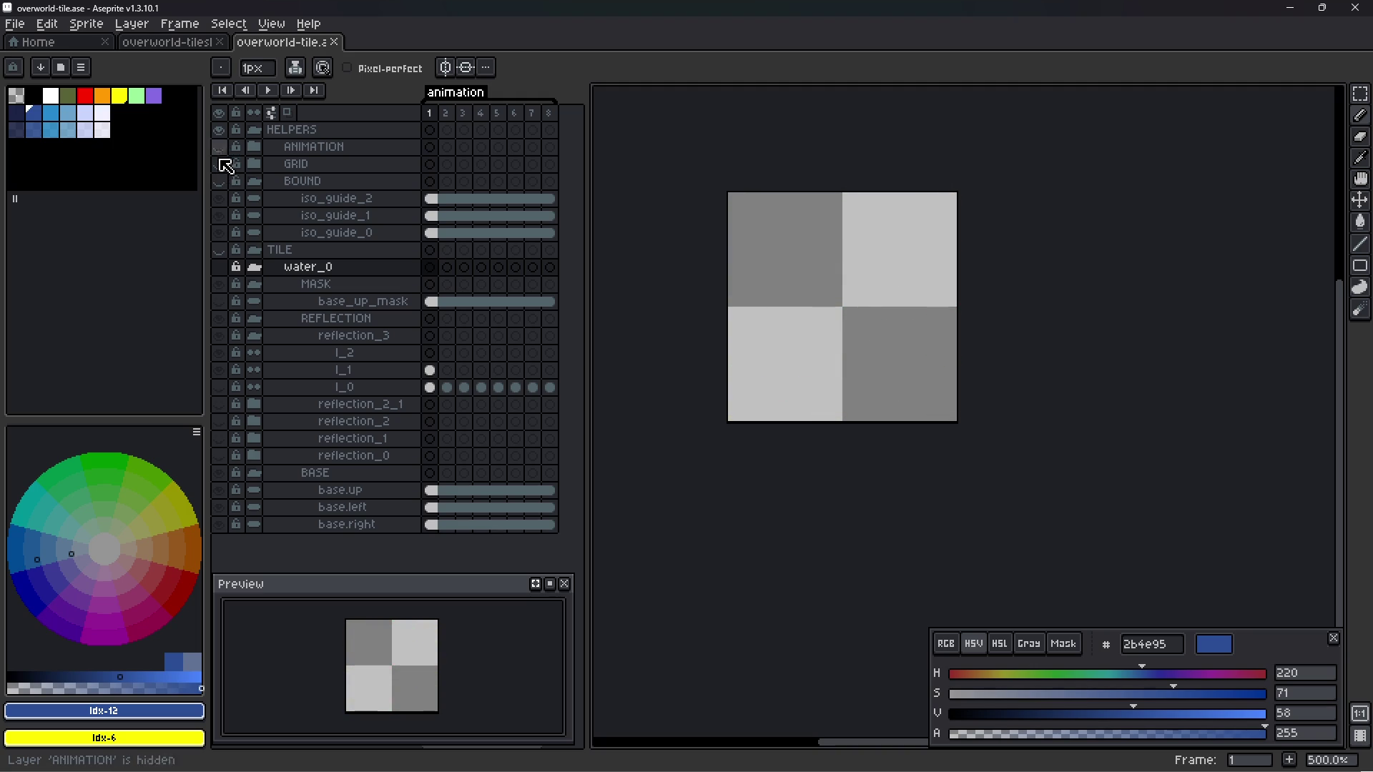
pyautogui.click(254, 182)
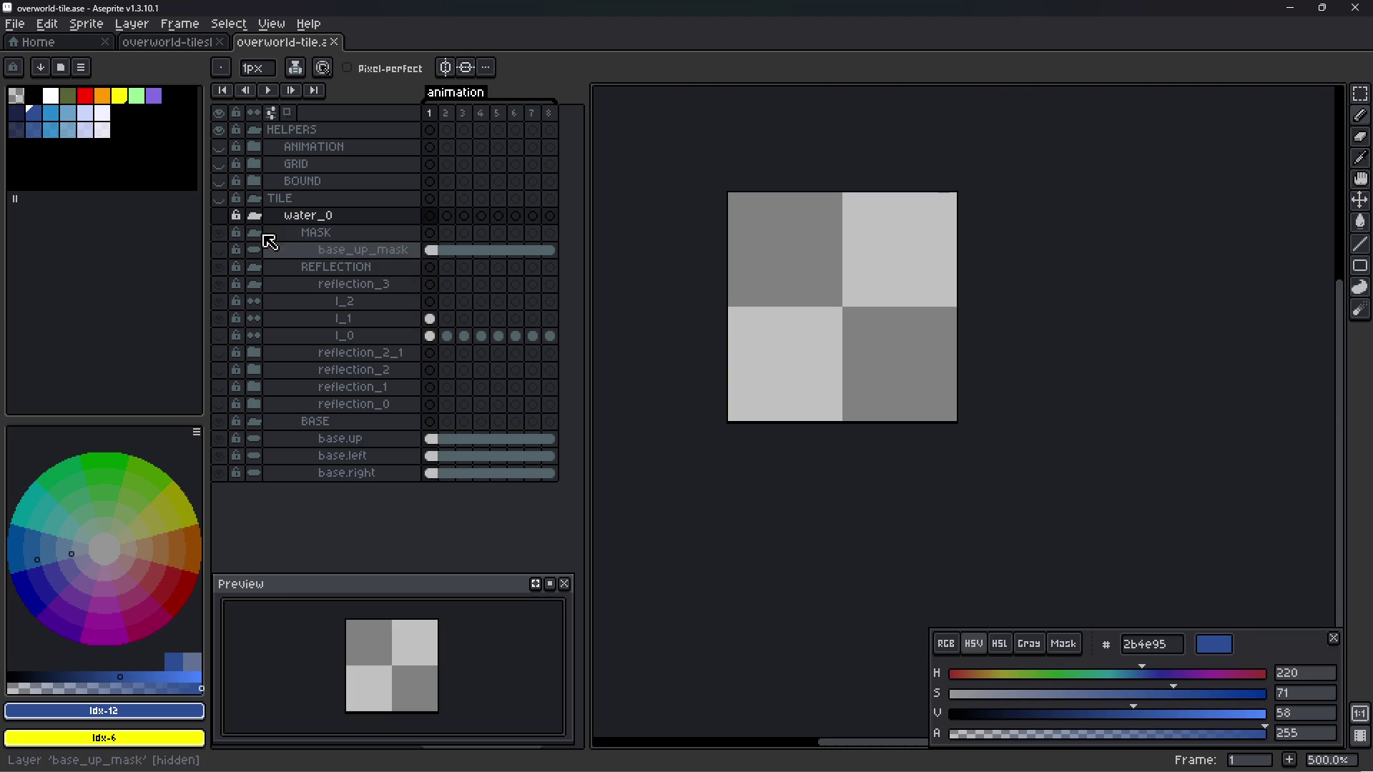
# - Reorder the layers so BASE sits above water_0 and MASK above BASE
pyautogui.doubleClick(309, 218)
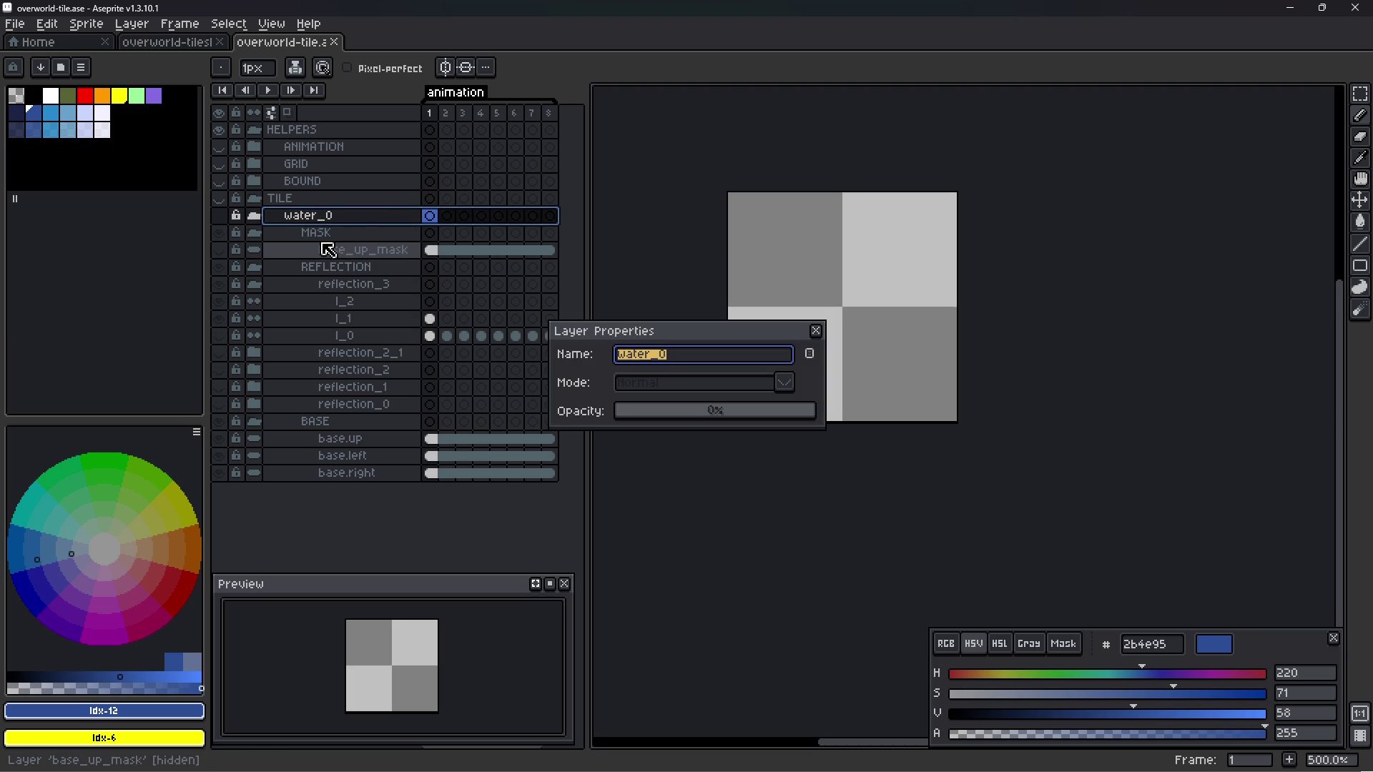
pyautogui.press('Escape')
pyautogui.click(326, 236)
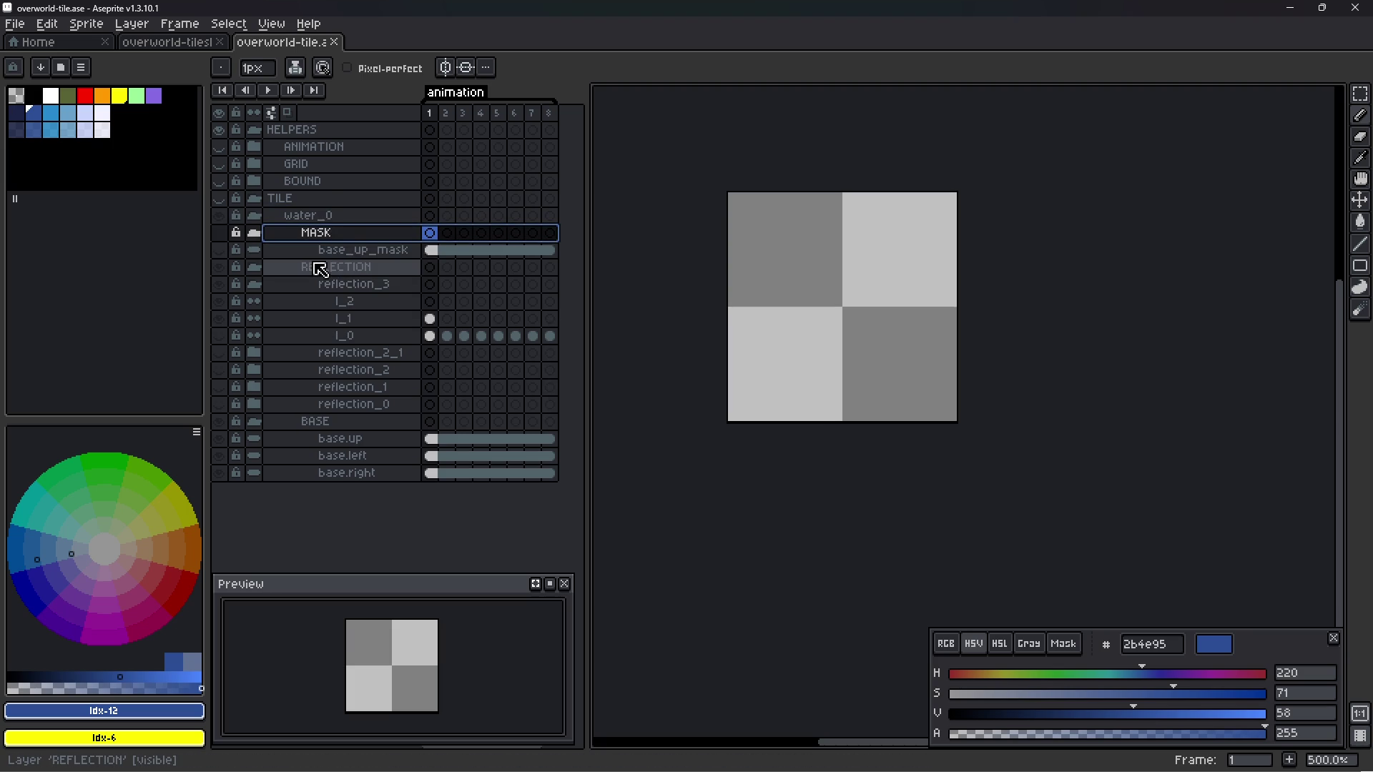
pyautogui.click(338, 423)
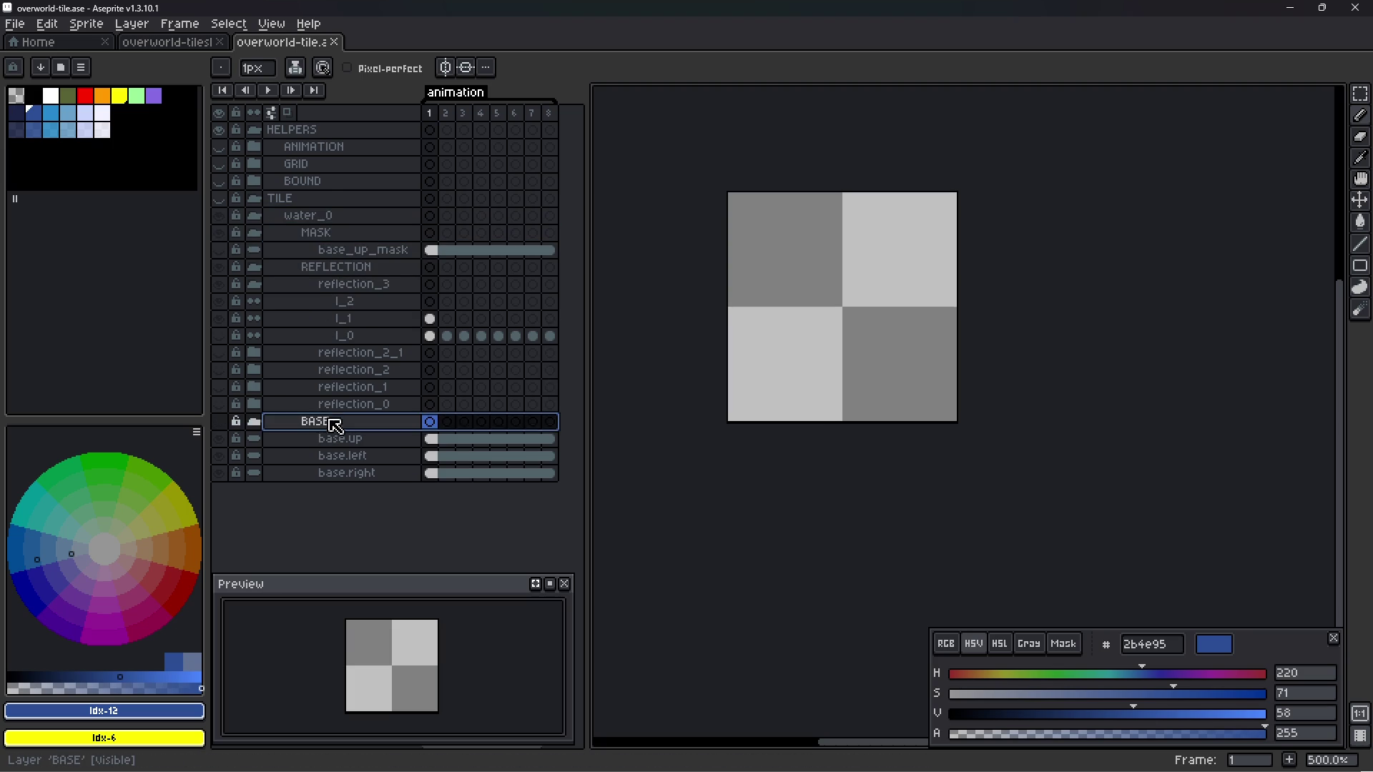
pyautogui.moveTo(349, 427); pyautogui.dragTo(333, 215)
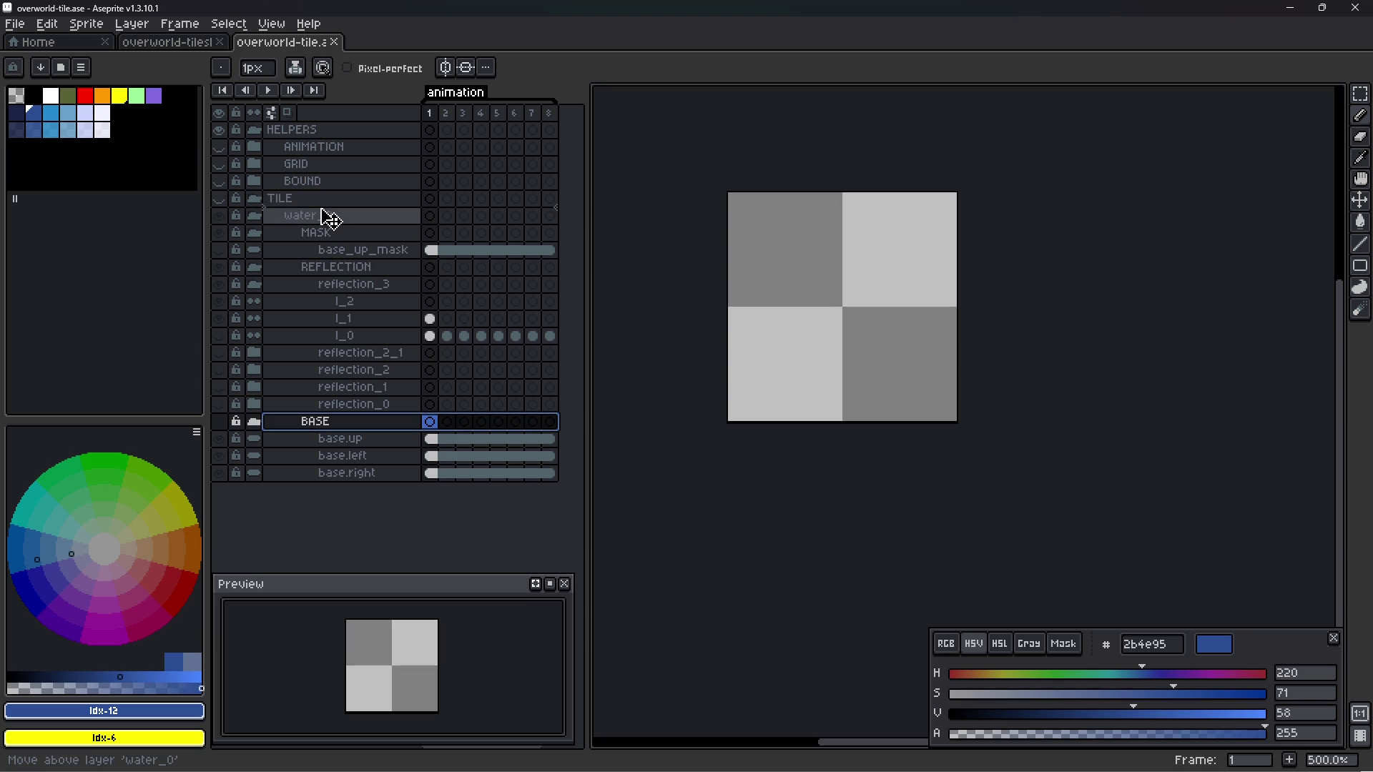
pyautogui.moveTo(347, 302); pyautogui.dragTo(332, 220)
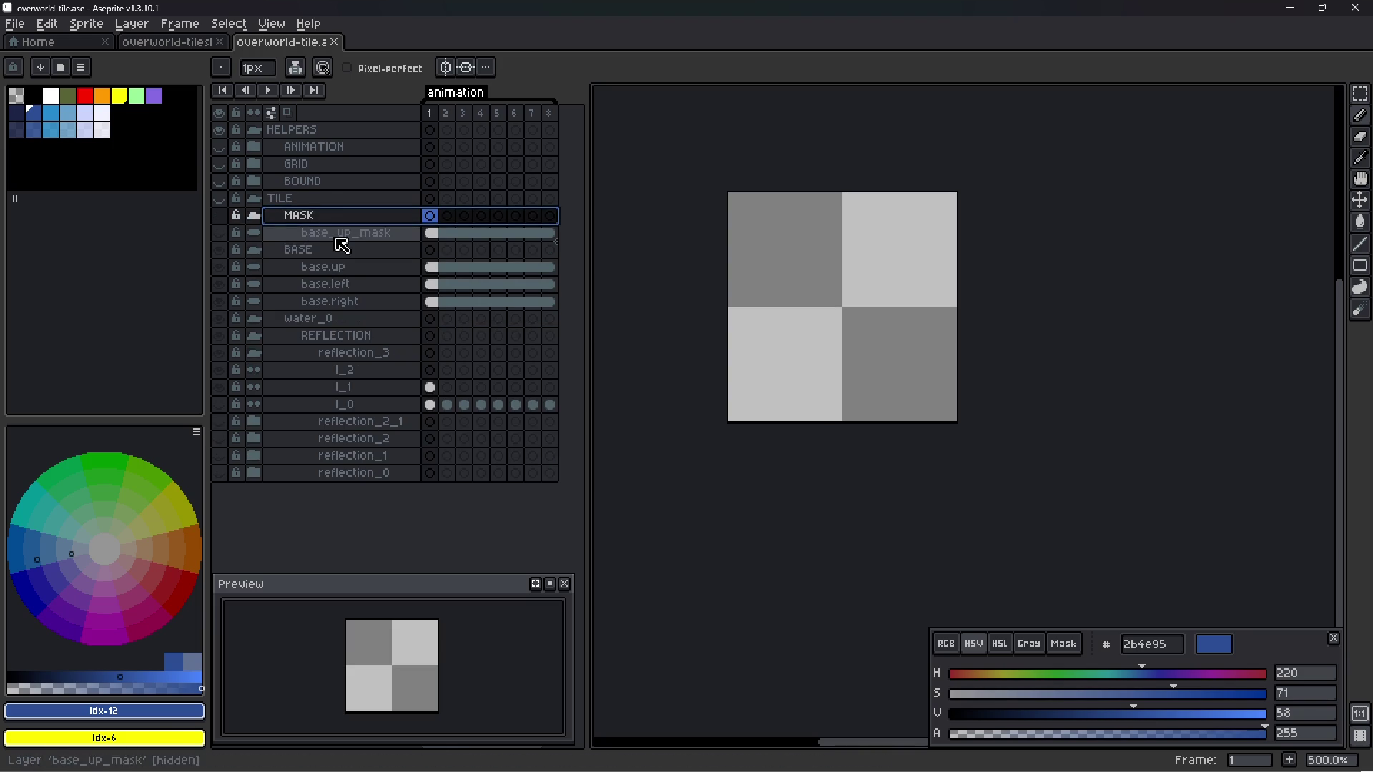
# - Rename base_up_mask to base.up.mask and save the file
pyautogui.doubleClick(340, 240)
pyautogui.press('End')
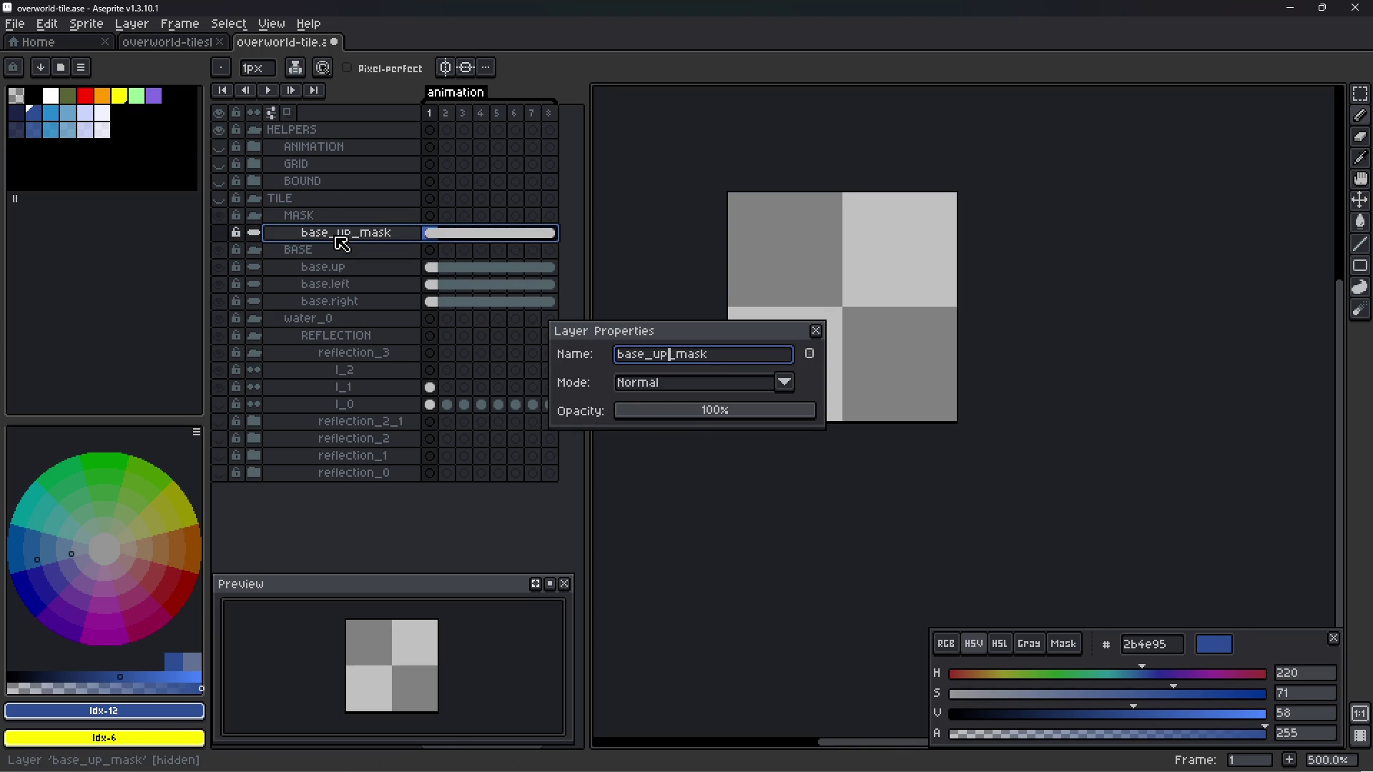
pyautogui.press('BackSpace')
pyautogui.write('.up.')
pyautogui.press('Return')
pyautogui.hotkey('ctrl', 's')
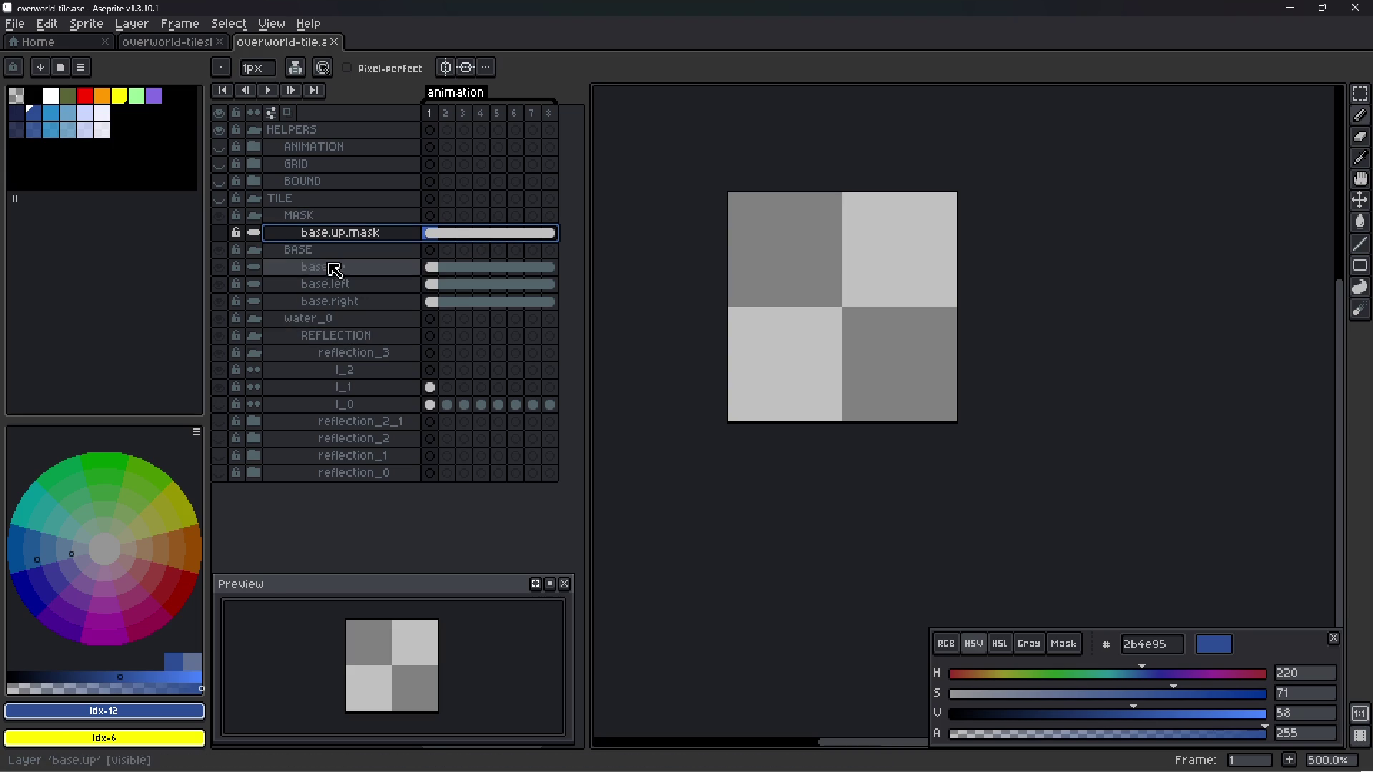
# - Move REFLECTION above BASE and MASK above REFLECTION, collapse both, and save
pyautogui.click(314, 319)
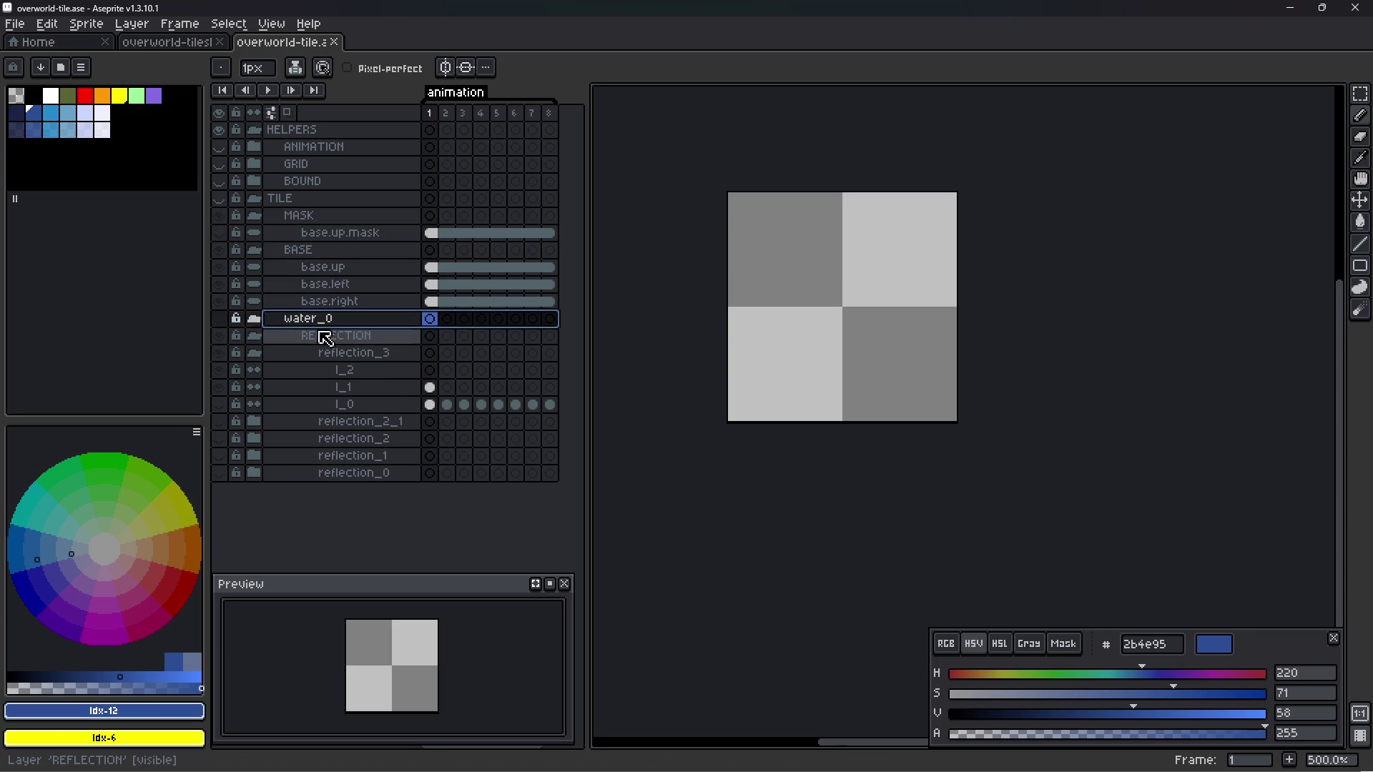
pyautogui.click(321, 336)
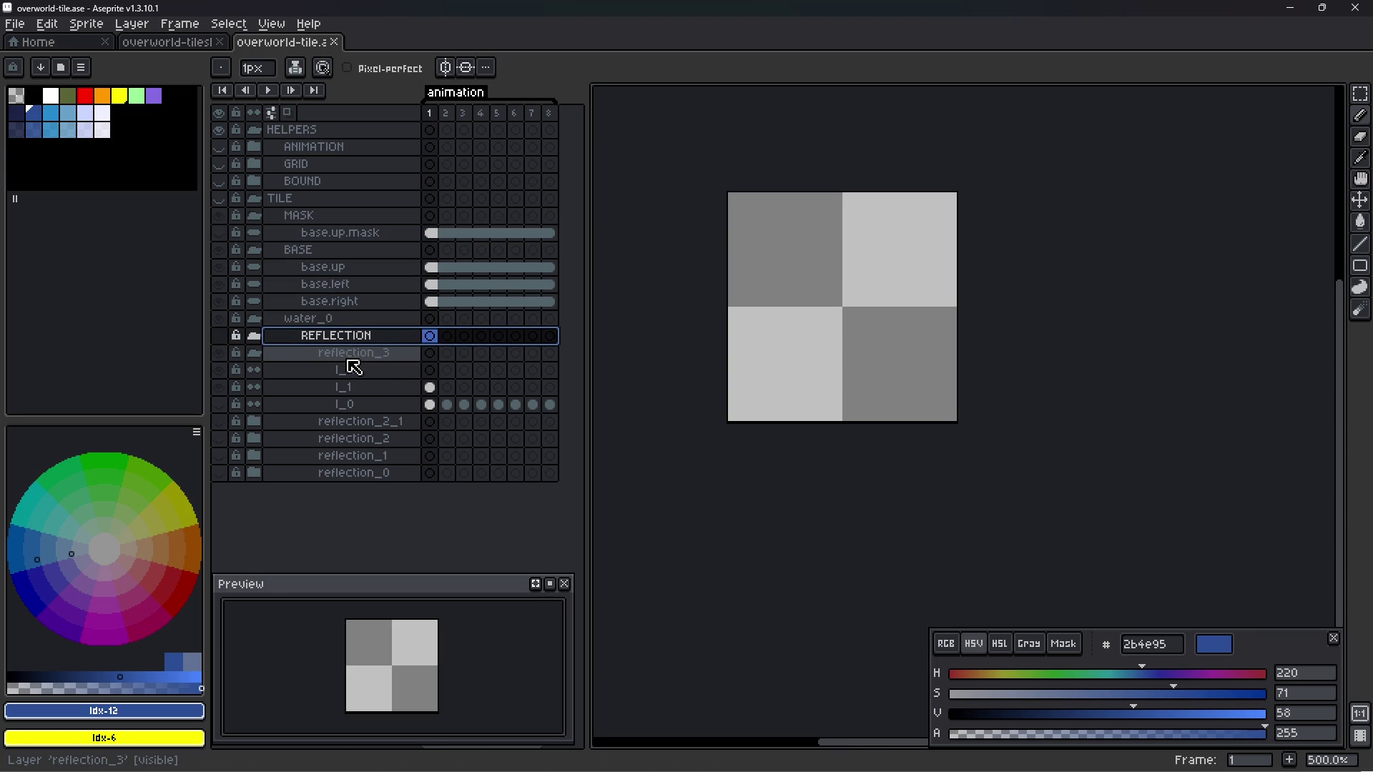
pyautogui.moveTo(350, 337)
pyautogui.mouseDown()
pyautogui.moveTo(333, 247)
pyautogui.moveTo(271, 256)
pyautogui.mouseUp()
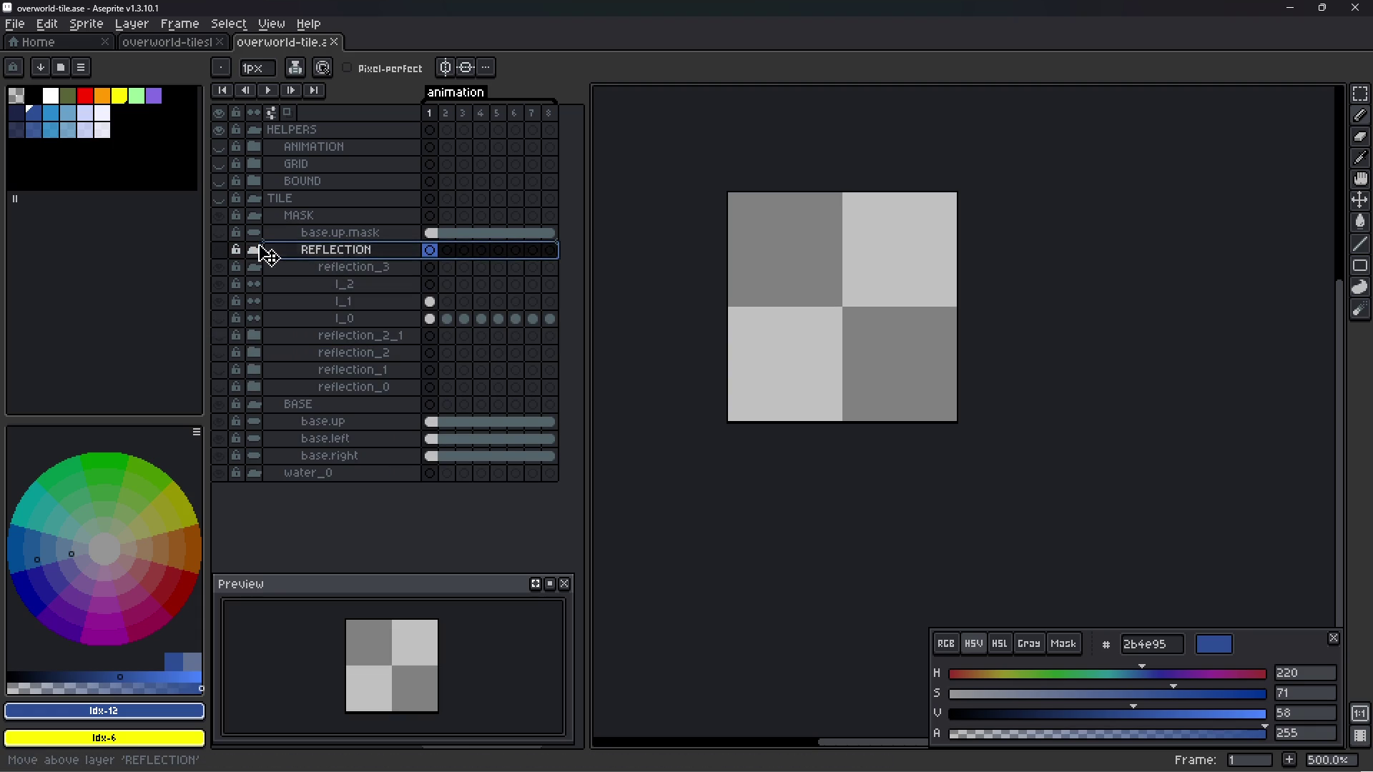
pyautogui.moveTo(271, 256); pyautogui.dragTo(291, 215)
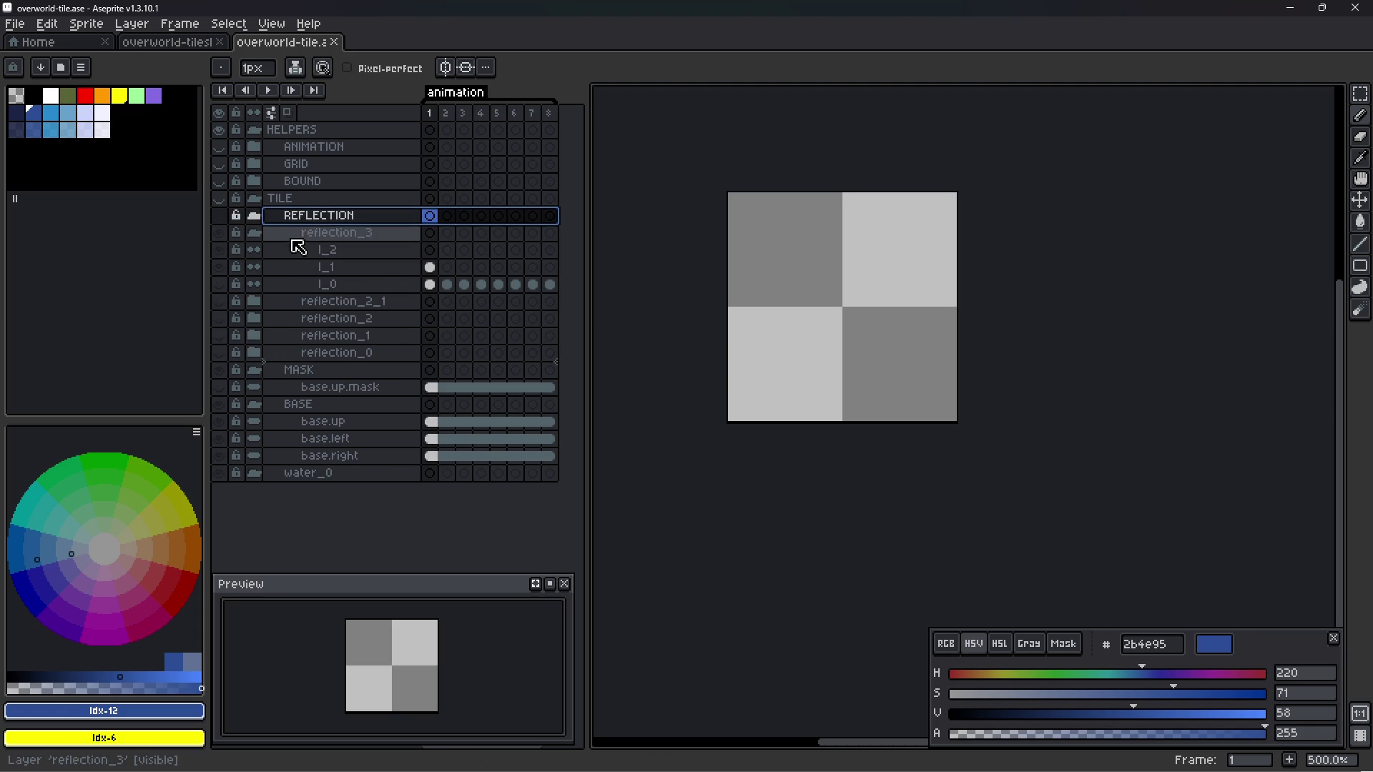
pyautogui.click(253, 215)
pyautogui.click(323, 233)
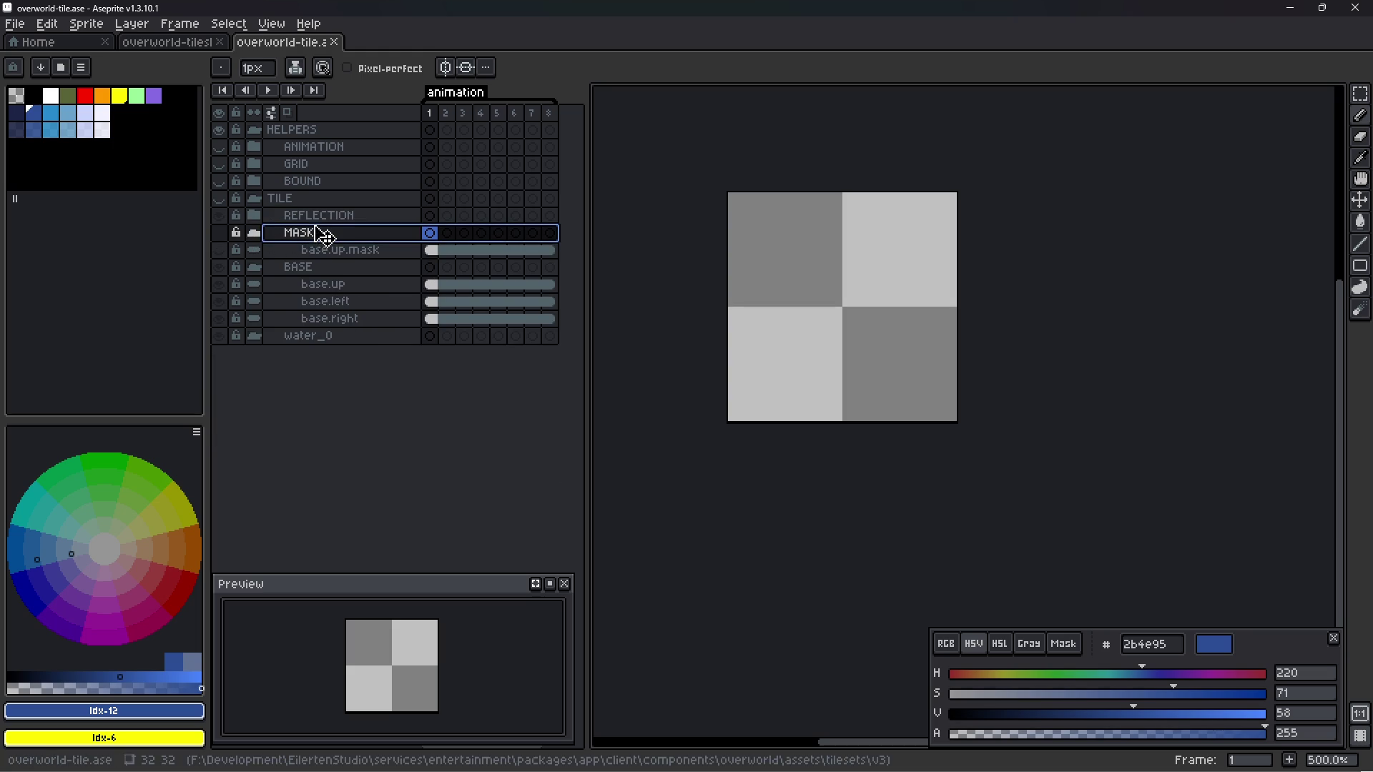
pyautogui.moveTo(323, 234); pyautogui.dragTo(315, 214)
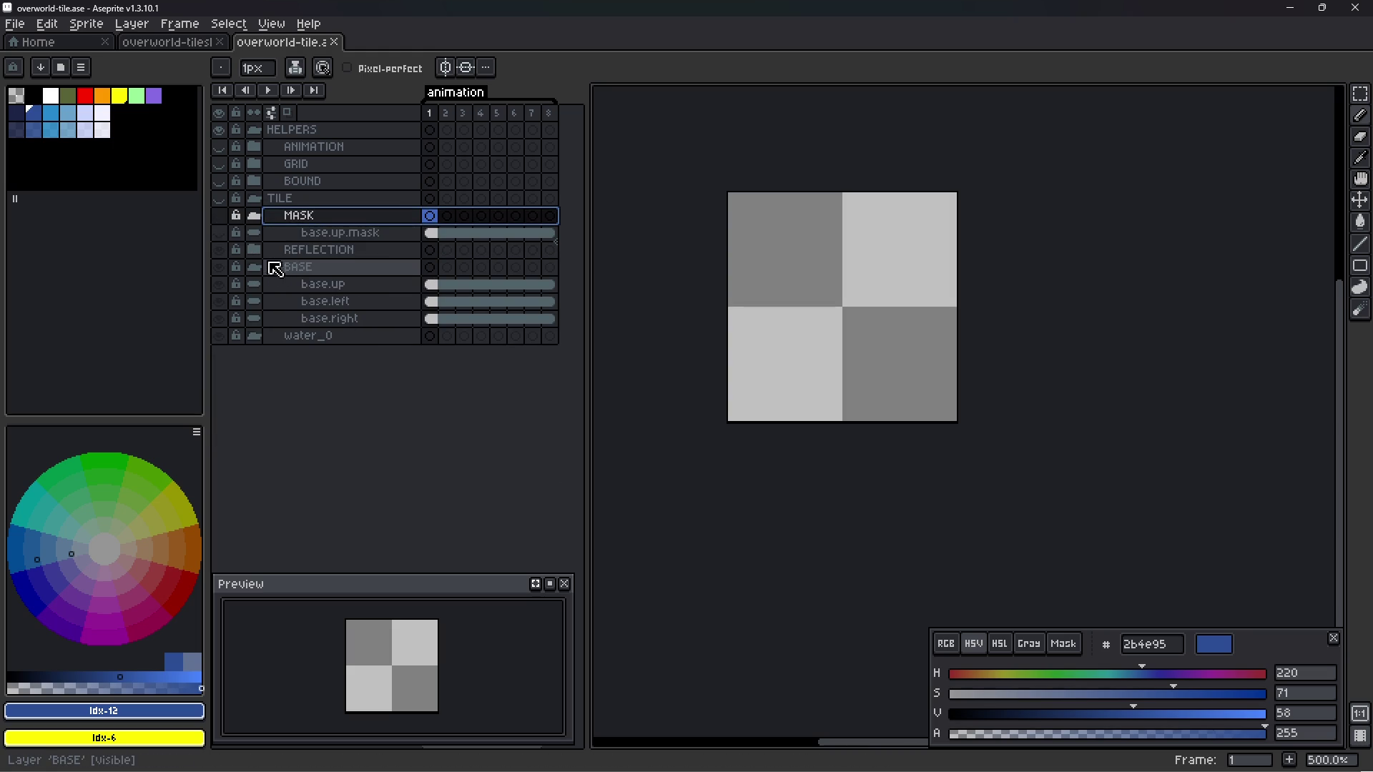
pyautogui.click(253, 215)
pyautogui.hotkey('ctrl', 's')
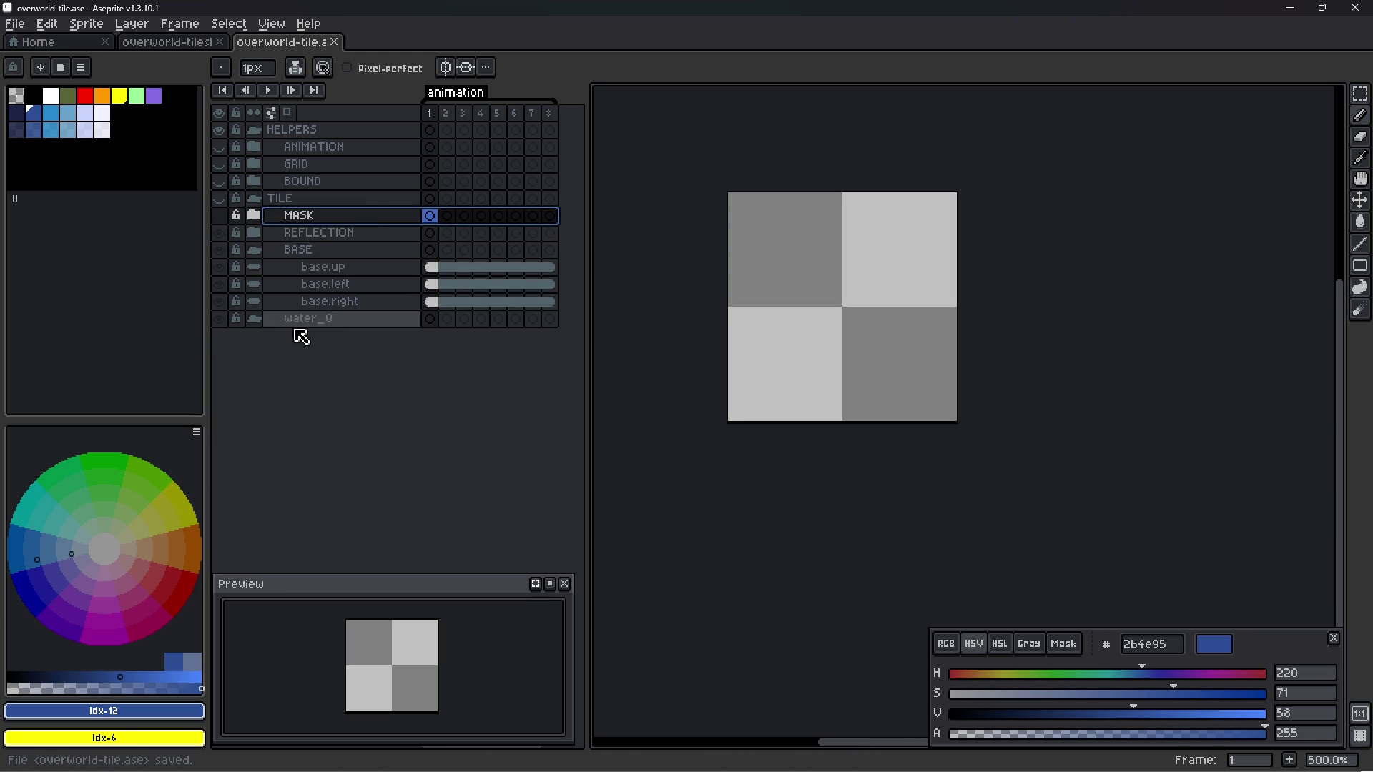
# - Delete the empty water_0 group, save, and select base.up in the expanded BASE group
pyautogui.click(306, 322)
pyautogui.press('Delete')
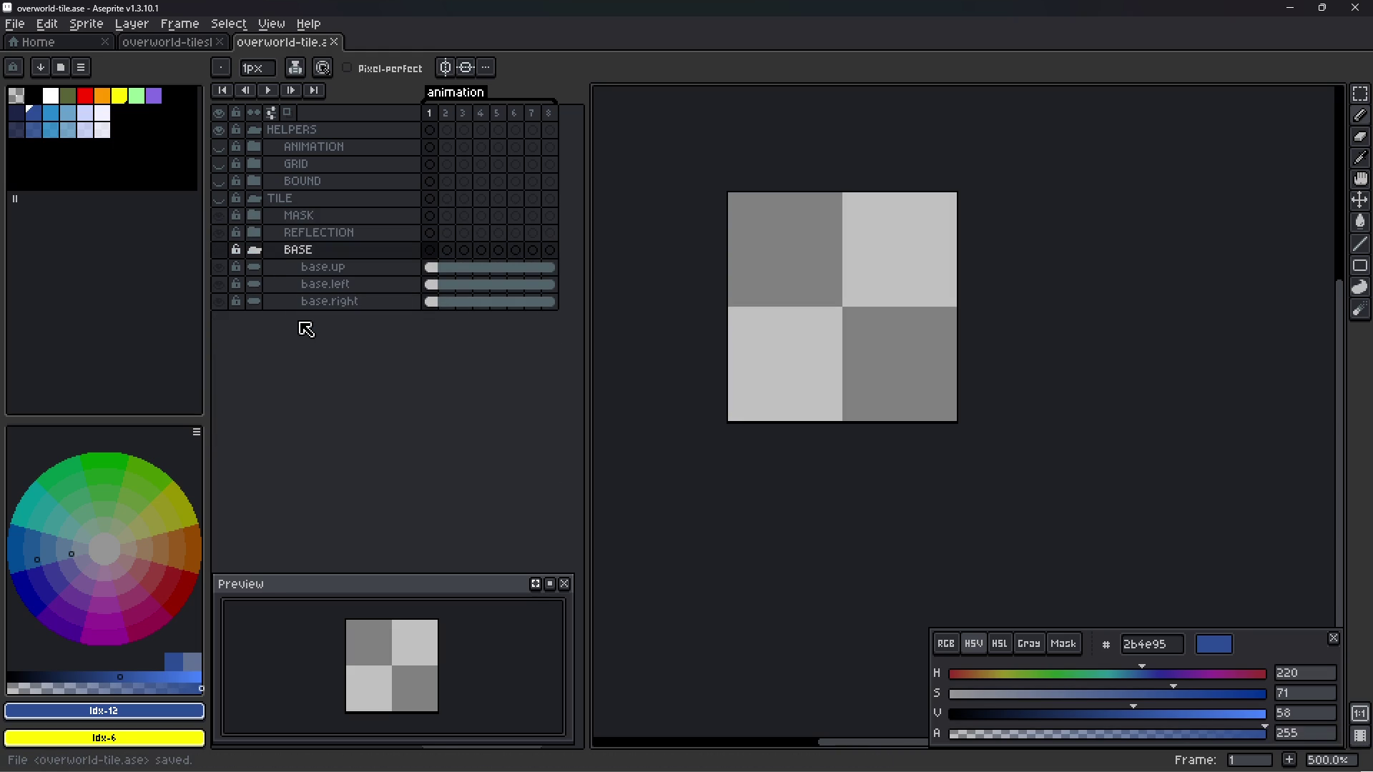
pyautogui.click(254, 254)
pyautogui.hotkey('ctrl', 's')
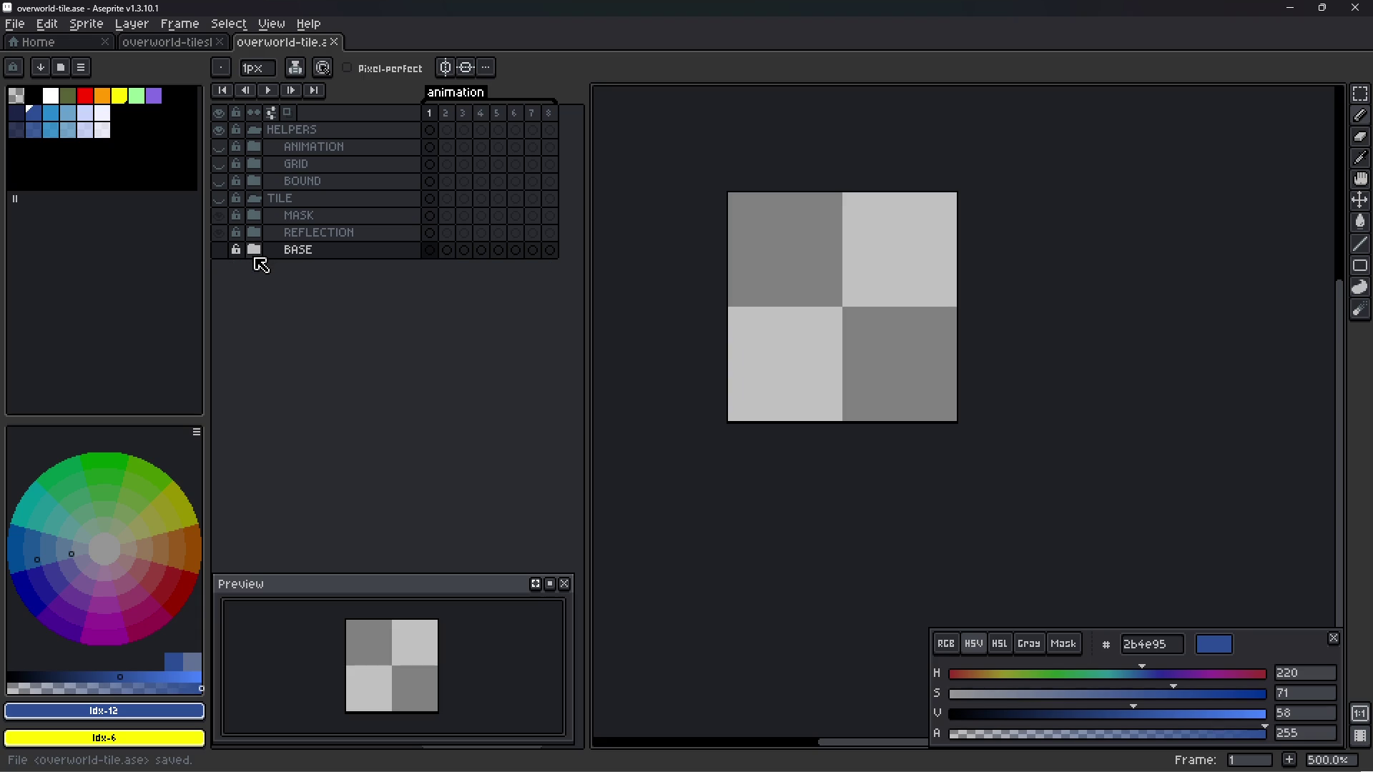
pyautogui.click(255, 254)
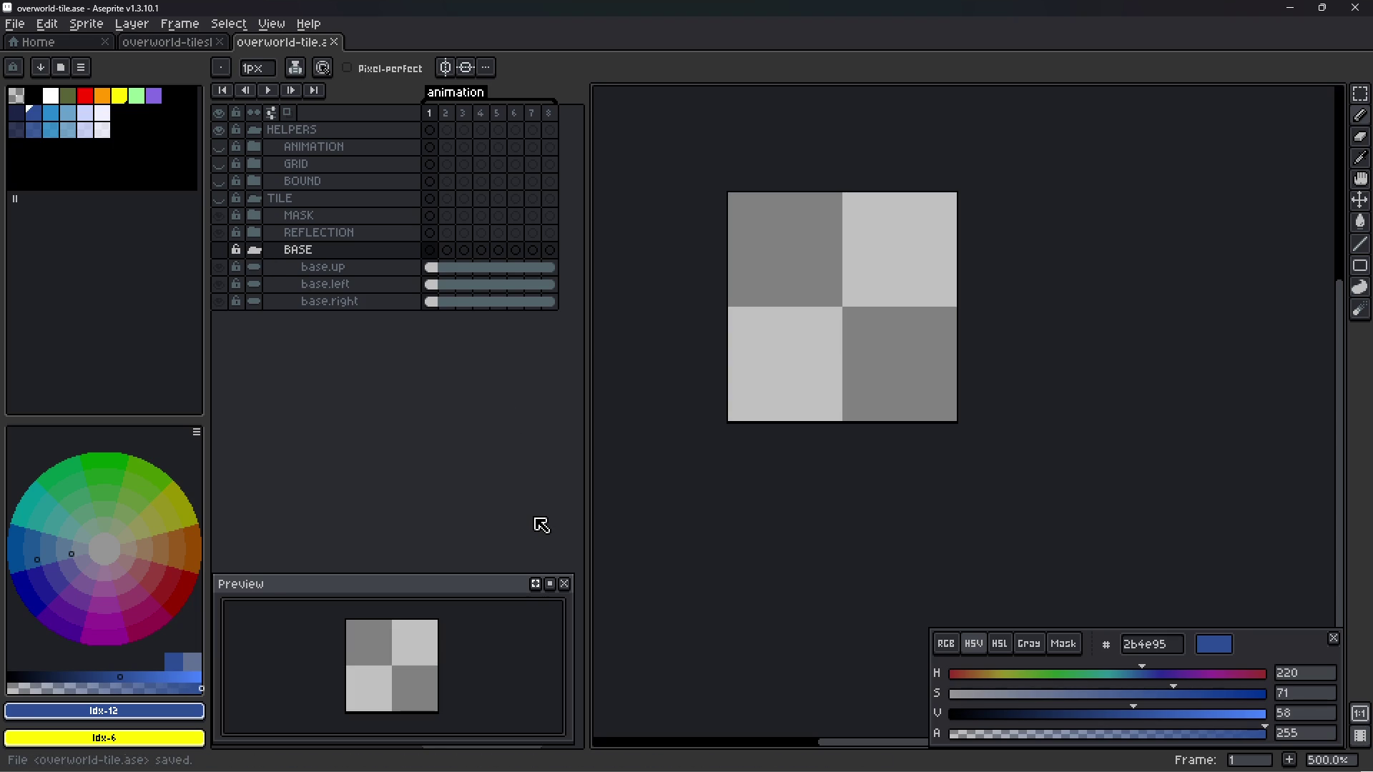
pyautogui.click(347, 272)
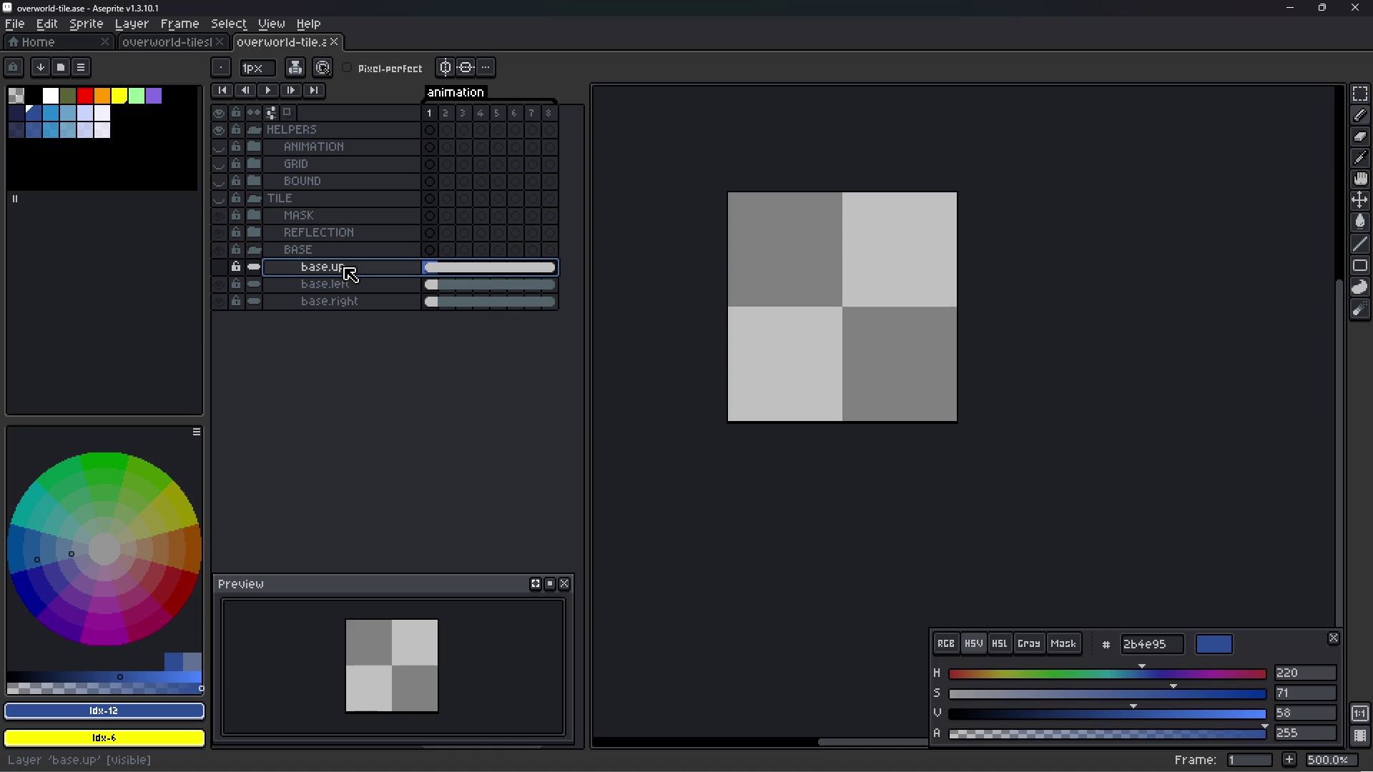
# - Collapse the BASE group and duplicate it
pyautogui.rightClick(345, 269)
pyautogui.moveTo(409, 303)
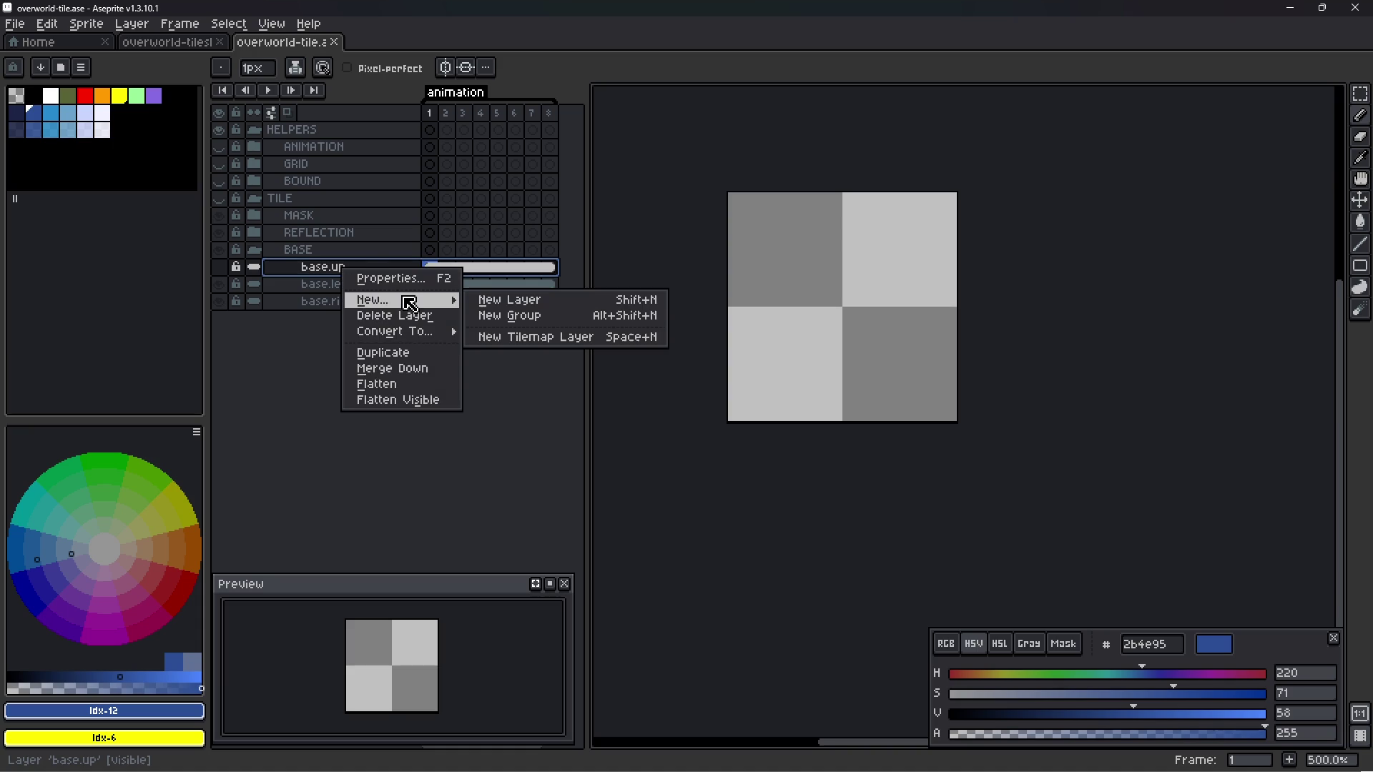
pyautogui.click(310, 254)
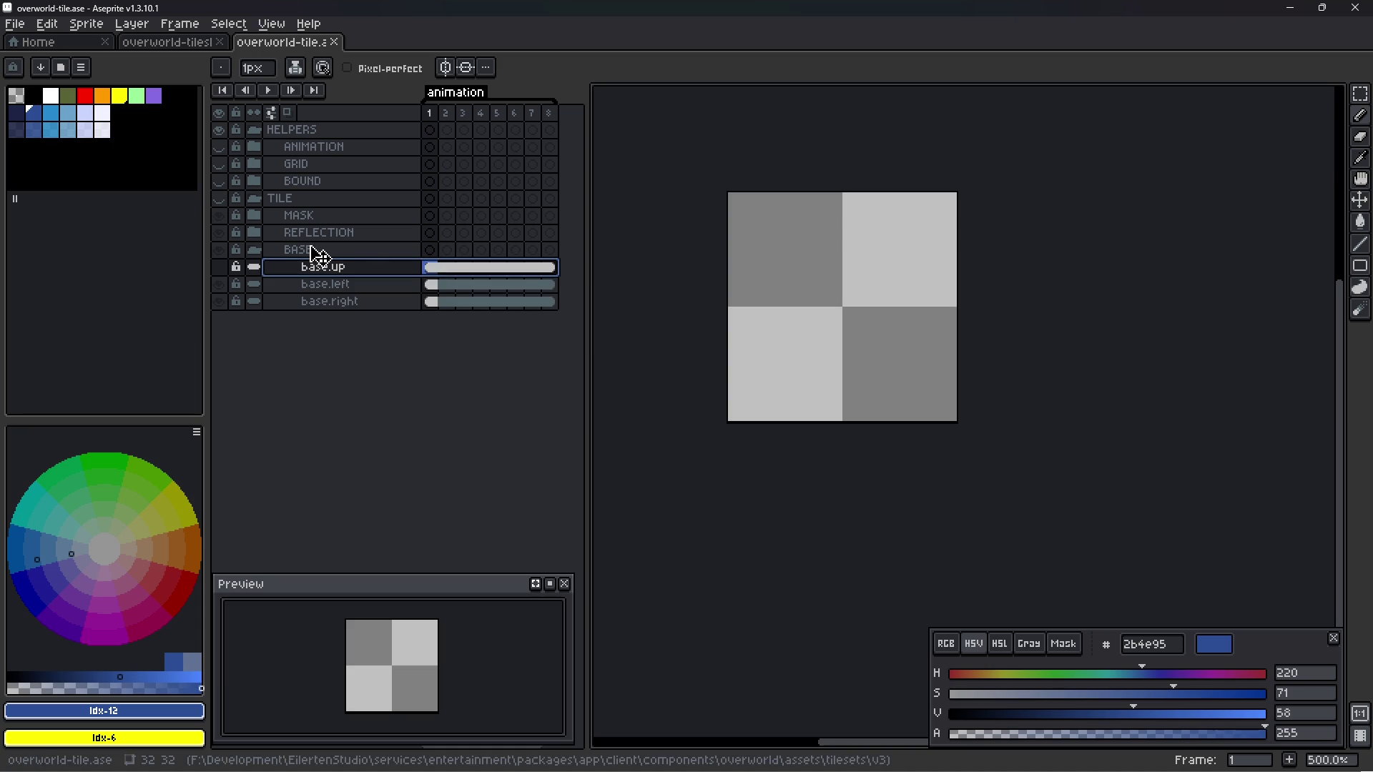
pyautogui.click(309, 255)
pyautogui.doubleClick(315, 257)
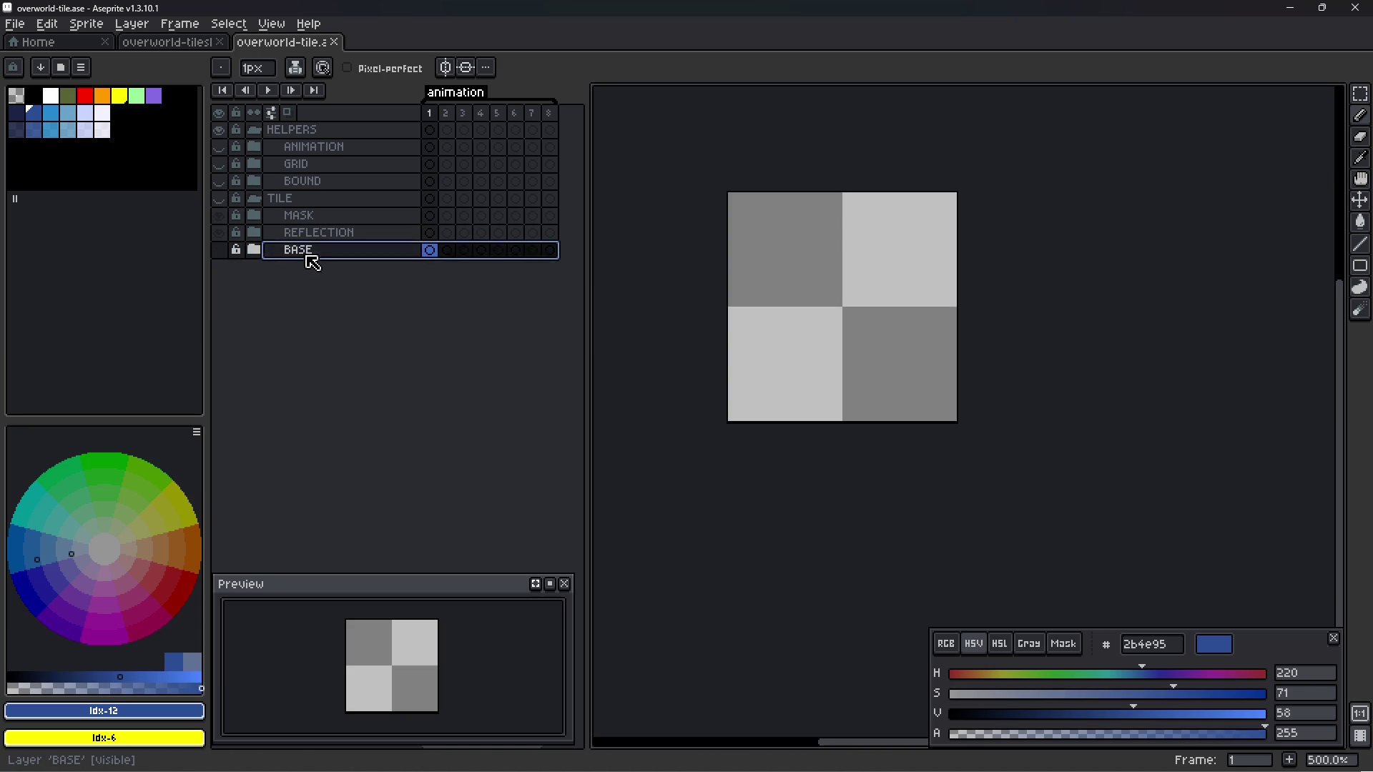
pyautogui.rightClick(312, 262)
pyautogui.click(344, 349)
# - Rename BASE Copy to BASE_0 and the original BASE to BASE_1
pyautogui.click(325, 268)
pyautogui.doubleClick(331, 255)
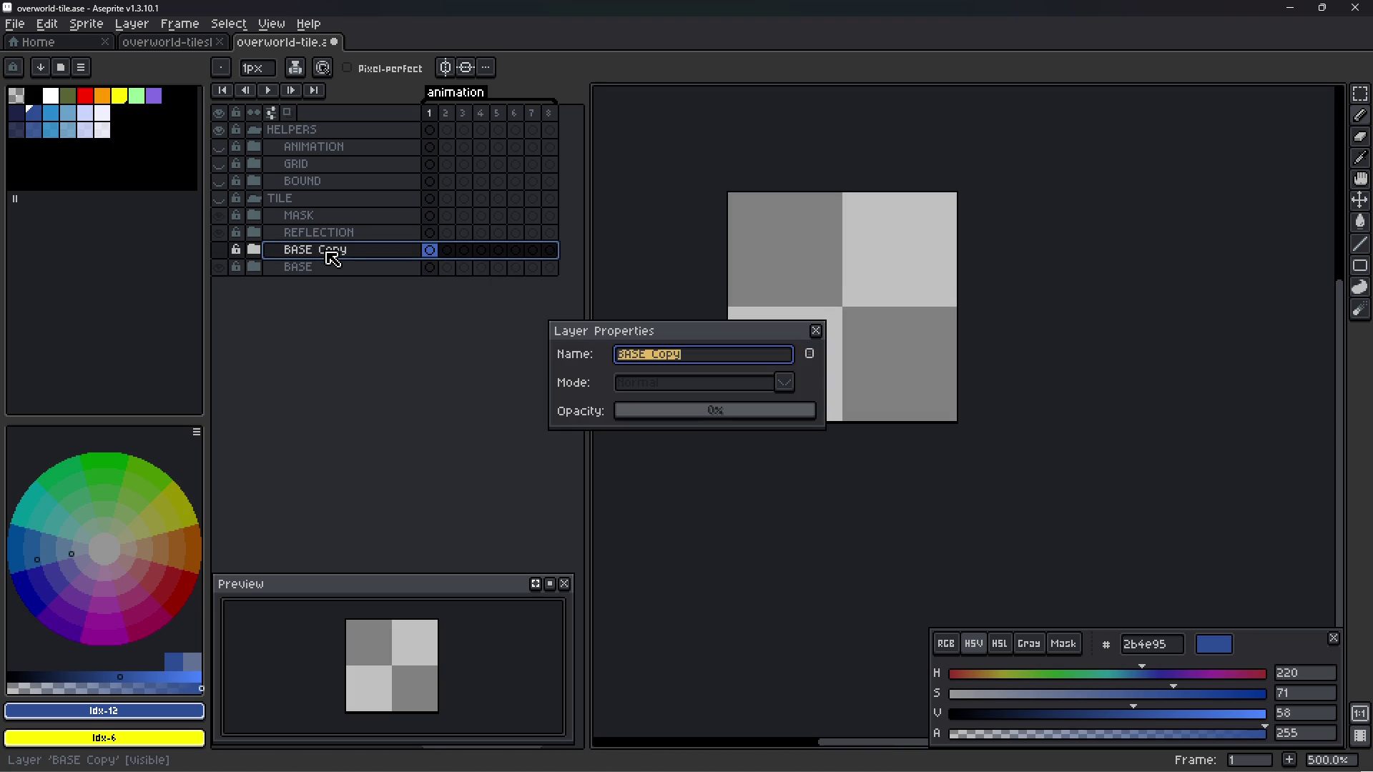
pyautogui.press('End')
pyautogui.hotkey('shift', 'Left')
pyautogui.hotkey('shift', 'Left')
pyautogui.write('_0')
pyautogui.press('Return')
pyautogui.click(339, 270)
pyautogui.doubleClick(339, 271)
pyautogui.press('End')
pyautogui.press('Return')
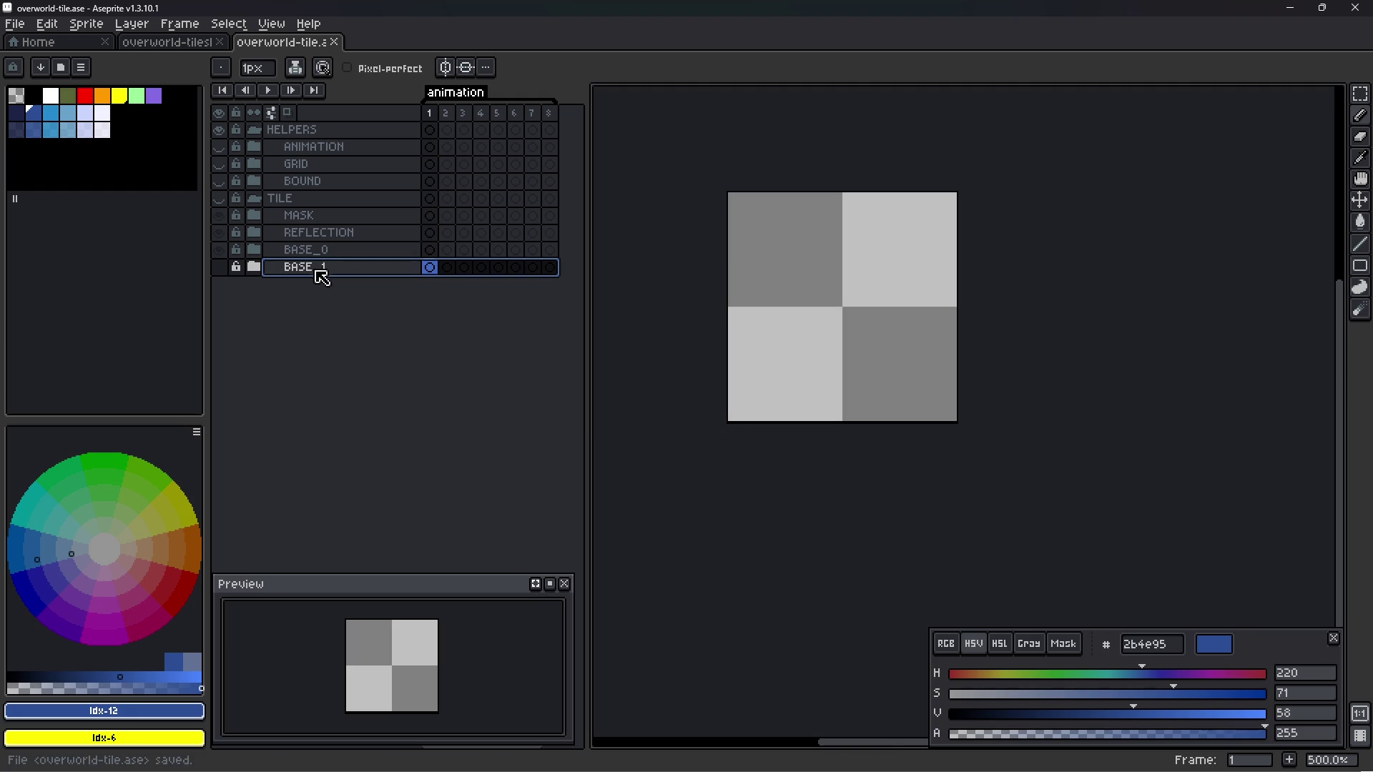
# - Expand BASE_1, check base.up's layer options, and make the TILE group visible
pyautogui.click(254, 267)
pyautogui.rightClick(334, 287)
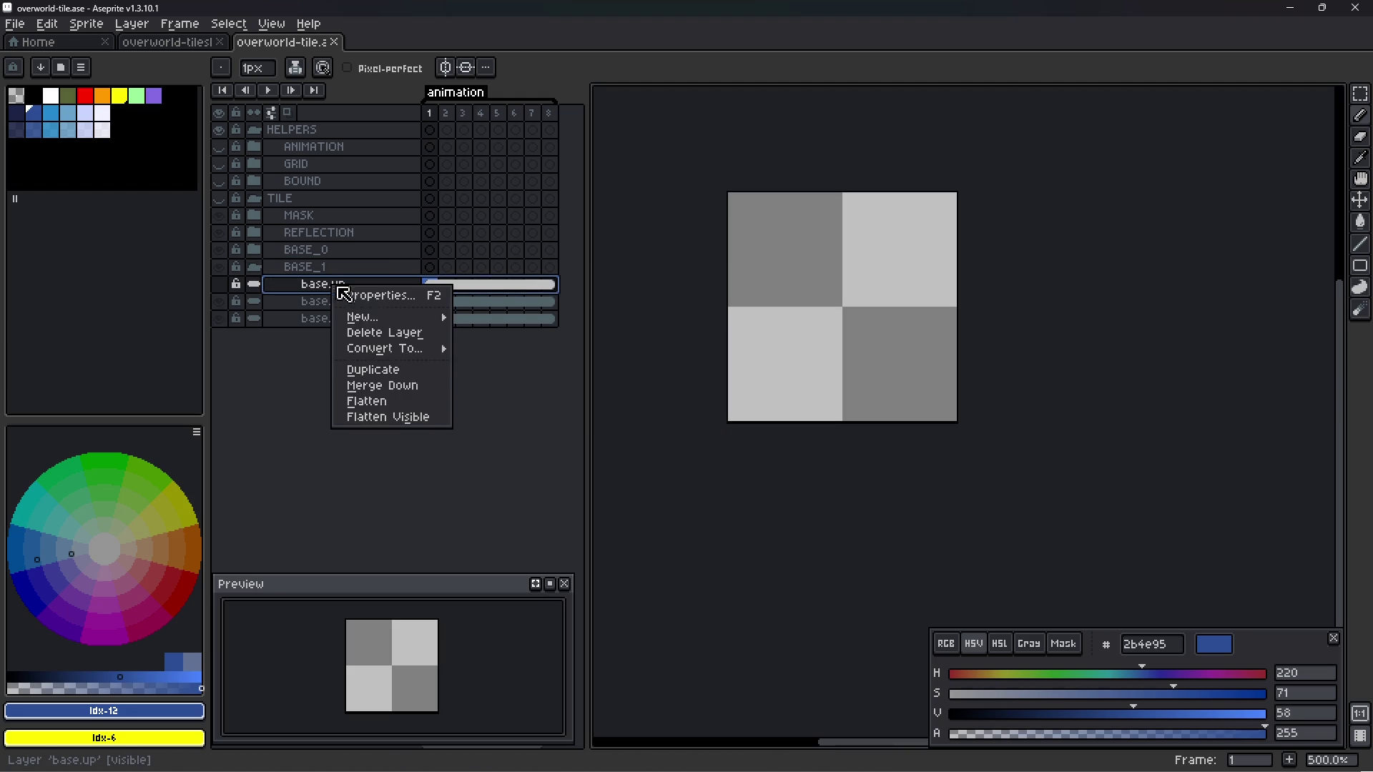
pyautogui.moveTo(421, 356)
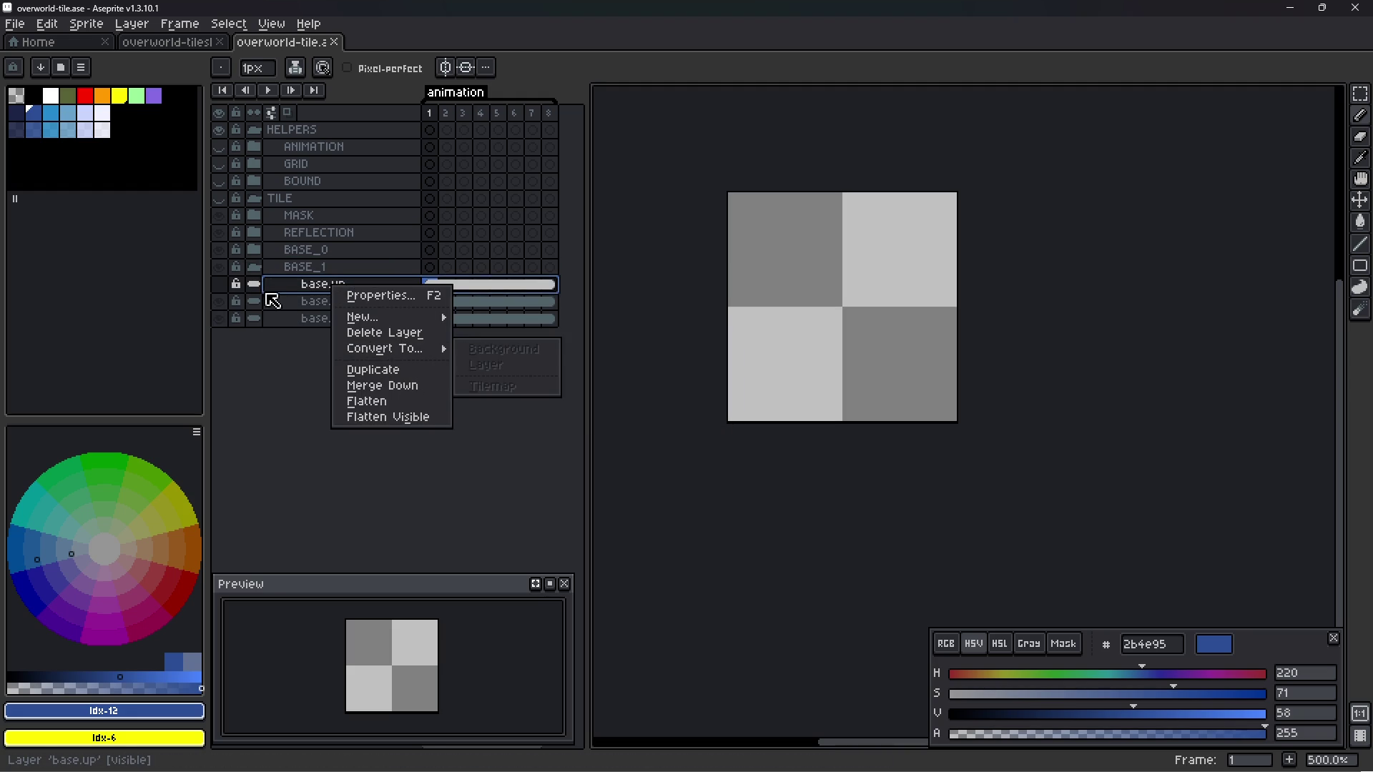
pyautogui.click(243, 296)
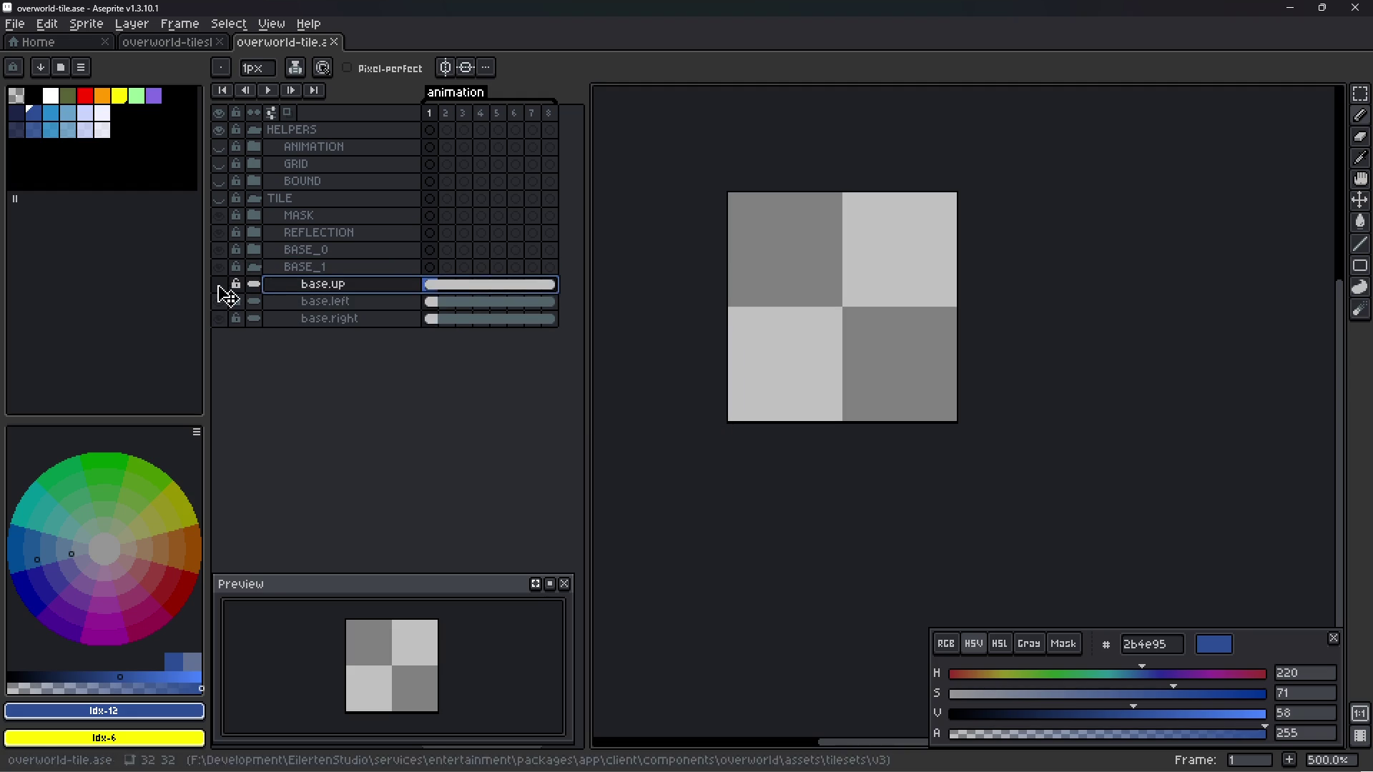
pyautogui.click(339, 269)
pyautogui.click(219, 198)
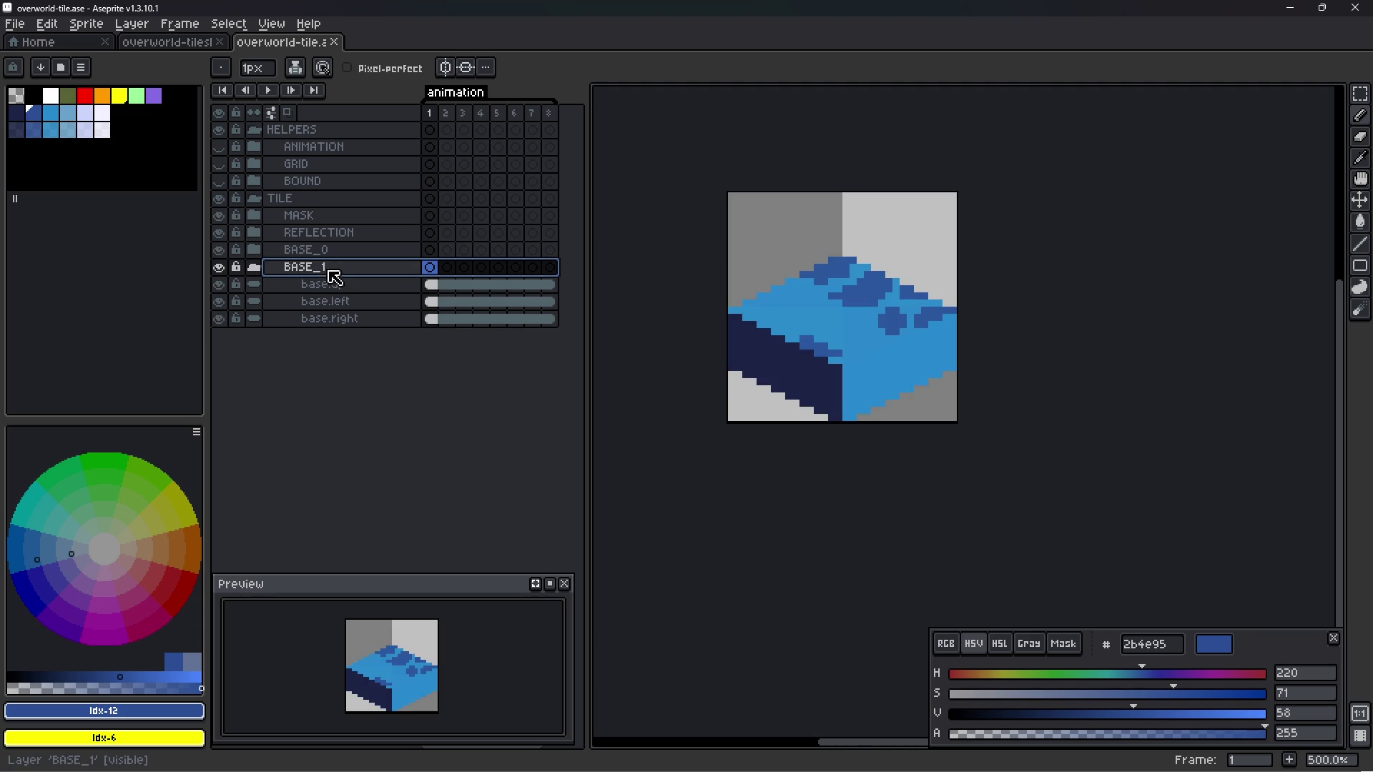
# - Convert base.up into a tilemap layer with a new tileset named Tile
pyautogui.click(336, 301)
pyautogui.rightClick(341, 288)
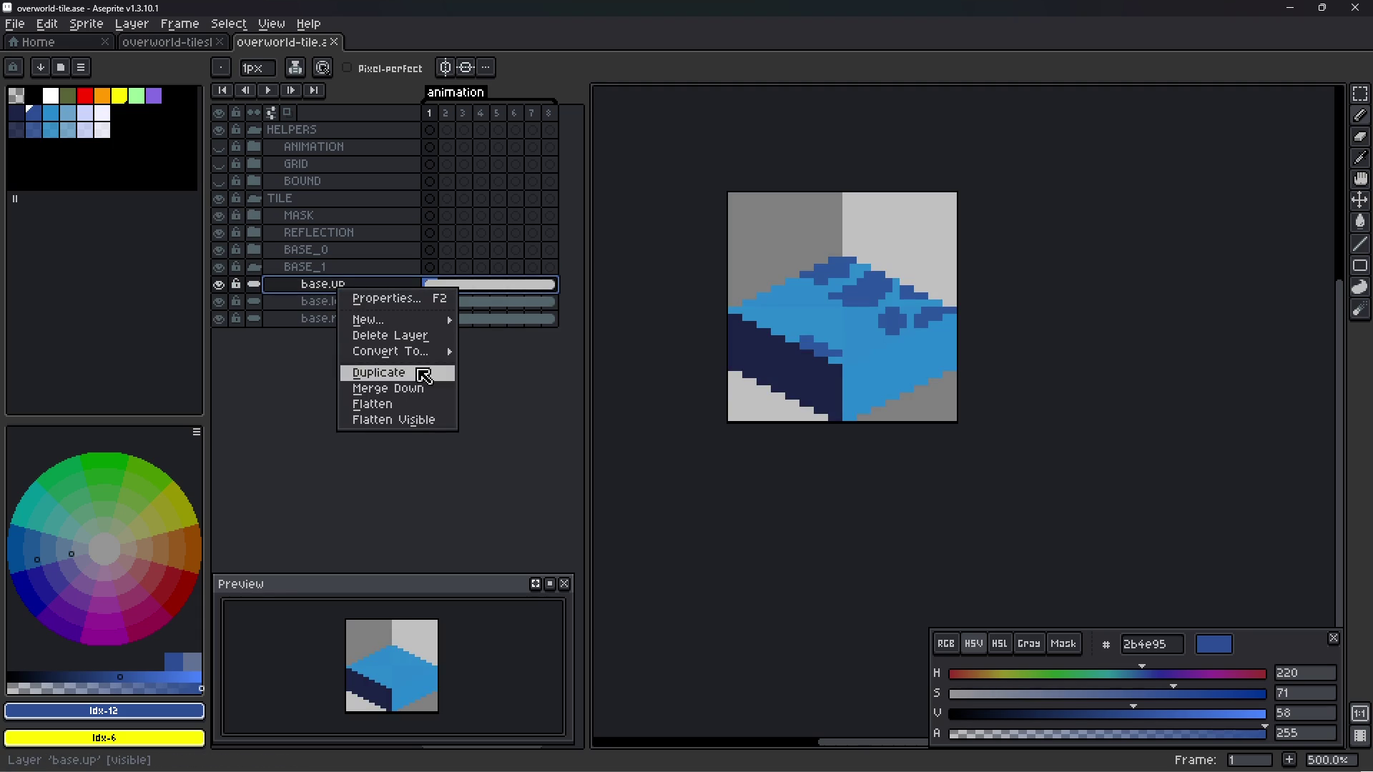
pyautogui.moveTo(429, 353)
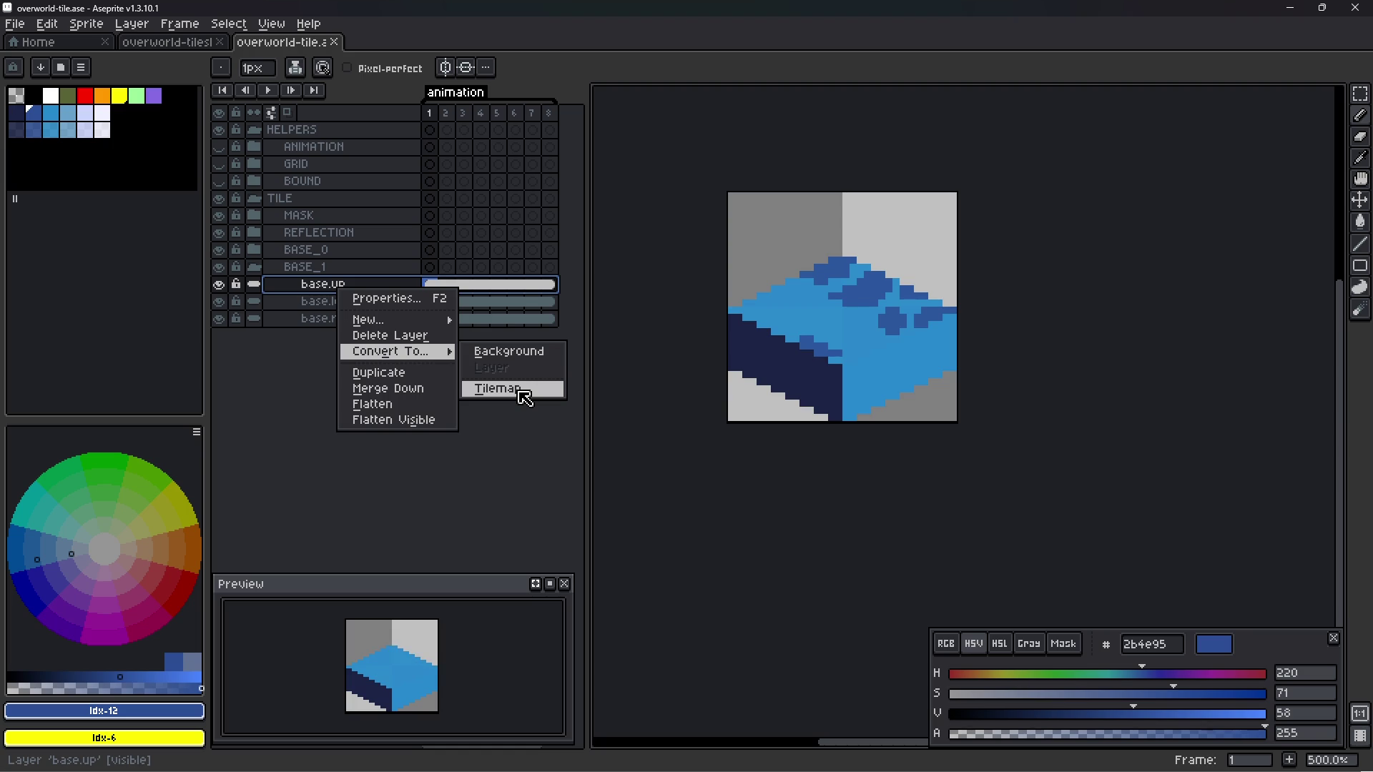
pyautogui.click(527, 398)
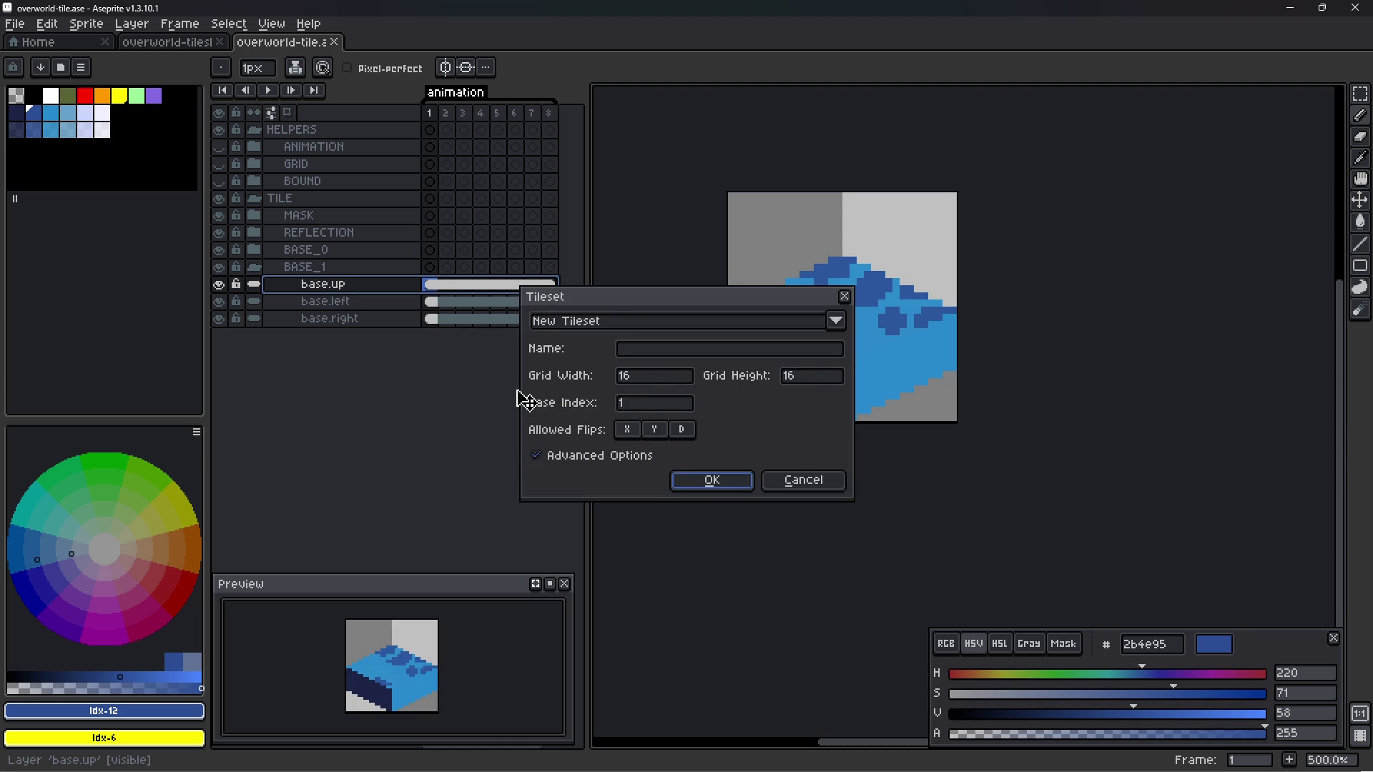
pyautogui.click(646, 334)
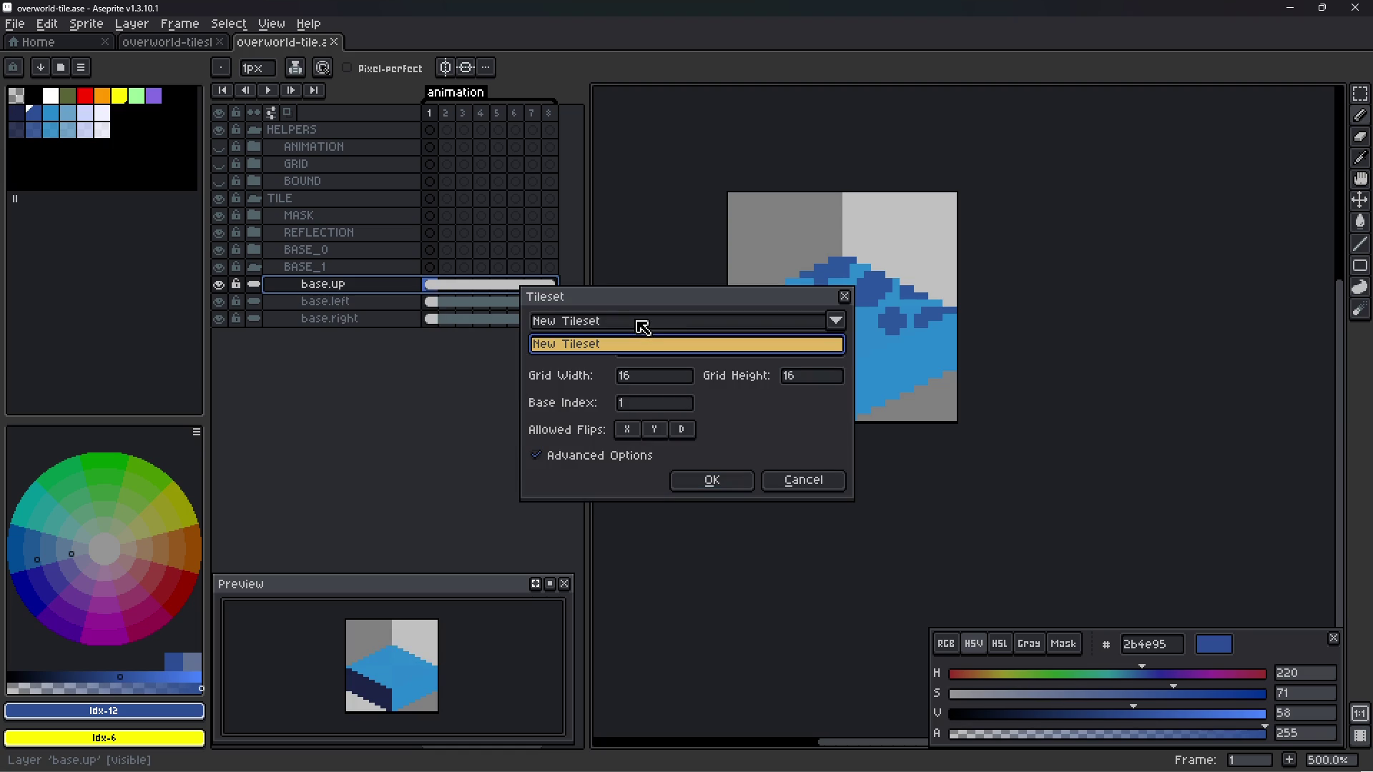
pyautogui.click(652, 350)
pyautogui.click(661, 354)
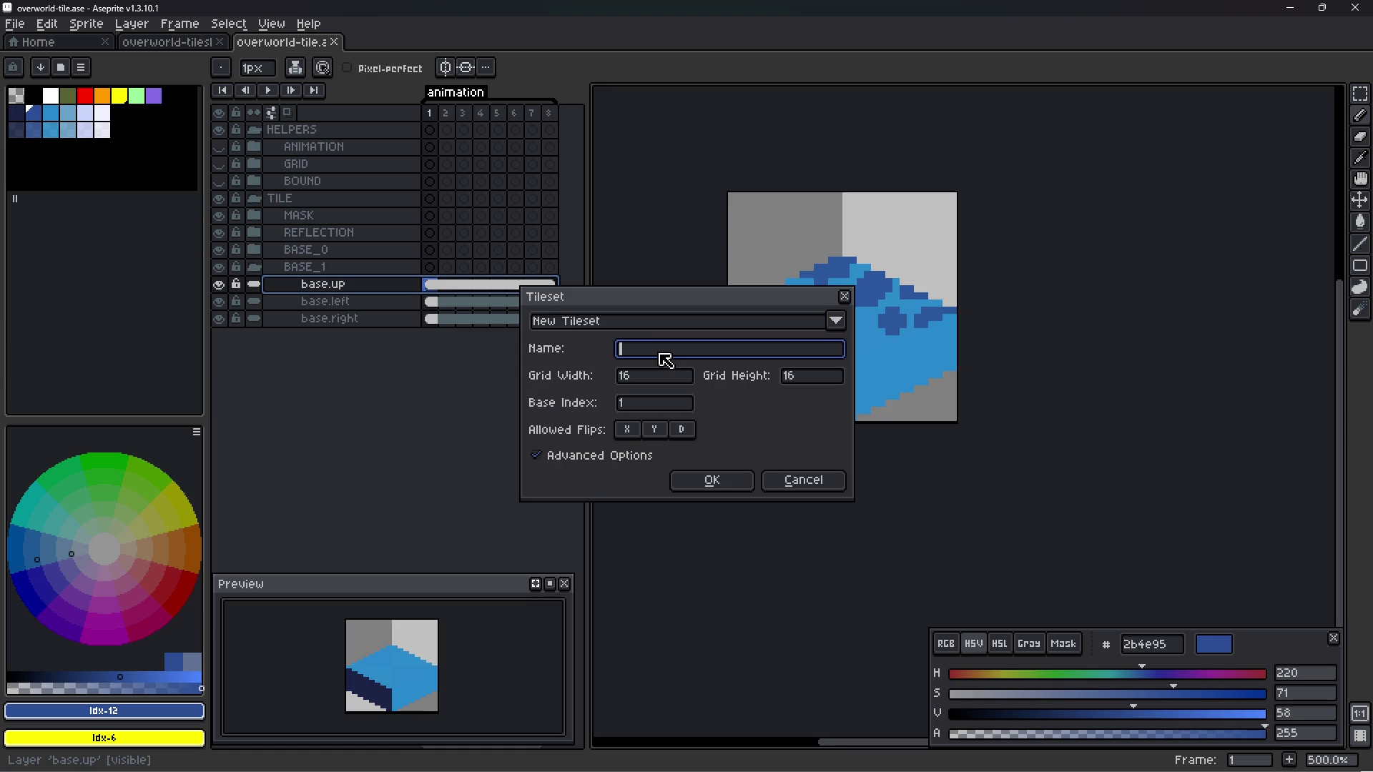
pyautogui.write('Tileset')
pyautogui.press('Return')
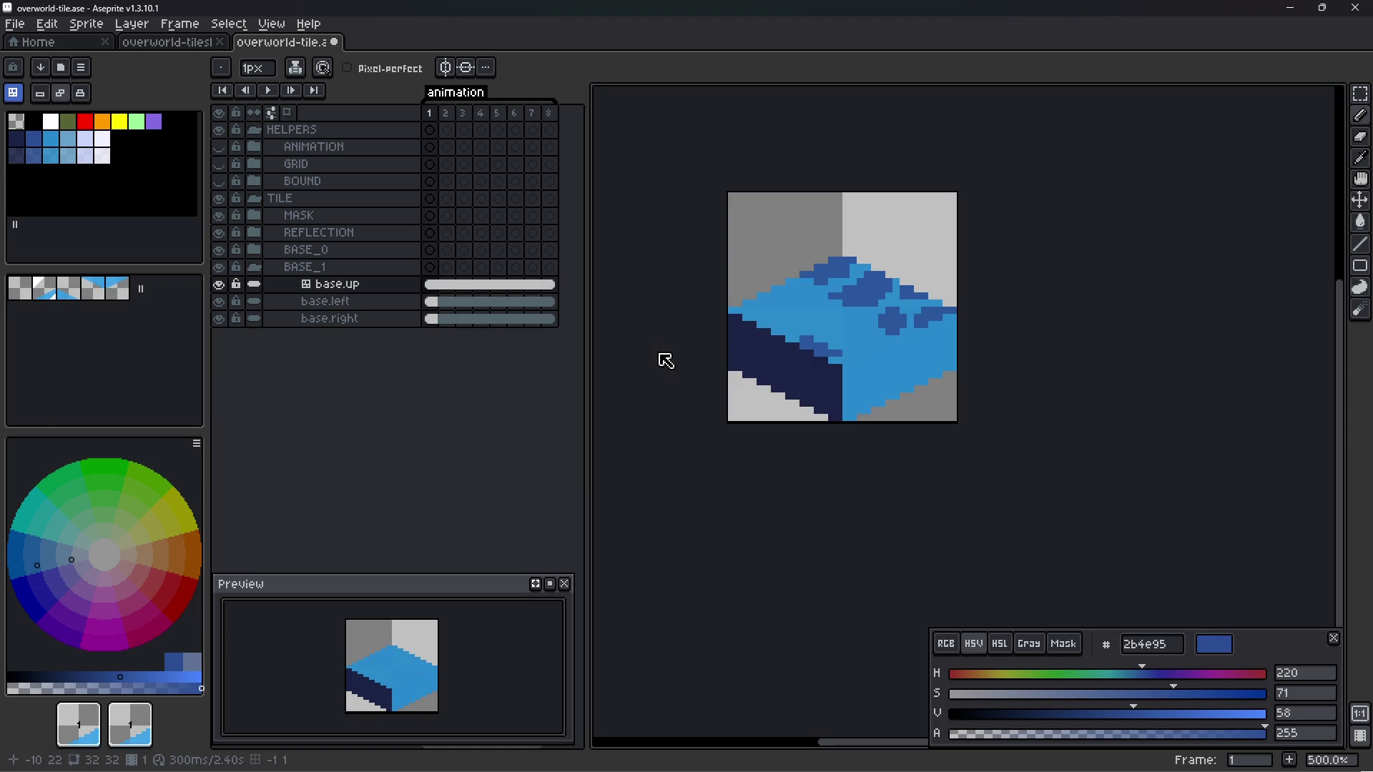
# - Switch into tilemap editing mode and delete the base.left and base.right layers
pyautogui.click(20, 94)
pyautogui.click(20, 94)
pyautogui.click(20, 94)
pyautogui.click(20, 94)
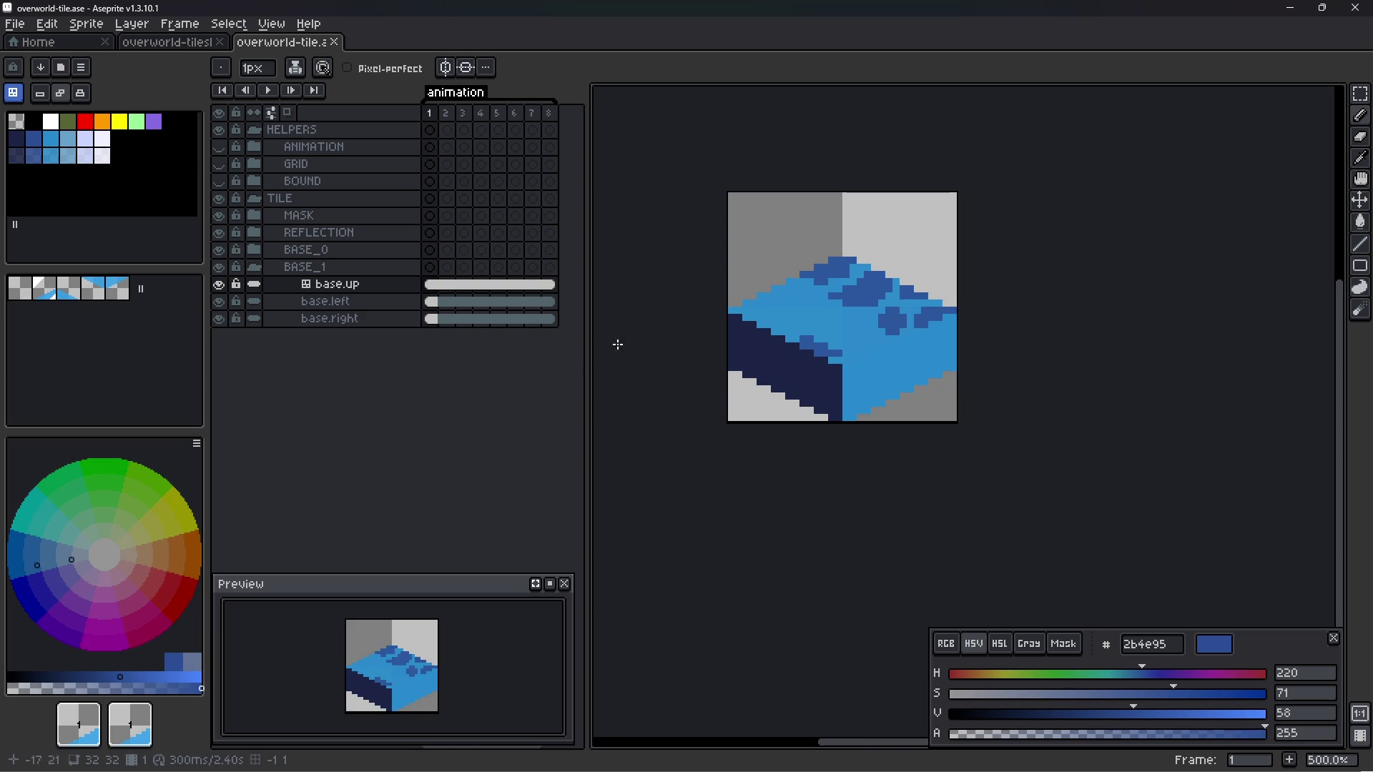
pyautogui.scroll(-1, 814, 379)
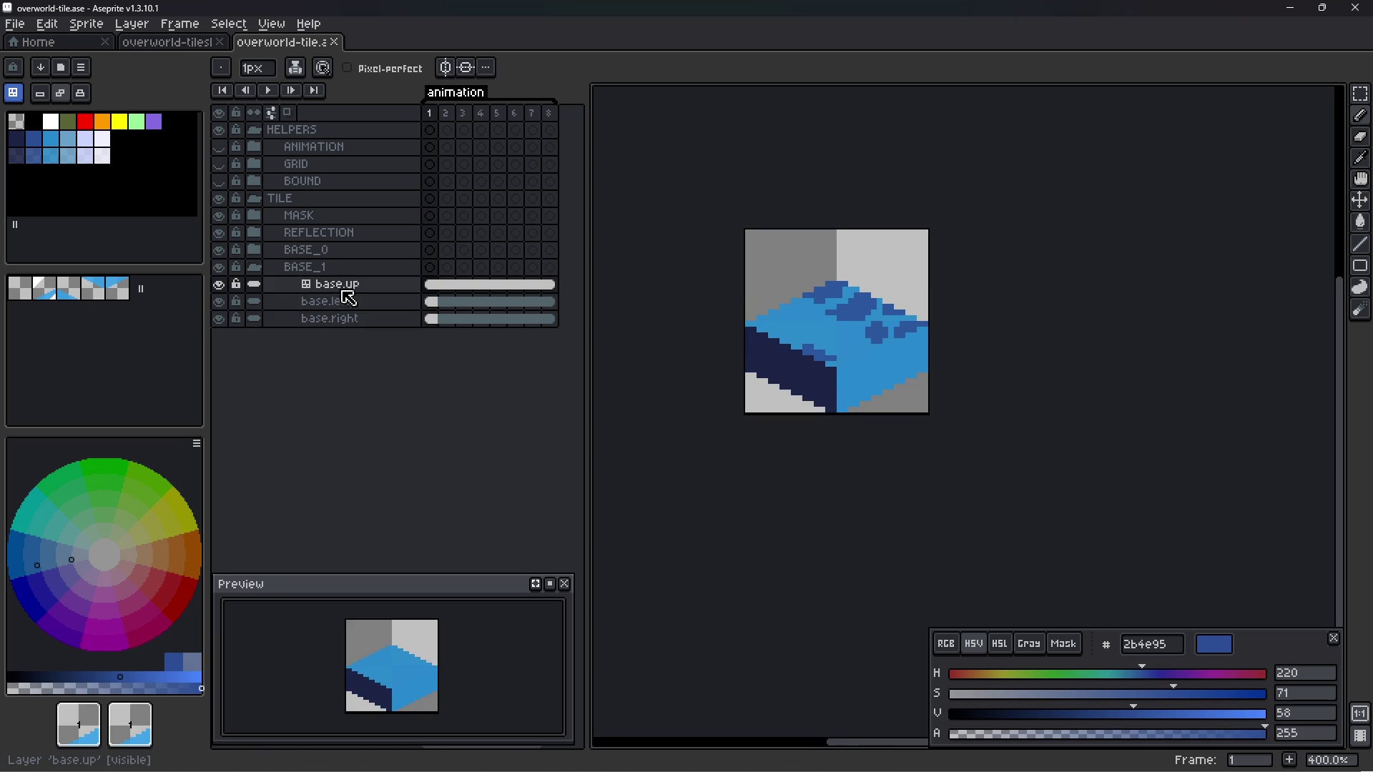
pyautogui.click(371, 301)
pyautogui.keyDown('shift'); pyautogui.click(368, 319); pyautogui.keyUp('shift')
pyautogui.press('Delete')
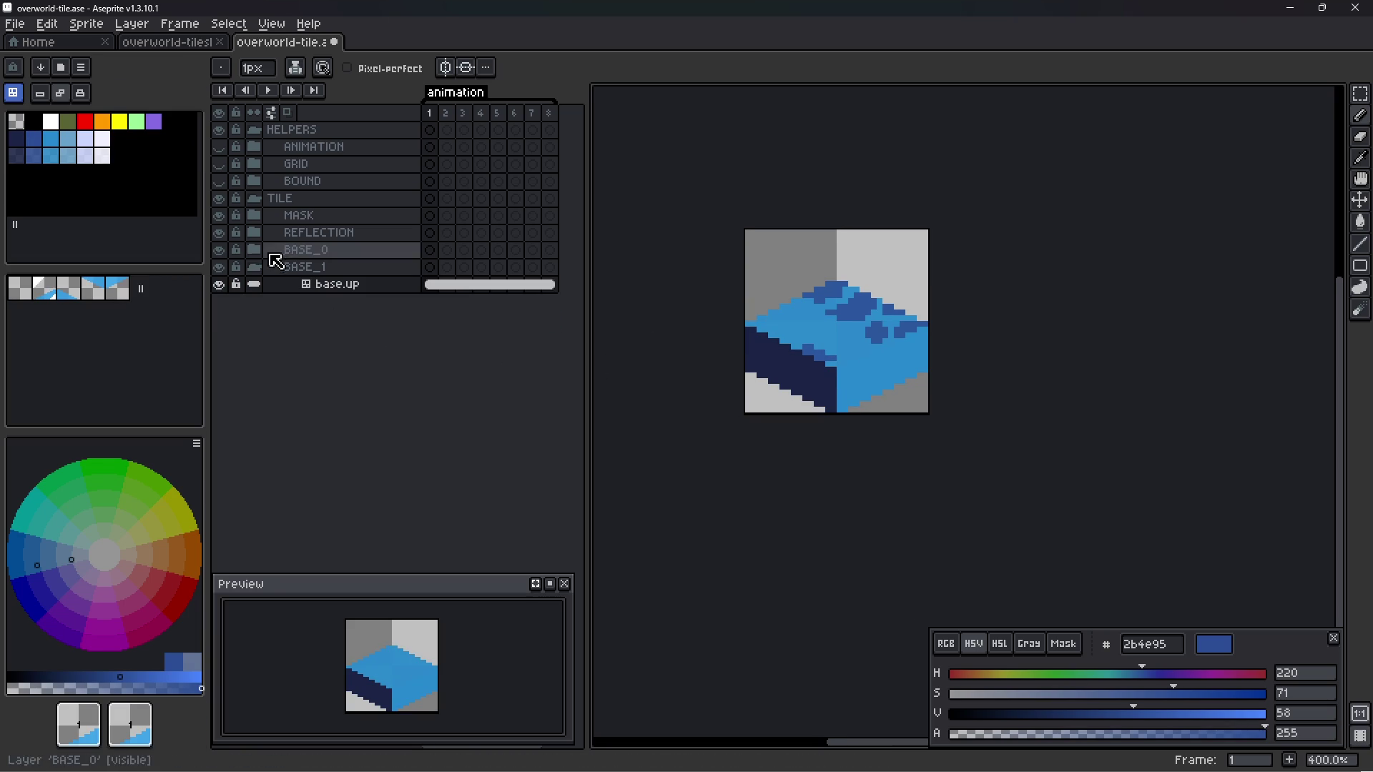
# - Hide BASE_0 and REFLECTION, save, and reselect base.up after glancing at Godot
pyautogui.click(220, 251)
pyautogui.hotkey('ctrl', 's')
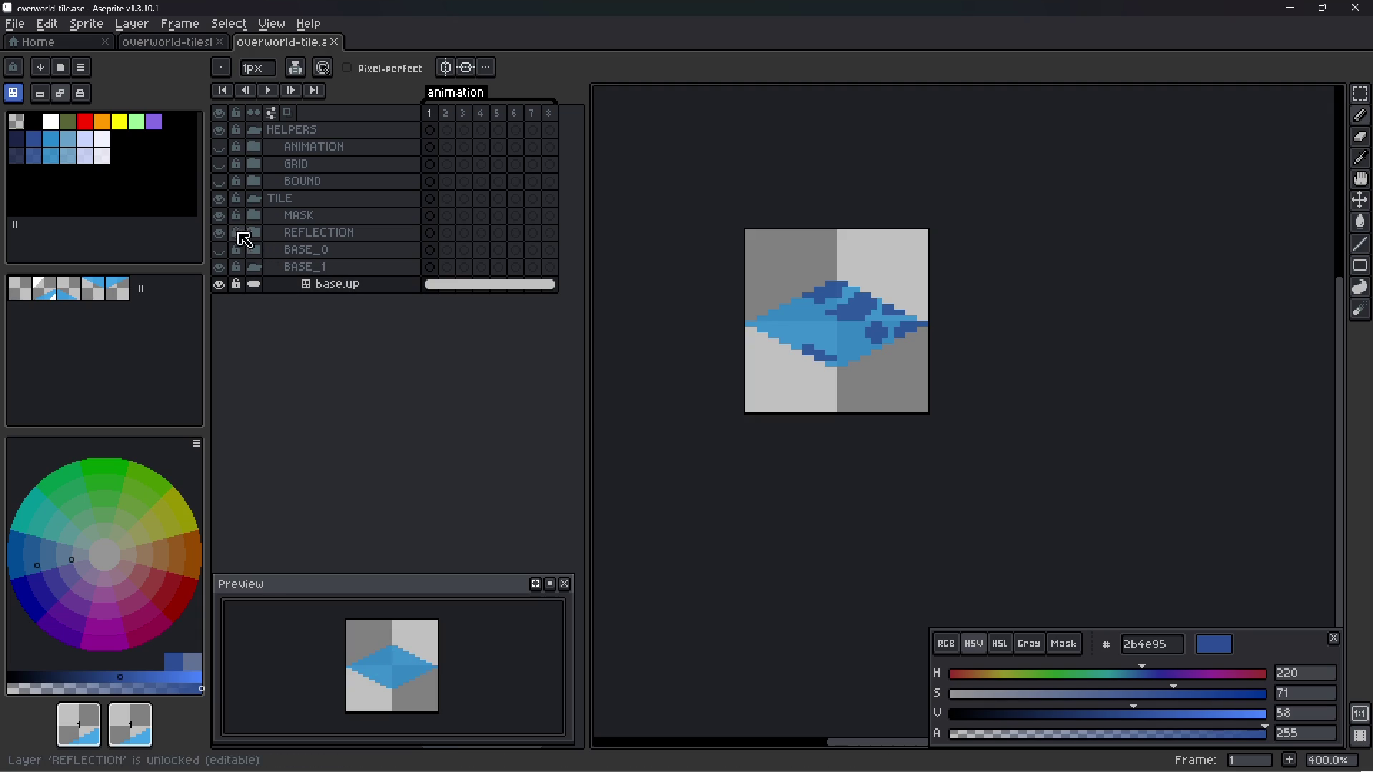
pyautogui.click(219, 232)
pyautogui.click(320, 285)
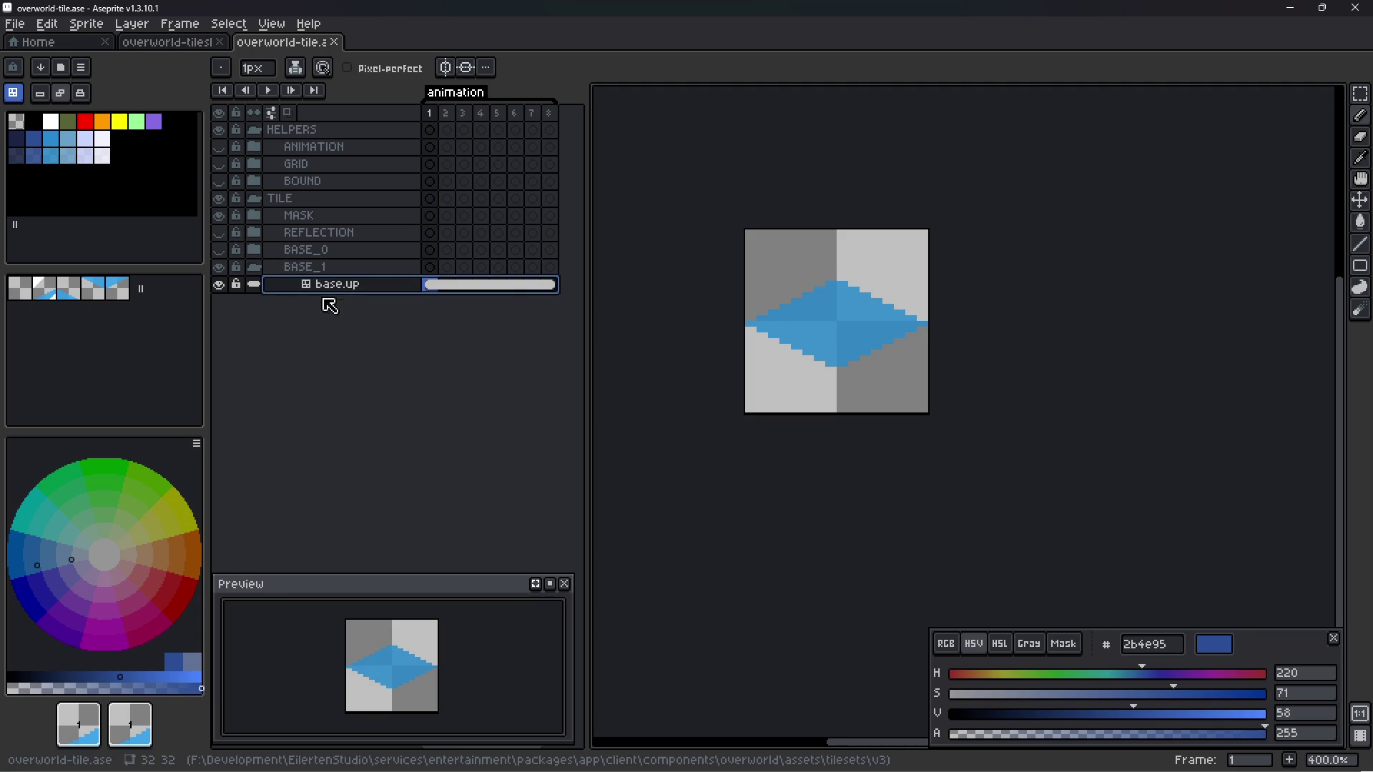
pyautogui.hotkey('alt', 'Tab')
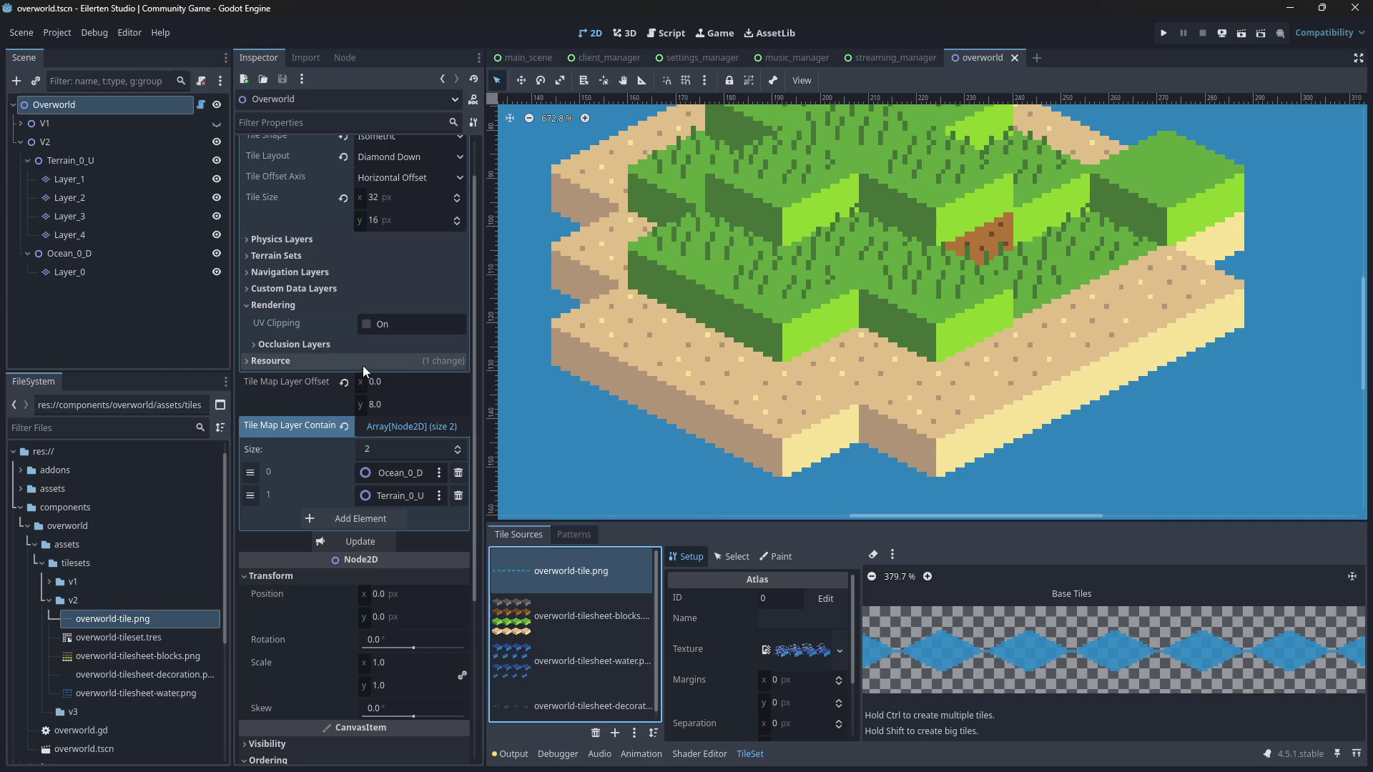
pyautogui.hotkey('alt', 'Tab')
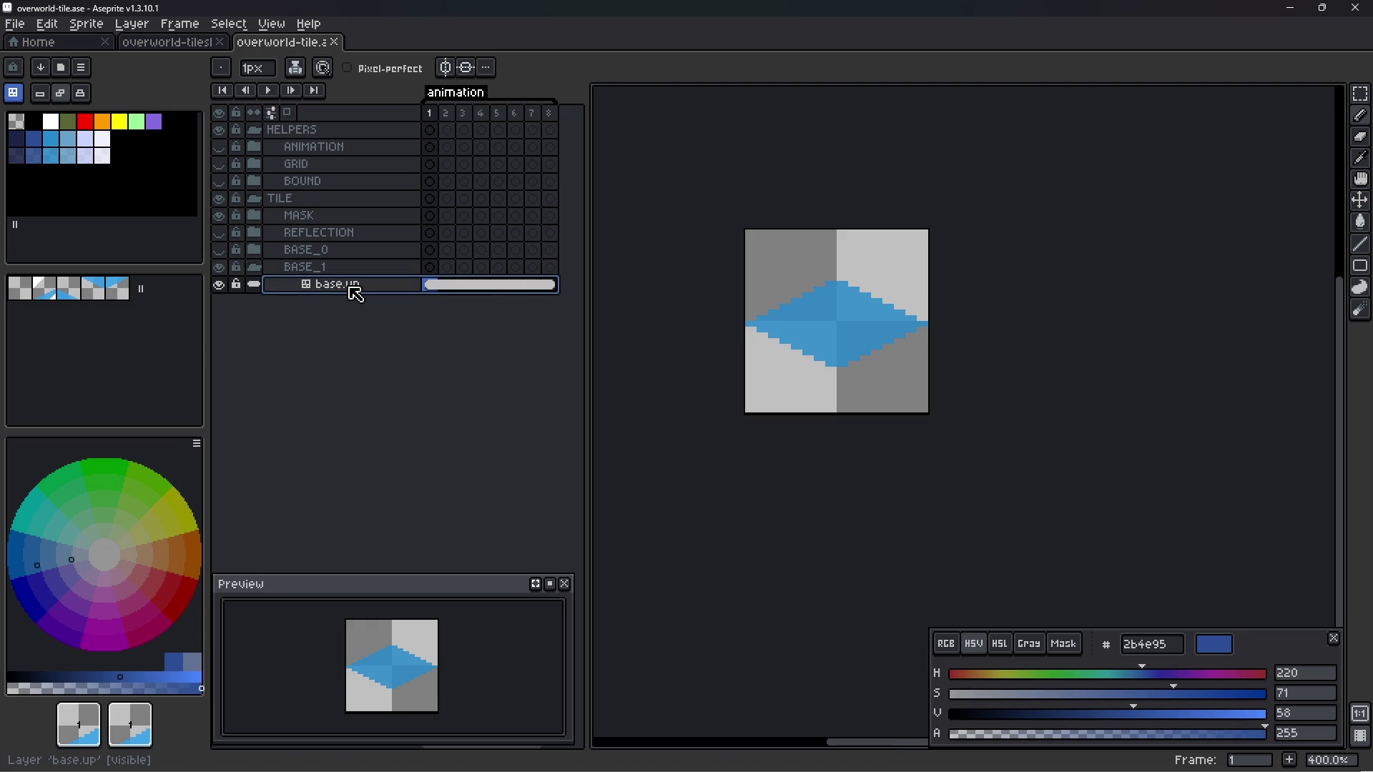
# - Triple the canvas size to 96×96 pixels
pyautogui.hotkey('ctrl', 'alt', 'c')
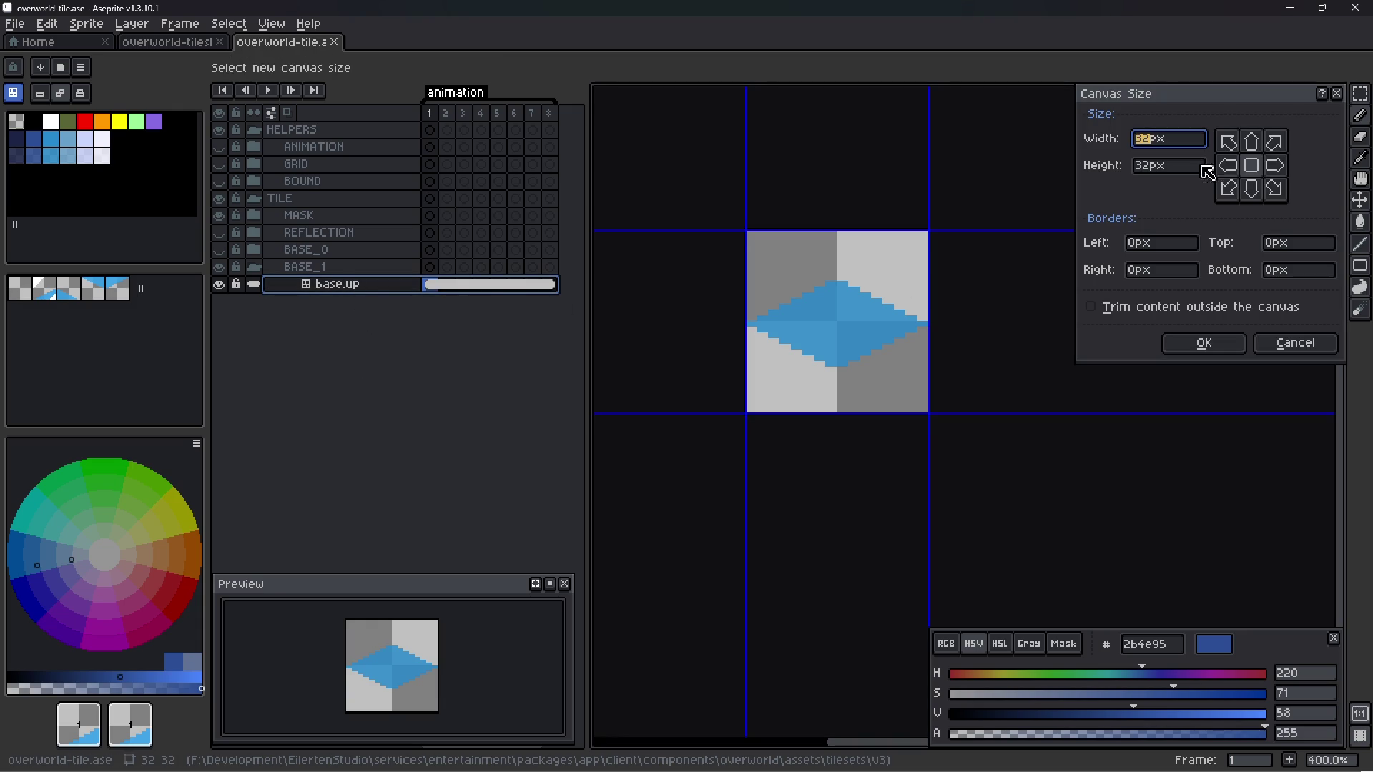
pyautogui.click(1157, 170)
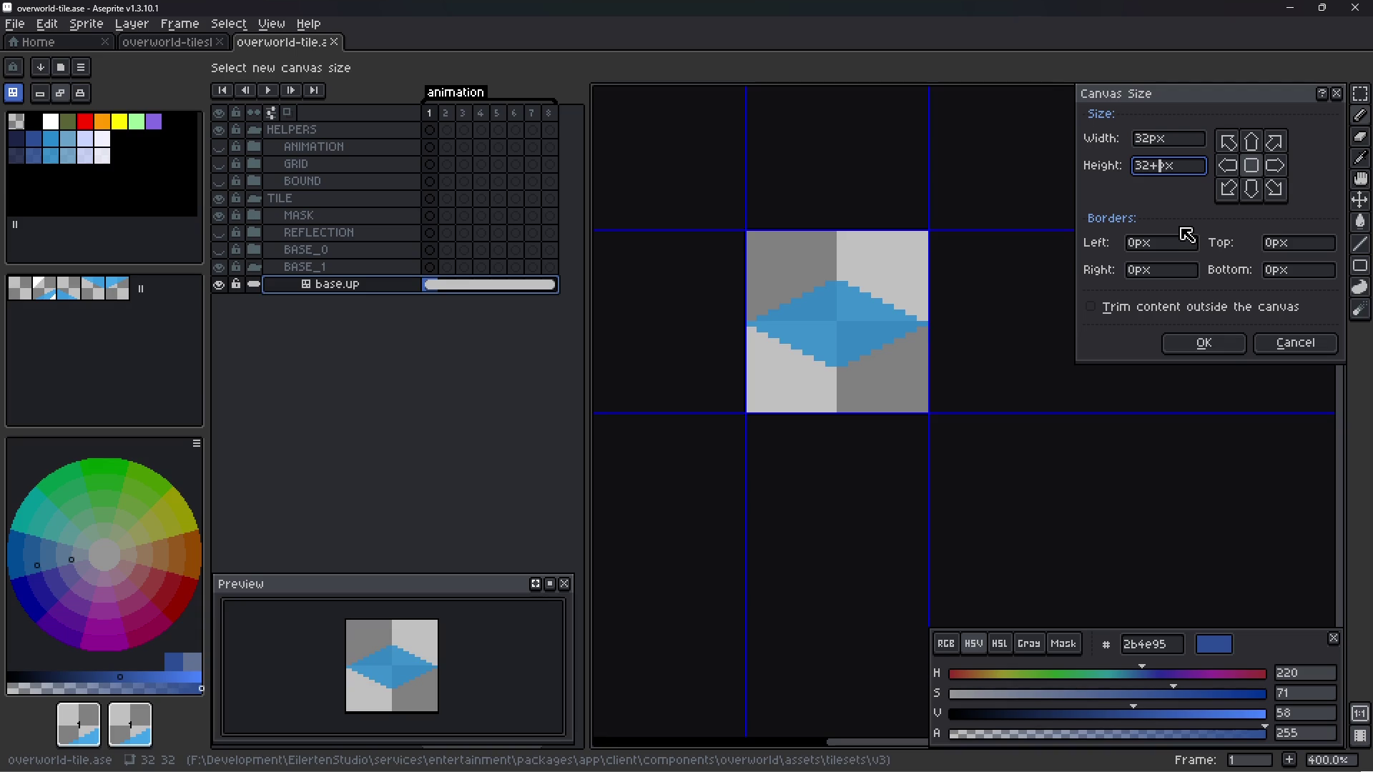
pyautogui.press('BackSpace')
pyautogui.write('*3')
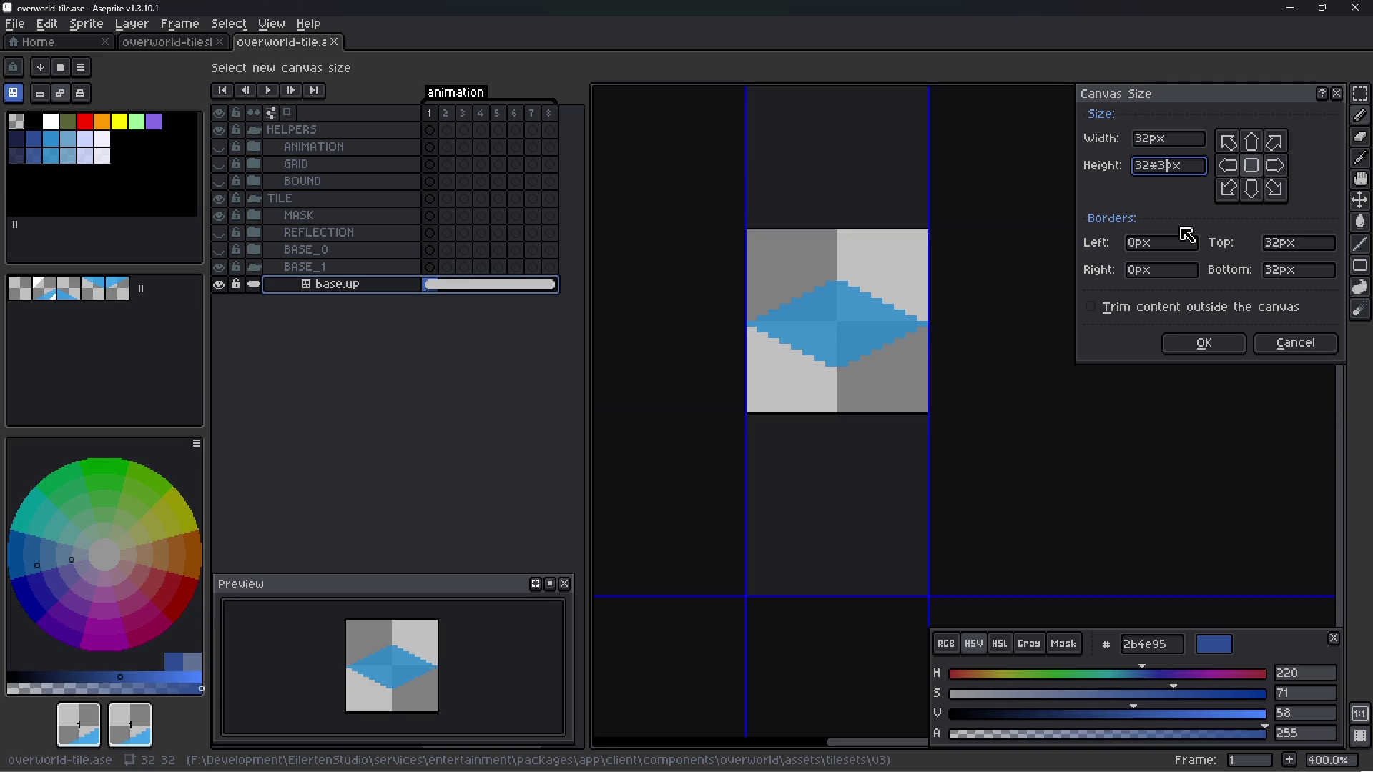
pyautogui.click(1151, 140)
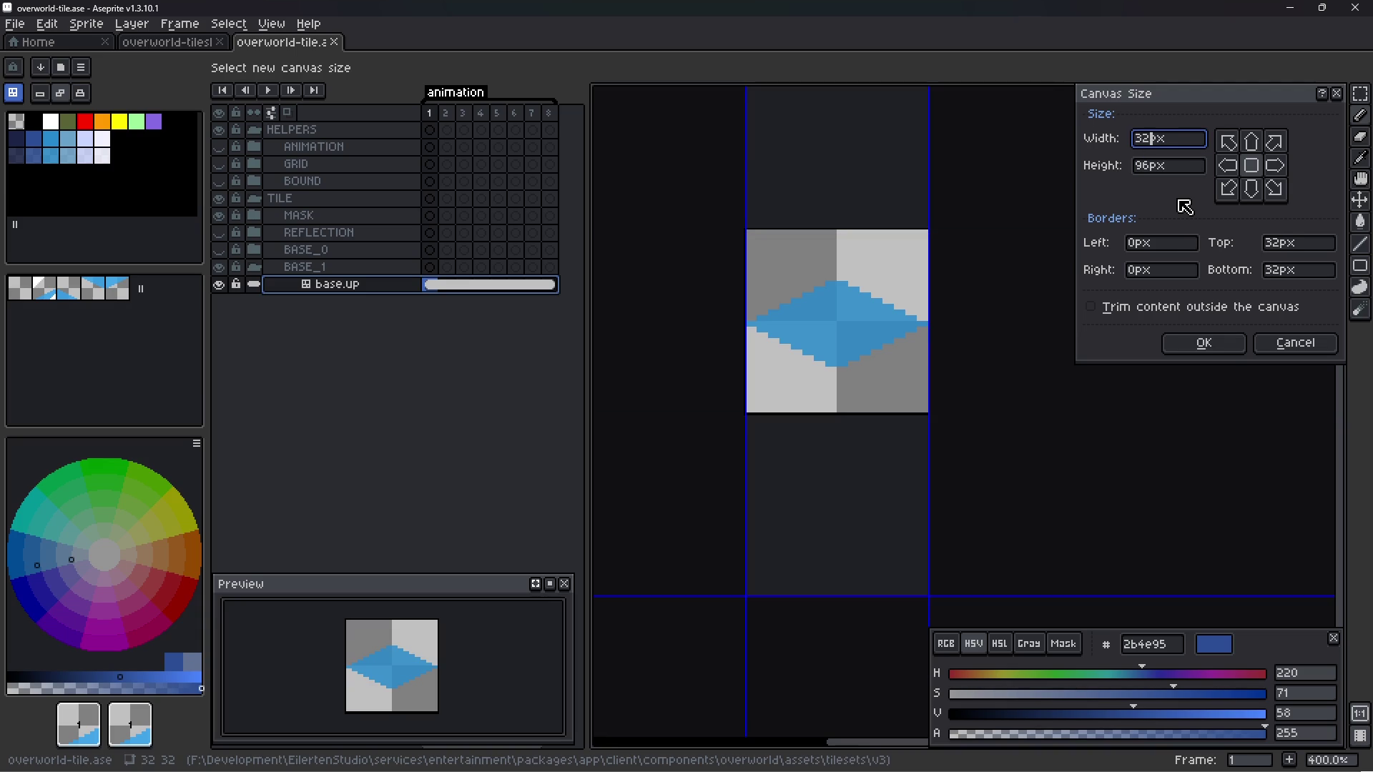
pyautogui.write('*3')
pyautogui.scroll(-2, 937, 308)
pyautogui.scroll(1, 951, 337)
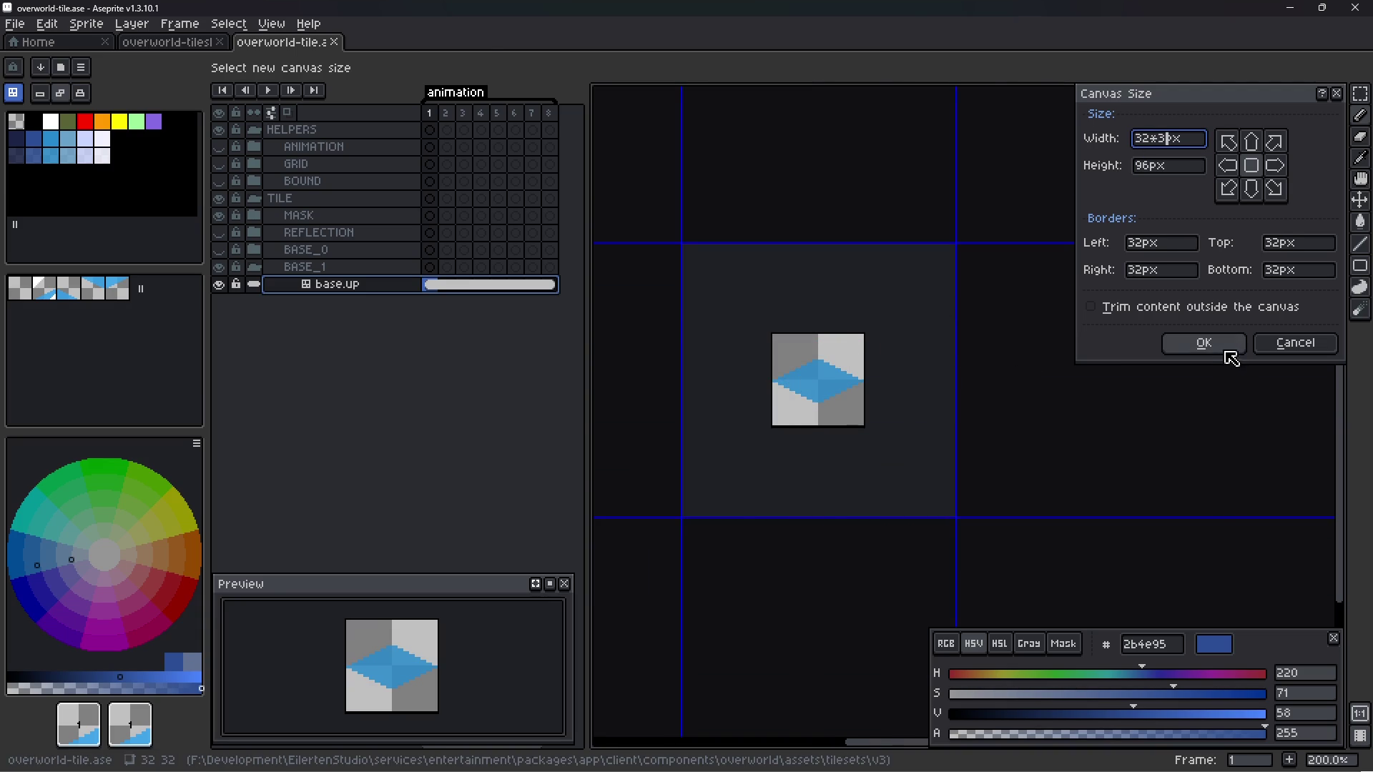
pyautogui.click(1227, 347)
pyautogui.scroll(-1, 742, 362)
pyautogui.scroll(1, 806, 374)
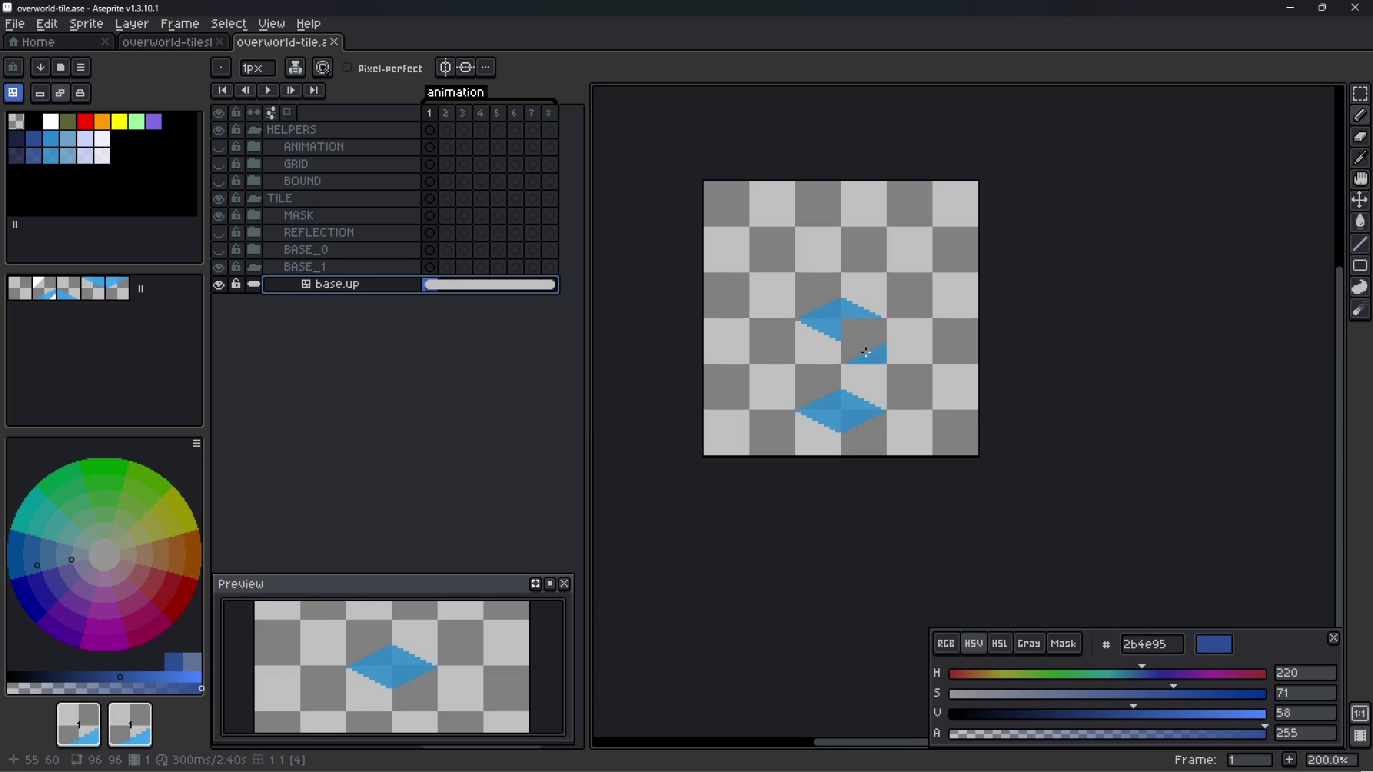
# - Undo, then redo the 96×96 canvas enlargement and save the tile file
pyautogui.hotkey('ctrl', 'z')
pyautogui.hotkey('ctrl', 'alt', 'c')
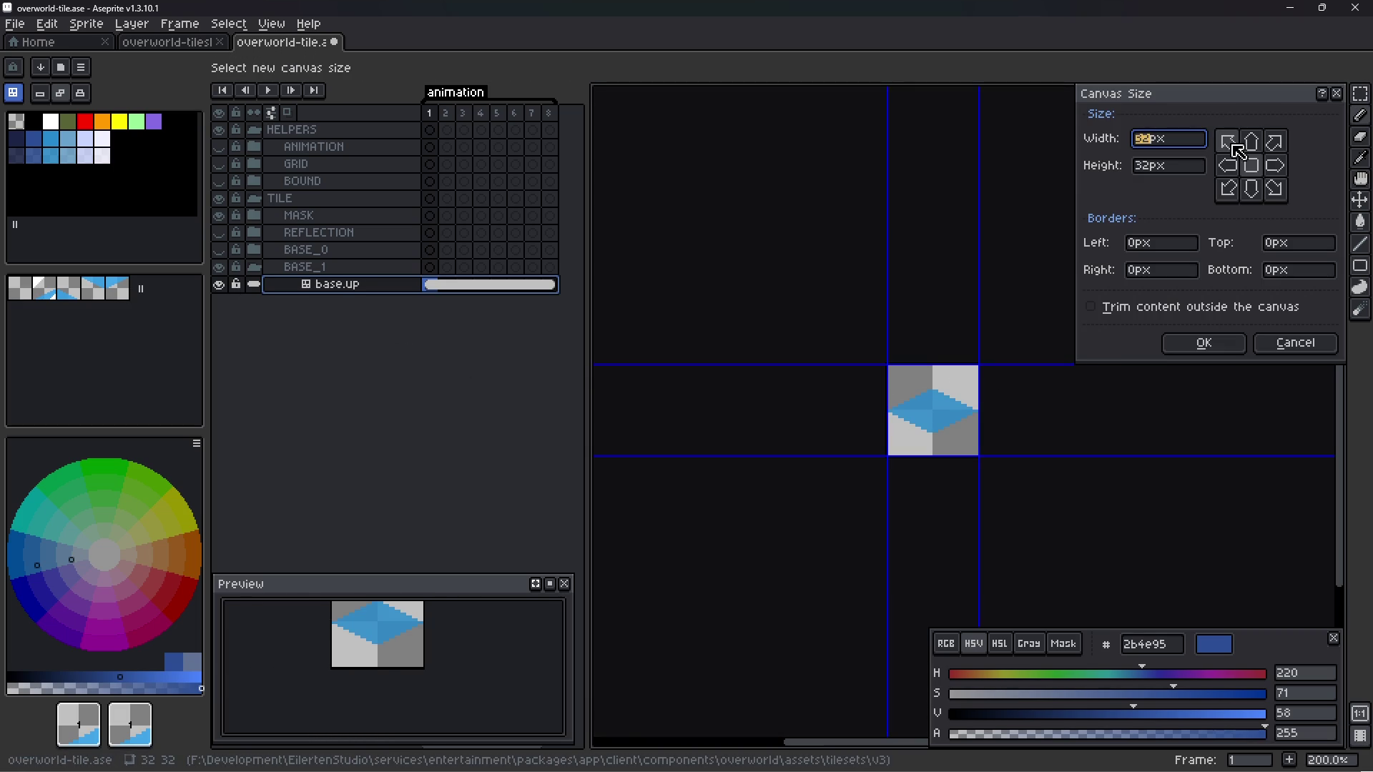
pyautogui.click(1297, 339)
pyautogui.hotkey('ctrl', 'z')
pyautogui.hotkey('ctrl', 'y')
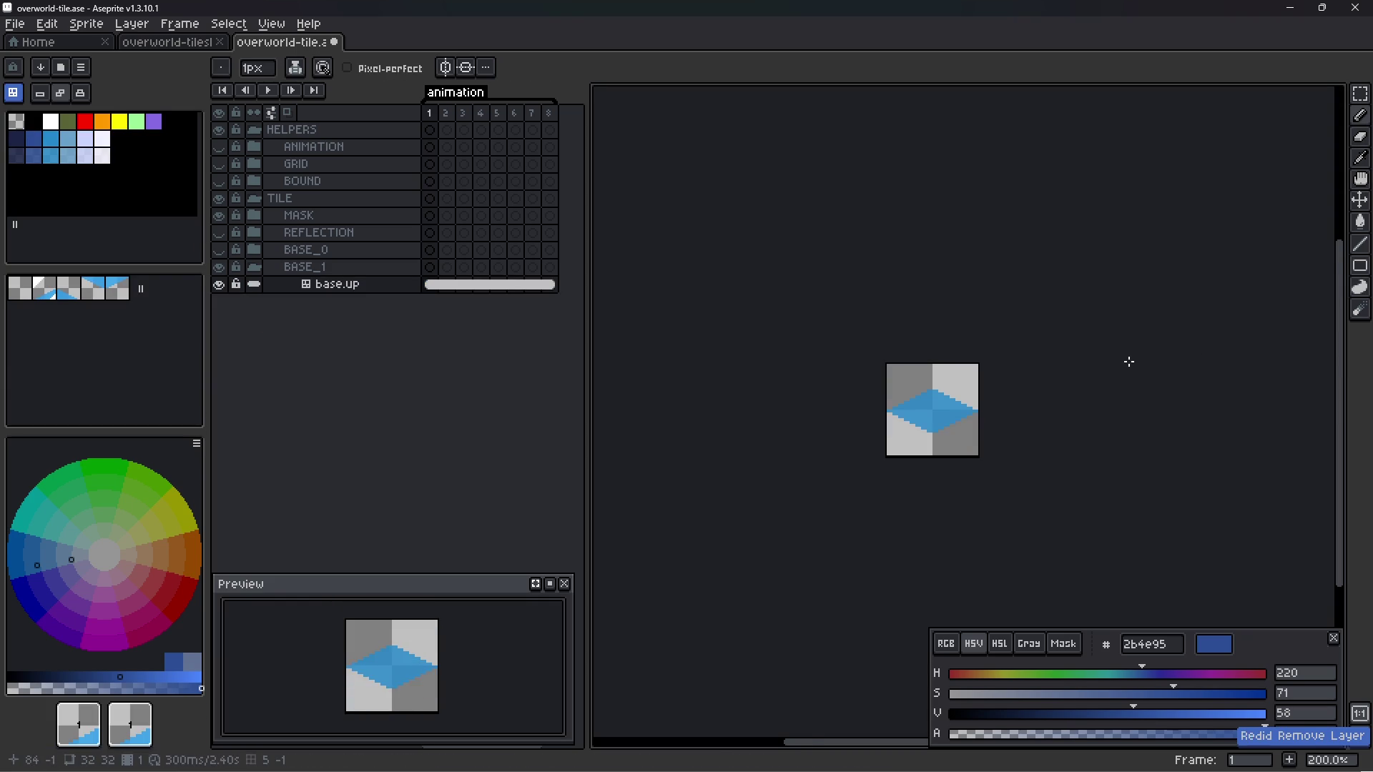
pyautogui.hotkey('ctrl', 'y')
pyautogui.scroll(1, 768, 394)
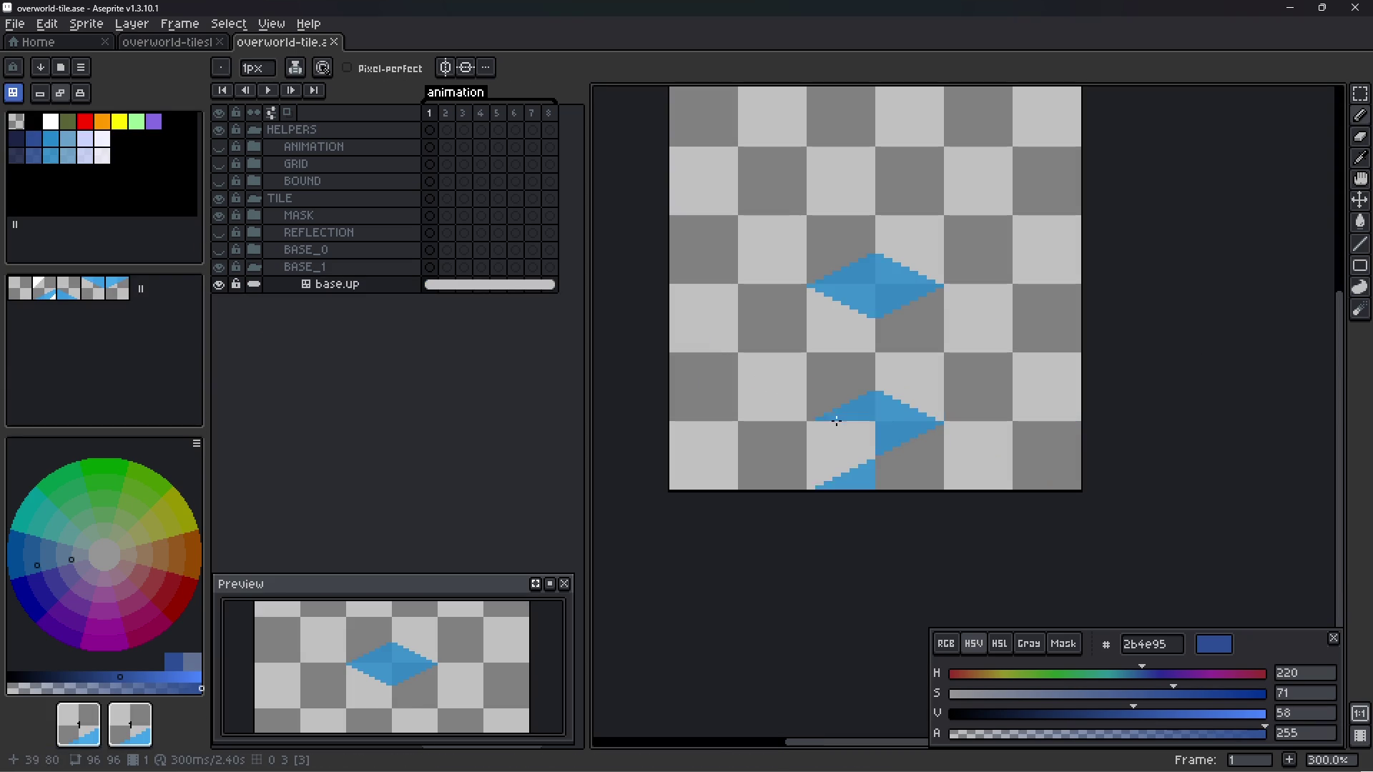
pyautogui.scroll(-1, 866, 386)
pyautogui.scroll(1, 887, 400)
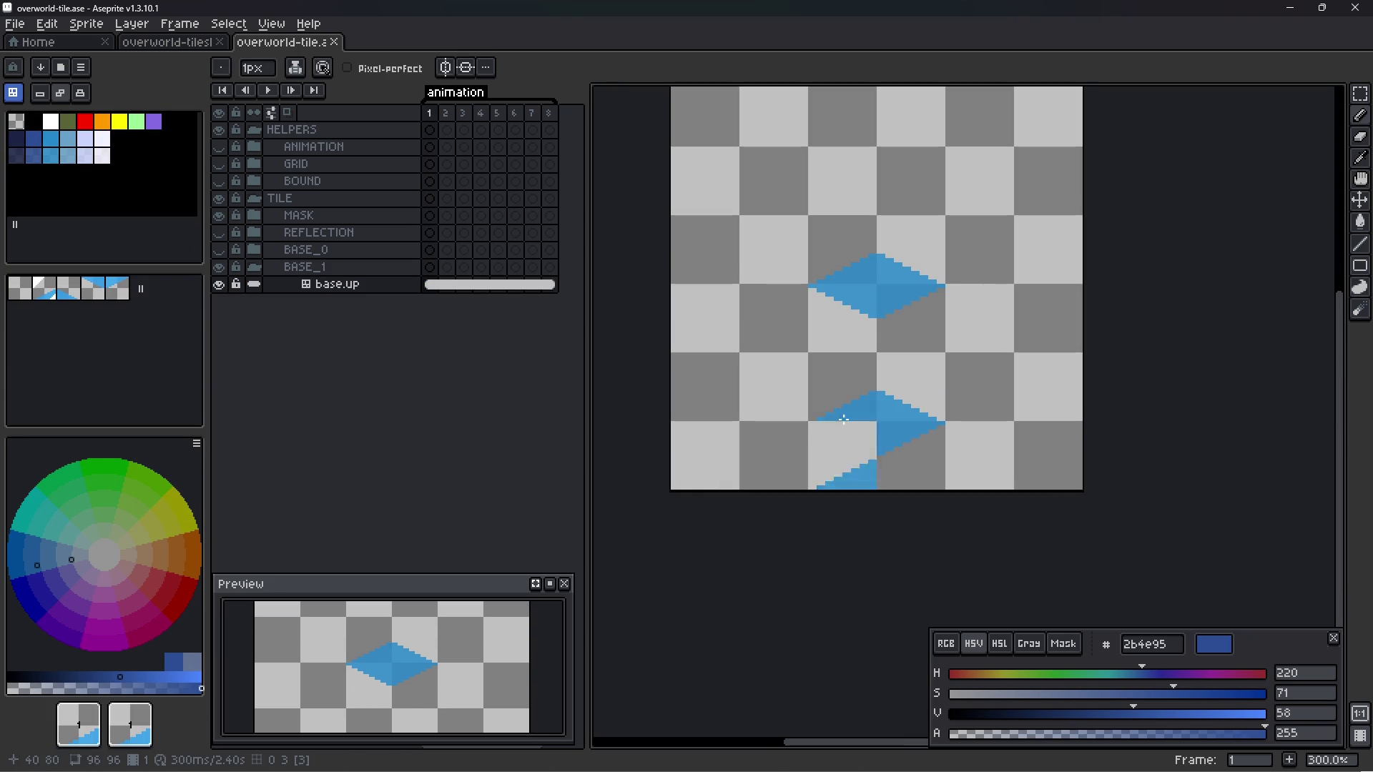
pyautogui.scroll(-1, 875, 402)
pyautogui.hotkey('ctrl', 's')
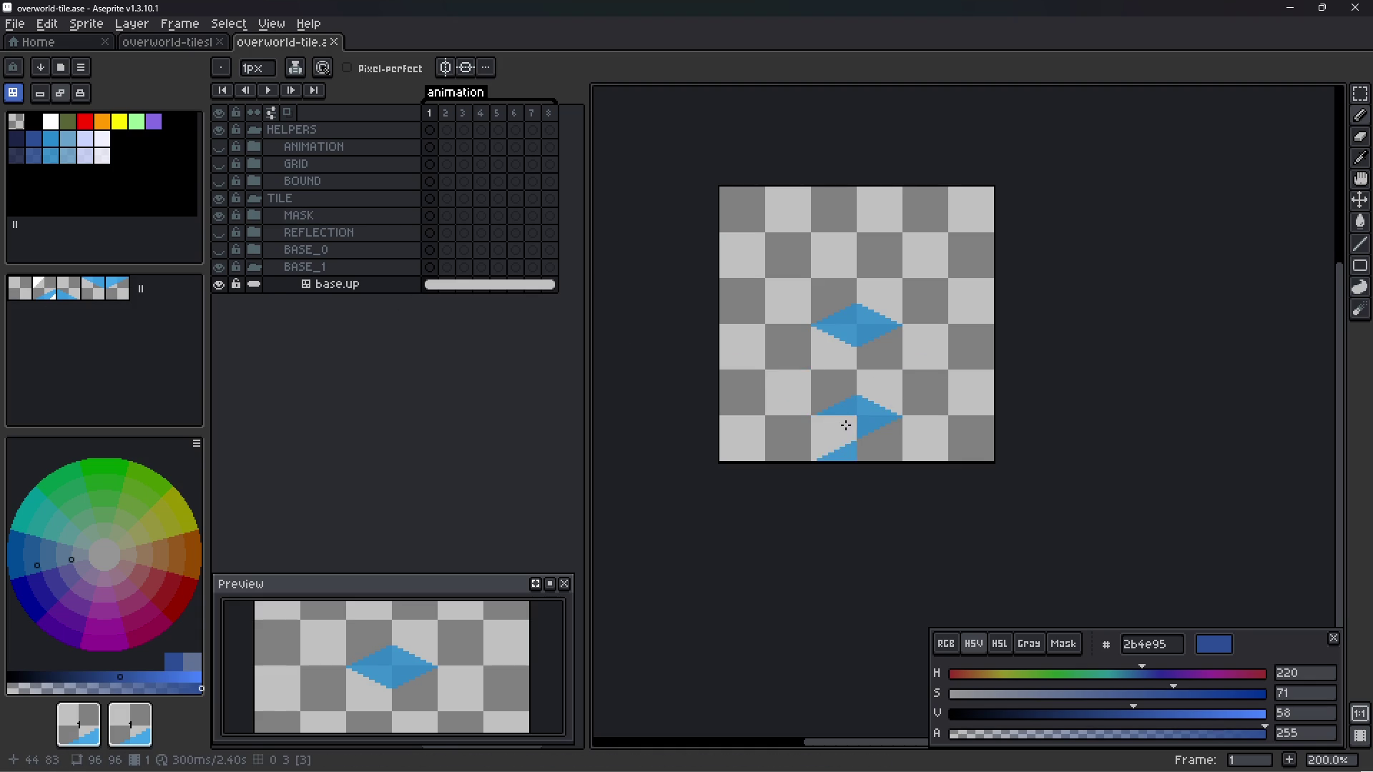
# - Stamp diamond tiles into the lower rows, then undo them to keep a single diamond
pyautogui.moveTo(844, 408); pyautogui.dragTo(860, 434)
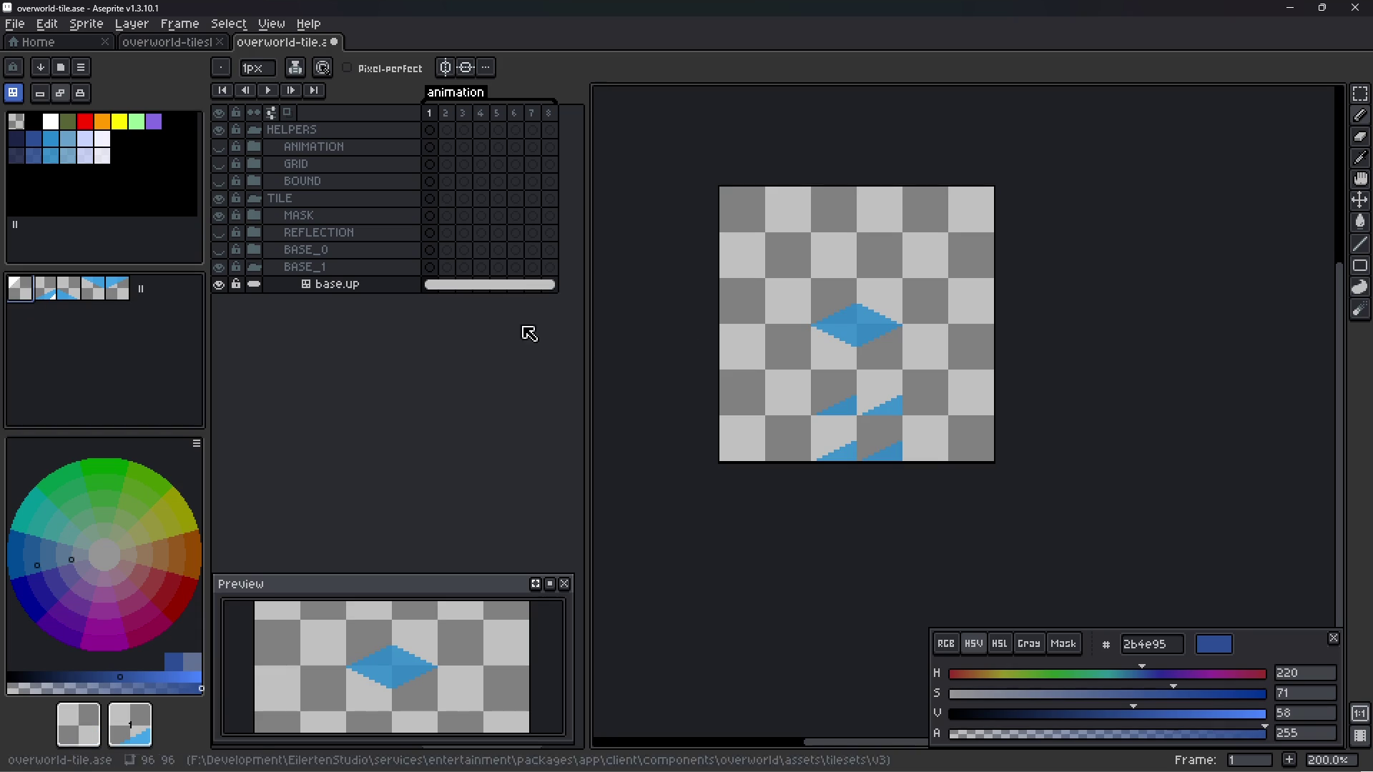
pyautogui.hotkey('ctrl', 'z')
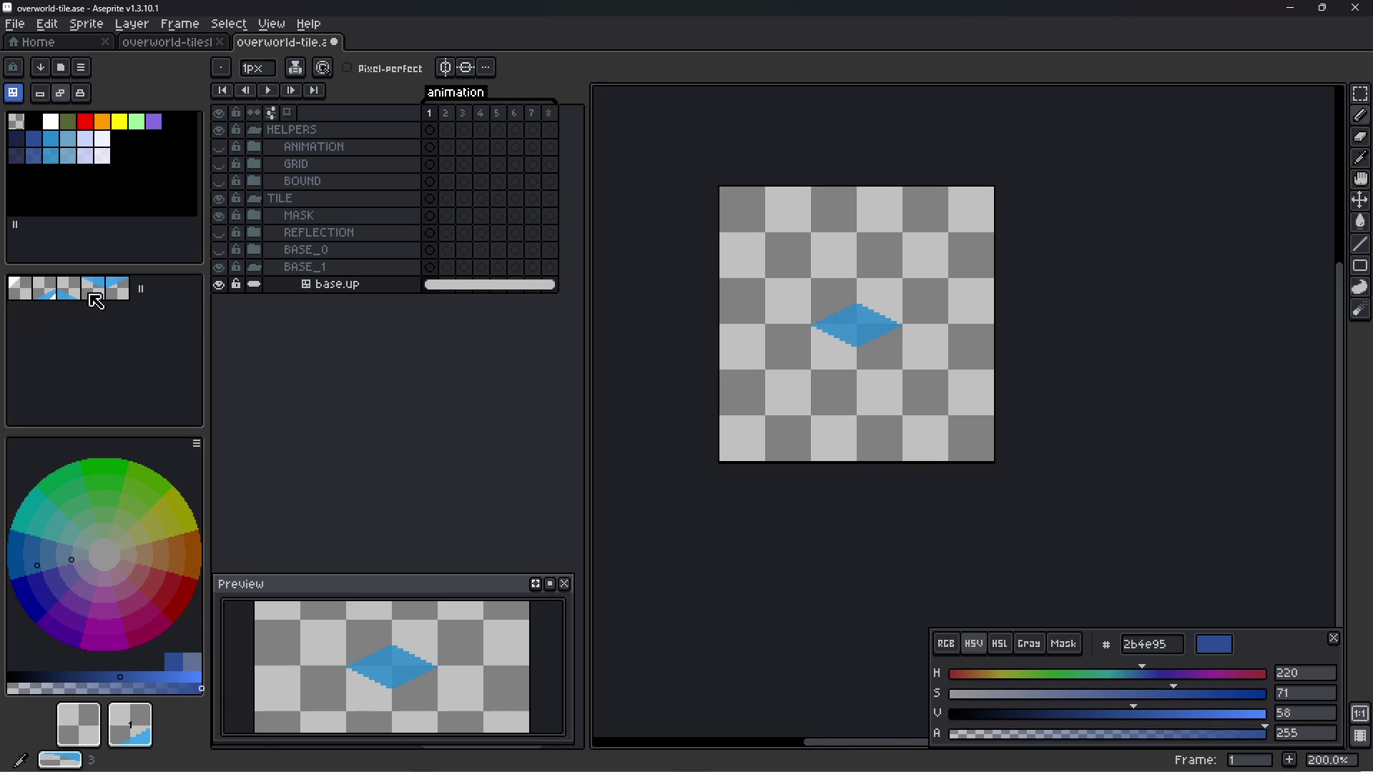
pyautogui.scroll(1, 791, 326)
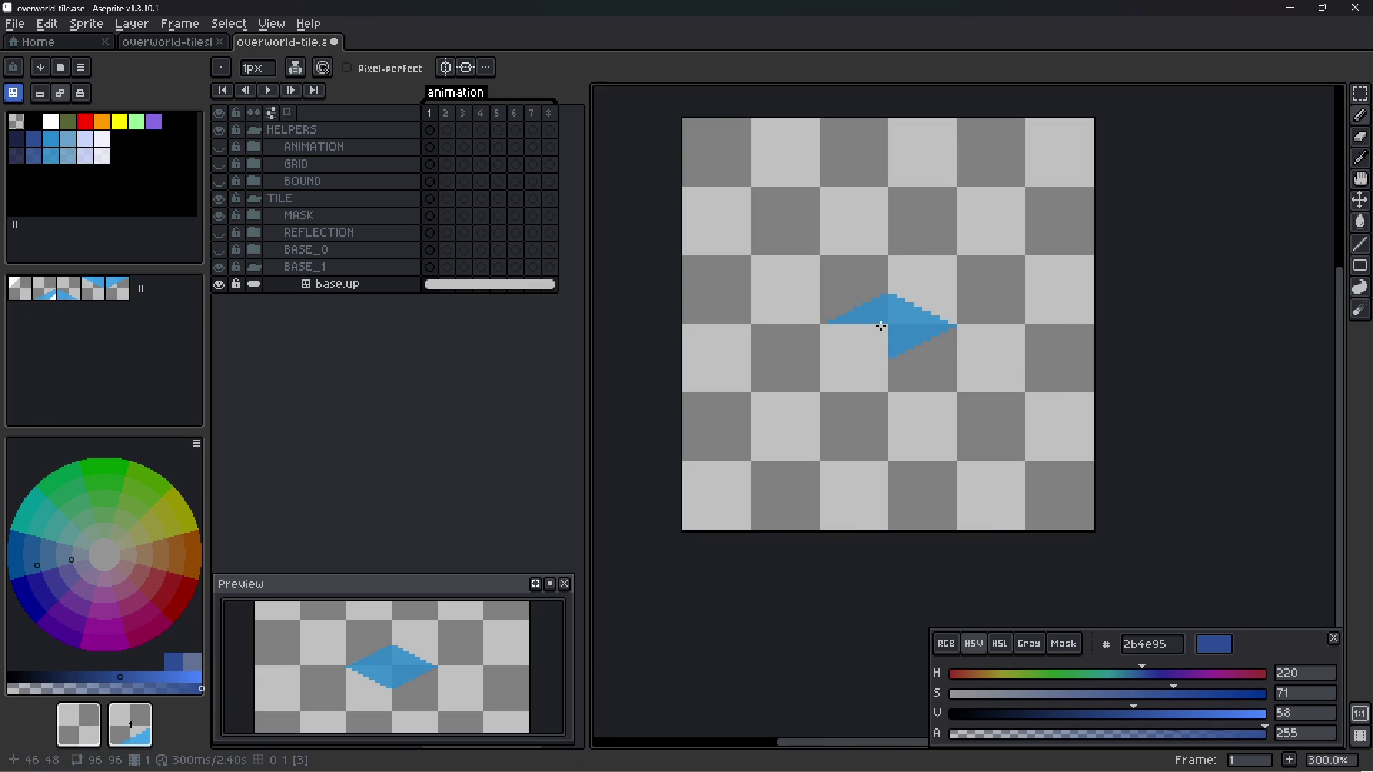
pyautogui.rightClick(350, 285)
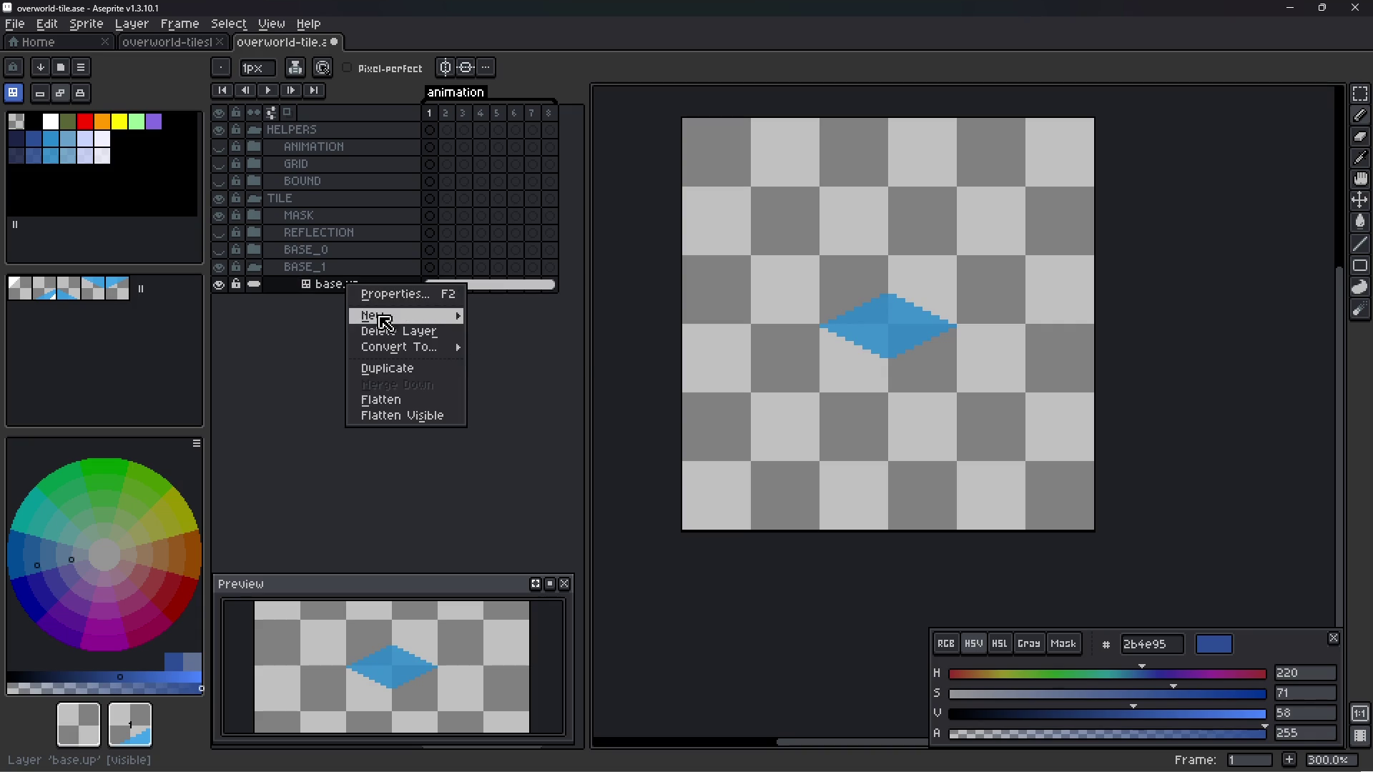
# - Duplicate the base.up layer and shift the copy's diamond up and to the left
pyautogui.moveTo(384, 321)
pyautogui.click(399, 376)
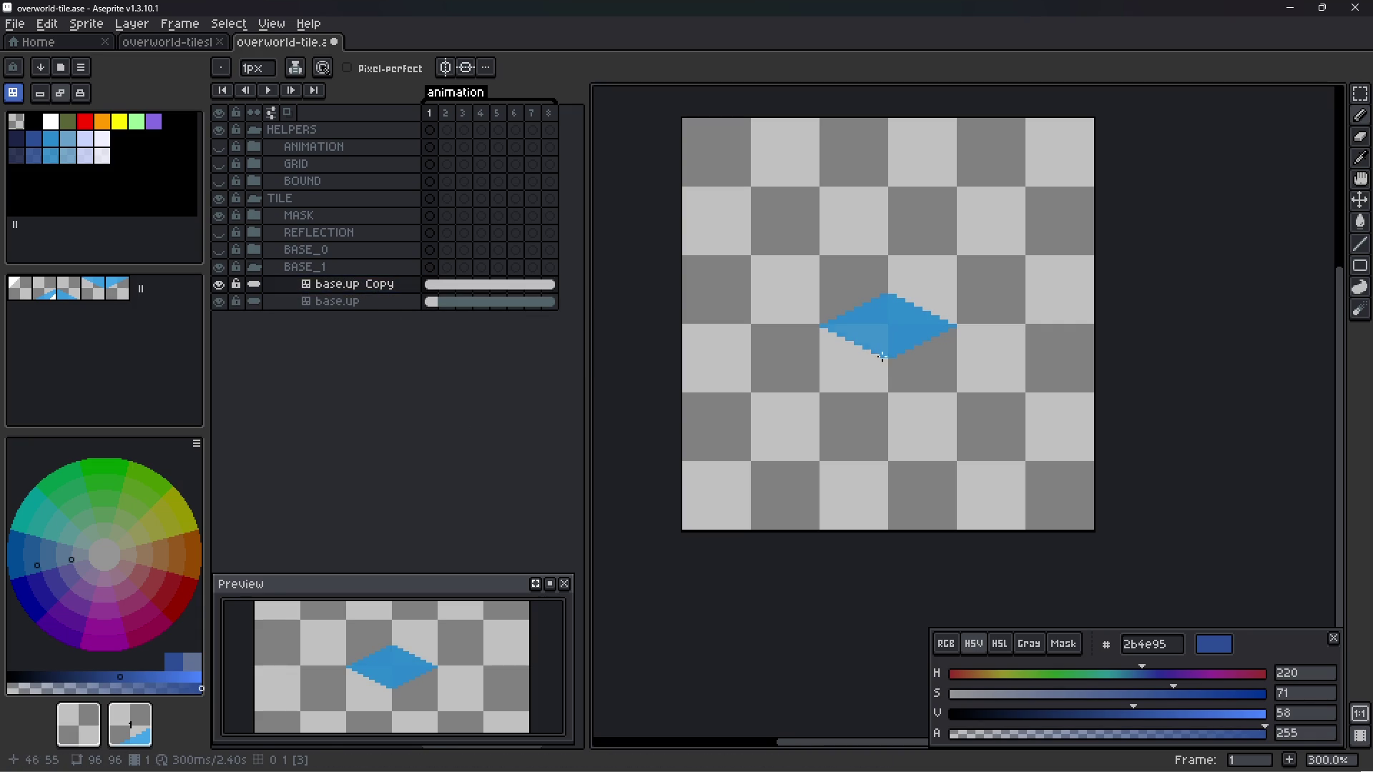
pyautogui.press('v')
pyautogui.moveTo(910, 366); pyautogui.dragTo(841, 331)
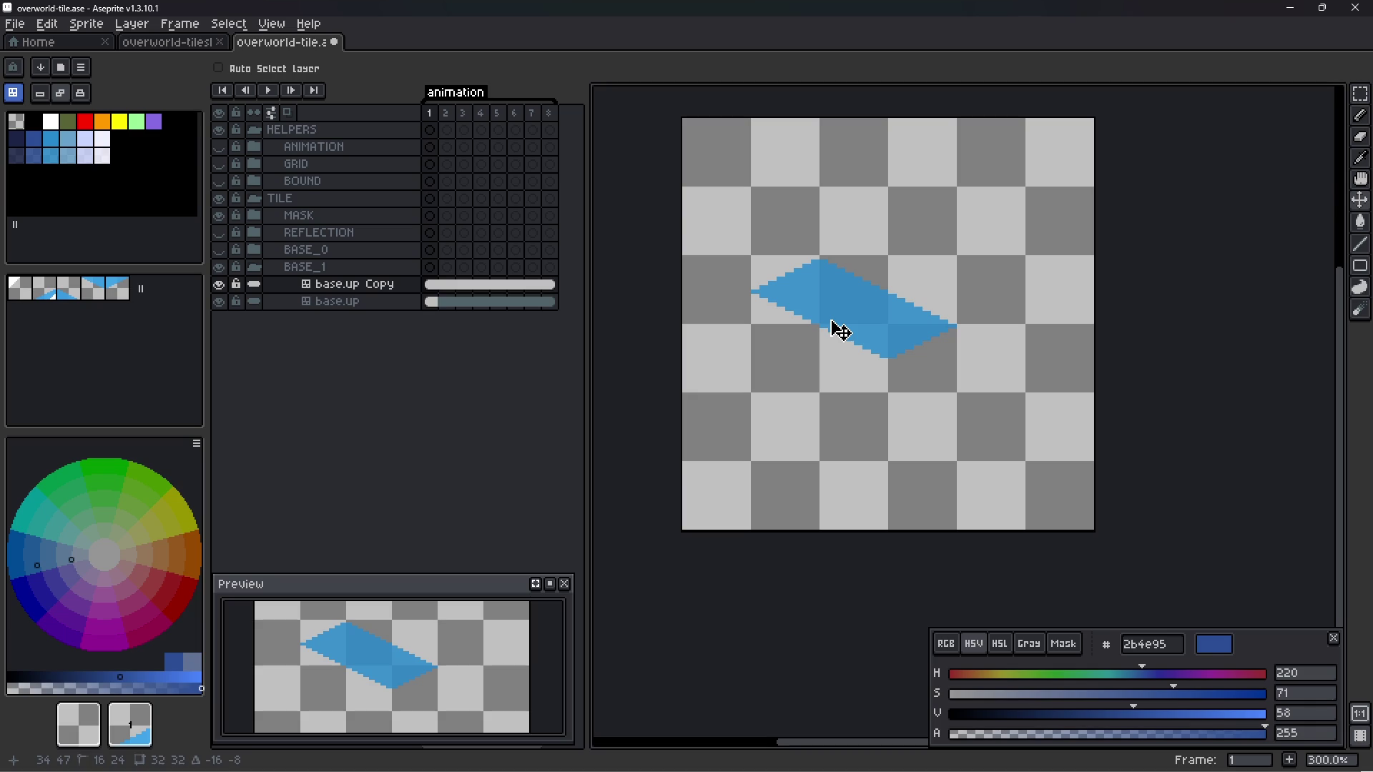
# - Rename the original layer base.up_0 and the copy base.up_1
pyautogui.click(366, 303)
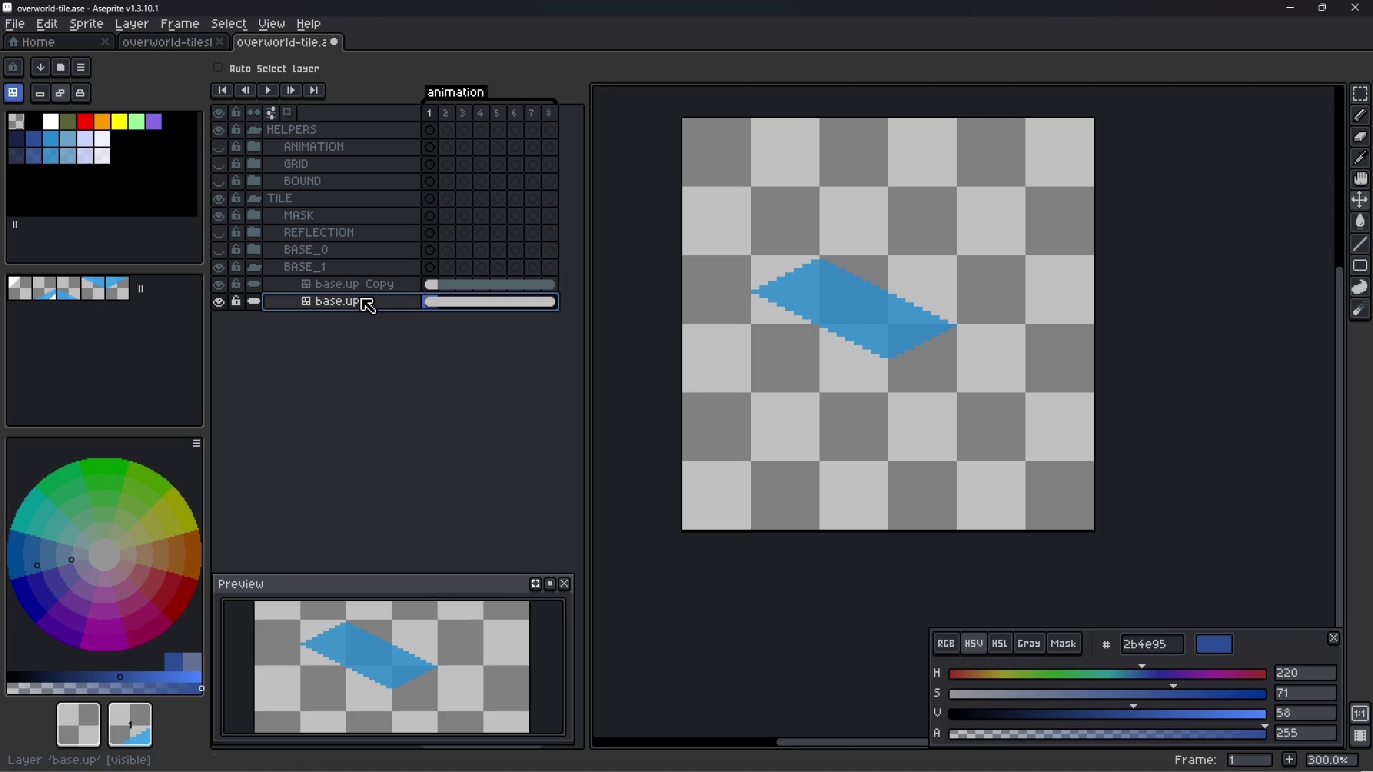
pyautogui.doubleClick(366, 303)
pyautogui.press('End')
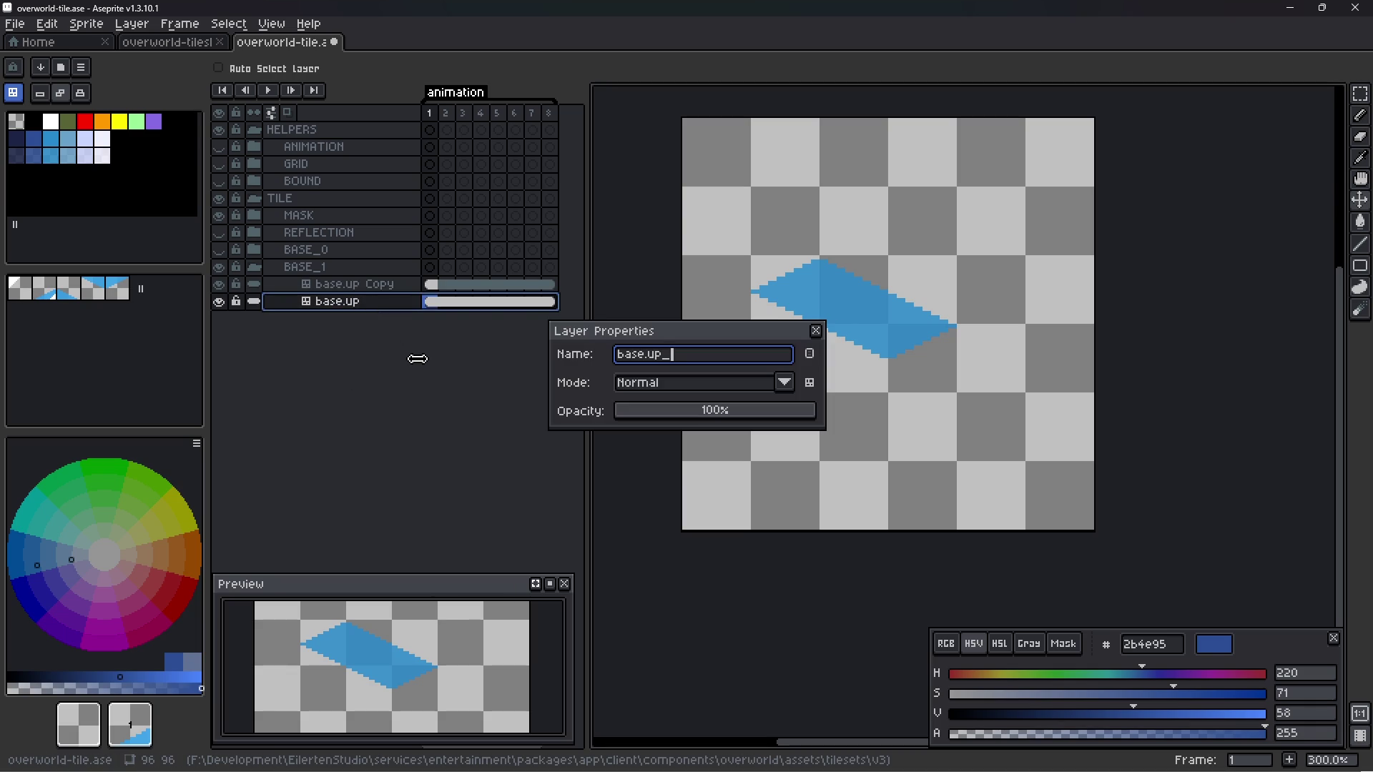
pyautogui.press('Return')
pyautogui.doubleClick(381, 290)
pyautogui.press('End')
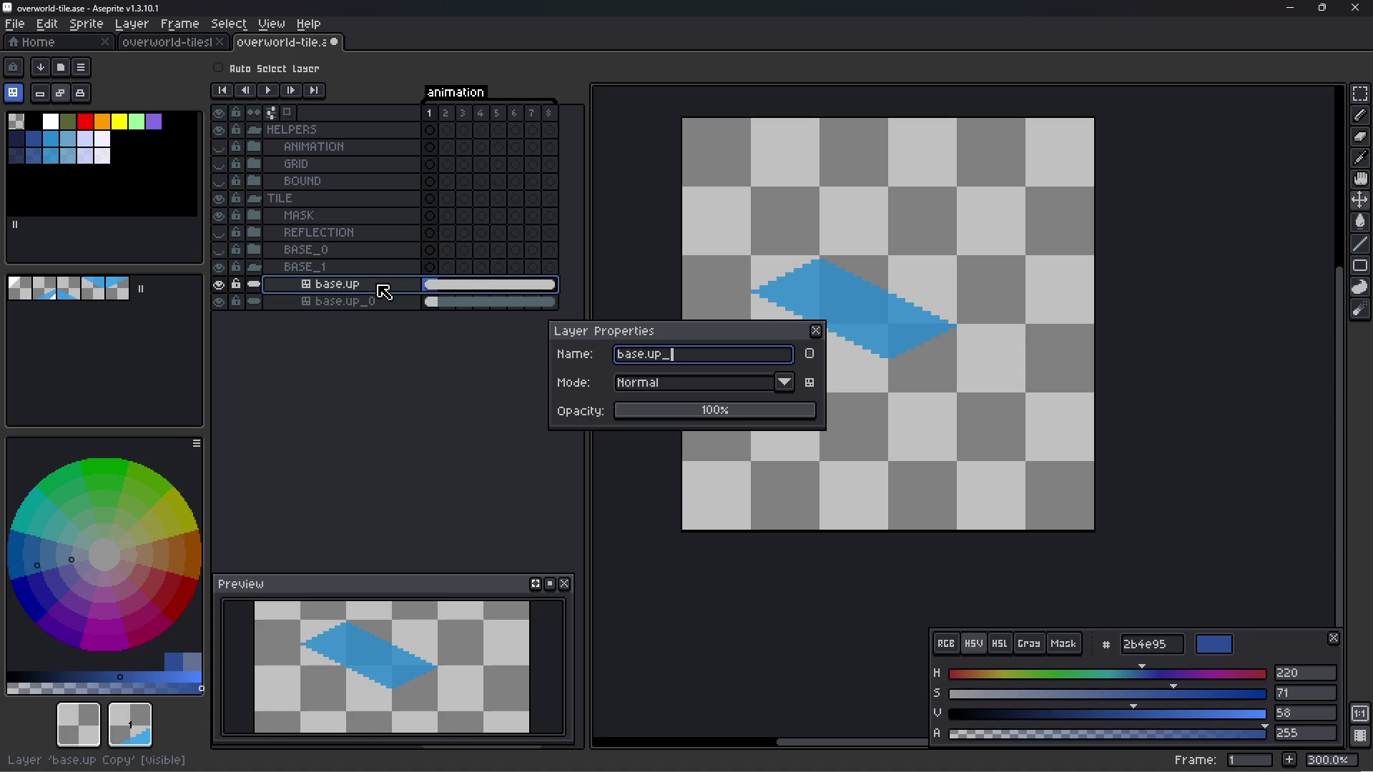
pyautogui.write('1')
pyautogui.press('Return')
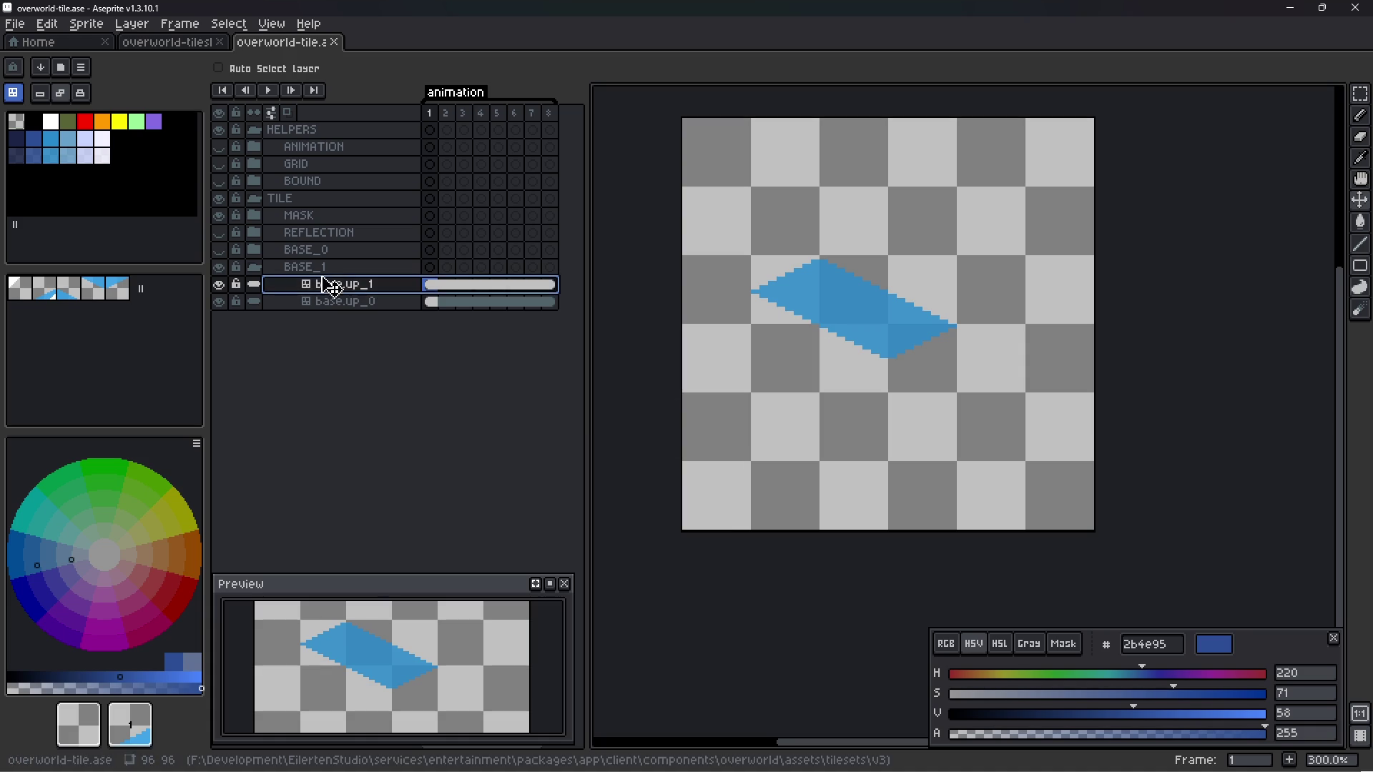
pyautogui.click(255, 250)
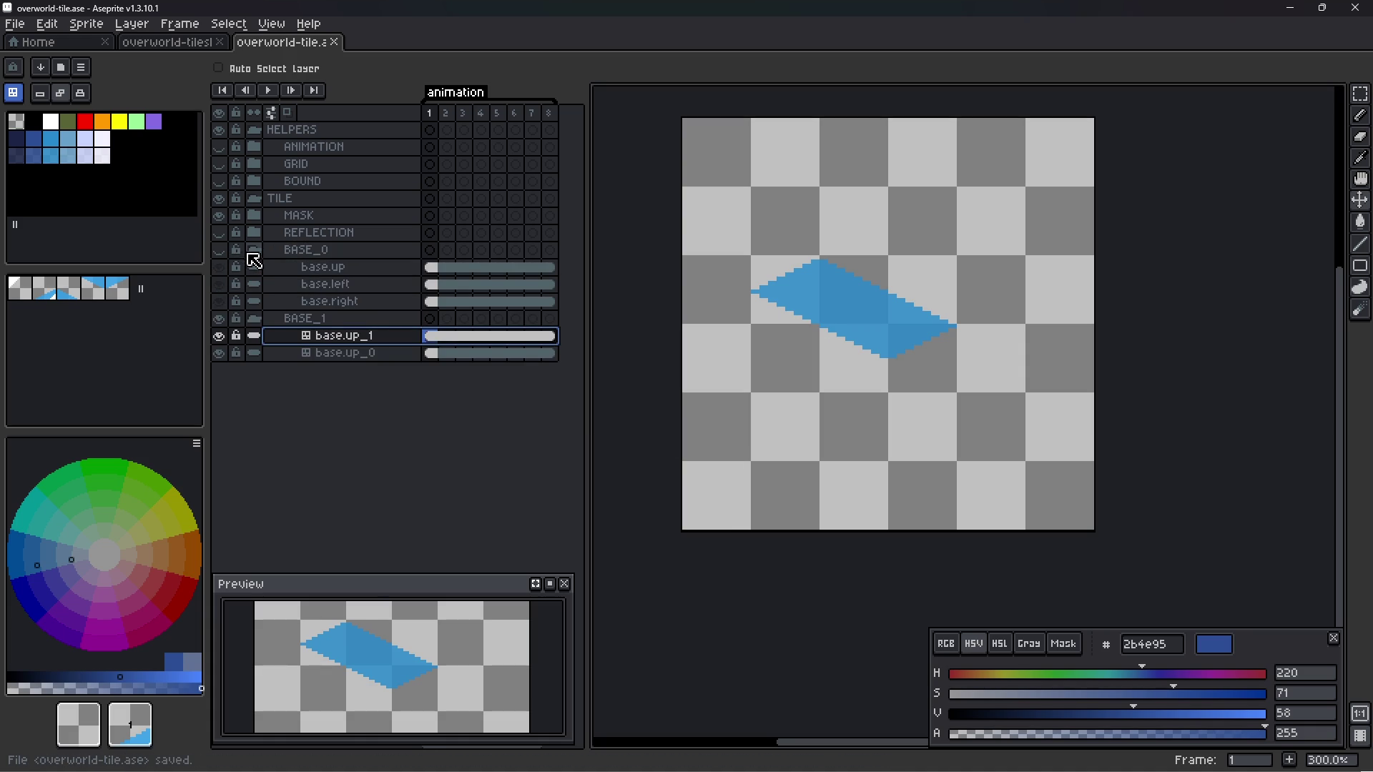
pyautogui.click(255, 249)
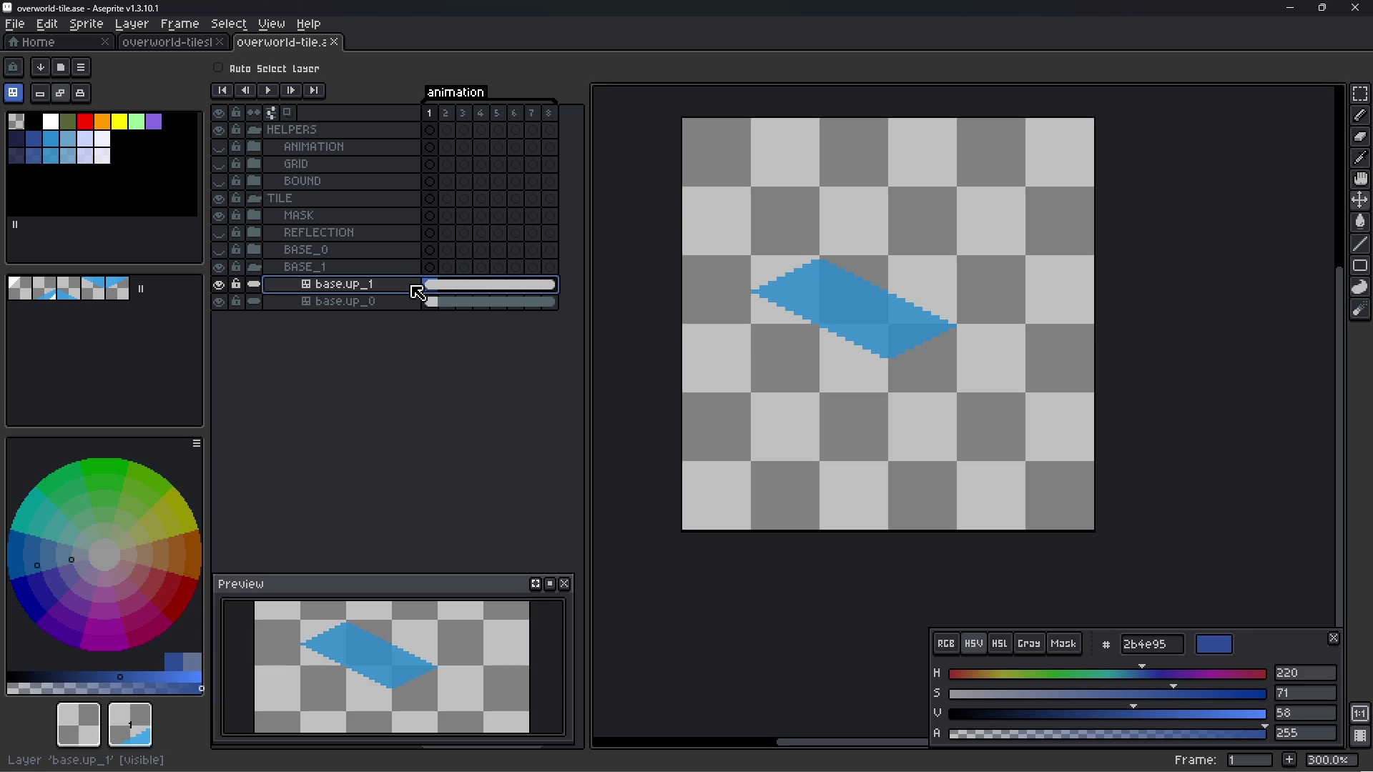
# - Select the base.up_0 layer, ready a pixel drawing tool, and switch to the Godot editor
pyautogui.click(348, 307)
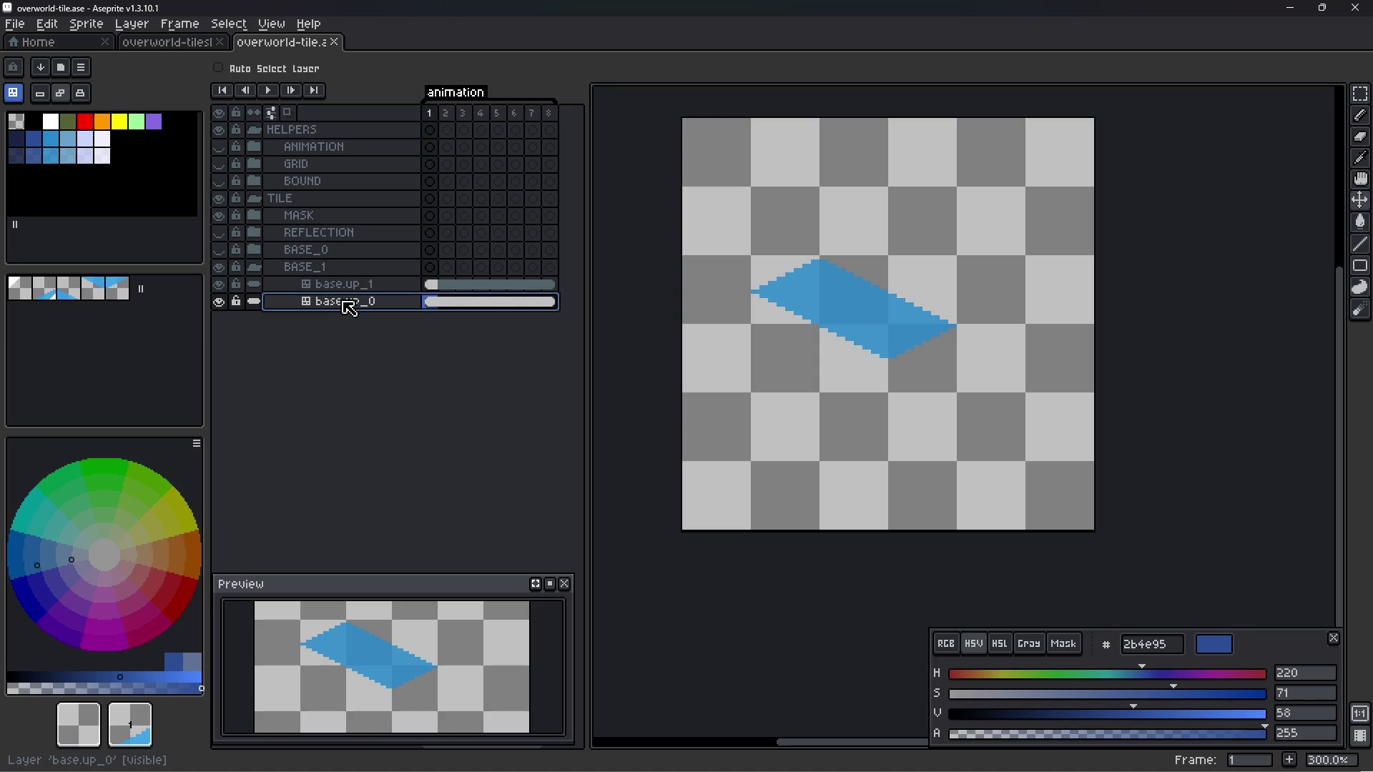
pyautogui.press('e')
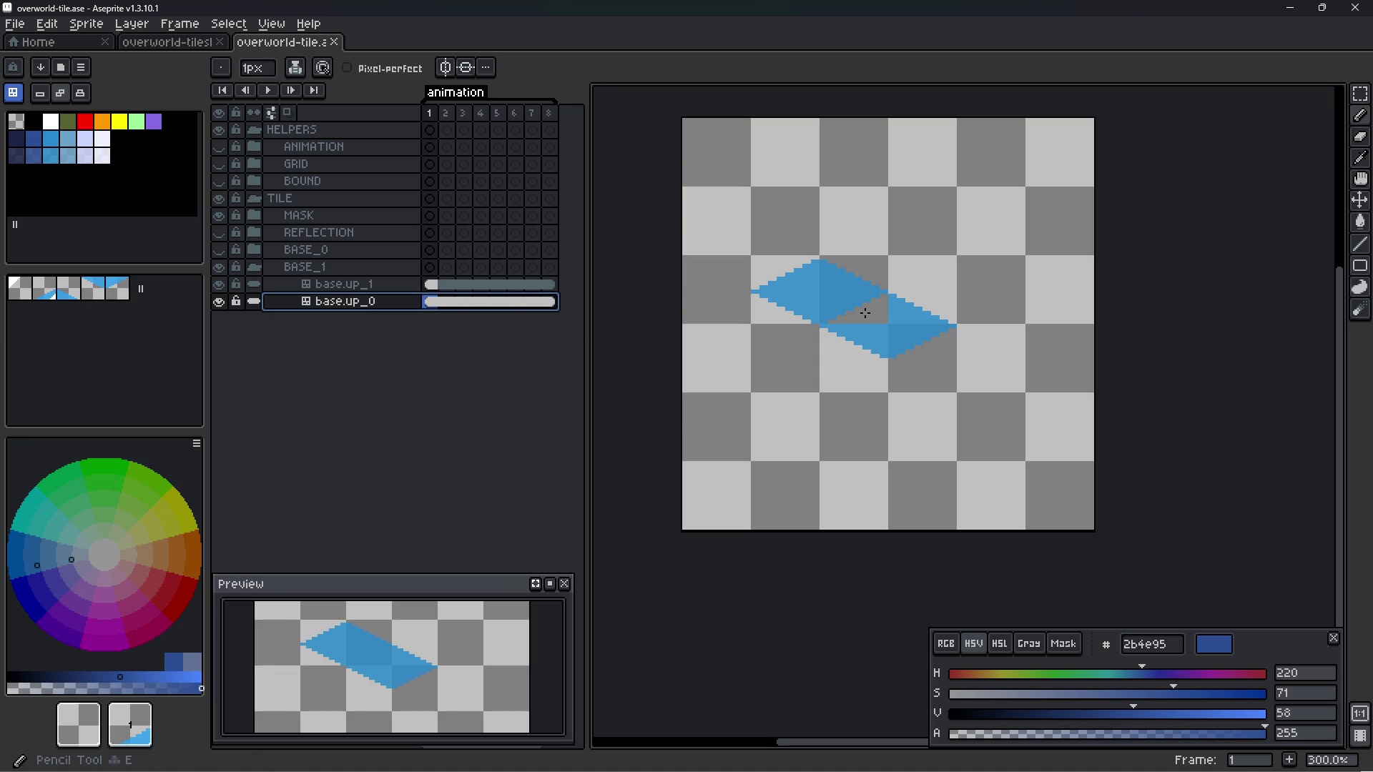
pyautogui.hotkey('alt', 'Tab')
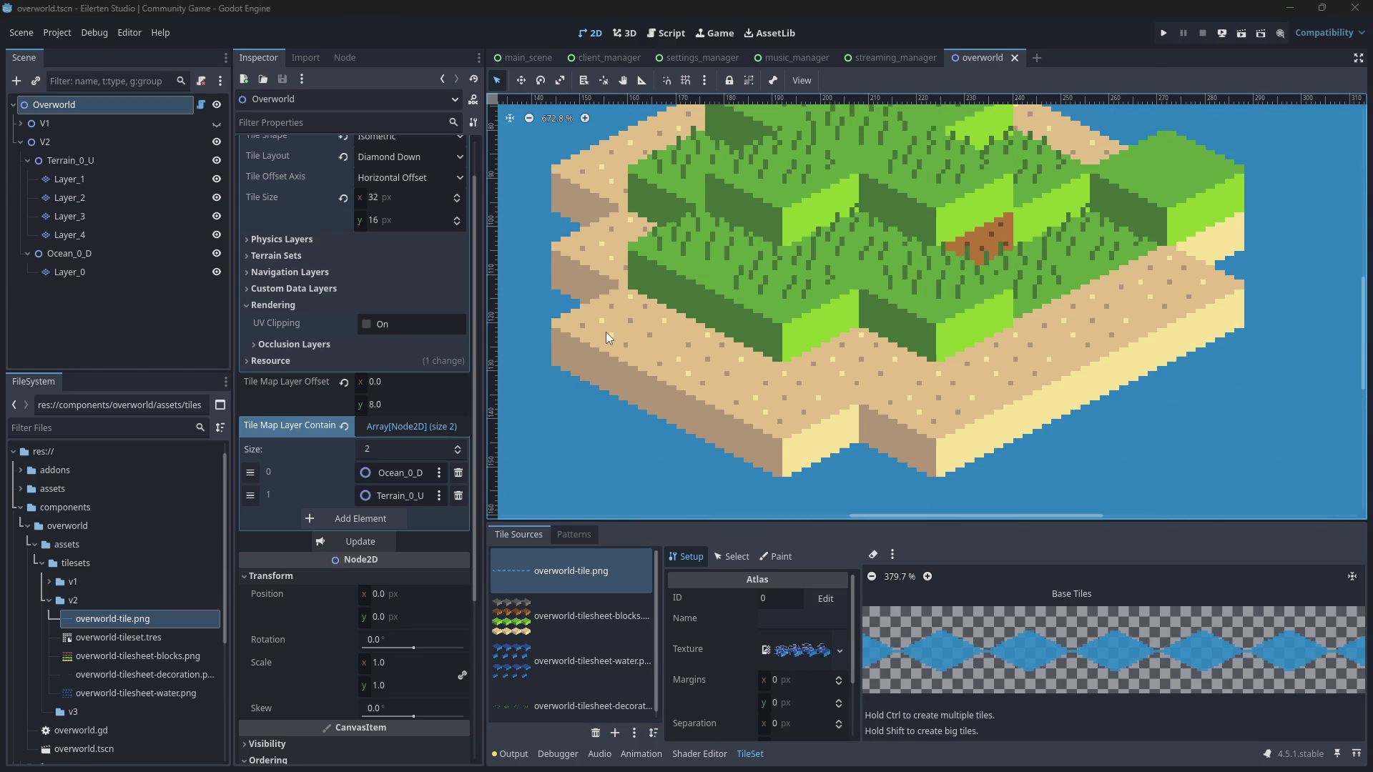
# - Play the tutorial video, skip ahead and pause at 4:20, then return to Godot
pyautogui.hotkey('alt', 'Tab')
pyautogui.press('space')
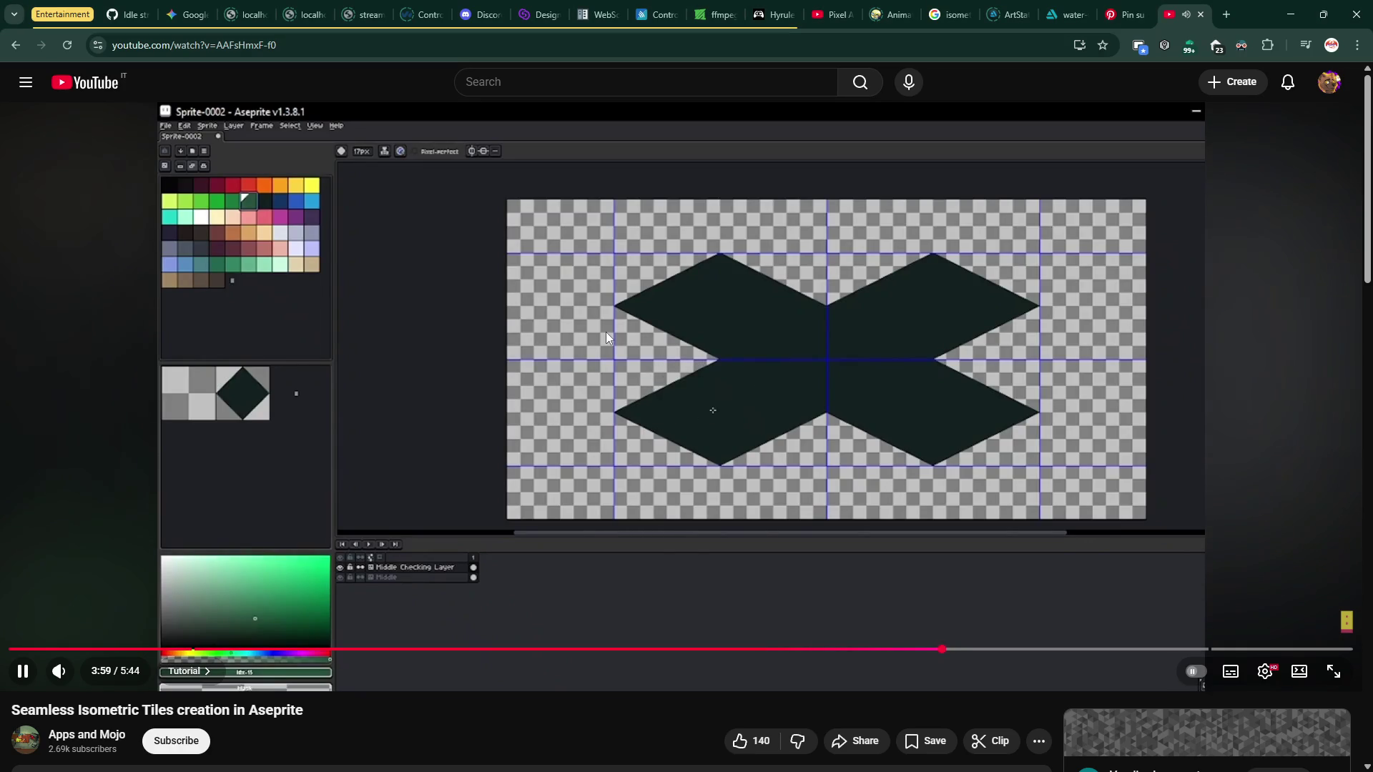
pyautogui.press('Right')
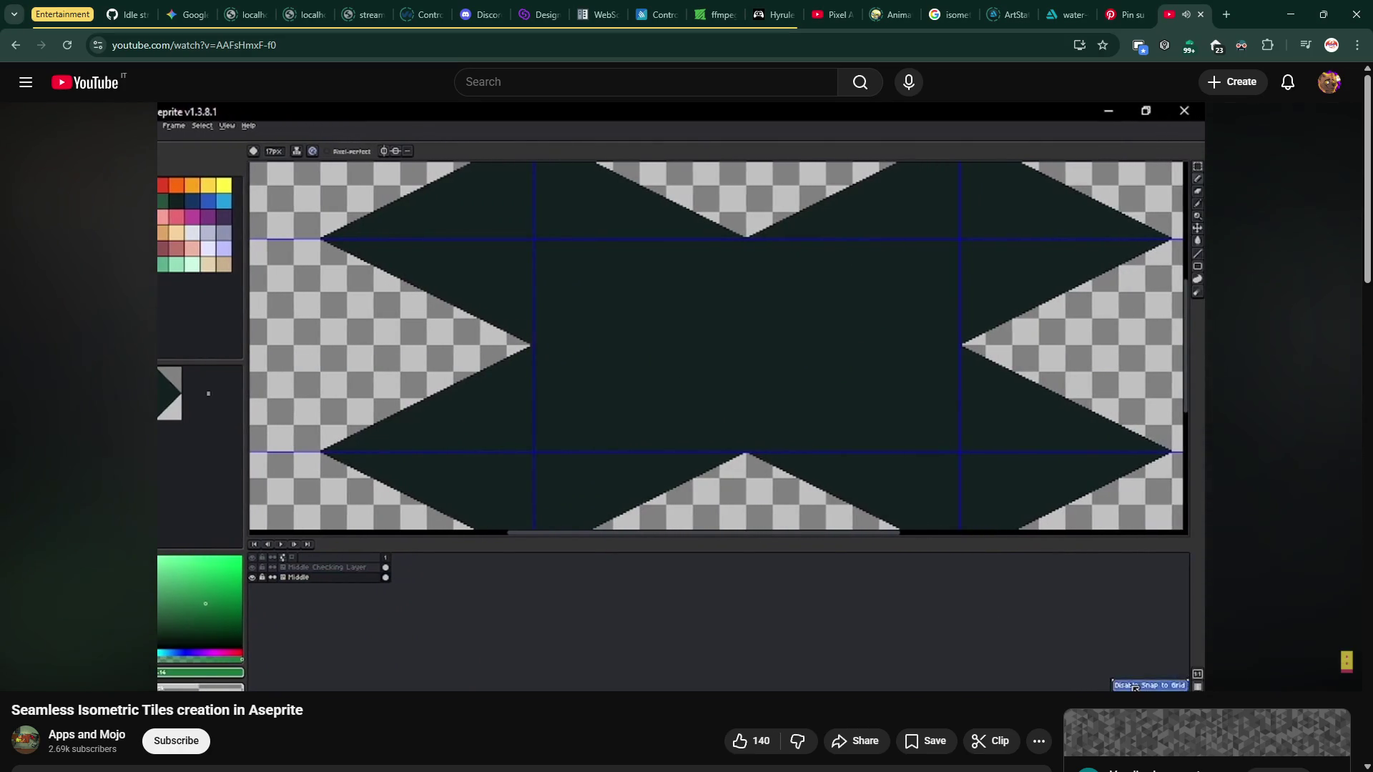
pyautogui.press('Right')
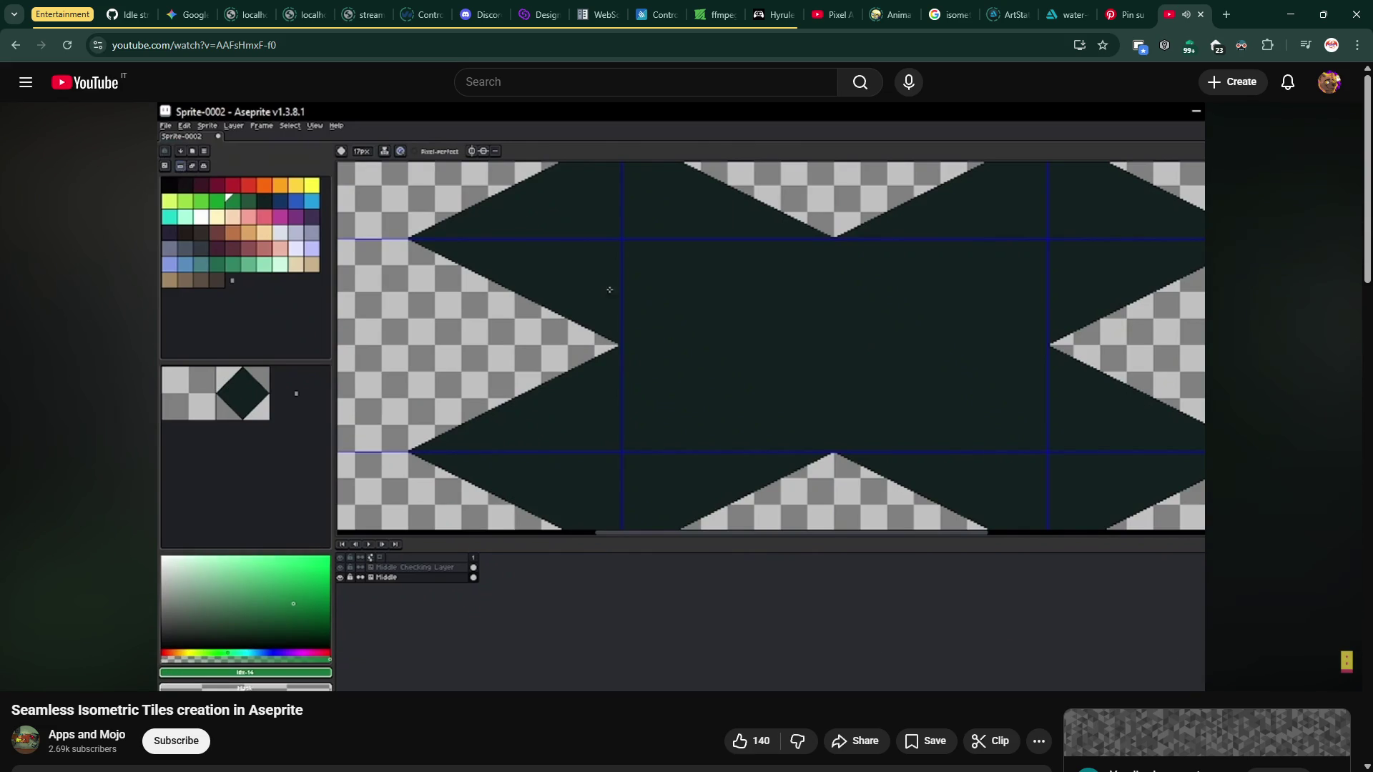
pyautogui.click(607, 338)
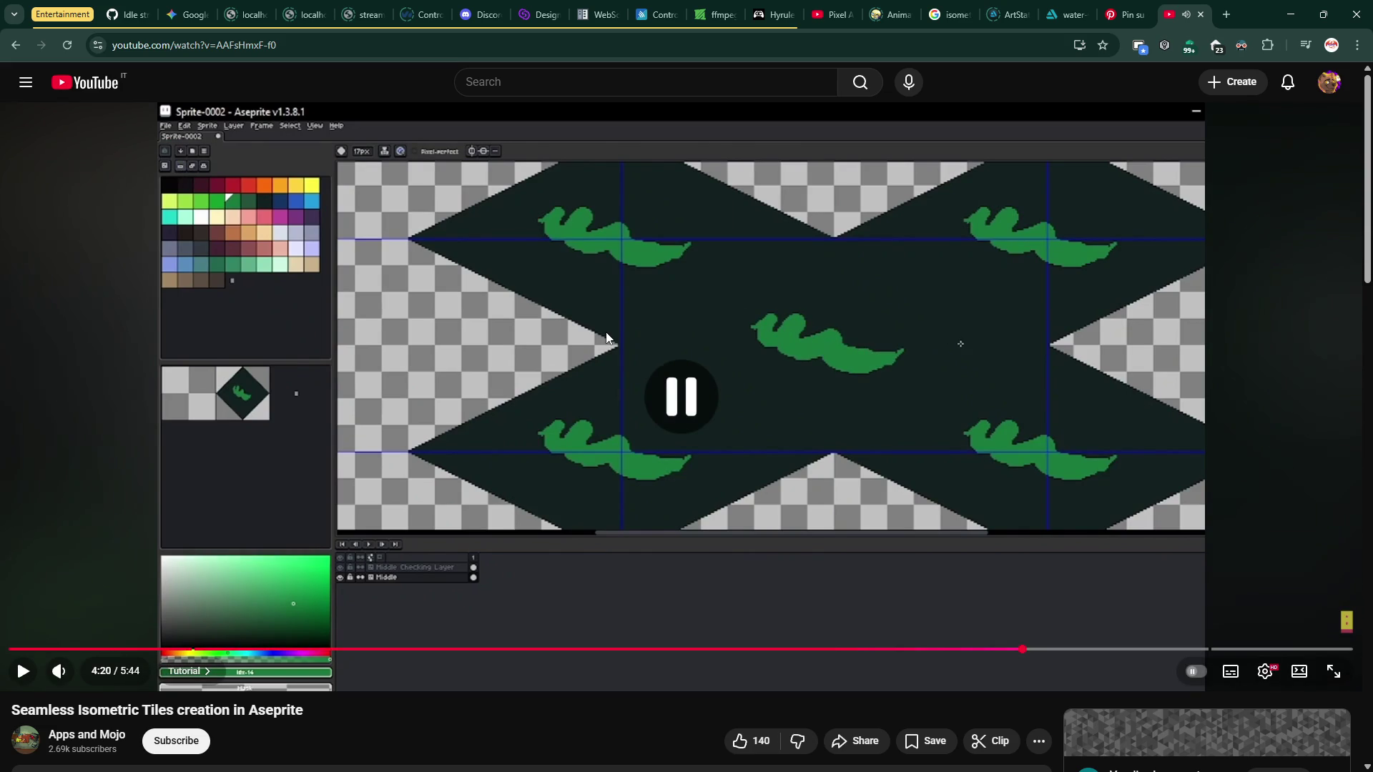
pyautogui.hotkey('alt', 'Tab')
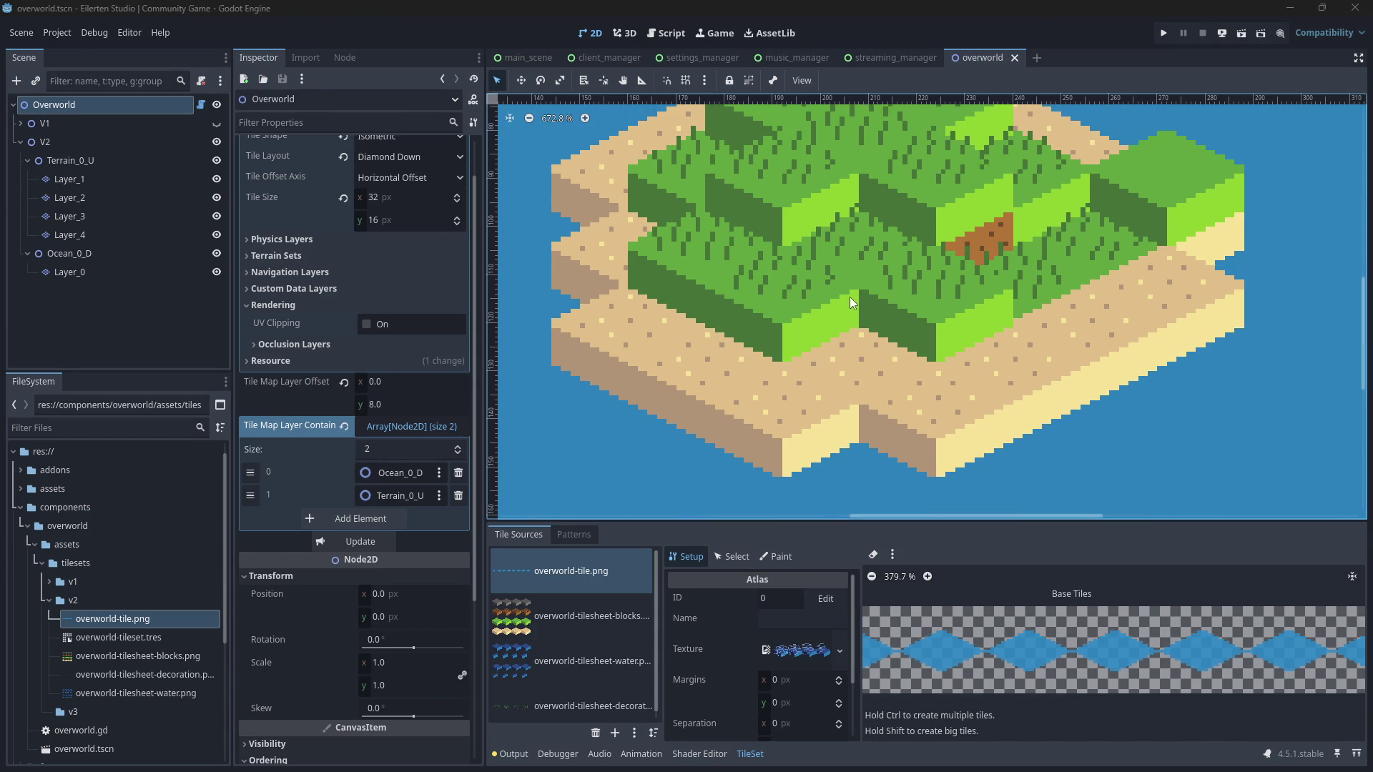
# - Leave the Godot island map and return to overworld-tile.ase in Aseprite
pyautogui.hotkey('alt', 'Tab')
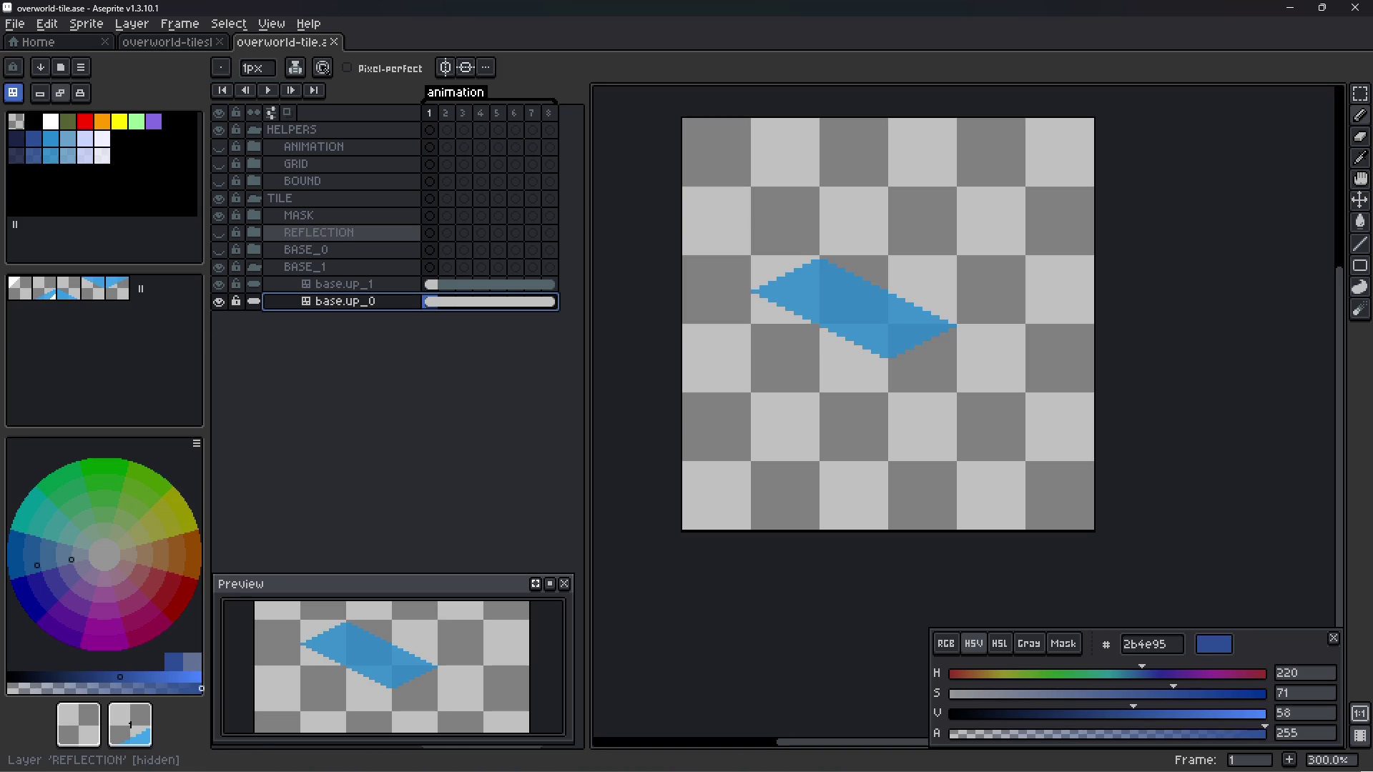
# - Delete the base.up_1 layer and convert base.up_0 into a normal layer
pyautogui.click(370, 287)
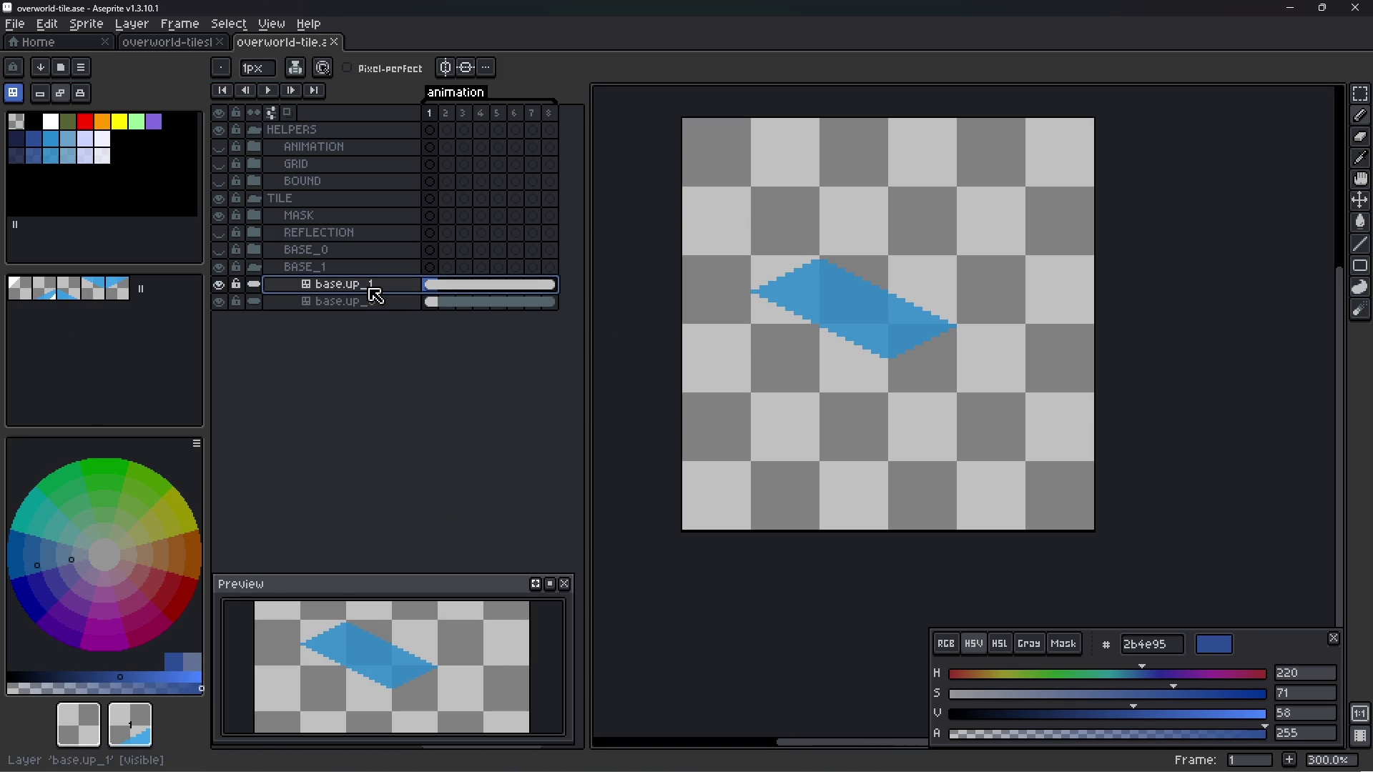
pyautogui.press('Delete')
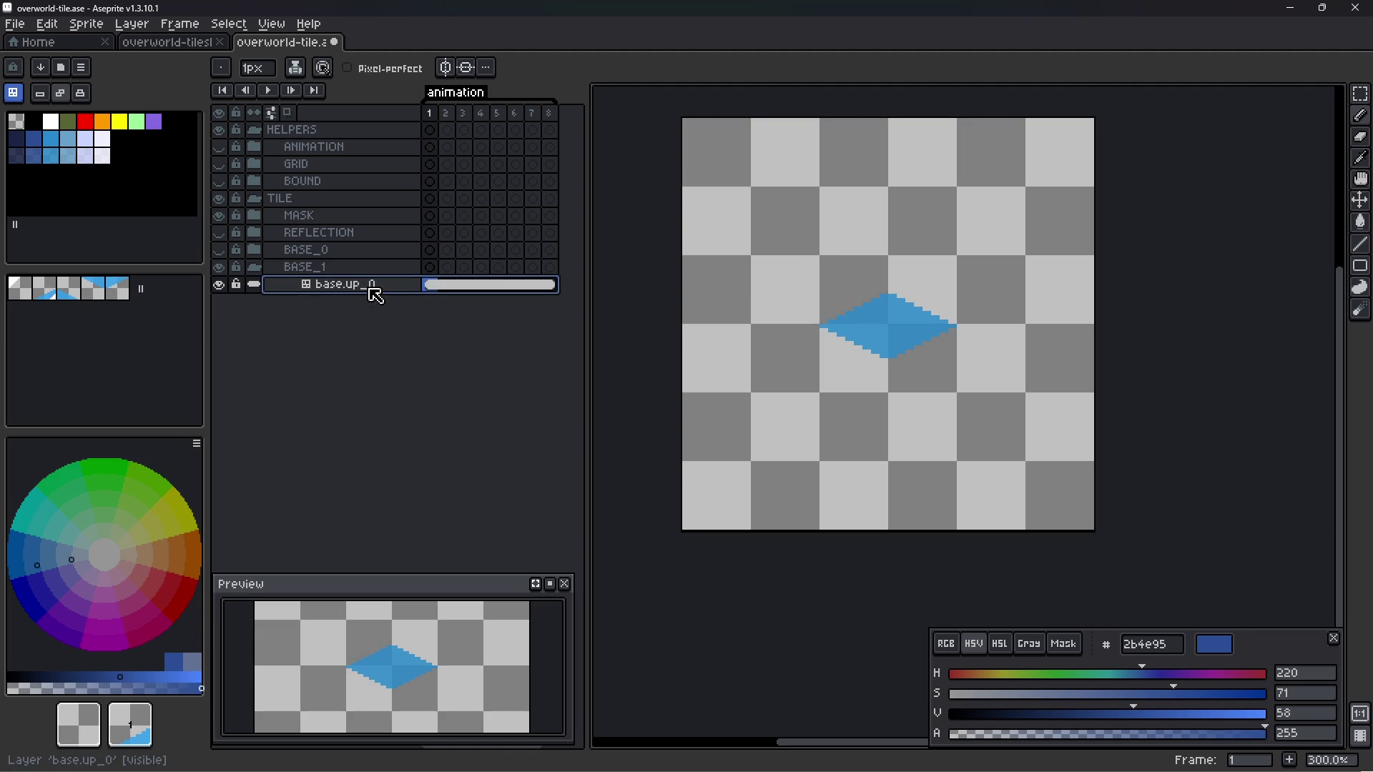
pyautogui.rightClick(372, 291)
pyautogui.moveTo(431, 352)
pyautogui.click(524, 376)
# - Convert base.up_0 back to a tilemap with a 32×32 tileset named Tilemap, then save
pyautogui.rightClick(353, 290)
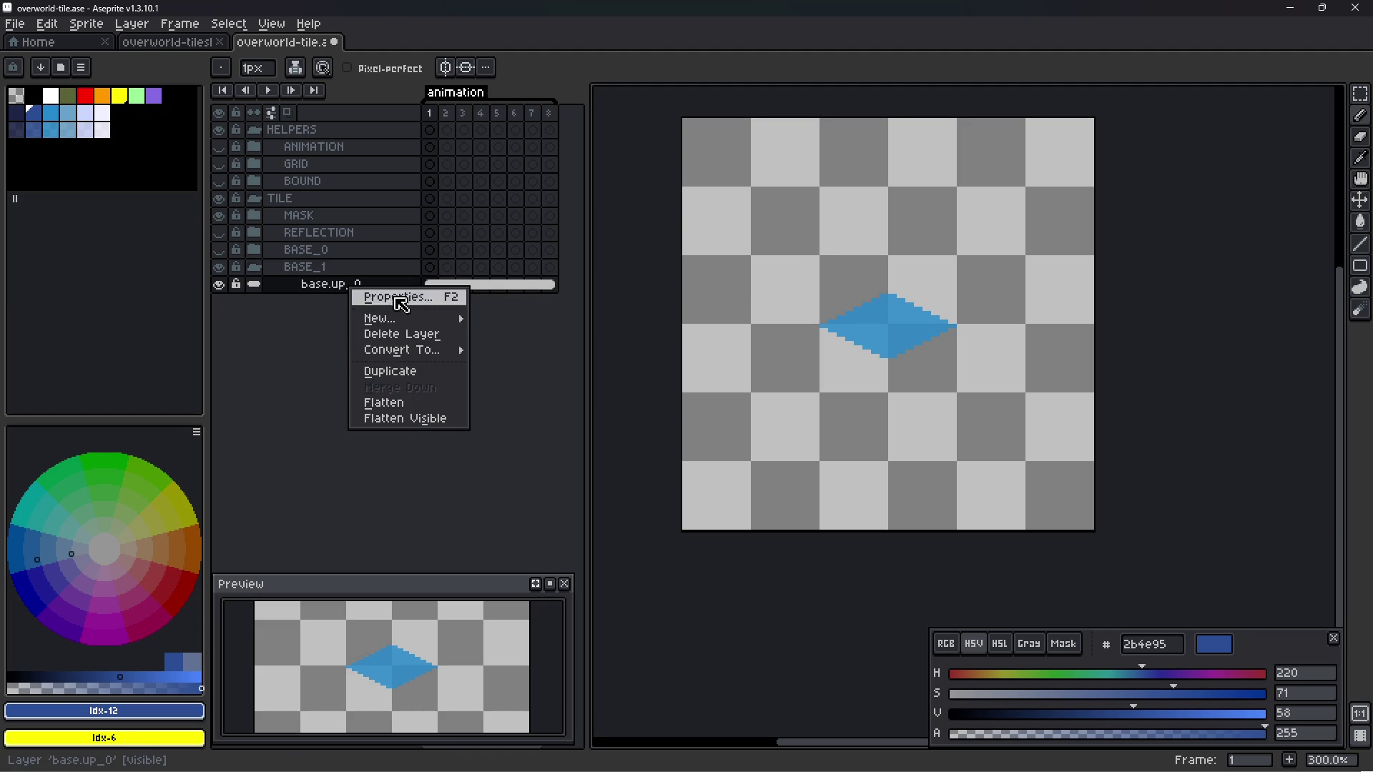
pyautogui.click(512, 387)
pyautogui.click(685, 378)
pyautogui.write('32')
pyautogui.press('Tab')
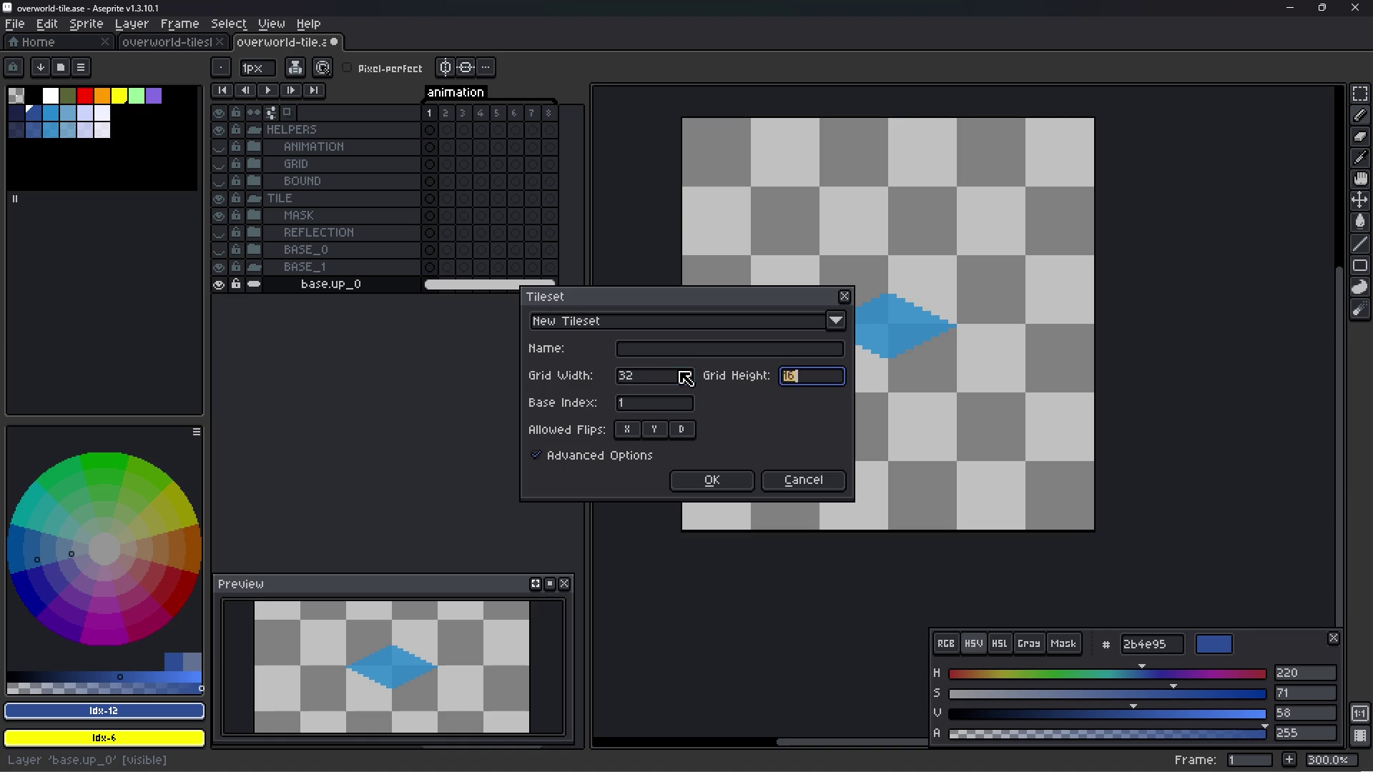
pyautogui.write('32')
pyautogui.click(672, 349)
pyautogui.moveTo(698, 406)
pyautogui.write('Tilemap')
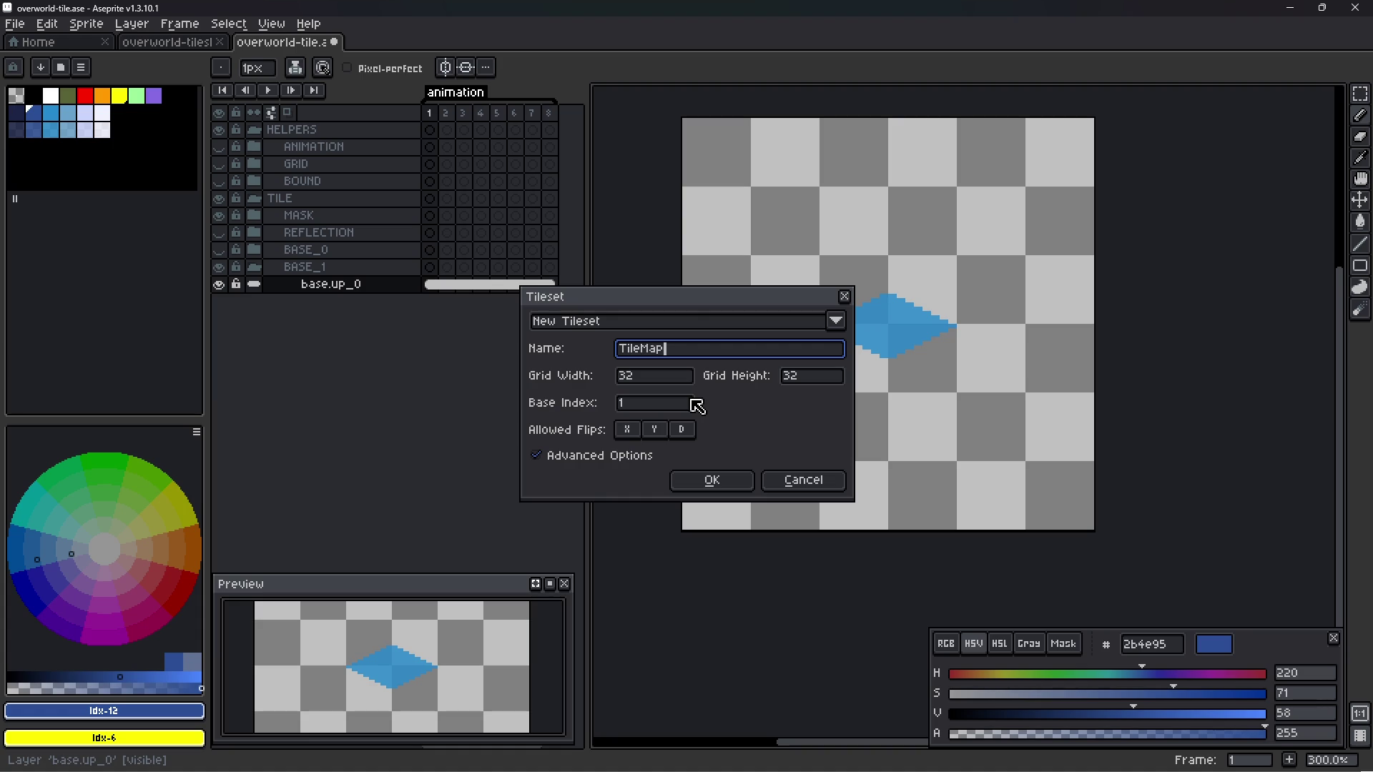
pyautogui.press('Return')
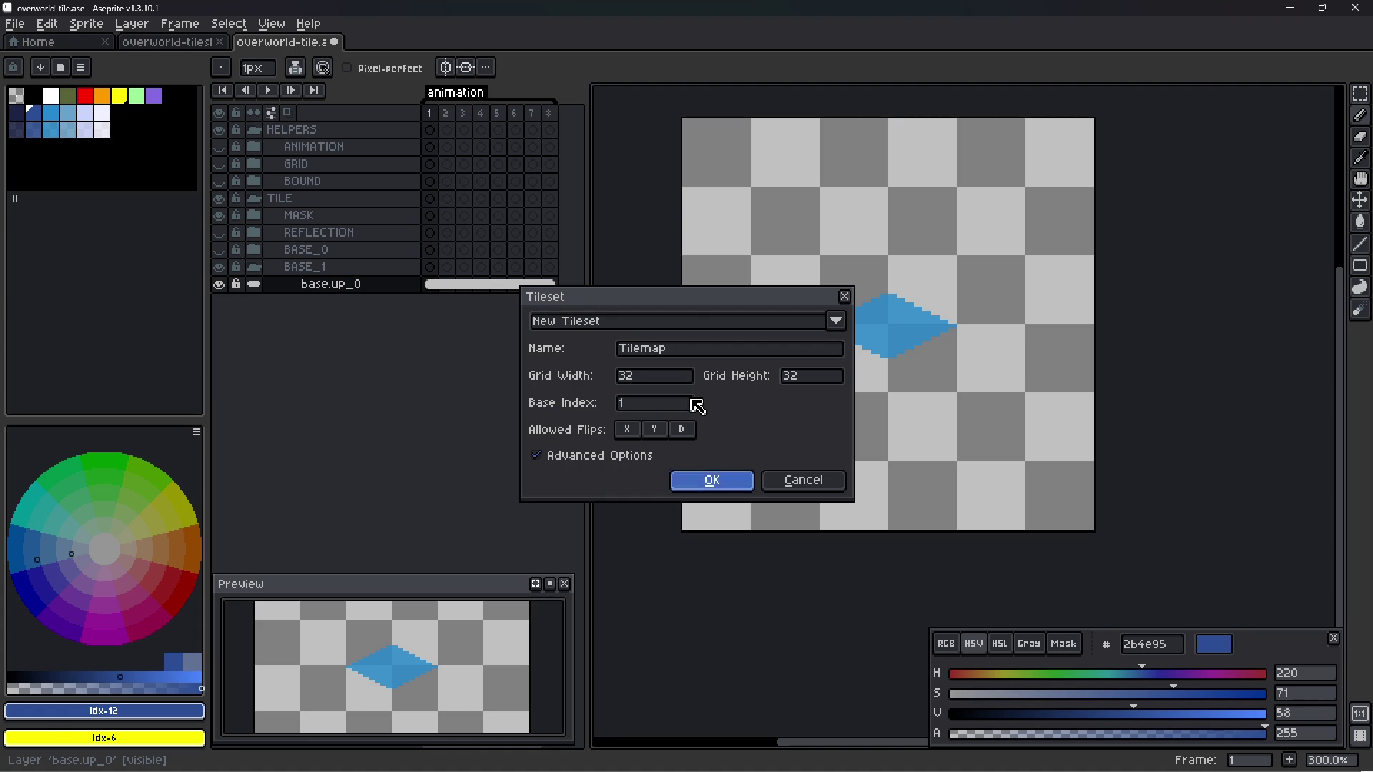
pyautogui.hotkey('ctrl', 's')
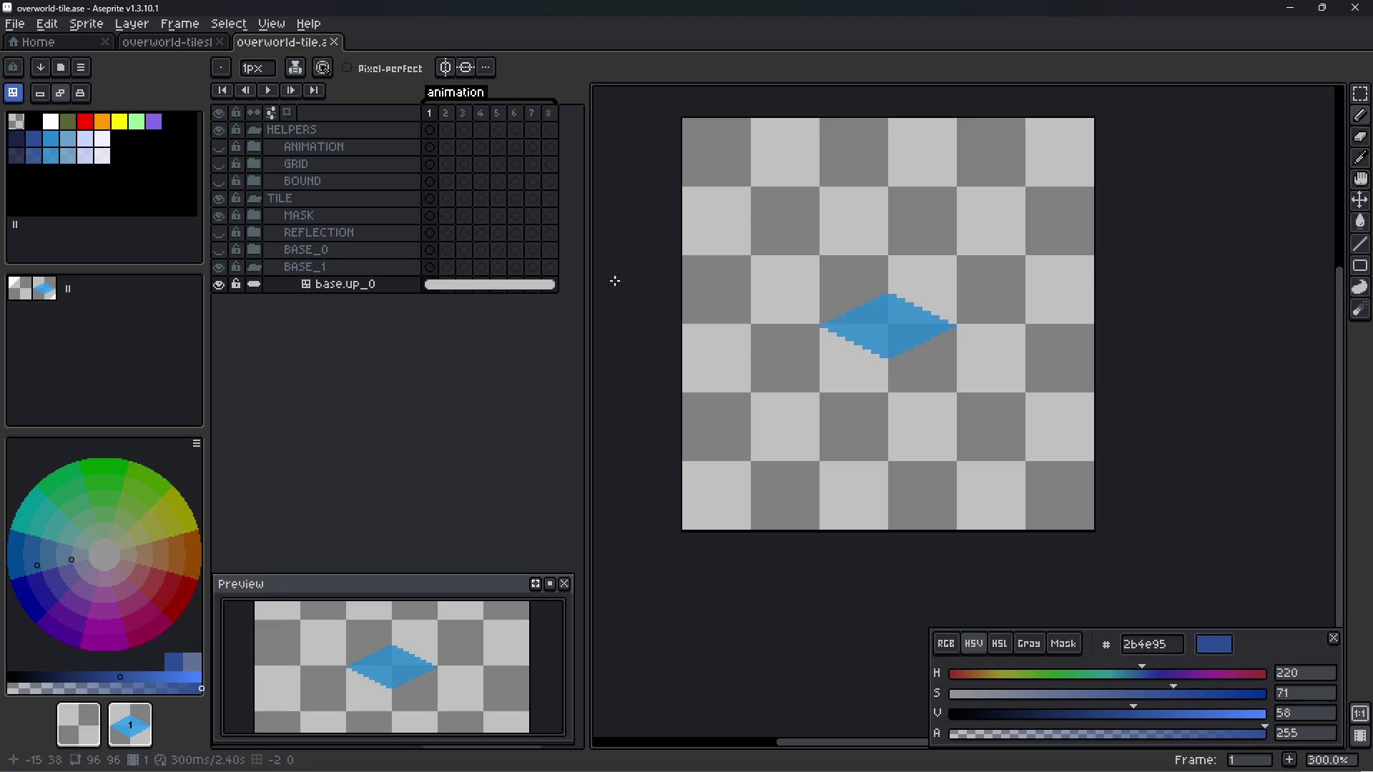
# - Duplicate the base.up_0 layer and rename the copy base.up_1
pyautogui.click(45, 289)
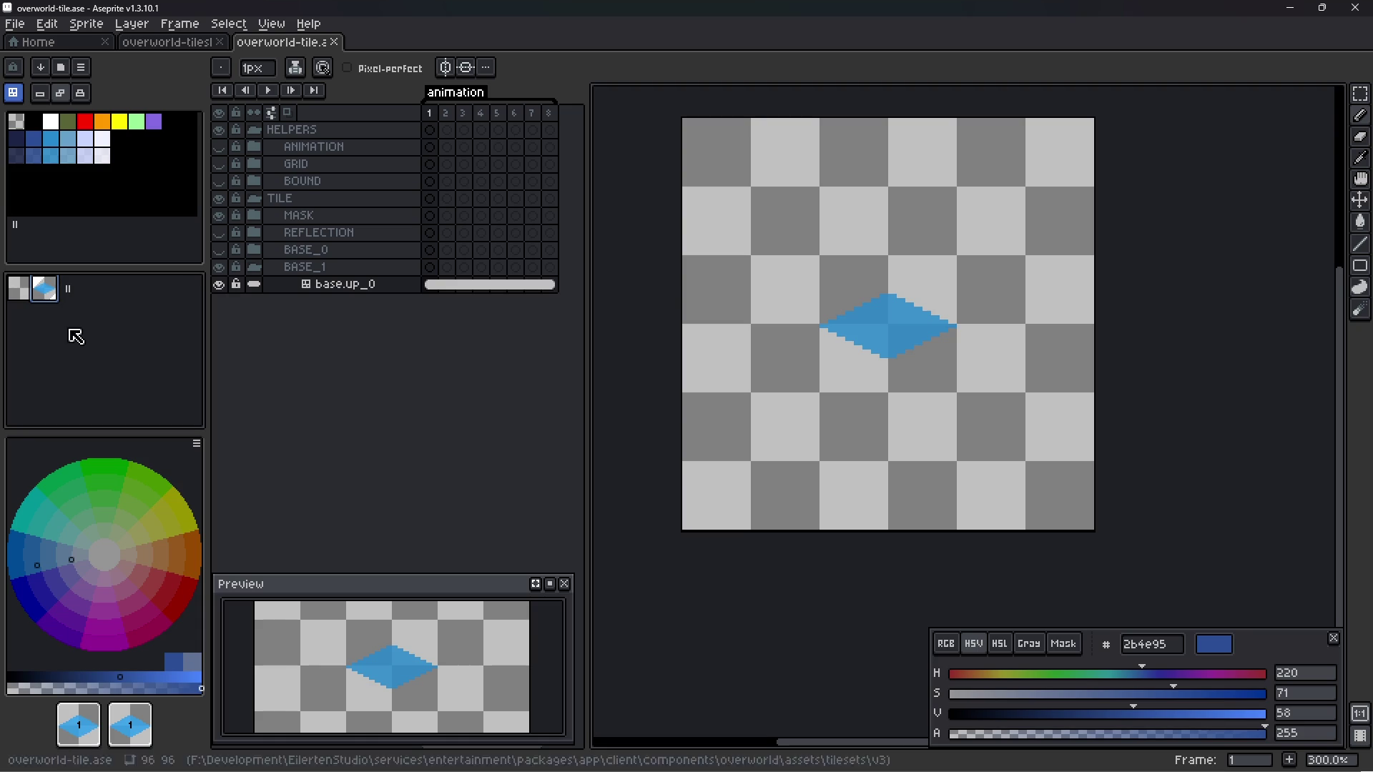
pyautogui.rightClick(365, 286)
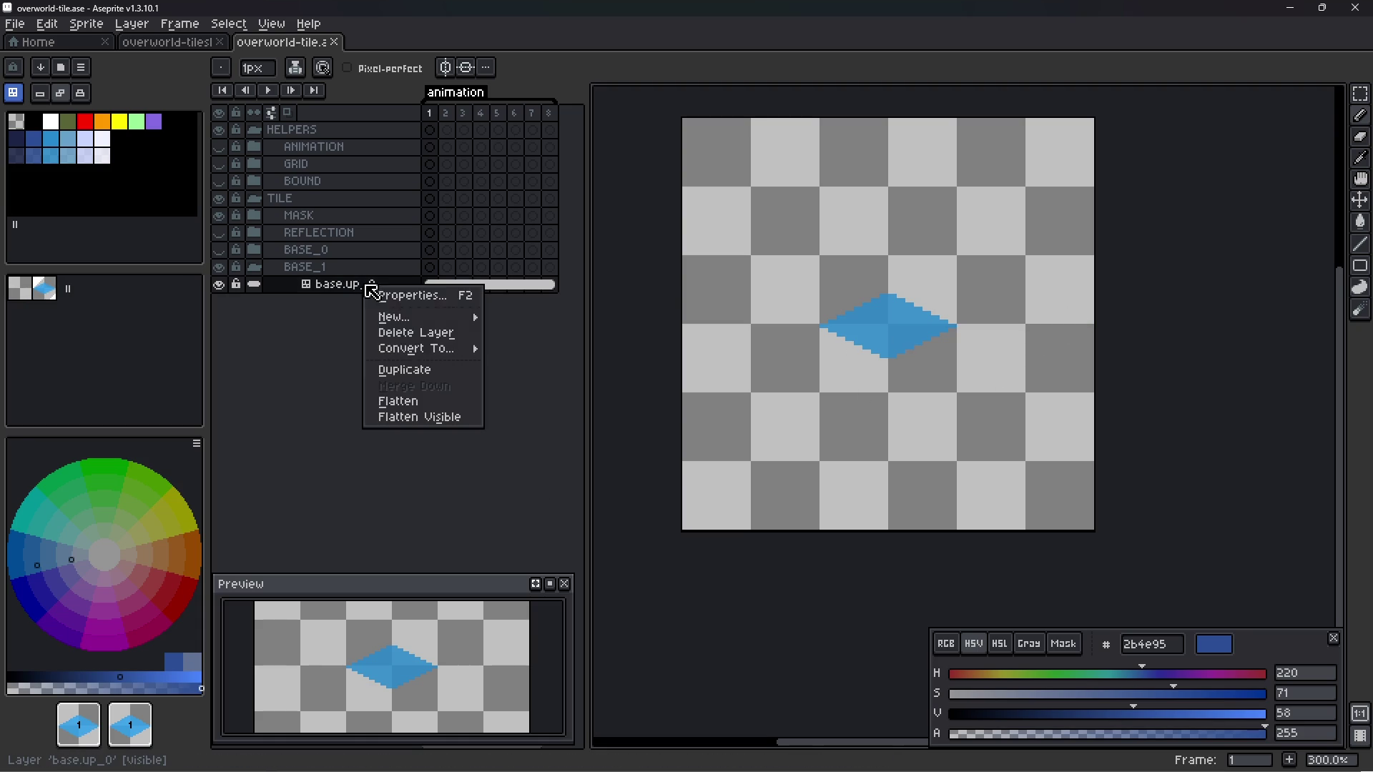
pyautogui.click(424, 371)
pyautogui.doubleClick(395, 286)
pyautogui.press('End')
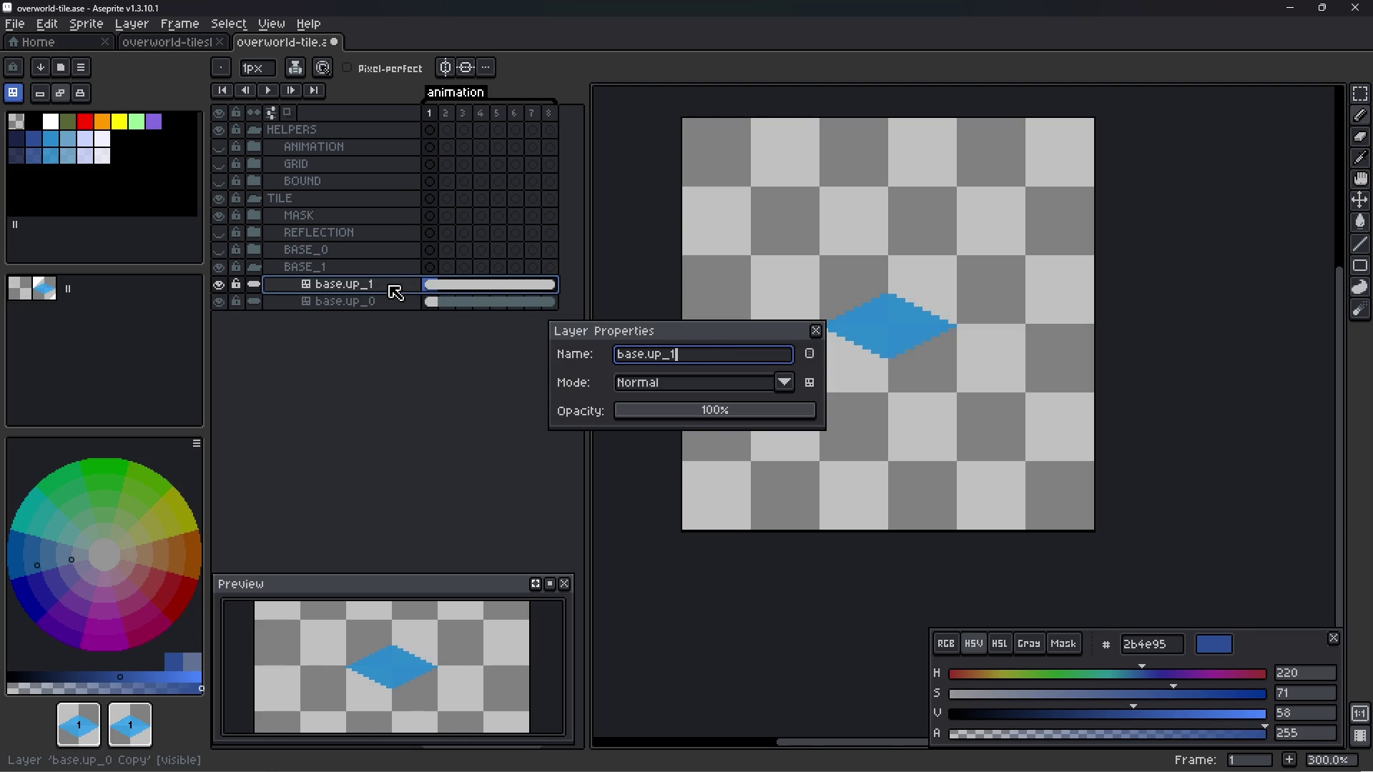
pyautogui.press('Return')
# - Start a New Tilemap Layer, review the tileset list, and cancel it
pyautogui.moveTo(454, 295)
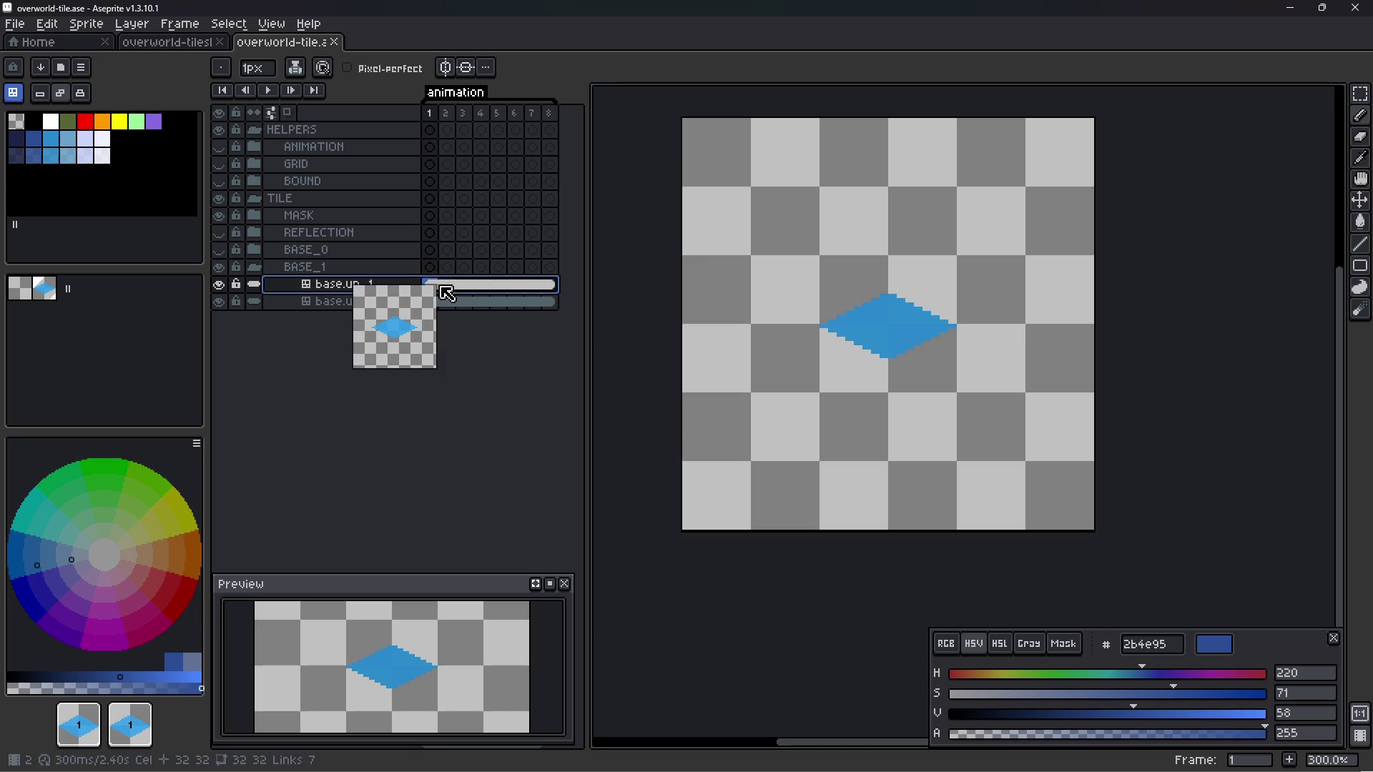
pyautogui.rightClick(374, 303)
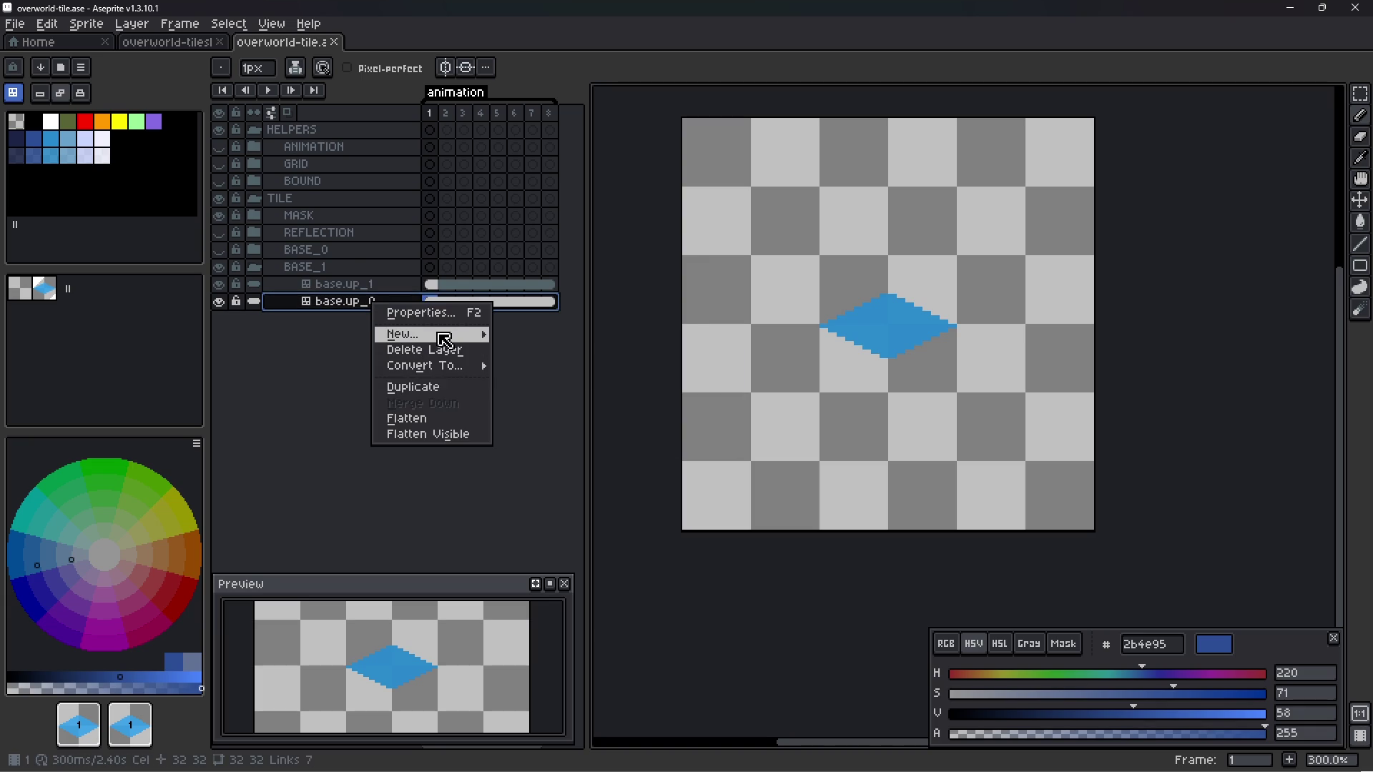
pyautogui.moveTo(444, 340)
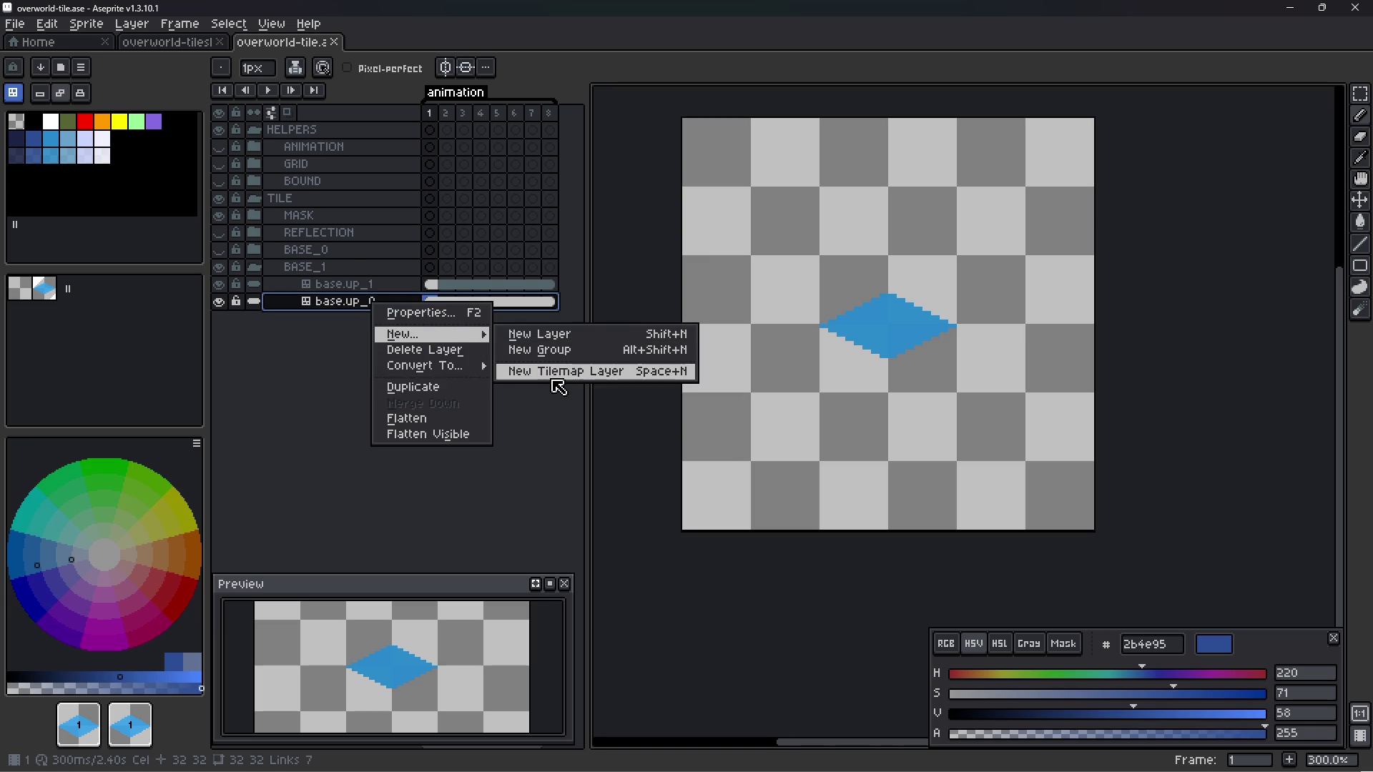
pyautogui.click(557, 372)
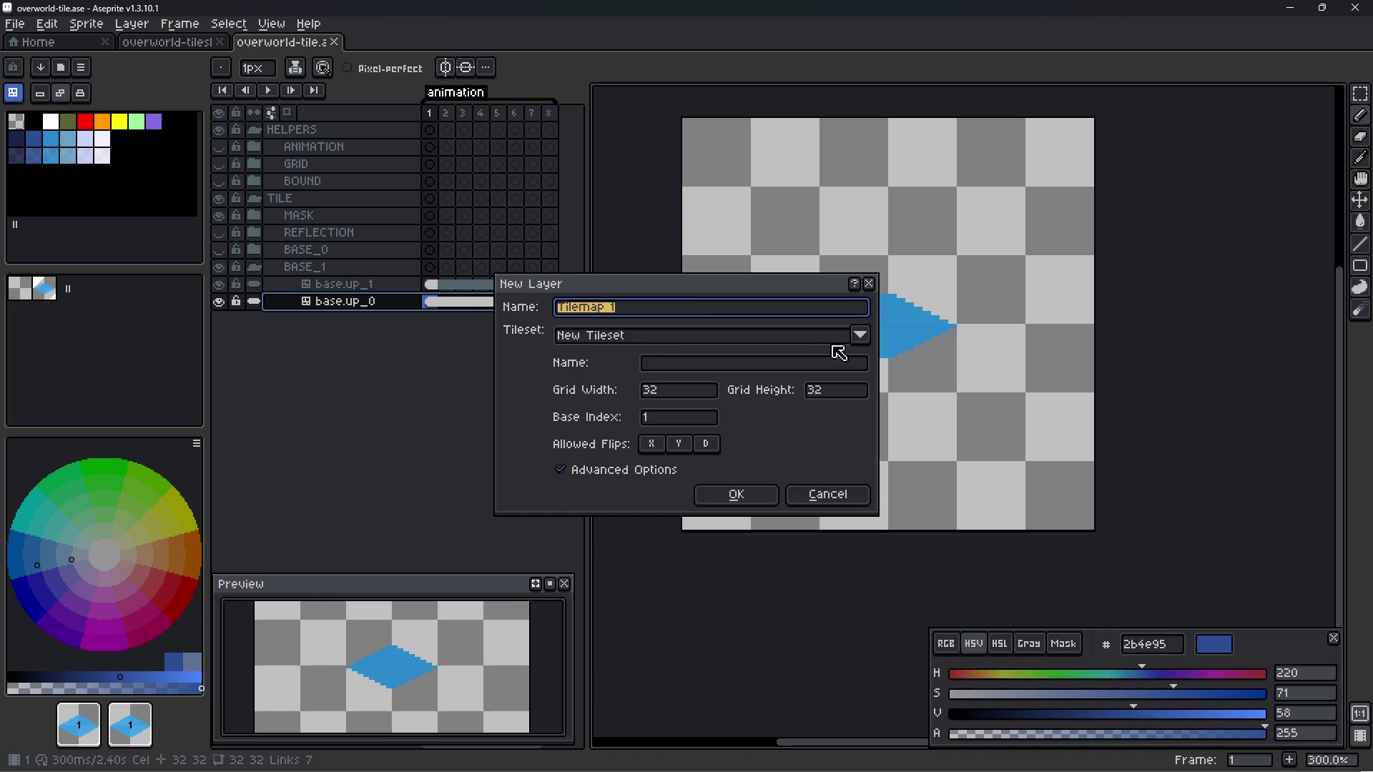
pyautogui.click(860, 335)
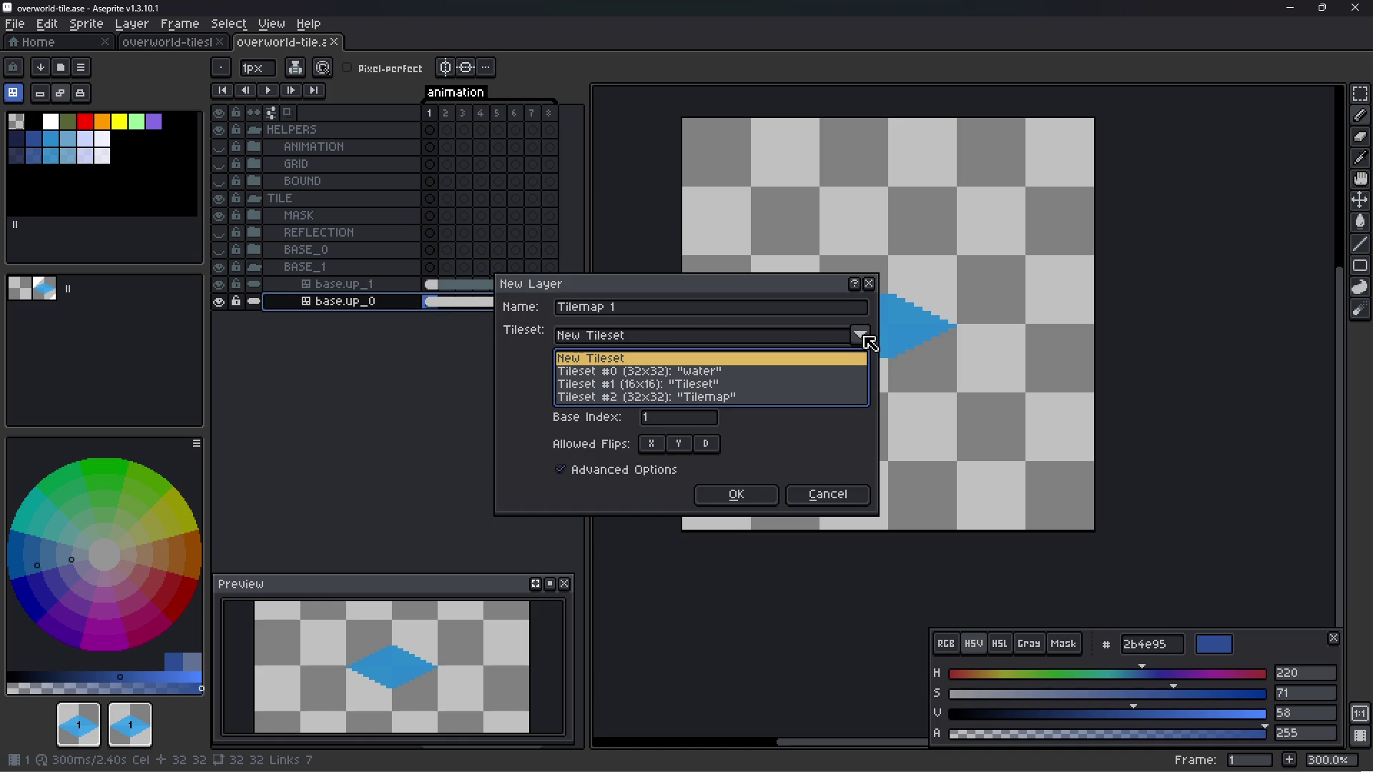
pyautogui.click(863, 335)
pyautogui.click(869, 284)
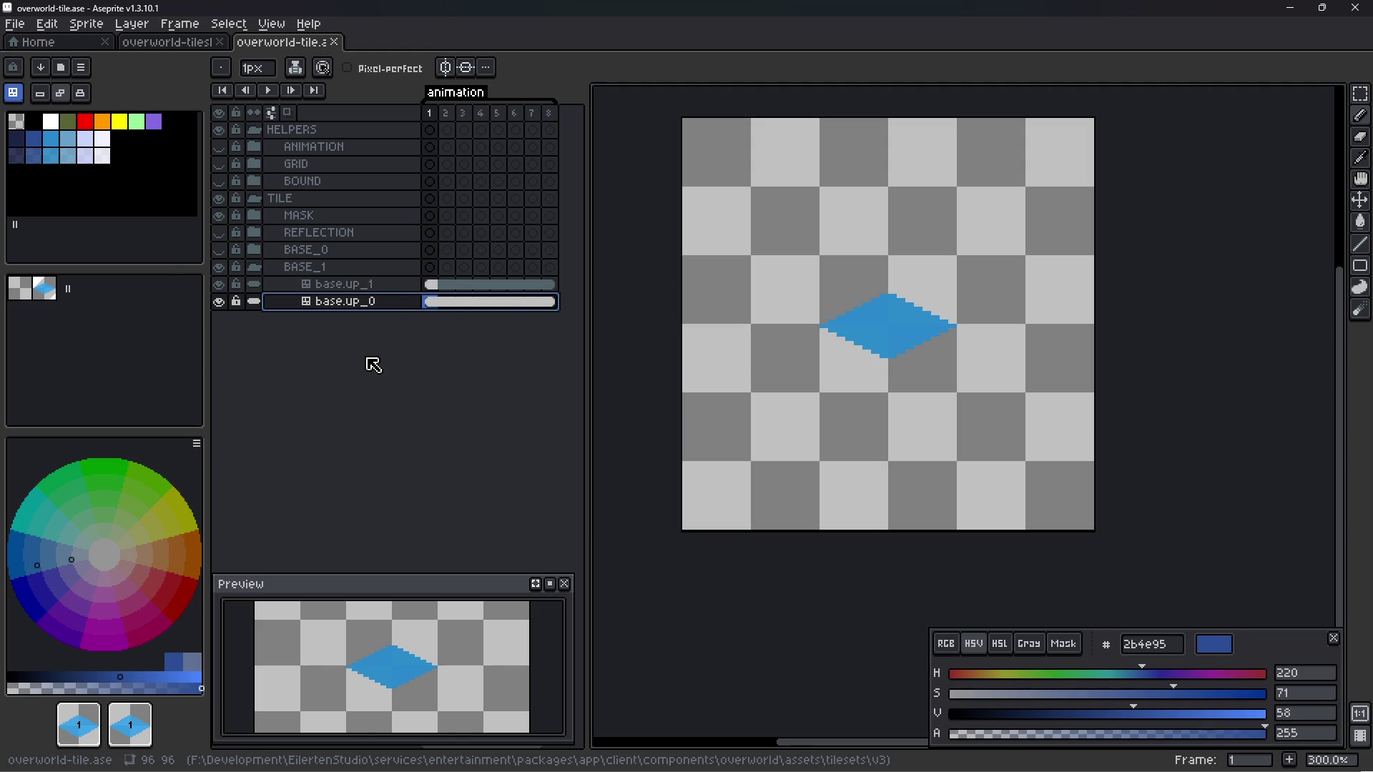
# - Turn off tileset mode with Space+Tab so the tilemap layer paints individual pixels
pyautogui.rightClick(370, 311)
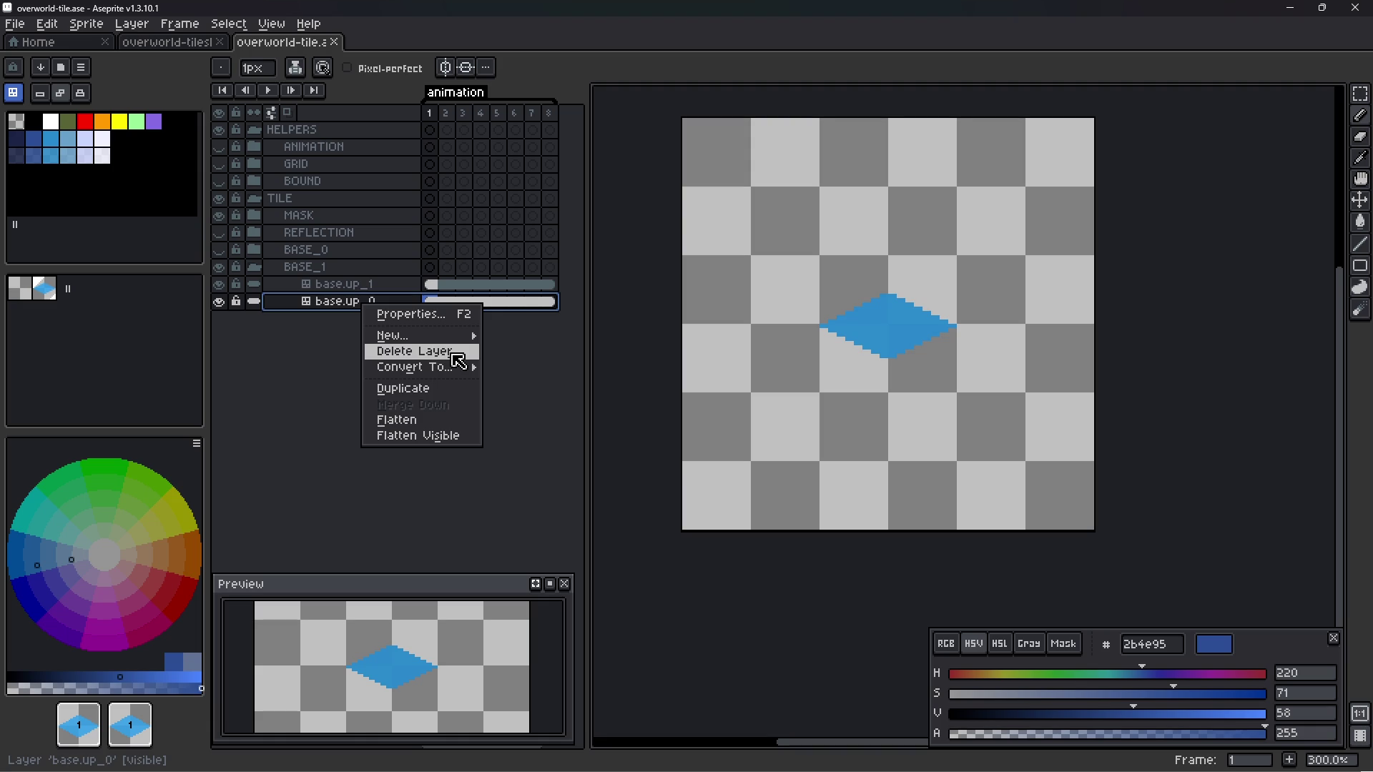
pyautogui.click(303, 367)
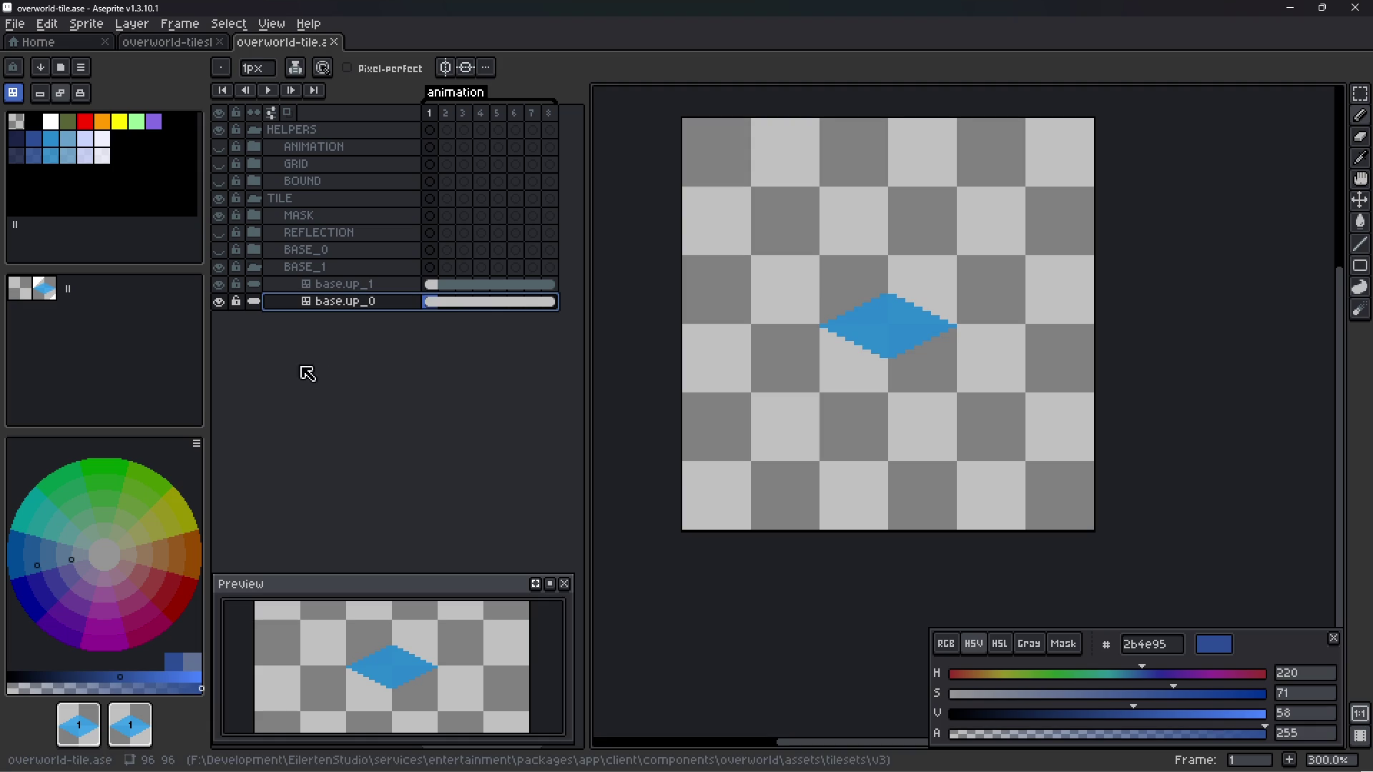
pyautogui.click(257, 251)
pyautogui.click(261, 251)
pyautogui.hotkey('space', 'Tab')
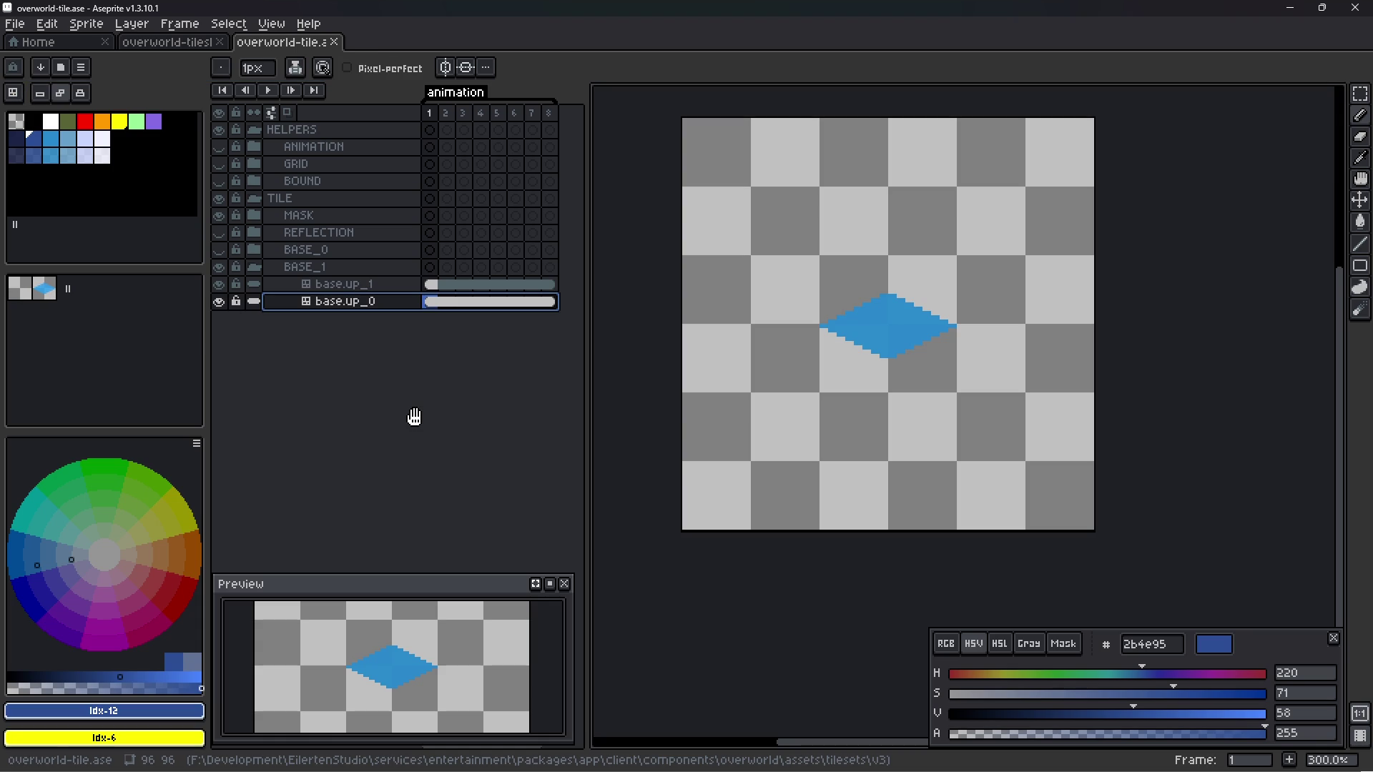
# - Re-enable whole-tile placement using Space+Tab and the Tiles mode button
pyautogui.hotkey('space', 'Tab')
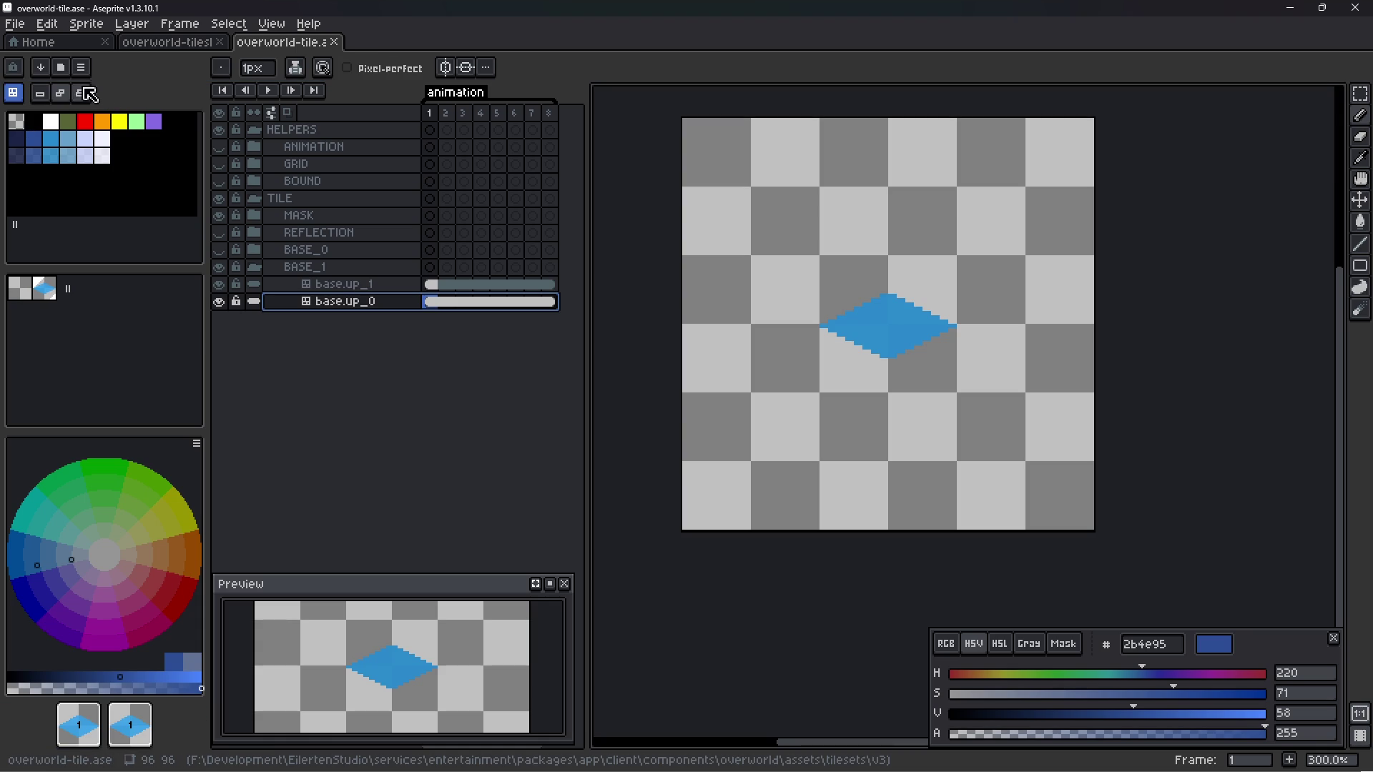
pyautogui.click(16, 94)
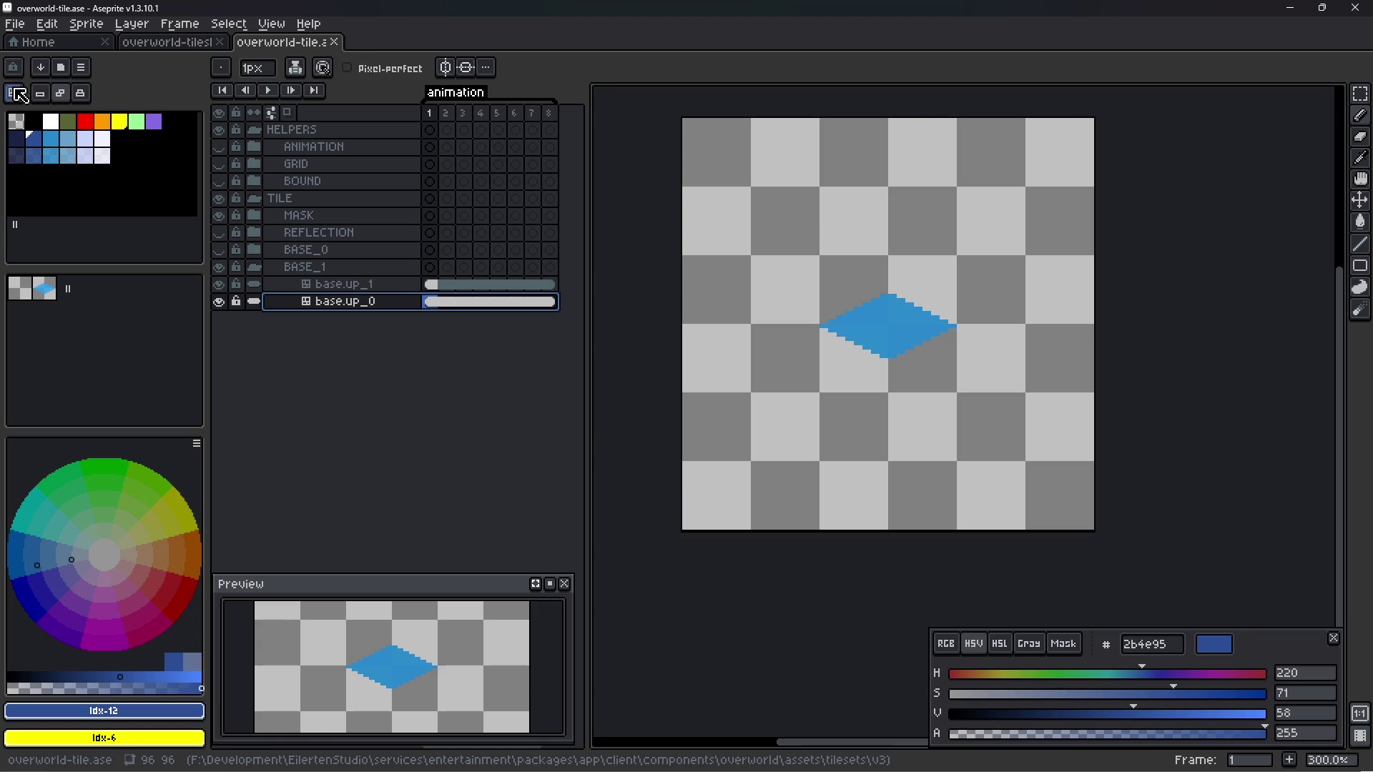
pyautogui.click(16, 94)
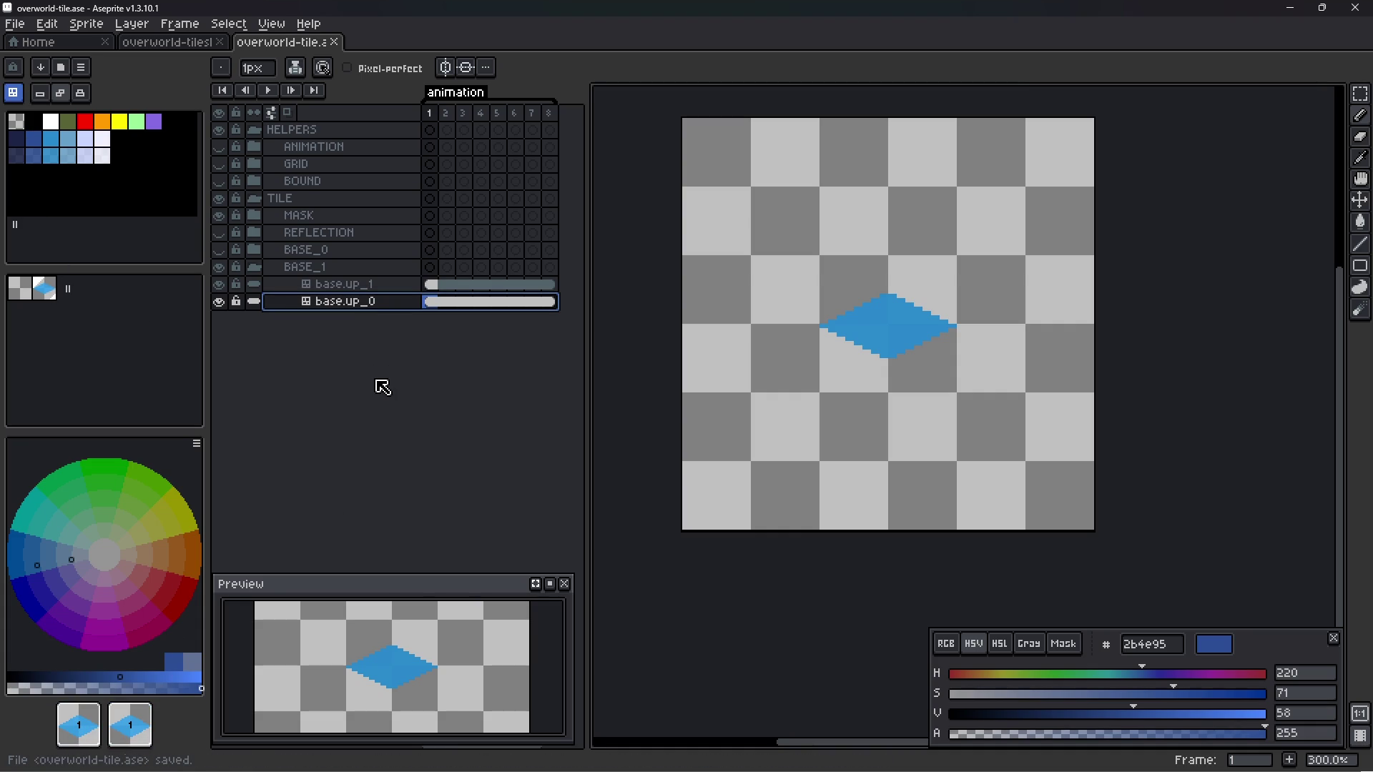
# - Move the base.up_1 diamond up-left to sit edge to edge, fine-tuning by one pixel
pyautogui.click(373, 291)
pyautogui.press('v')
pyautogui.moveTo(903, 338)
pyautogui.mouseDown()
pyautogui.moveTo(852, 300)
pyautogui.moveTo(841, 308)
pyautogui.moveTo(881, 345)
pyautogui.mouseUp()
pyautogui.scroll(4, 841, 308)
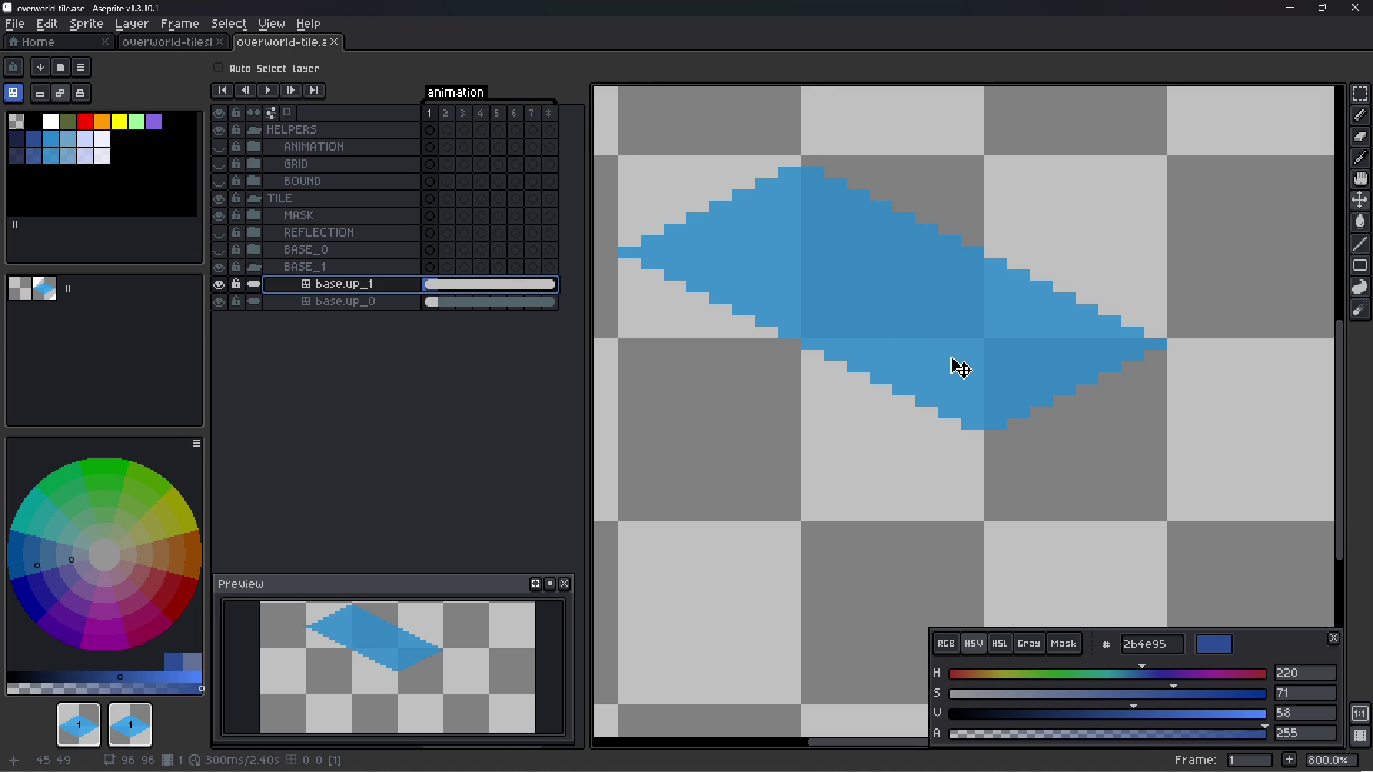
pyautogui.moveTo(827, 306); pyautogui.dragTo(828, 293)
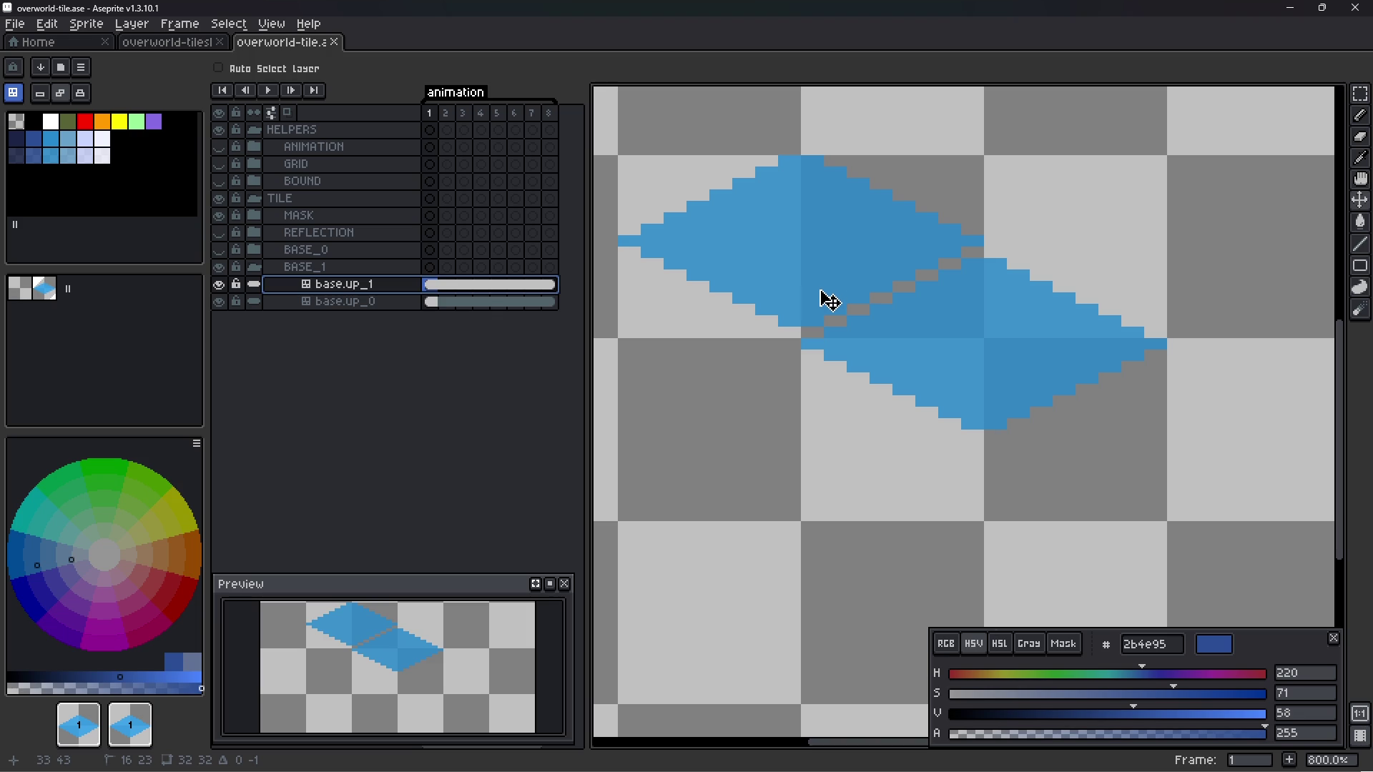
pyautogui.moveTo(820, 289); pyautogui.dragTo(827, 298)
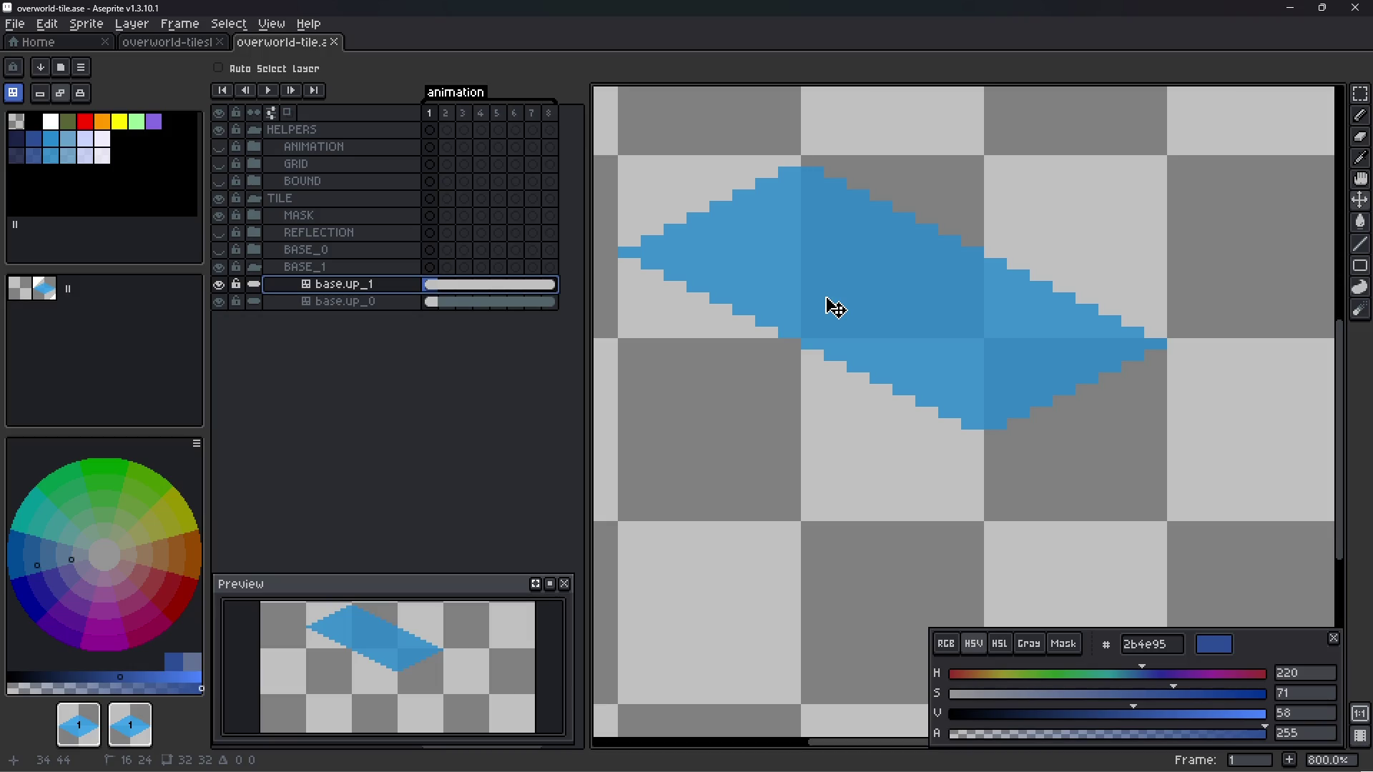
# - Show the GRID layer's isometric guide lines and pan to frame both diamonds
pyautogui.click(350, 301)
pyautogui.scroll(-2, 1006, 377)
pyautogui.scroll(-1, 1006, 376)
pyautogui.scroll(1, 1006, 377)
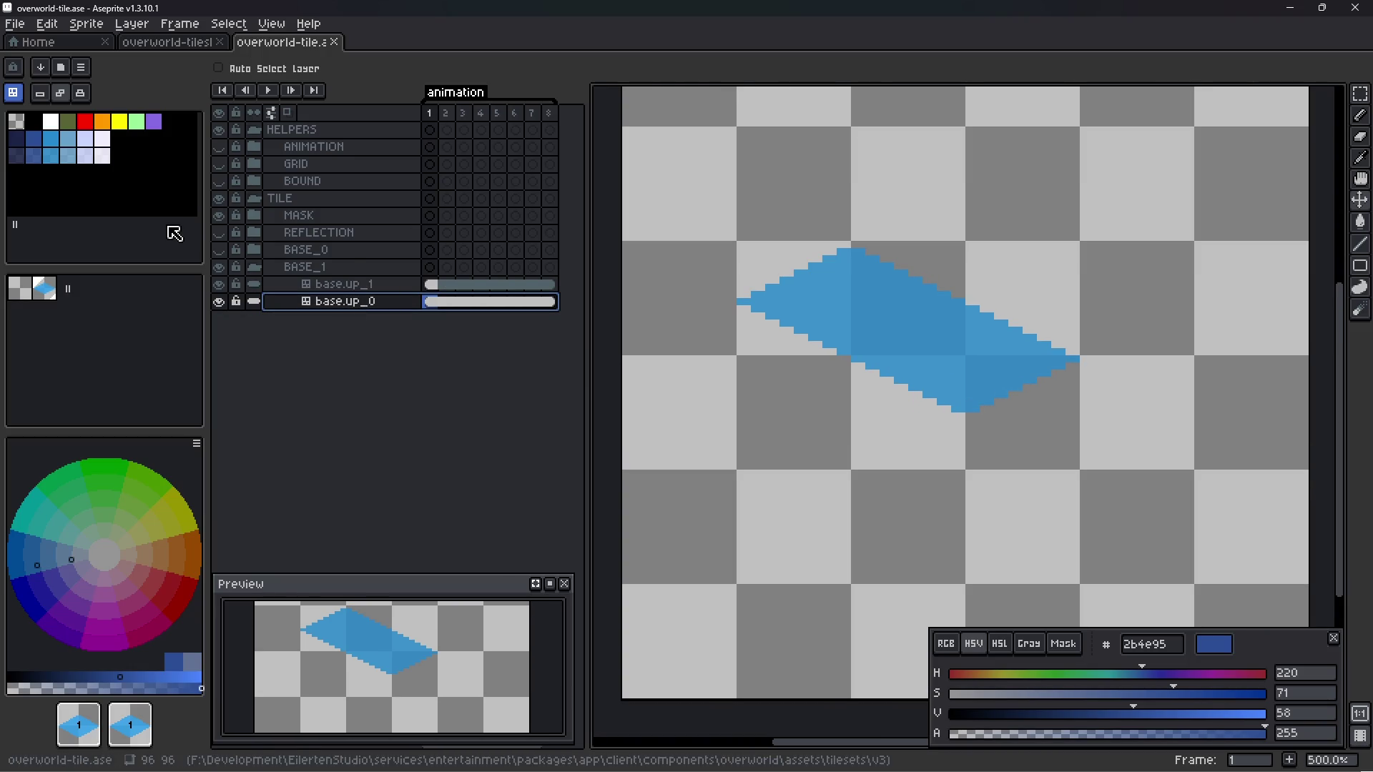
pyautogui.click(222, 164)
pyautogui.scroll(2, 735, 270)
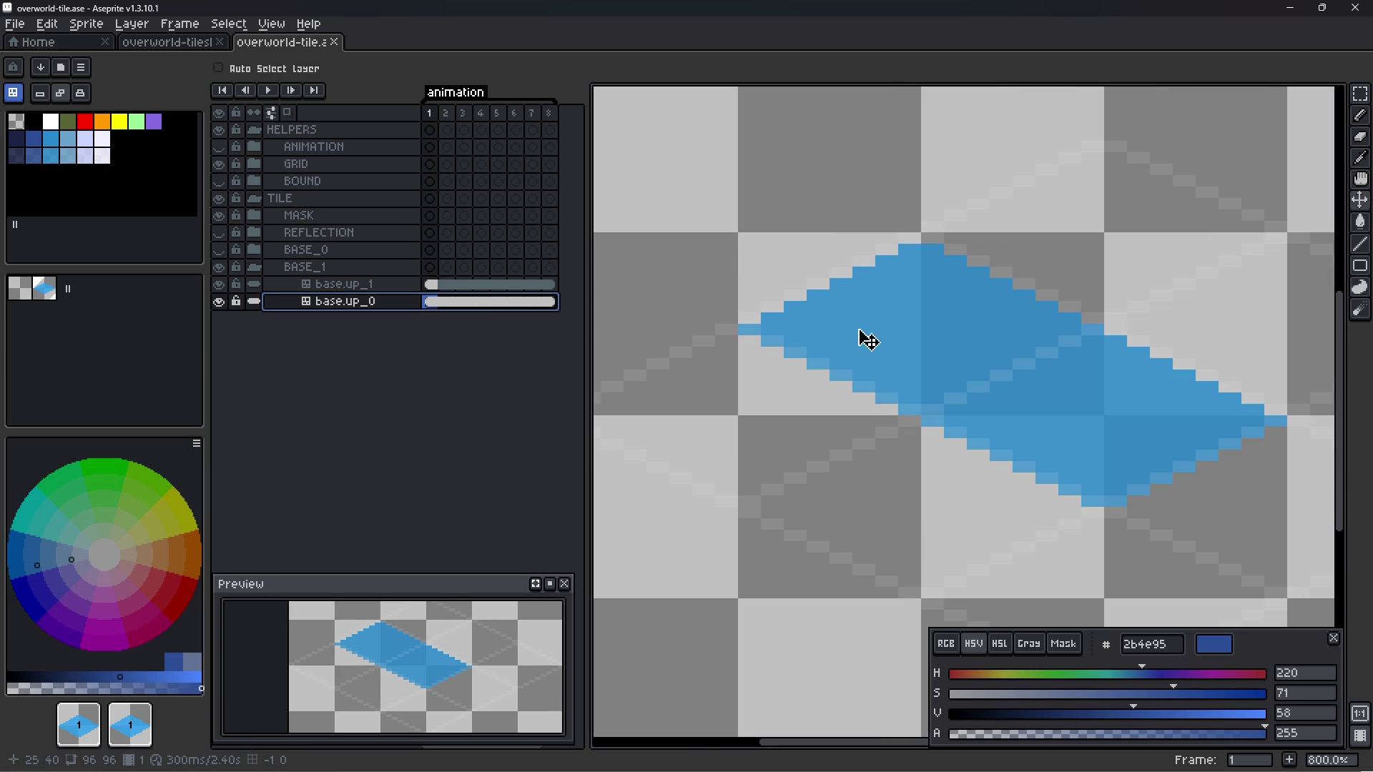
pyautogui.press('space')
pyautogui.moveTo(1017, 371)
pyautogui.mouseDown()
pyautogui.moveTo(794, 282)
pyautogui.moveTo(825, 284)
pyautogui.mouseUp()
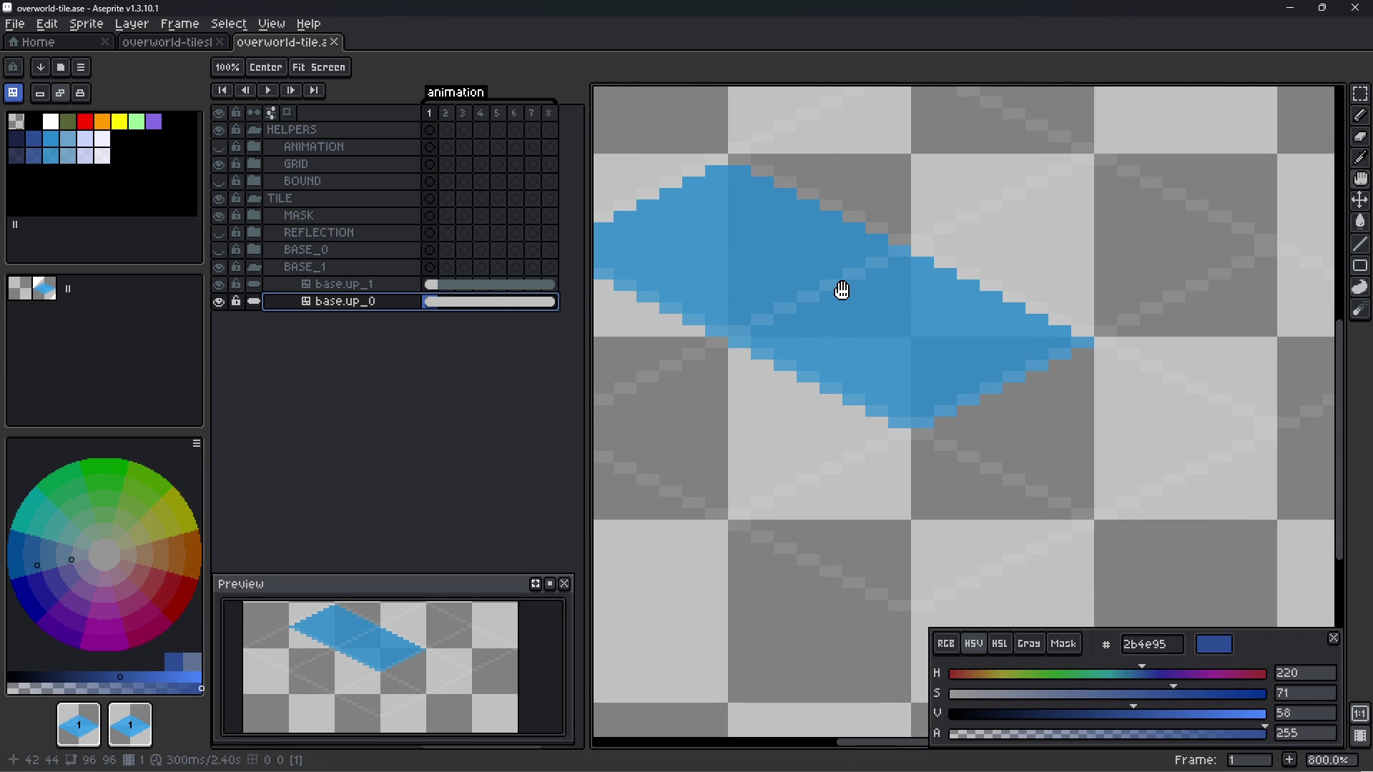
pyautogui.scroll(-1, 854, 292)
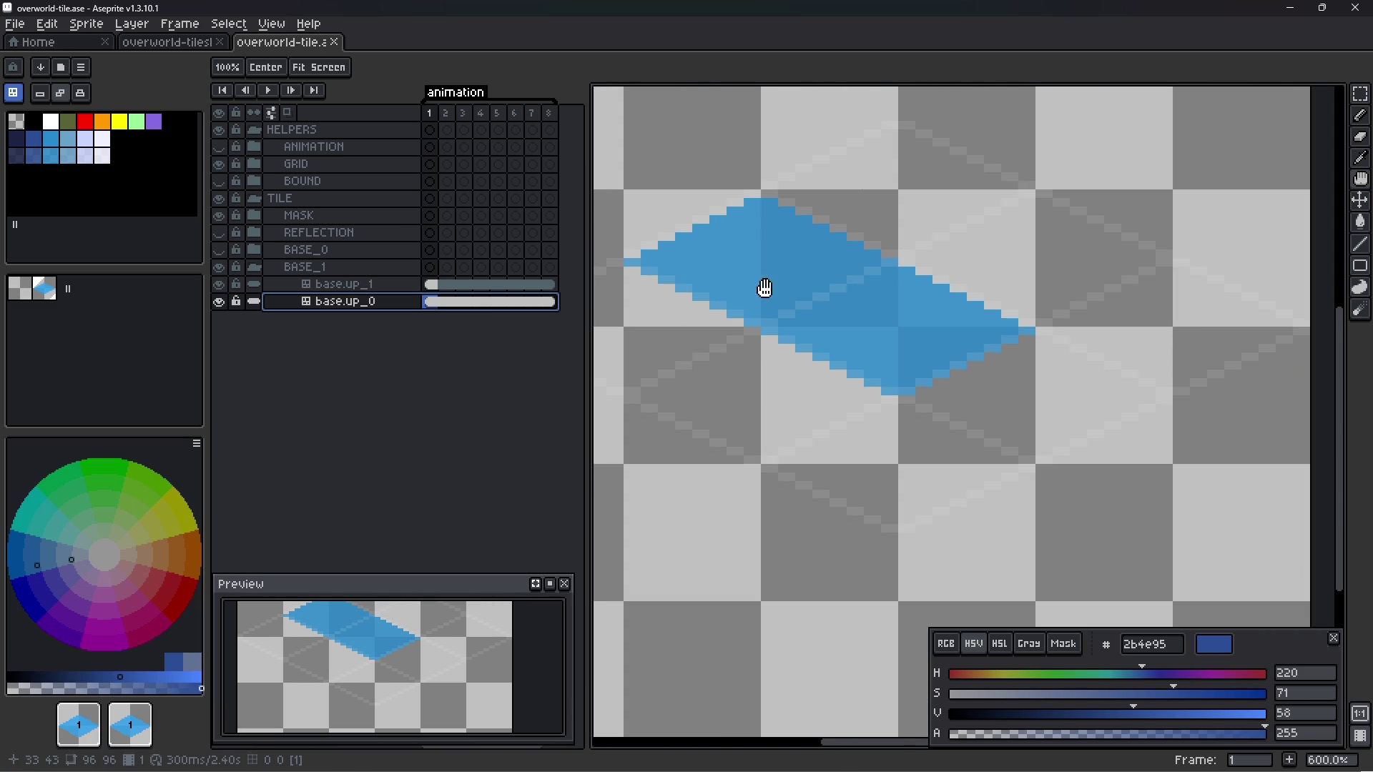
pyautogui.click(350, 288)
pyautogui.rightClick(350, 289)
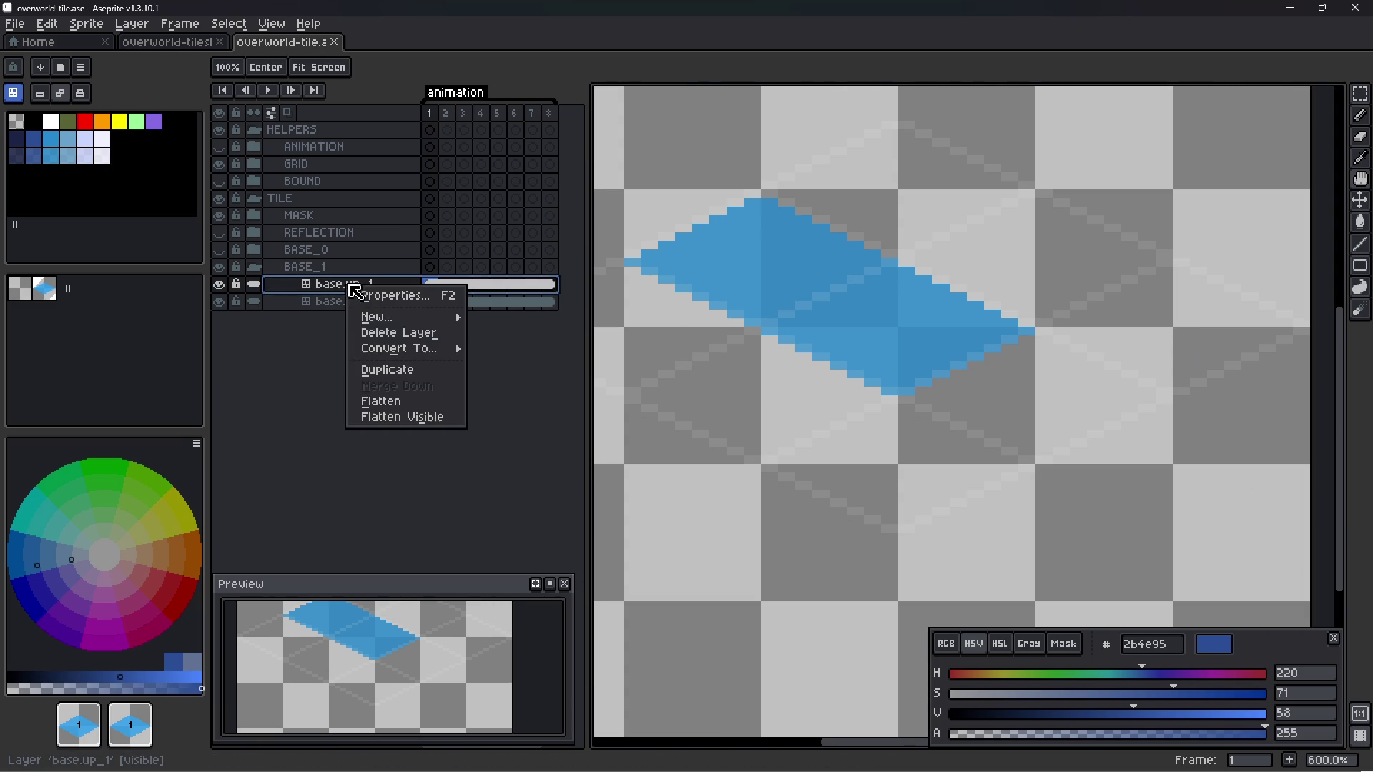
pyautogui.click(398, 372)
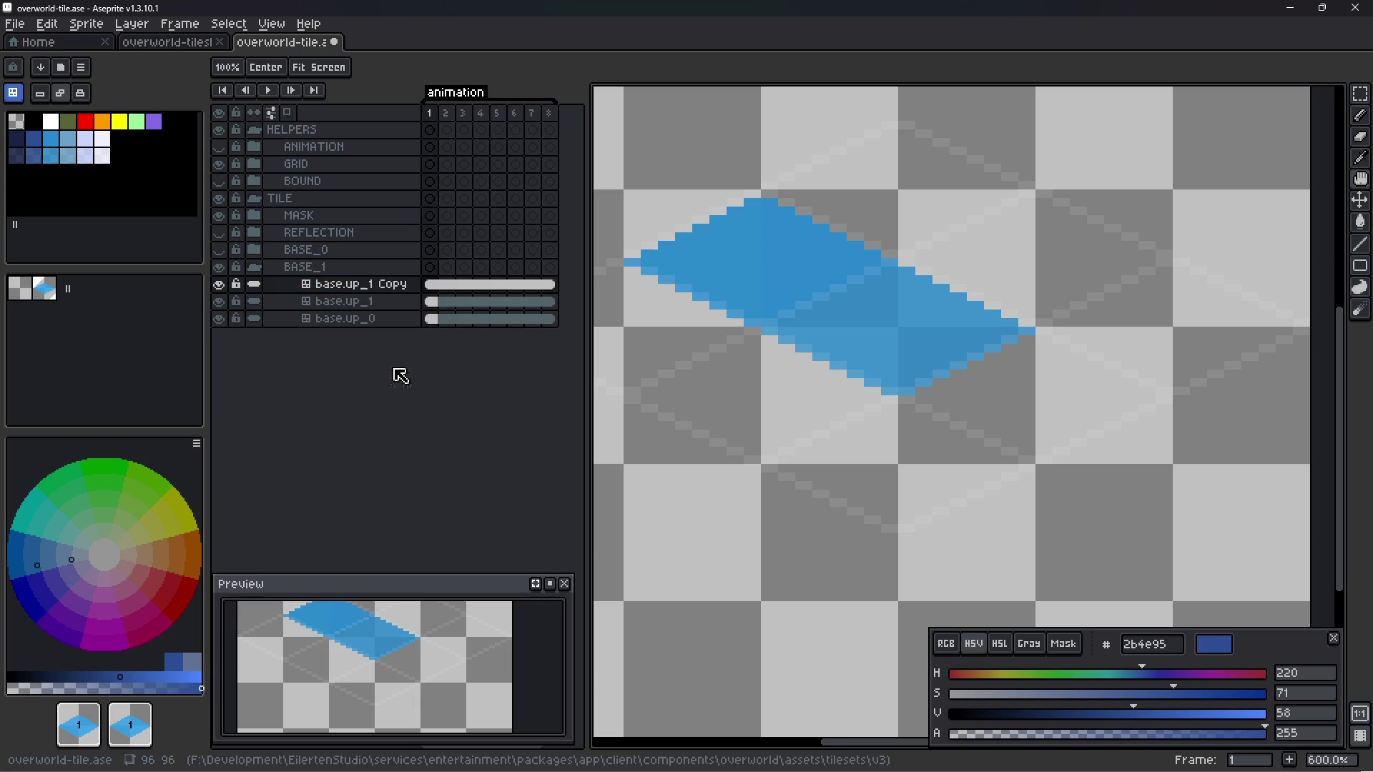
pyautogui.doubleClick(384, 290)
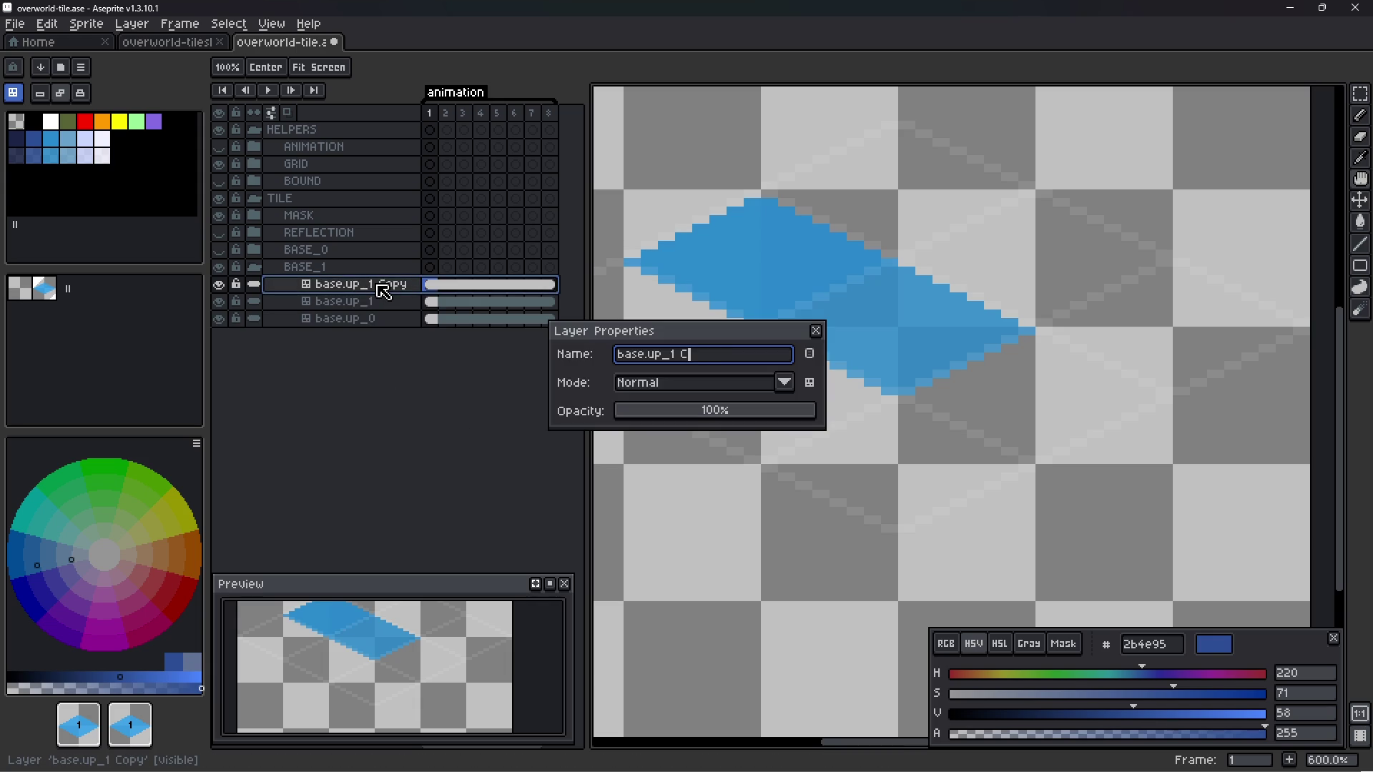
pyautogui.write('2')
pyautogui.press('Return')
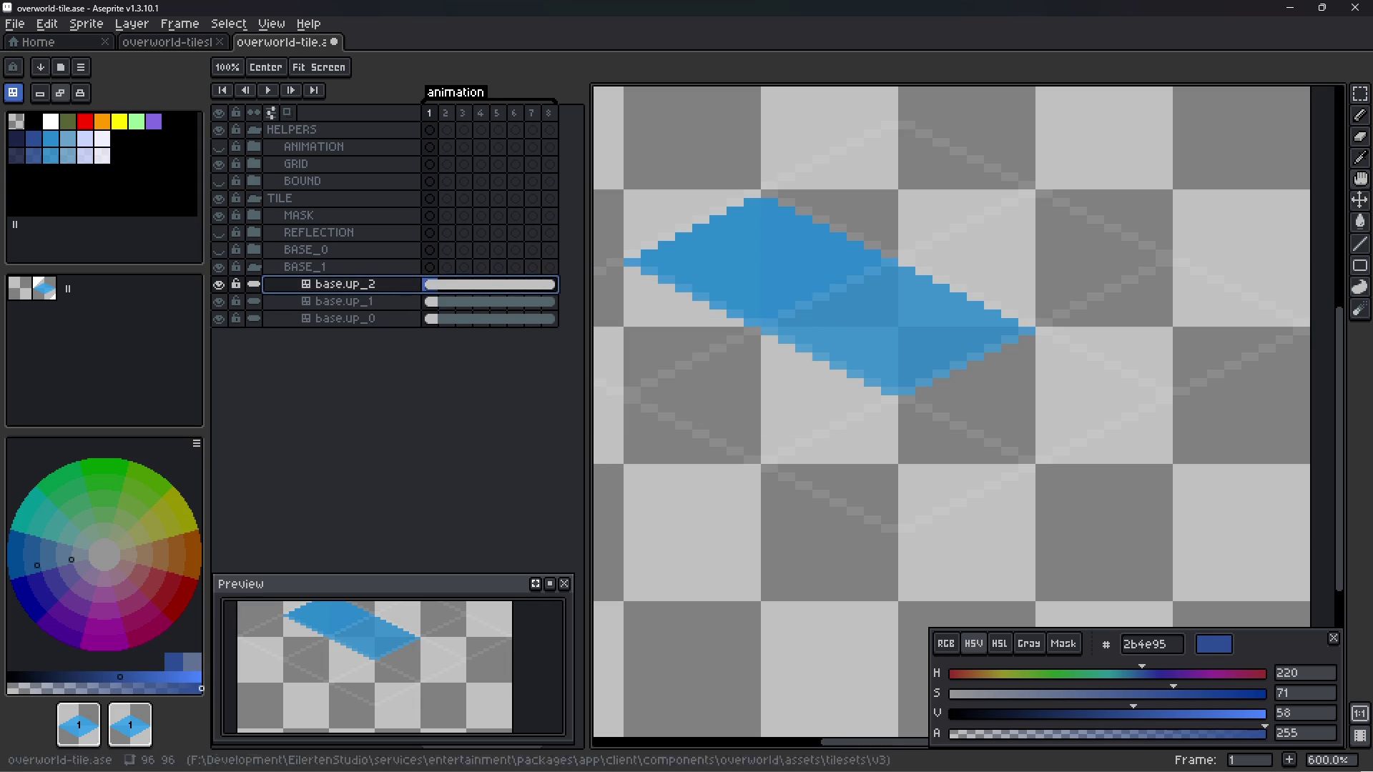
pyautogui.press('v')
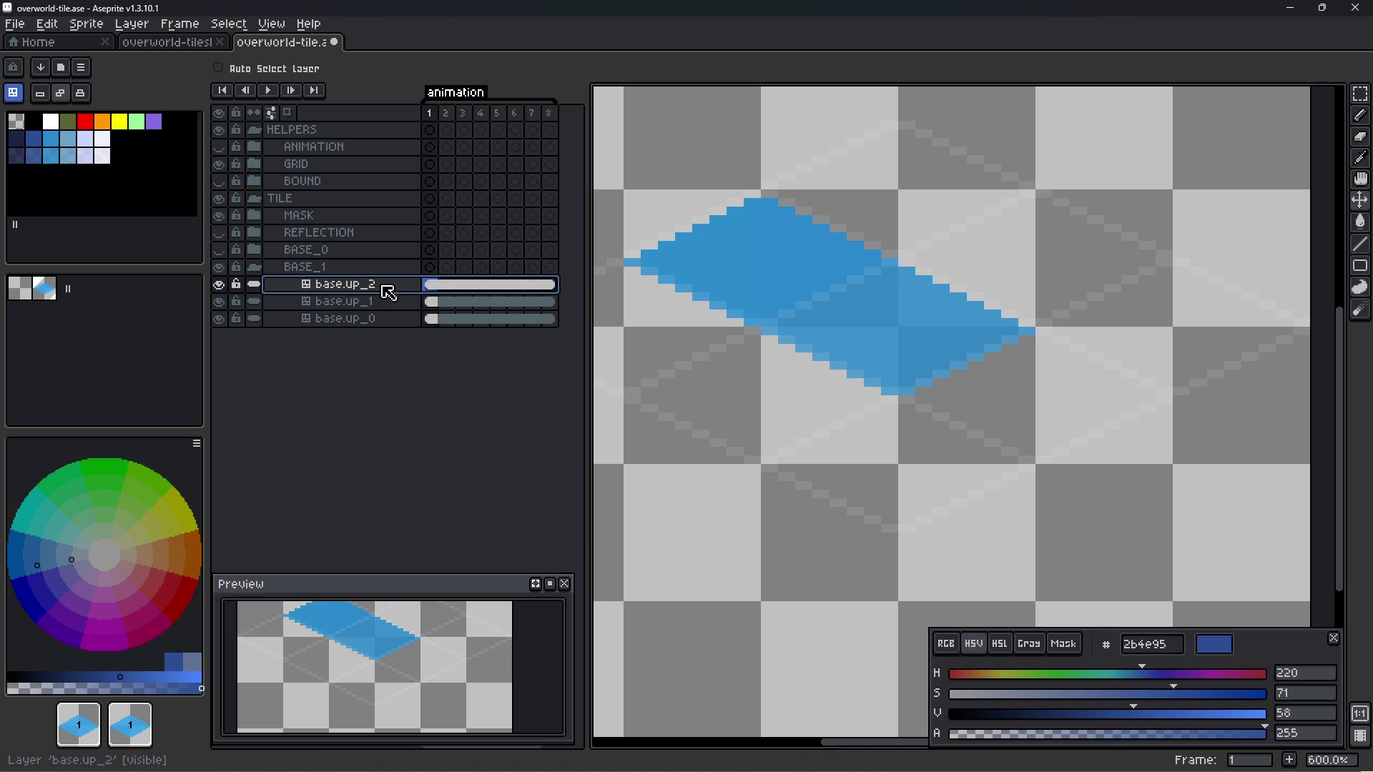
pyautogui.press('Delete')
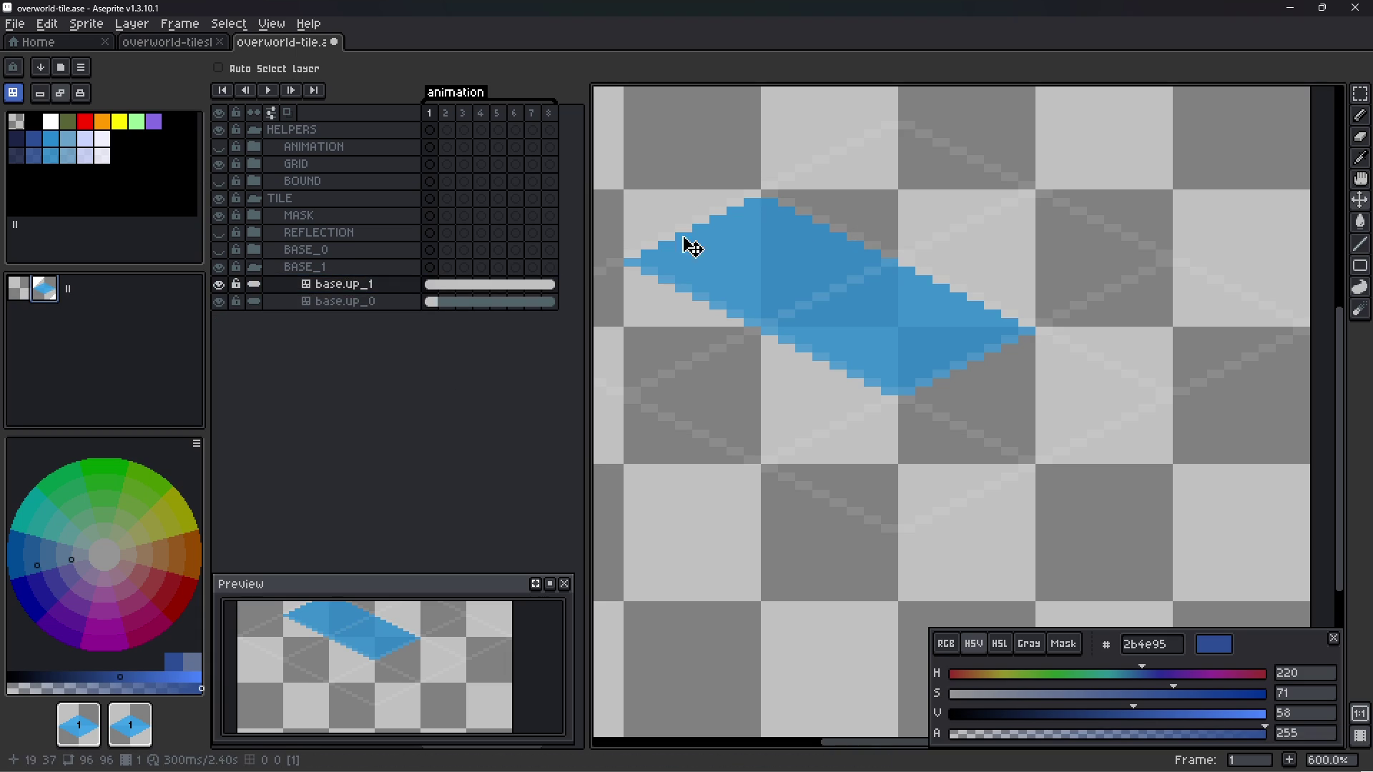
pyautogui.press('b')
# - Stamp diamond tiles, undo the misplaced lower one, and leave two diamonds edge to edge
pyautogui.click(36, 95)
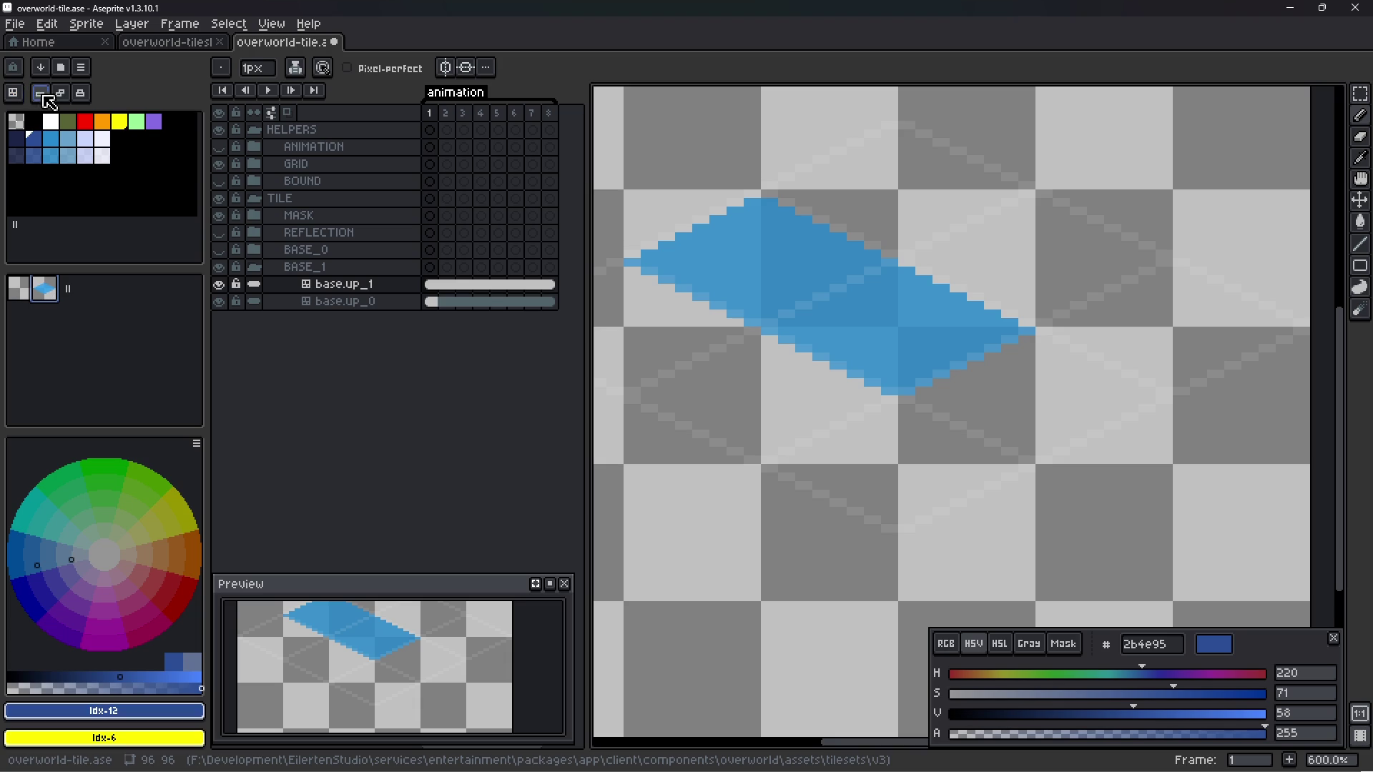
pyautogui.click(13, 93)
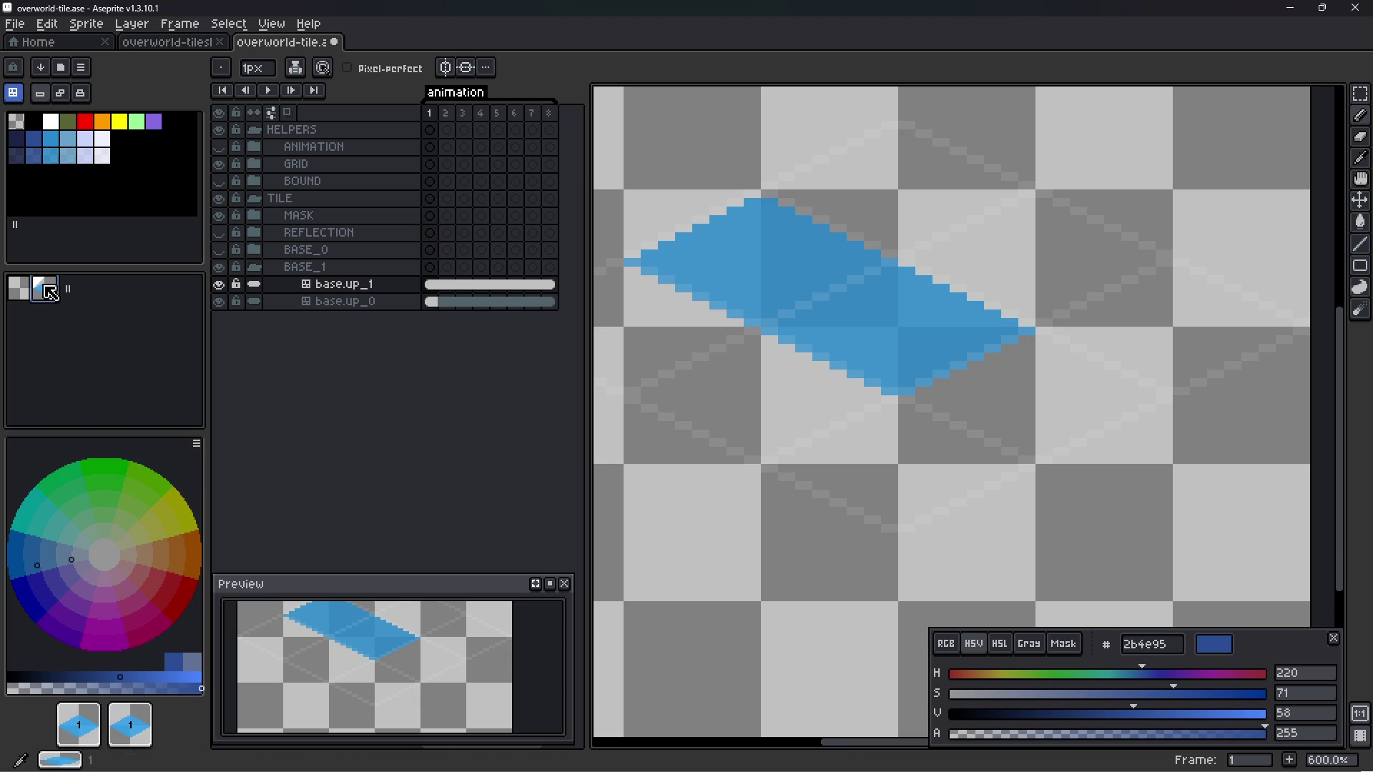
pyautogui.click(949, 213)
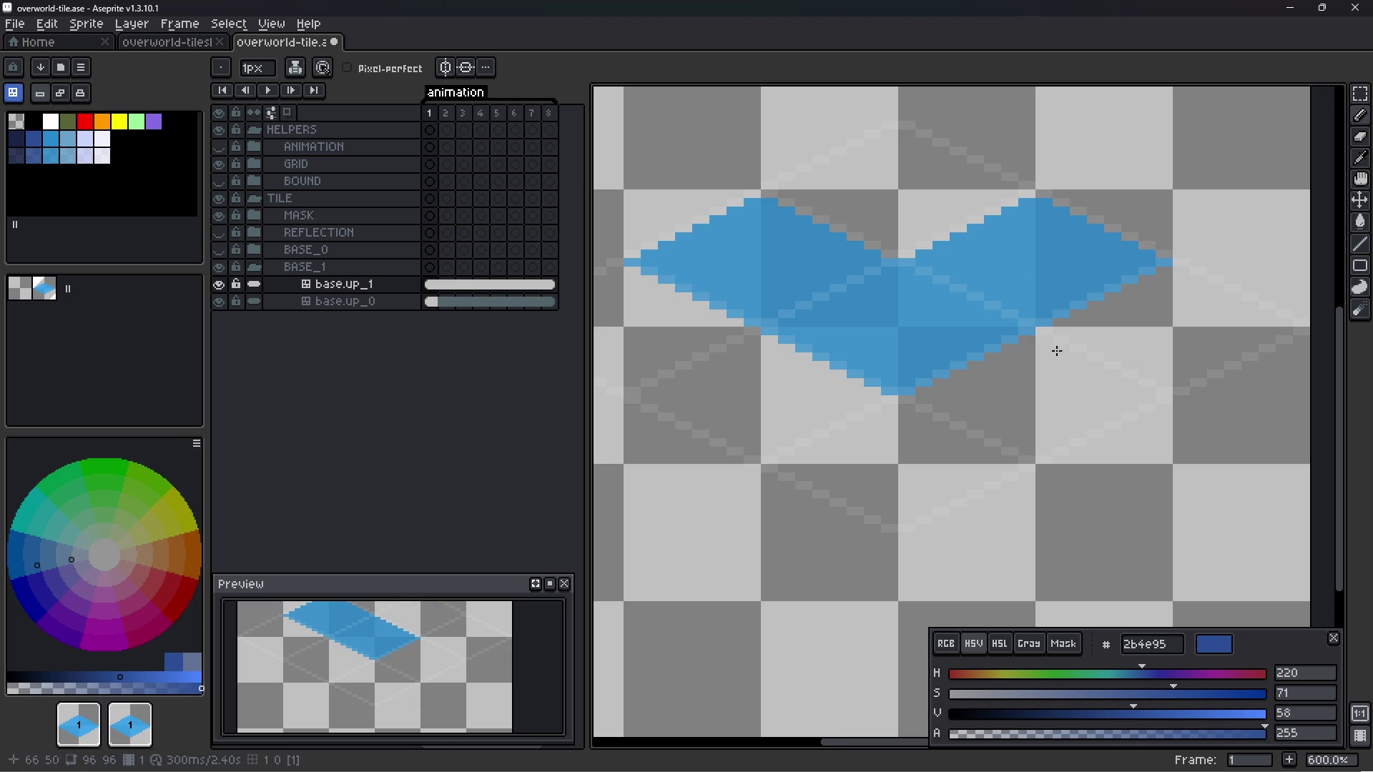
pyautogui.click(1038, 402)
pyautogui.hotkey('ctrl', 'z')
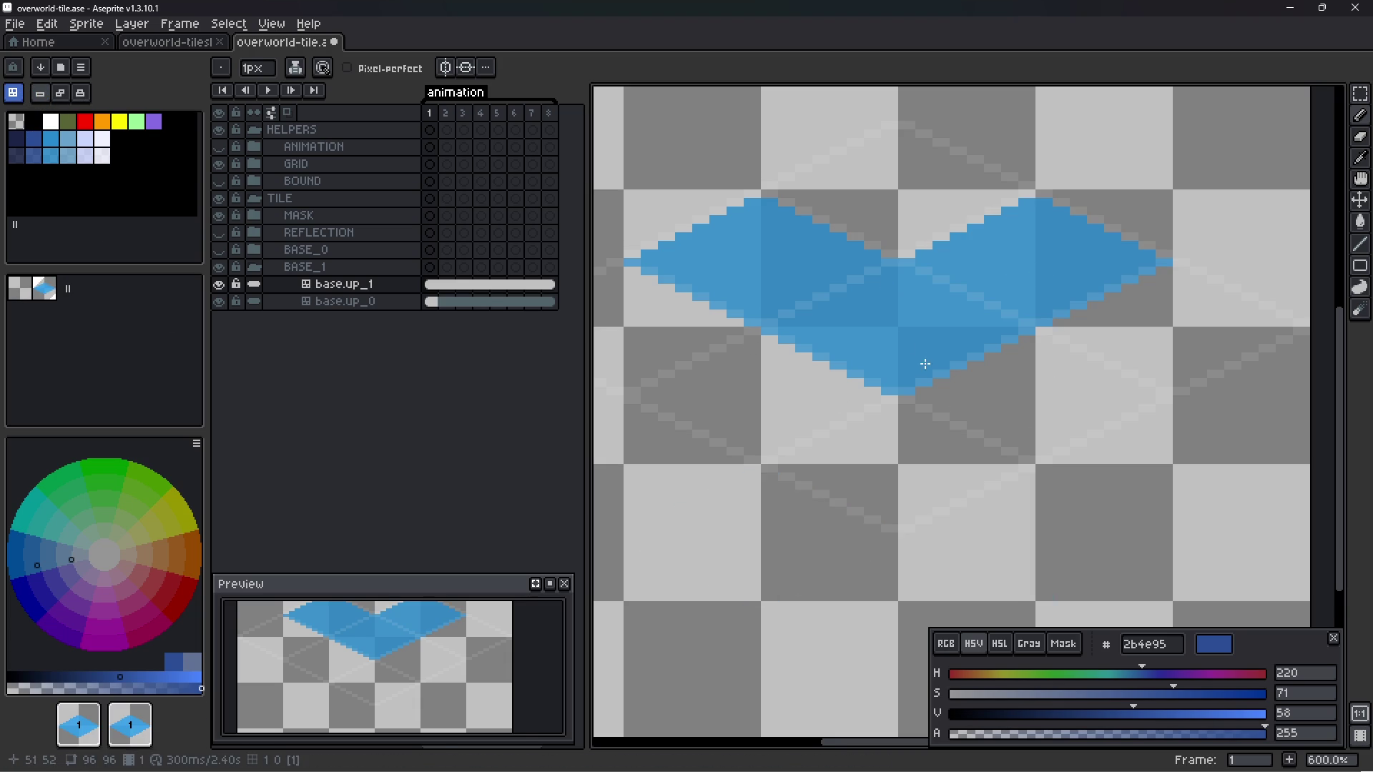
pyautogui.scroll(-3, 925, 364)
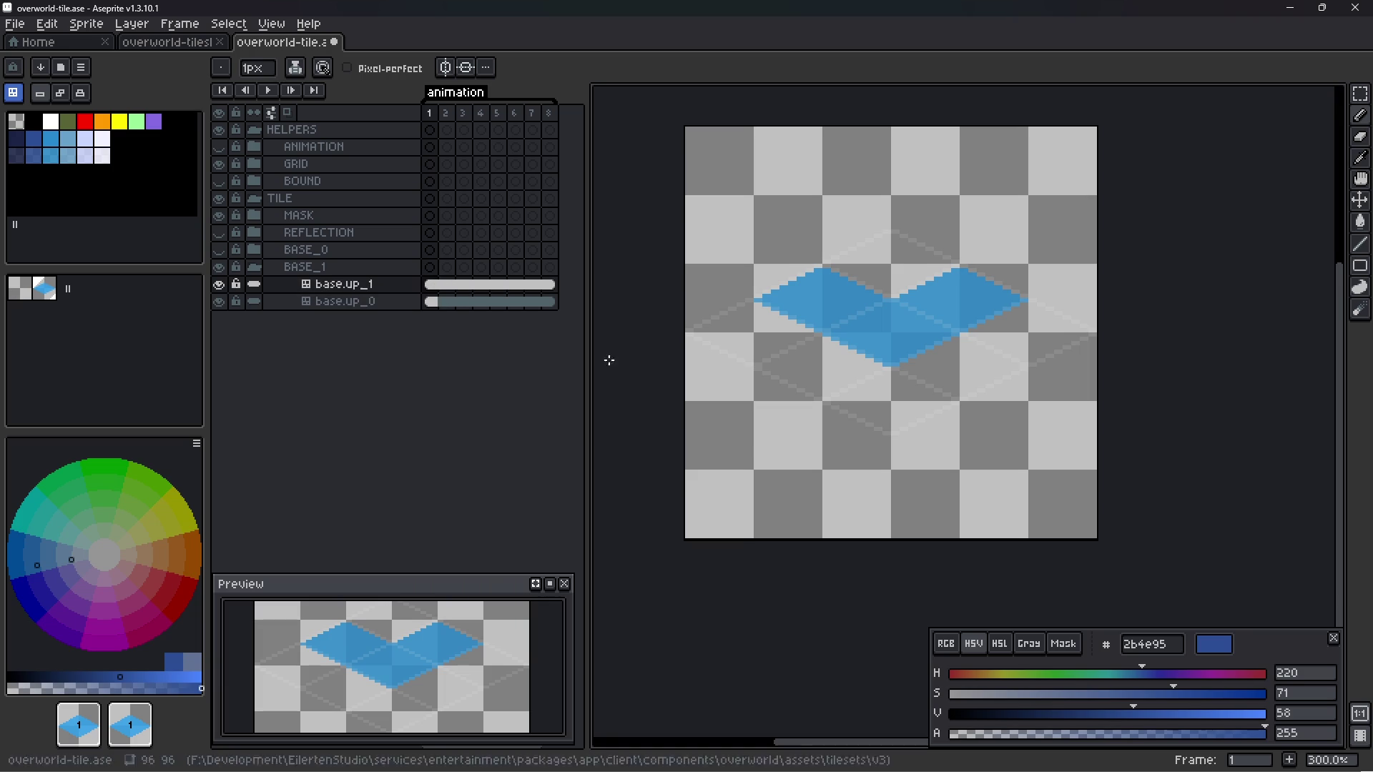
pyautogui.click(898, 387)
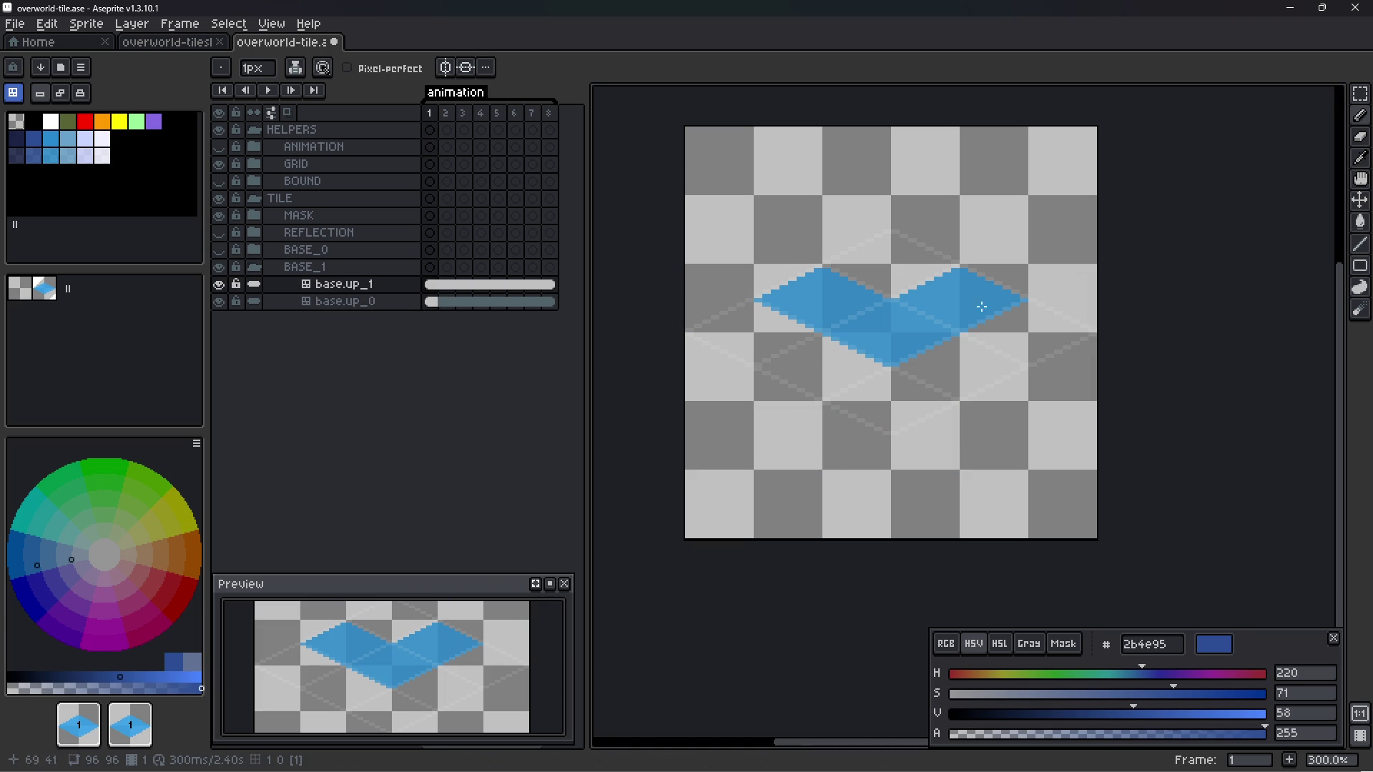
pyautogui.rightClick(342, 285)
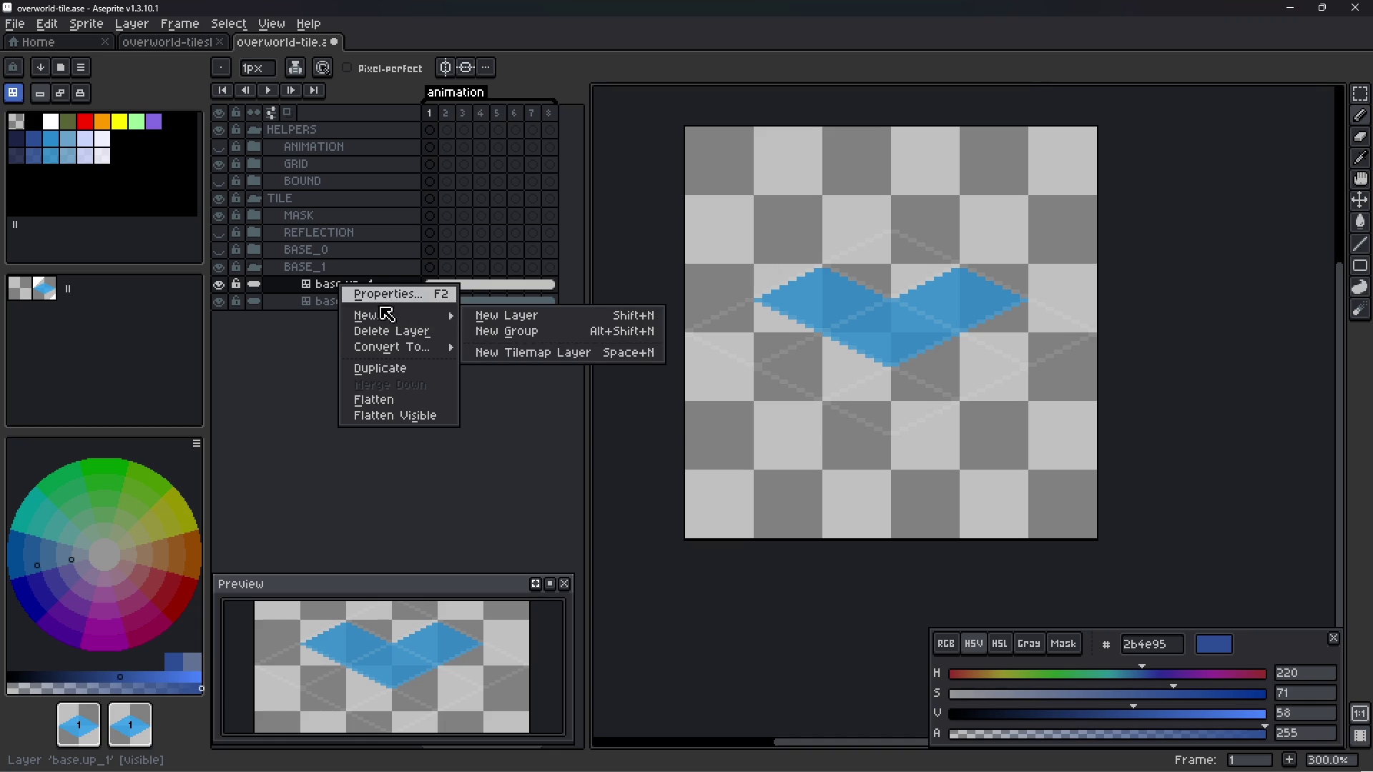
# - Duplicate base.up_1 and drag the copy down so the four diamonds form an X
pyautogui.click(393, 377)
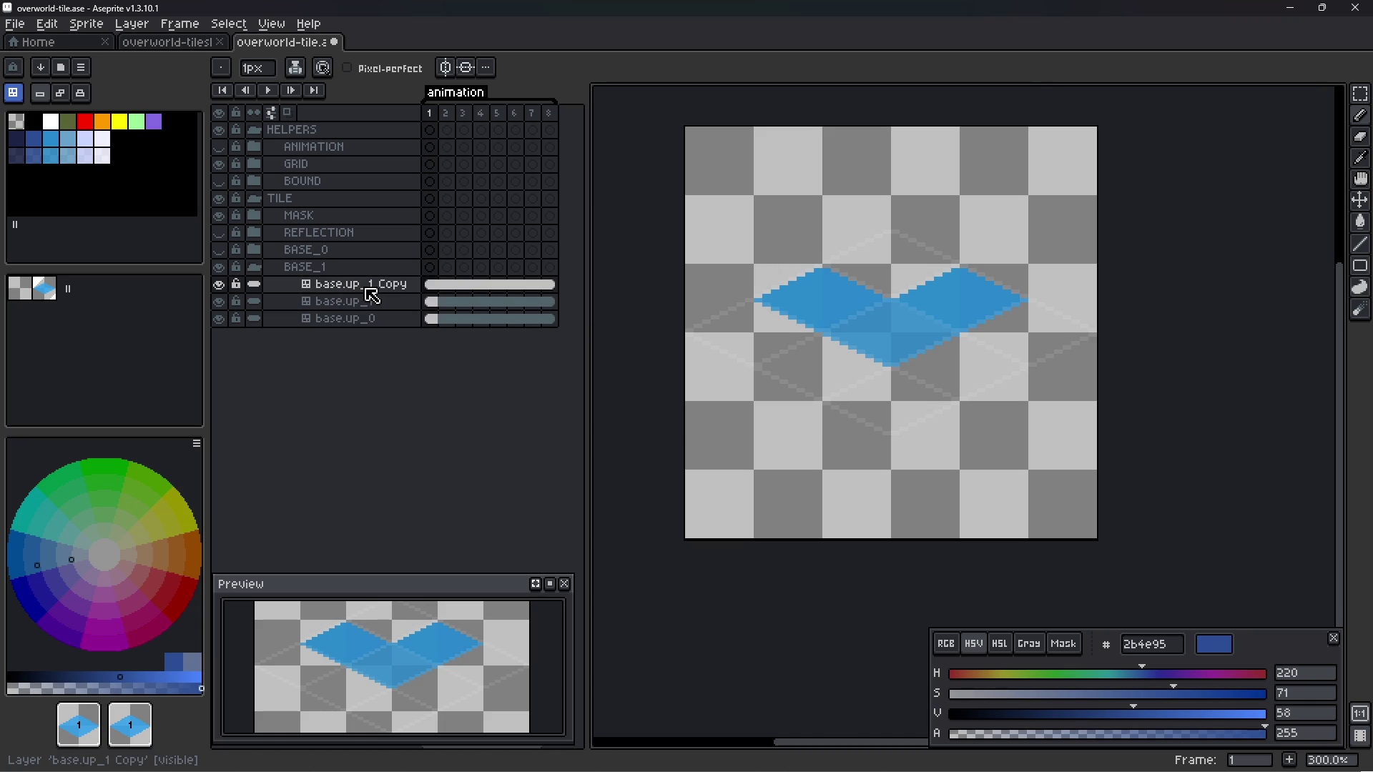
pyautogui.press('v')
pyautogui.moveTo(902, 302); pyautogui.dragTo(904, 376)
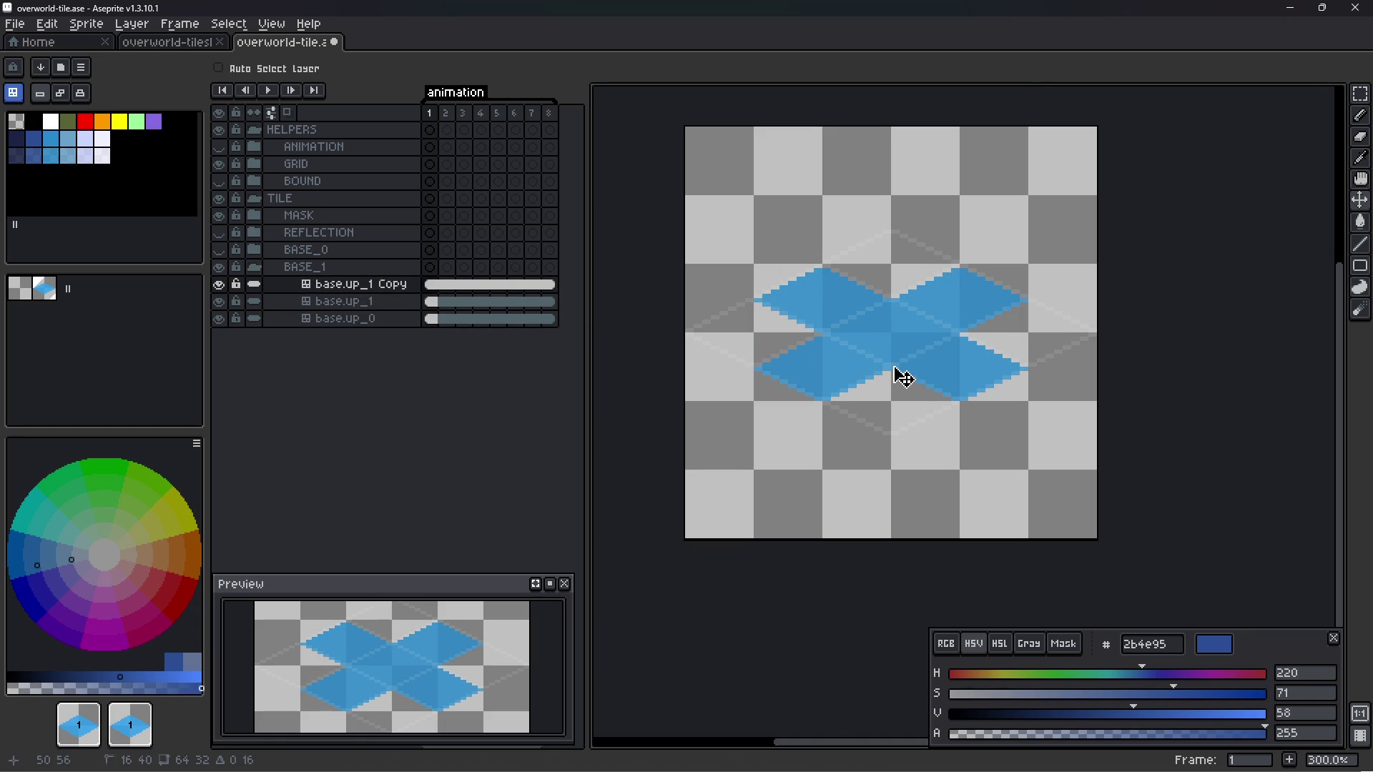
pyautogui.scroll(3, 891, 395)
pyautogui.scroll(1, 890, 394)
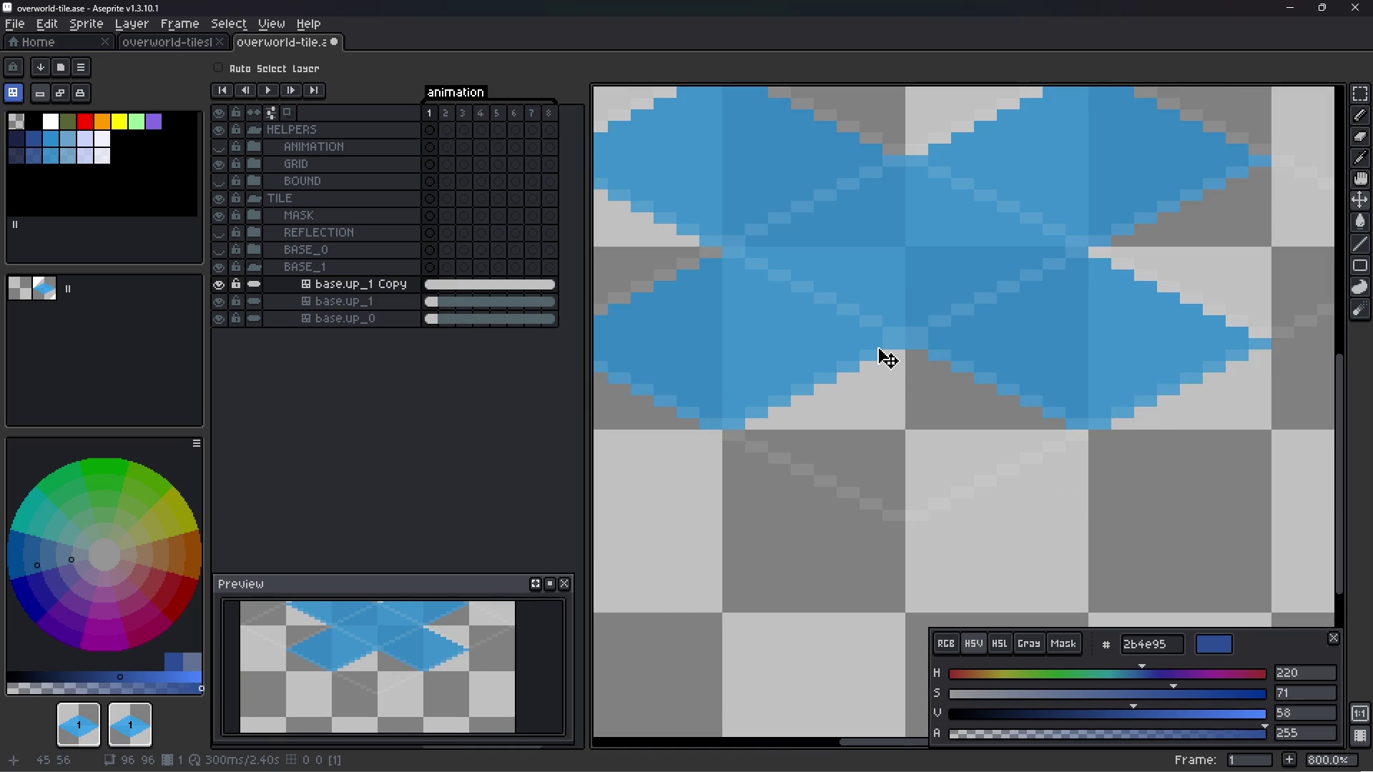
pyautogui.scroll(-2, 888, 359)
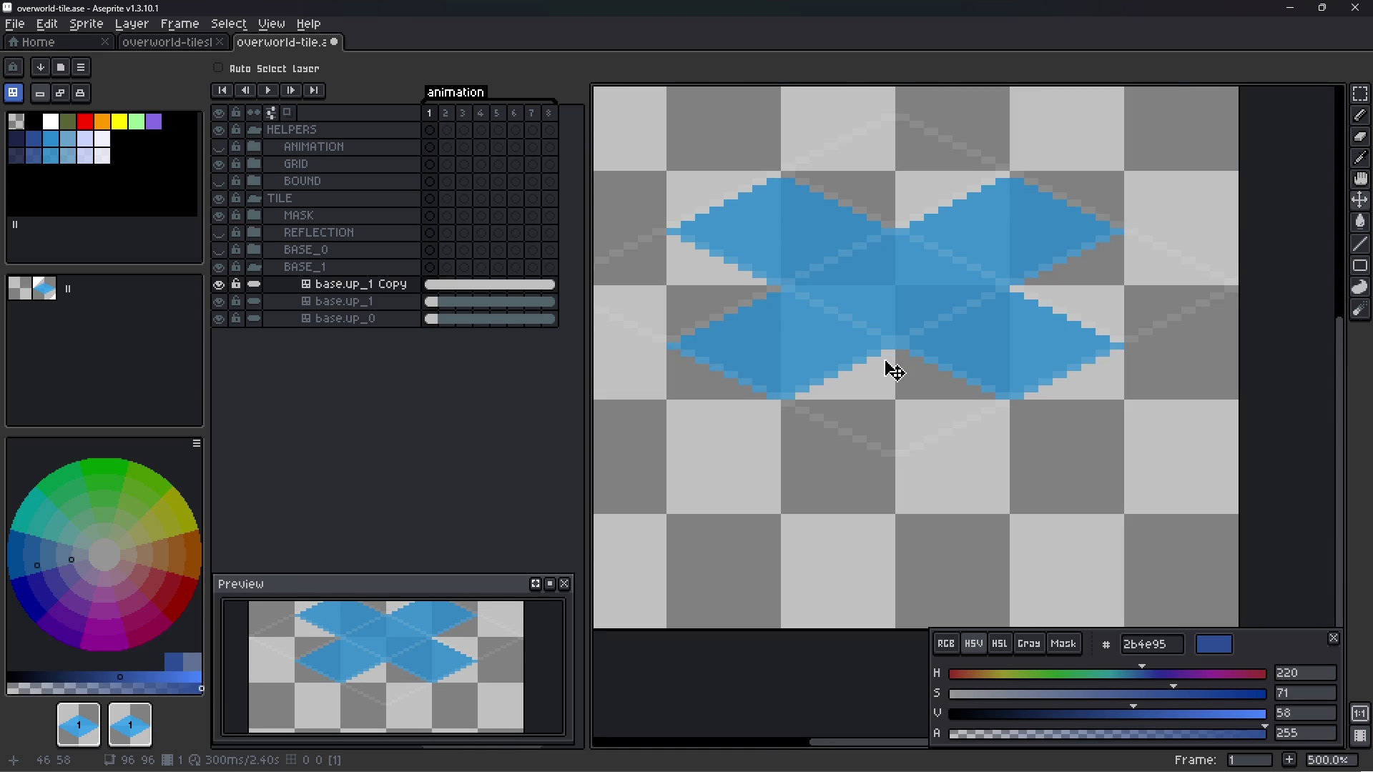
pyautogui.rightClick(357, 291)
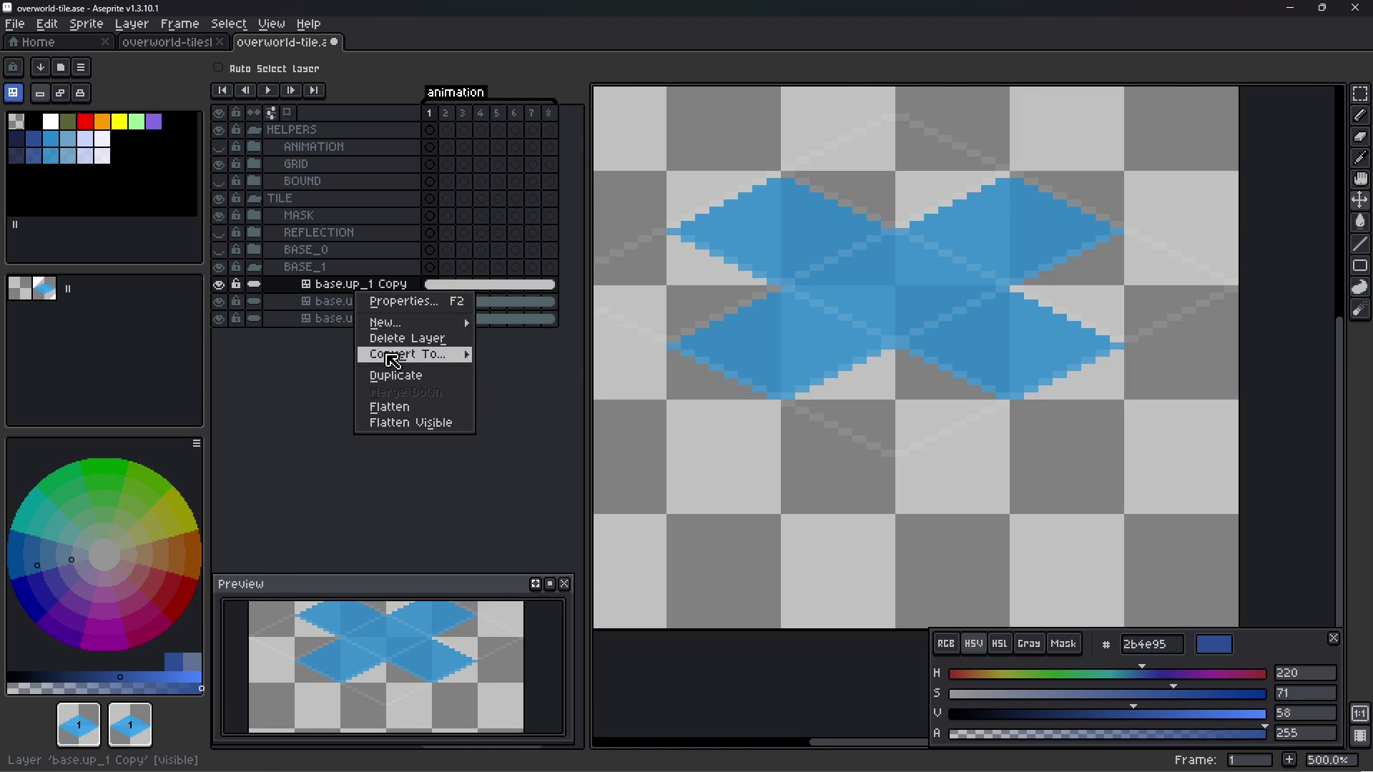
# - Duplicate base.up_1 Copy, shift it, erase the extra tile with tile 0, and stamp a diamond right
pyautogui.click(398, 375)
pyautogui.moveTo(846, 374)
pyautogui.mouseDown()
pyautogui.moveTo(1187, 327)
pyautogui.moveTo(836, 539)
pyautogui.mouseUp()
pyautogui.press('b')
pyautogui.click(20, 288)
pyautogui.click(964, 523)
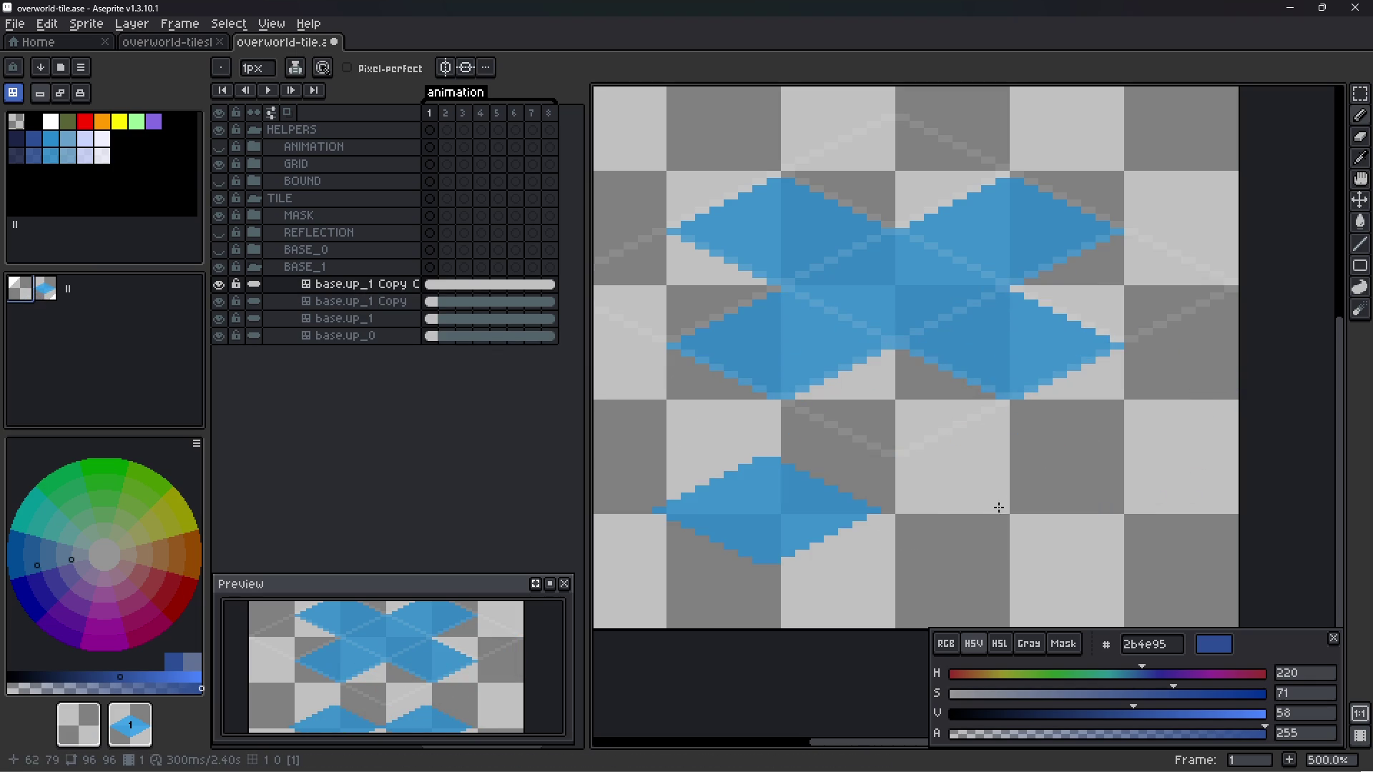
pyautogui.click(1027, 505)
pyautogui.click(803, 469)
pyautogui.hotkey('ctrl', 'z')
pyautogui.press('v')
pyautogui.moveTo(832, 475)
pyautogui.mouseDown()
pyautogui.moveTo(889, 425)
pyautogui.moveTo(744, 330)
pyautogui.mouseUp()
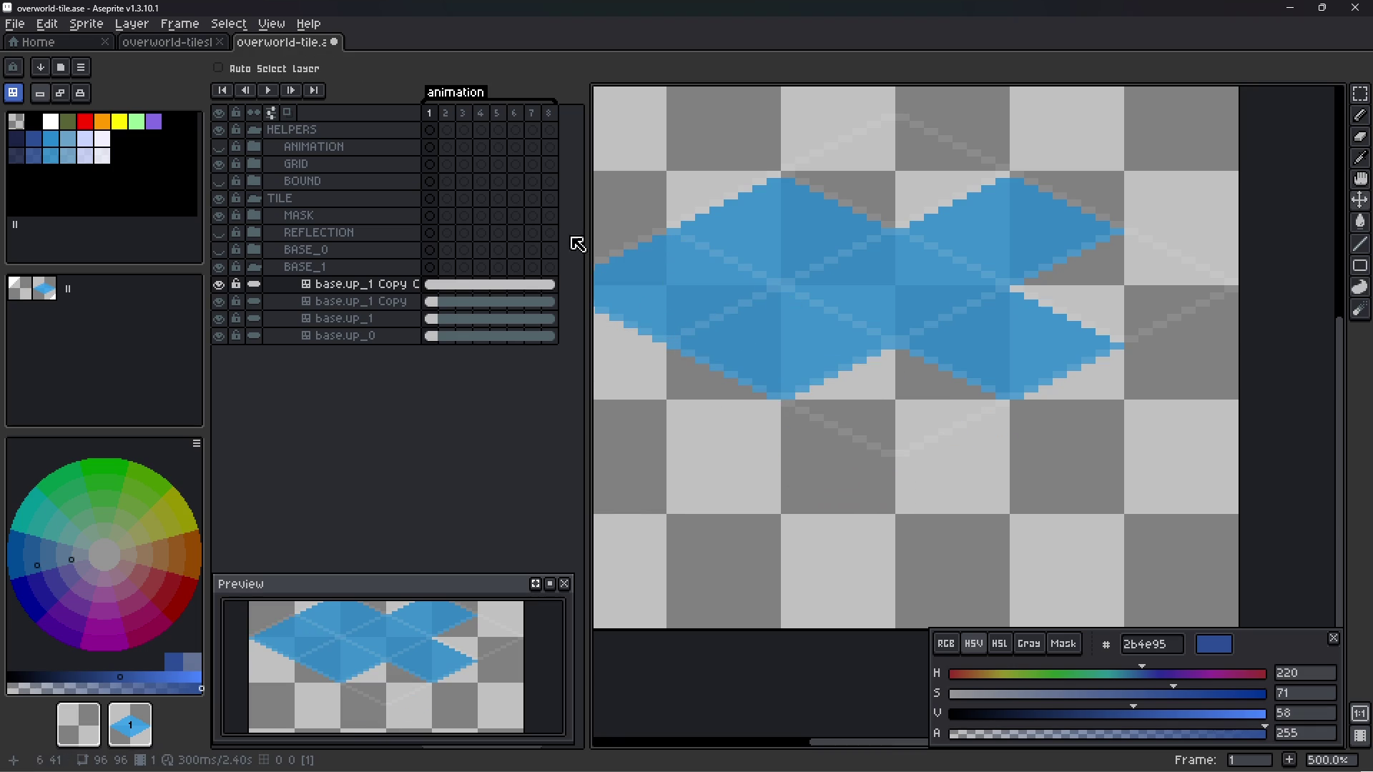
pyautogui.click(55, 292)
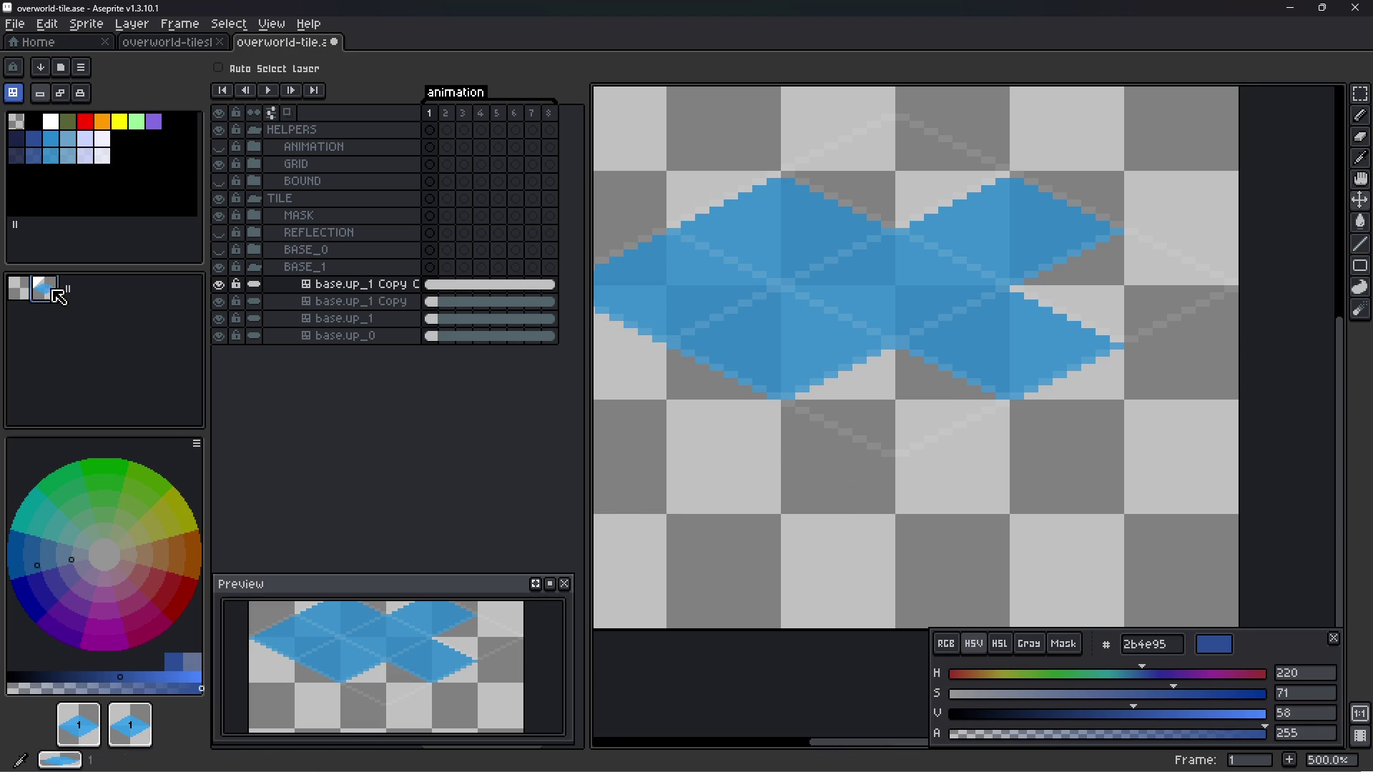
pyautogui.press('b')
pyautogui.click(1095, 300)
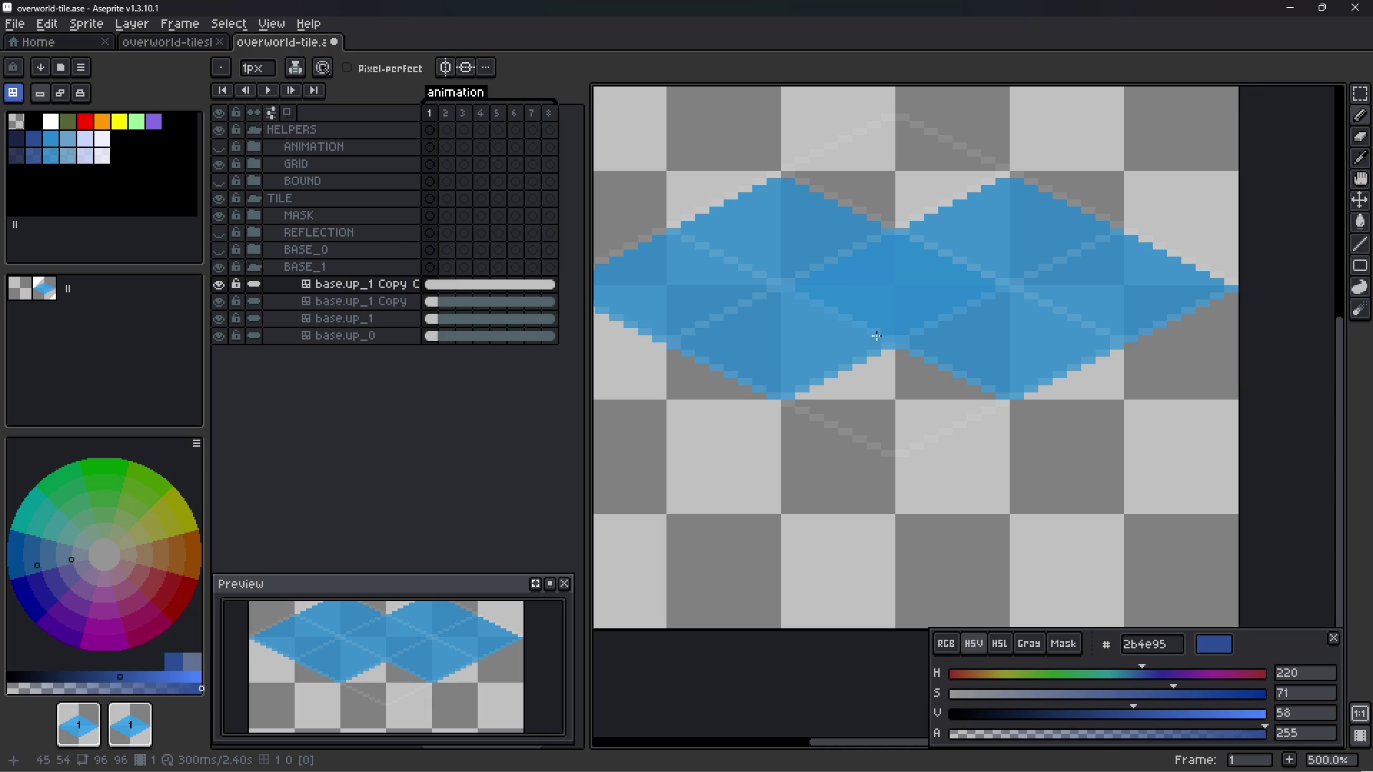
# - Duplicate base.up_1 Copy Copy, reposition its tiles, fill the top gap, and save
pyautogui.rightClick(364, 287)
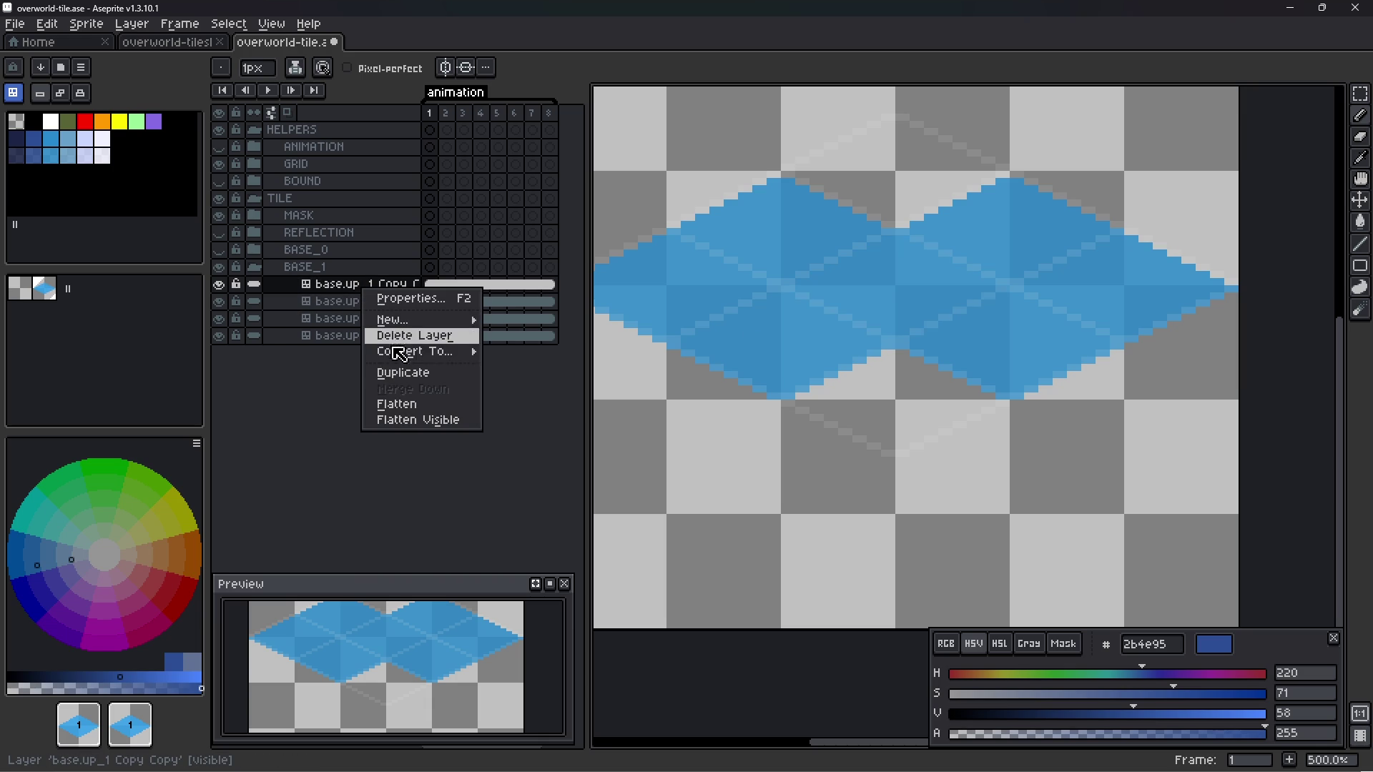
pyautogui.click(402, 372)
pyautogui.press('v')
pyautogui.moveTo(913, 281)
pyautogui.mouseDown()
pyautogui.moveTo(919, 484)
pyautogui.moveTo(933, 498)
pyautogui.mouseUp()
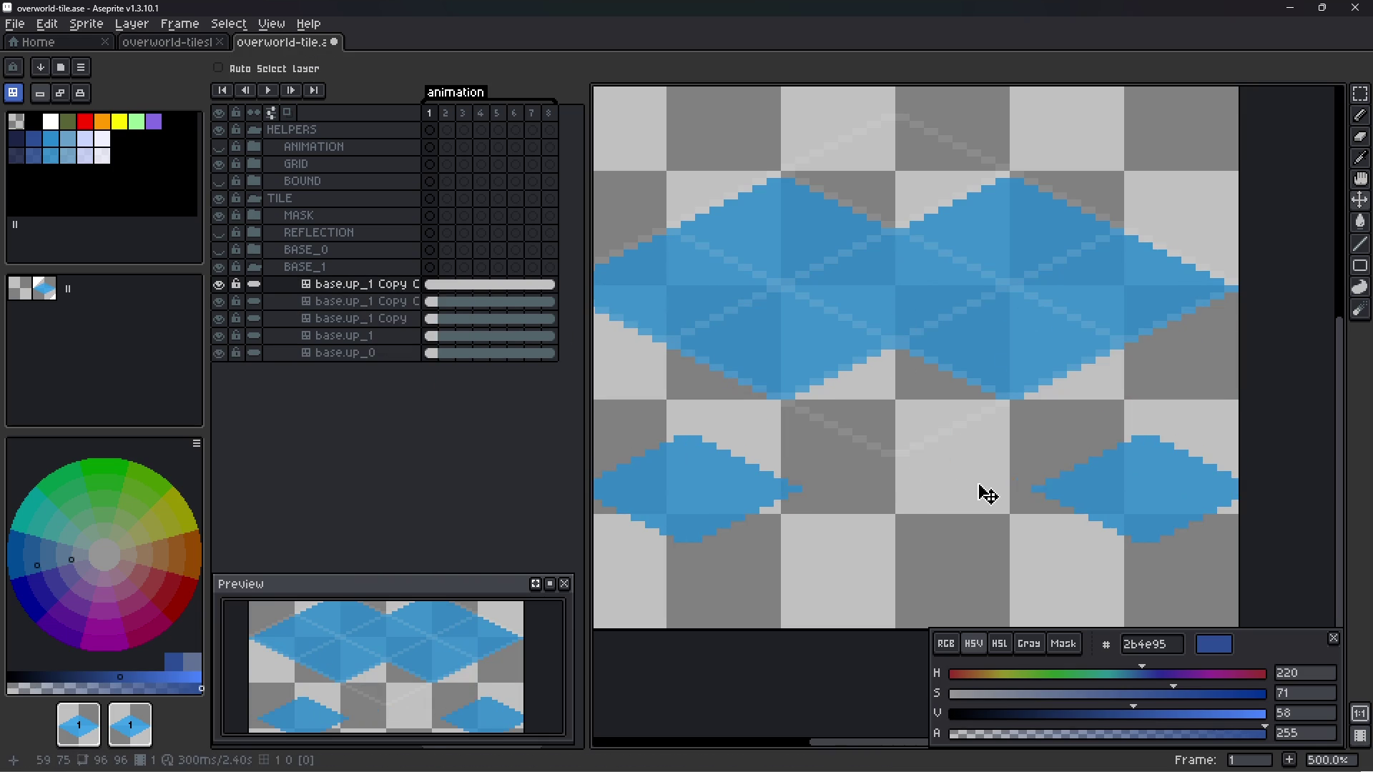
pyautogui.press('b')
pyautogui.click(1081, 450)
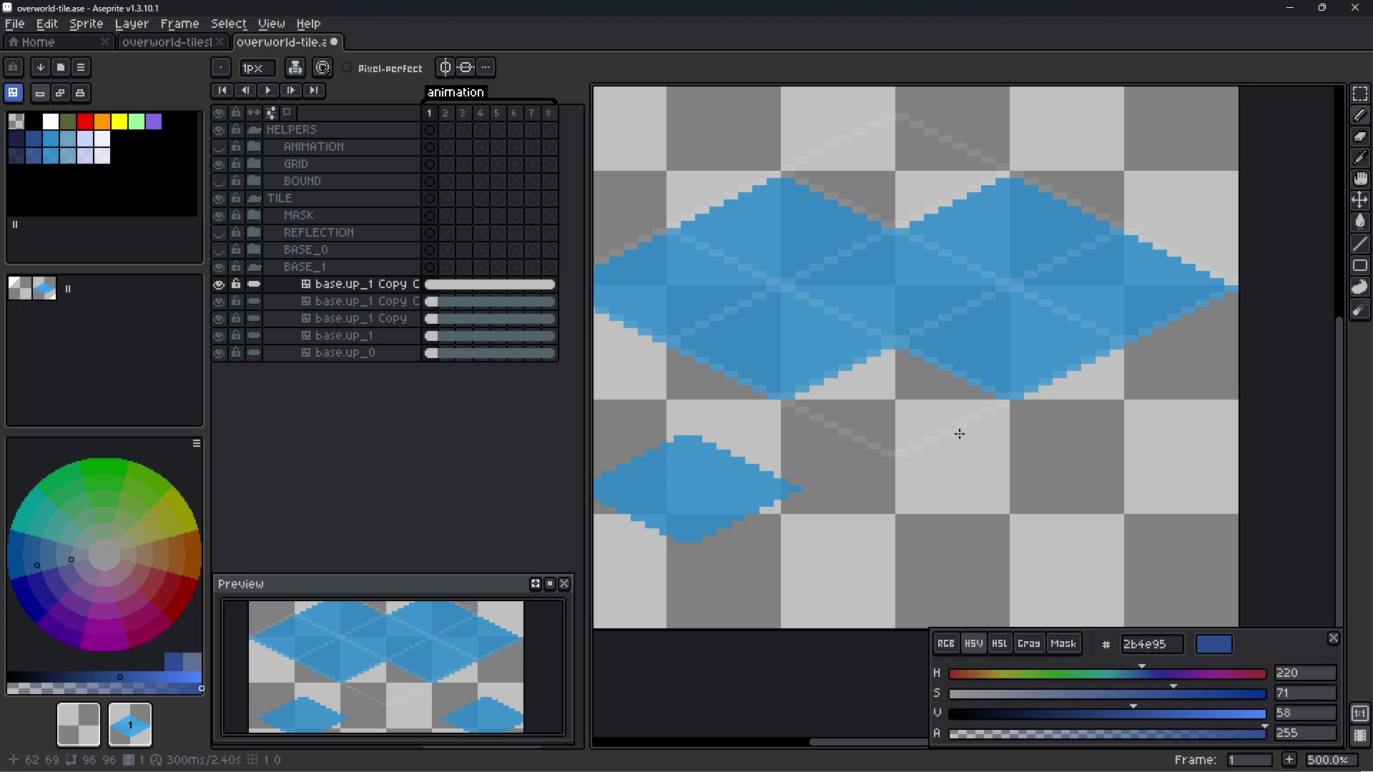
pyautogui.press('v')
pyautogui.moveTo(699, 491)
pyautogui.mouseDown()
pyautogui.moveTo(908, 432)
pyautogui.moveTo(913, 409)
pyautogui.mouseUp()
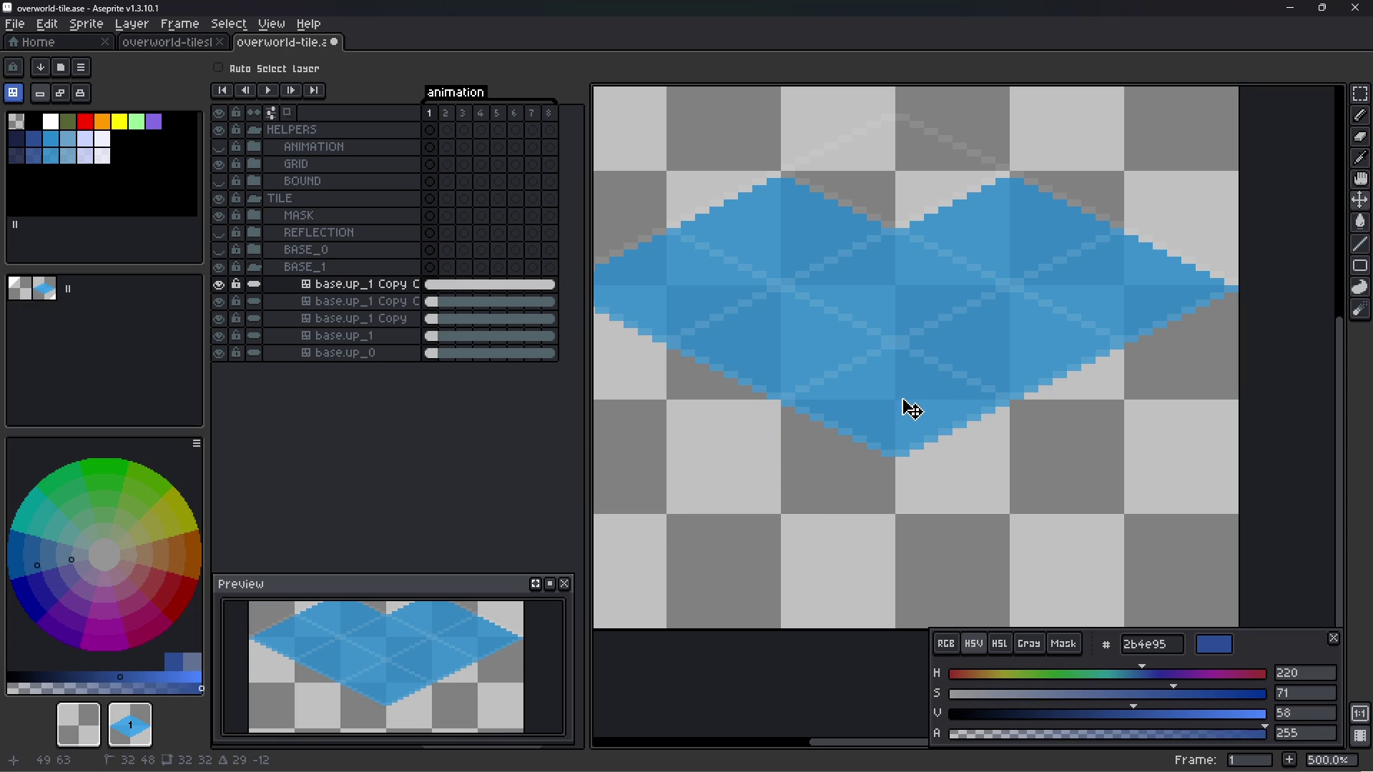
pyautogui.press('b')
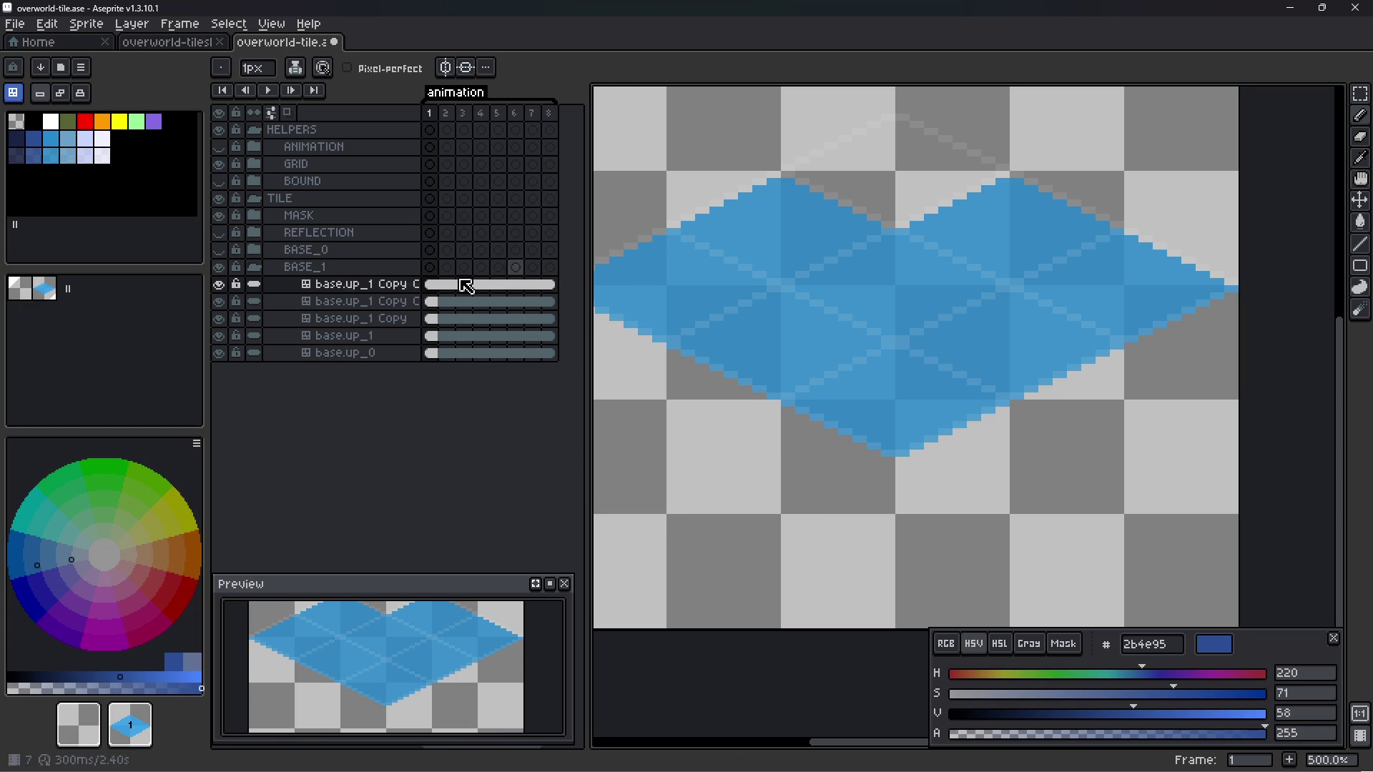
pyautogui.click(889, 159)
pyautogui.scroll(-2, 949, 222)
pyautogui.hotkey('ctrl', 's')
pyautogui.scroll(2, 949, 223)
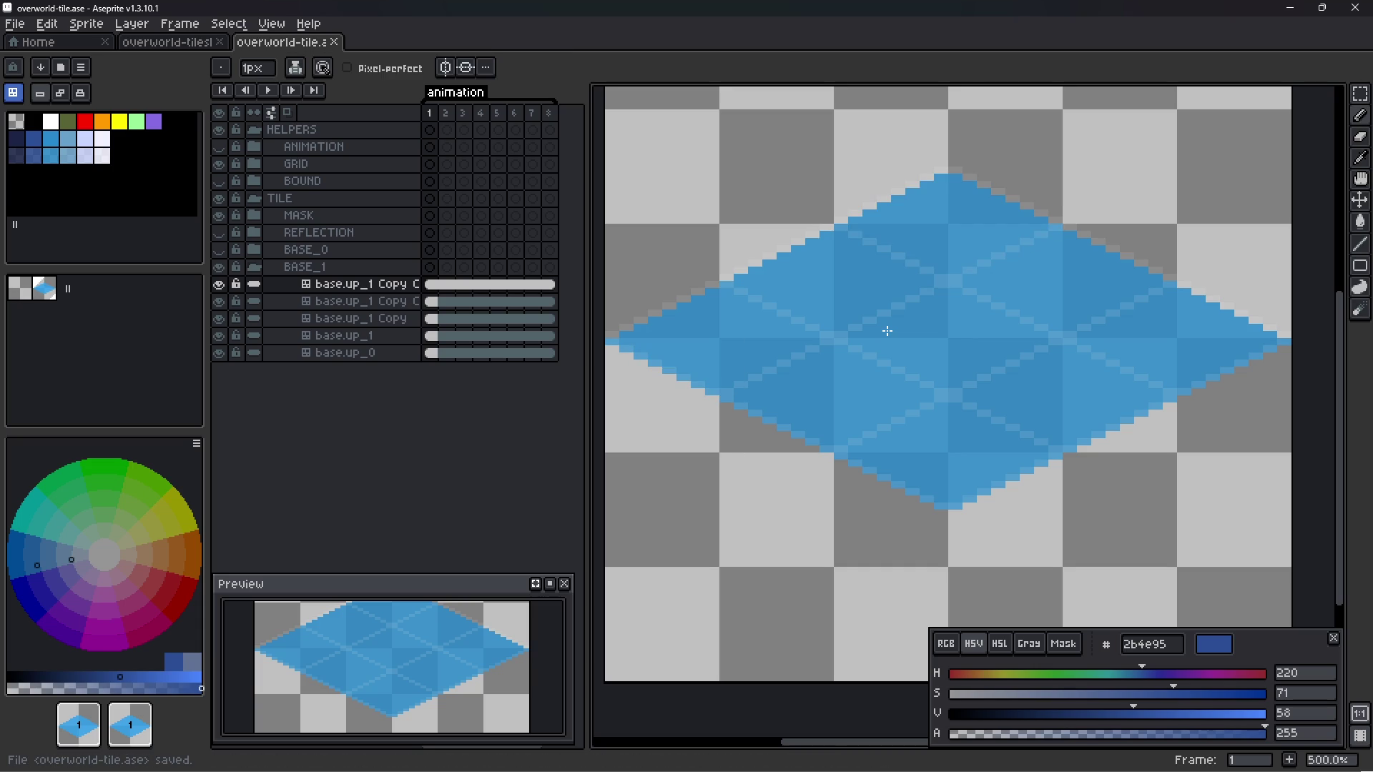
# - Enlarge the Preview panel, recentre the tile within it, and save the file
pyautogui.moveTo(466, 574); pyautogui.dragTo(493, 474)
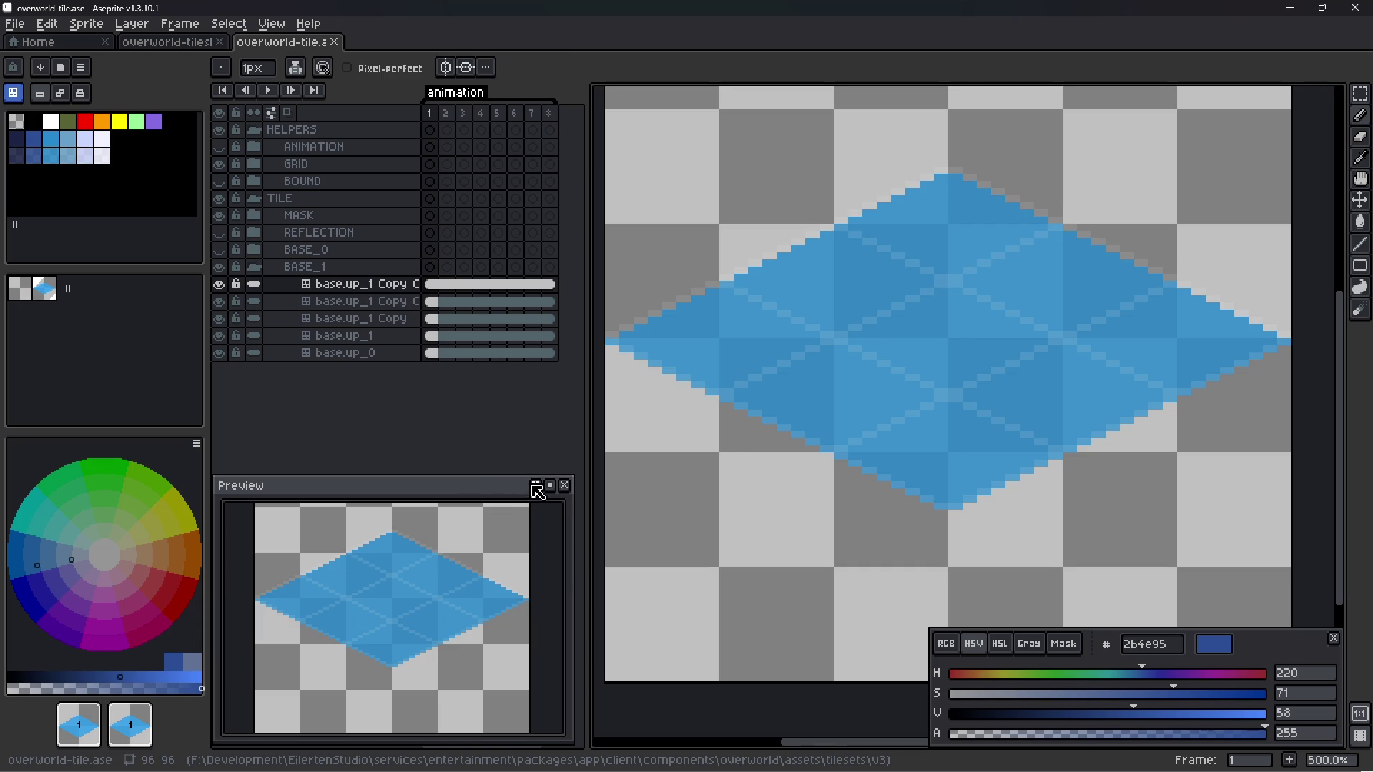
pyautogui.moveTo(467, 571); pyautogui.dragTo(455, 565)
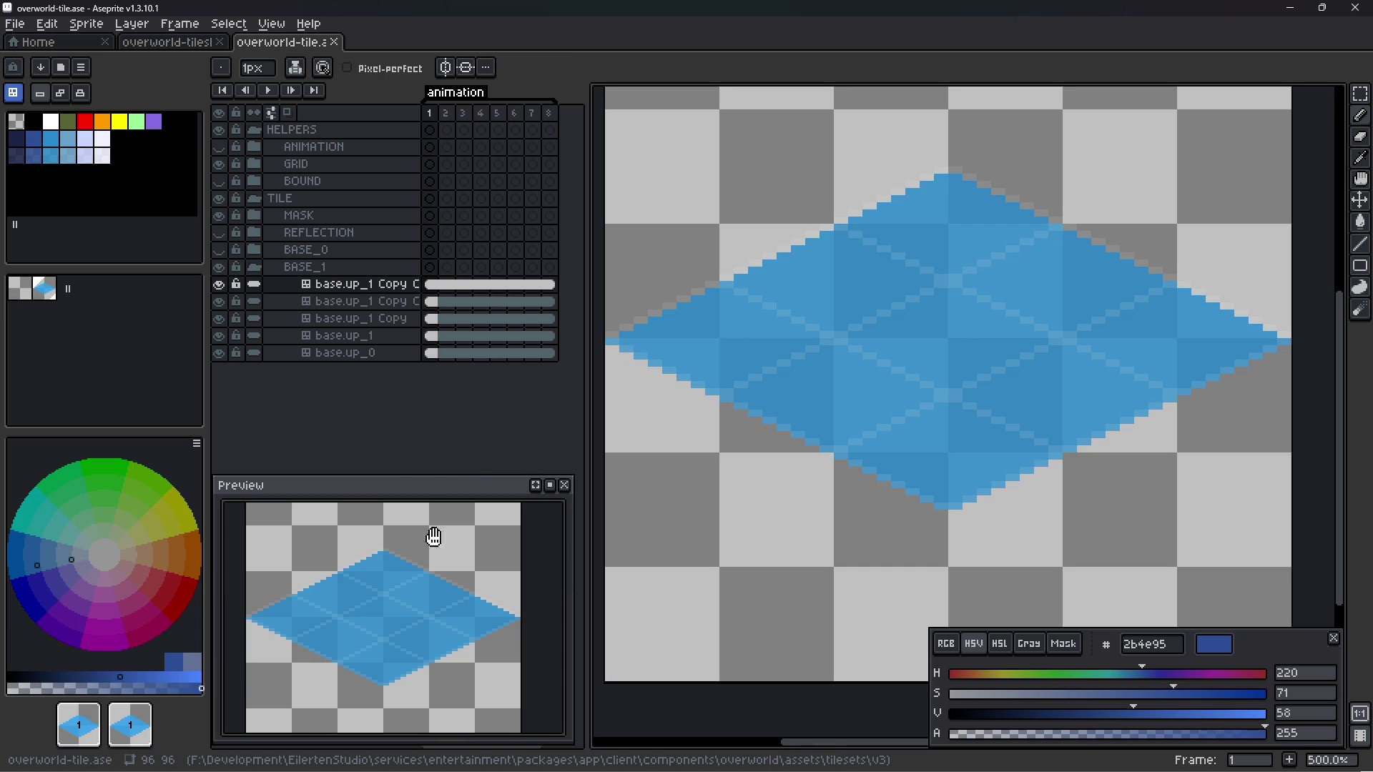
pyautogui.moveTo(427, 478); pyautogui.dragTo(429, 522)
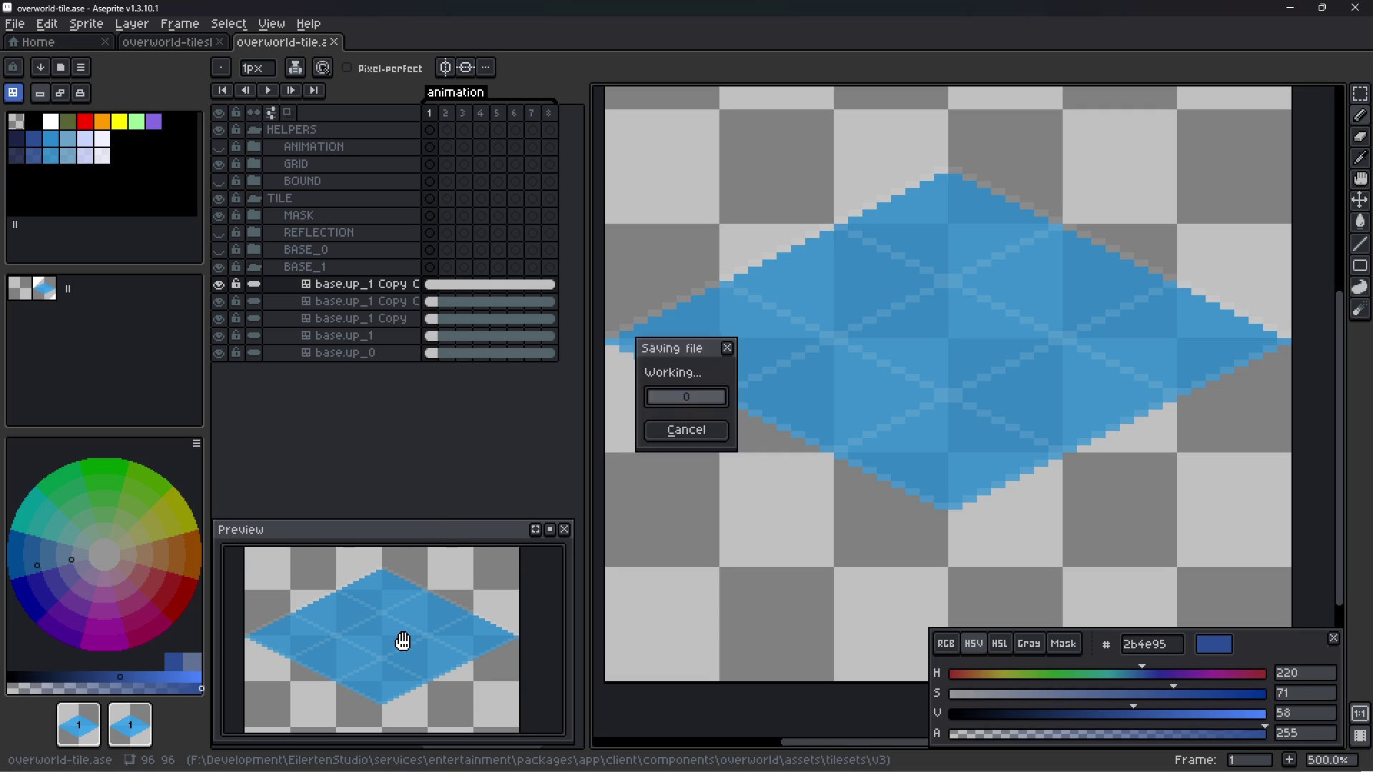
pyautogui.press('Escape')
pyautogui.hotkey('ctrl', 's')
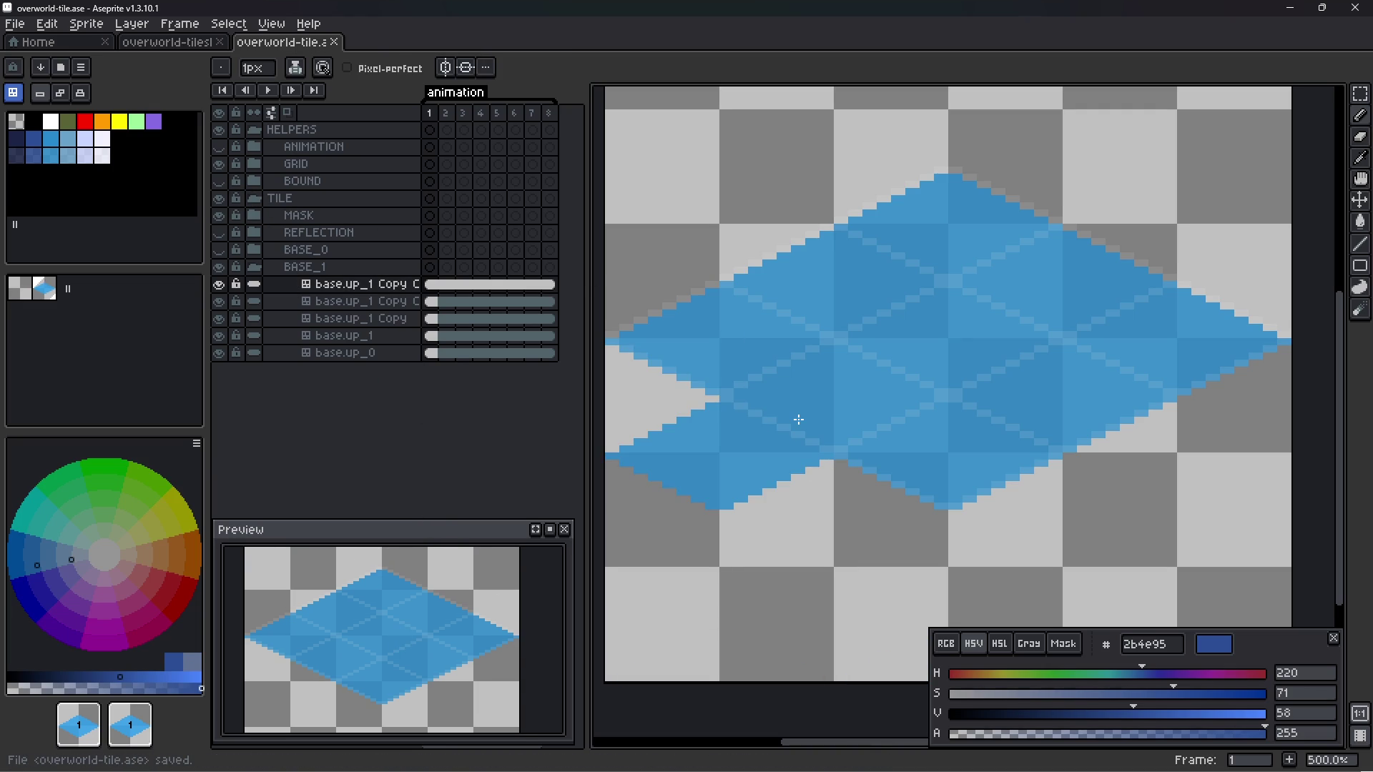
pyautogui.moveTo(799, 420); pyautogui.dragTo(827, 299)
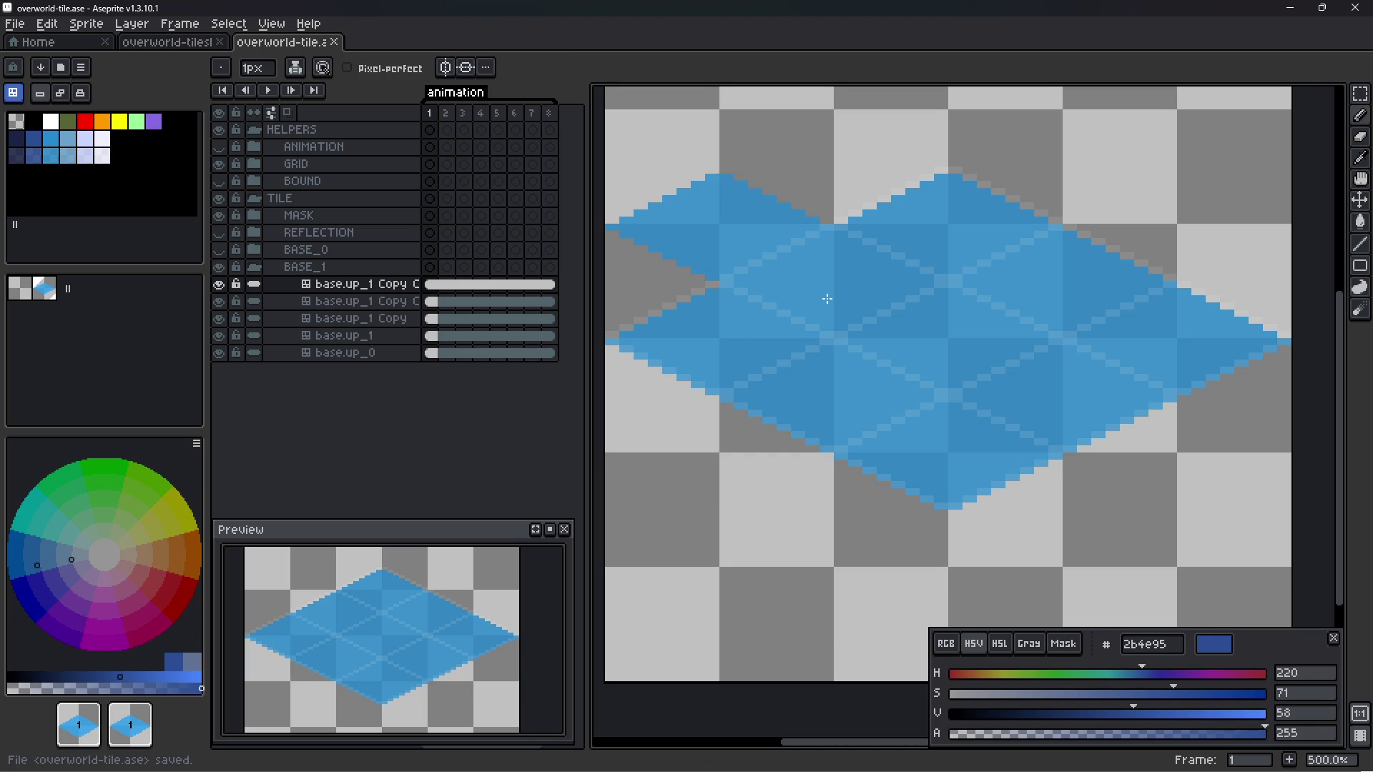
# - Undo the stray tile shift and set the tilemap layer to pixel editing
pyautogui.hotkey('ctrl', 'z')
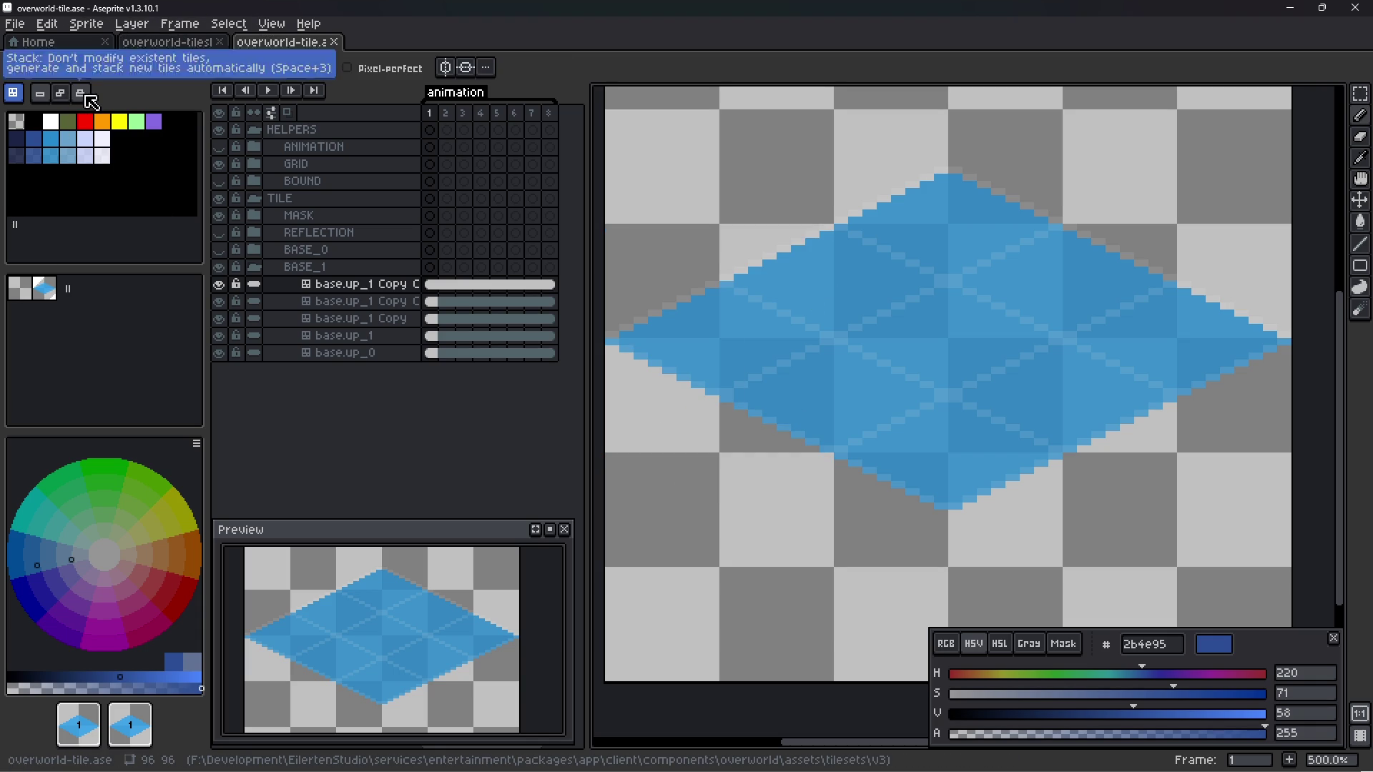
pyautogui.press('Tab')
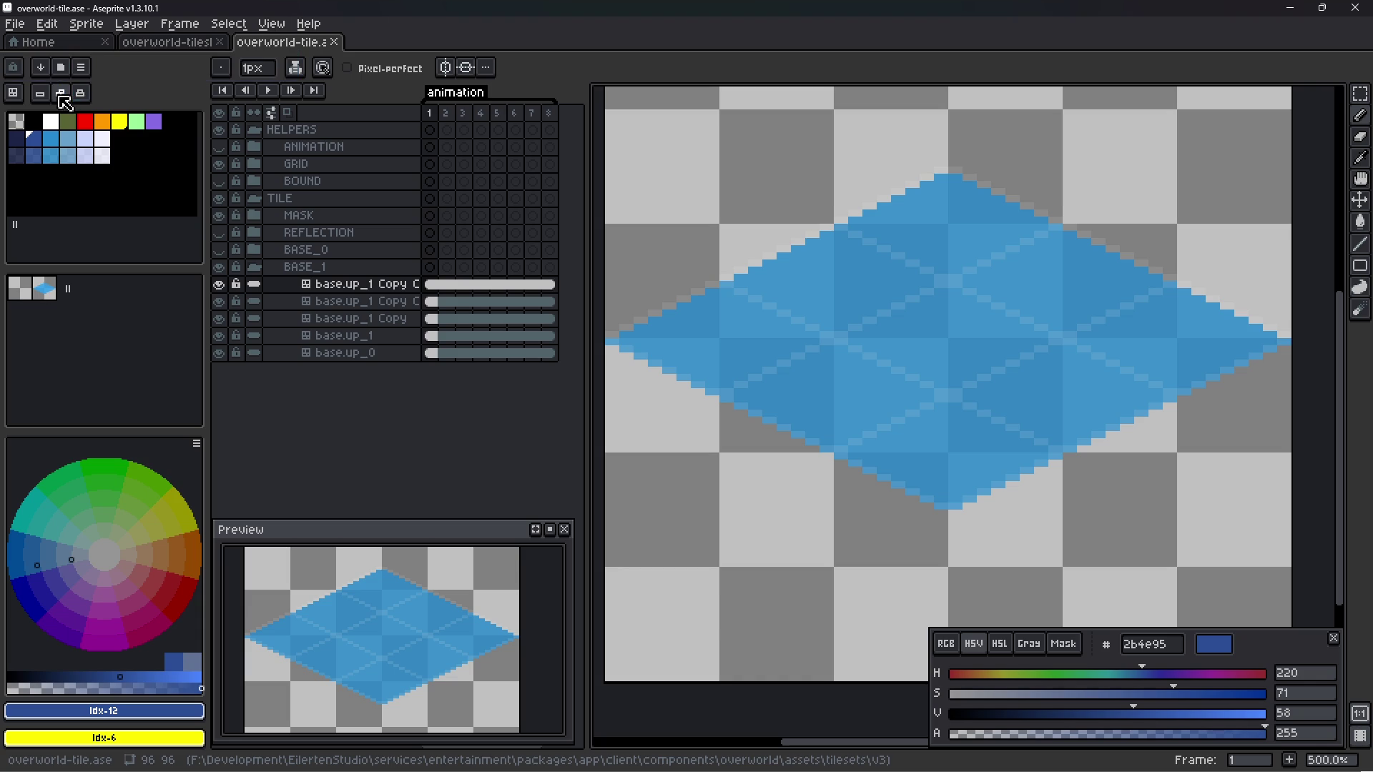
pyautogui.click(13, 93)
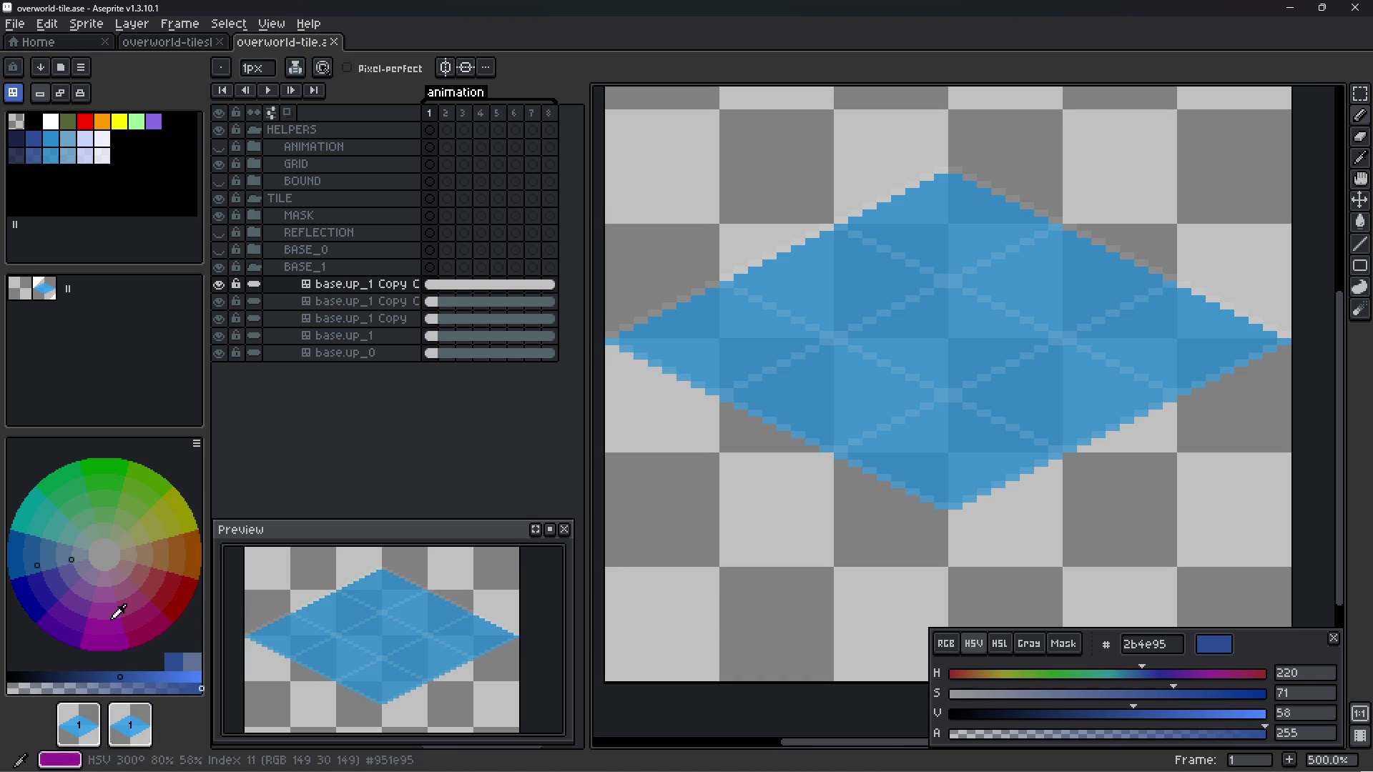
pyautogui.click(13, 93)
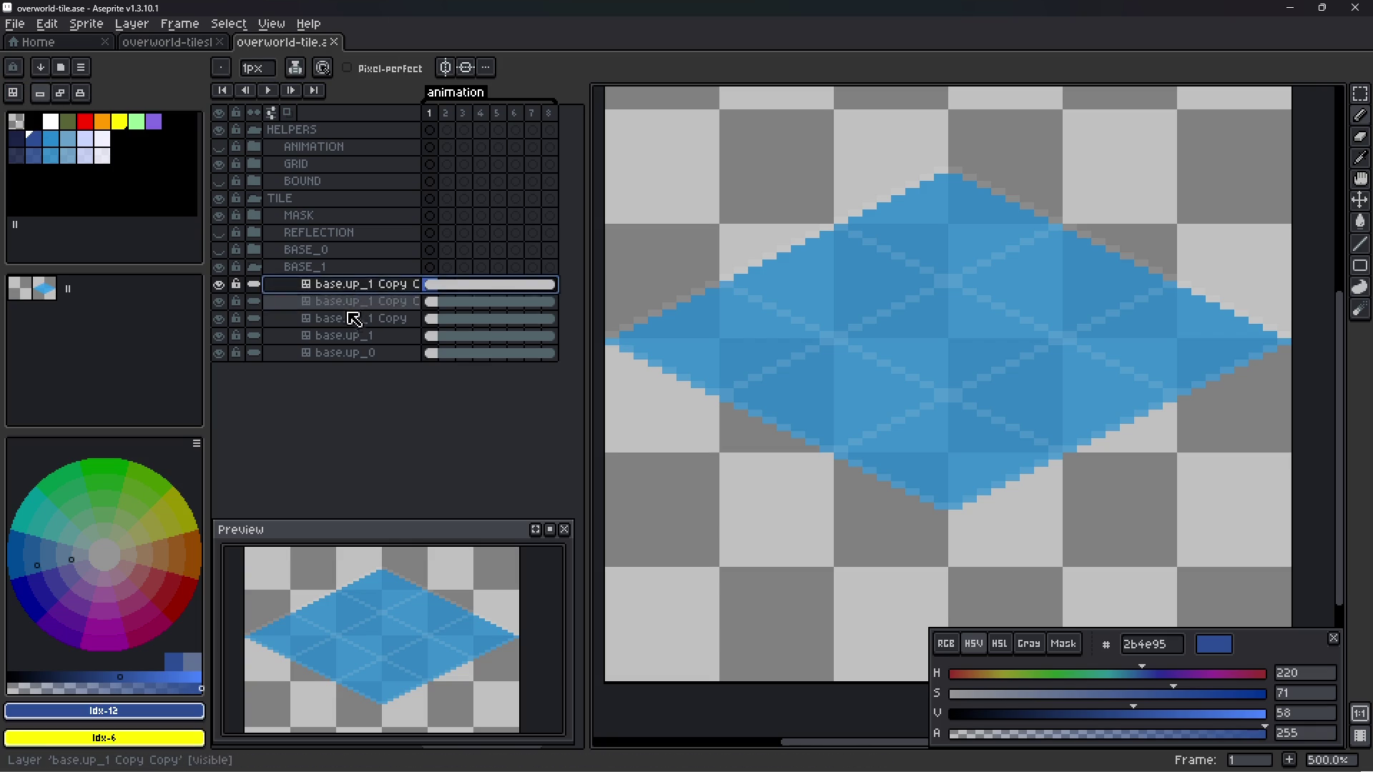
# - Rename the first two copied tilemap layers to base.up_2 and base.up_3
pyautogui.click(385, 320)
pyautogui.doubleClick(393, 322)
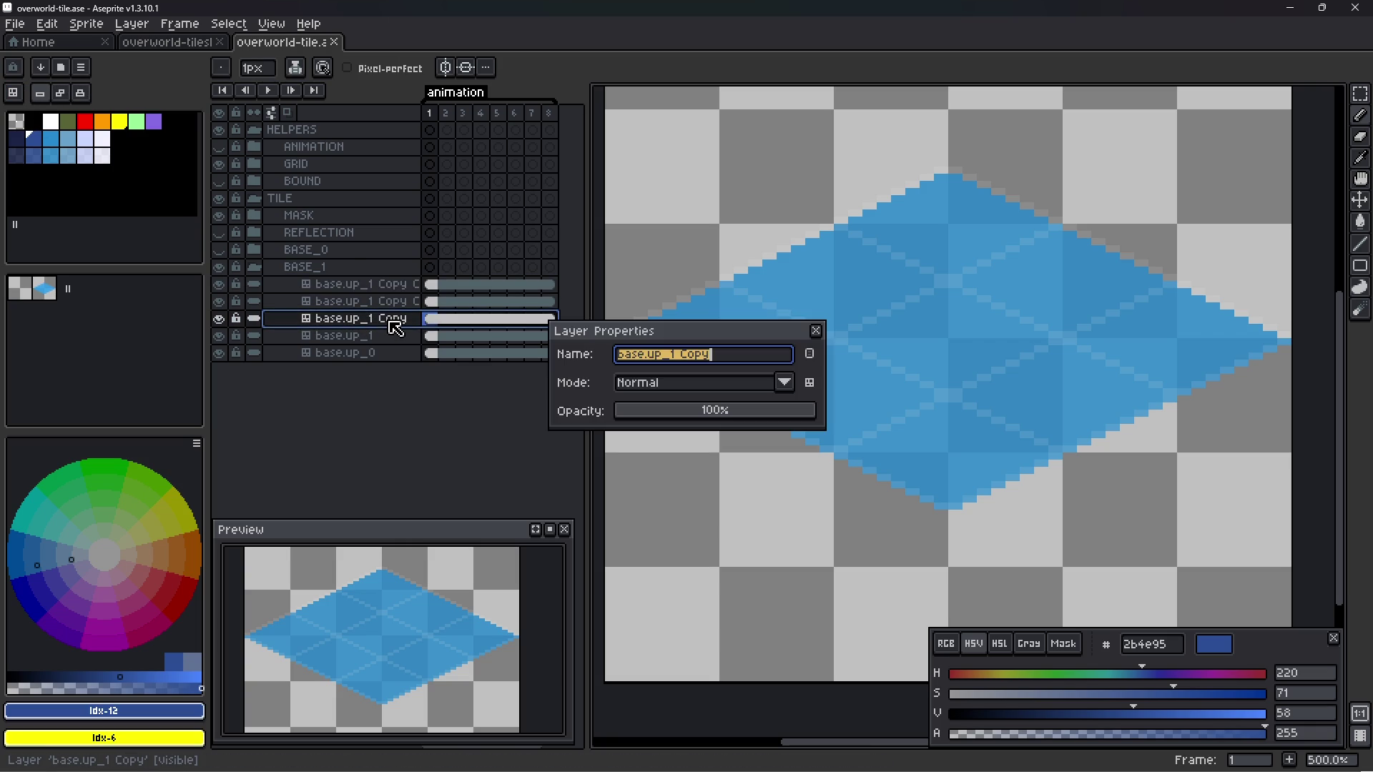
pyautogui.press('End')
pyautogui.hotkey('shift', 'Left')
pyautogui.hotkey('shift', 'Left')
pyautogui.hotkey('shift', 'Left')
pyautogui.hotkey('shift', 'Left')
pyautogui.hotkey('shift', 'Left')
pyautogui.write('2')
pyautogui.press('Return')
pyautogui.click(413, 301)
pyautogui.doubleClick(413, 300)
pyautogui.press('End')
pyautogui.hotkey('shift', 'Left')
pyautogui.hotkey('shift', 'Left')
pyautogui.hotkey('shift', 'Left')
pyautogui.write('3')
pyautogui.press('Return')
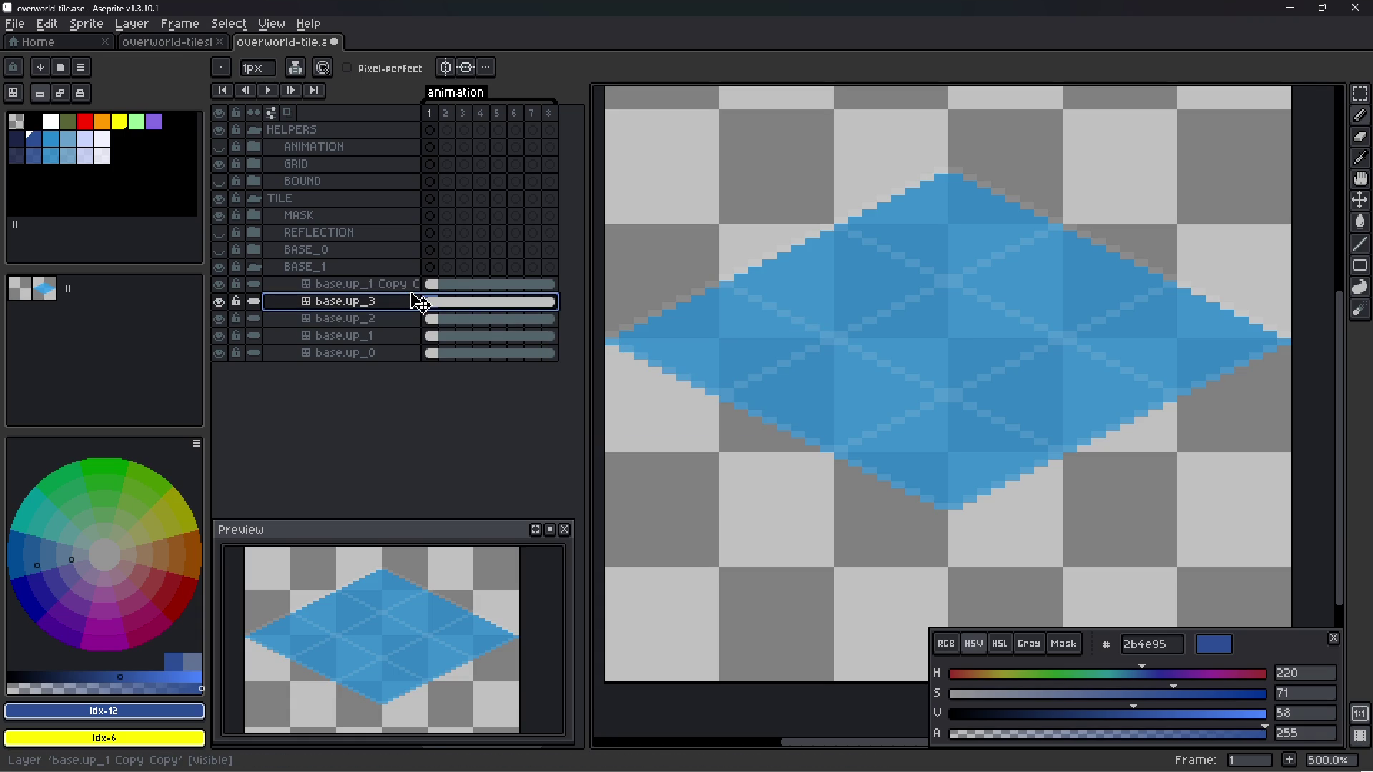
# - Rename the last copied tilemap layer to base.up_4
pyautogui.click(411, 286)
pyautogui.doubleClick(411, 286)
pyautogui.press('End')
pyautogui.hotkey('shift', 'Left')
pyautogui.hotkey('shift', 'Left')
pyautogui.hotkey('shift', 'Left')
pyautogui.hotkey('shift', 'Left')
pyautogui.hotkey('shift', 'Left')
pyautogui.hotkey('shift', 'Left')
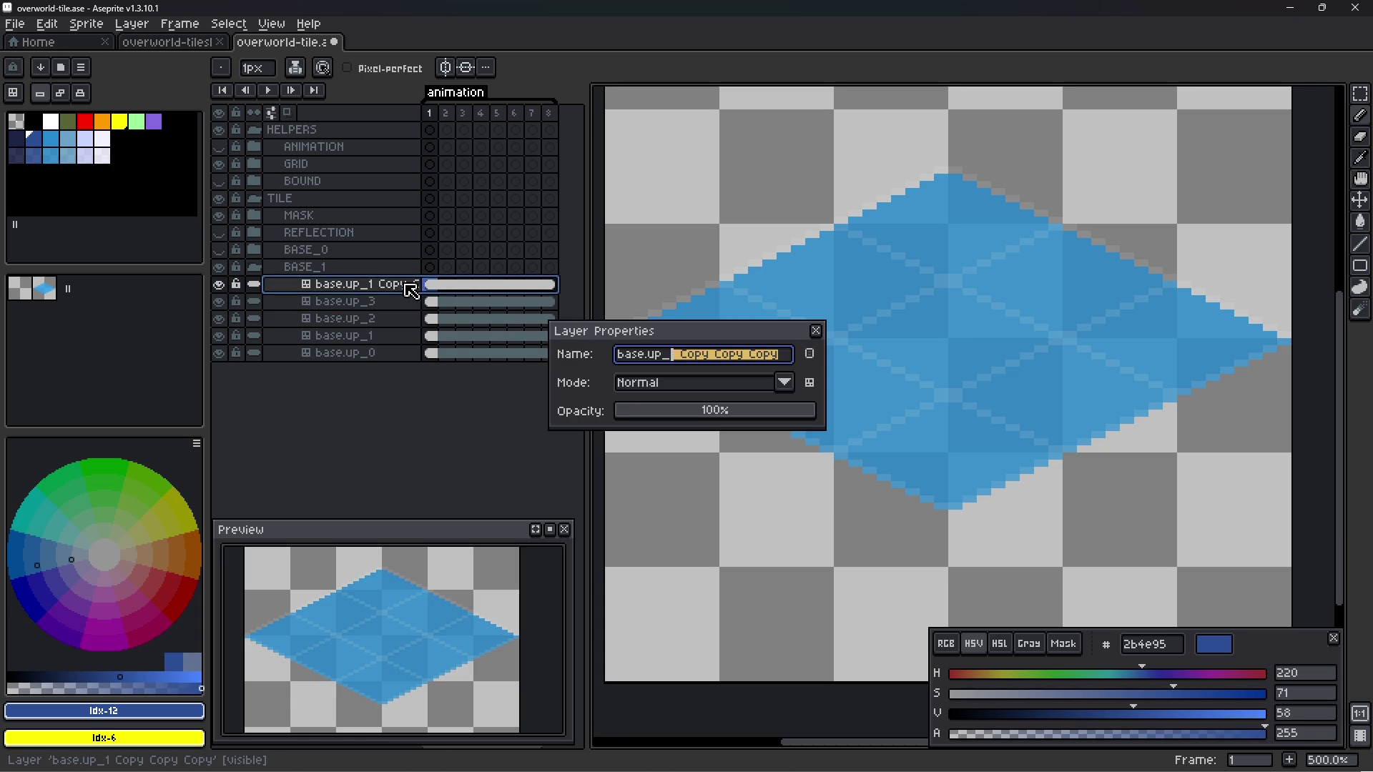
pyautogui.write('4')
pyautogui.press('Return')
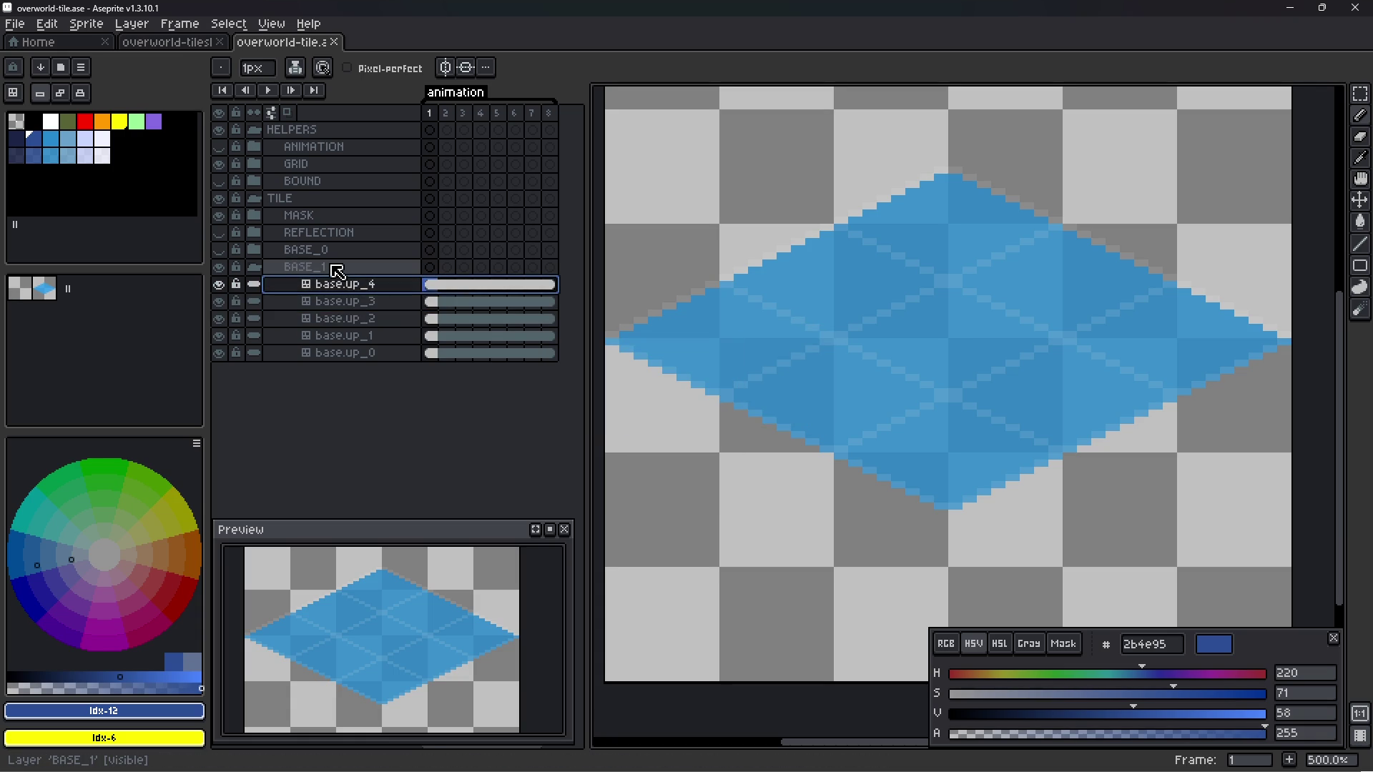
# - Rename the BASE_1 group to GRID and save the file
pyautogui.doubleClick(336, 272)
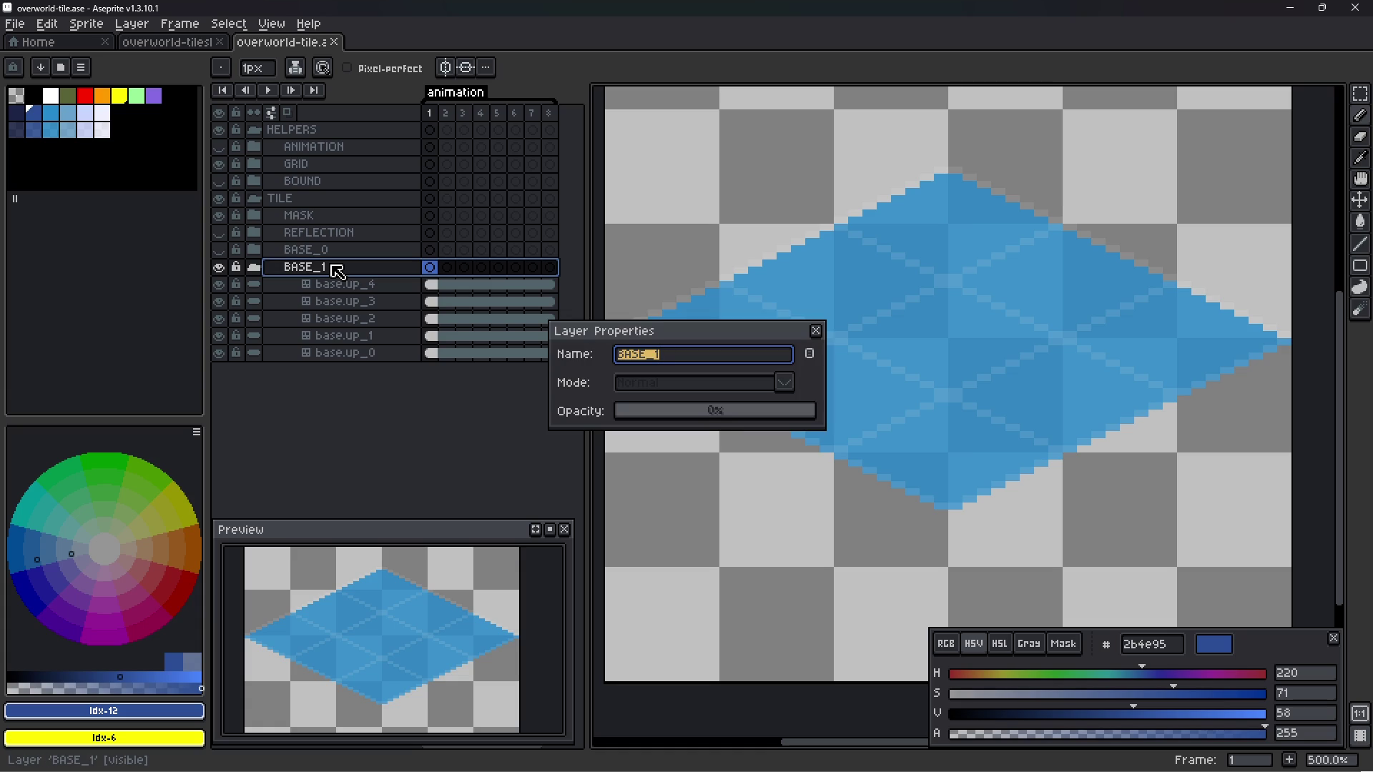
pyautogui.write('GRID')
pyautogui.press('Return')
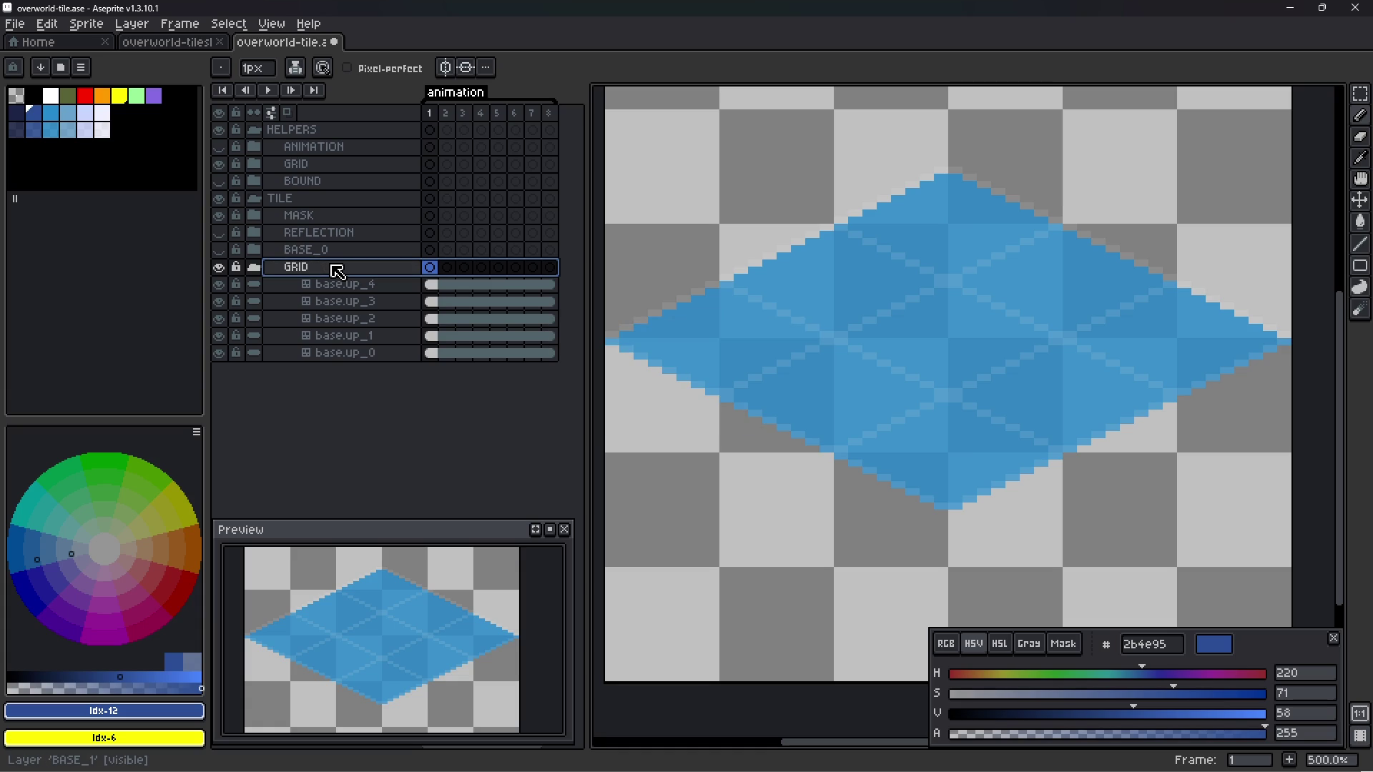
pyautogui.hotkey('ctrl', 's')
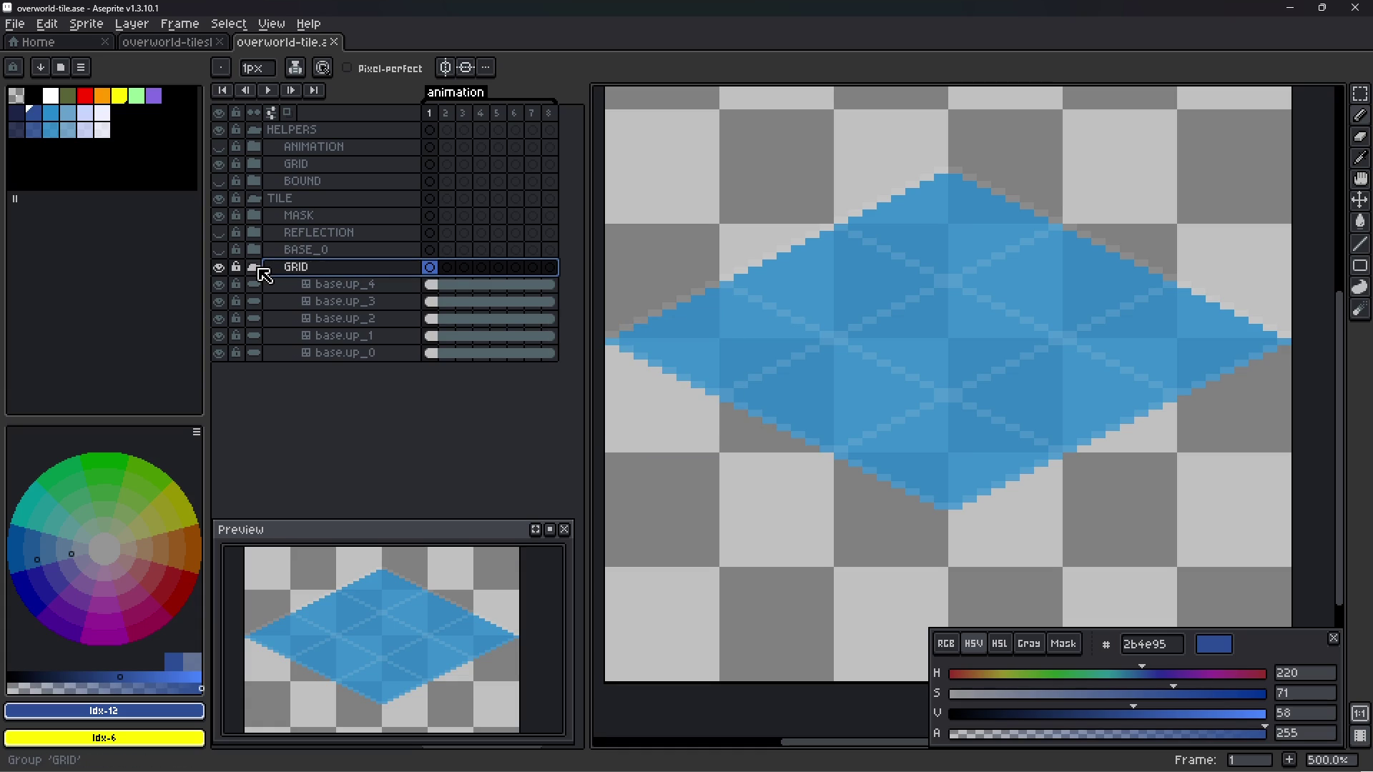
# - Save again and select the base.up_0 tilemap layer
pyautogui.click(255, 268)
pyautogui.click(255, 268)
pyautogui.hotkey('ctrl', 's')
pyautogui.click(351, 353)
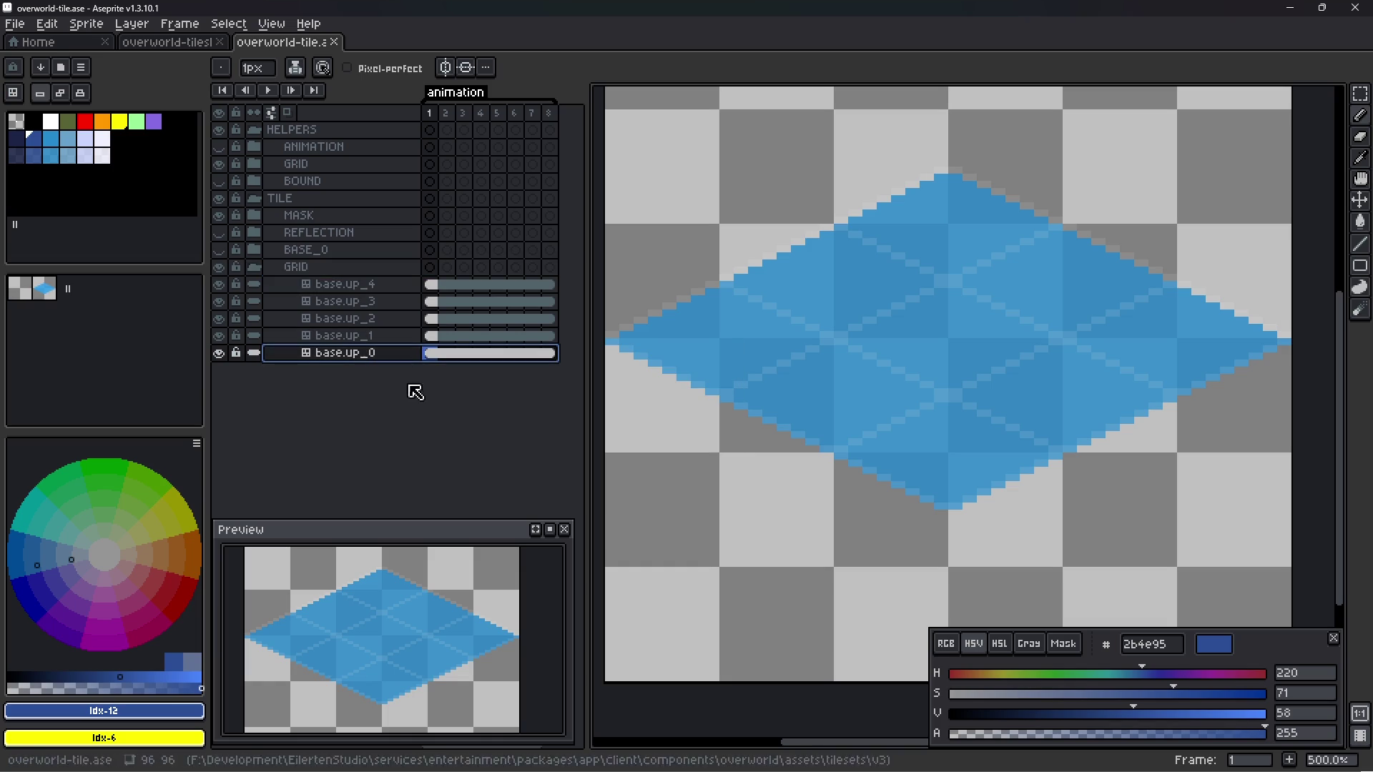
# - Zoom in and switch tile mode from Manual to Stack, then back to Manual
pyautogui.click(41, 94)
pyautogui.scroll(1, 892, 332)
pyautogui.scroll(1, 895, 334)
pyautogui.scroll(1, 880, 339)
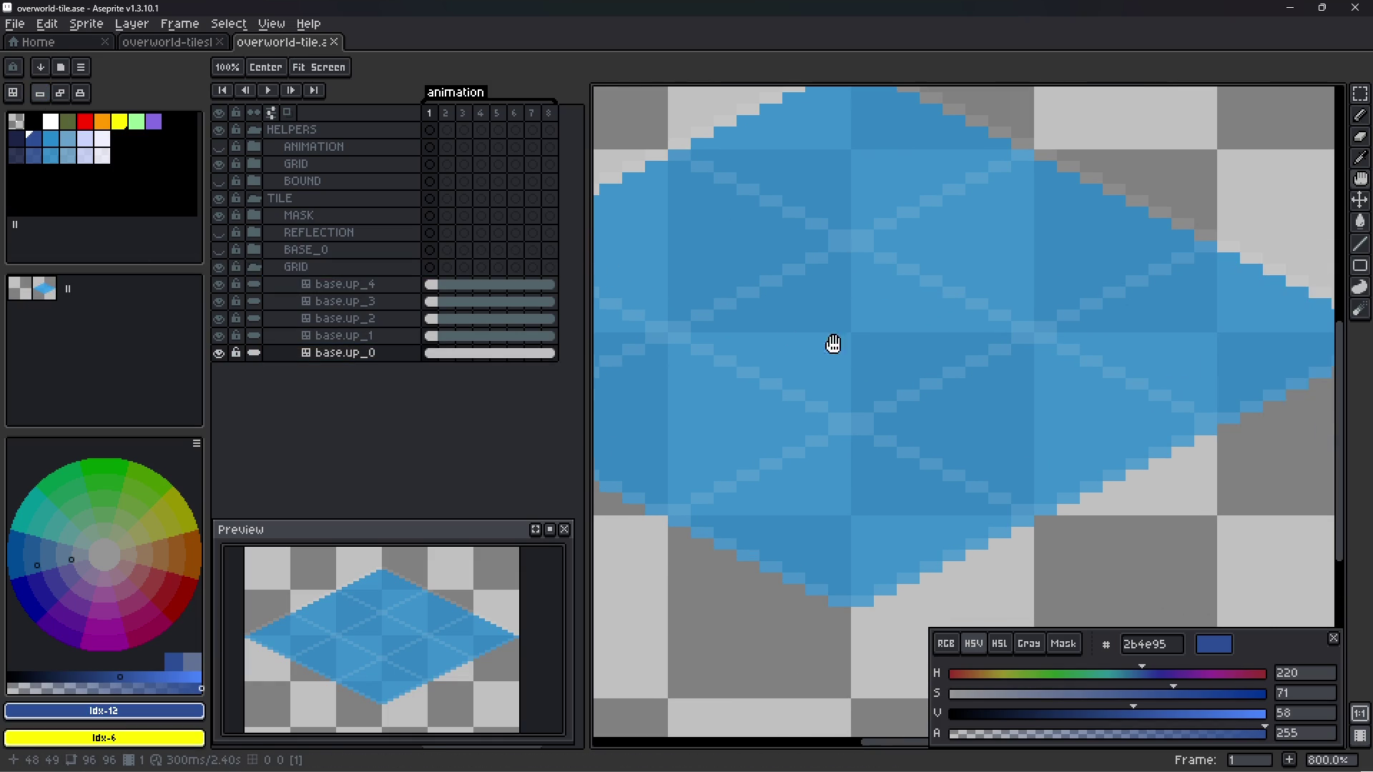
pyautogui.click(80, 97)
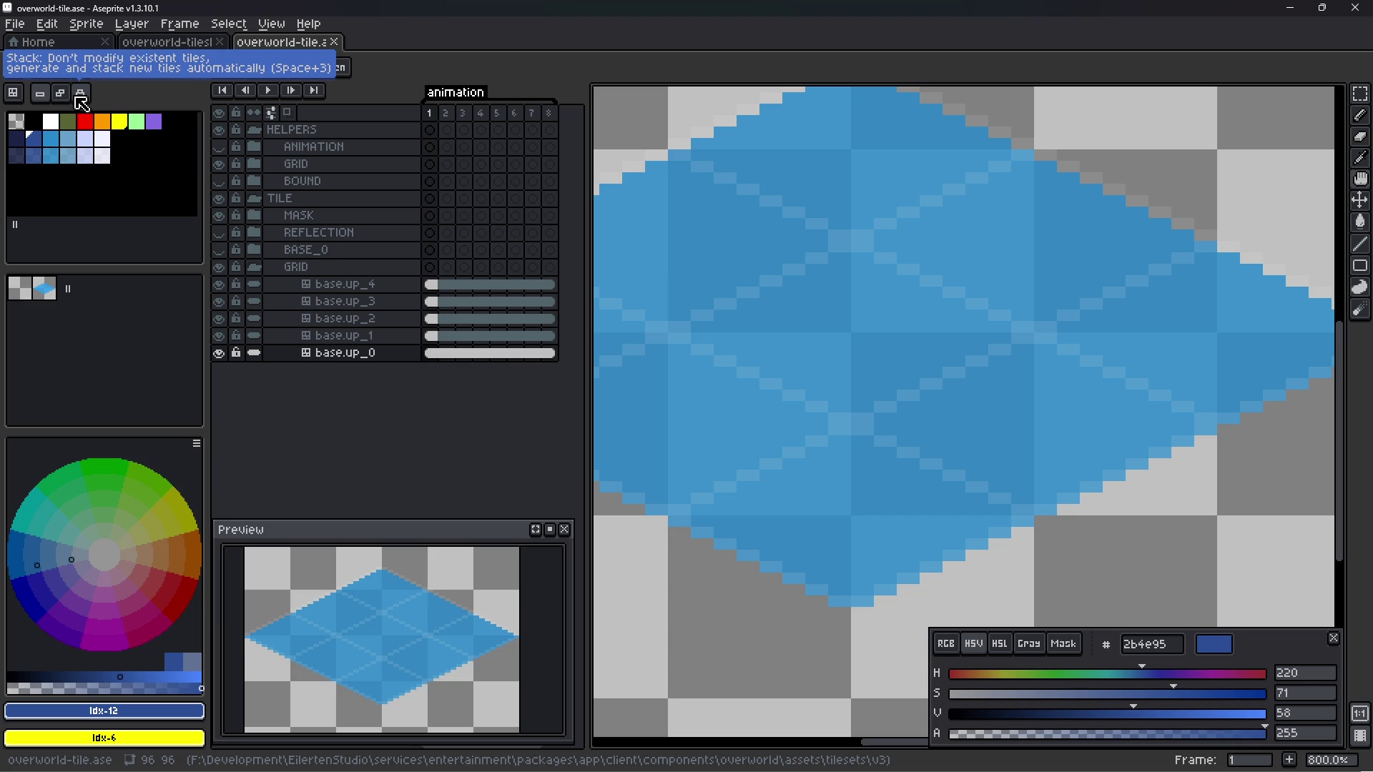
pyautogui.scroll(-1, 879, 297)
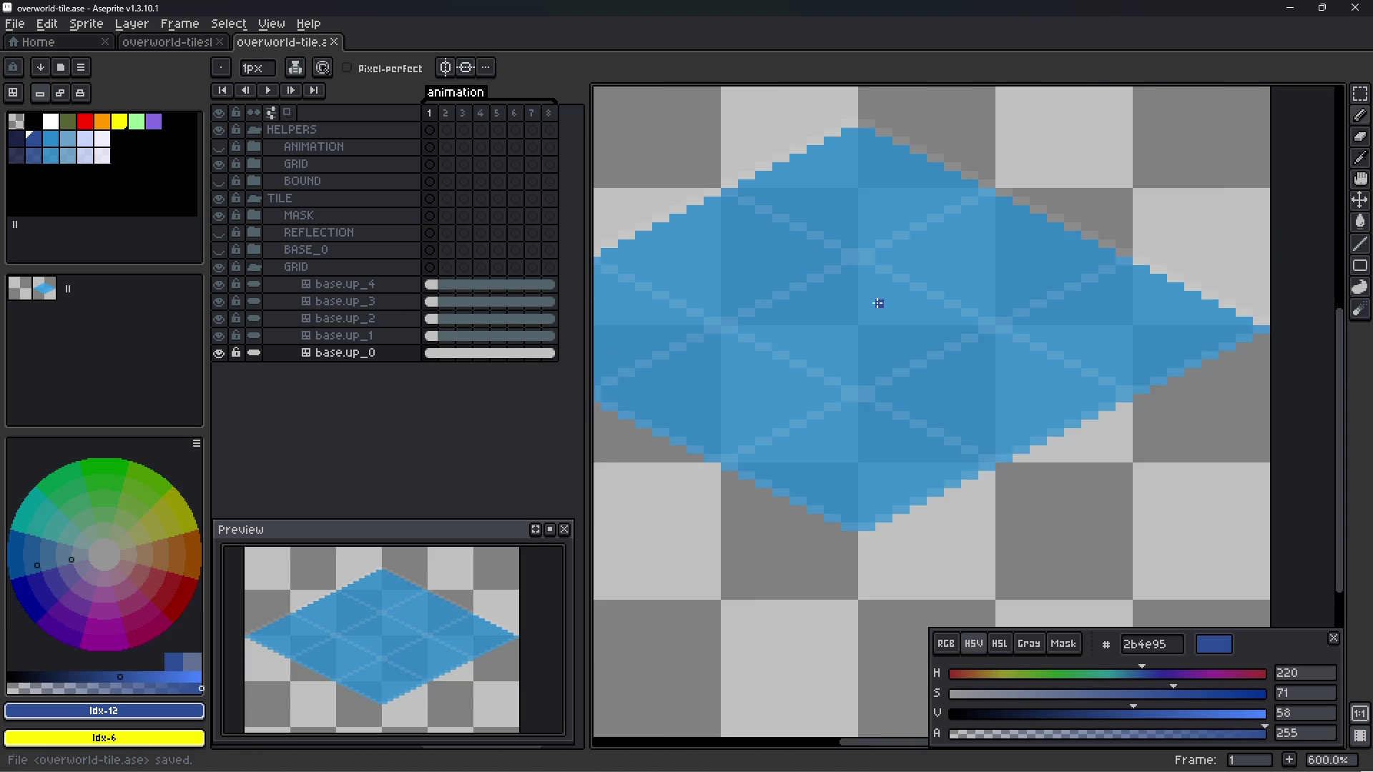
pyautogui.scroll(-1, 815, 328)
pyautogui.click(39, 98)
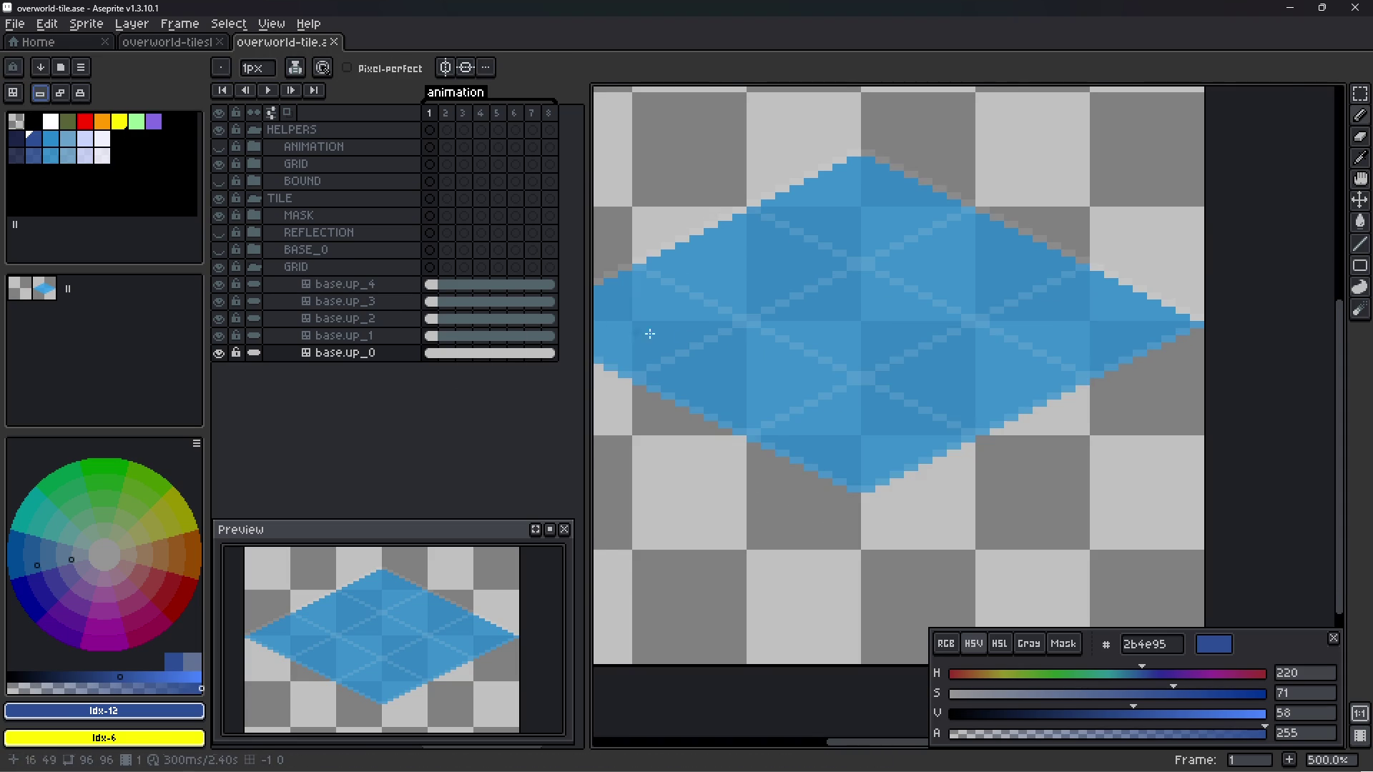
# - Draw a short dark-blue test mark on the tile near the canvas centre
pyautogui.scroll(1, 821, 311)
pyautogui.moveTo(858, 318); pyautogui.dragTo(857, 338)
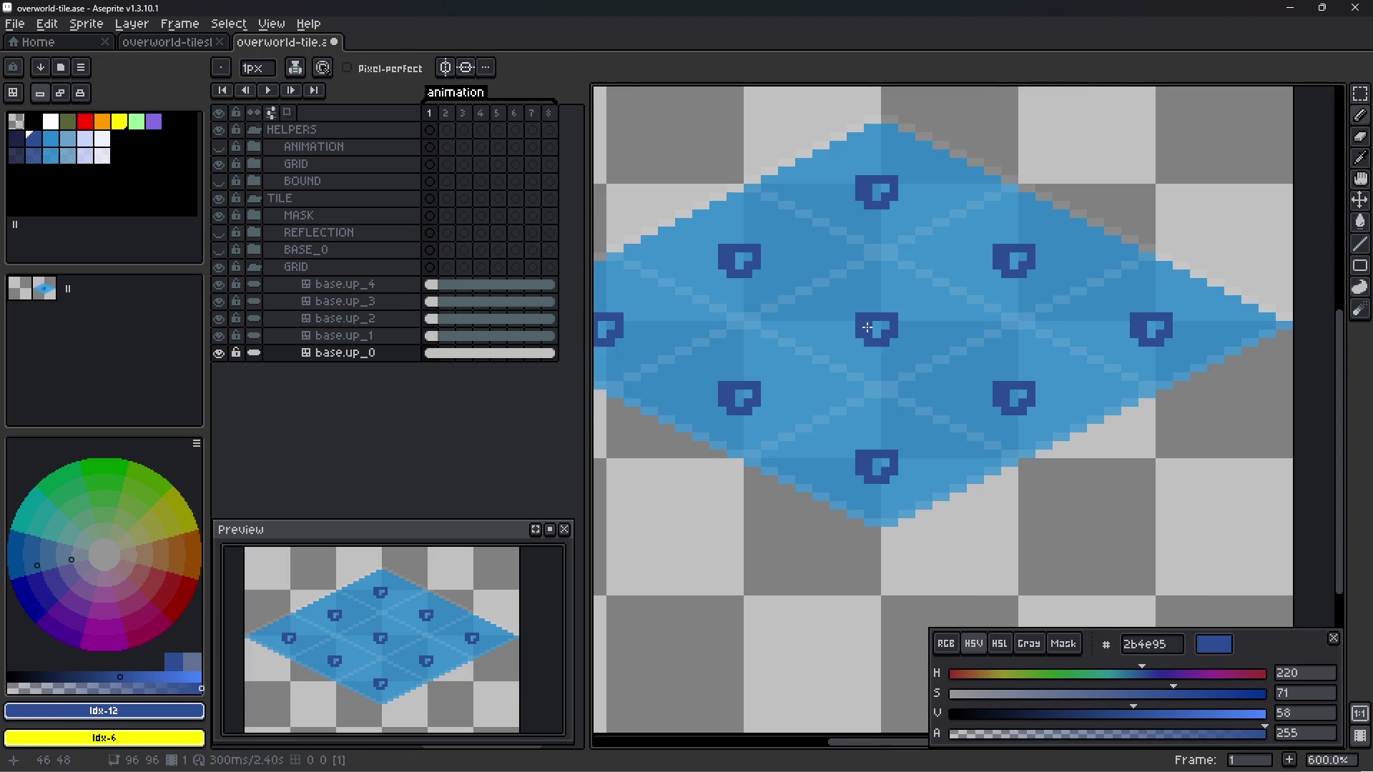
pyautogui.scroll(1, 857, 338)
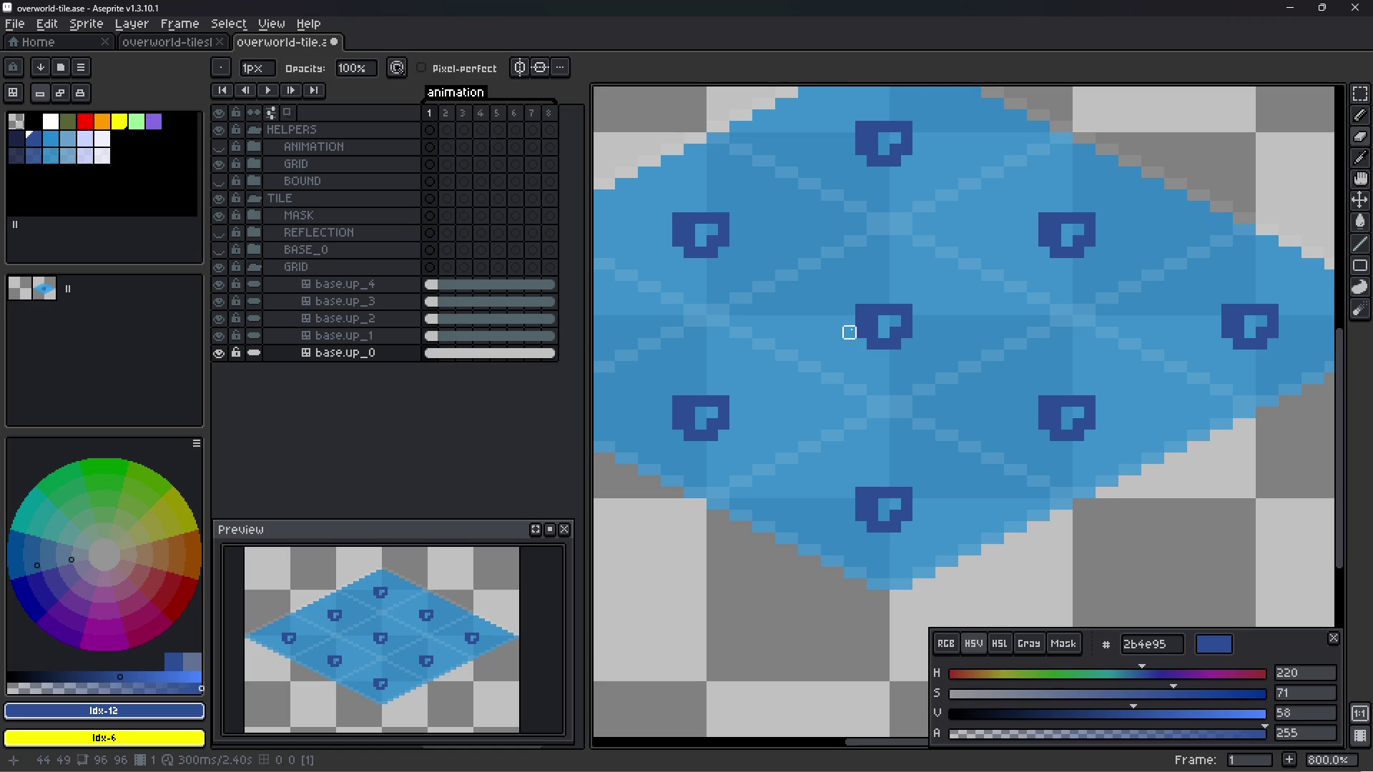
# - Undo the test mark and draw a diagonal dark-blue wave stroke in #2b4e95
pyautogui.hotkey('ctrl', 'z')
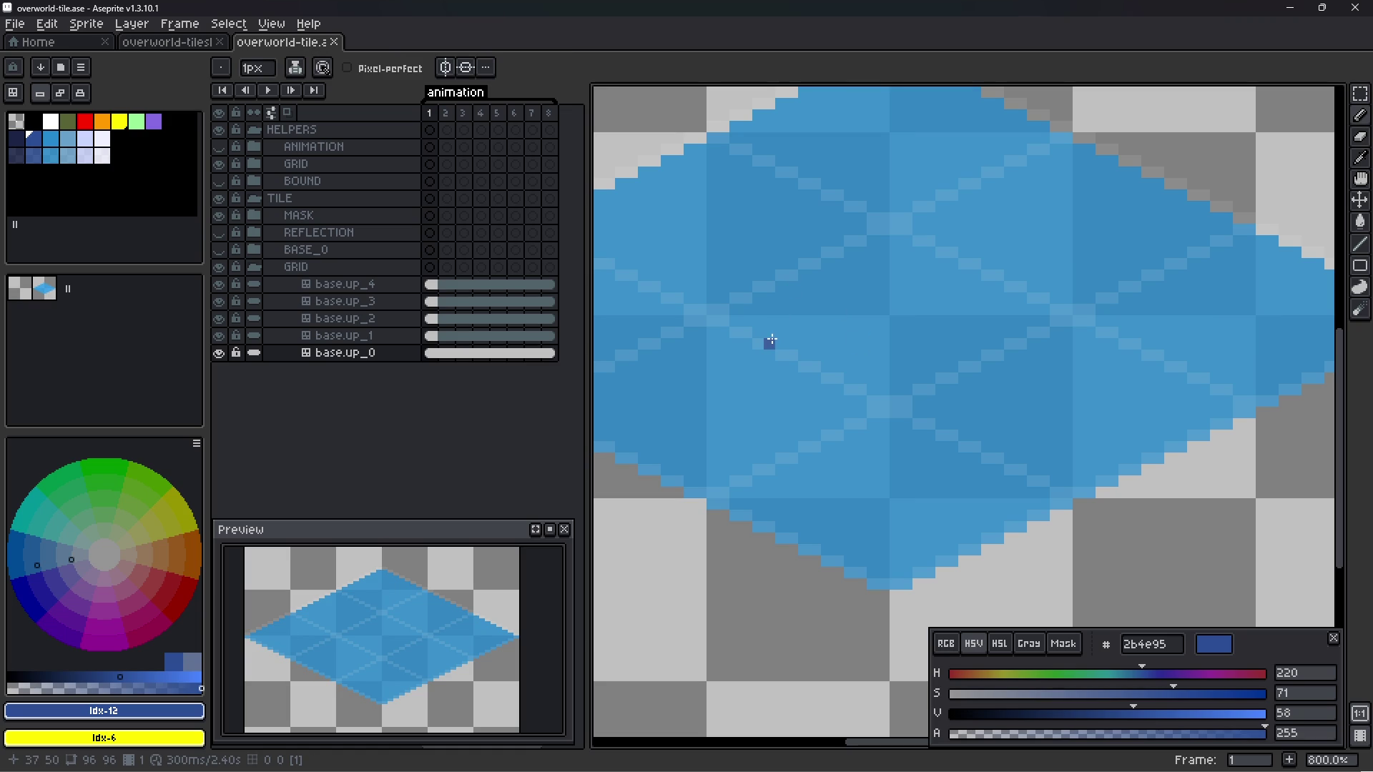
pyautogui.moveTo(756, 343); pyautogui.dragTo(778, 351)
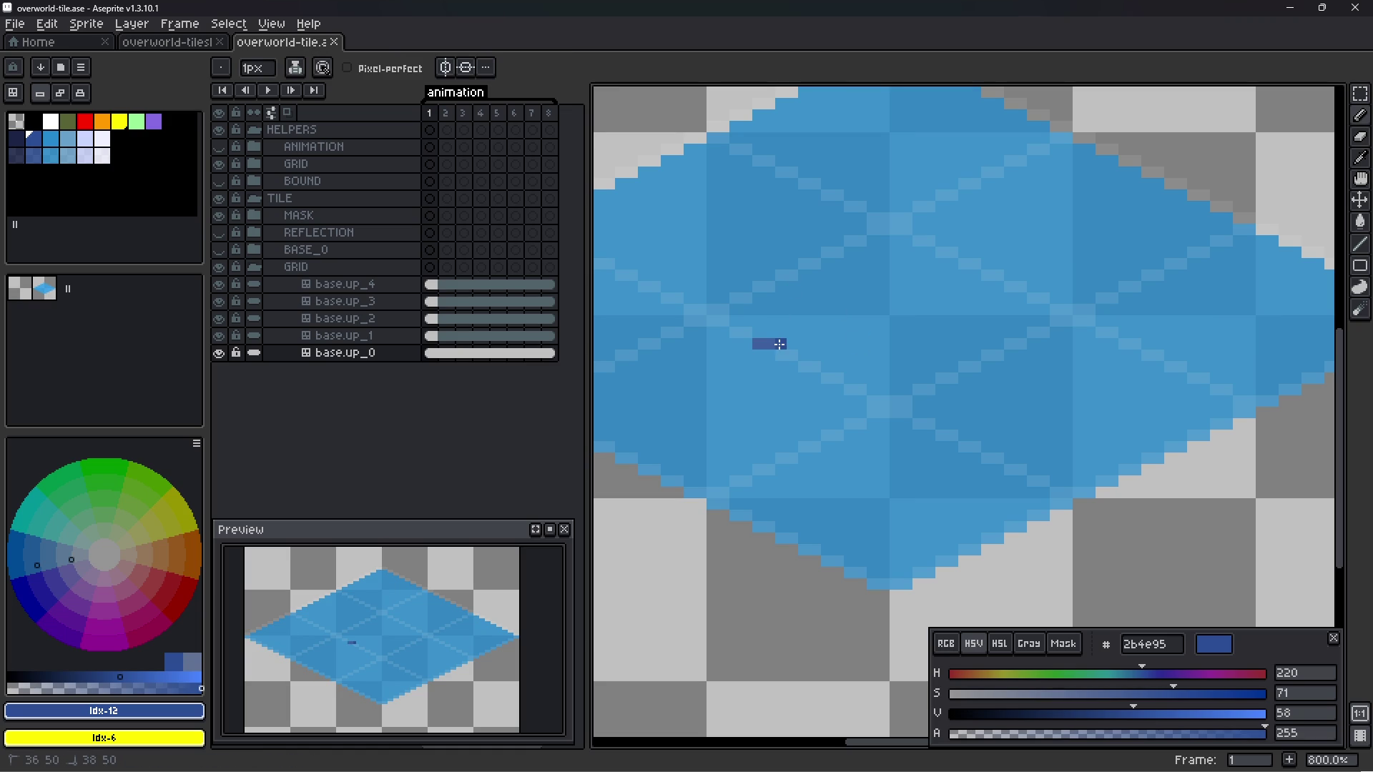
pyautogui.click(791, 344)
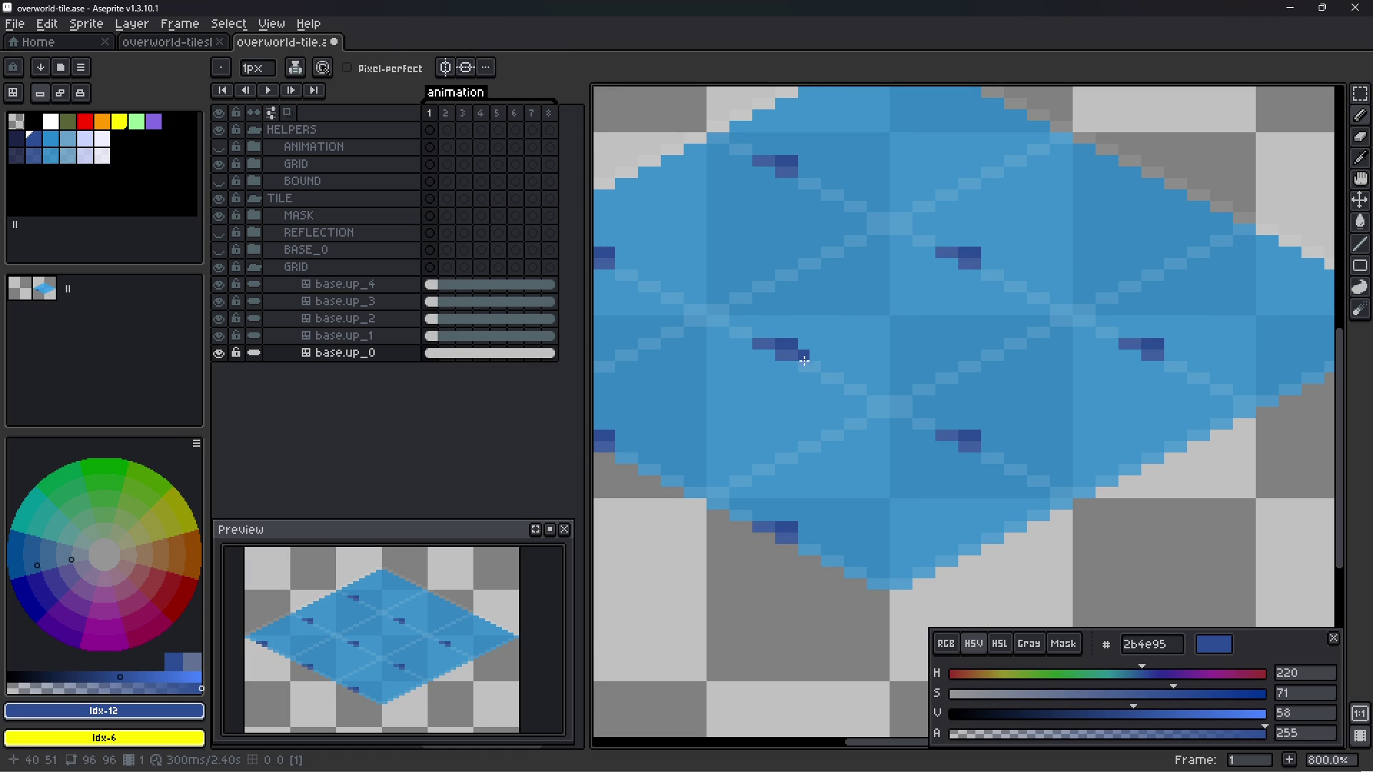
pyautogui.click(830, 375)
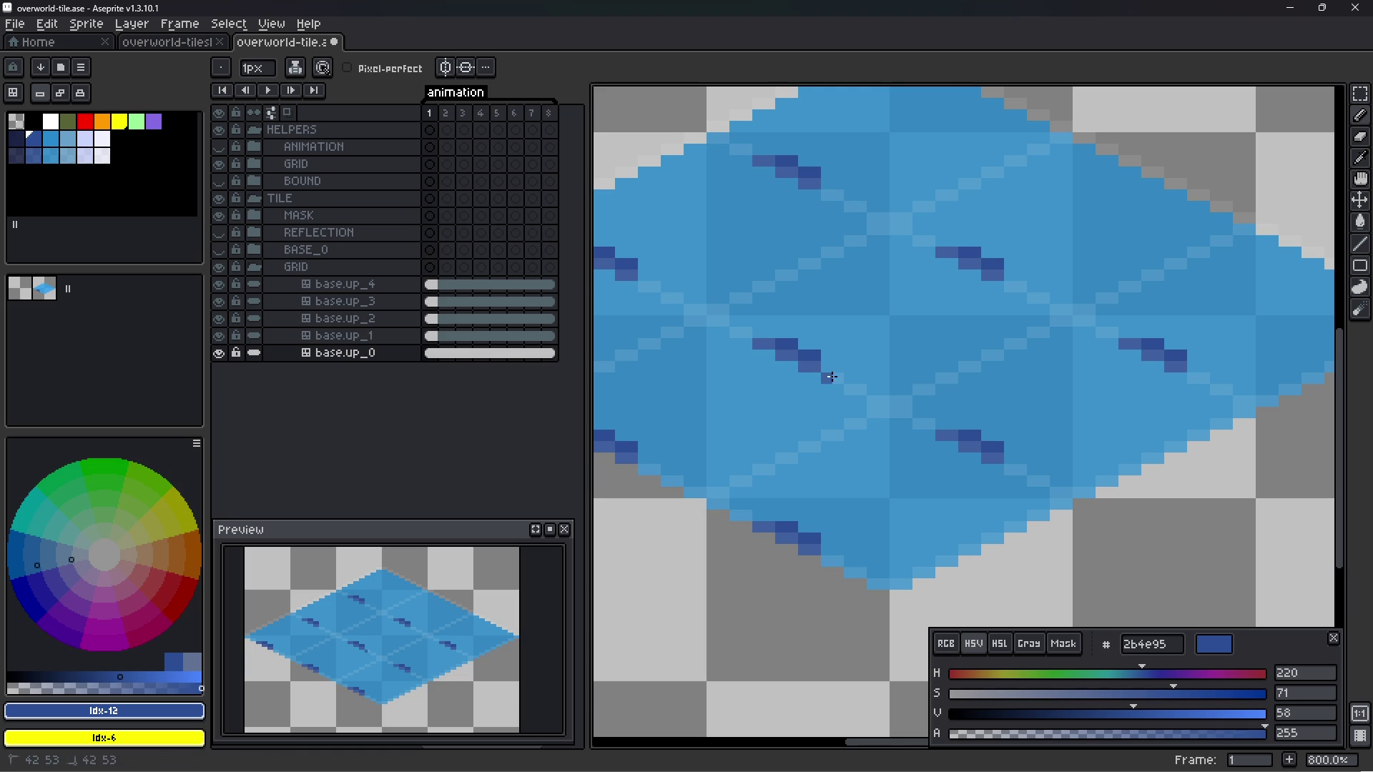
pyautogui.scroll(-2, 897, 360)
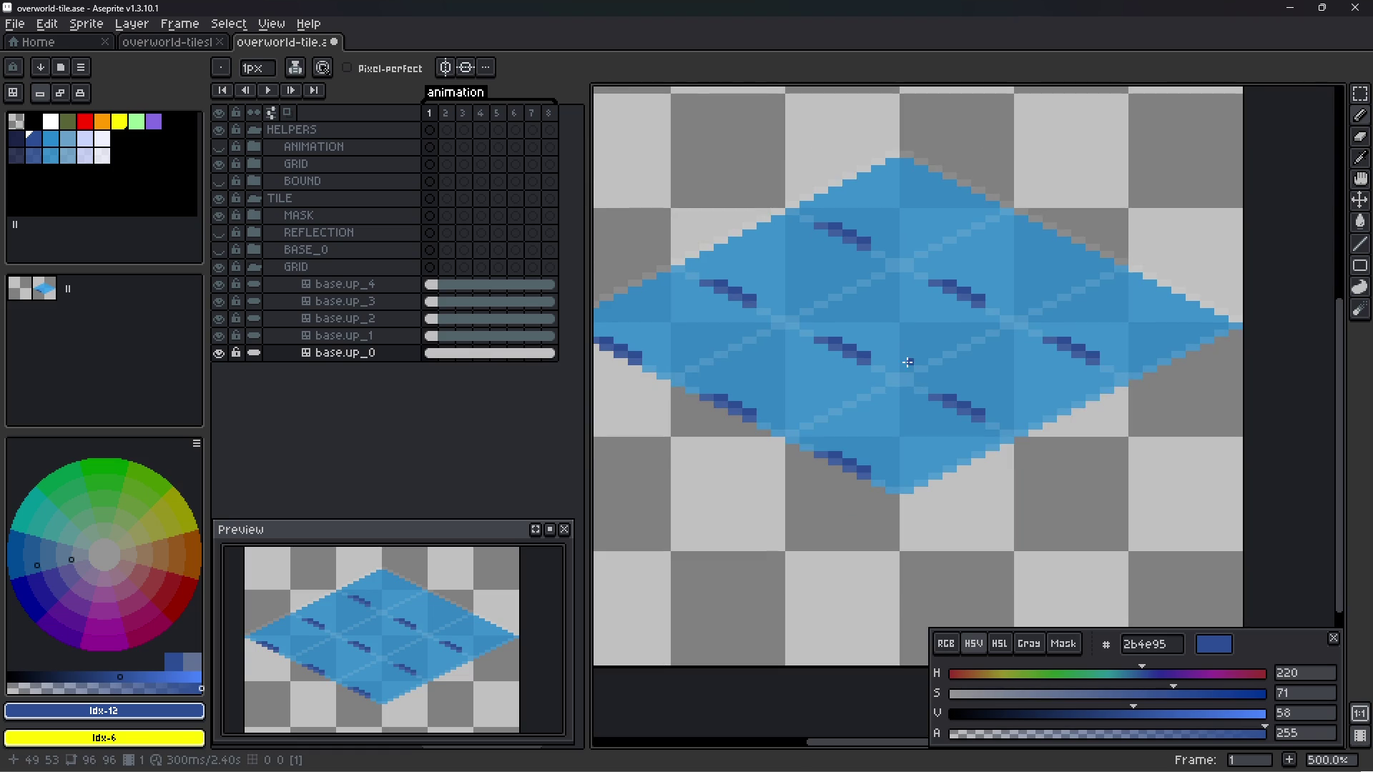
pyautogui.scroll(2, 897, 360)
pyautogui.click(822, 364)
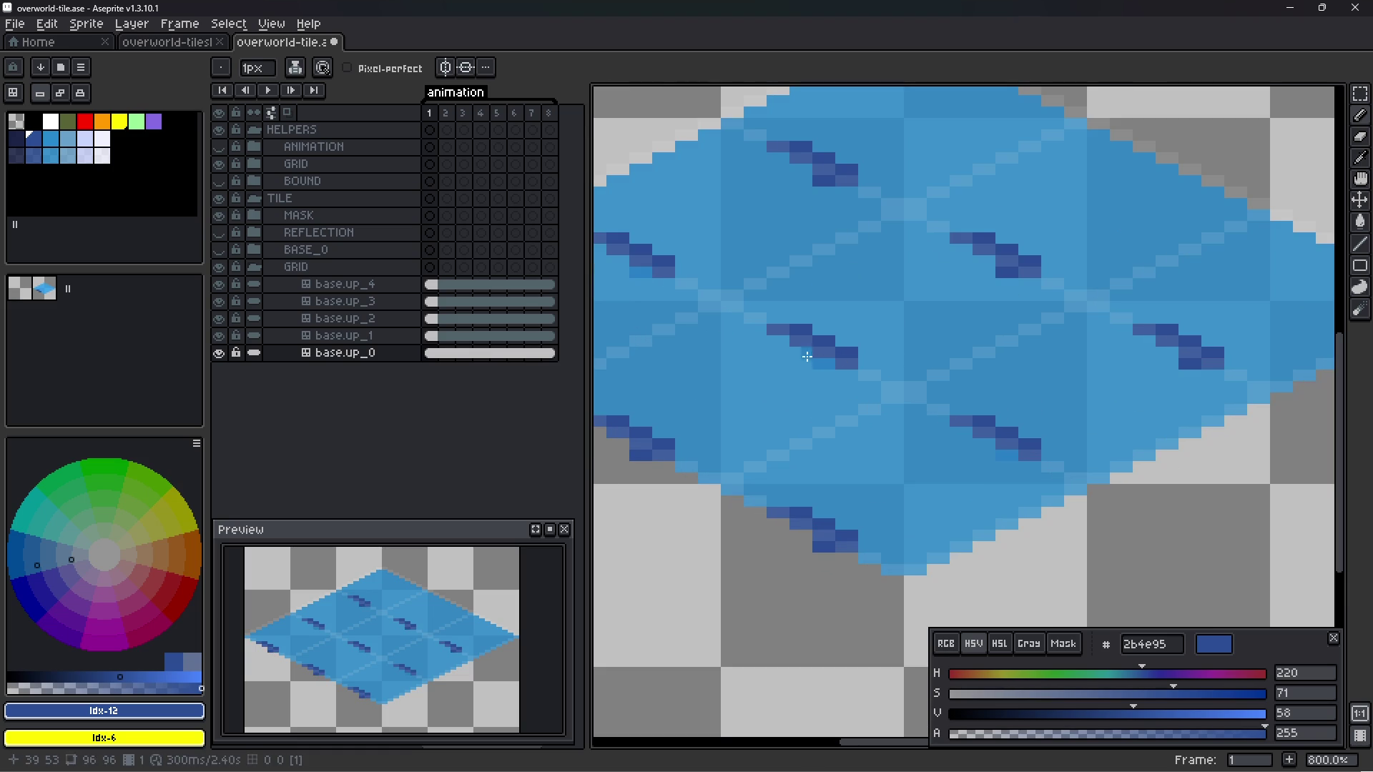
pyautogui.moveTo(807, 352)
pyautogui.mouseDown()
pyautogui.moveTo(779, 352)
pyautogui.moveTo(812, 364)
pyautogui.mouseUp()
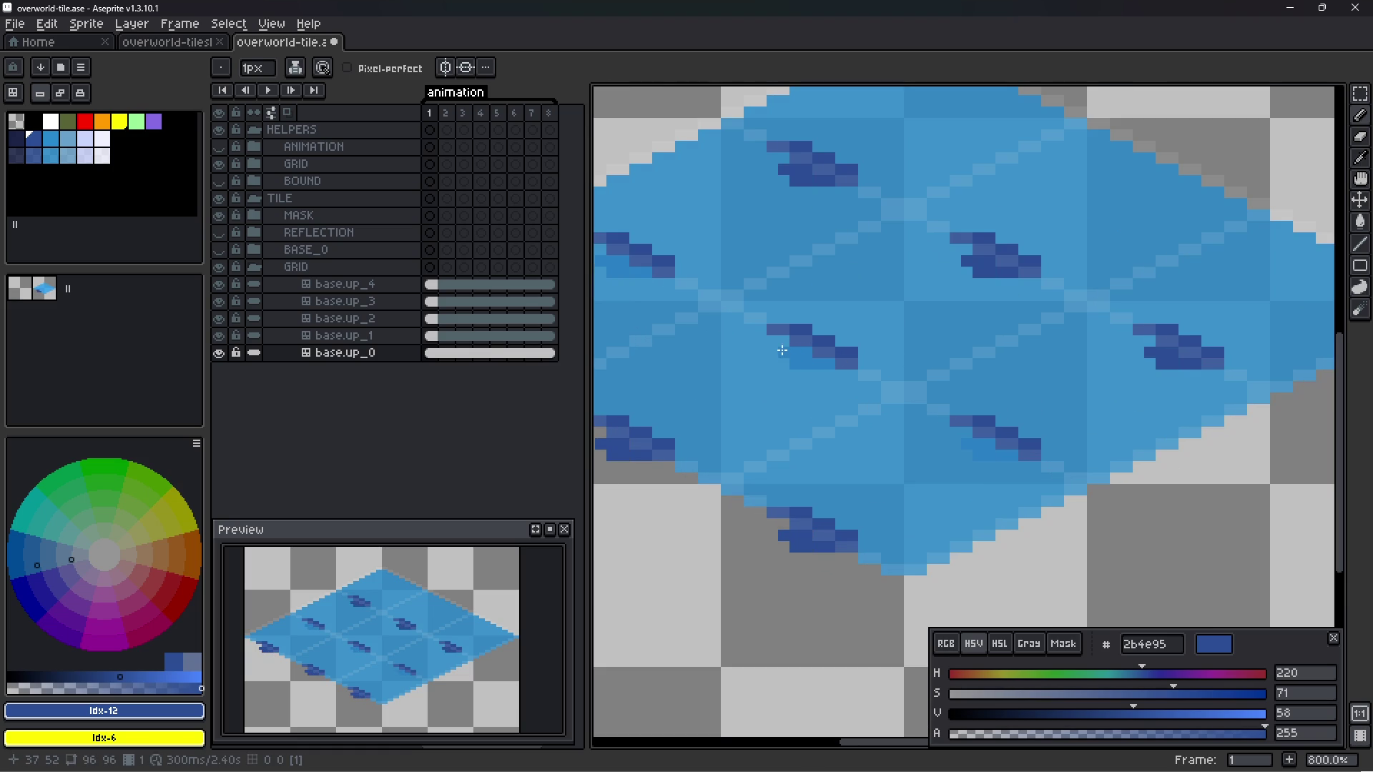
# - Undo a stray yellow pixel and extend the wave strokes with more dark-blue pixels
pyautogui.rightClick(790, 356)
pyautogui.hotkey('ctrl', 'z')
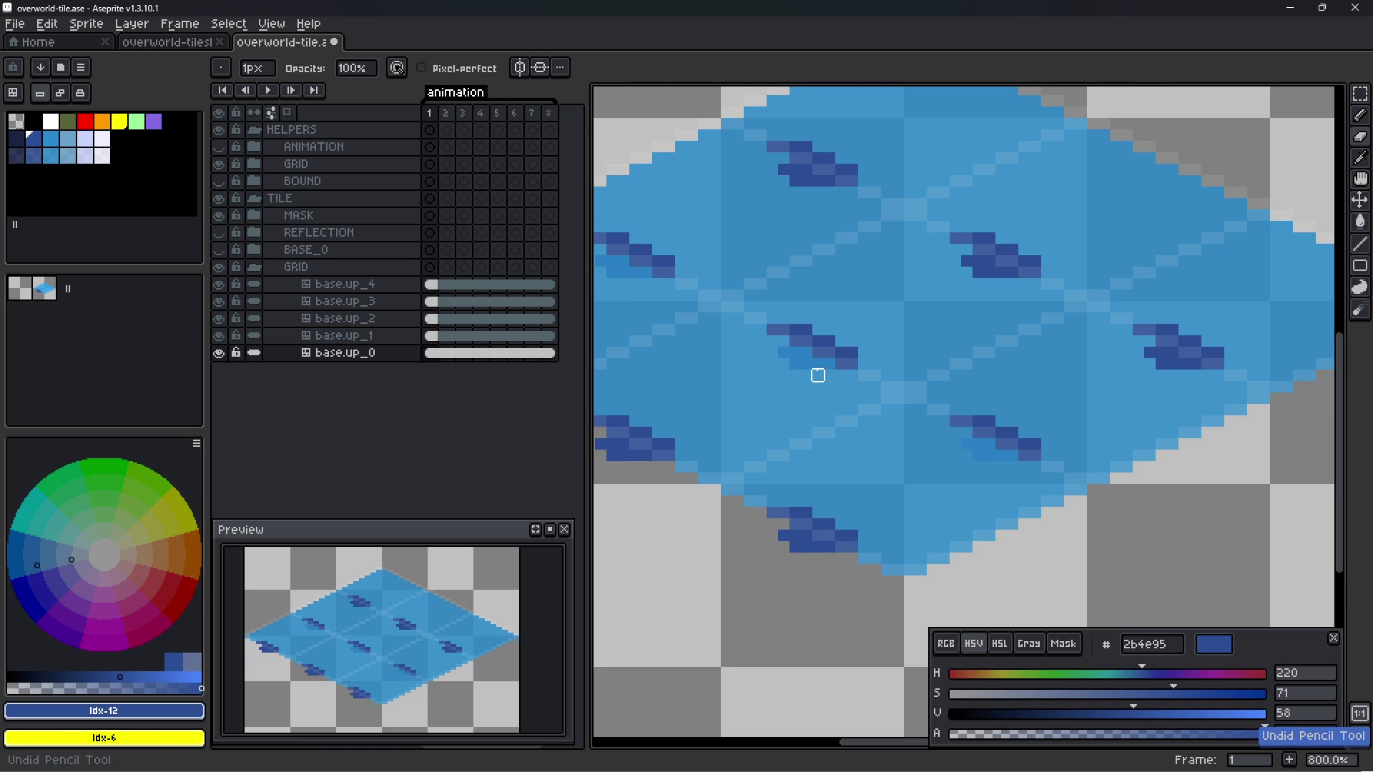
pyautogui.press('e')
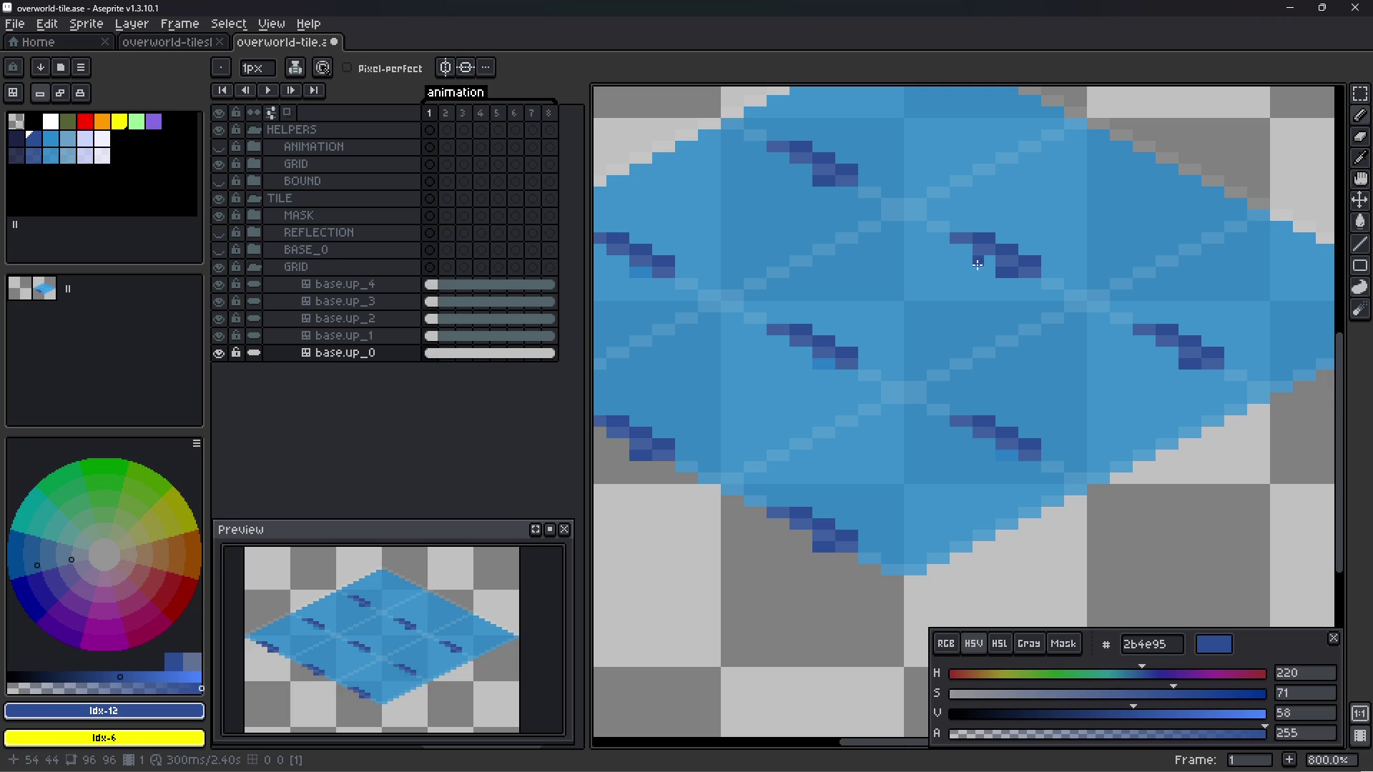
pyautogui.moveTo(980, 261); pyautogui.dragTo(1008, 272)
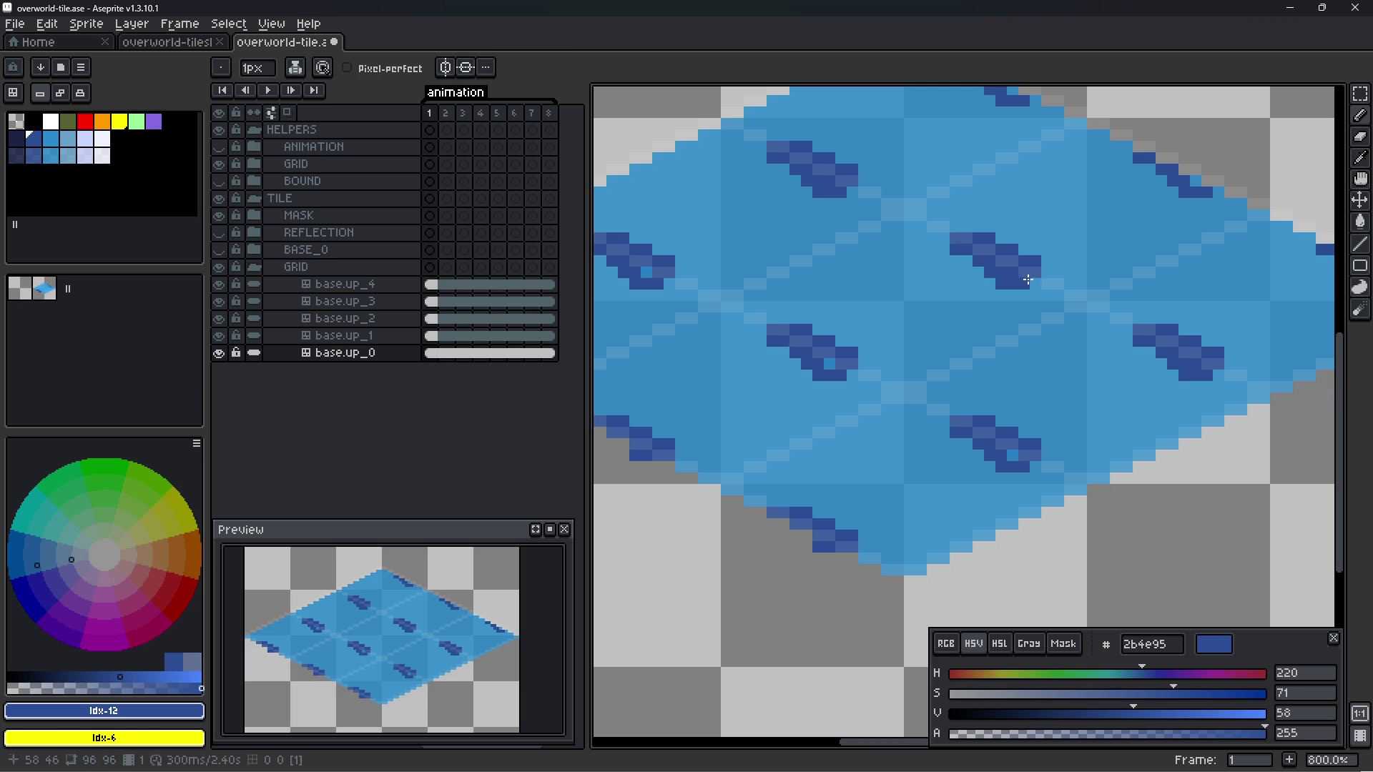
pyautogui.click(967, 250)
pyautogui.click(944, 238)
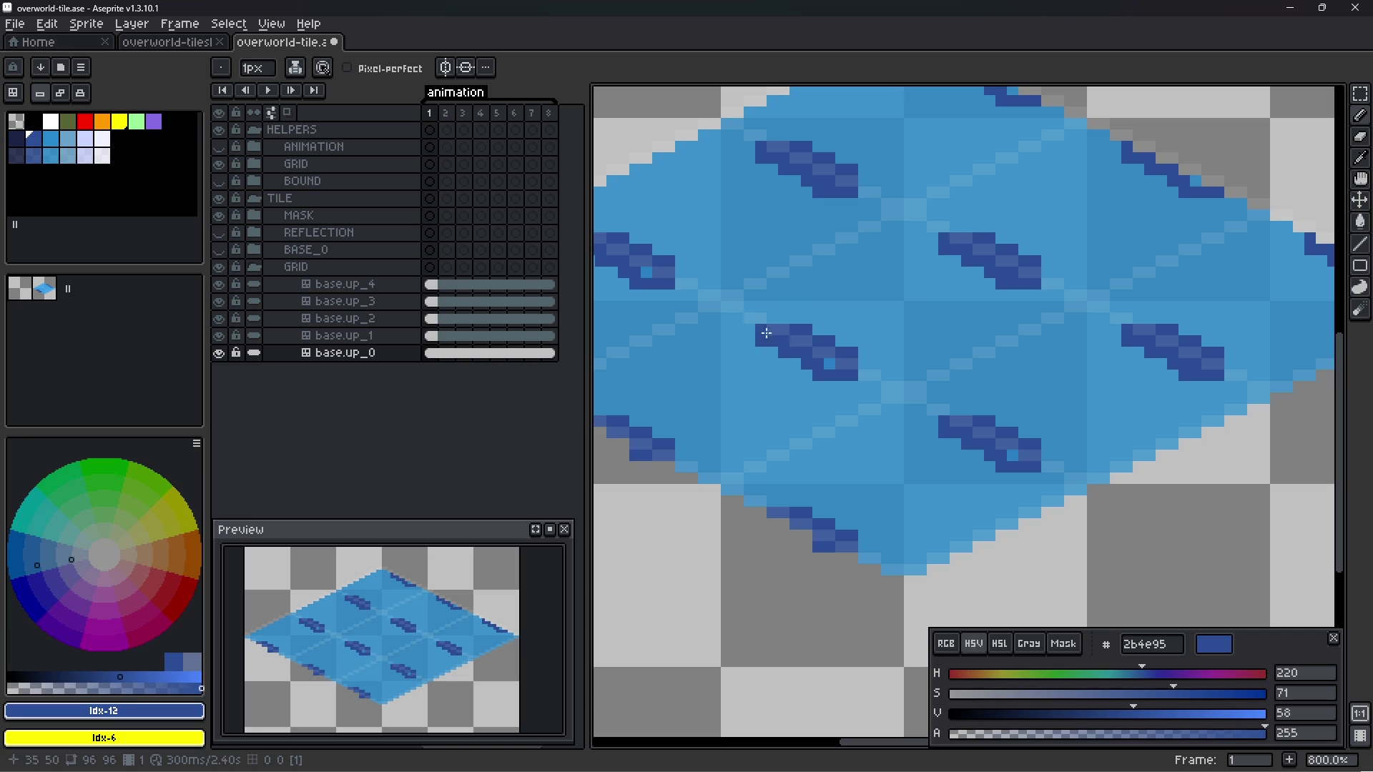
pyautogui.click(785, 319)
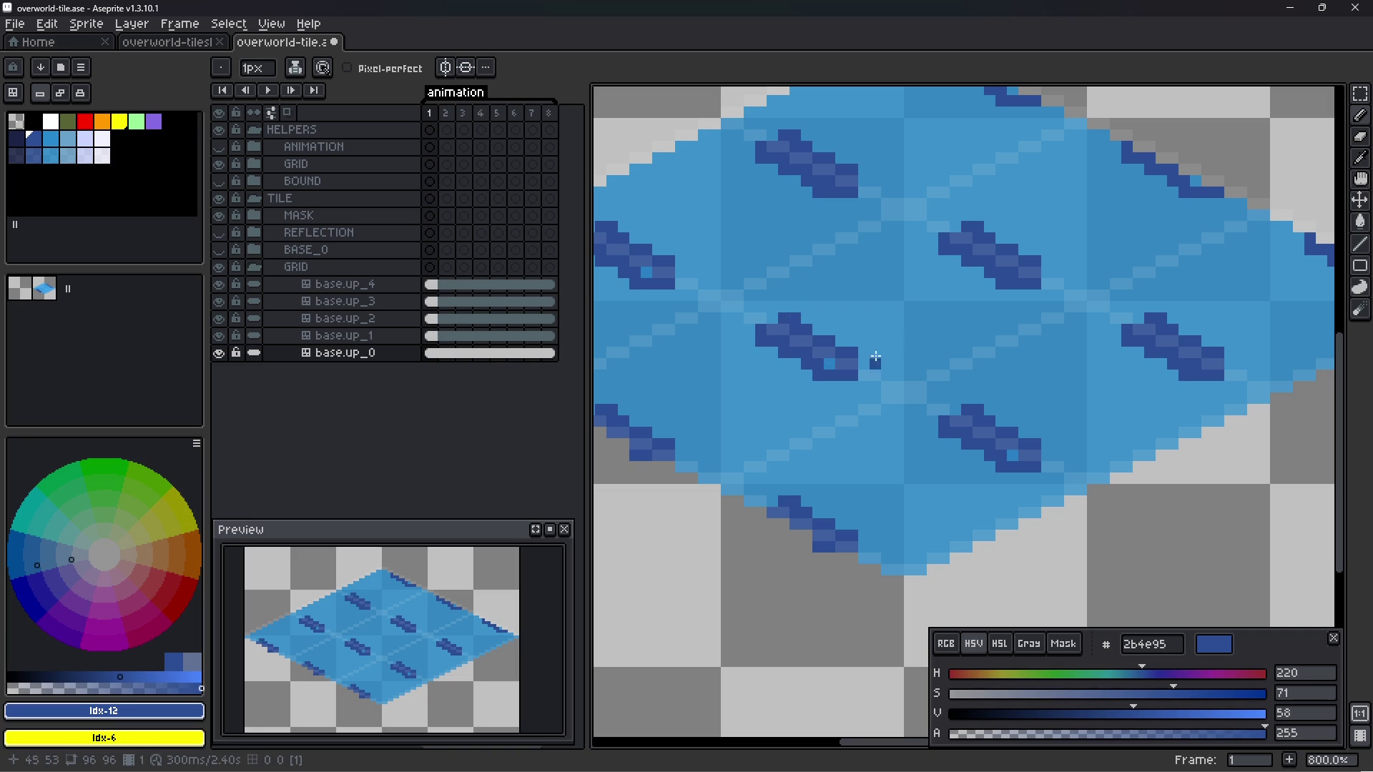
pyautogui.rightClick(830, 364)
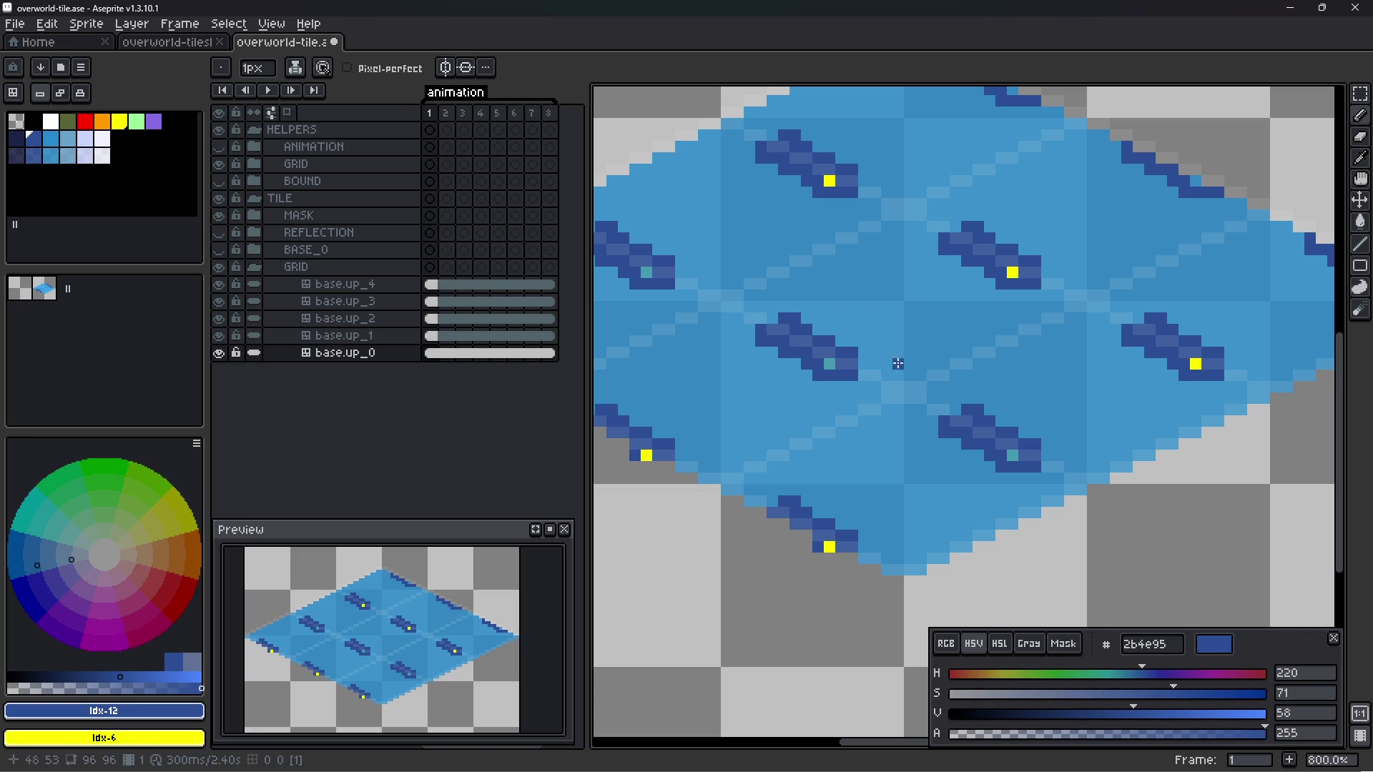
# - Erase the stray yellow pixels and light gaps inside the wave strokes with the Eraser
pyautogui.press('e')
pyautogui.click(829, 363)
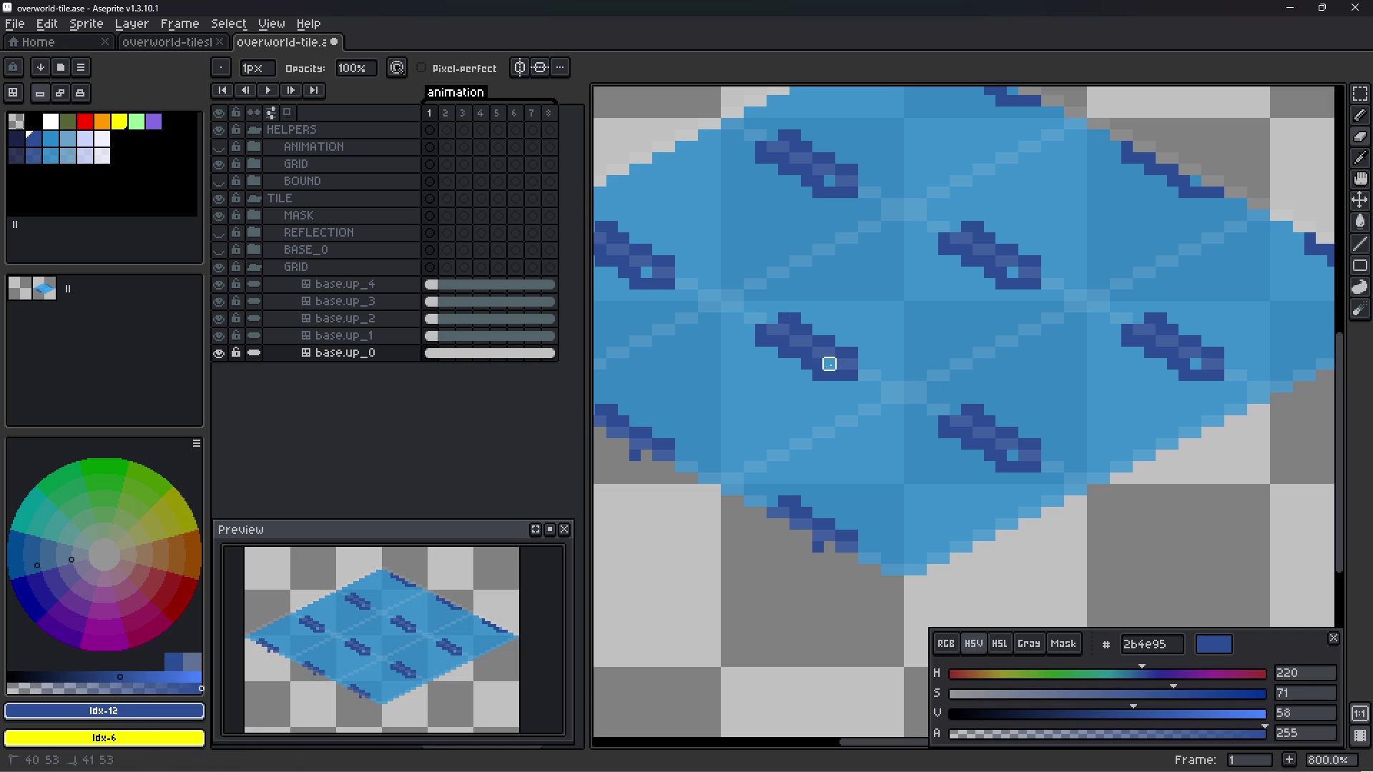
pyautogui.moveTo(852, 375)
pyautogui.mouseDown()
pyautogui.moveTo(818, 345)
pyautogui.moveTo(864, 364)
pyautogui.moveTo(806, 373)
pyautogui.mouseUp()
pyautogui.press('b')
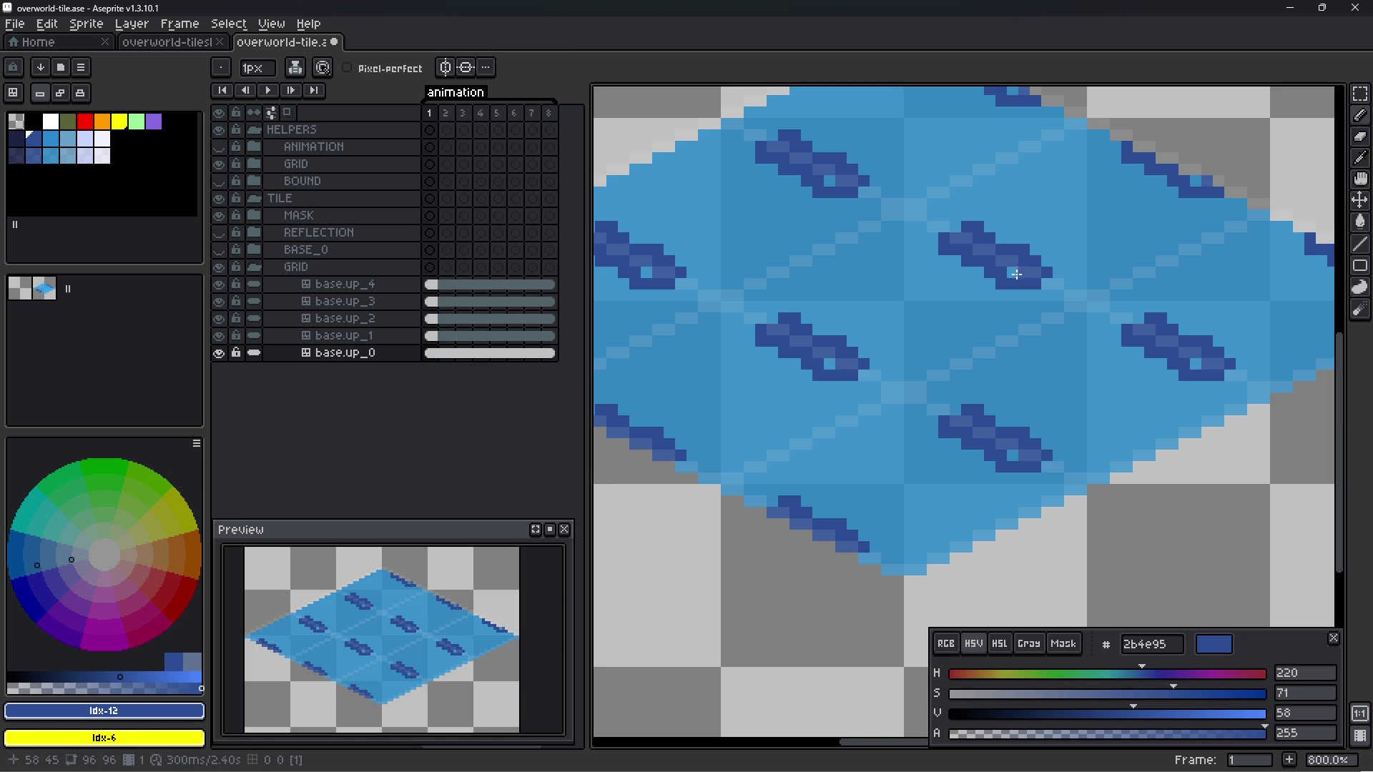
# - Centre the water diamond in the view and save the file
pyautogui.scroll(-2, 919, 286)
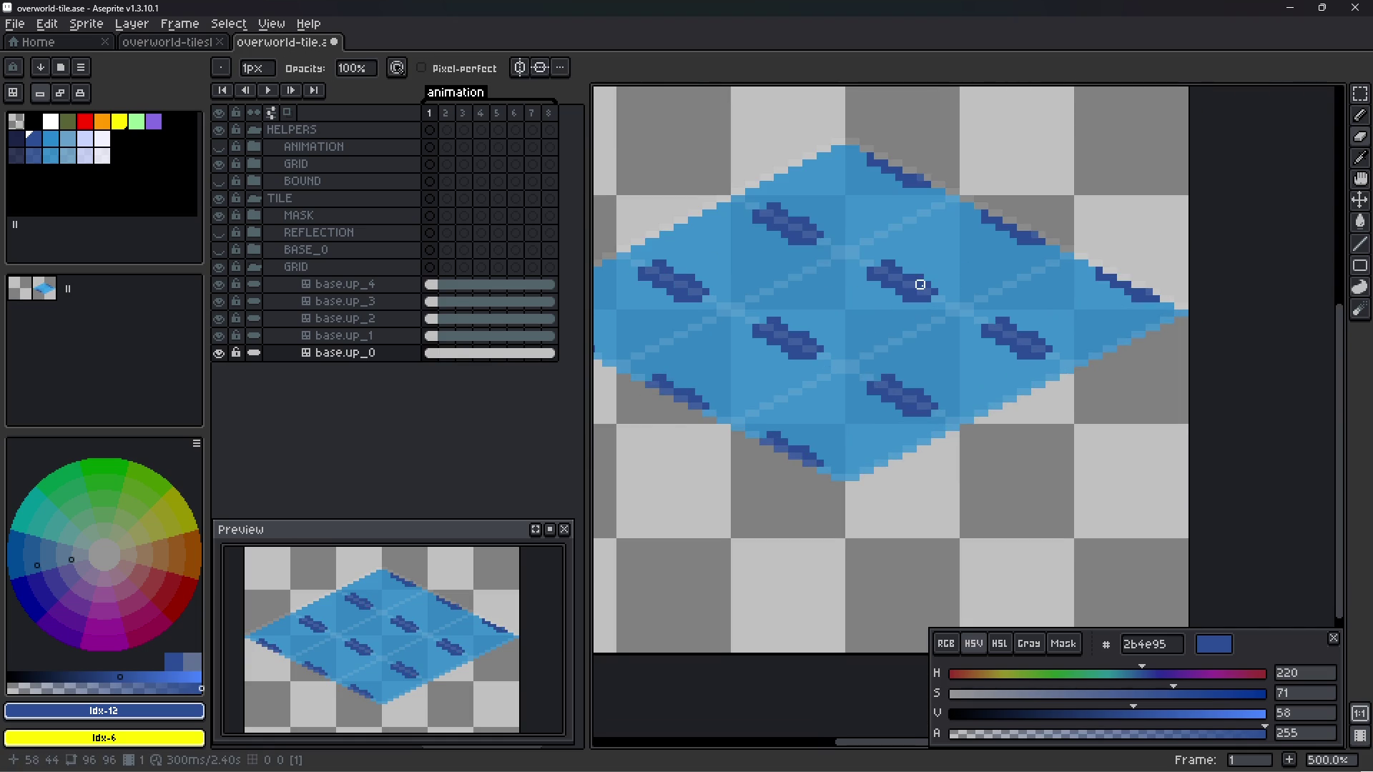
pyautogui.scroll(2, 816, 315)
pyautogui.scroll(-1, 834, 397)
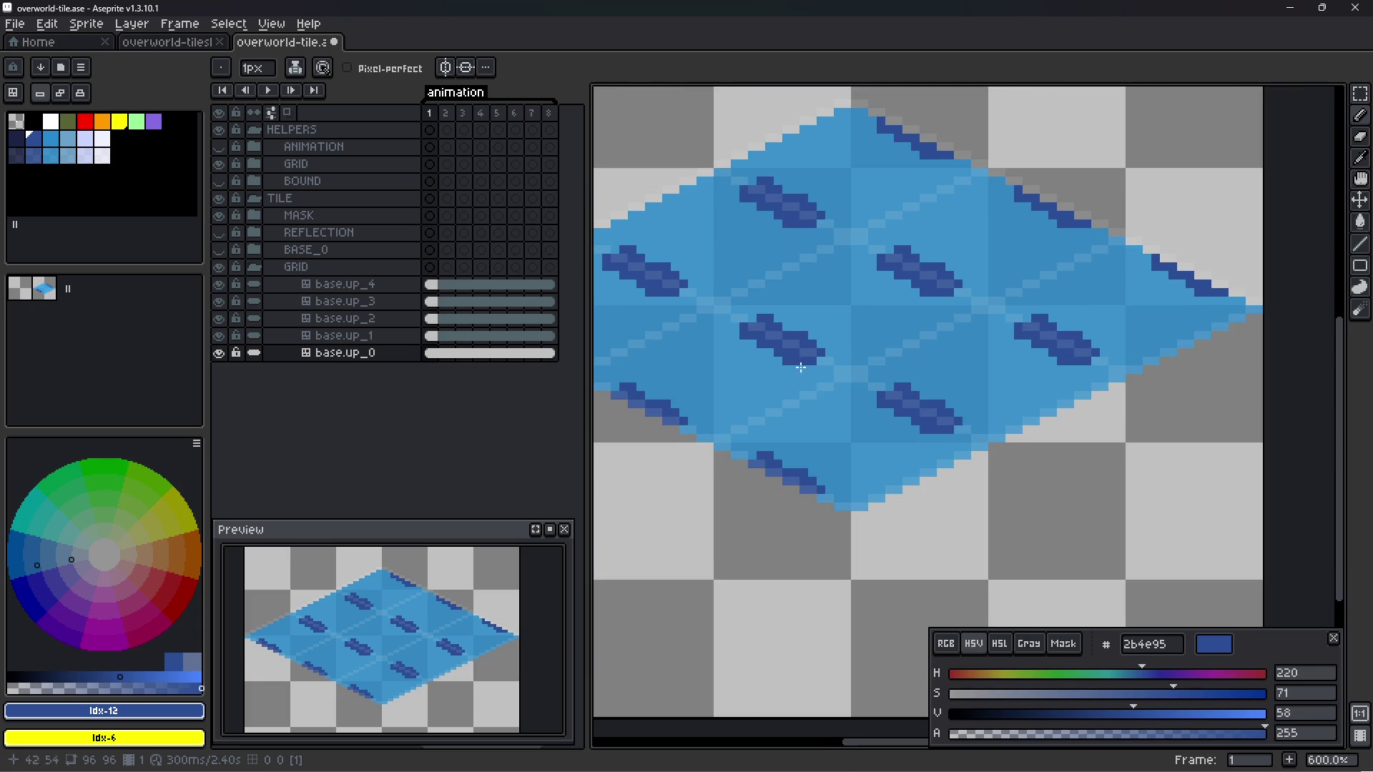
pyautogui.moveTo(834, 397); pyautogui.dragTo(860, 448)
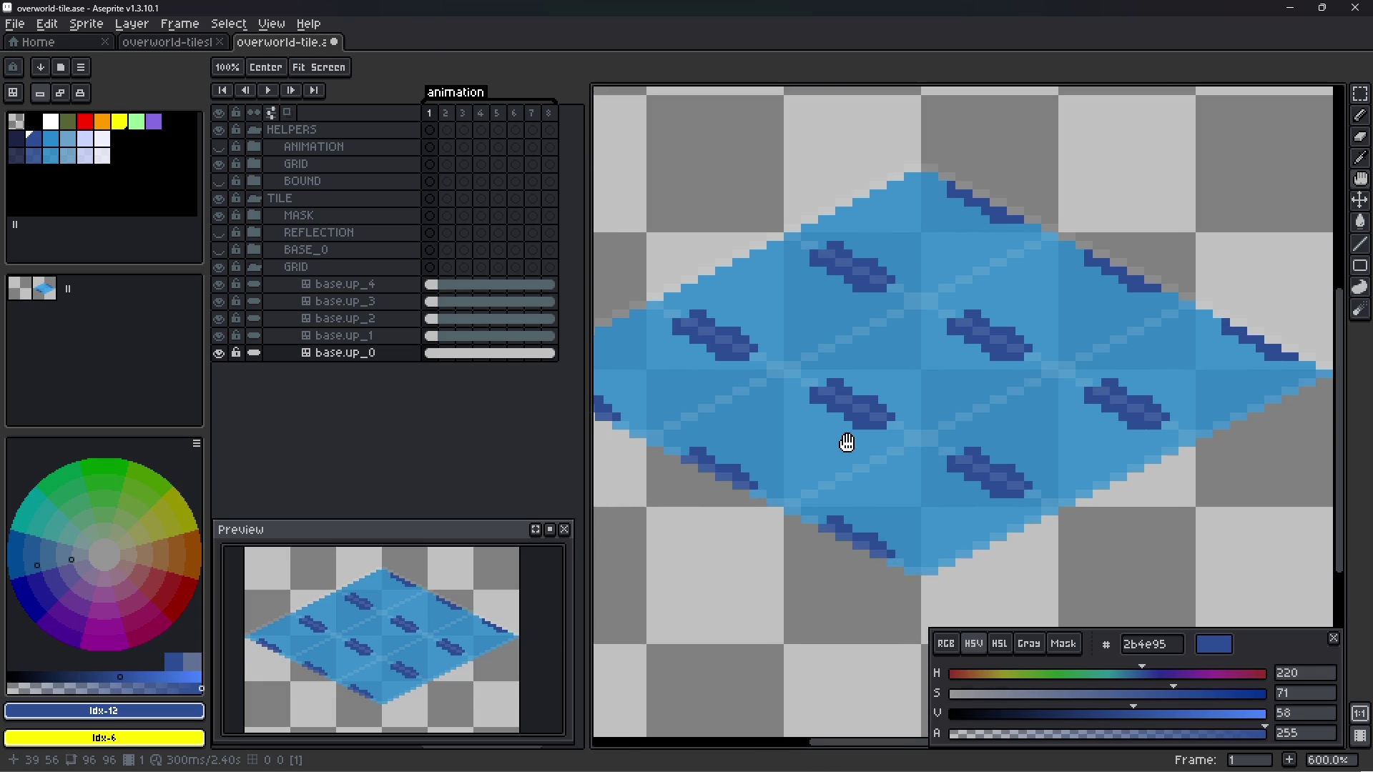
pyautogui.hotkey('ctrl', 's')
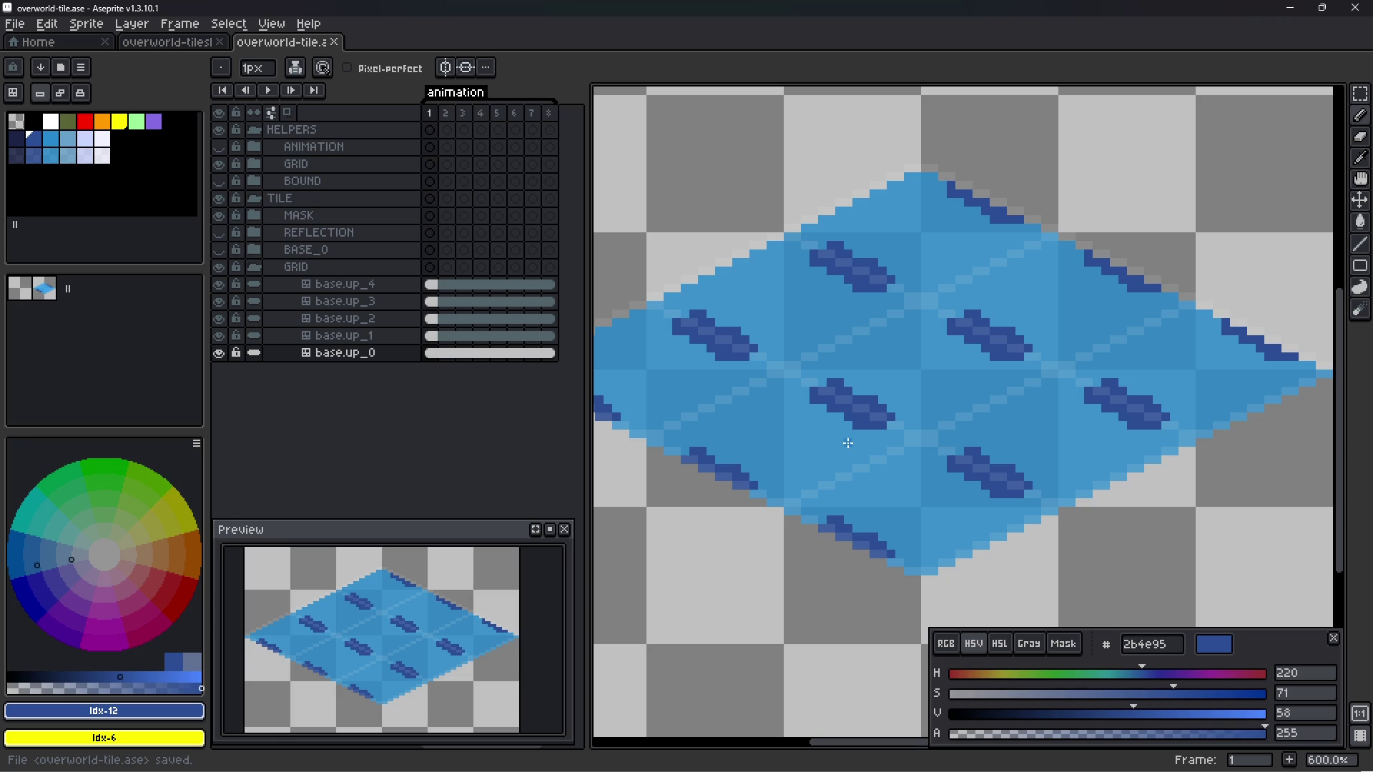
# - Read the 'Isometric tiled mode - Features' forum thread to its last reply, then go back to Google
pyautogui.hotkey('alt', 'Left')
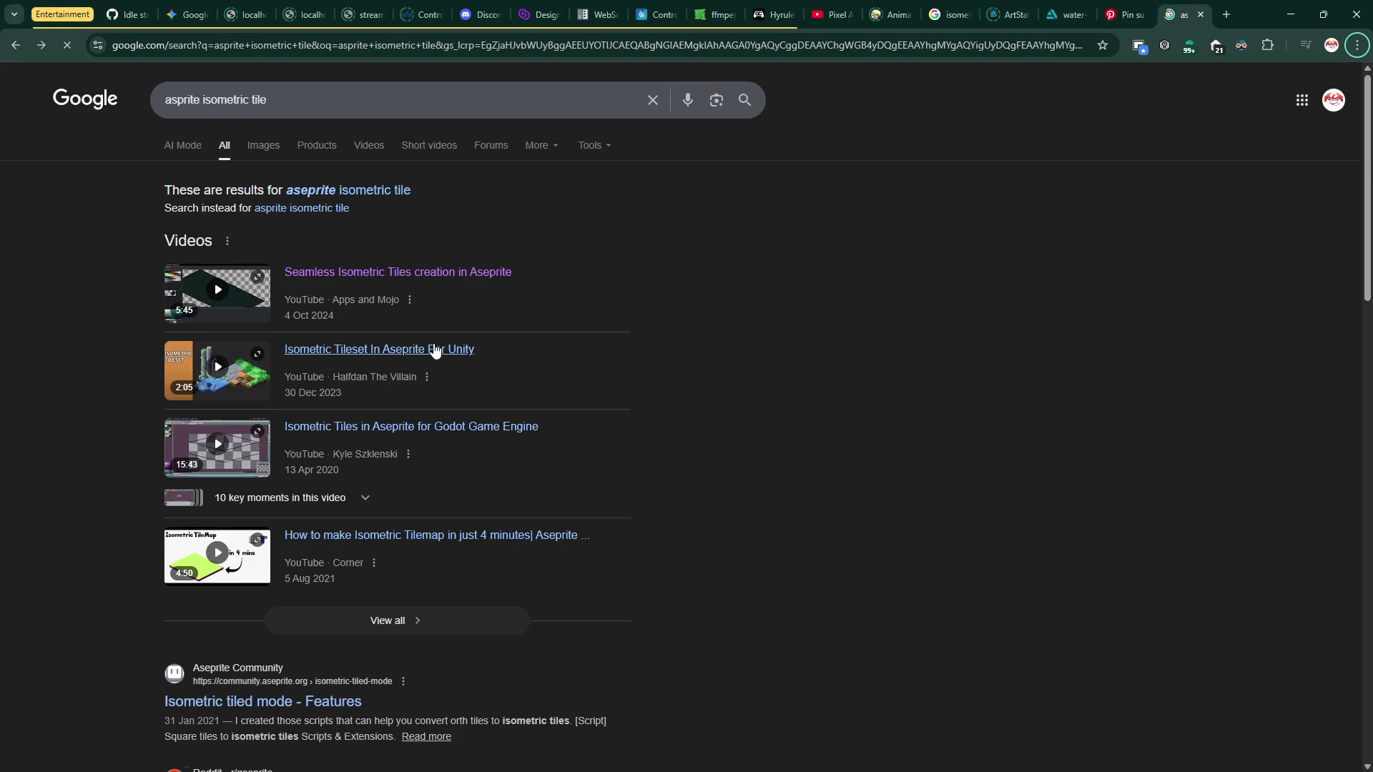
pyautogui.scroll(-4, 450, 365)
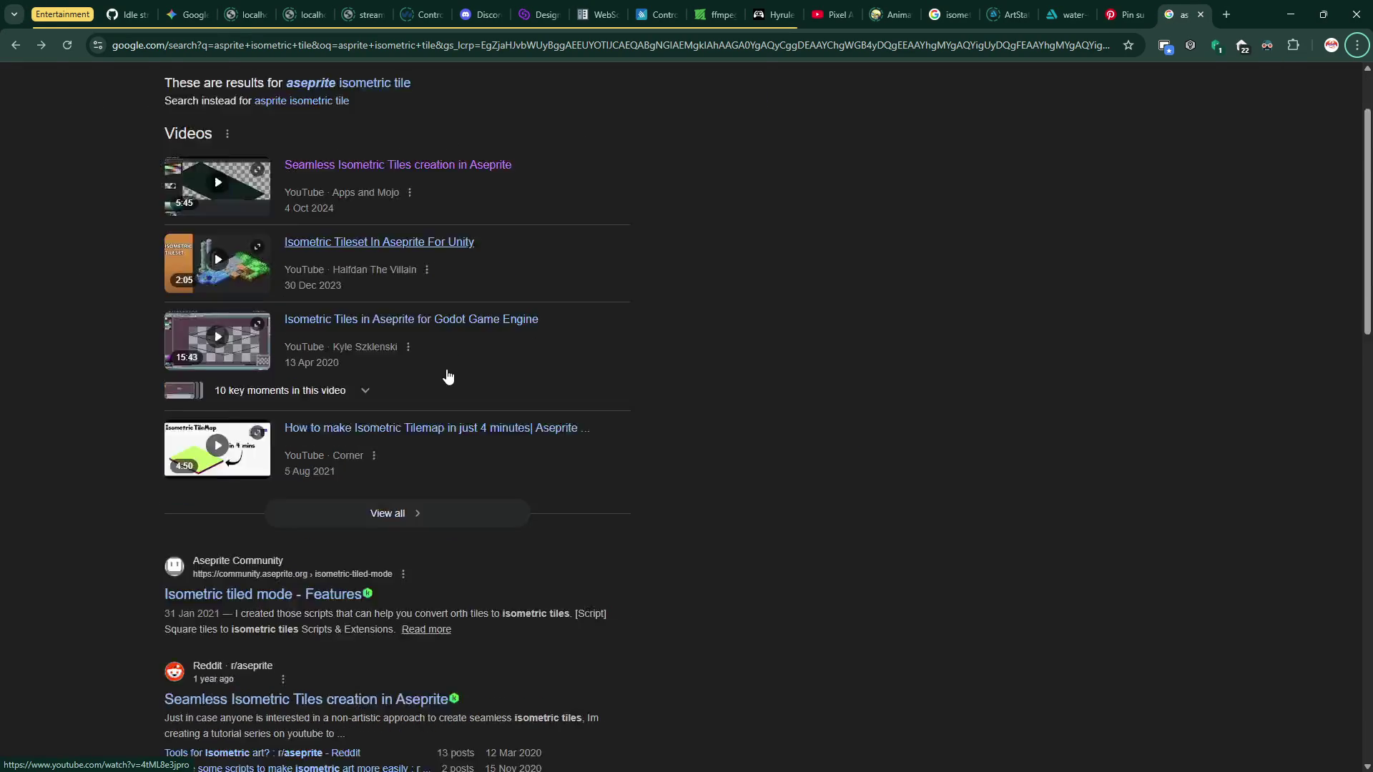
pyautogui.click(335, 417)
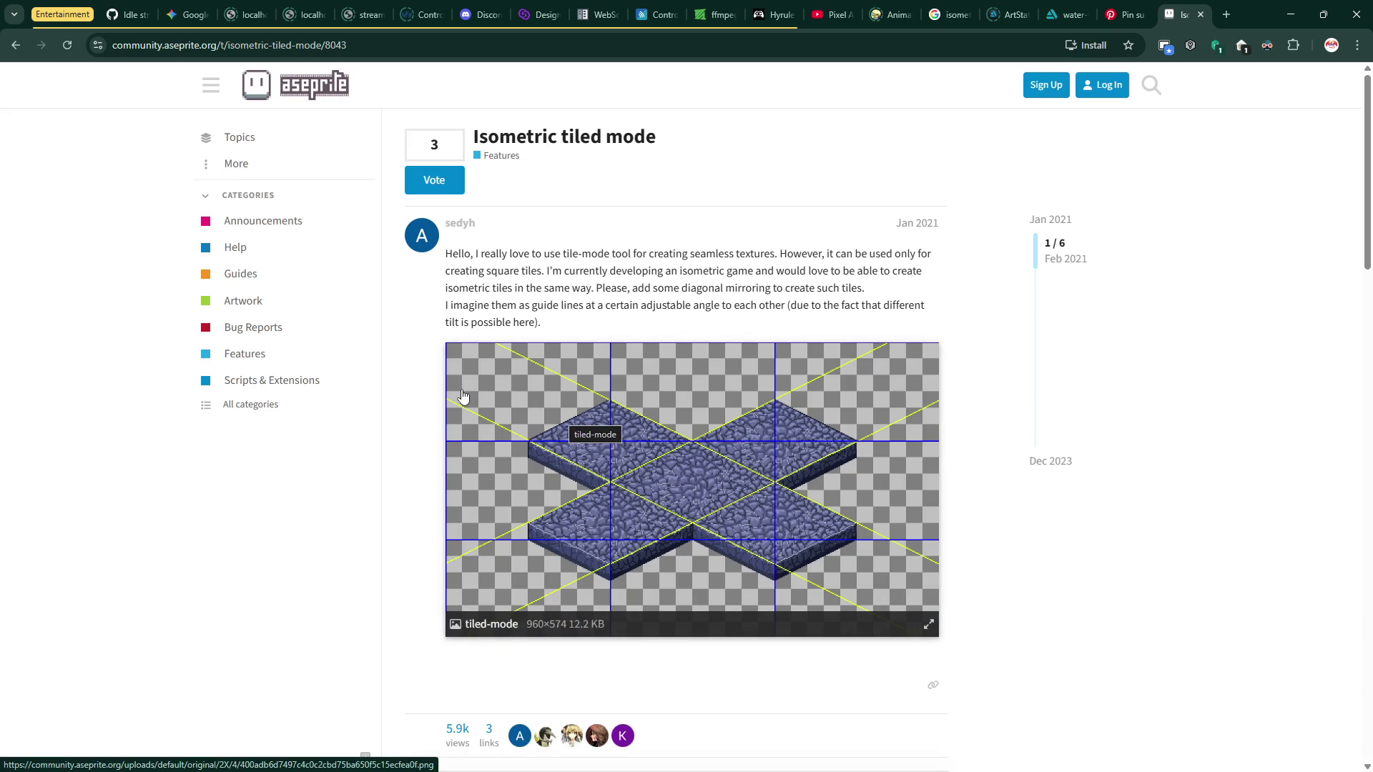
pyautogui.scroll(-4, 462, 395)
pyautogui.scroll(-4, 459, 391)
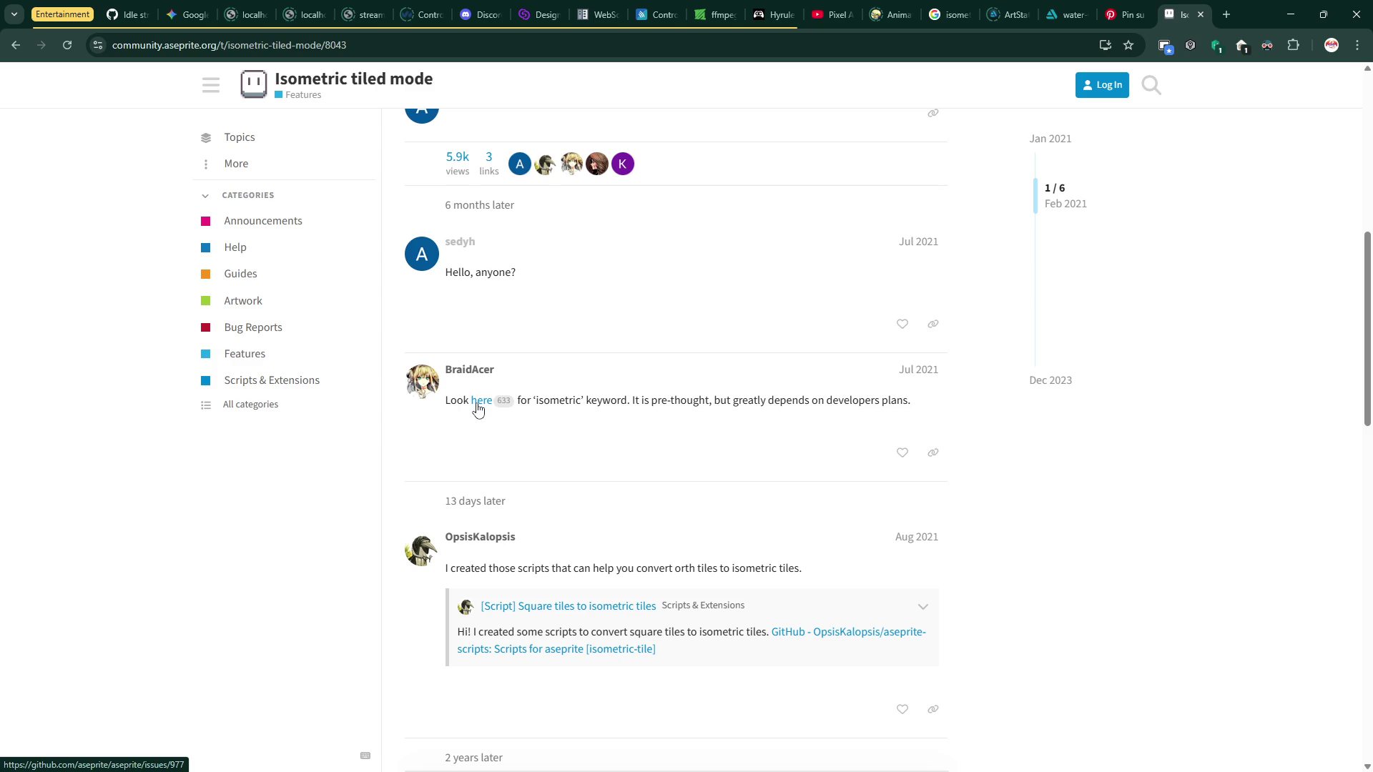
pyautogui.scroll(-7, 478, 409)
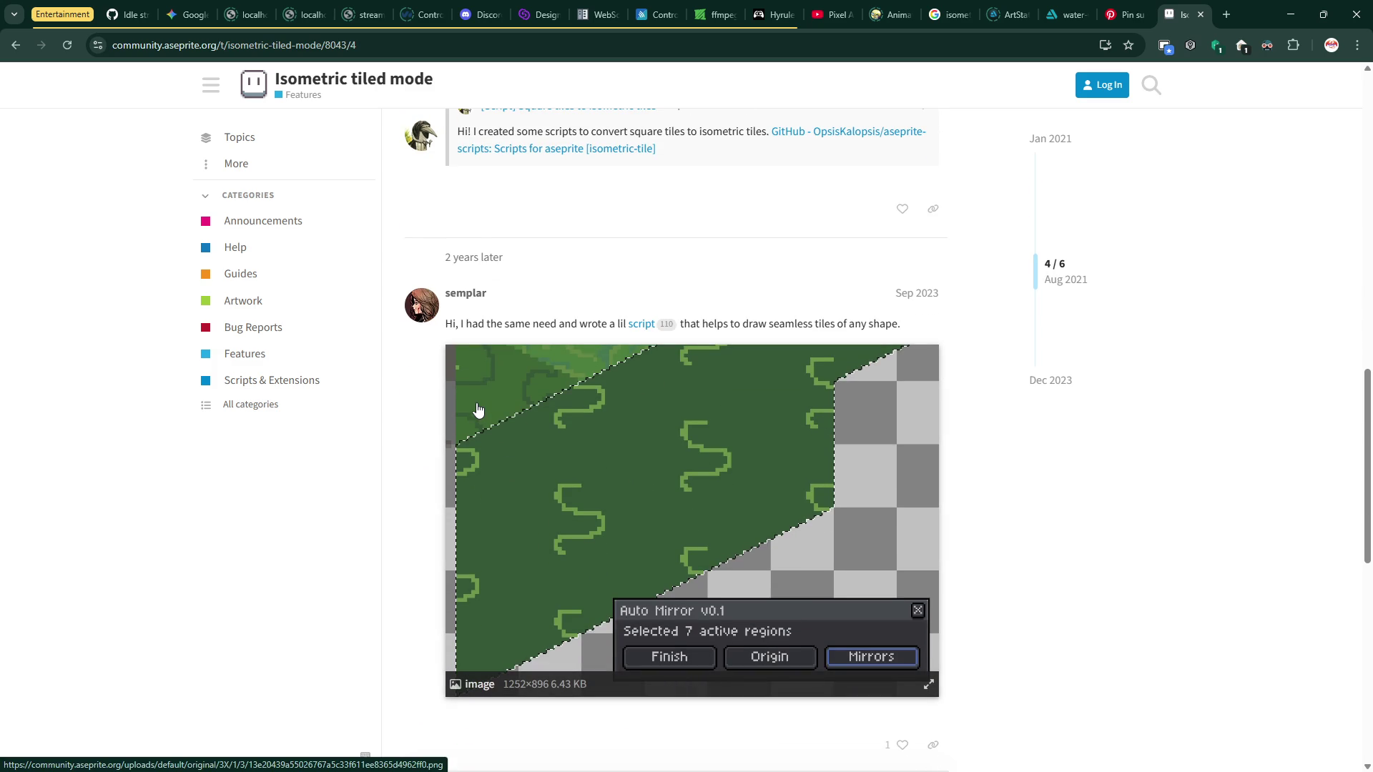
pyautogui.scroll(-10, 477, 409)
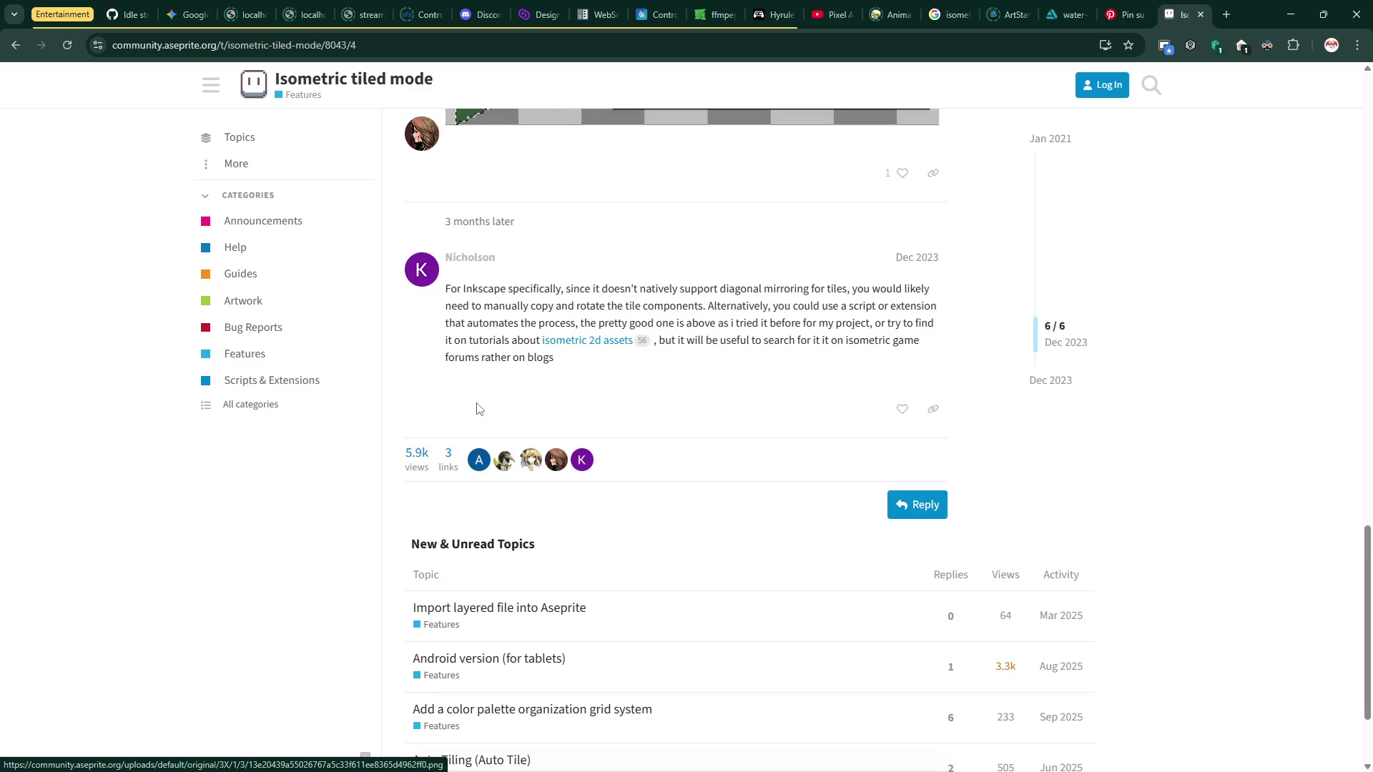
pyautogui.scroll(10, 475, 404)
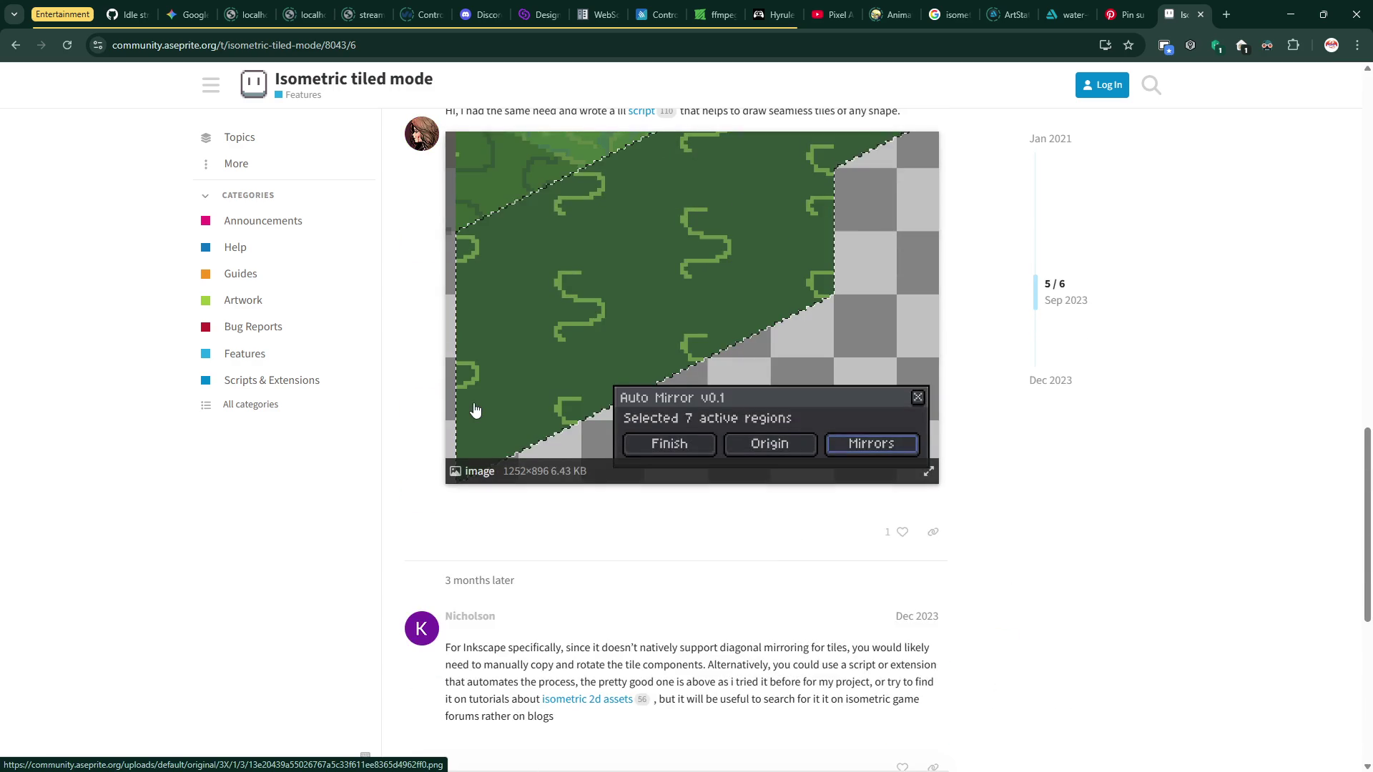
pyautogui.hotkey('alt', 'Left')
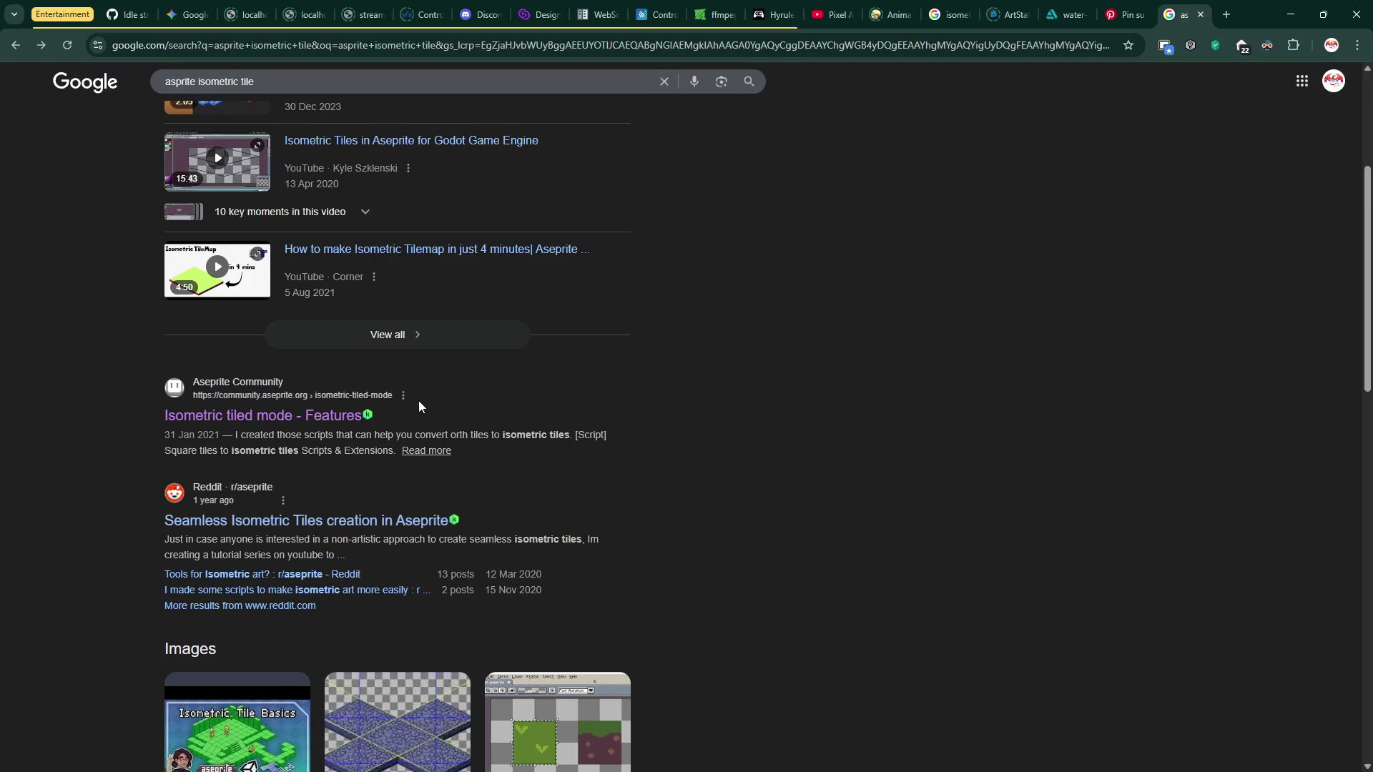
pyautogui.click(261, 526)
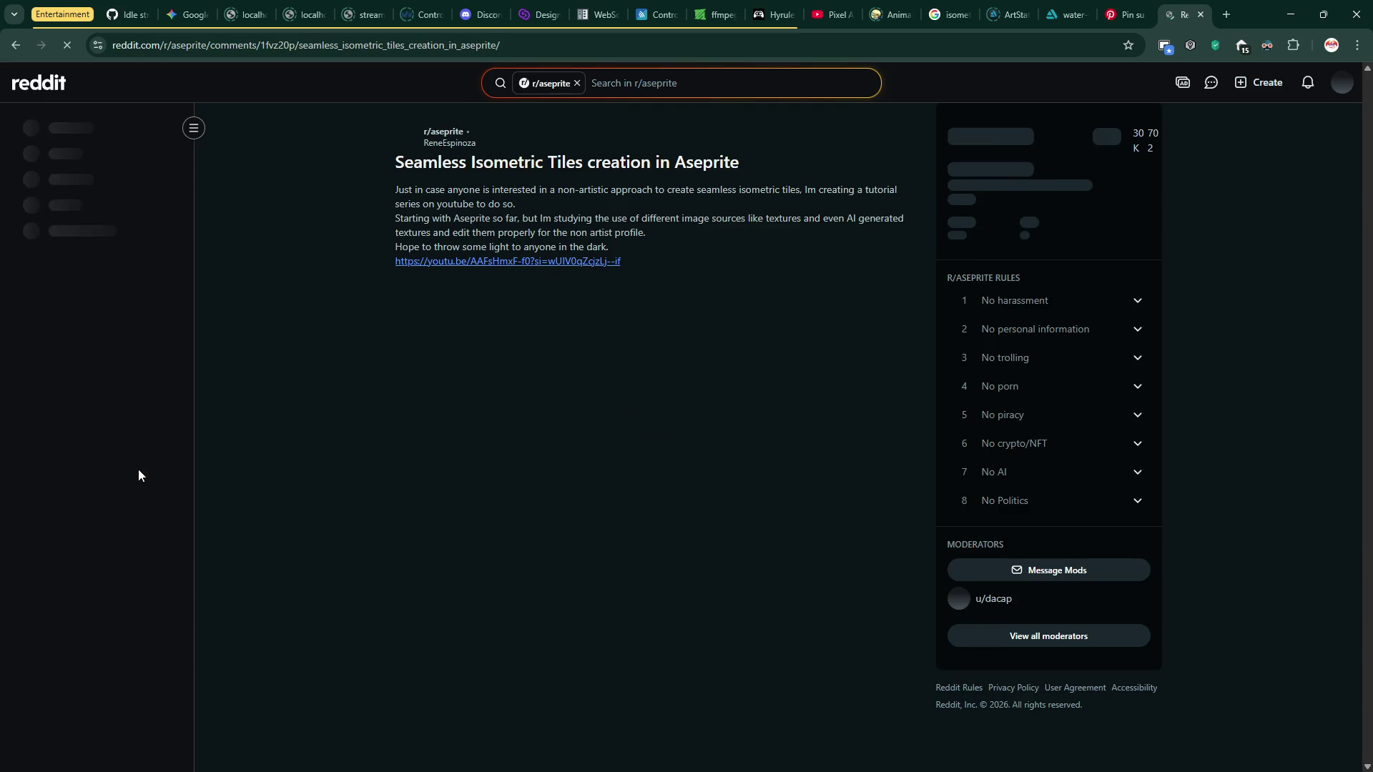
pyautogui.click(548, 260)
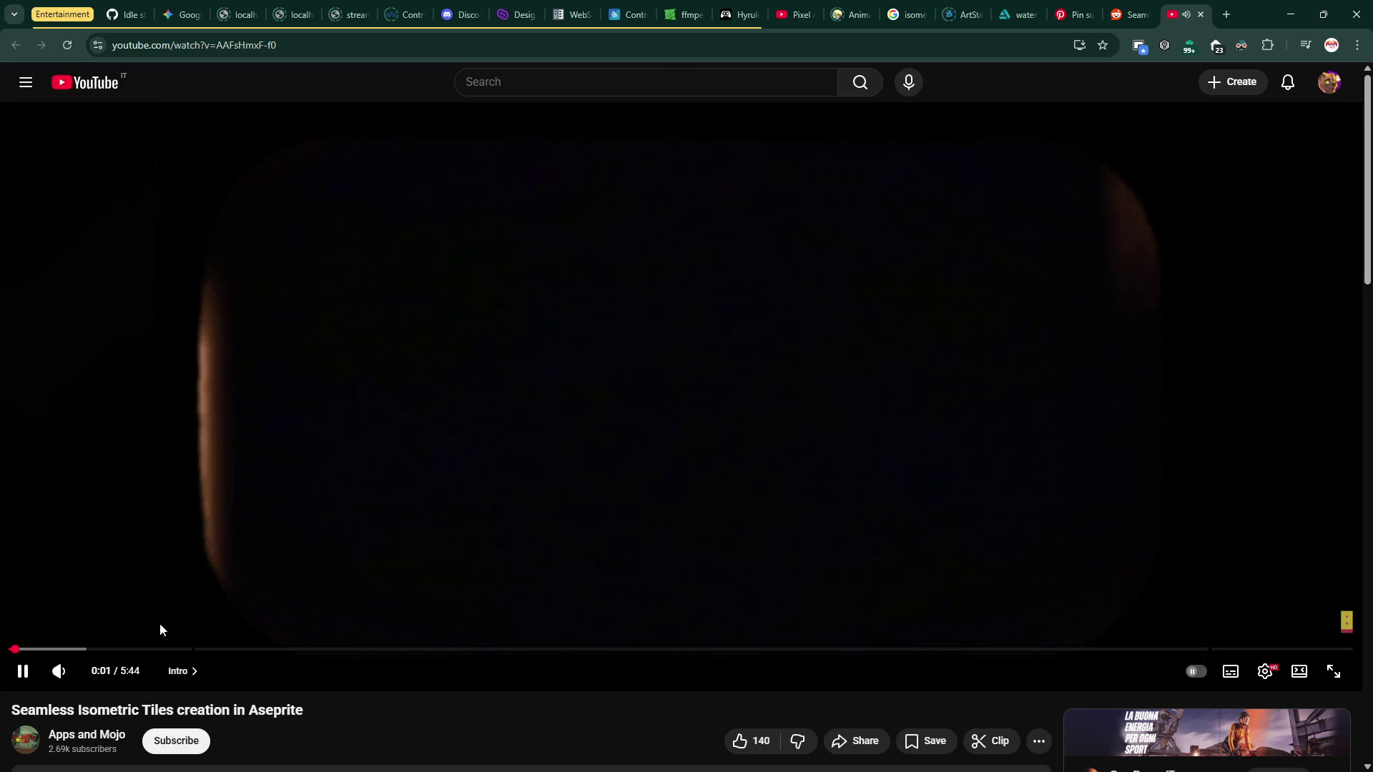
pyautogui.click(1201, 15)
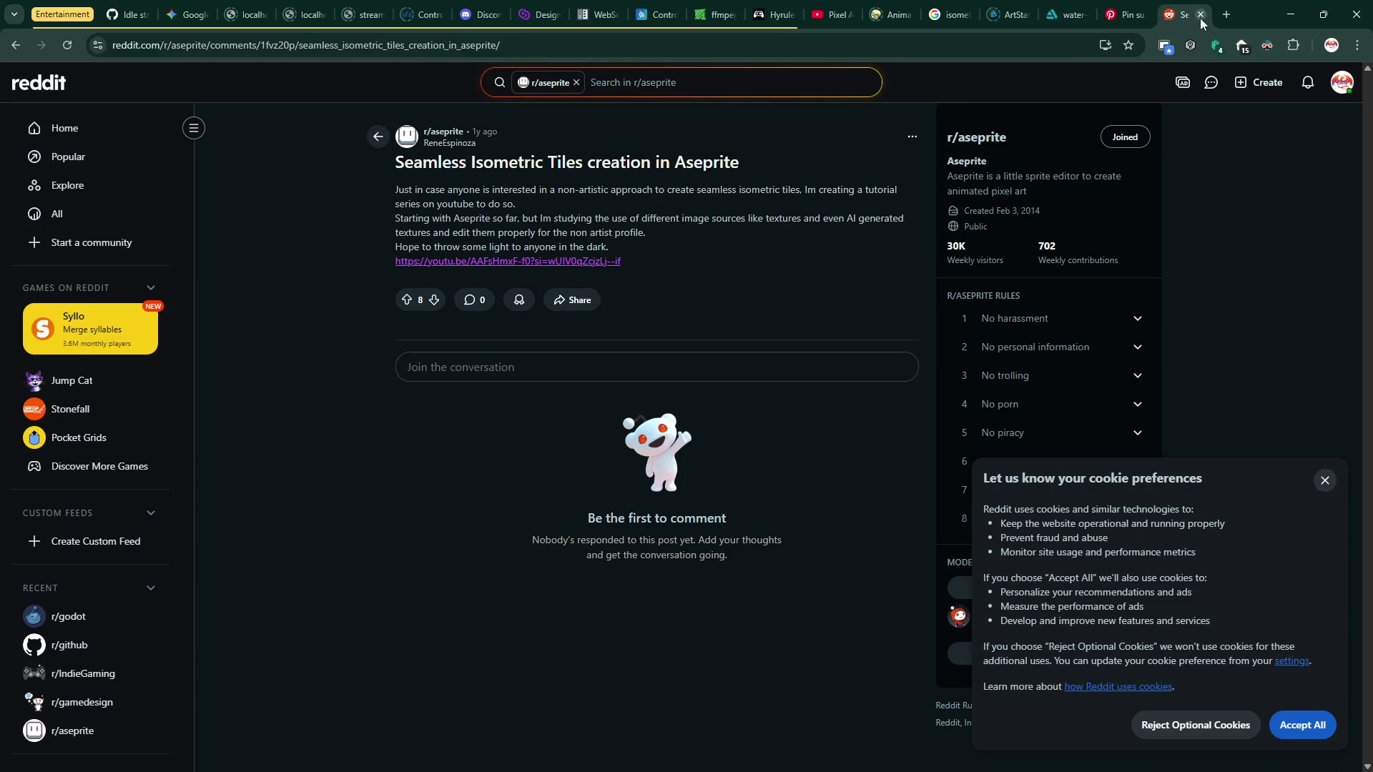
pyautogui.hotkey('alt', 'Left')
pyautogui.scroll(-3, 472, 343)
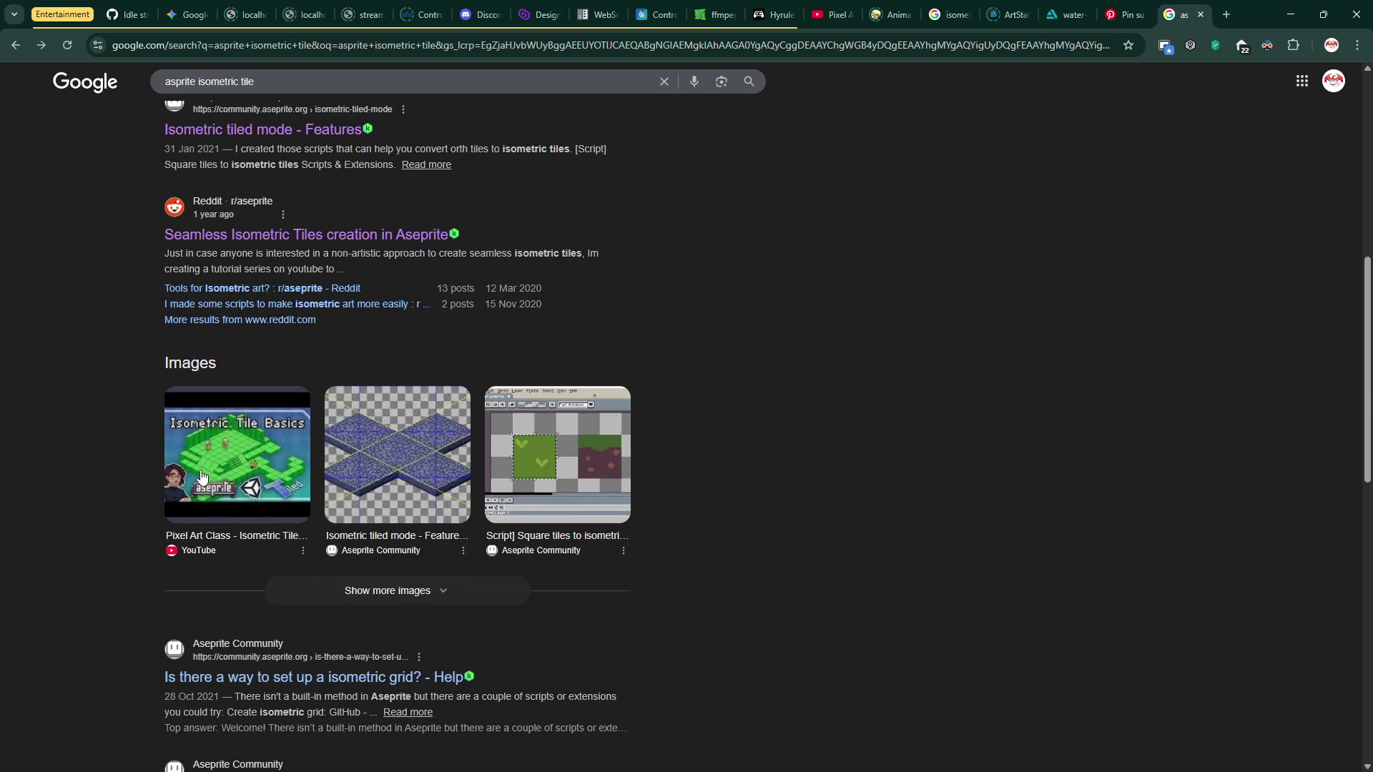
# - Read the isometric grid thread and open its isobox generator script link
pyautogui.scroll(-2, 201, 475)
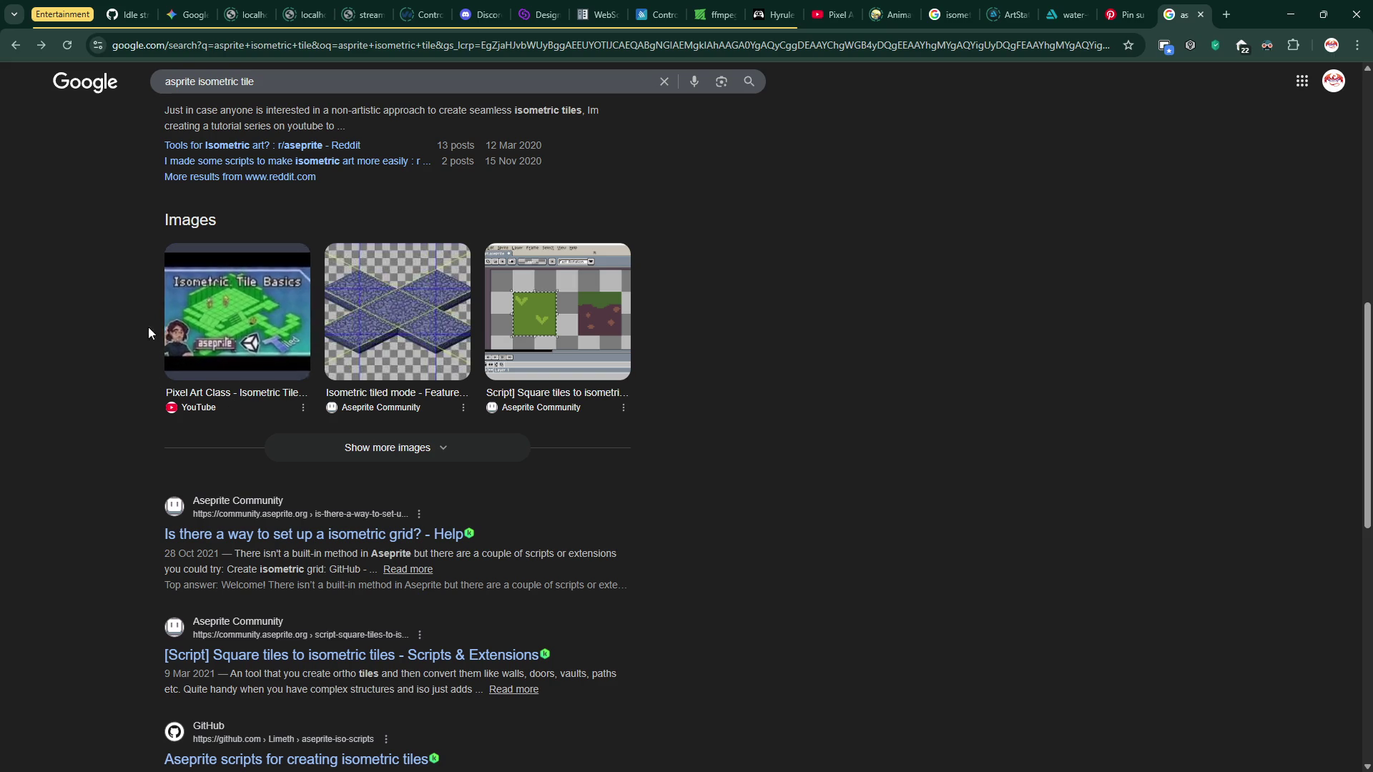
pyautogui.scroll(-1, 185, 487)
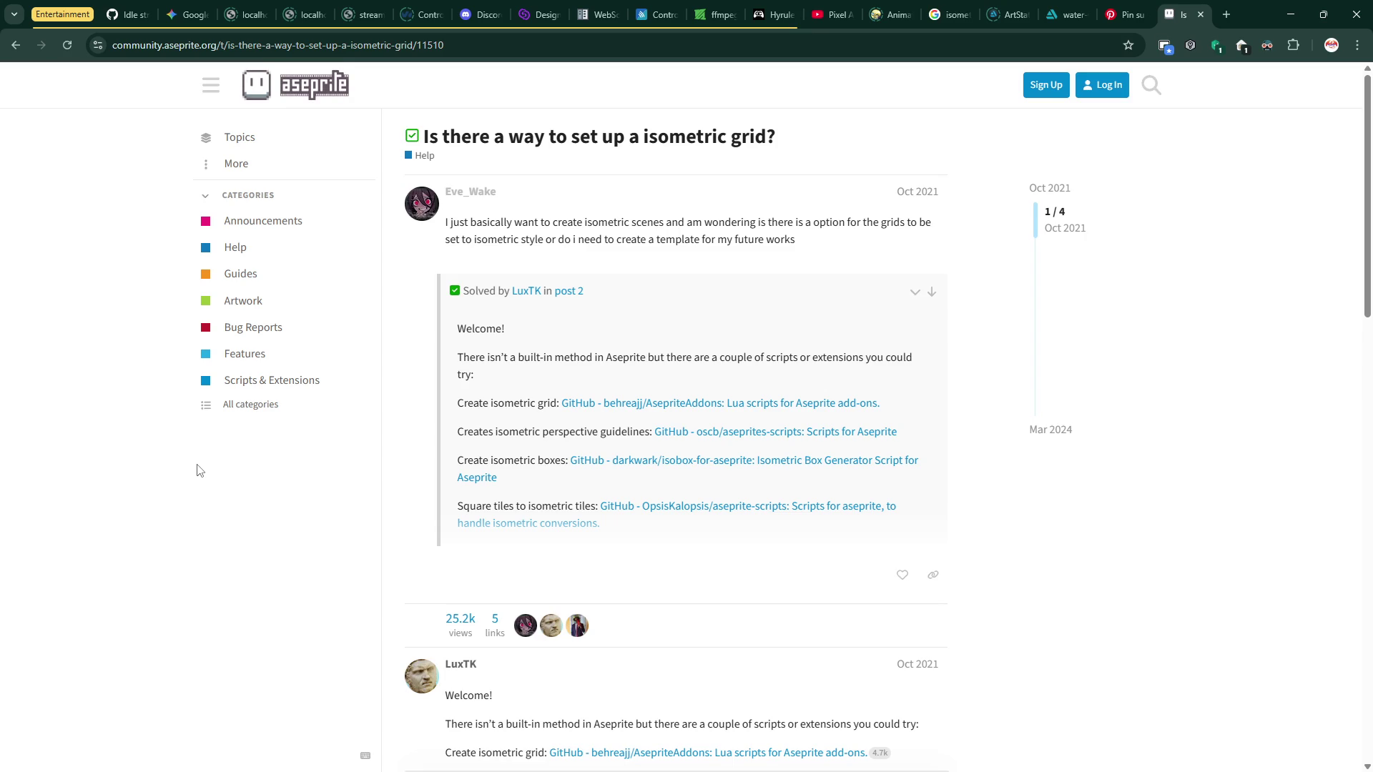
pyautogui.scroll(-3, 195, 470)
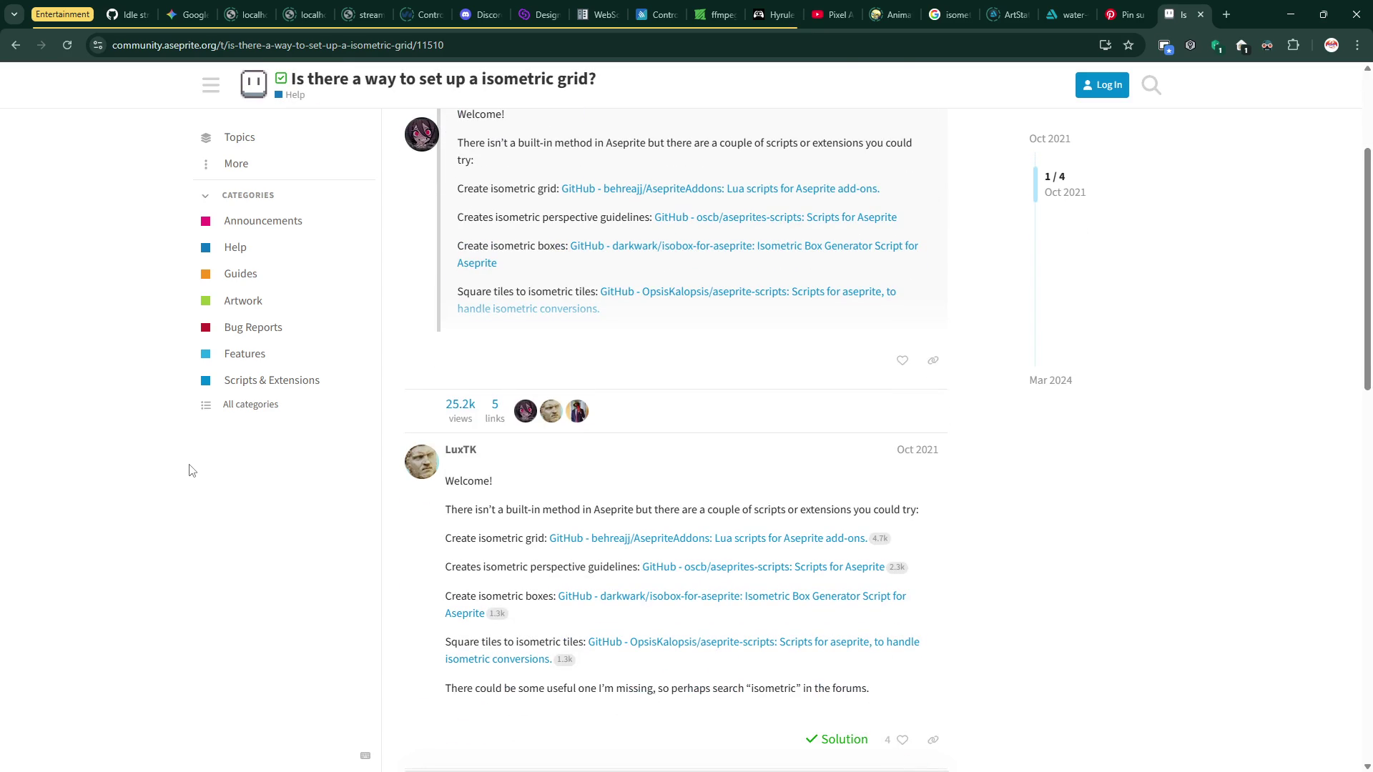
pyautogui.scroll(-1, 191, 470)
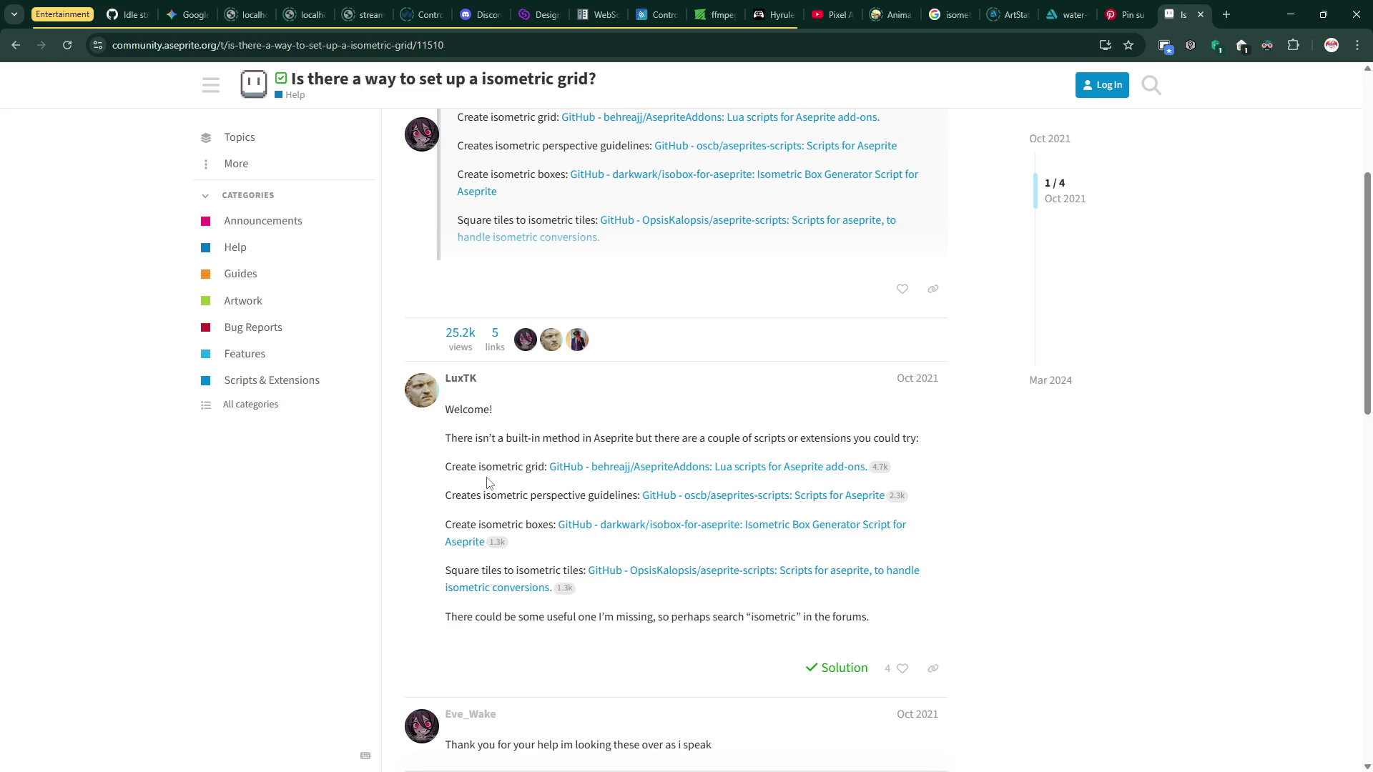
pyautogui.click(492, 587)
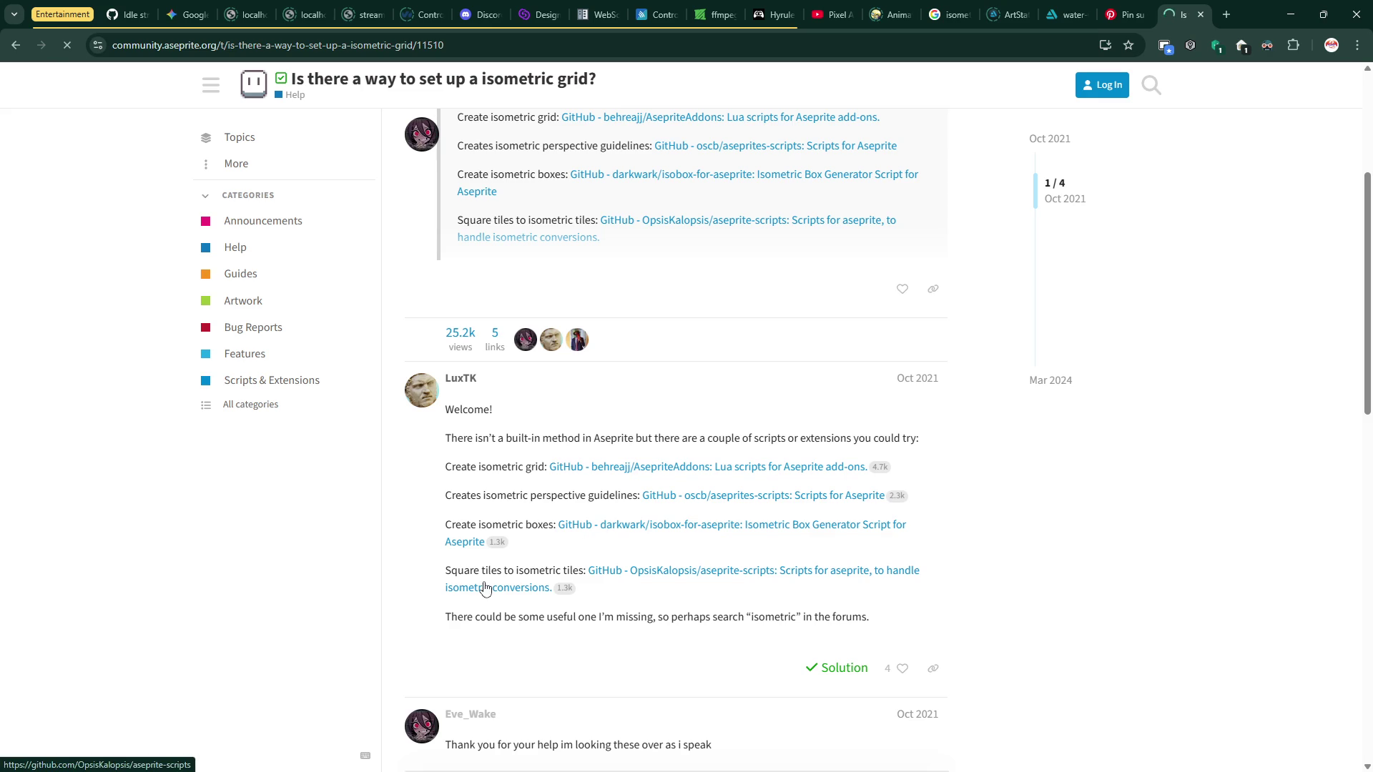
# - Read through the isobox script page, then return to overworld-tile.ase in Aseprite
pyautogui.scroll(-5, 487, 562)
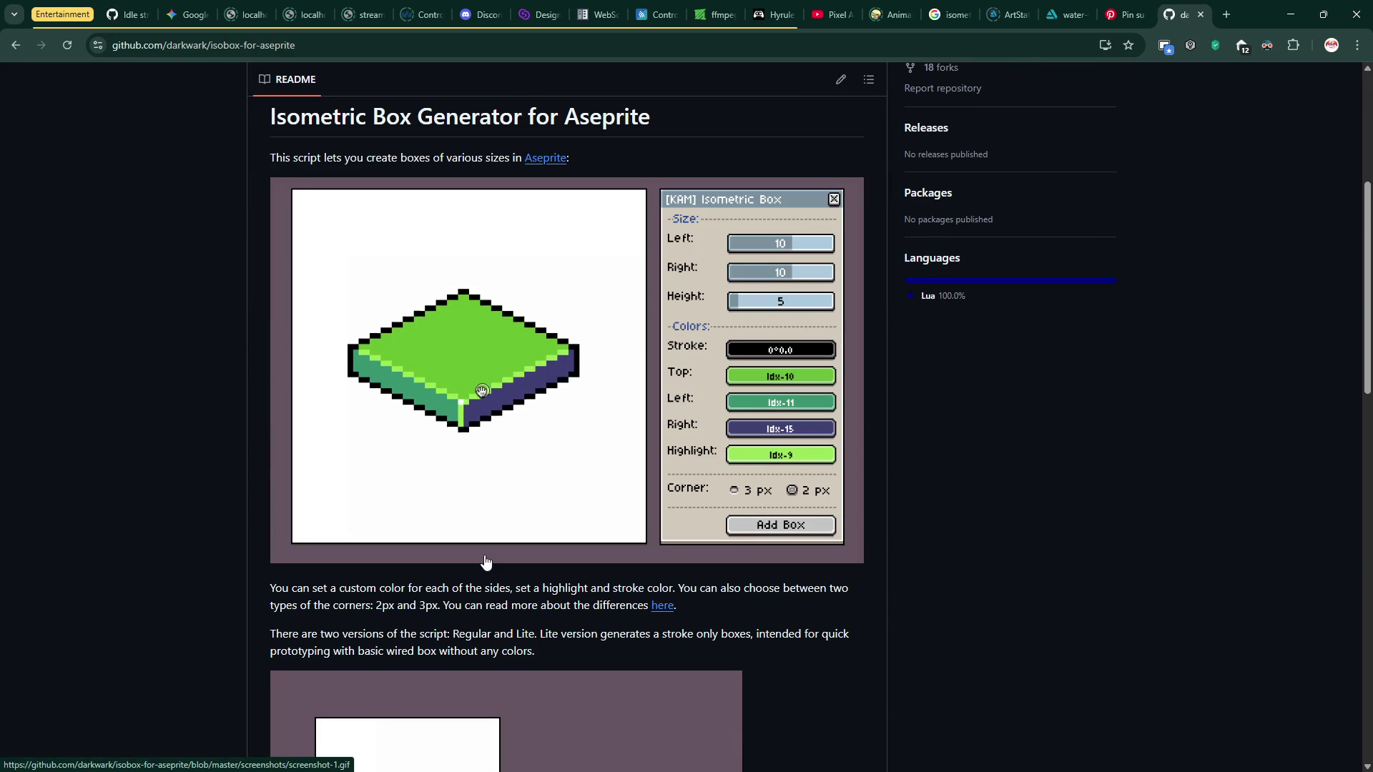
pyautogui.scroll(-4, 486, 563)
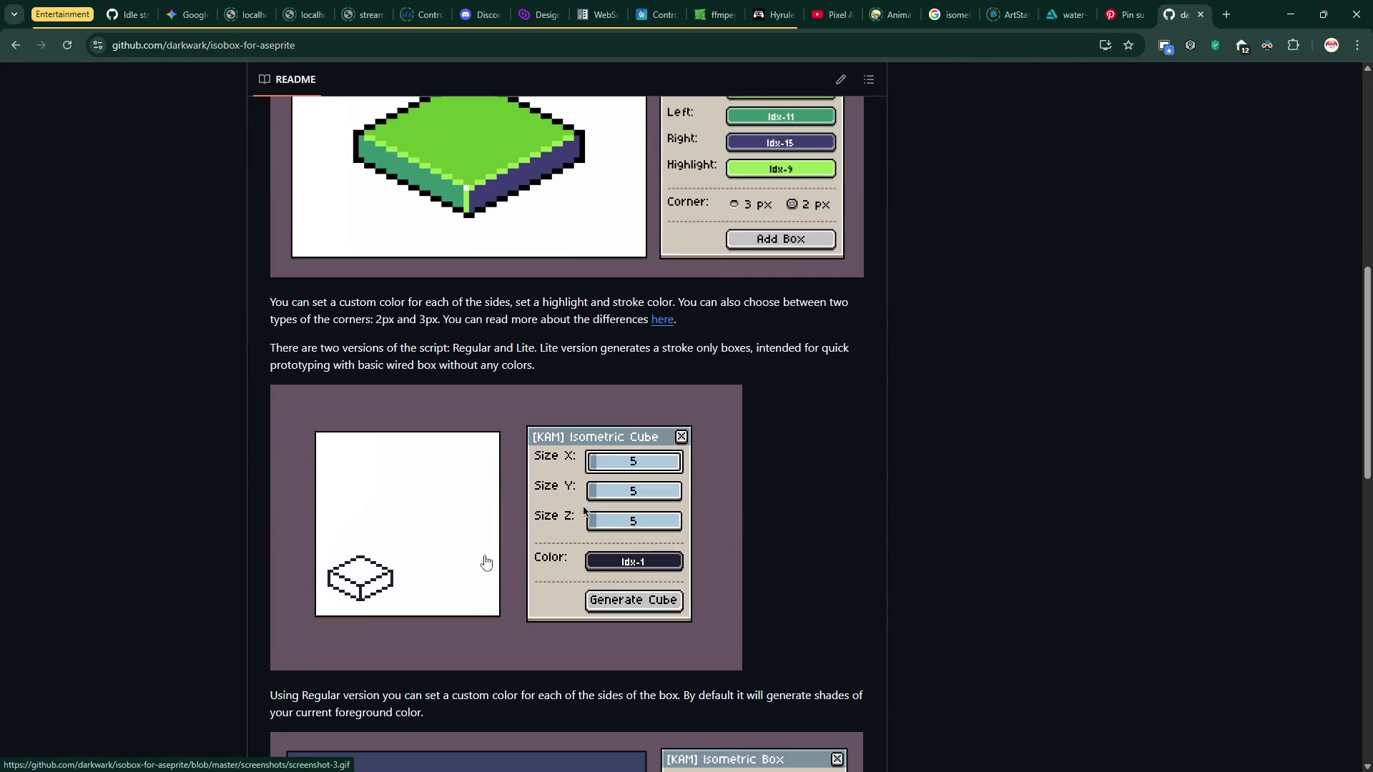
pyautogui.scroll(-5, 486, 563)
pyautogui.scroll(-5, 492, 572)
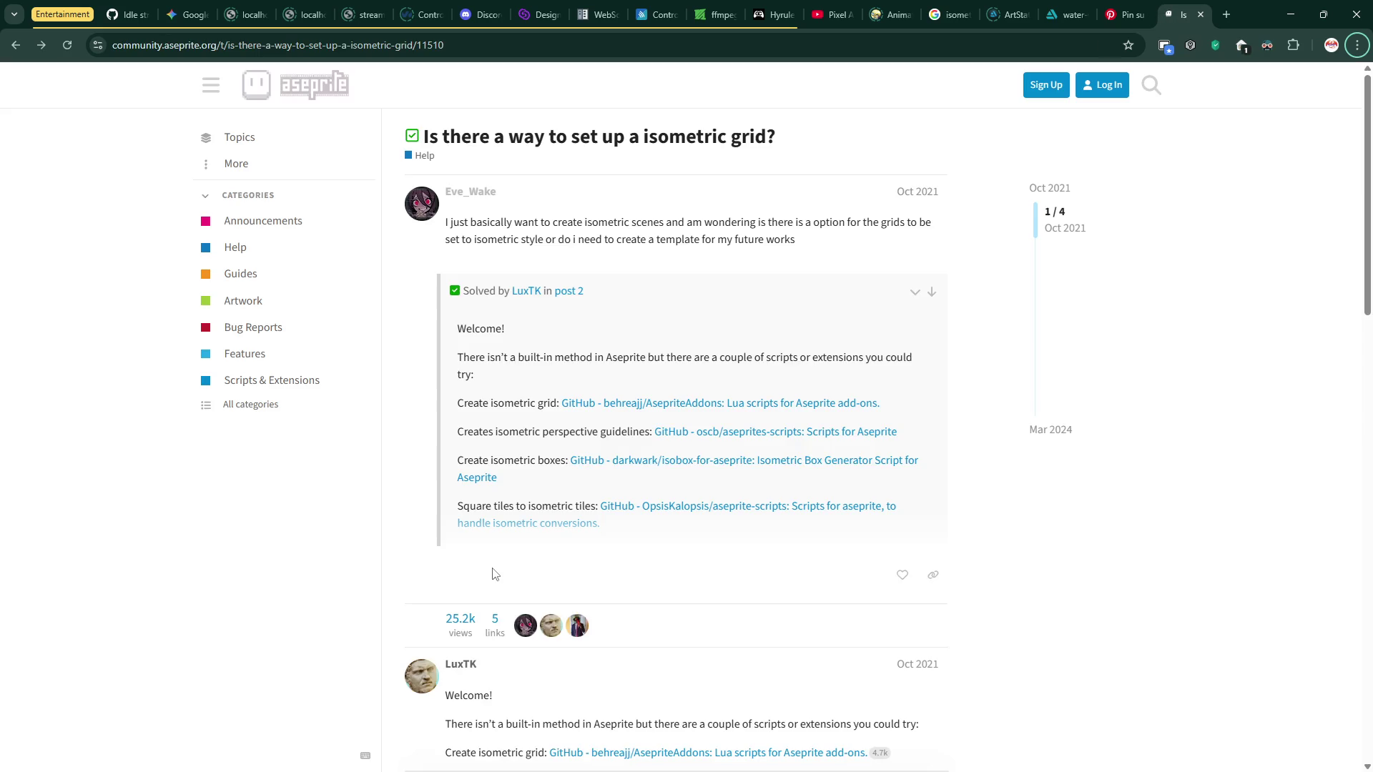
pyautogui.scroll(-5, 587, 499)
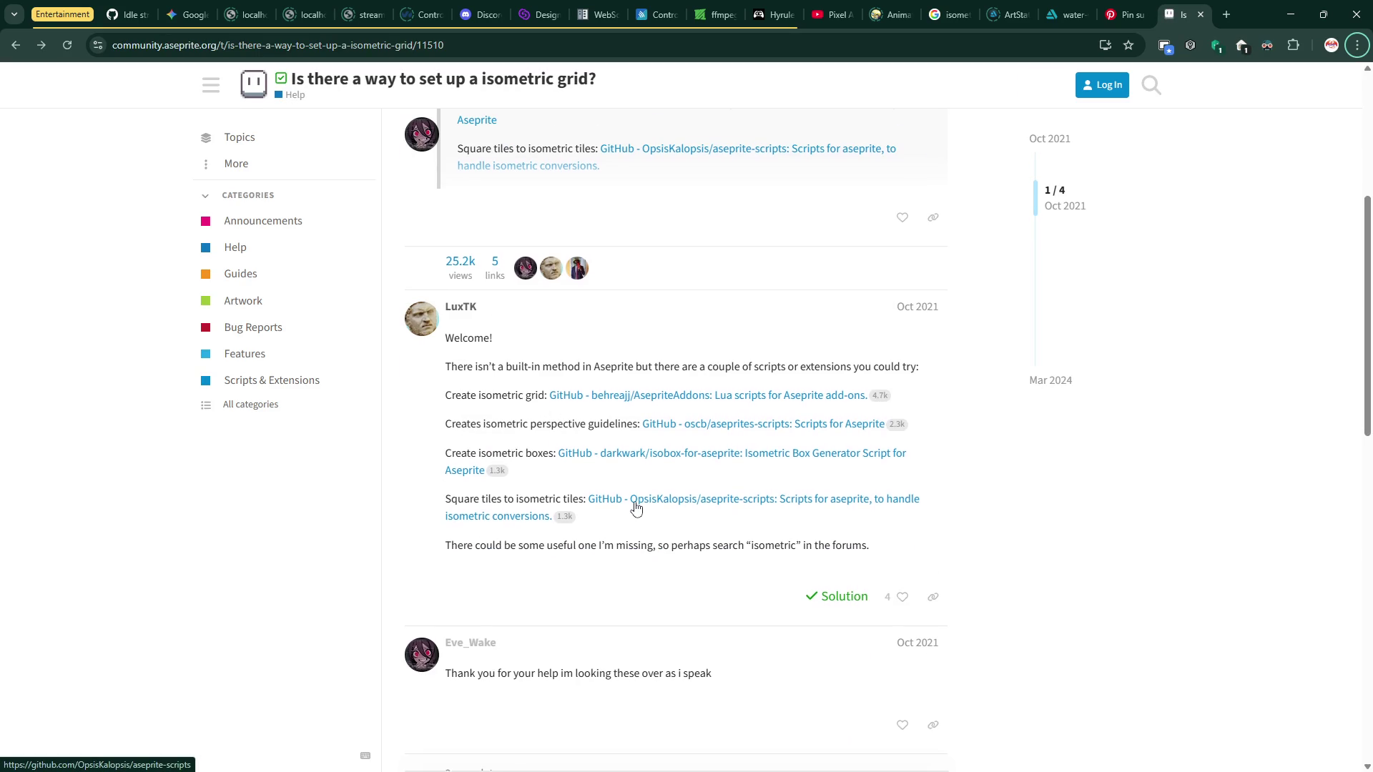
pyautogui.scroll(-5, 636, 507)
pyautogui.scroll(-3, 636, 508)
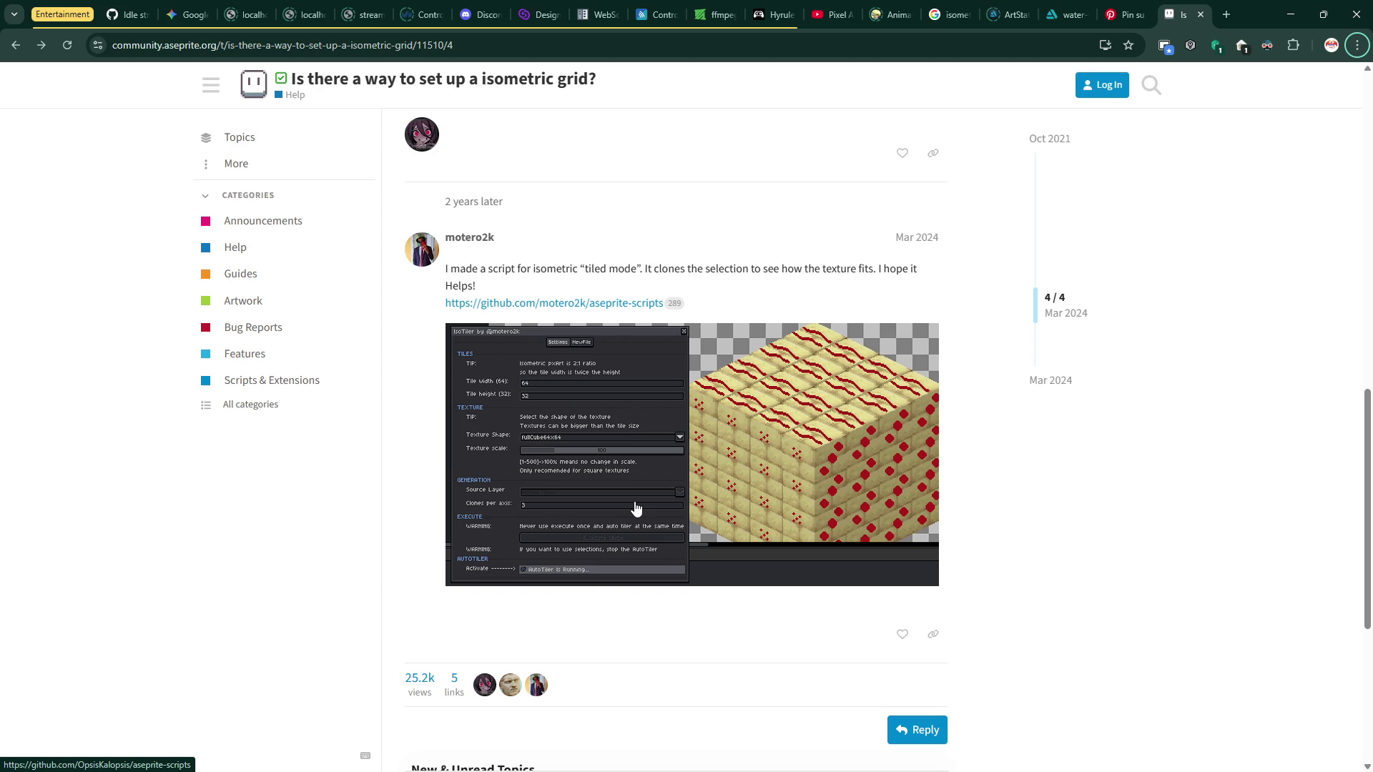
pyautogui.scroll(-5, 635, 507)
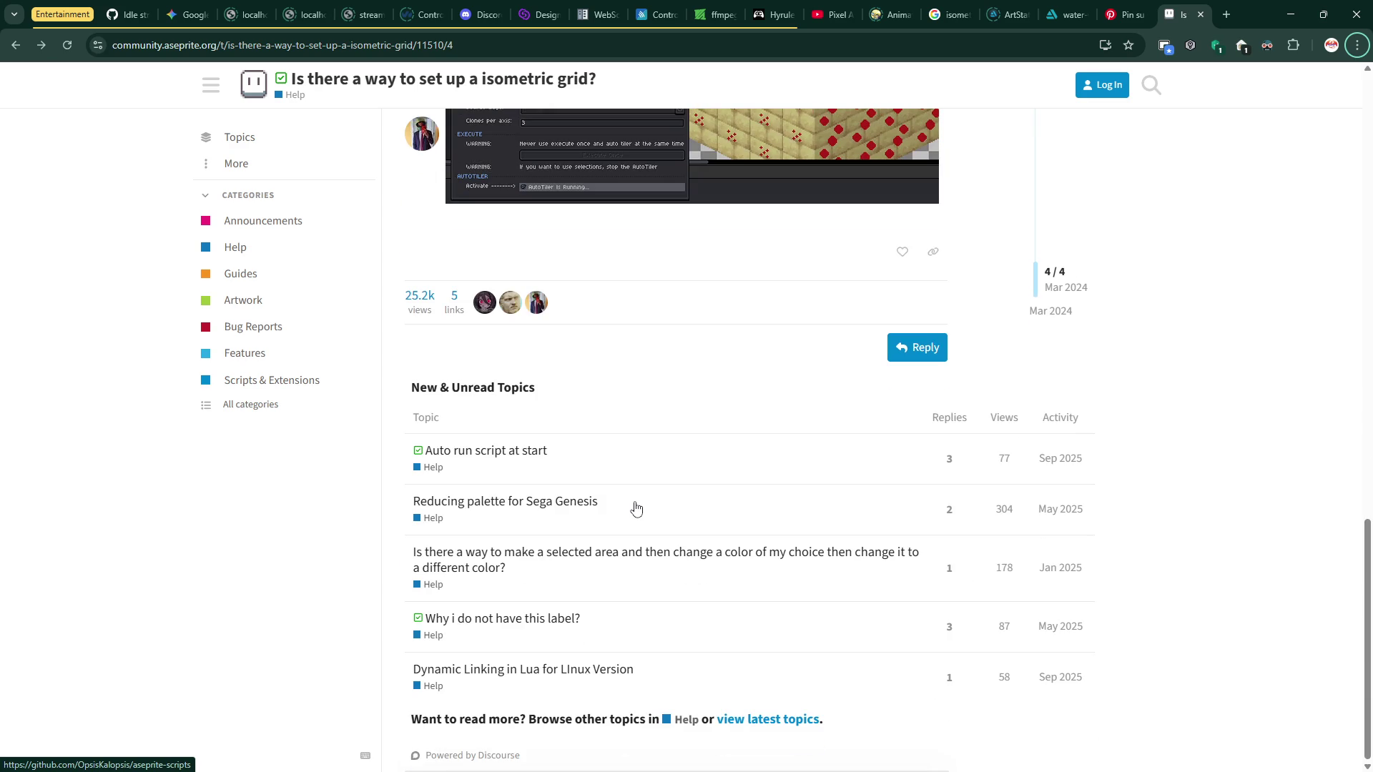
pyautogui.hotkey('alt', 'Tab')
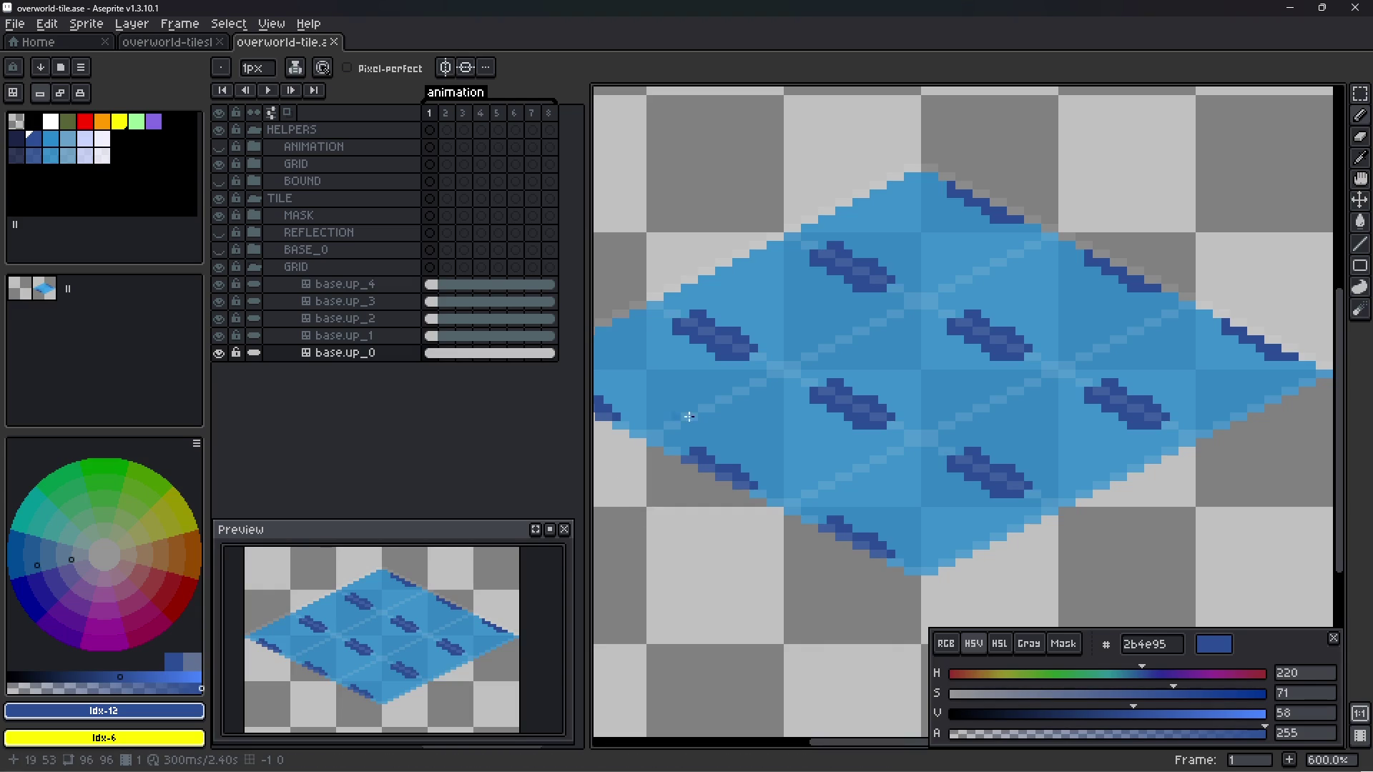
# - Move the GRID group above the TILE group and rename it TileMap
pyautogui.scroll(-1, 907, 374)
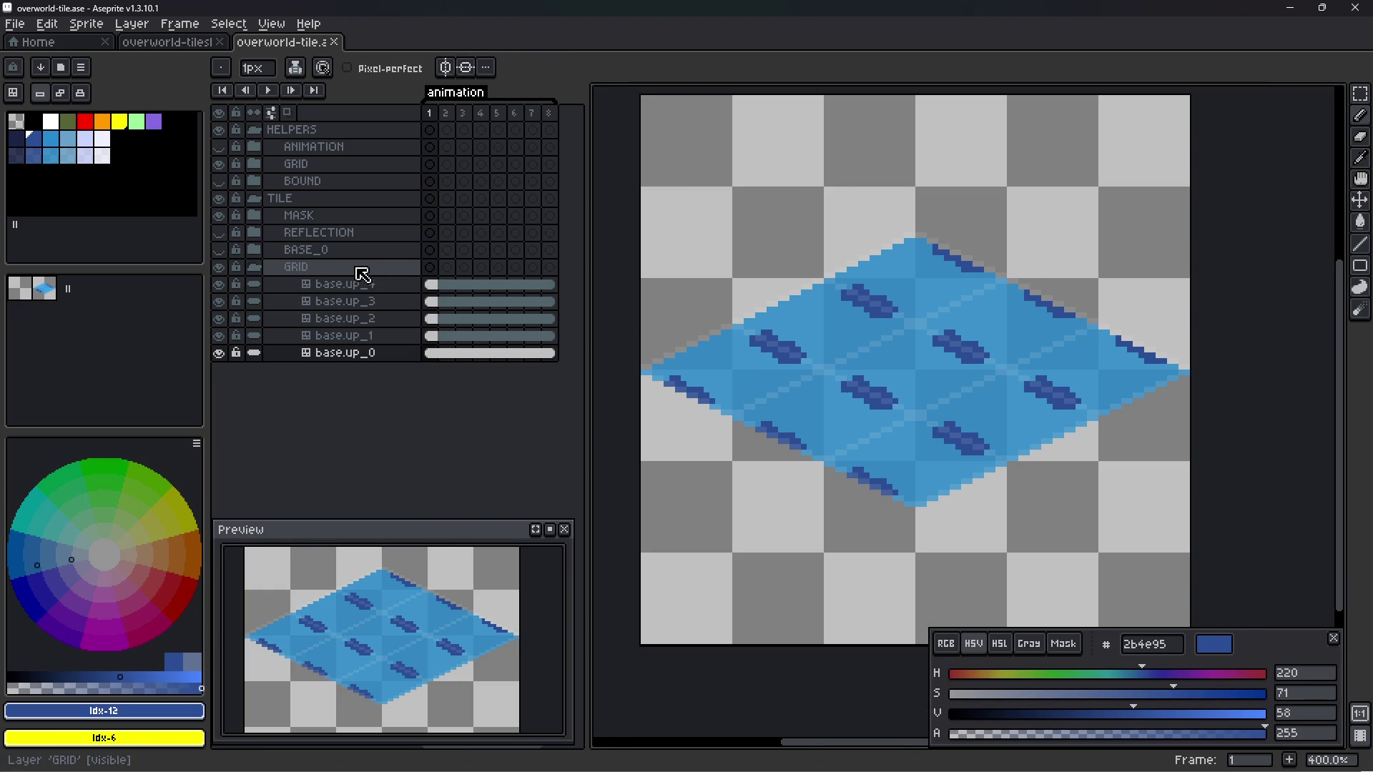
pyautogui.click(363, 271)
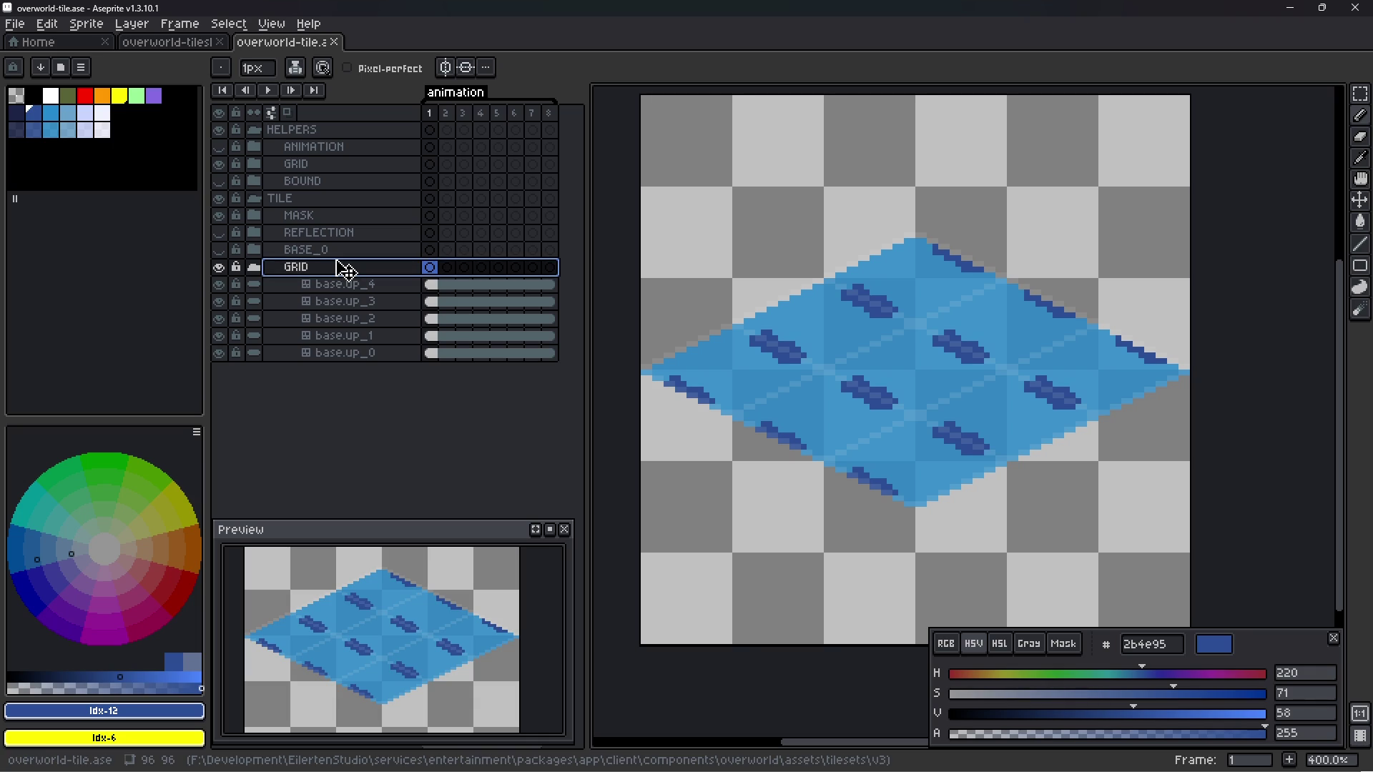
pyautogui.moveTo(346, 271); pyautogui.dragTo(309, 200)
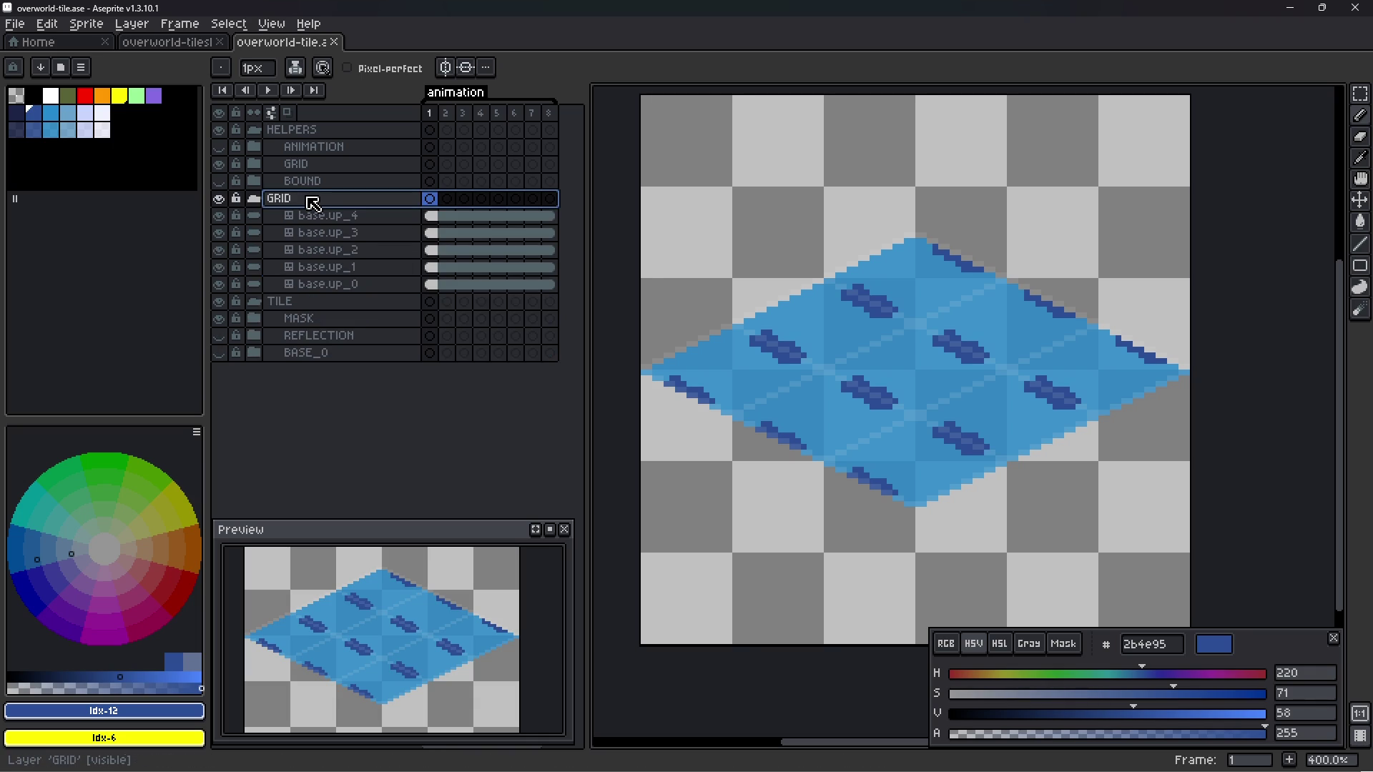
pyautogui.doubleClick(309, 199)
pyautogui.write('TileMap')
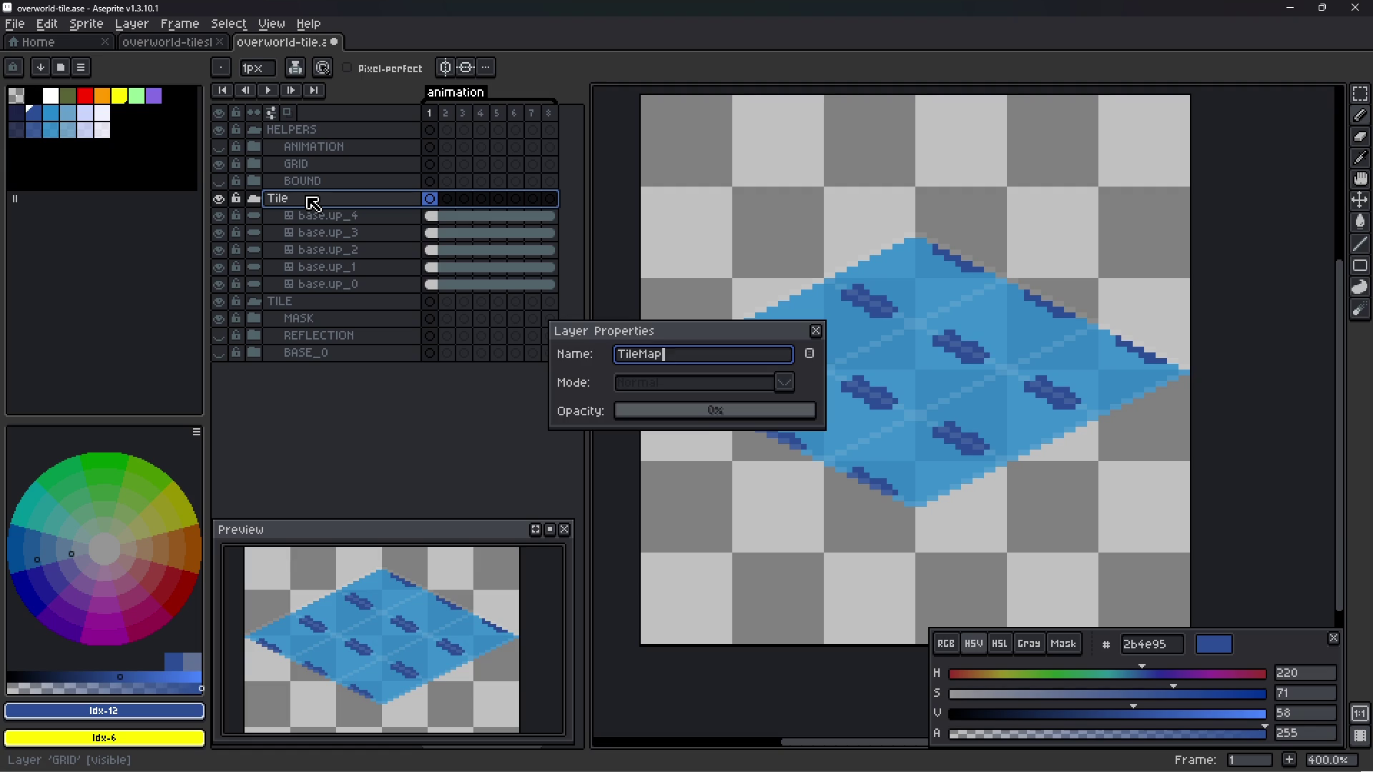
pyautogui.press('Return')
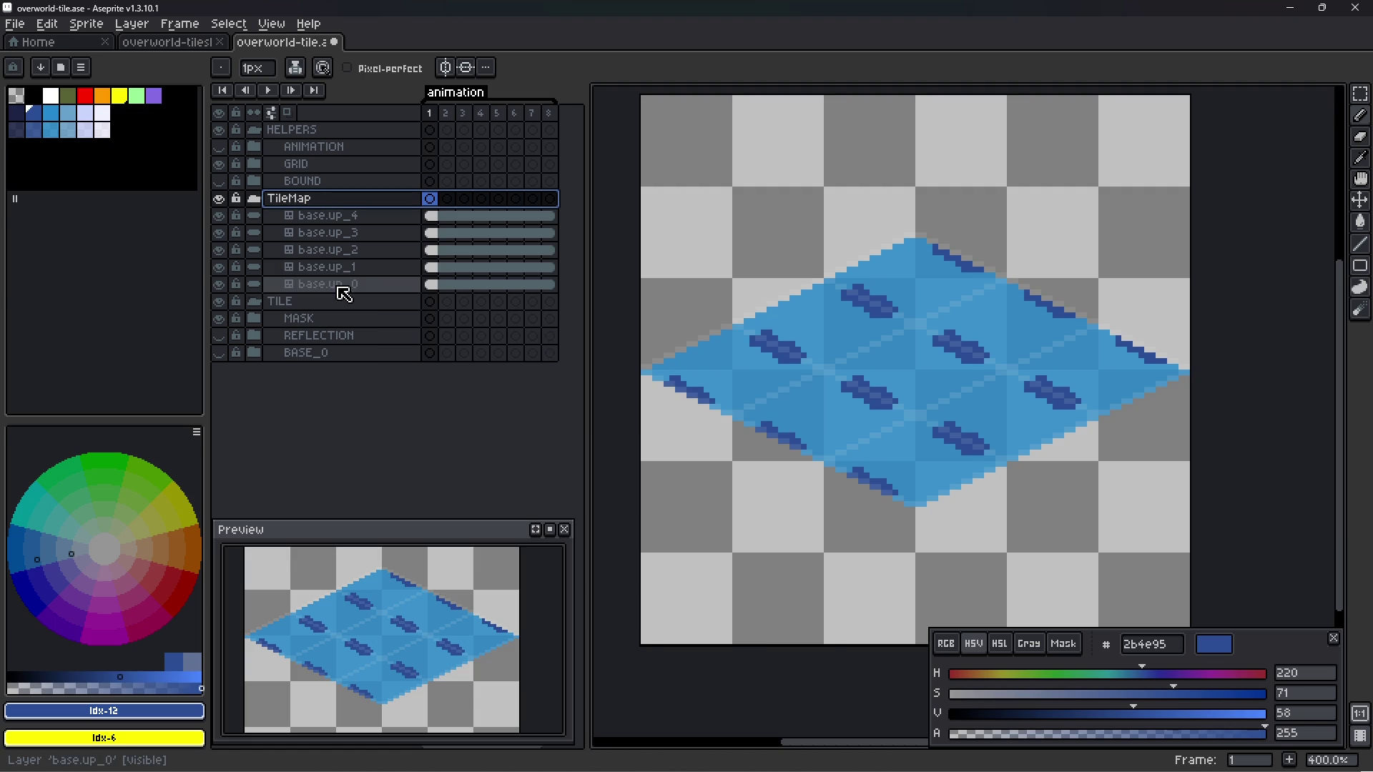
# - Expand BASE_0, make its blue diamond visible, and select the base.up layer
pyautogui.click(338, 285)
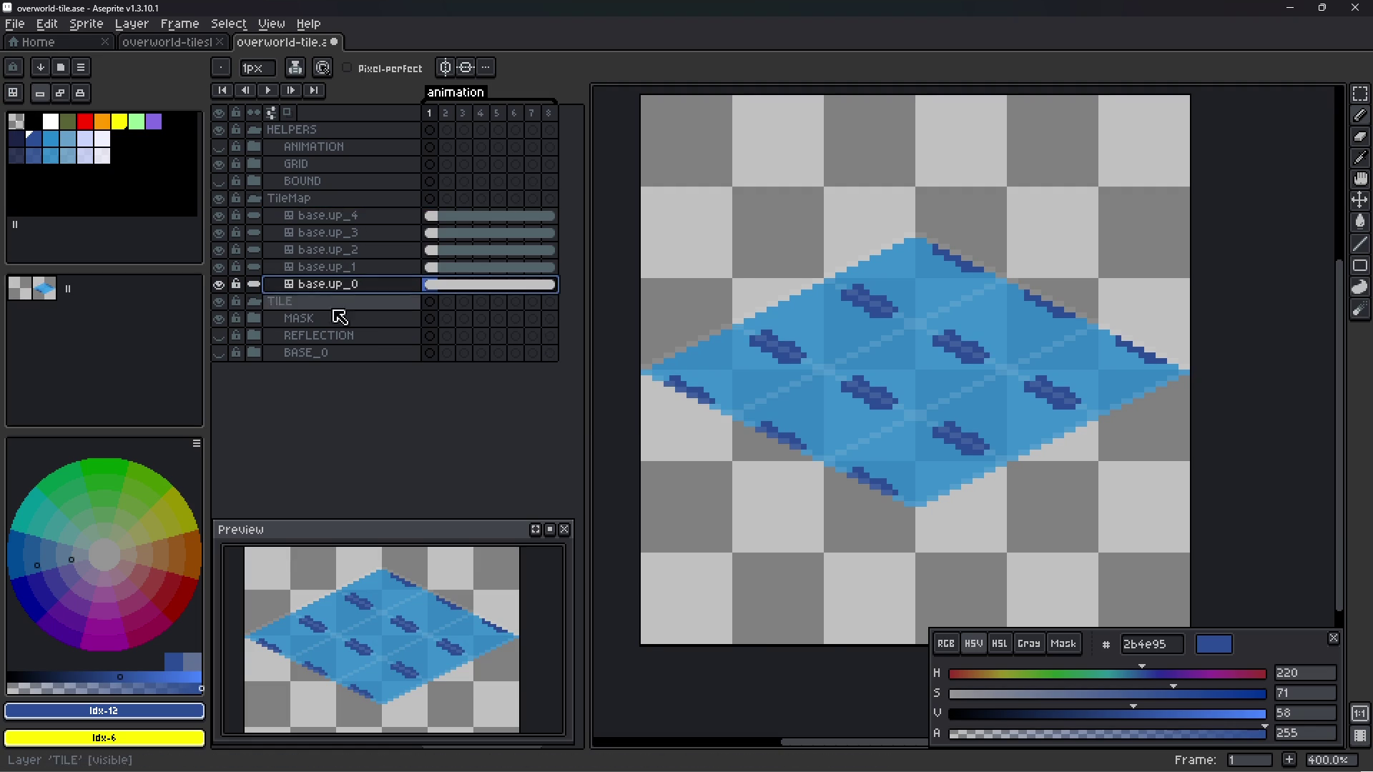
pyautogui.click(256, 353)
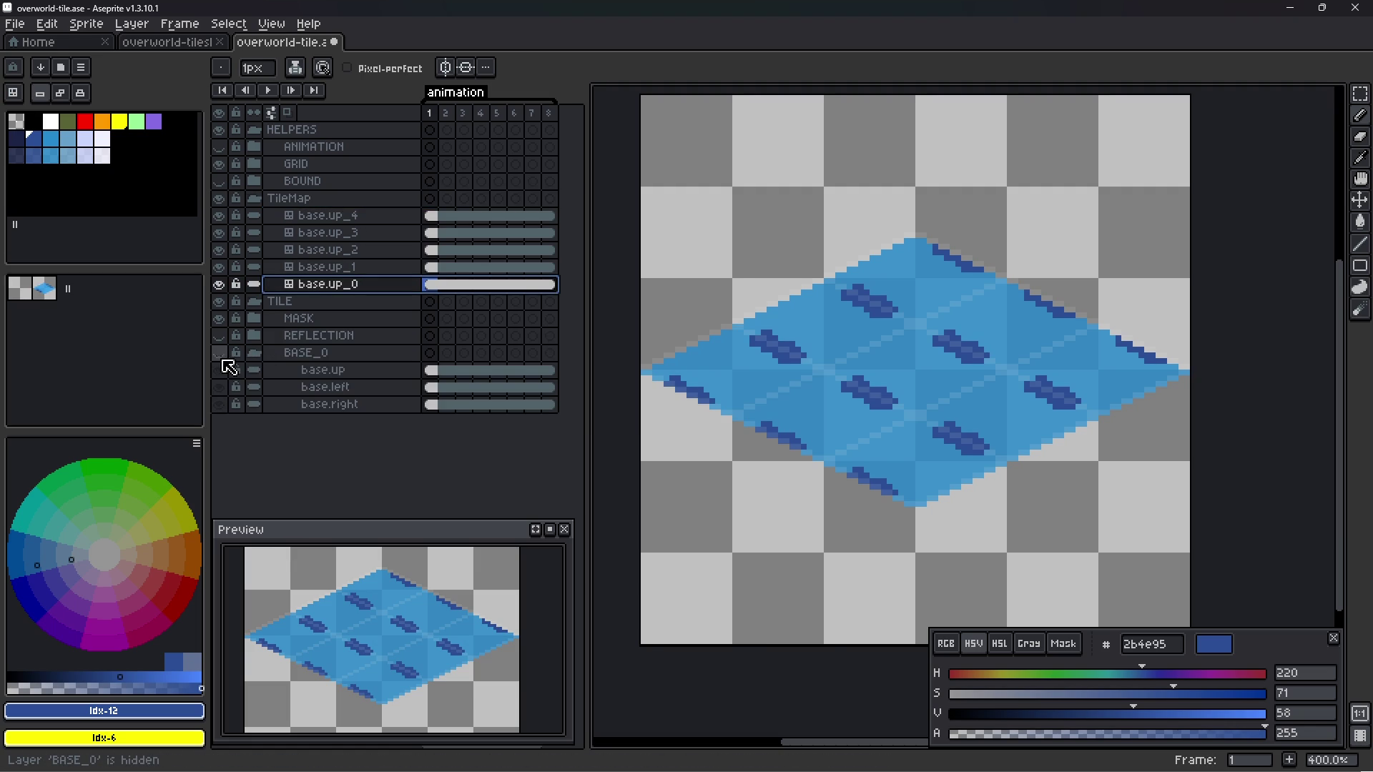
pyautogui.click(219, 354)
pyautogui.click(340, 372)
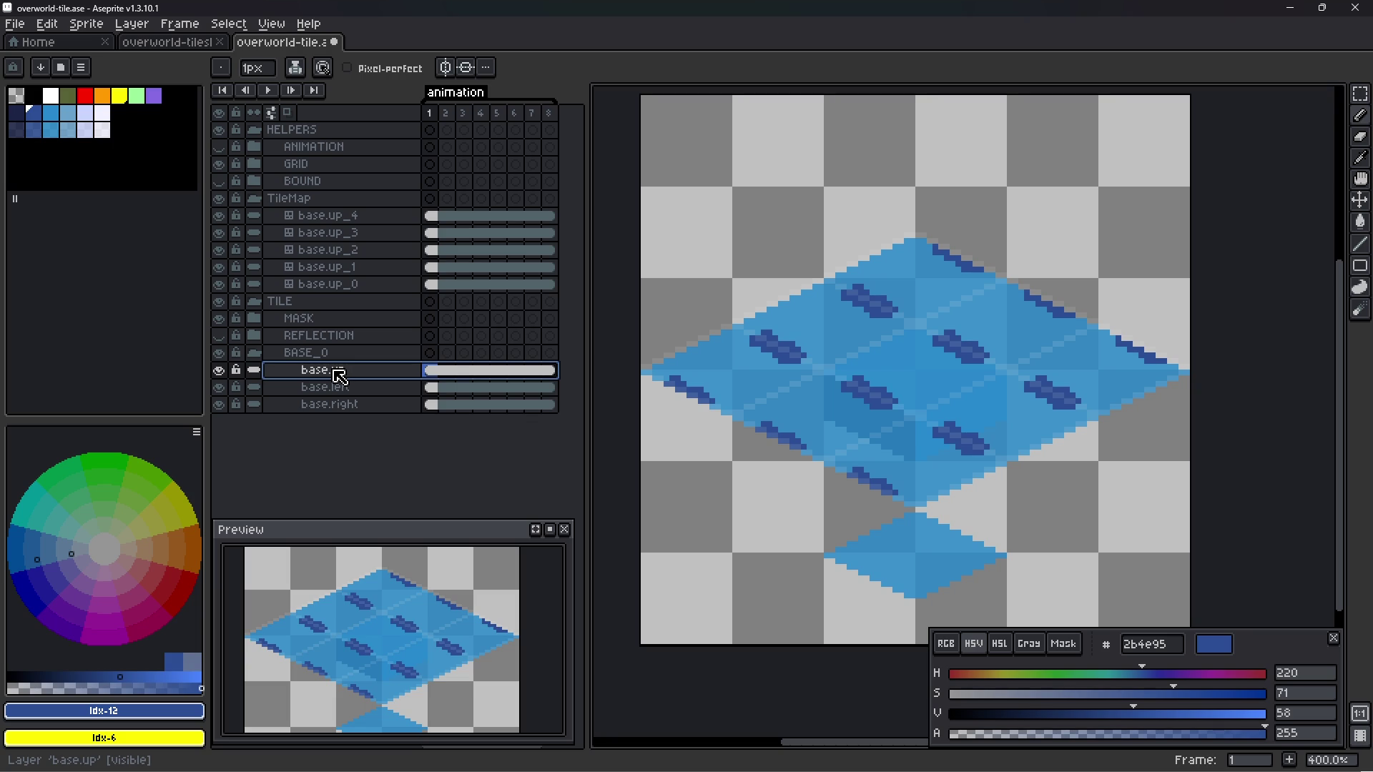
# - Convert base.up to a tilemap layer with a tileset named Tile on a 32×32 grid
pyautogui.rightClick(335, 371)
pyautogui.moveTo(399, 434)
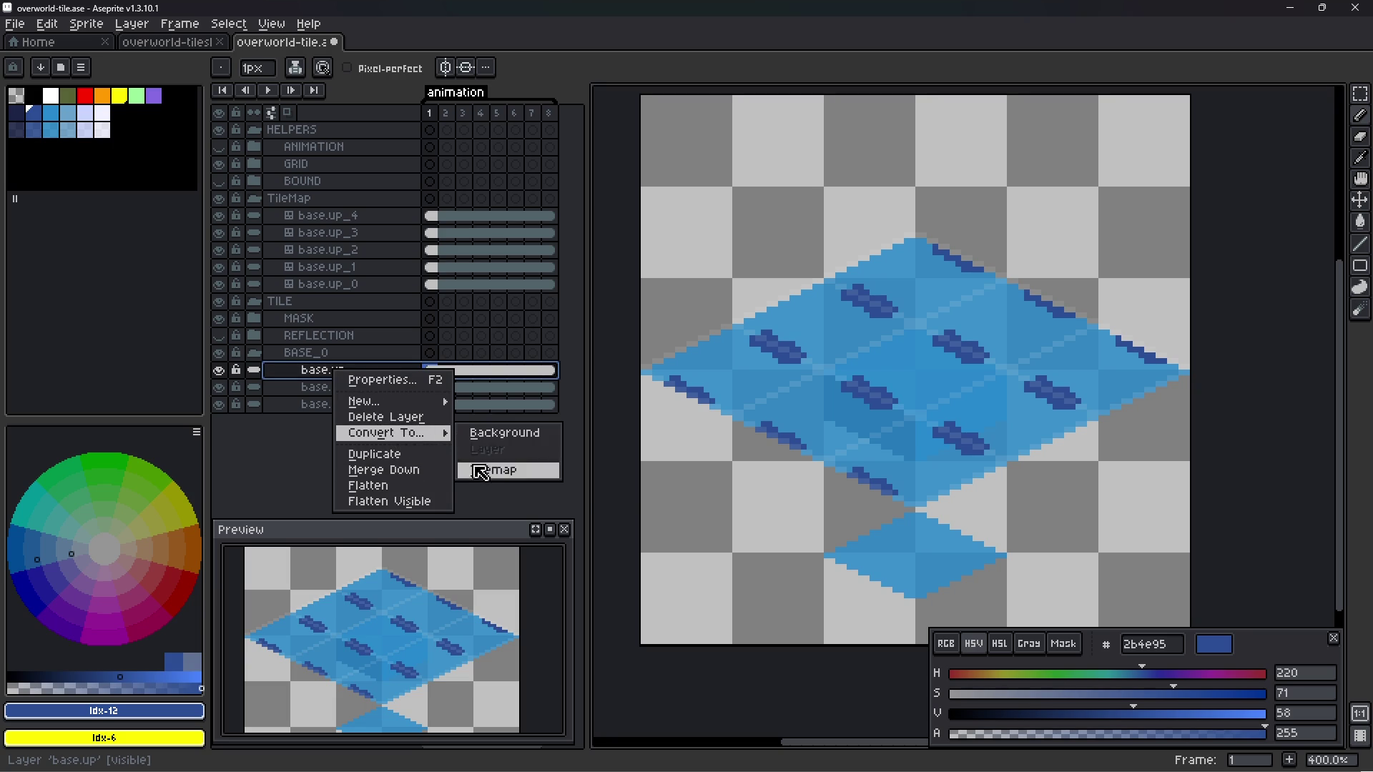
pyautogui.click(481, 471)
pyautogui.click(655, 350)
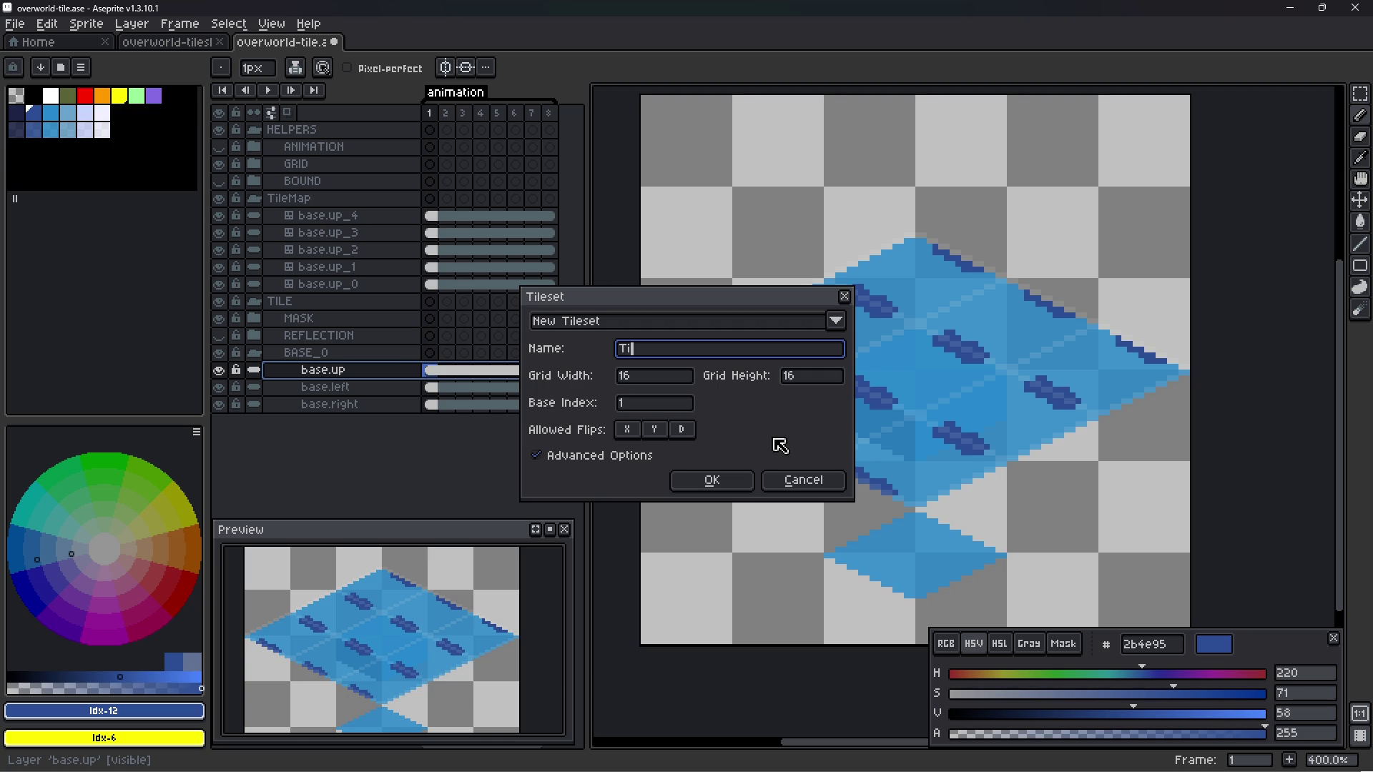
pyautogui.click(637, 455)
pyautogui.click(637, 415)
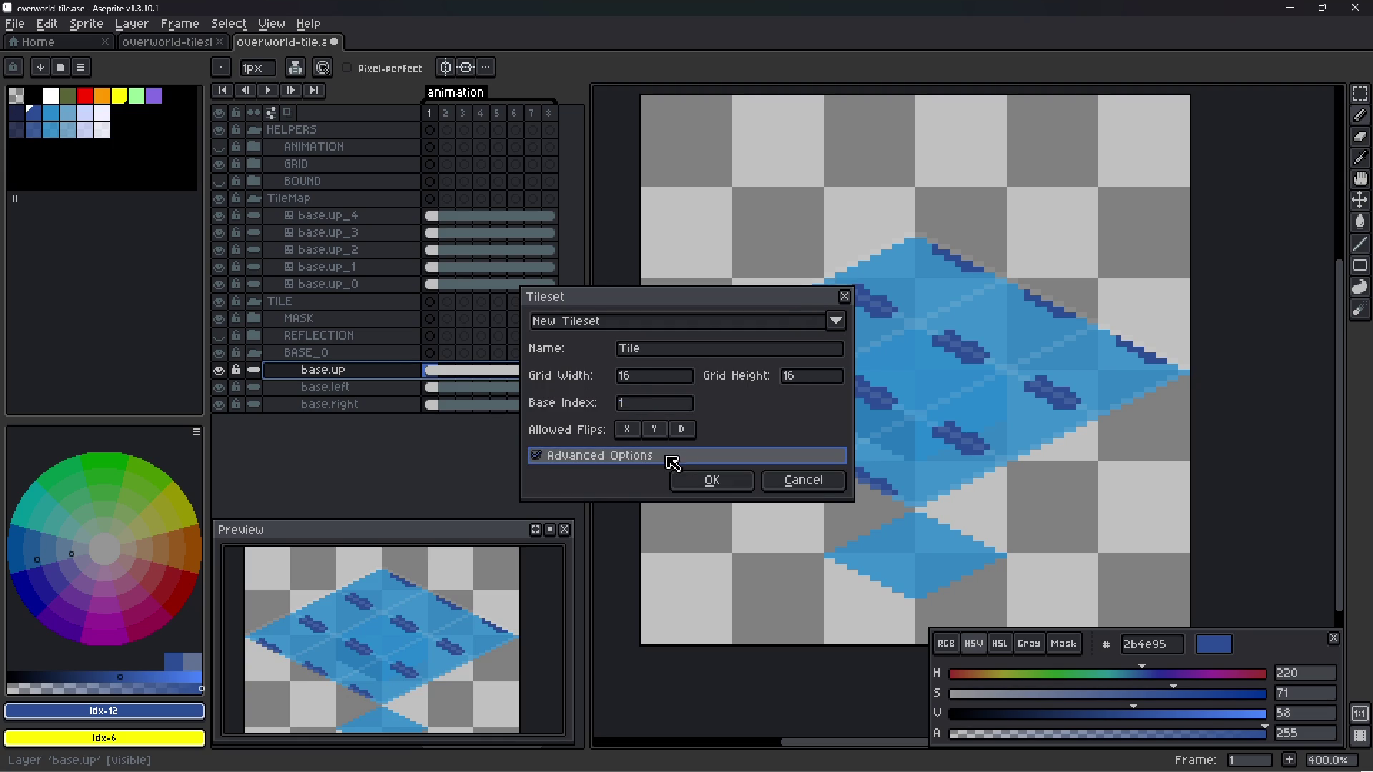
pyautogui.click(651, 378)
pyautogui.press('Tab')
pyautogui.write('32')
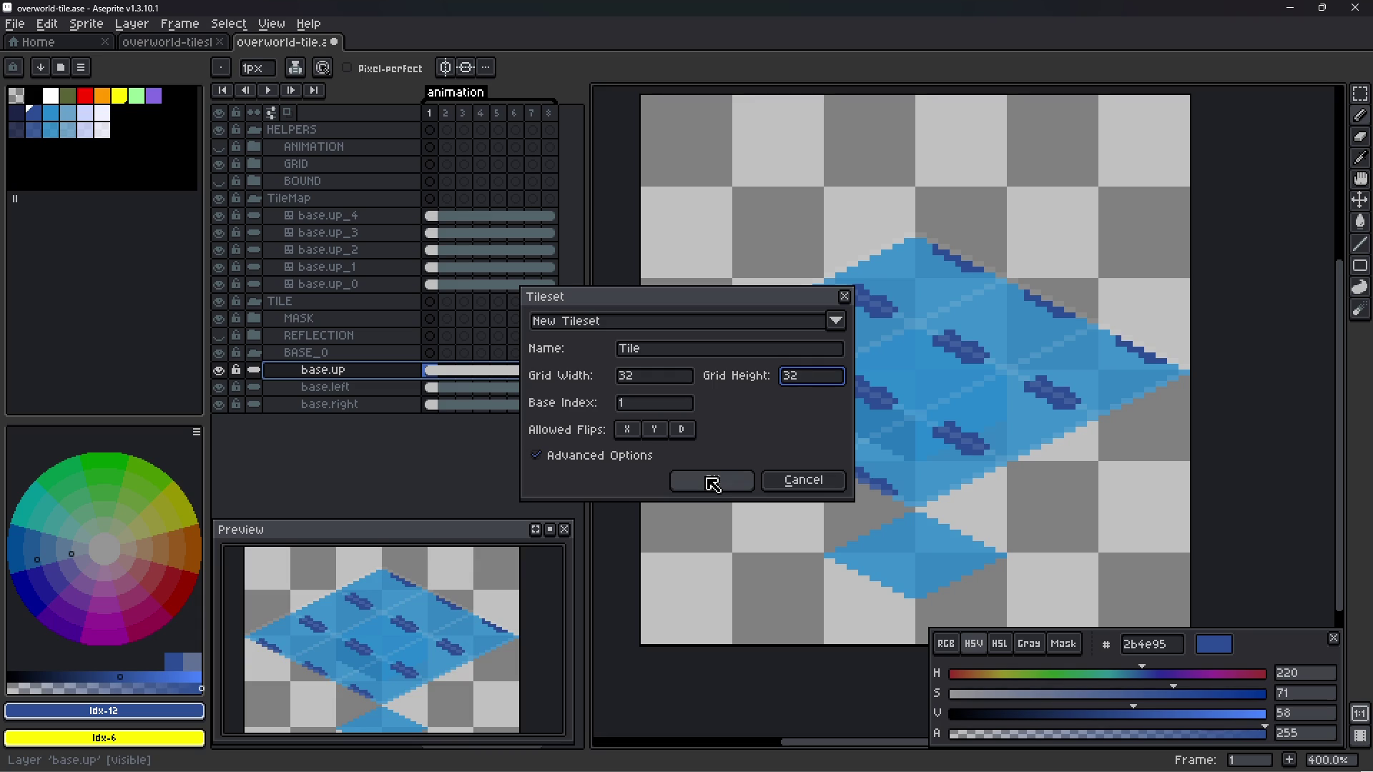
pyautogui.click(713, 482)
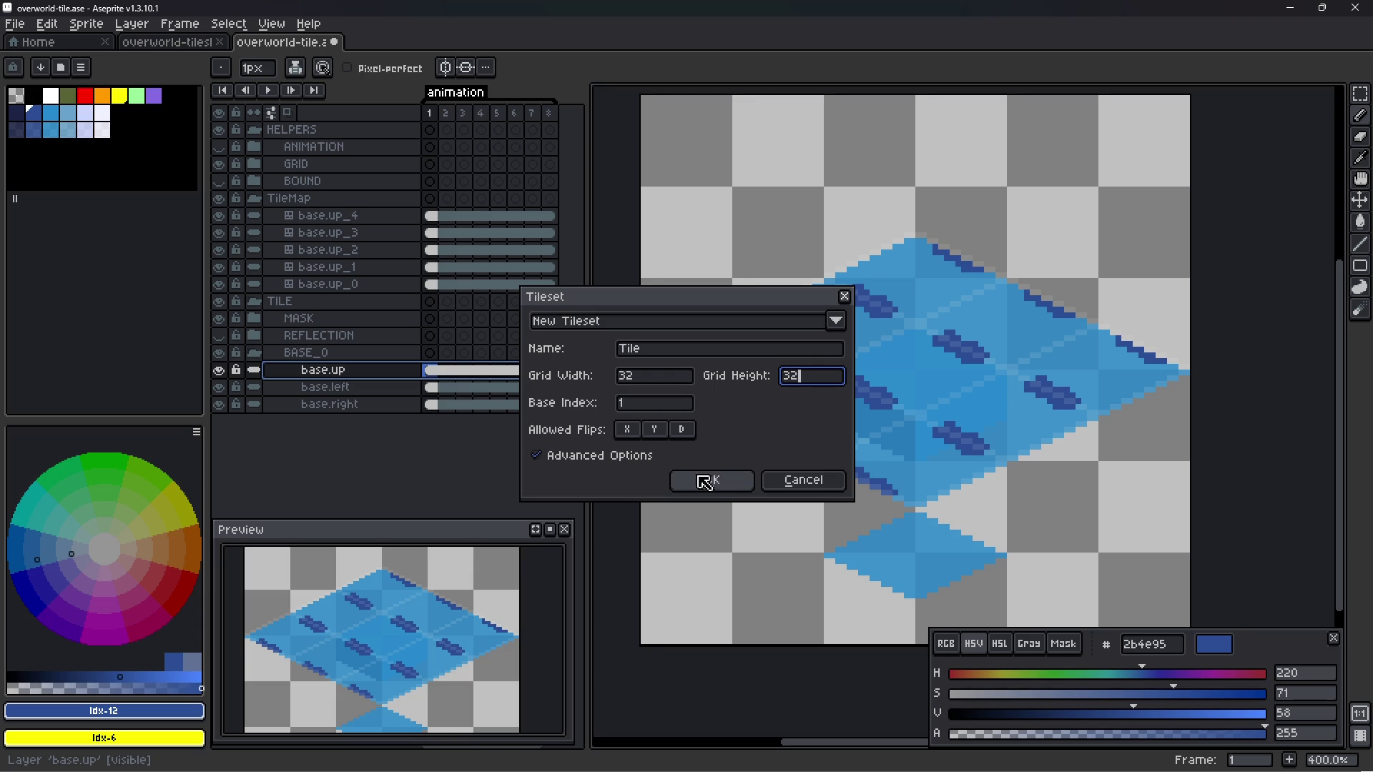
# - Convert base.up, base.left and base.right together to a 32×32 tilemap
pyautogui.keyDown('shift'); pyautogui.click(373, 405); pyautogui.keyUp('shift')
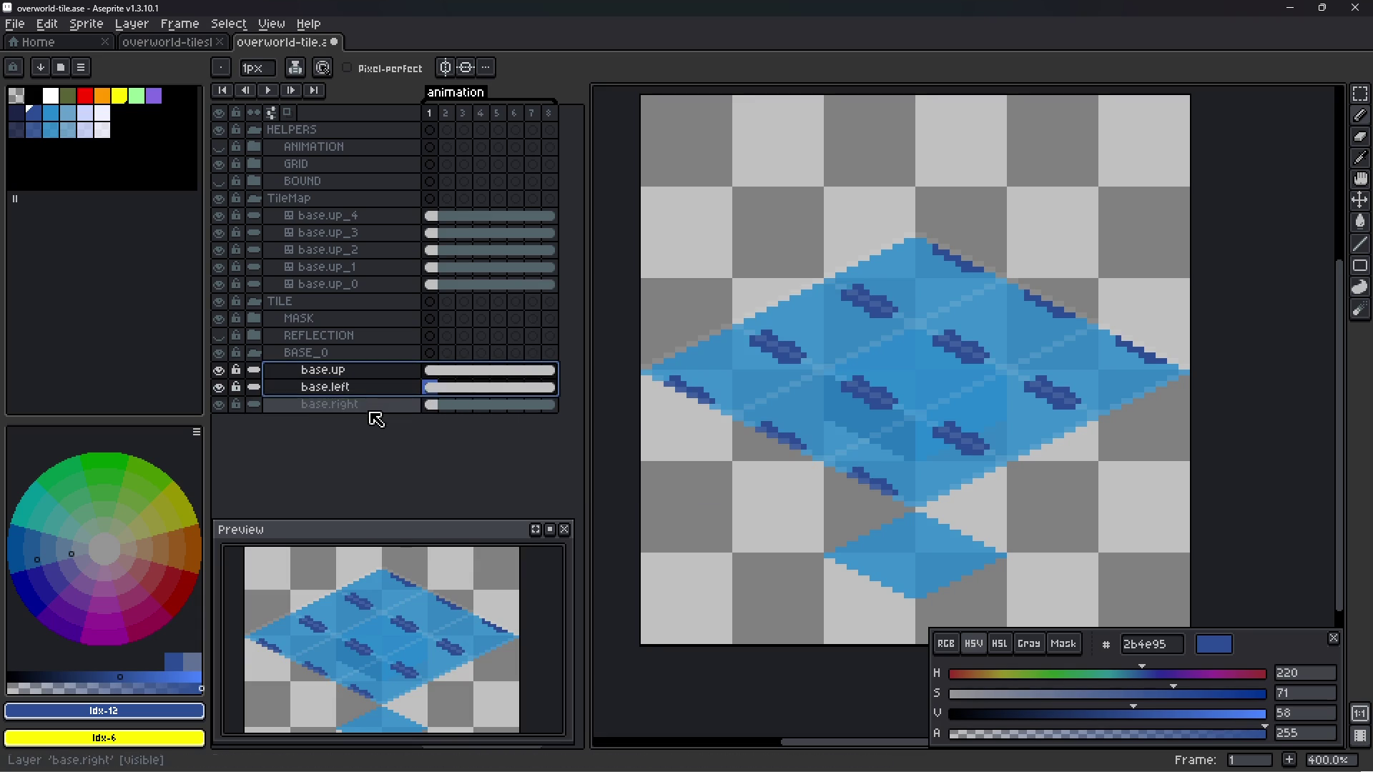
pyautogui.rightClick(364, 377)
pyautogui.moveTo(441, 437)
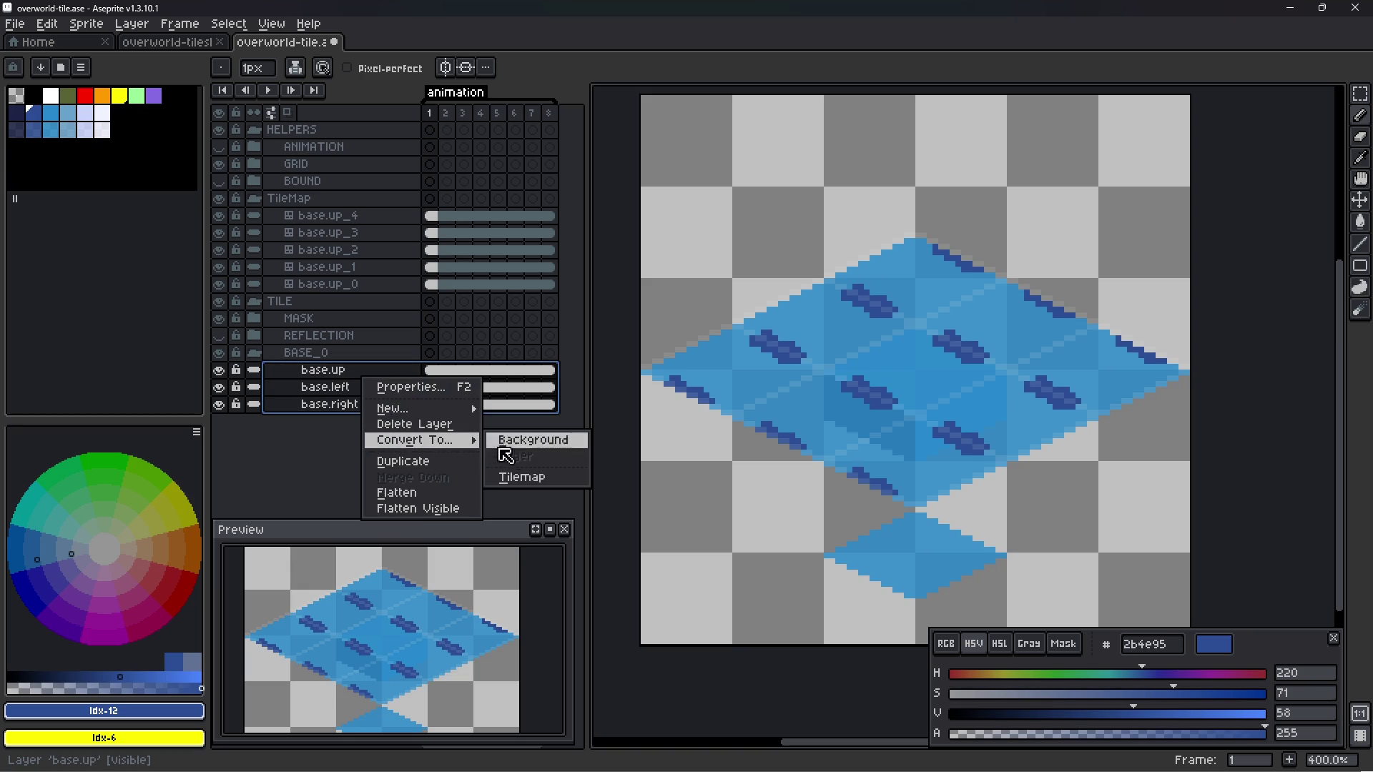
pyautogui.click(522, 475)
pyautogui.click(658, 356)
pyautogui.write('Tile')
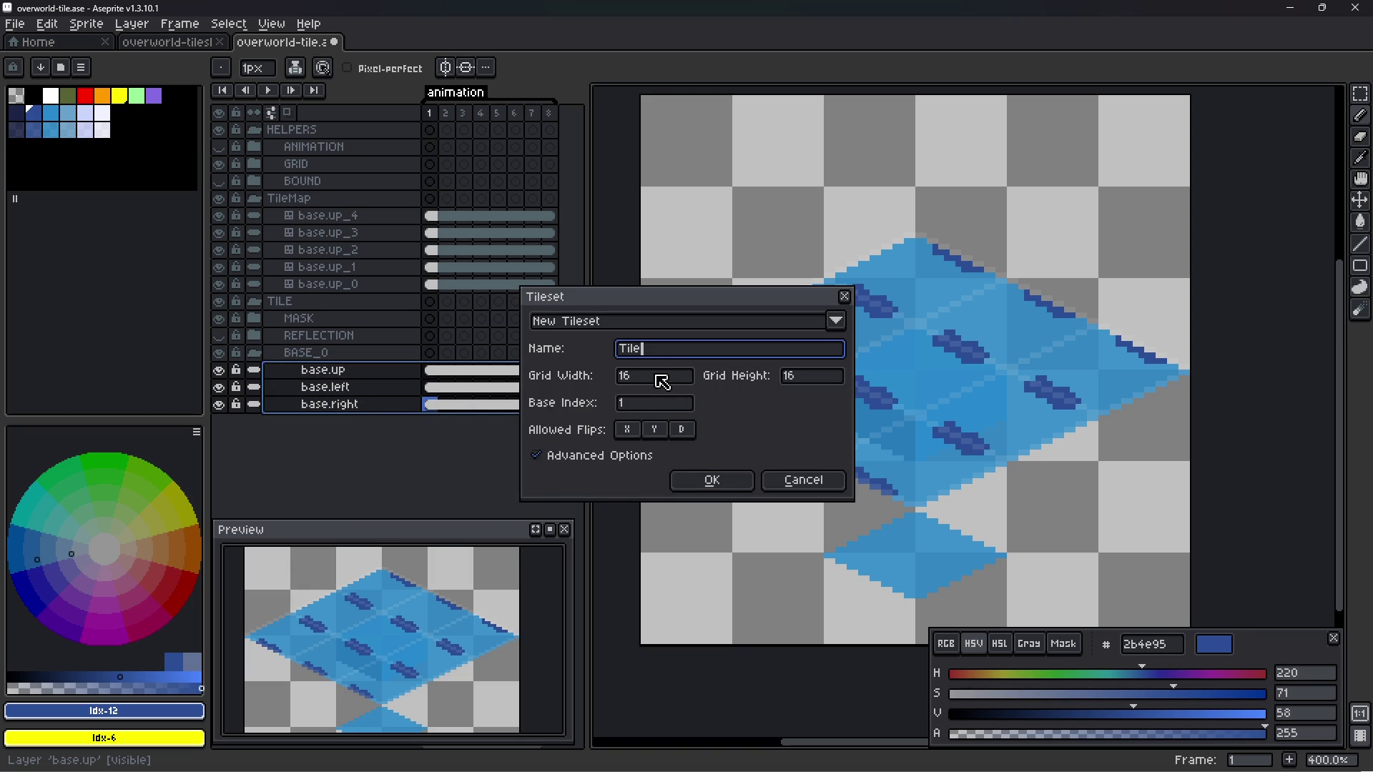
pyautogui.click(661, 384)
pyautogui.write('32')
pyautogui.press('Tab')
pyautogui.write('32')
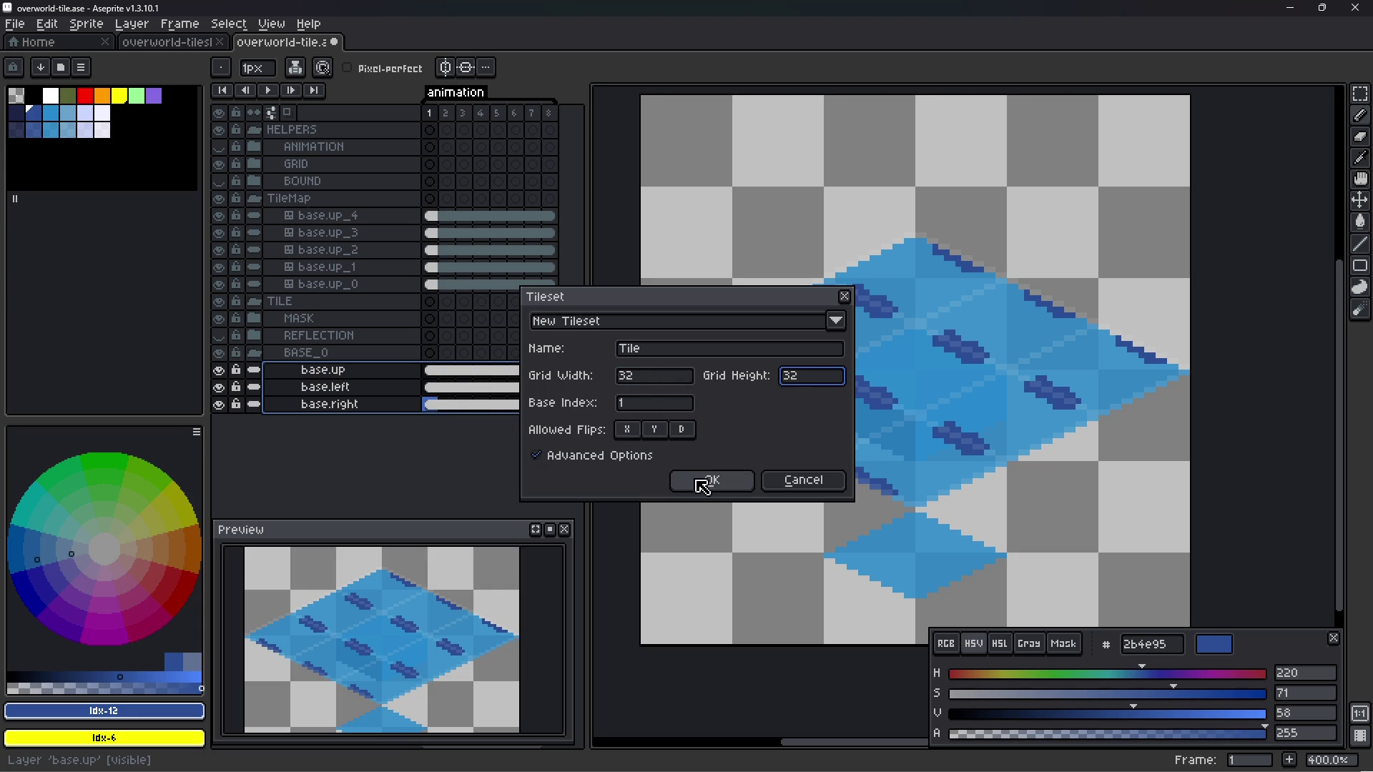
pyautogui.click(703, 482)
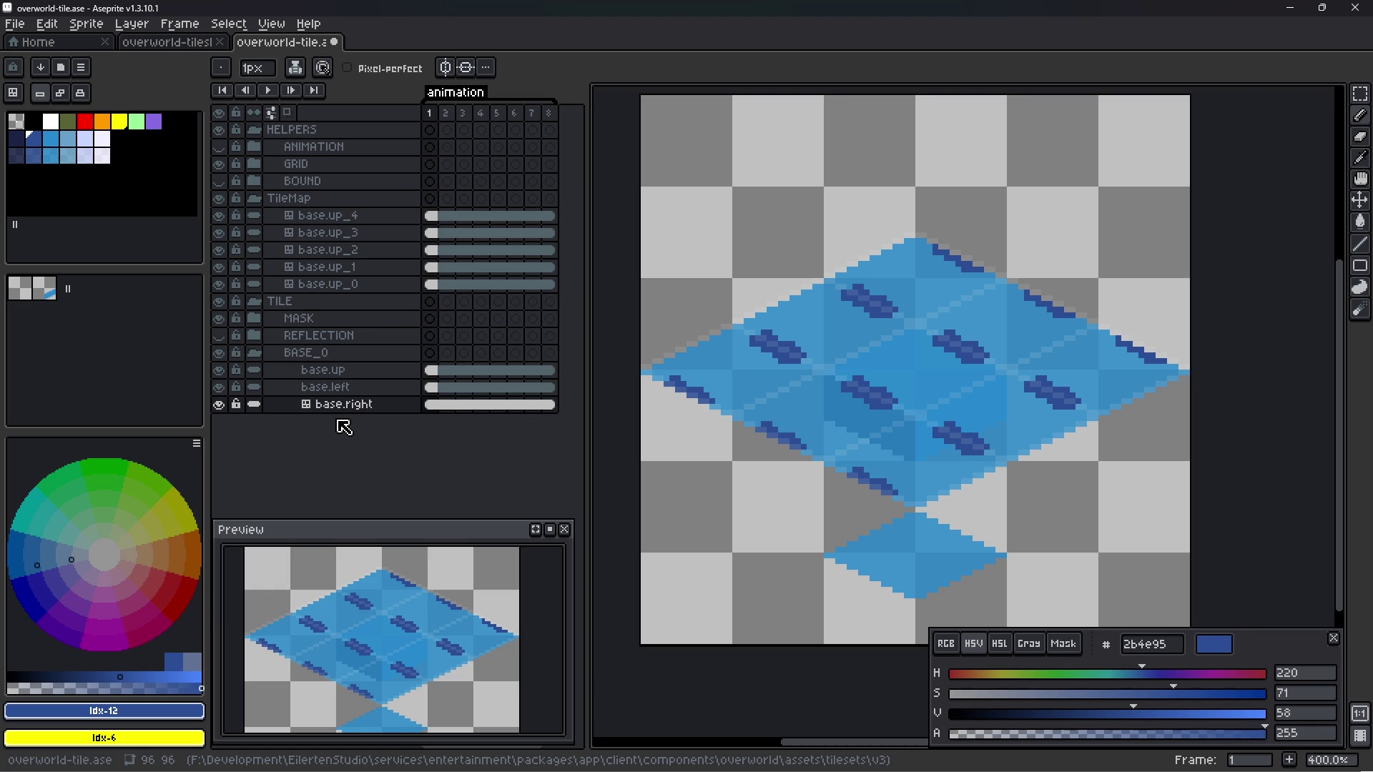
# - Undo that conversion, save overworld-tile.ase, and return to the browser
pyautogui.hotkey('ctrl', 'z')
pyautogui.hotkey('ctrl', 's')
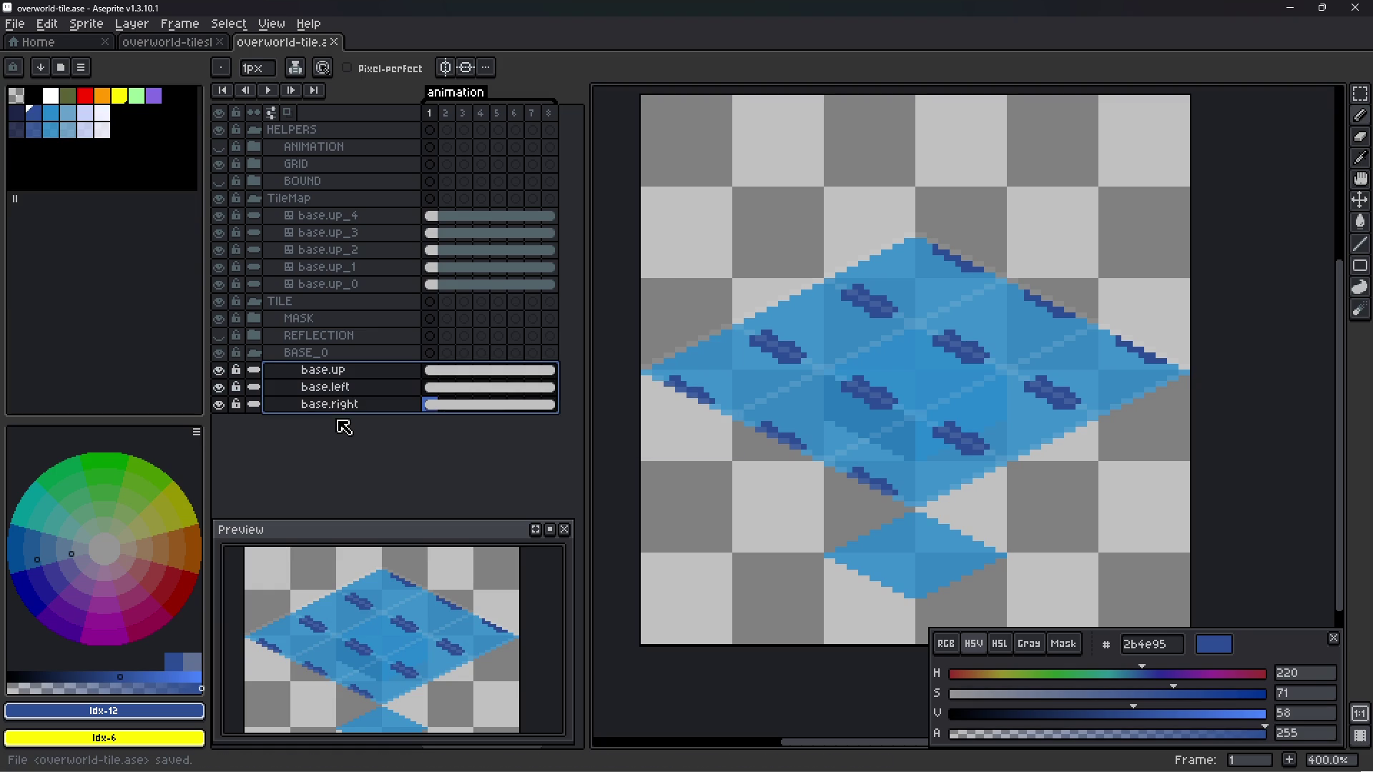
pyautogui.hotkey('alt', 'Tab')
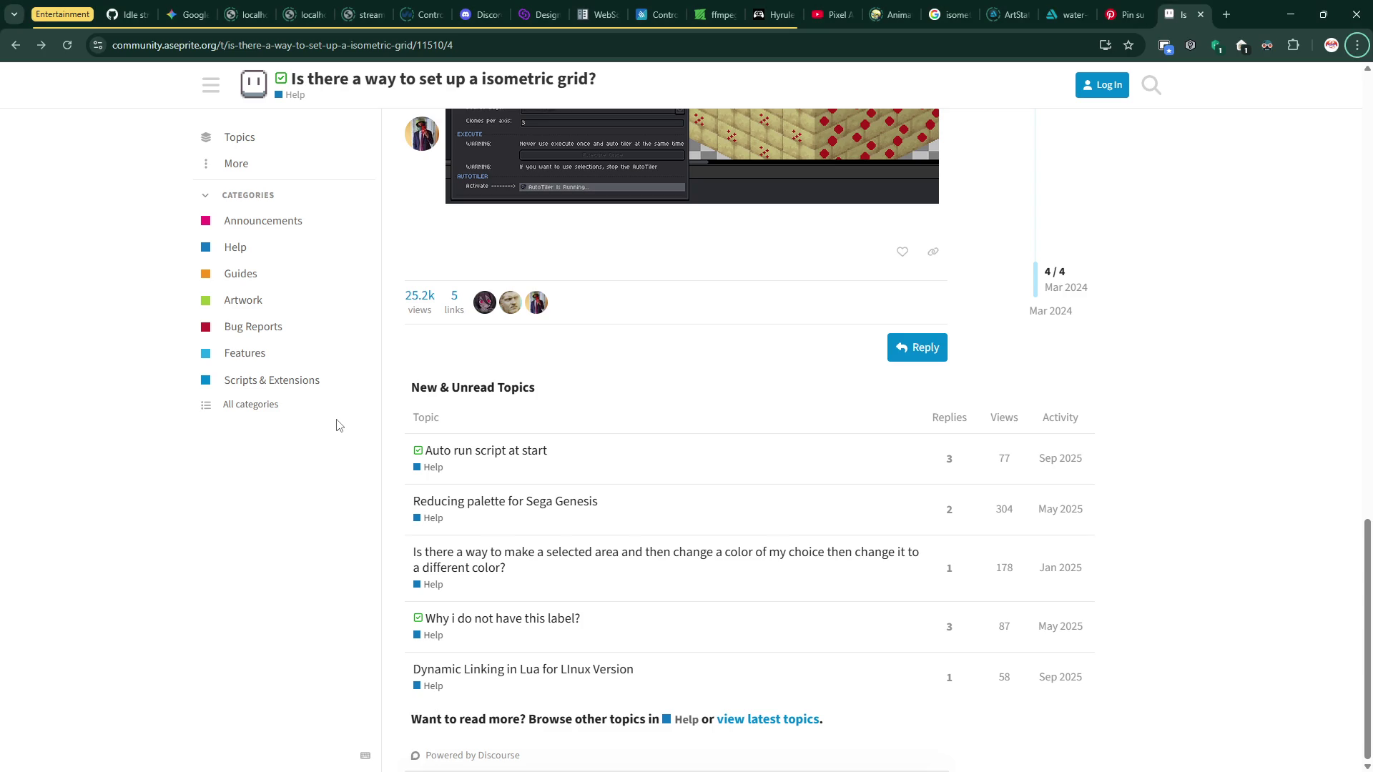
# - Search Google for 'asesprite manage tile layers' and open the 'How to create and use Tilemaps in Aseprite' video
pyautogui.hotkey('ctrl', 'l')
pyautogui.write('ase')
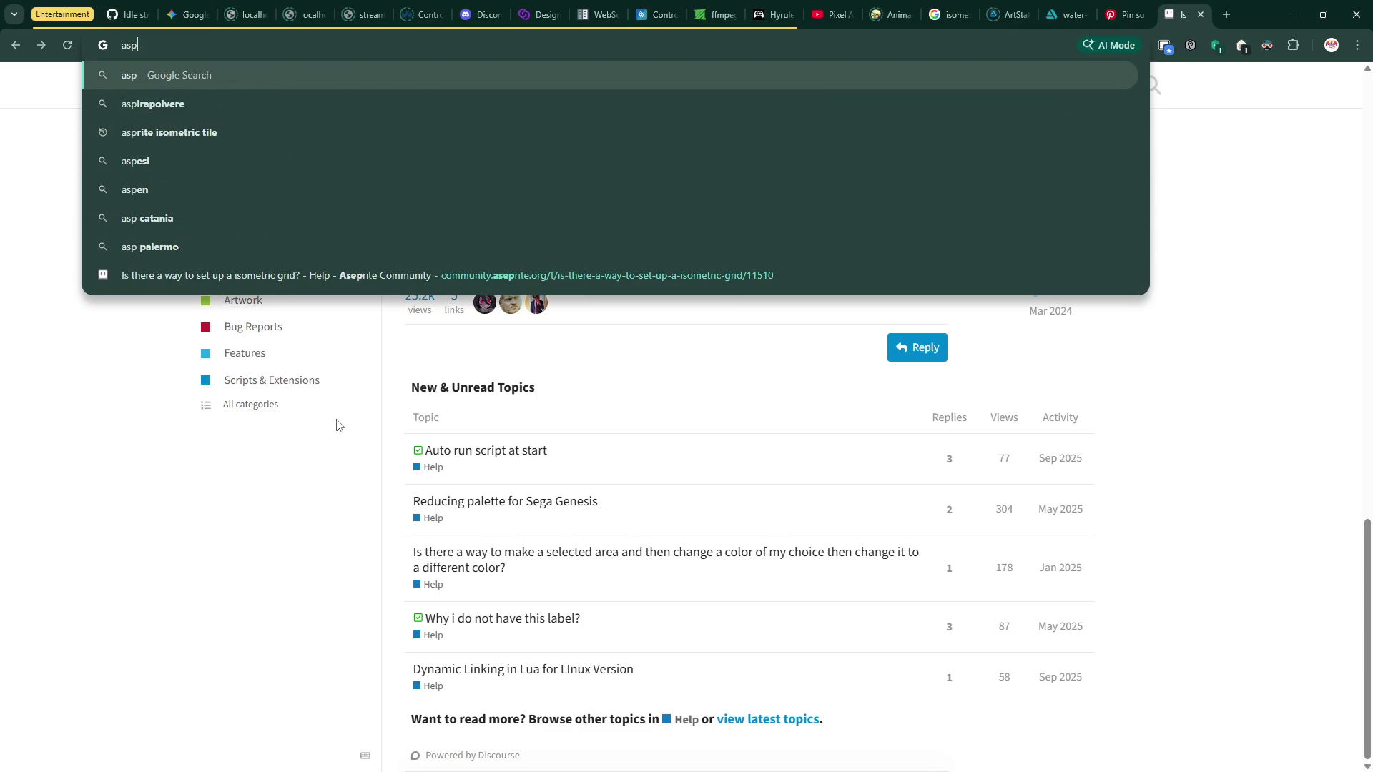
pyautogui.write('sprite manage tile')
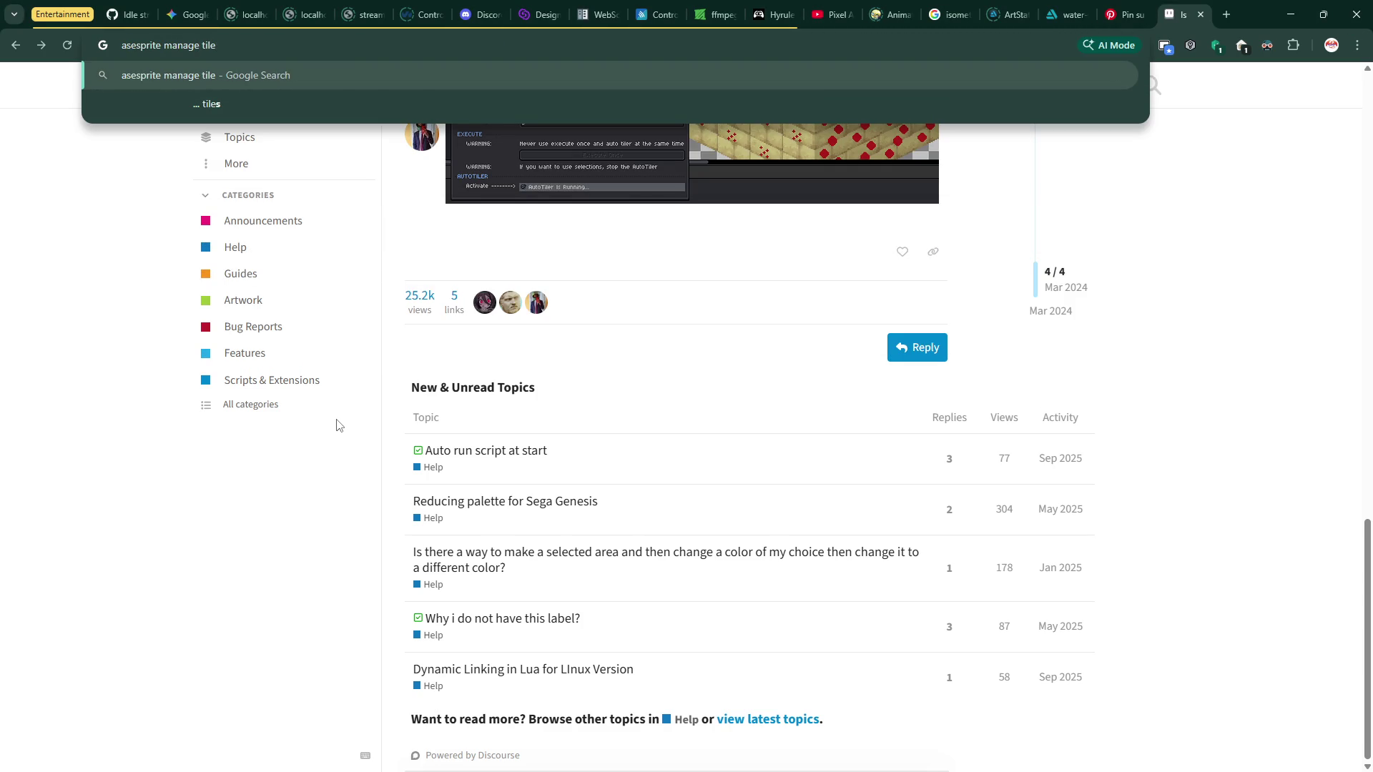
pyautogui.write(' layers')
pyautogui.press('Return')
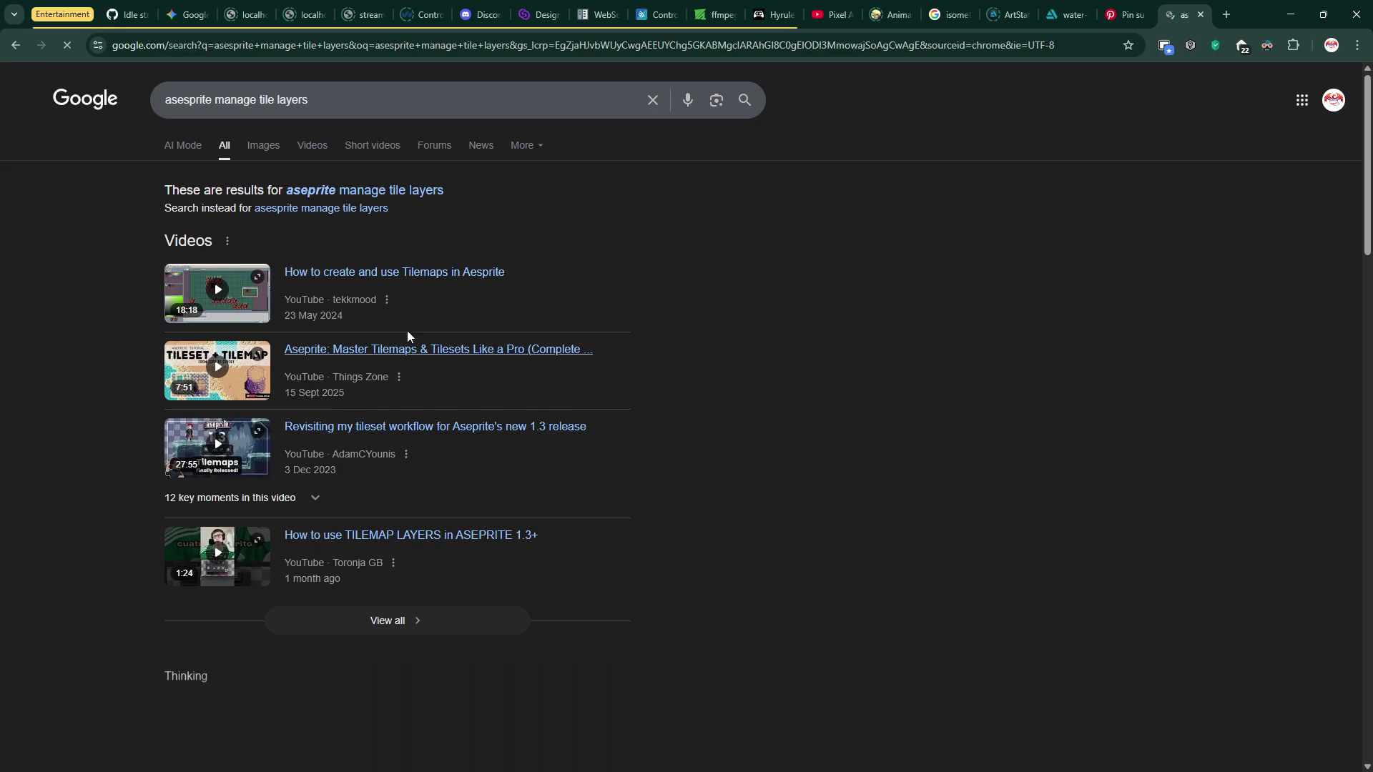
pyautogui.click(390, 276)
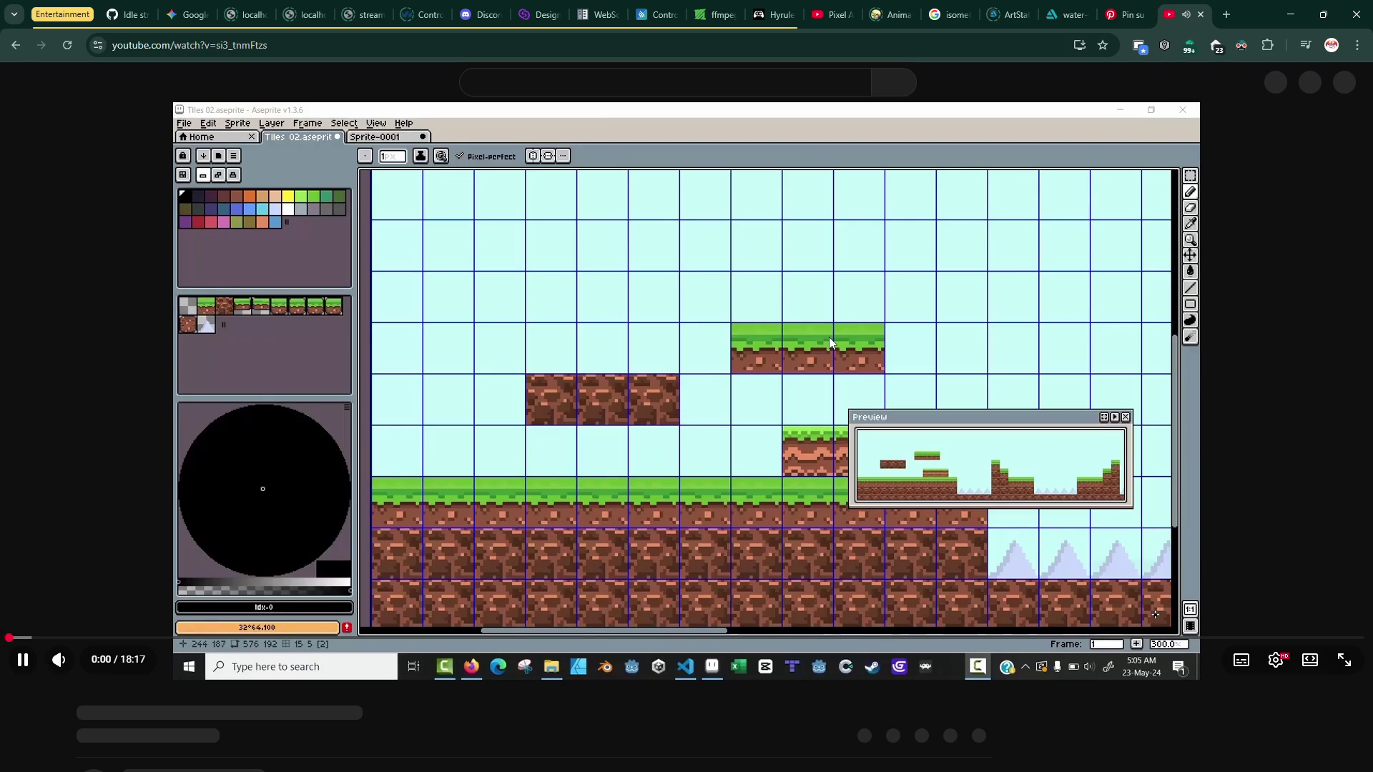
# - Seek the tilemap tutorial ahead to about 3:11, pause it, and return to Aseprite
pyautogui.press('Right')
pyautogui.press('Right')
pyautogui.press('Right')
pyautogui.press('Right')
pyautogui.press('Right')
pyautogui.press('Right')
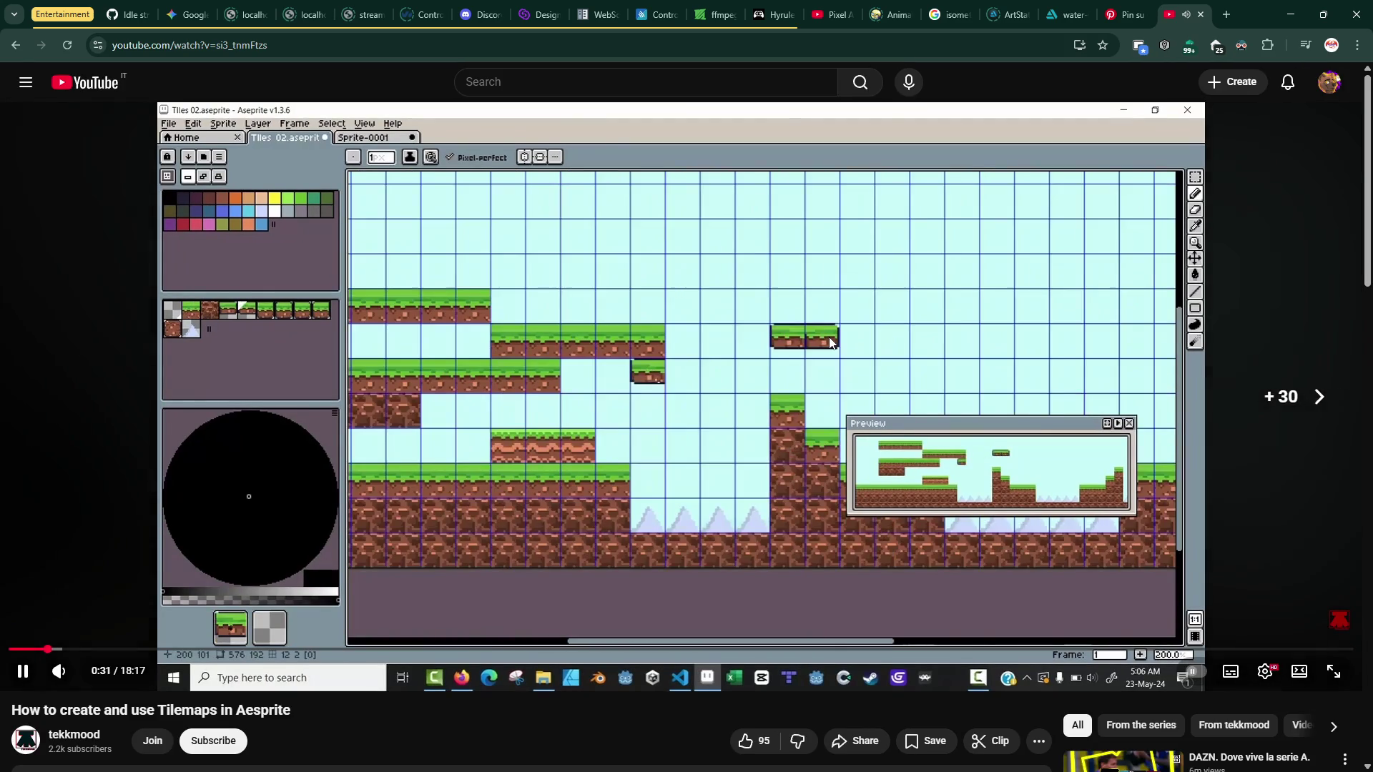
pyautogui.press('Right')
pyautogui.press('Right')
pyautogui.press('Right')
pyautogui.press('Right')
pyautogui.press('Right')
pyautogui.press('Right')
pyautogui.press('Right')
pyautogui.press('Right')
pyautogui.press('Right')
pyautogui.press('Right')
pyautogui.press('Right')
pyautogui.press('Right')
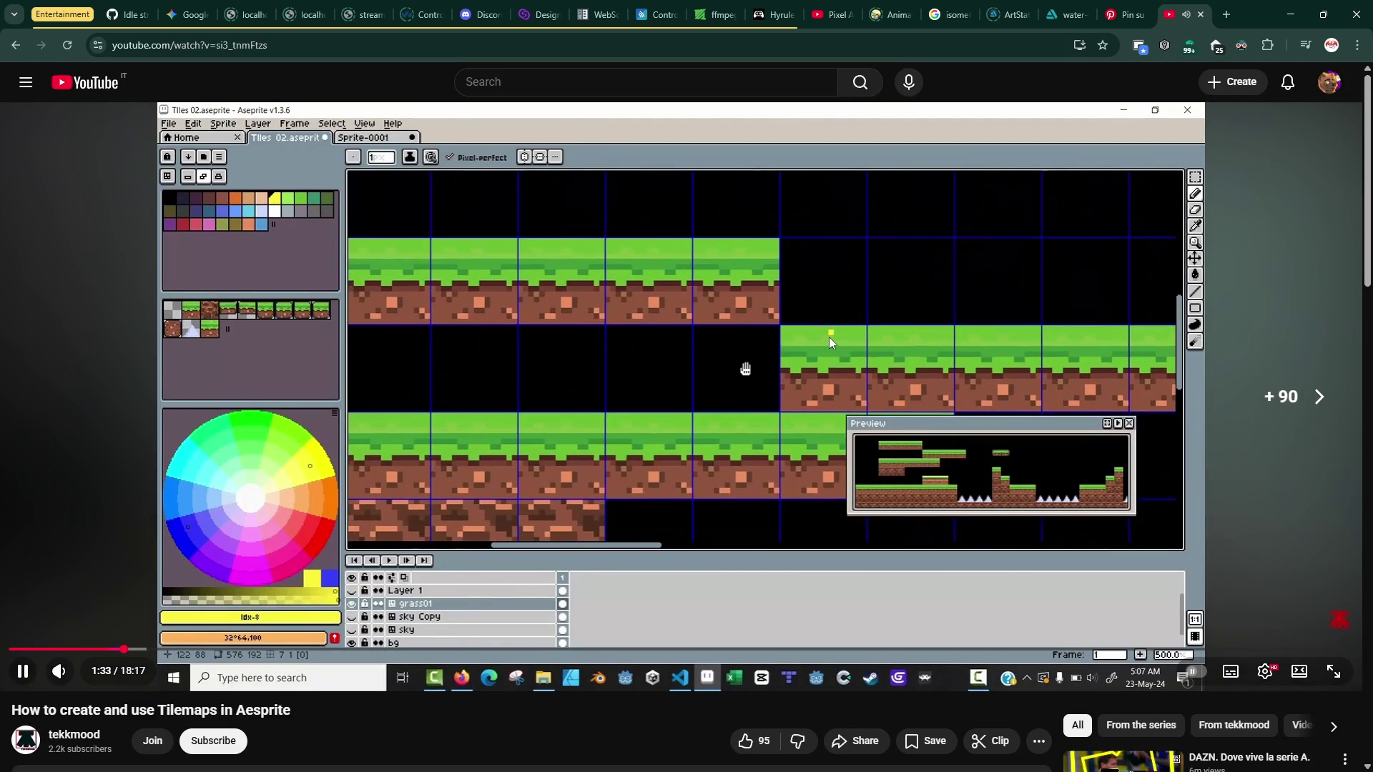
pyautogui.press('Right')
pyautogui.press('Right')
pyautogui.press('Right')
pyautogui.press('Right')
pyautogui.press('Right')
pyautogui.press('Right')
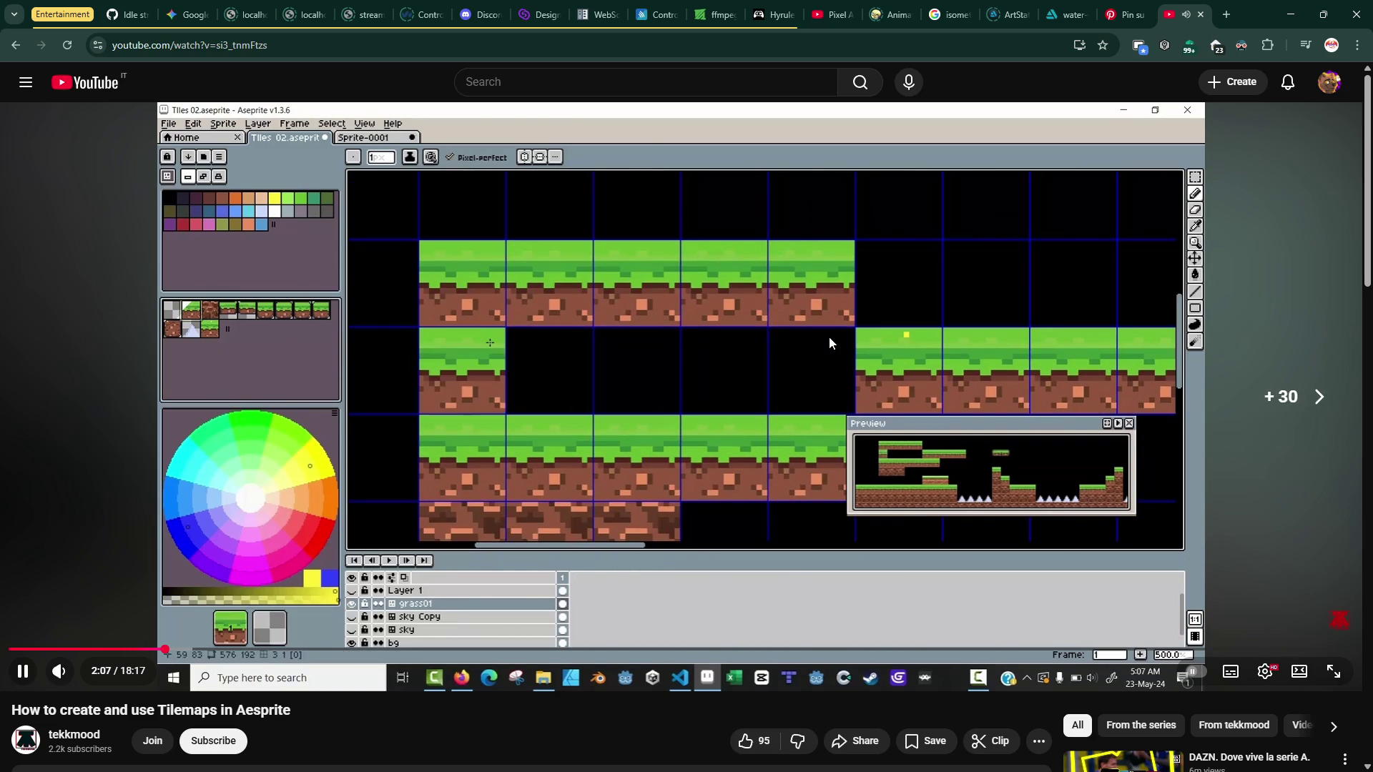
pyautogui.press('Right')
pyautogui.press('Right')
pyautogui.press('Right')
pyautogui.press('Right')
pyautogui.press('Right')
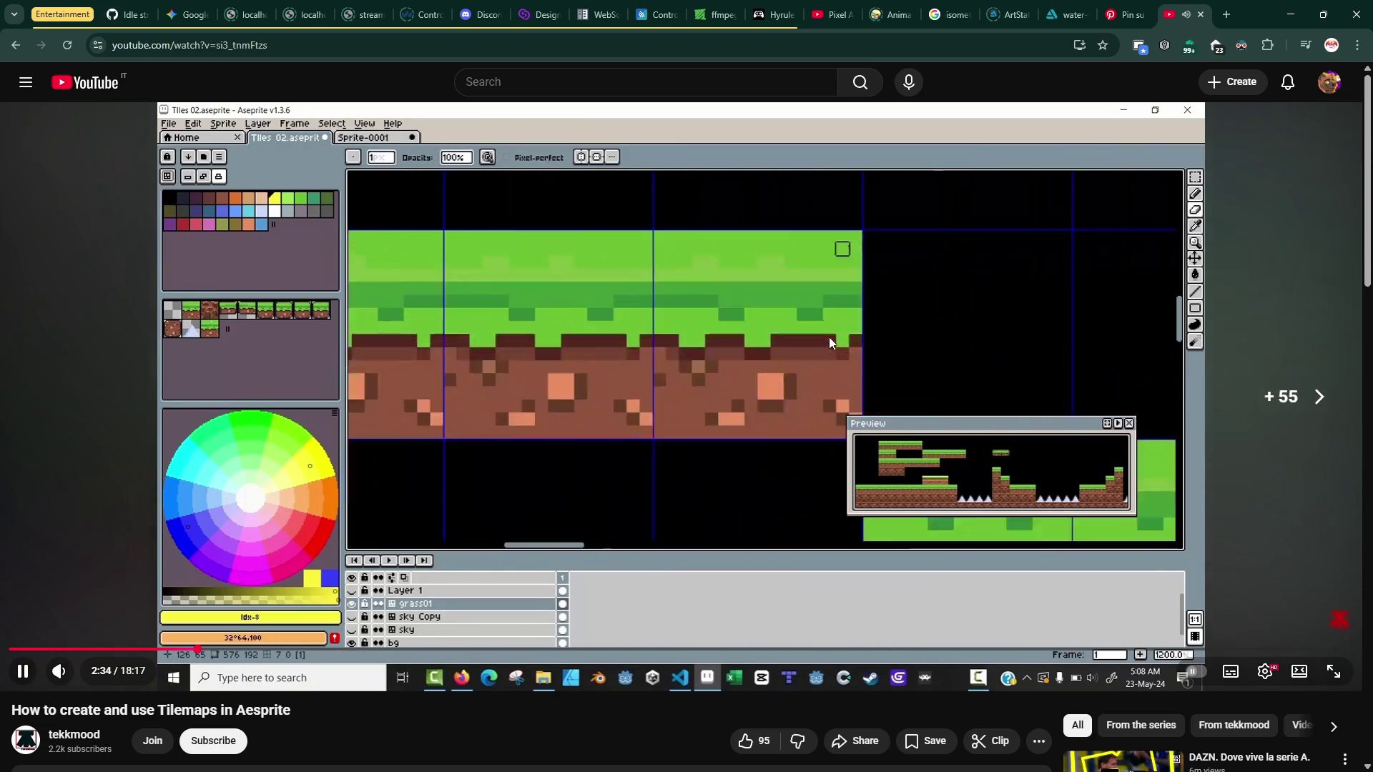
pyautogui.press('Right')
pyautogui.press('Right')
pyautogui.press('Right')
pyautogui.press('Right')
pyautogui.press('Right')
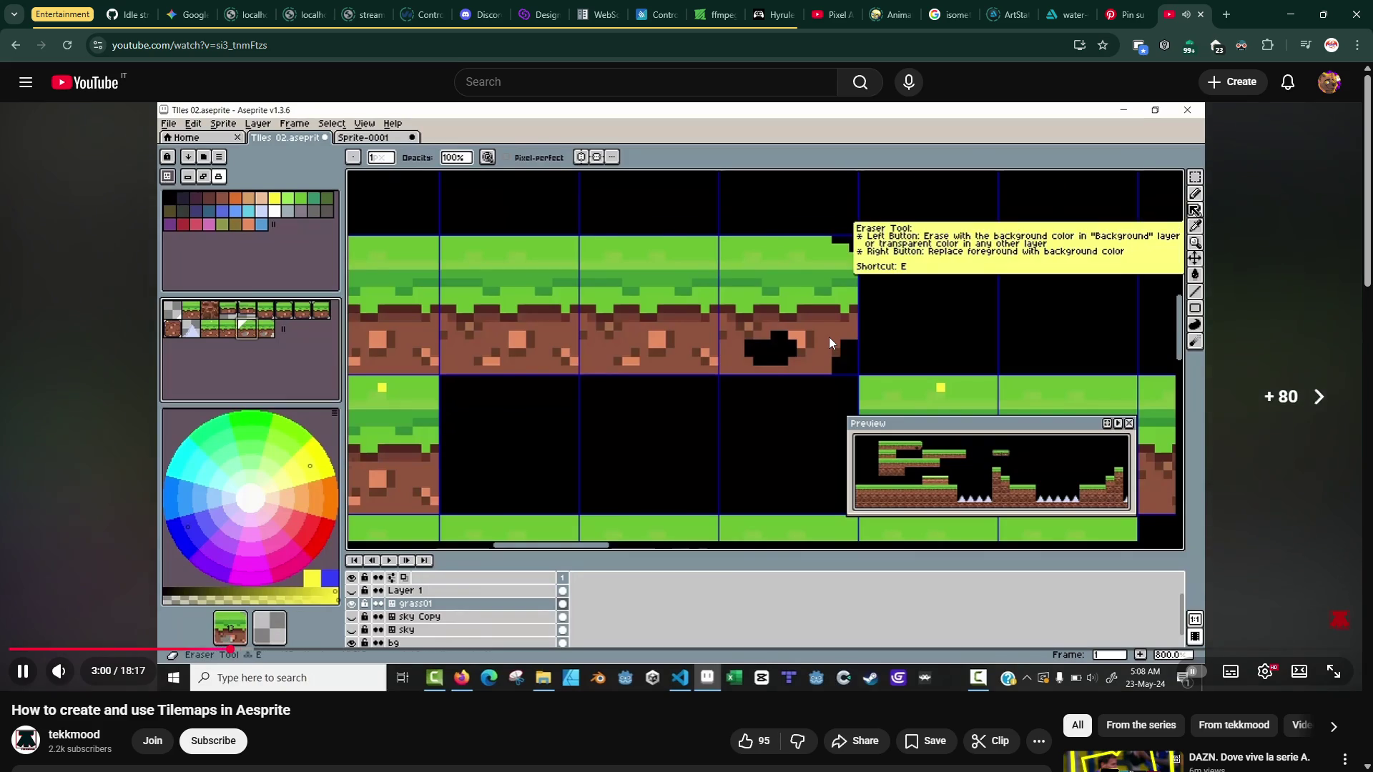
pyautogui.press('Right')
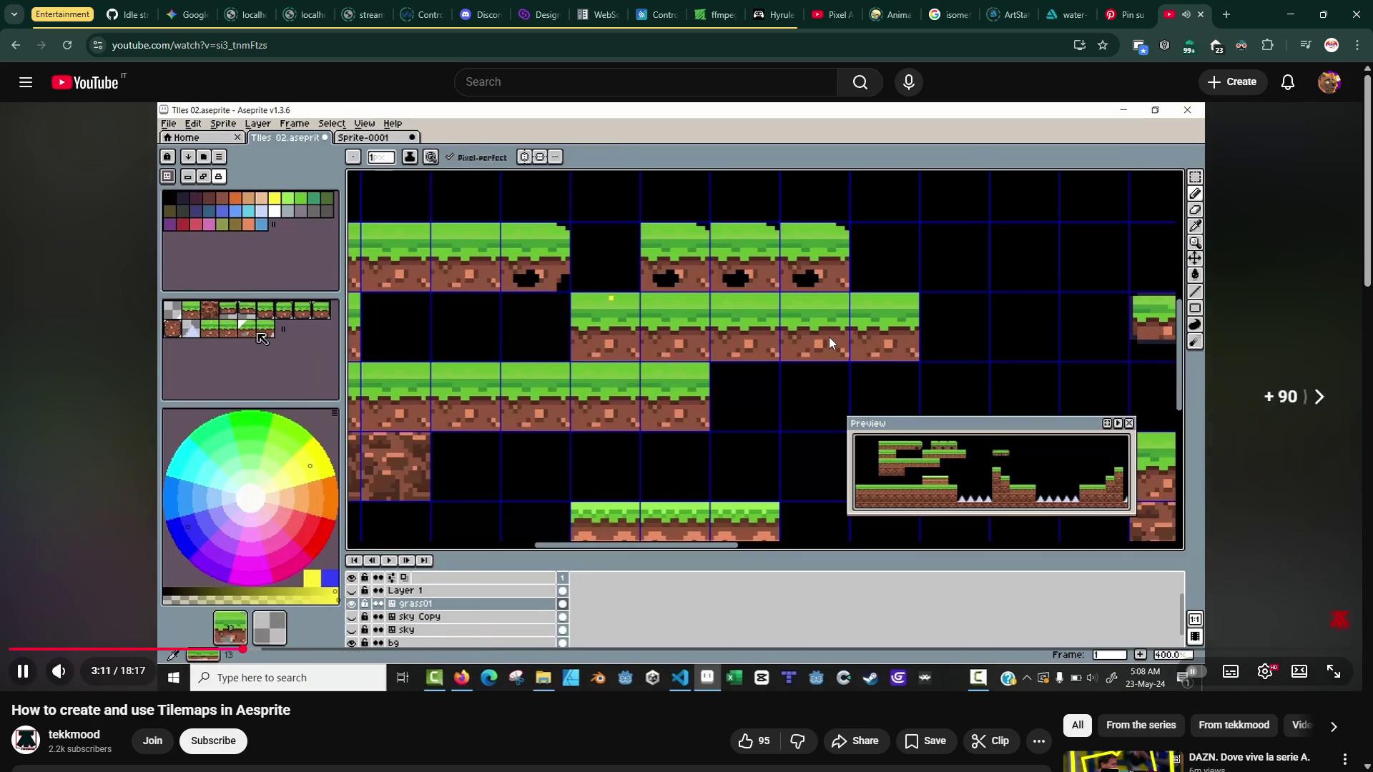
pyautogui.press('Right')
pyautogui.press('k')
pyautogui.hotkey('alt', 'Tab')
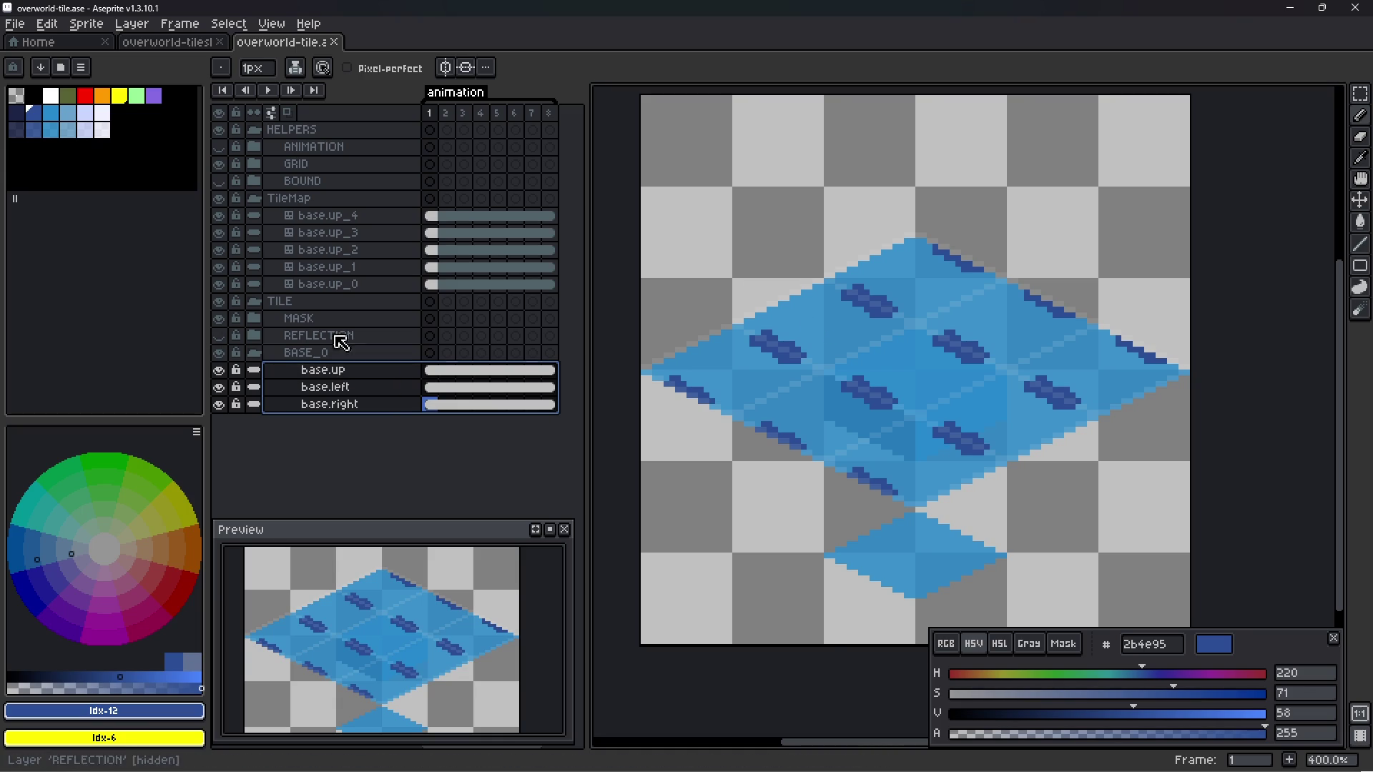
# - Draw a dark blue mark on the base.up_0 water tile in pixel mode, then pick the third tile
pyautogui.click(329, 284)
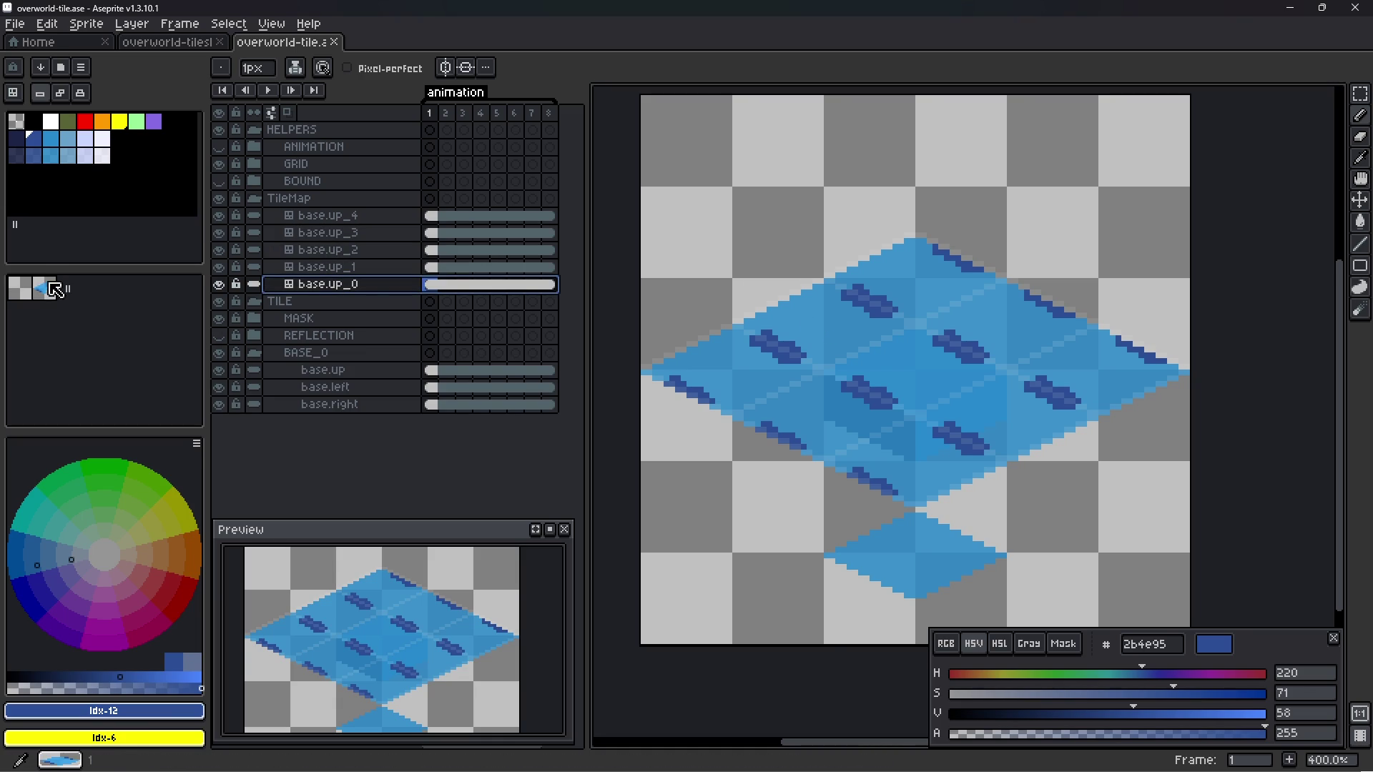
pyautogui.click(13, 93)
pyautogui.scroll(1, 658, 365)
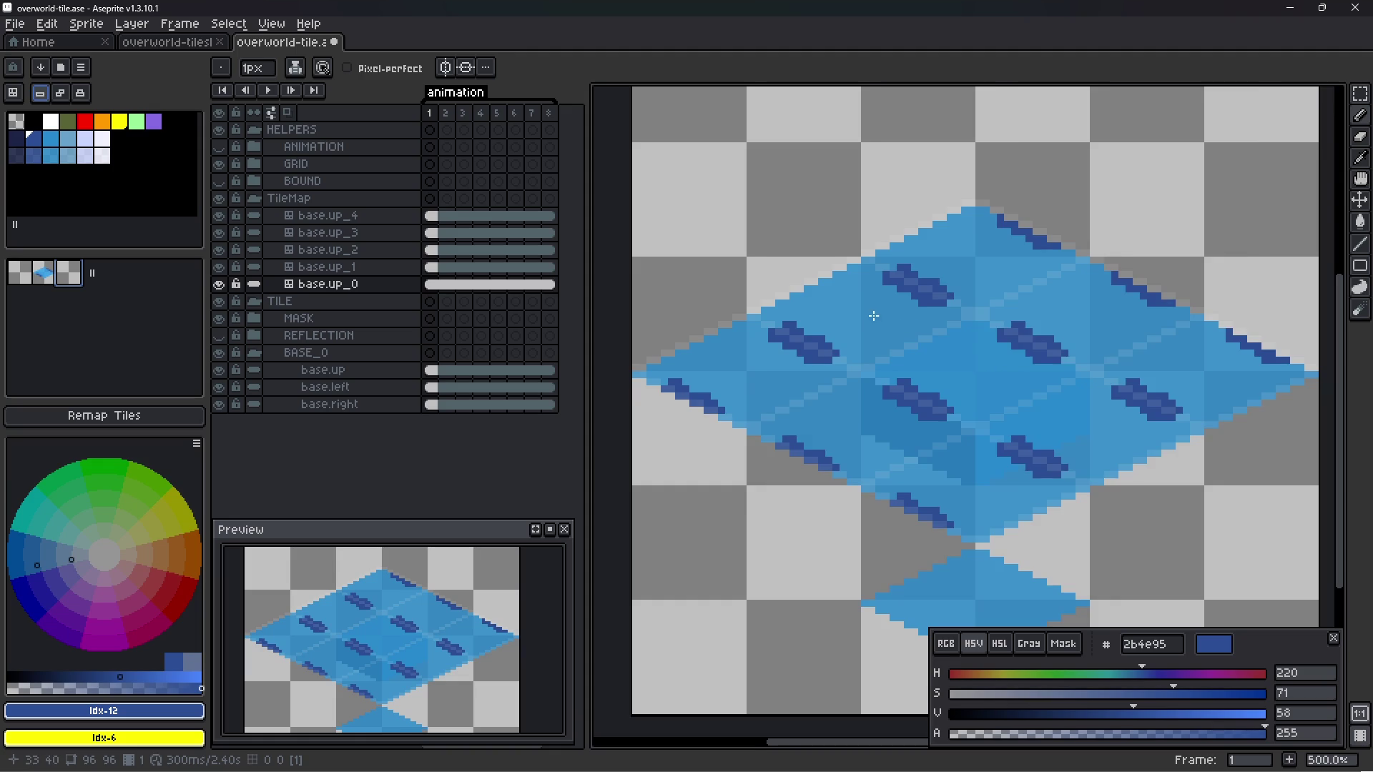
pyautogui.scroll(1, 930, 343)
pyautogui.moveTo(948, 379)
pyautogui.mouseDown()
pyautogui.moveTo(1027, 365)
pyautogui.moveTo(973, 379)
pyautogui.moveTo(1001, 397)
pyautogui.mouseUp()
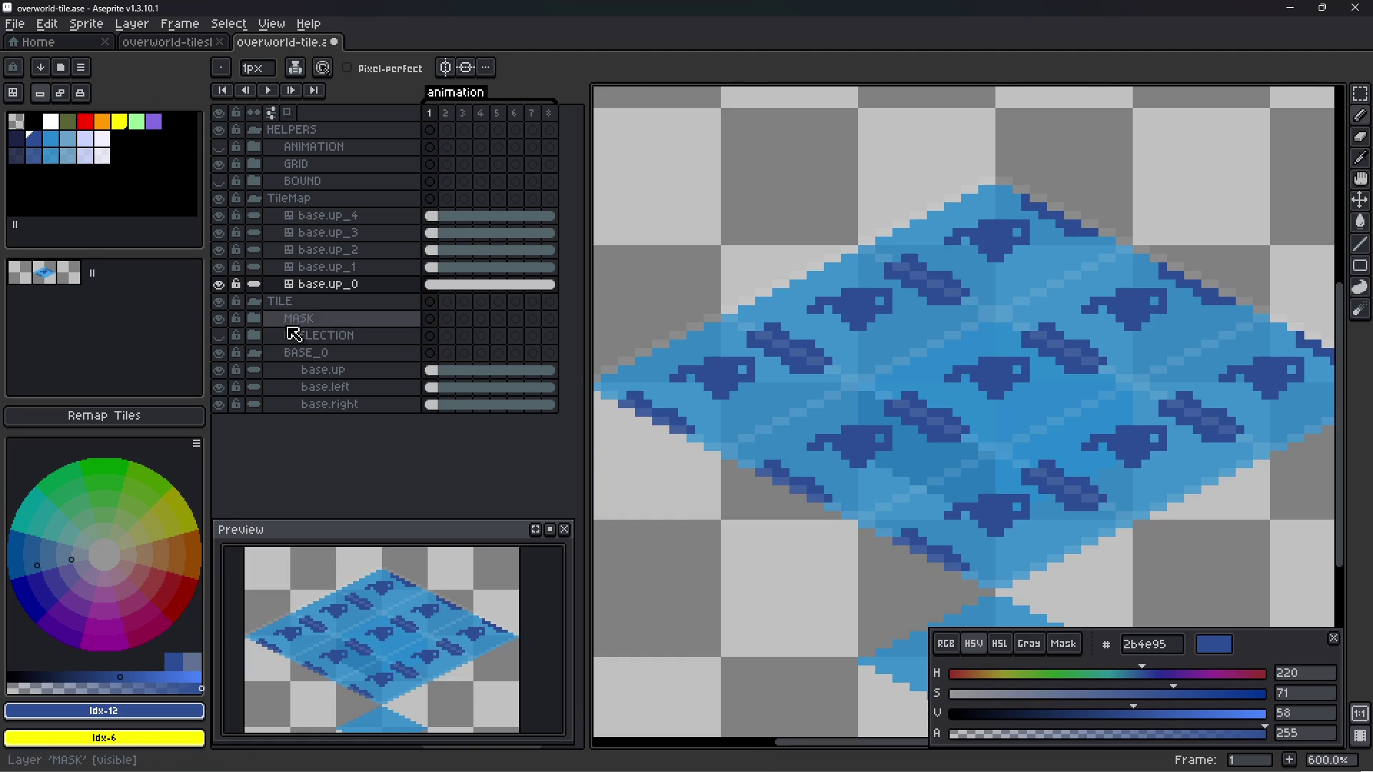
pyautogui.hotkey('space', 'Tab')
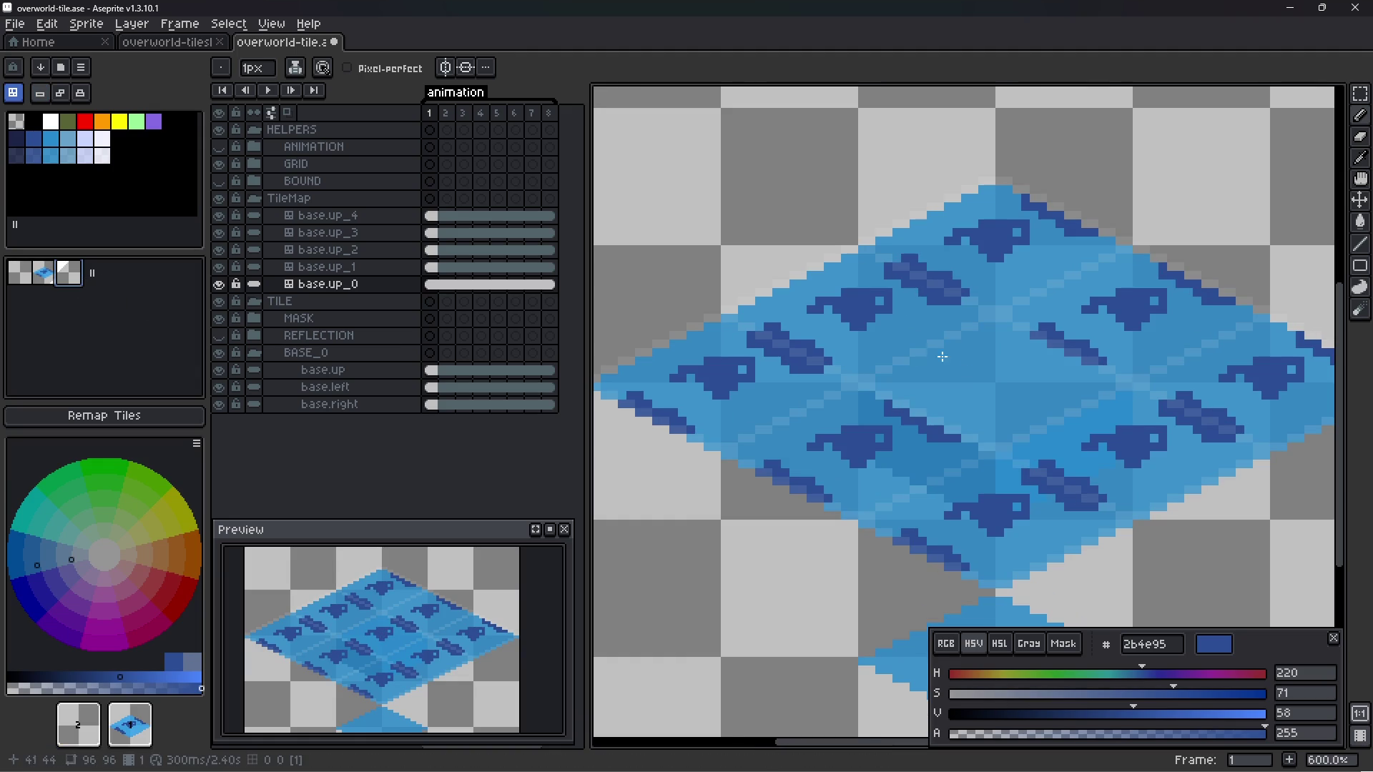
pyautogui.scroll(-1, 960, 376)
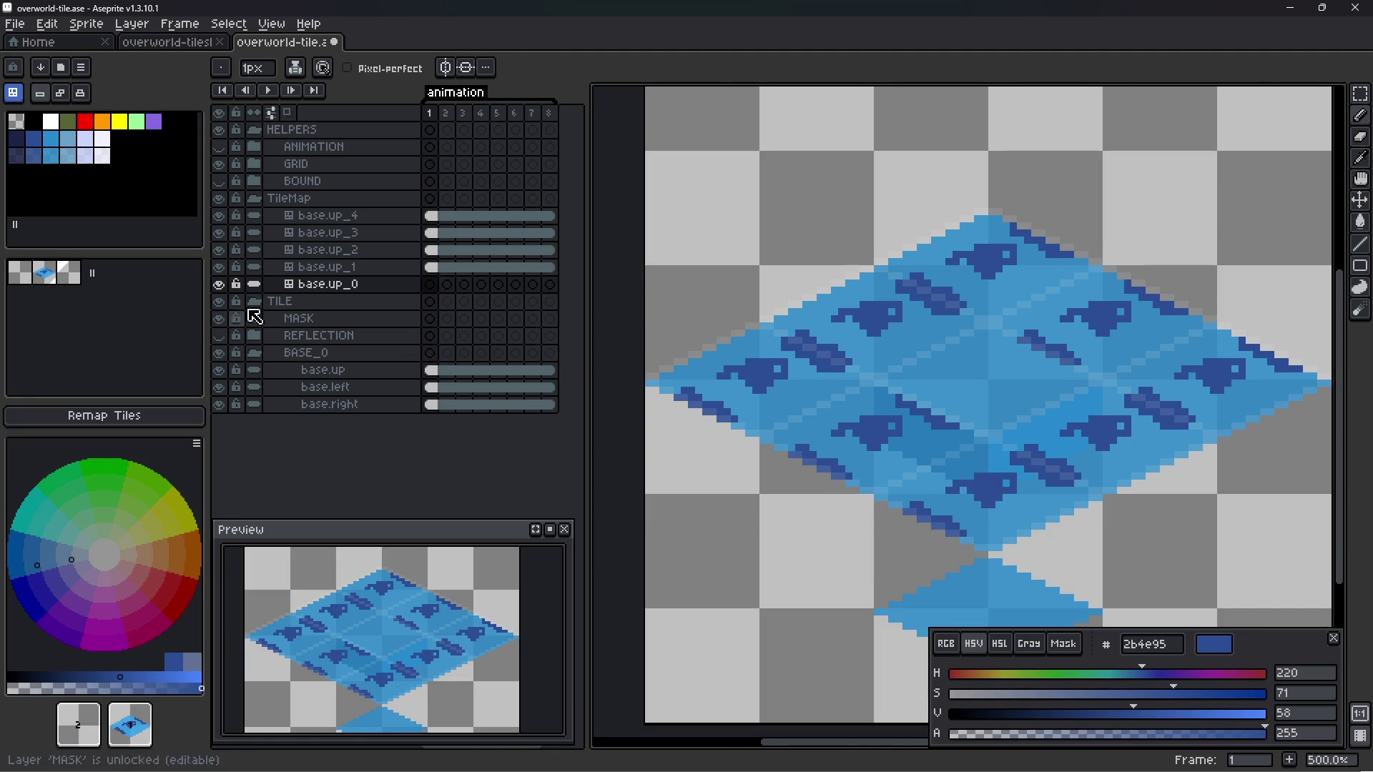
pyautogui.click(69, 273)
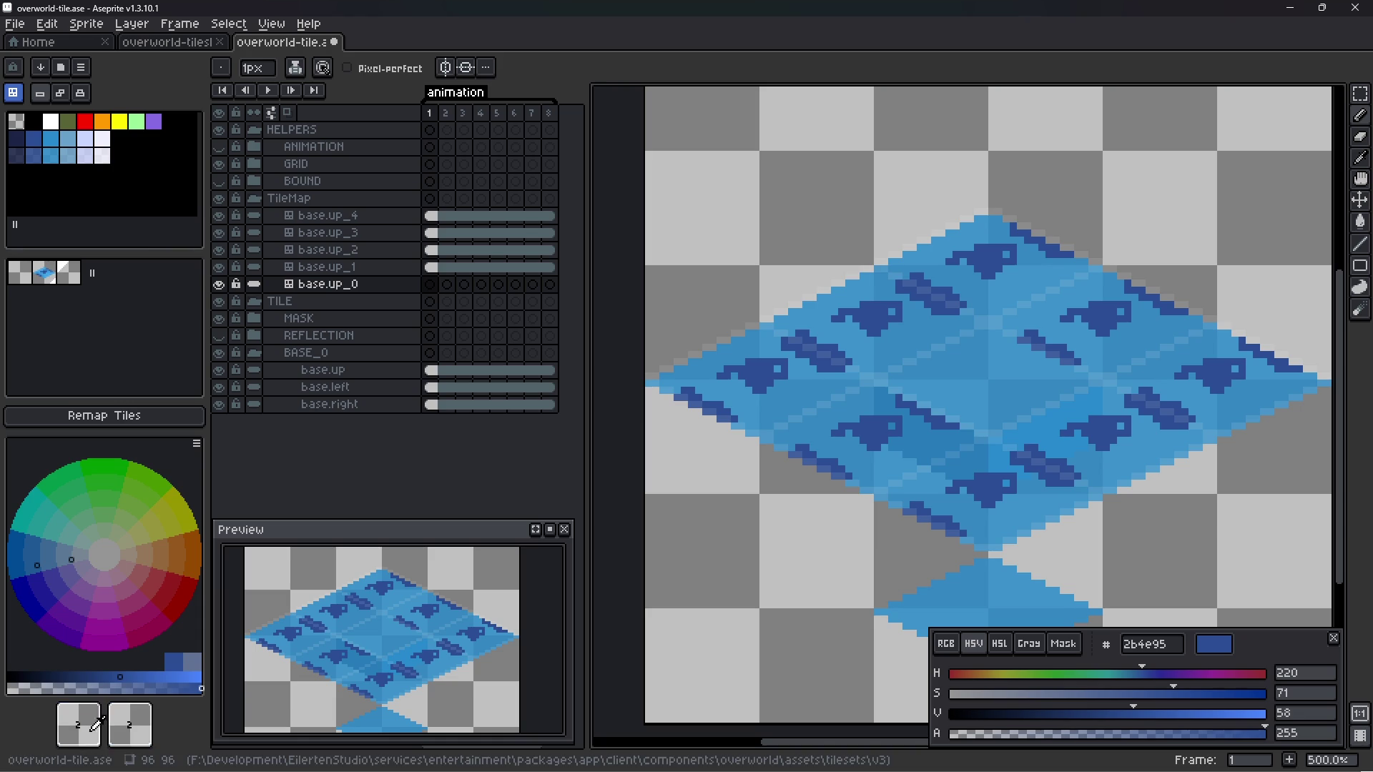
# - Undo the drawn mark and the layer changes three times to restore the original layers
pyautogui.hotkey('ctrl', 'z')
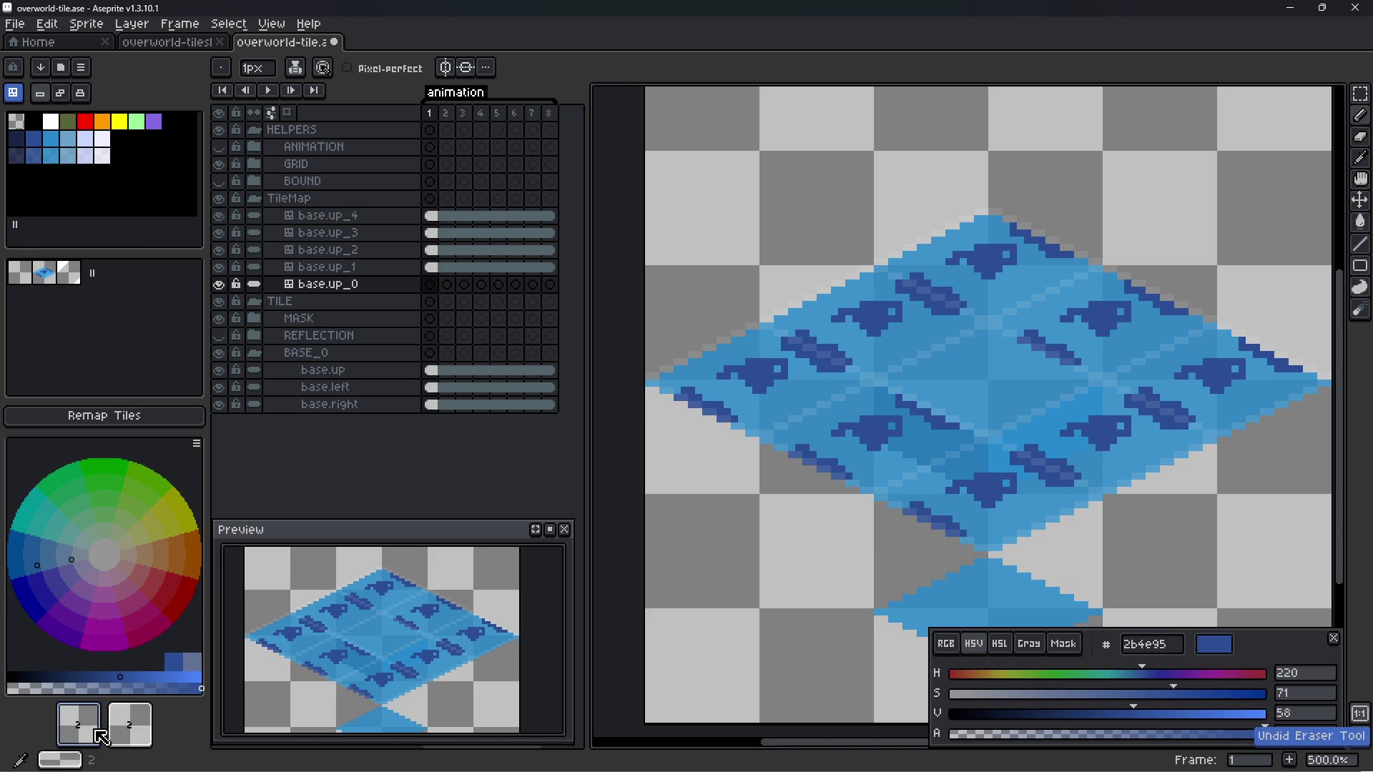
pyautogui.hotkey('ctrl', 'z')
pyautogui.hotkey('ctrl', 'z')
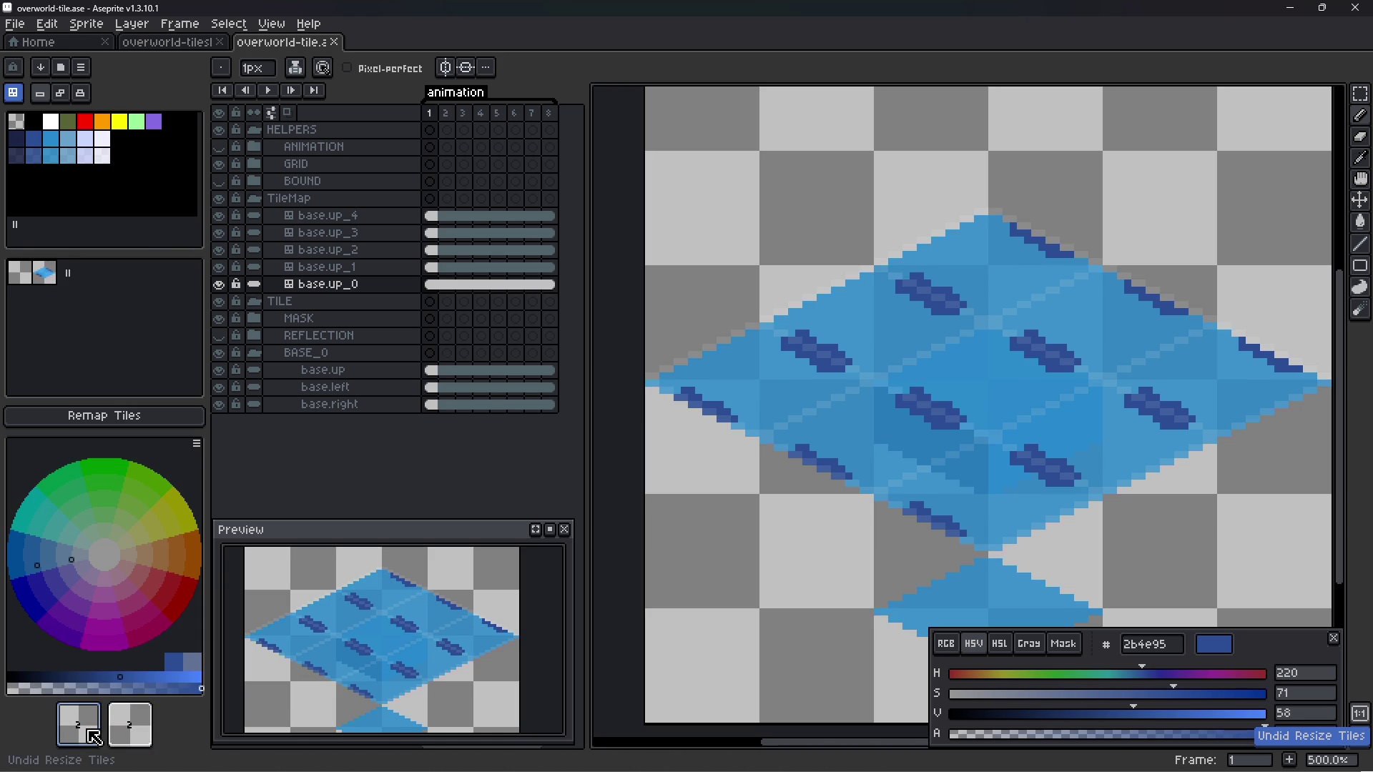
pyautogui.hotkey('ctrl', 'z')
pyautogui.scroll(-2, 851, 400)
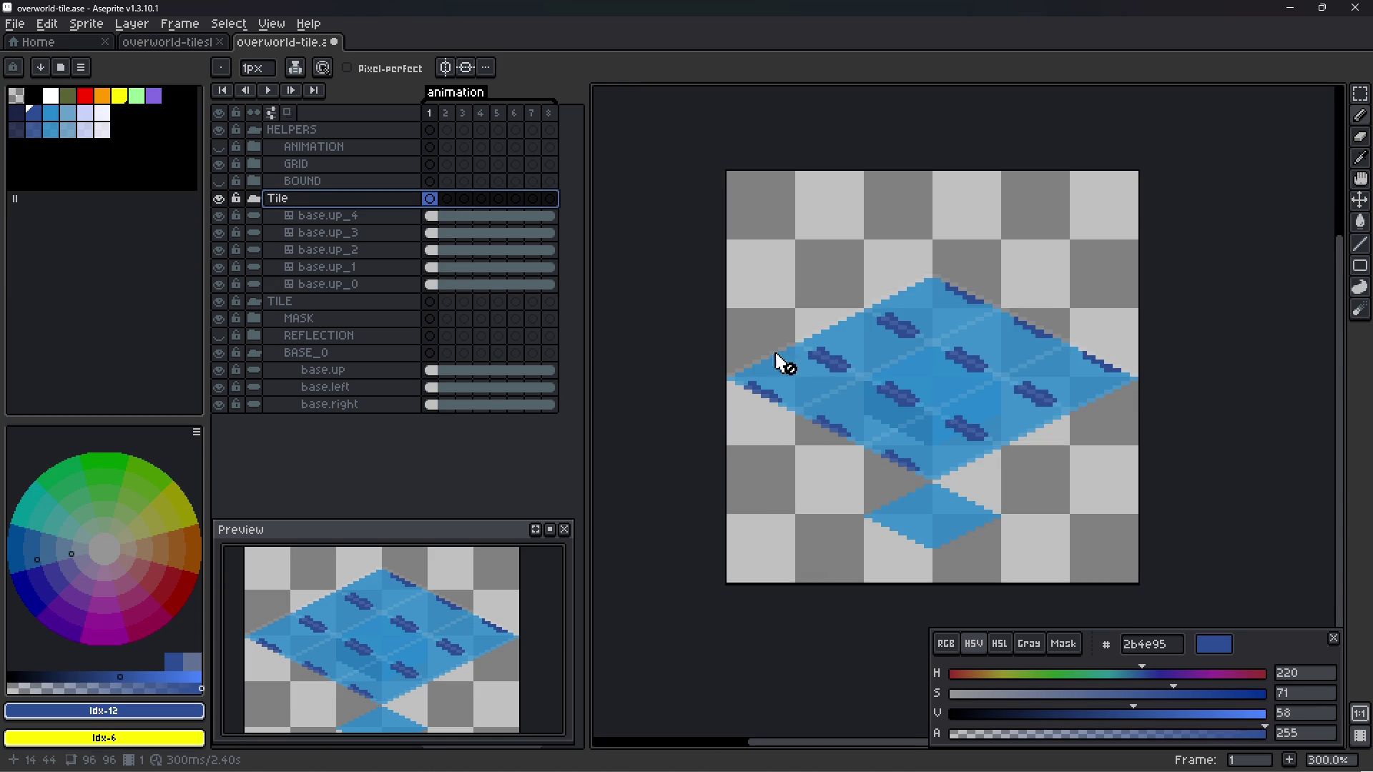
# - Save overworld-tile.ase and sample the tile's light blue colour with the eyedropper
pyautogui.hotkey('ctrl', 's')
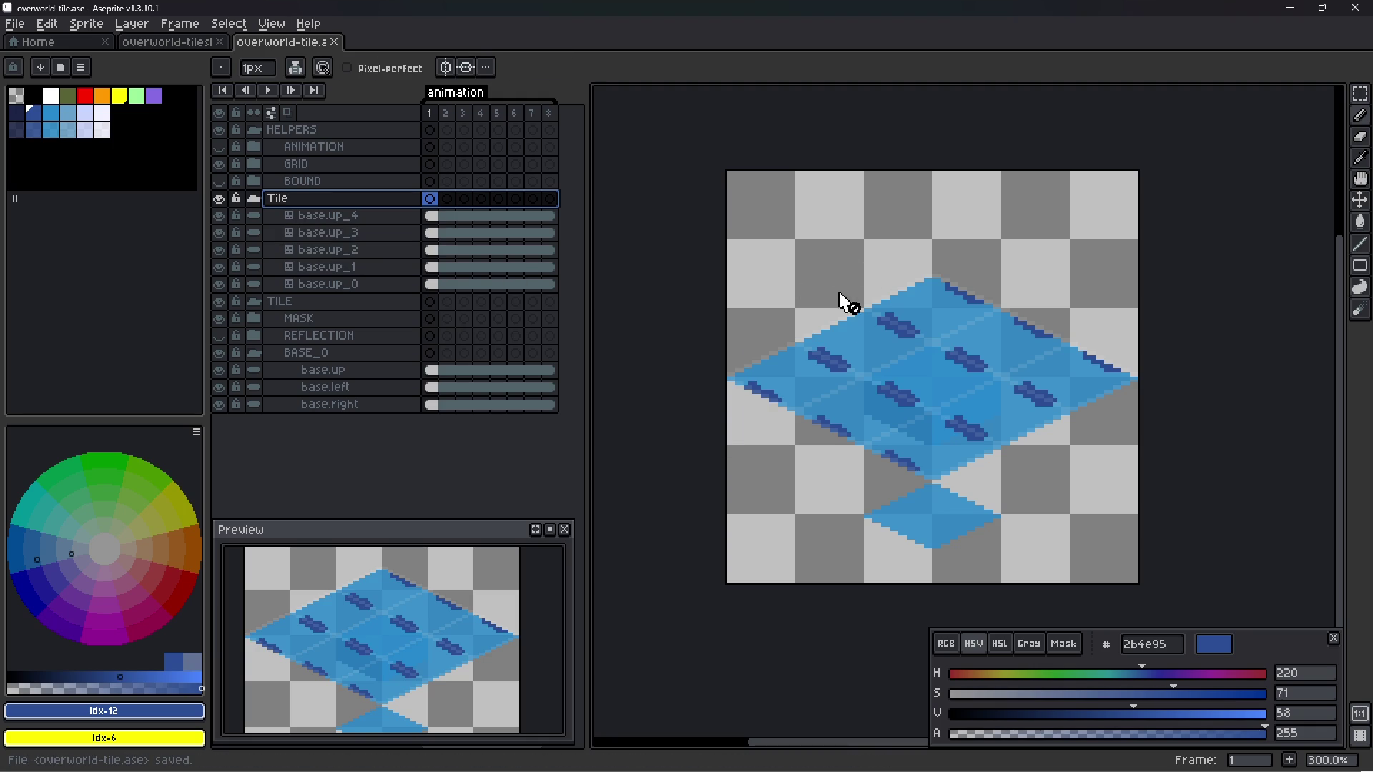
pyautogui.scroll(1, 886, 371)
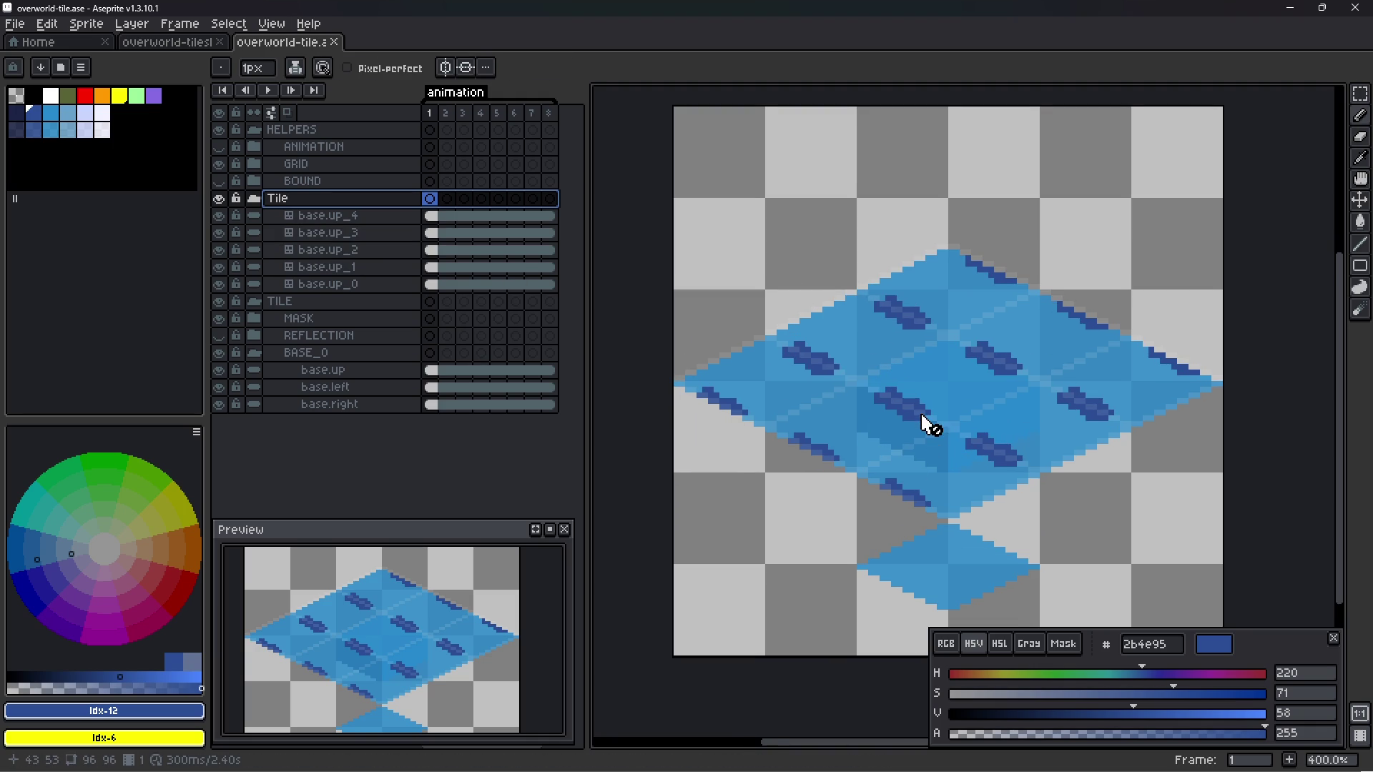
pyautogui.scroll(1, 926, 423)
pyautogui.press('i')
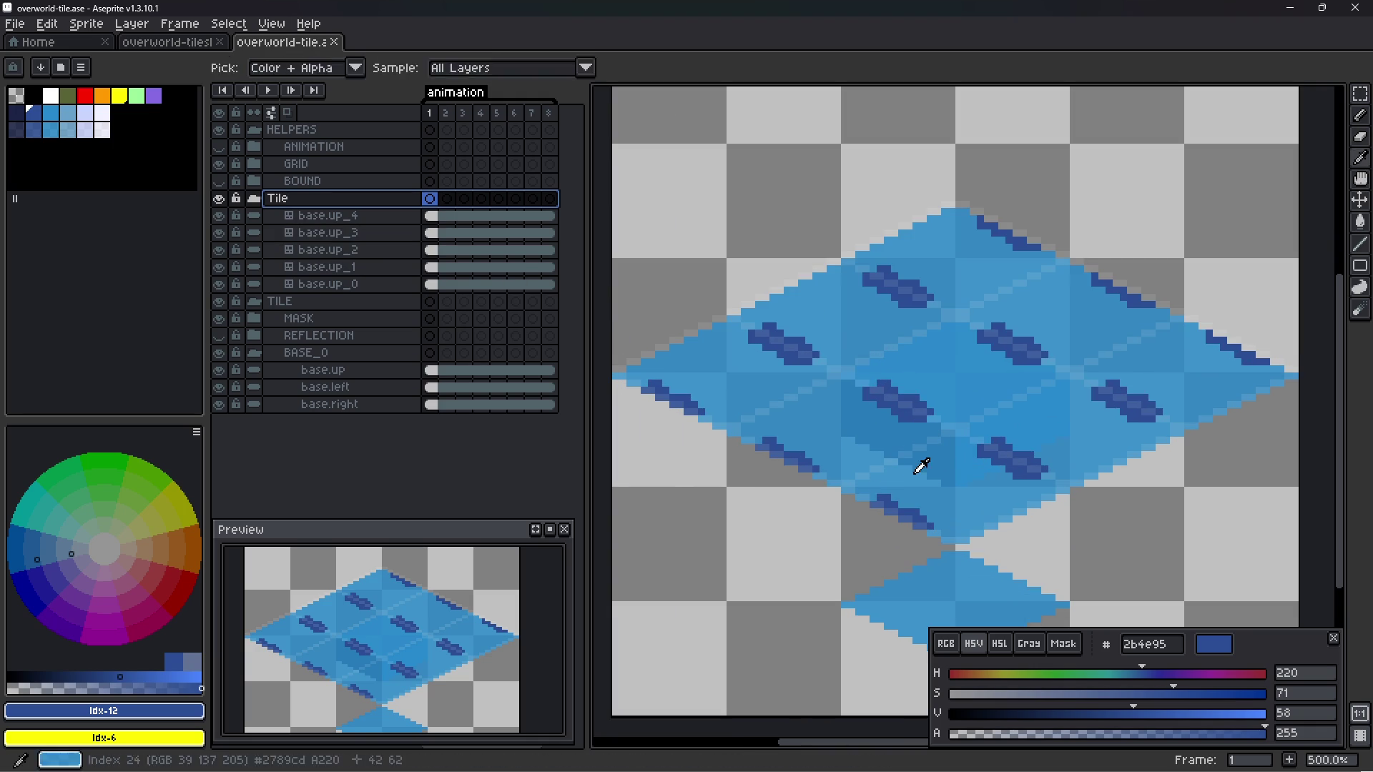
pyautogui.click(920, 466)
pyautogui.press('b')
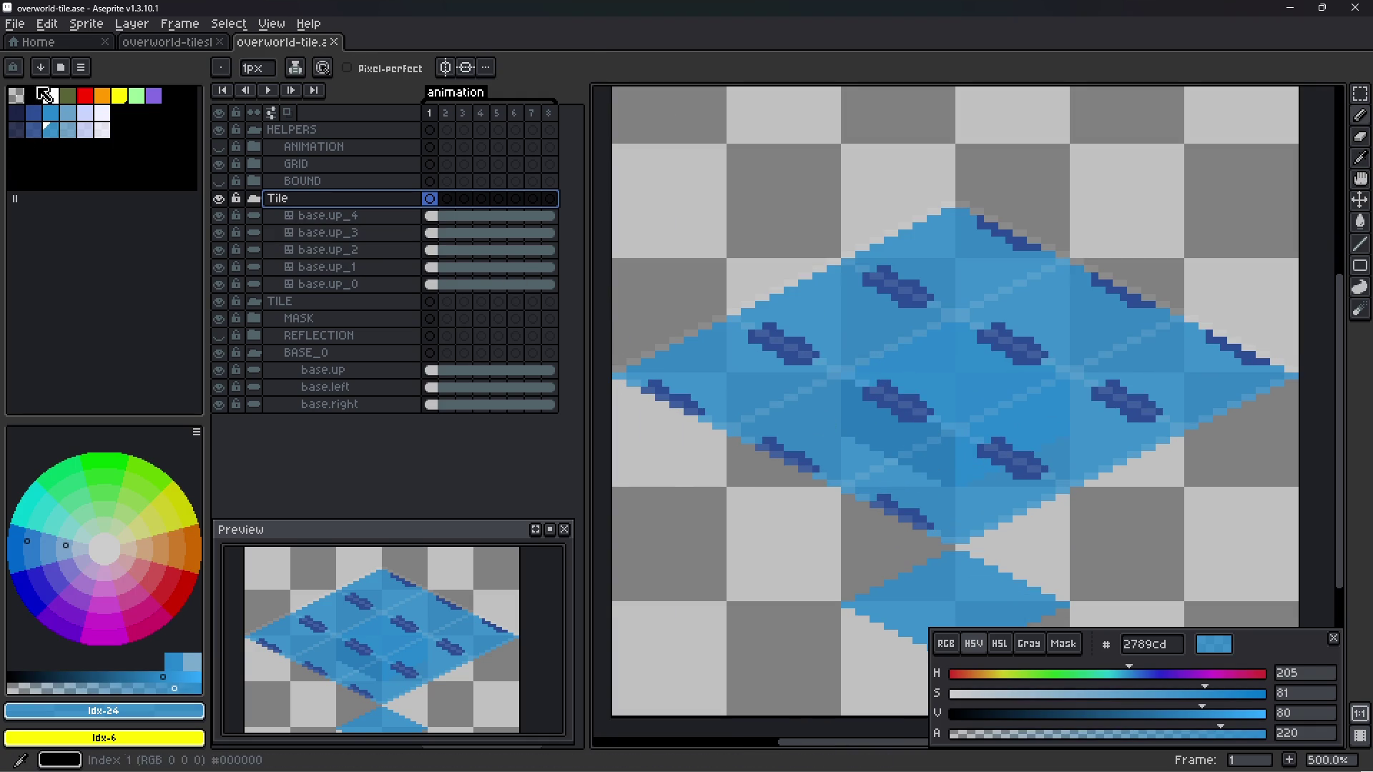
# - Step through the base.up layers back to base.up_0 and hide the TILE group
pyautogui.click(351, 283)
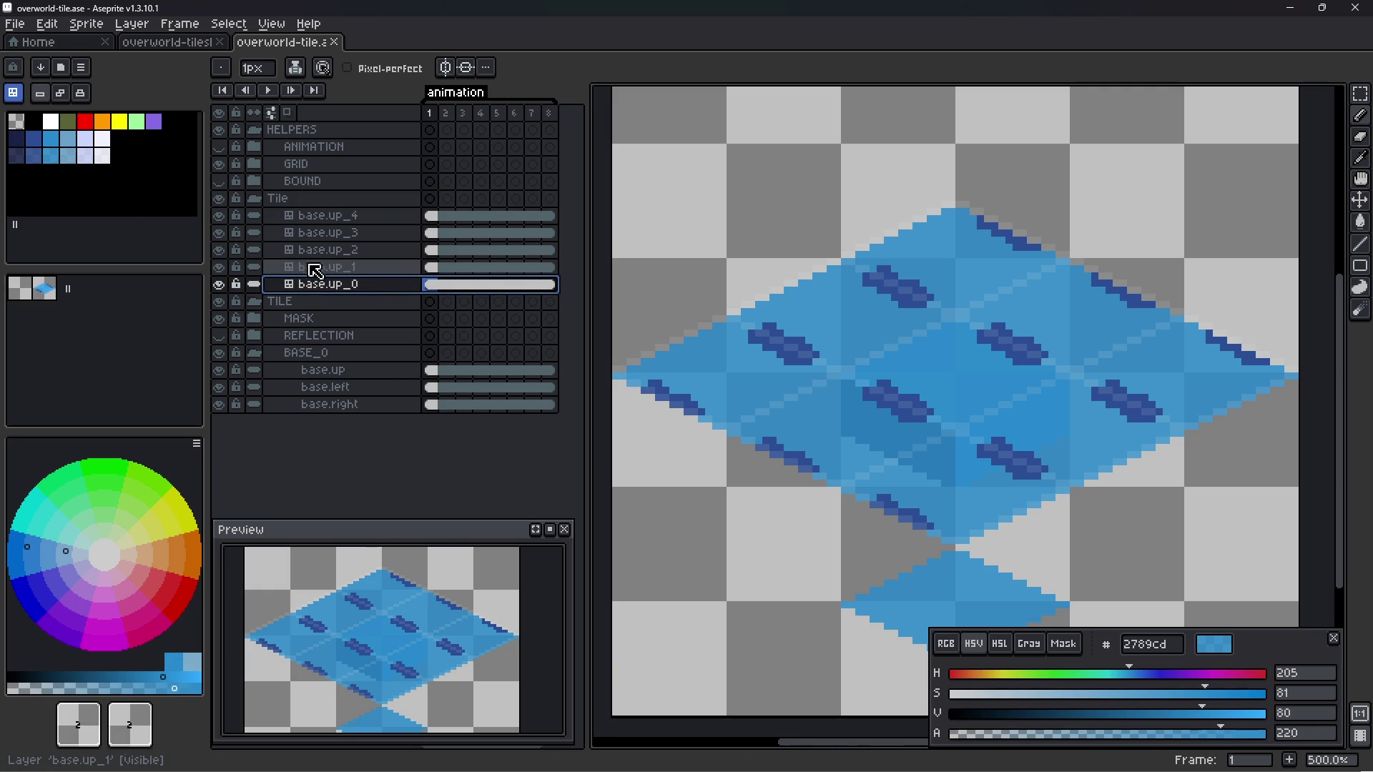
pyautogui.click(331, 266)
pyautogui.click(343, 250)
pyautogui.click(345, 232)
pyautogui.click(343, 215)
pyautogui.click(349, 284)
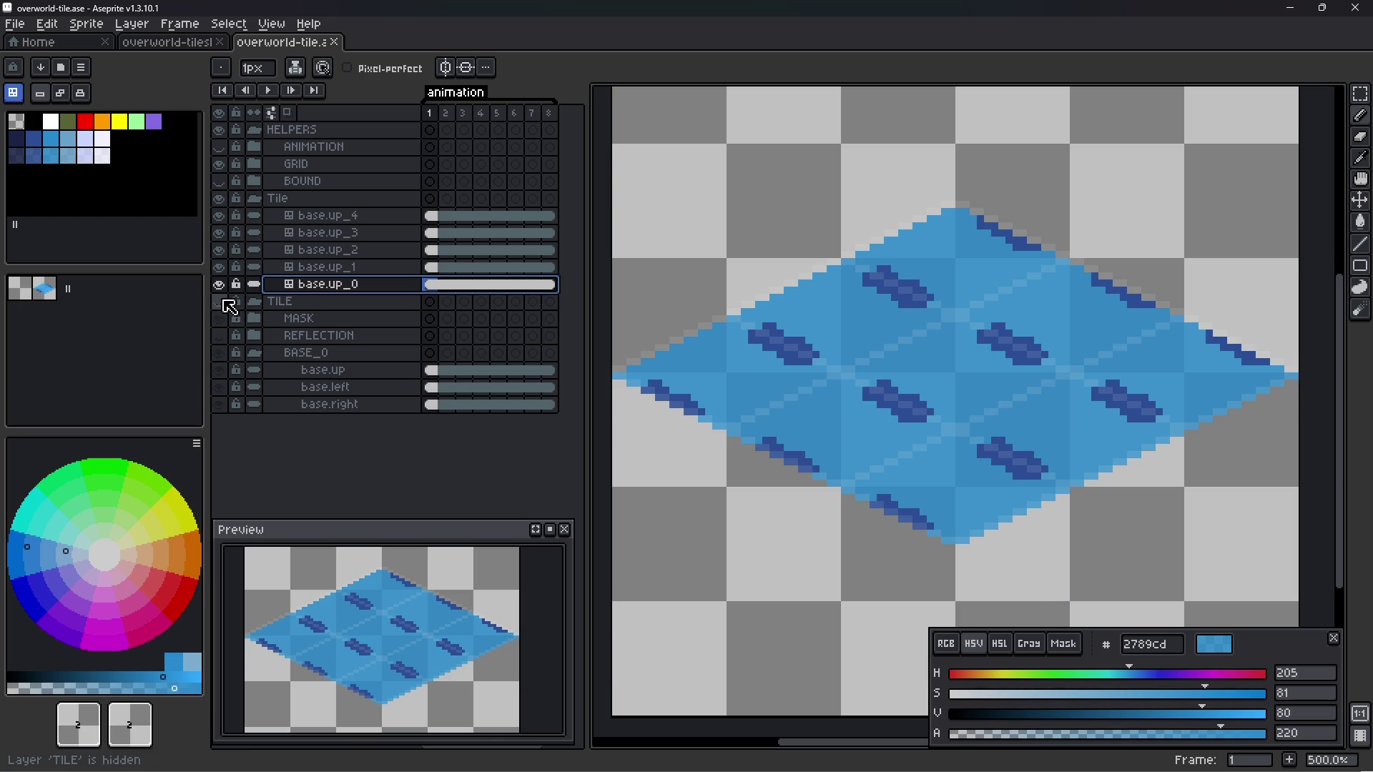
pyautogui.click(219, 301)
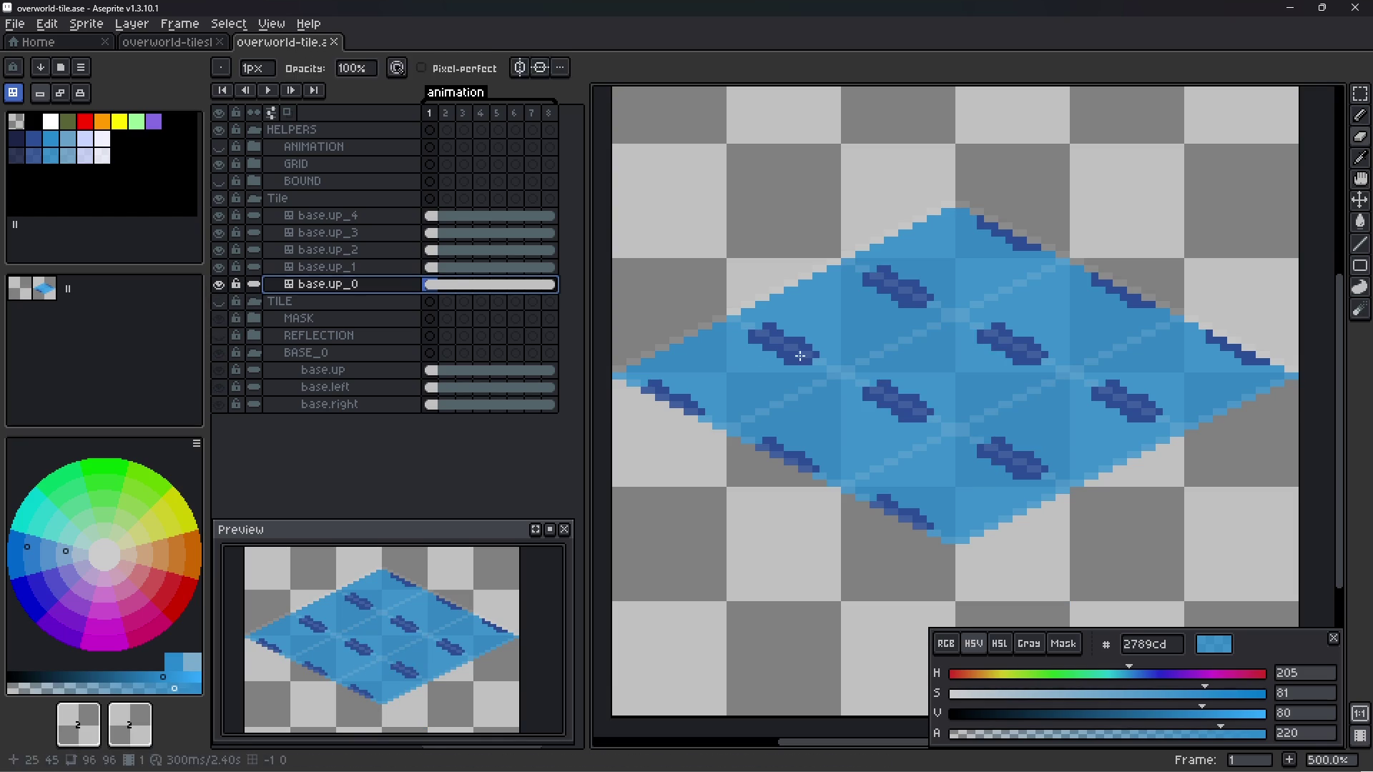
# - Add a third tile to the base.up_0 tileset and remap the tiles
pyautogui.click(43, 289)
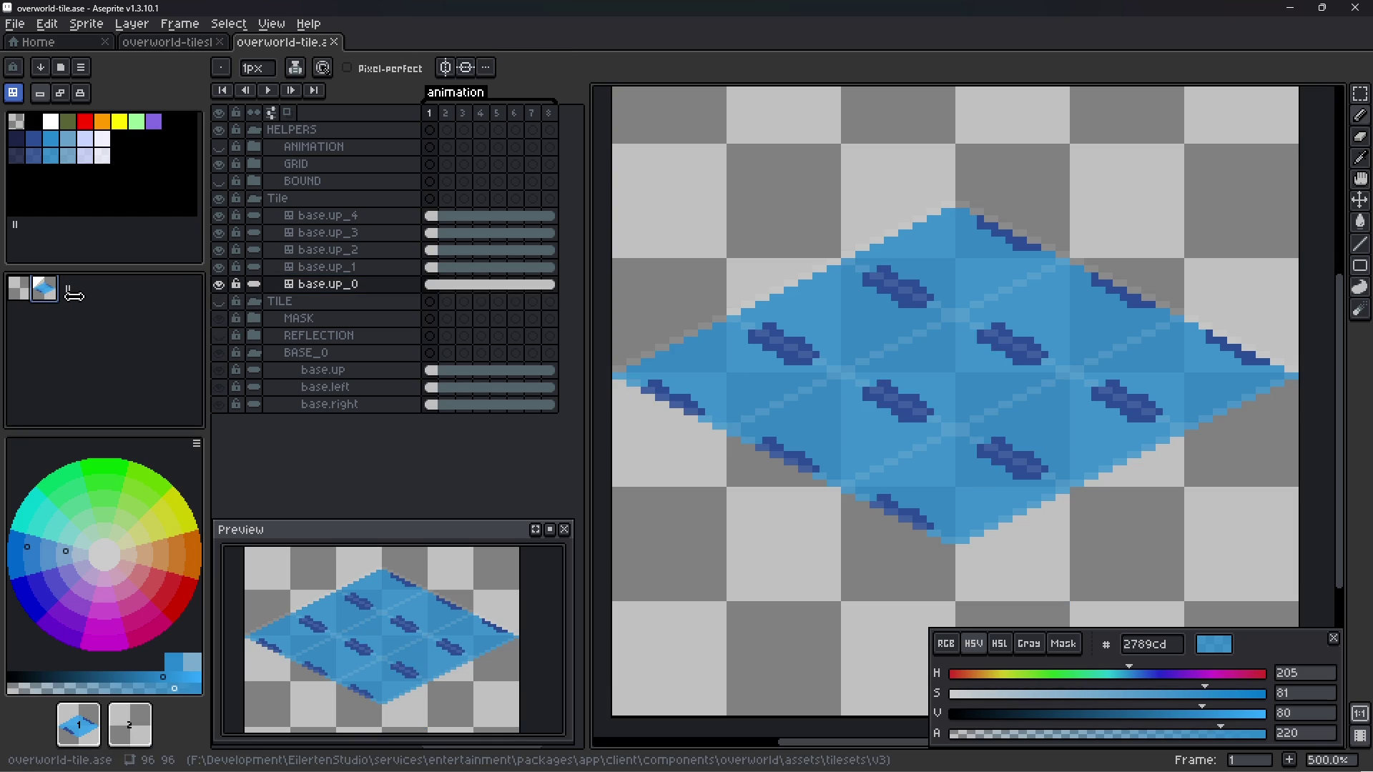
pyautogui.moveTo(73, 295); pyautogui.dragTo(95, 299)
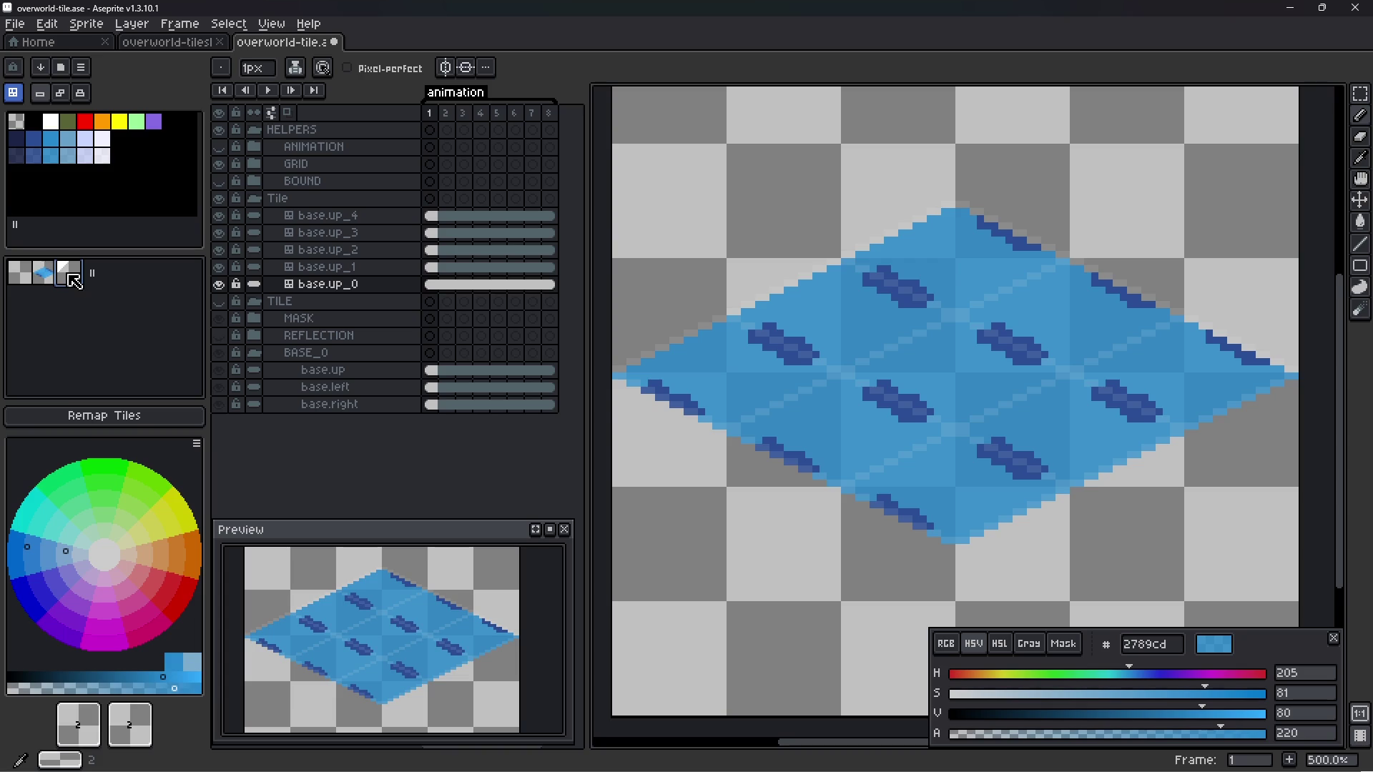
pyautogui.click(95, 415)
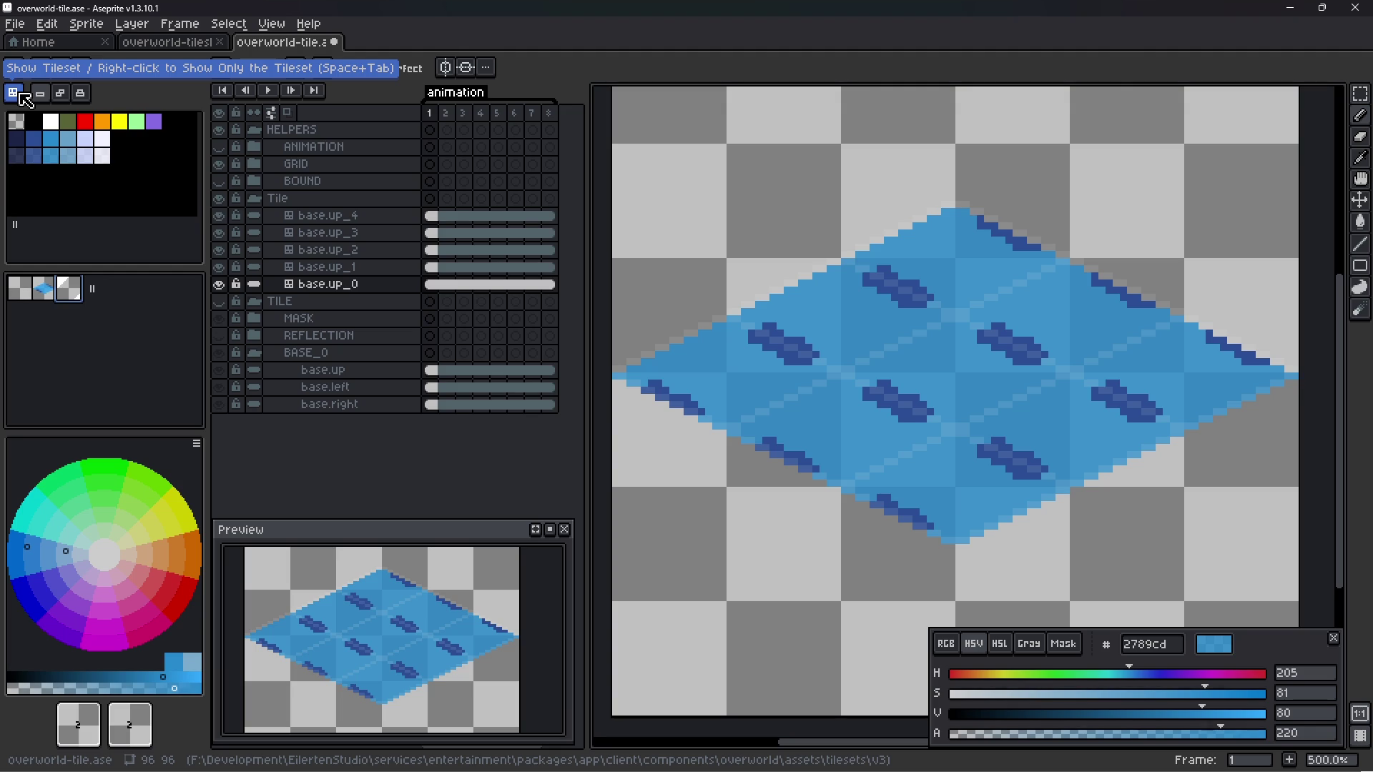
# - Stamp trial blue tiles across the top and bottom rows, then erase them again
pyautogui.click(22, 97)
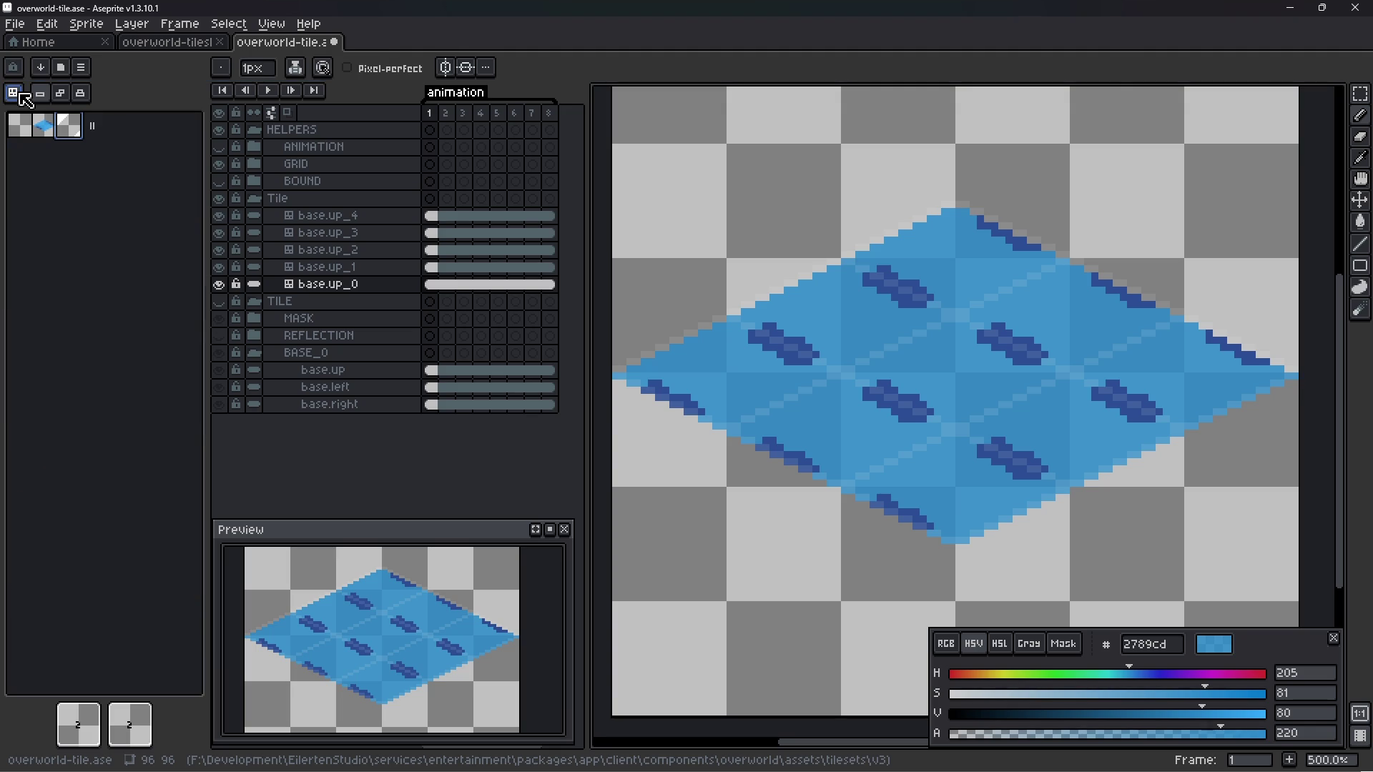
pyautogui.click(24, 99)
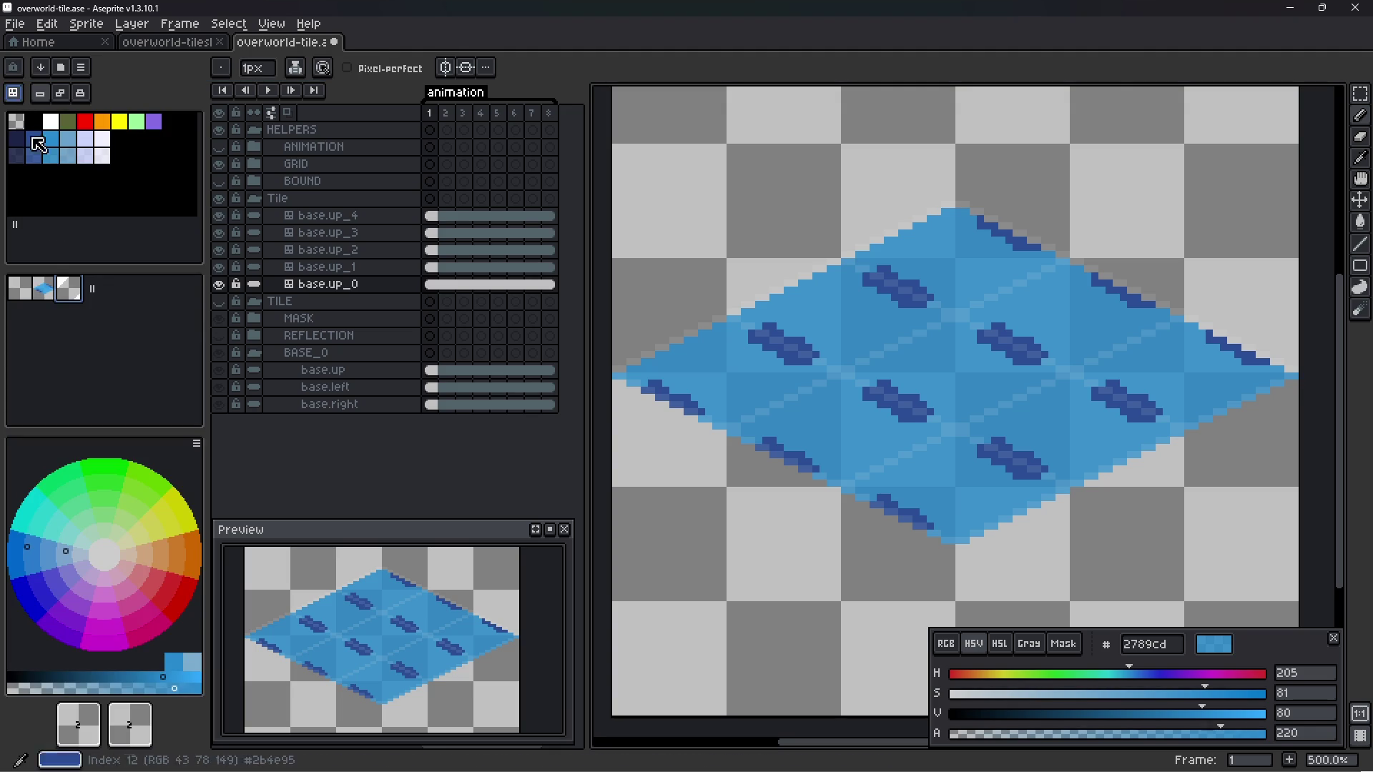
pyautogui.click(51, 304)
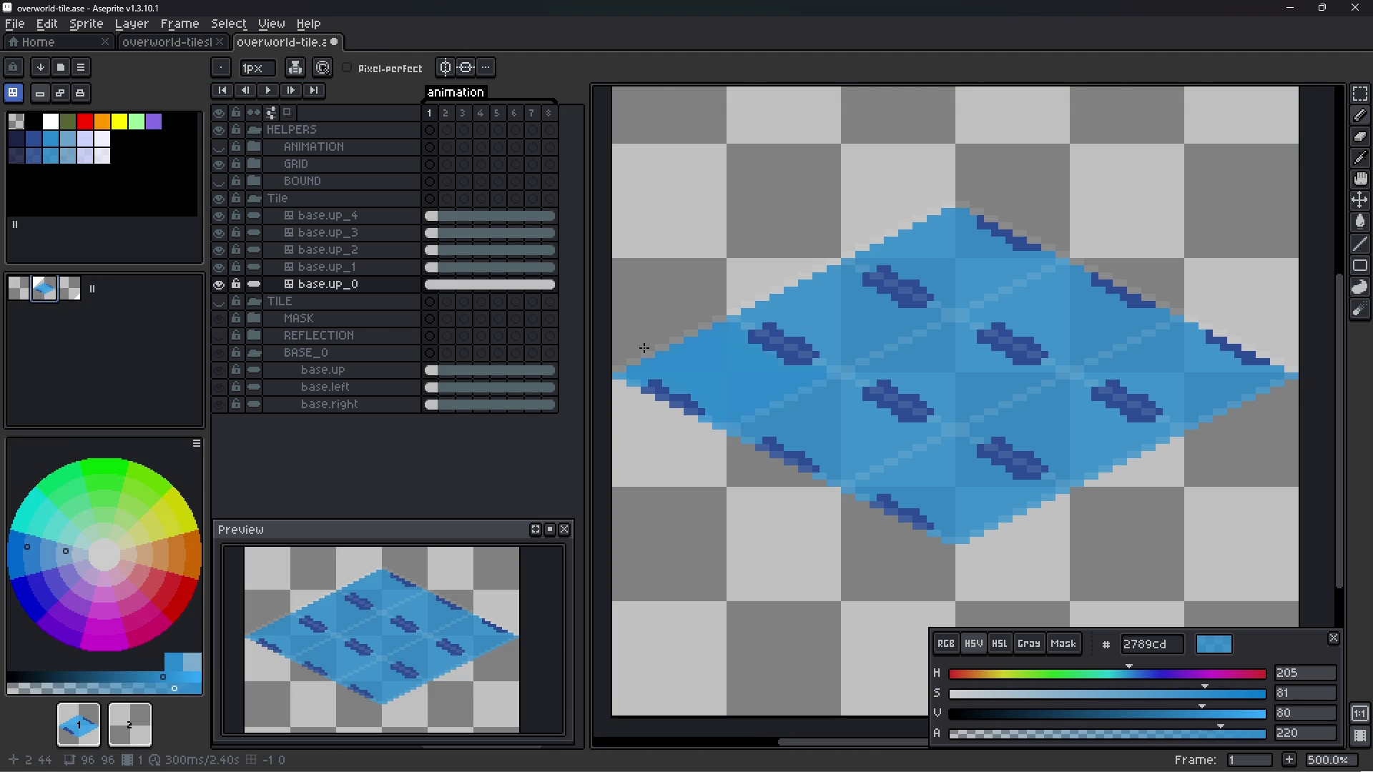
pyautogui.scroll(-2, 840, 288)
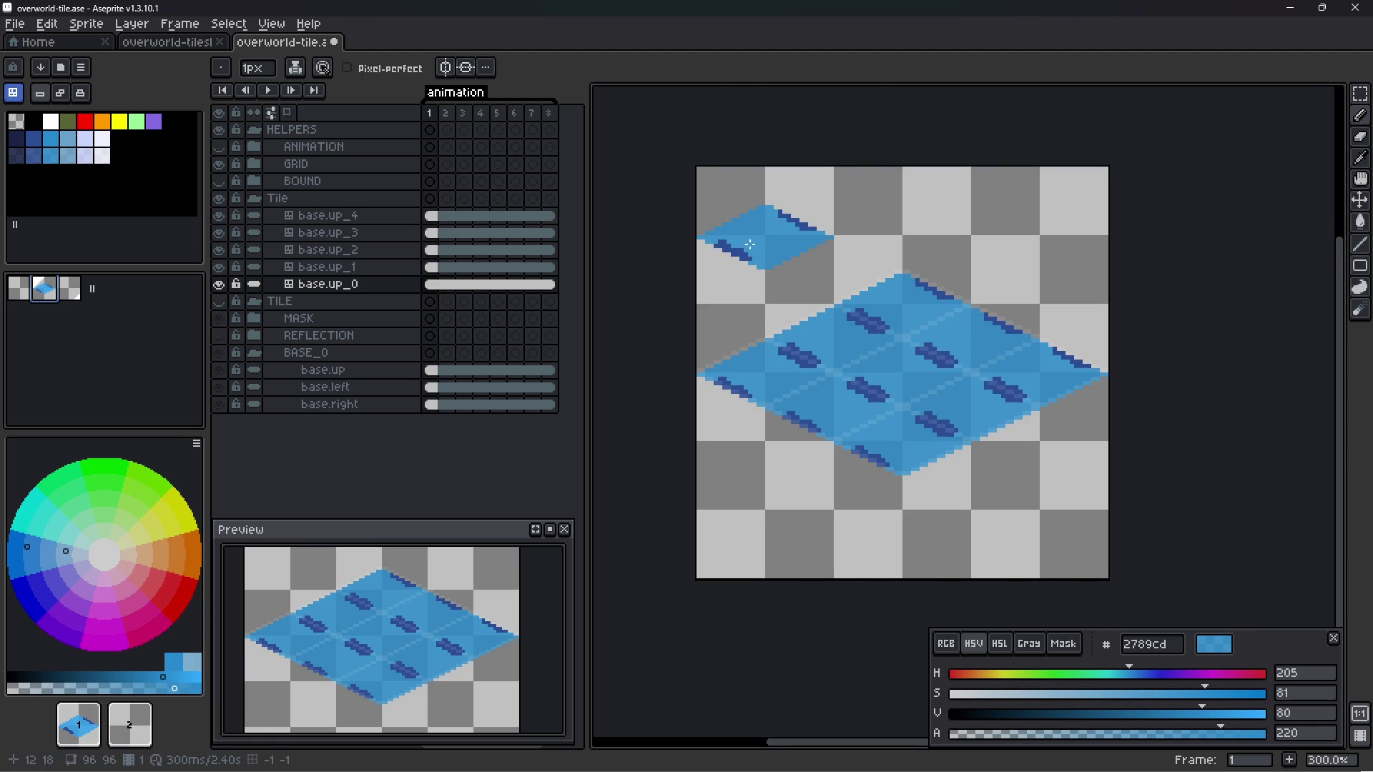
pyautogui.moveTo(750, 245); pyautogui.dragTo(1037, 239)
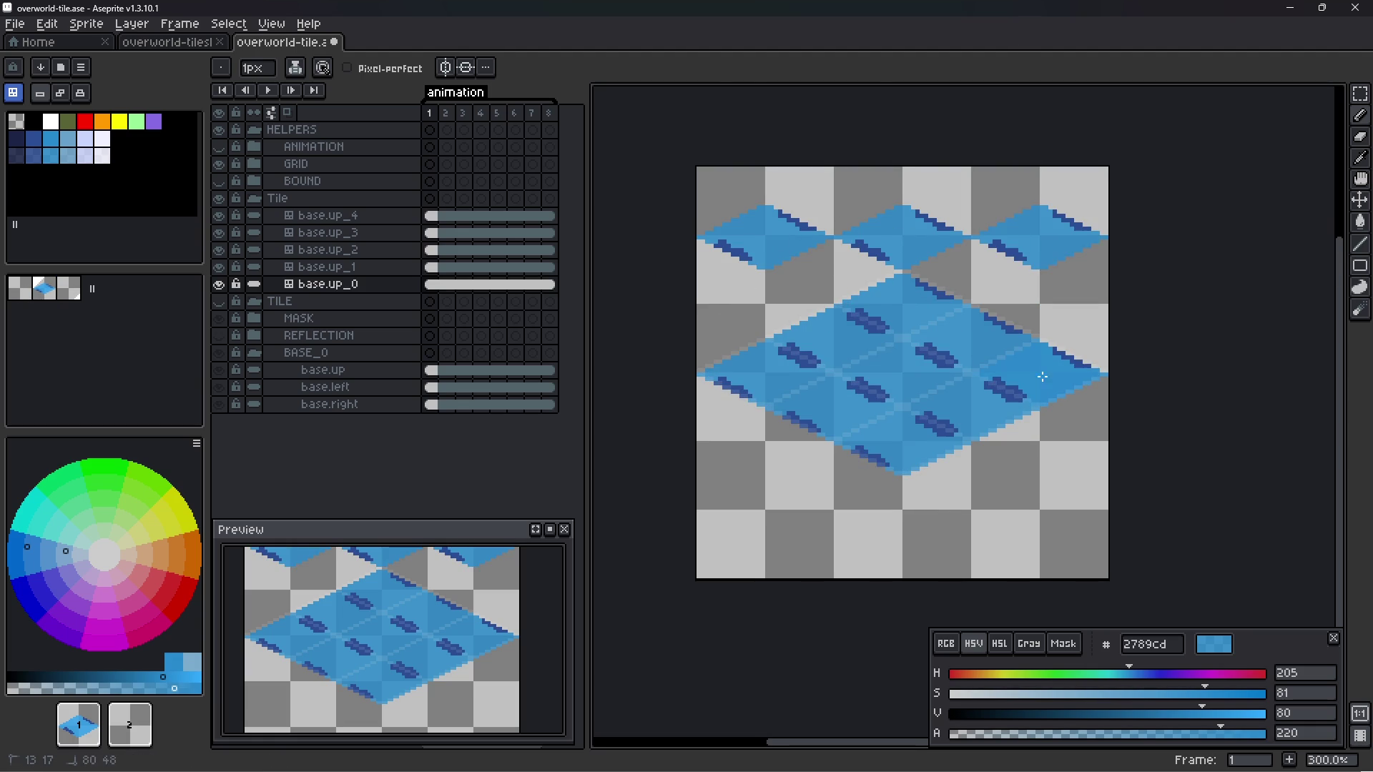
pyautogui.moveTo(760, 511)
pyautogui.mouseDown()
pyautogui.moveTo(897, 511)
pyautogui.moveTo(758, 511)
pyautogui.mouseUp()
pyautogui.press('Tab')
pyautogui.press('e')
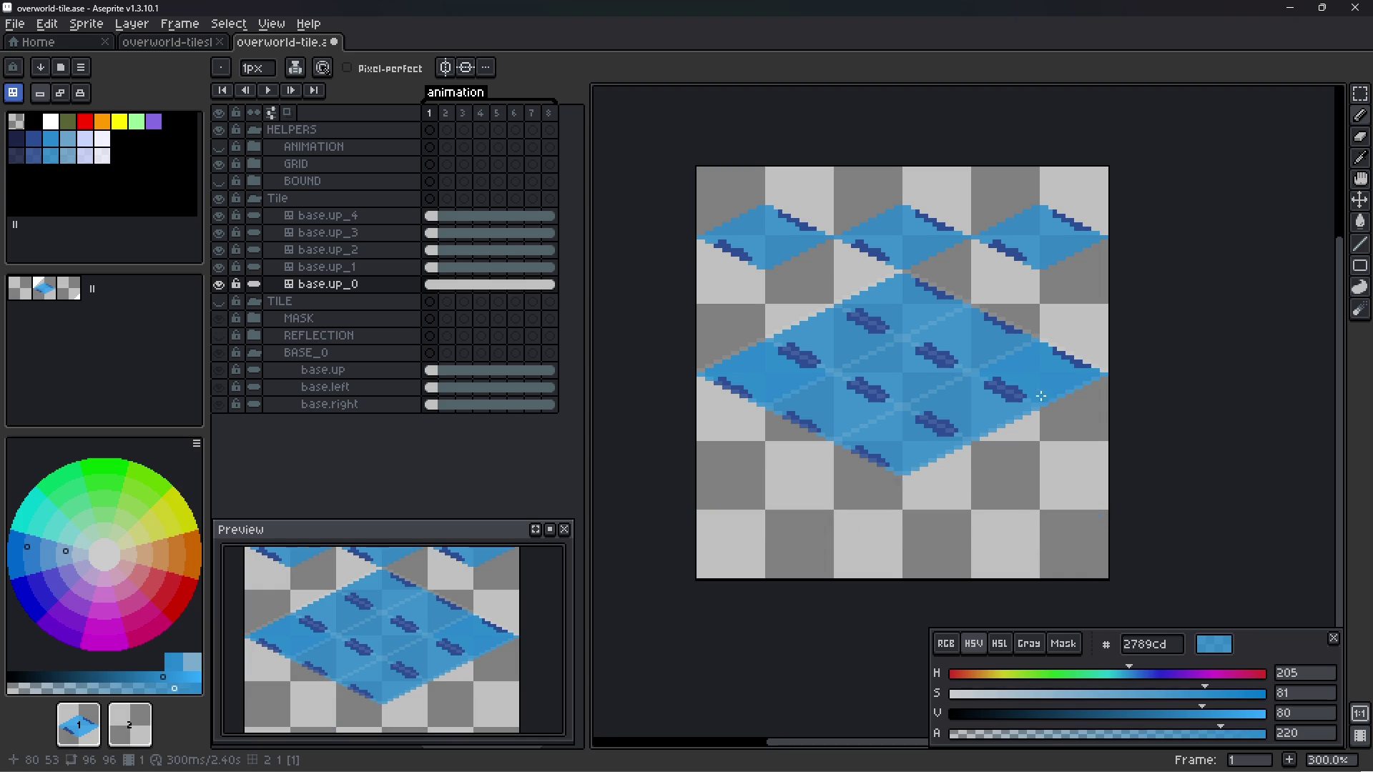
pyautogui.click(894, 362)
pyautogui.moveTo(1073, 236); pyautogui.dragTo(751, 240)
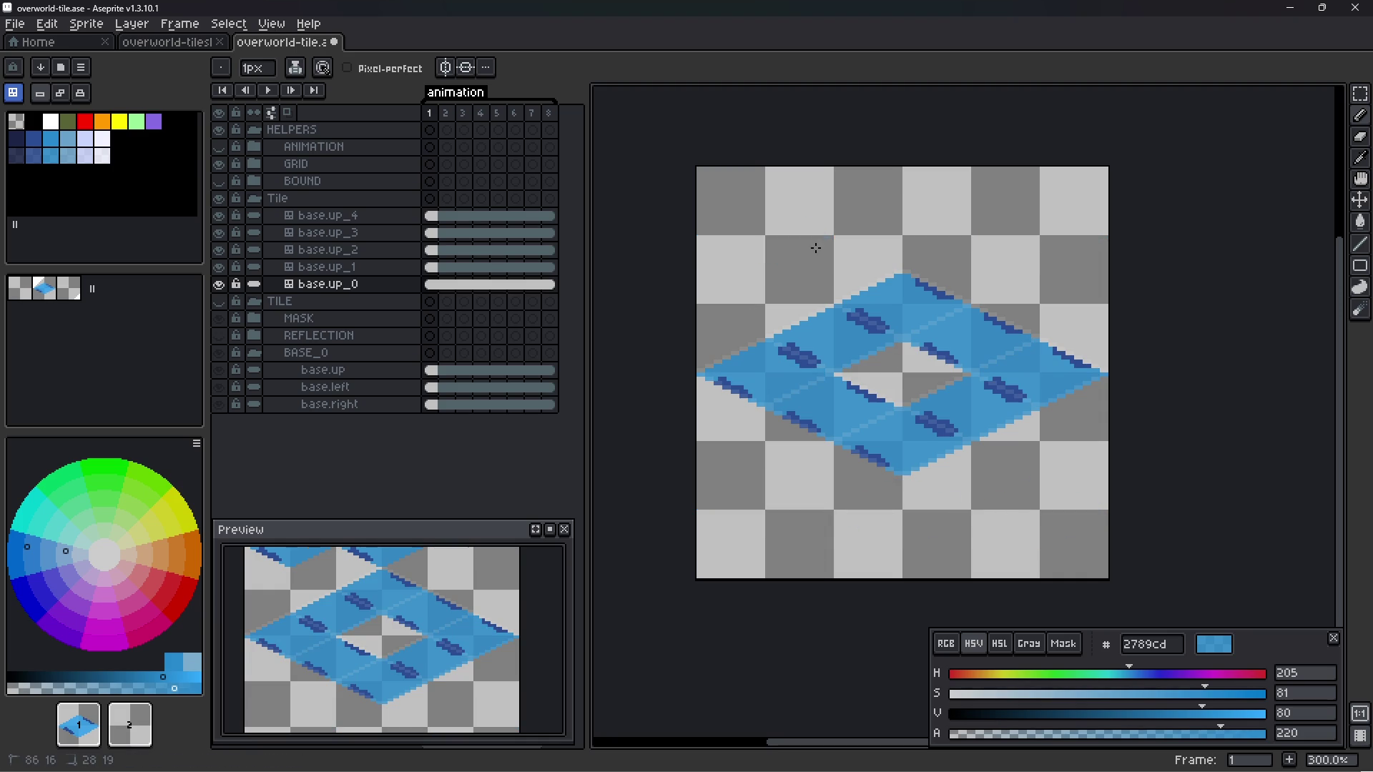
# - Place the third tileset tile in the diamond's centre cell, leaving it empty
pyautogui.click(78, 298)
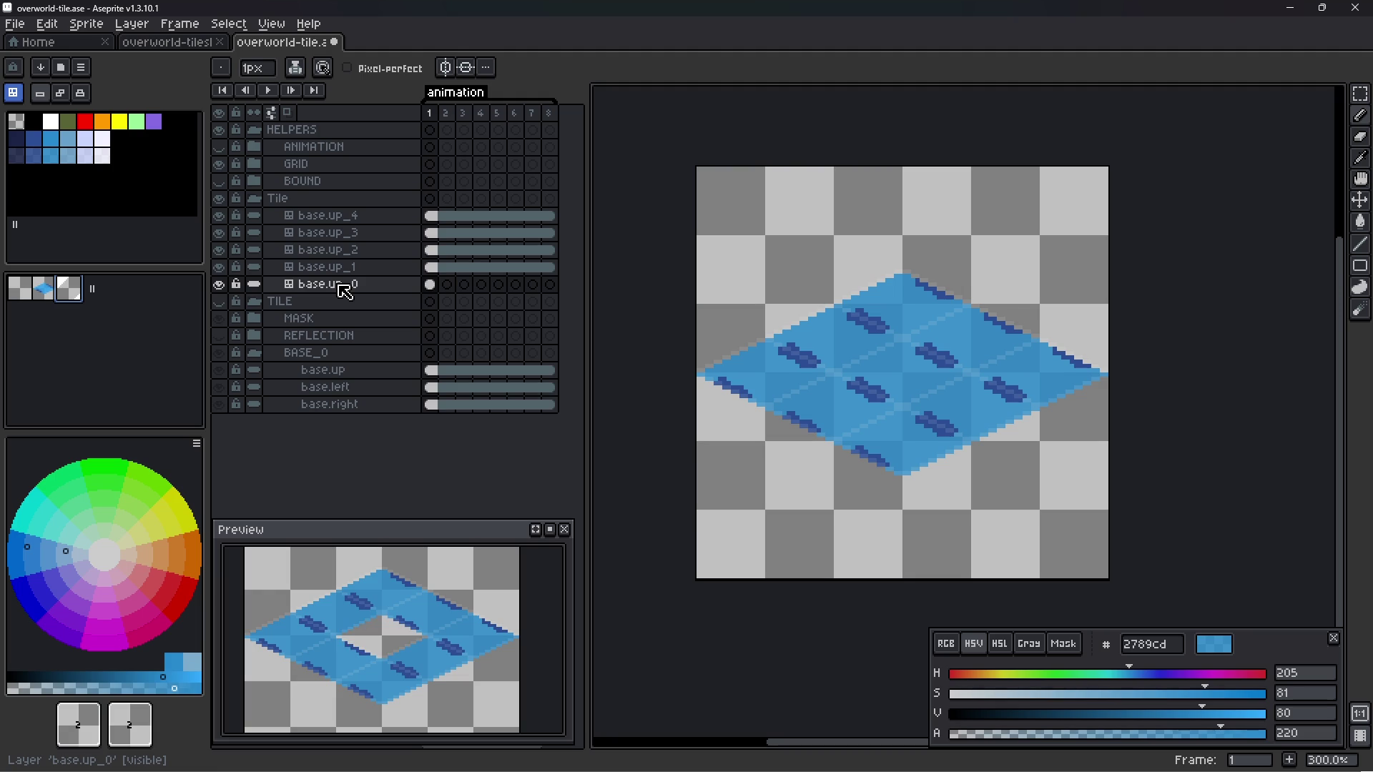
pyautogui.click(53, 291)
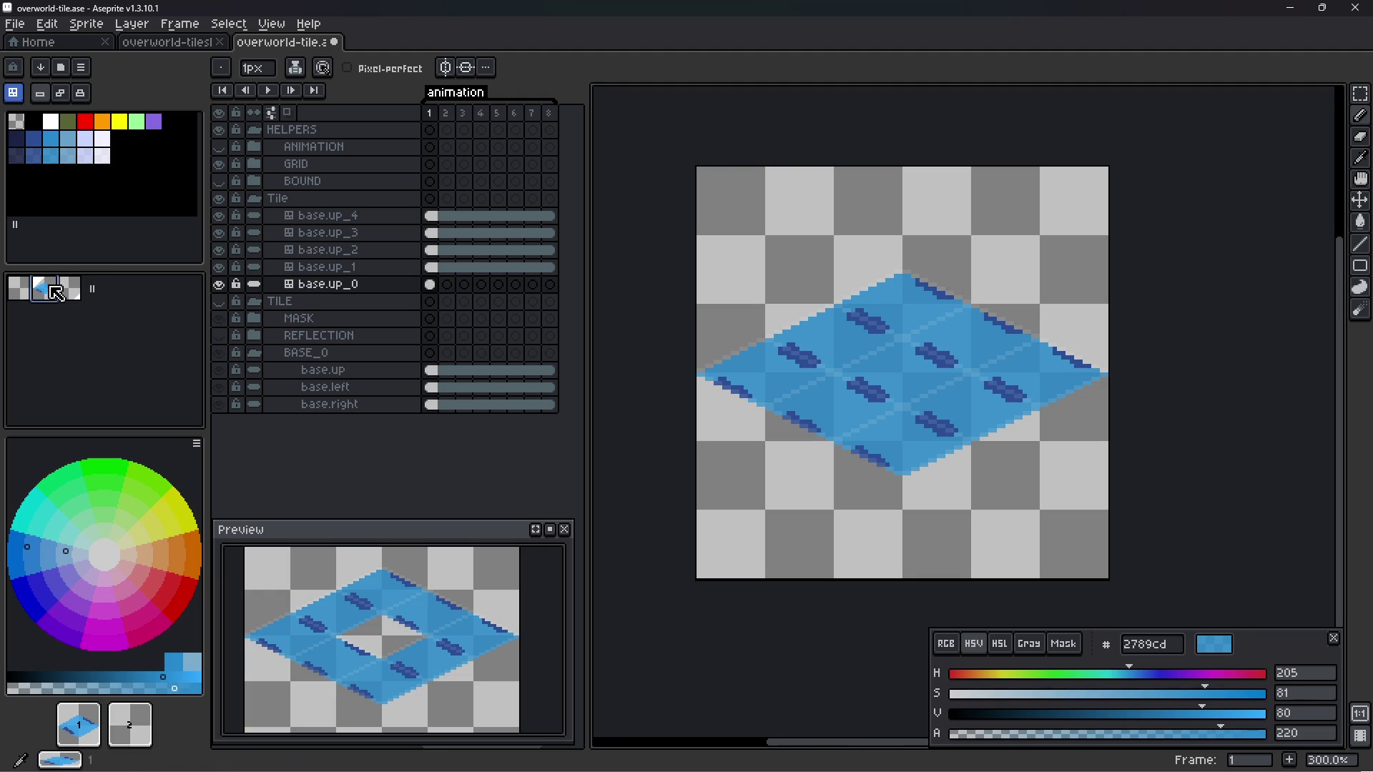
pyautogui.click(82, 292)
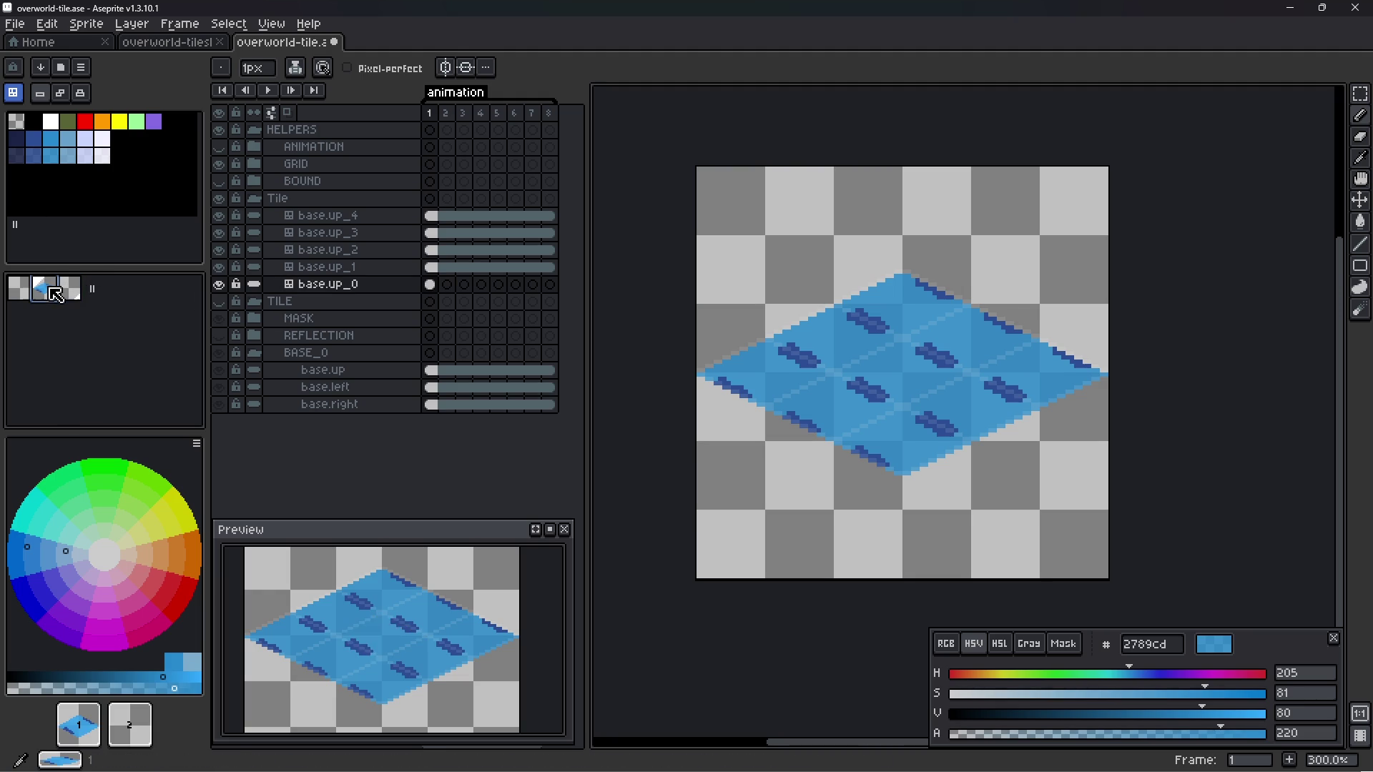
pyautogui.click(929, 352)
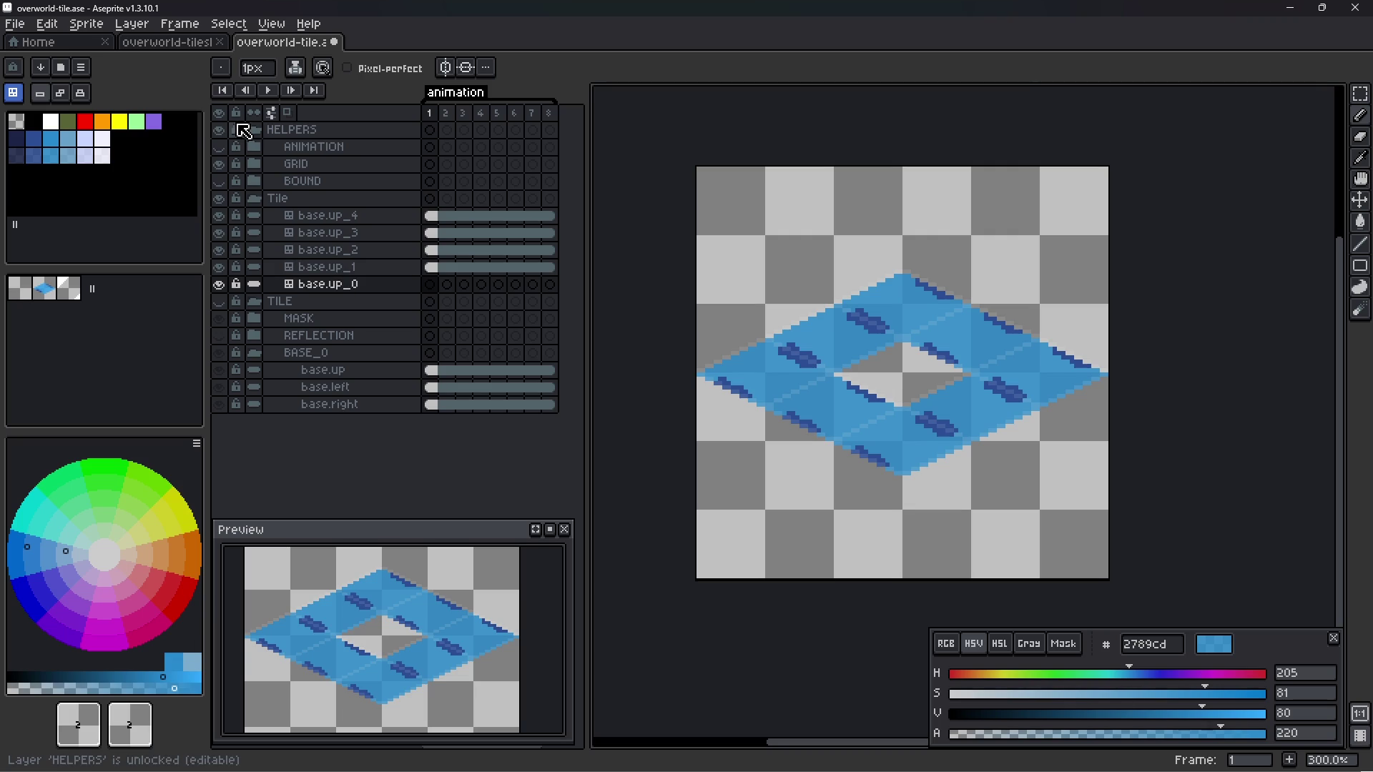
# - Back in pixel mode, paint blue pixels inside the diamond's centre hole
pyautogui.click(40, 93)
pyautogui.scroll(2, 902, 392)
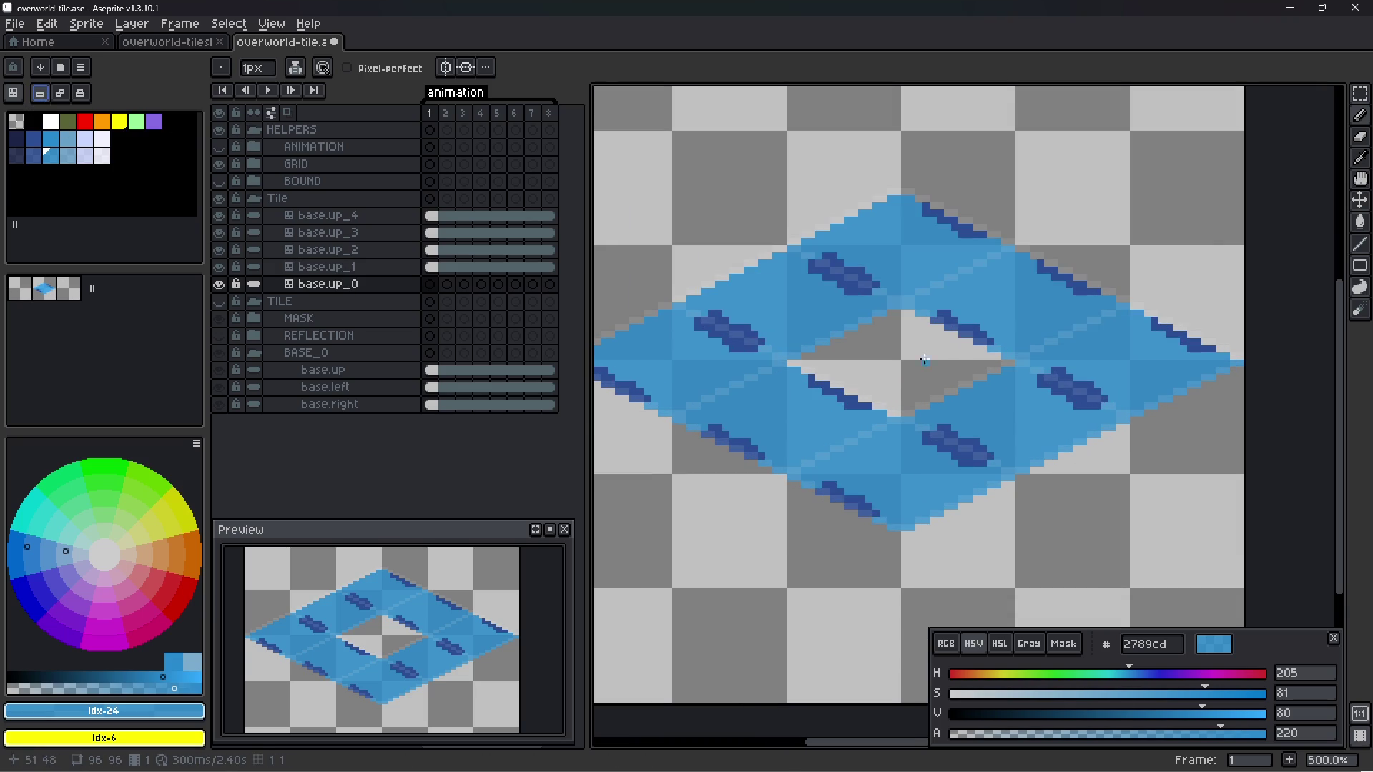
pyautogui.moveTo(876, 355)
pyautogui.mouseDown()
pyautogui.moveTo(897, 381)
pyautogui.moveTo(928, 344)
pyautogui.mouseUp()
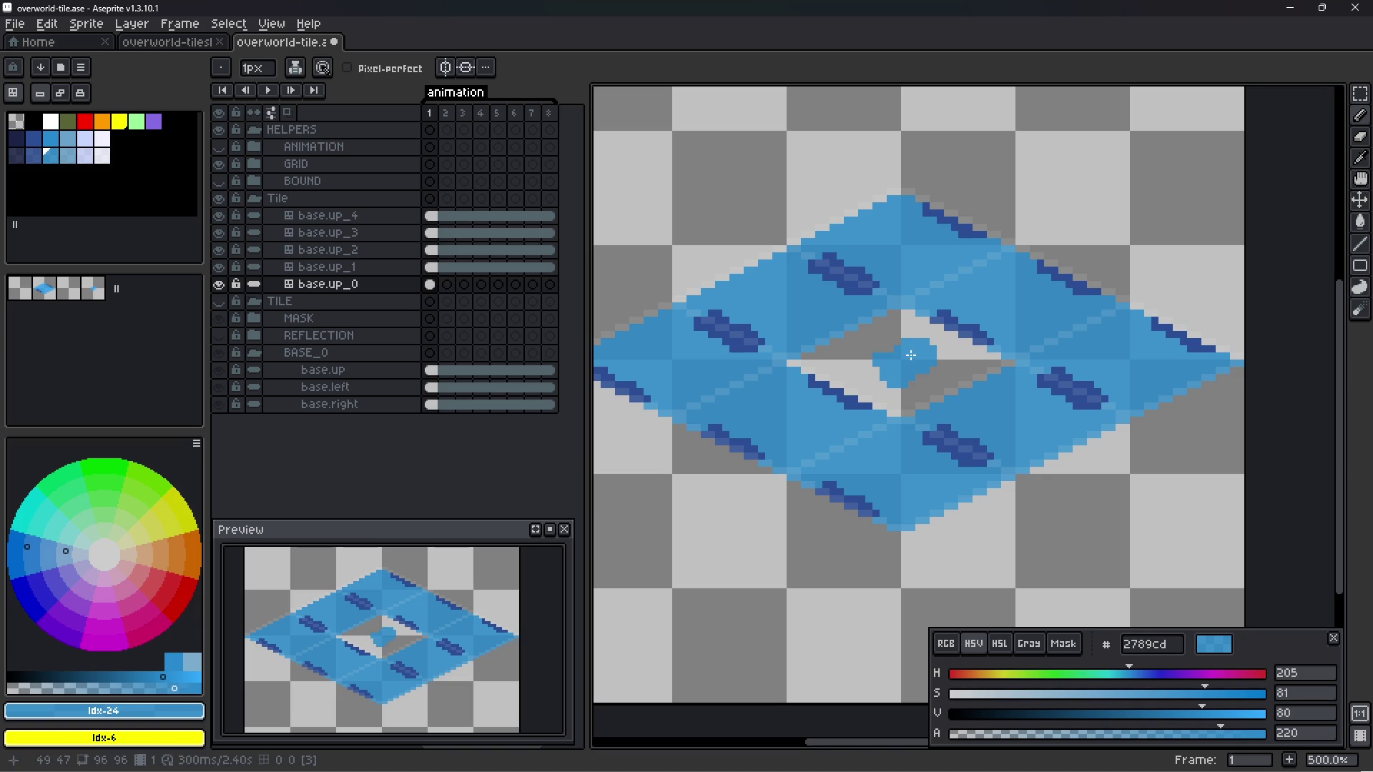
# - Reorder the tiles, shrink the tileset to three tiles with Remap Tiles, and save overworld-tile.ase
pyautogui.click(79, 293)
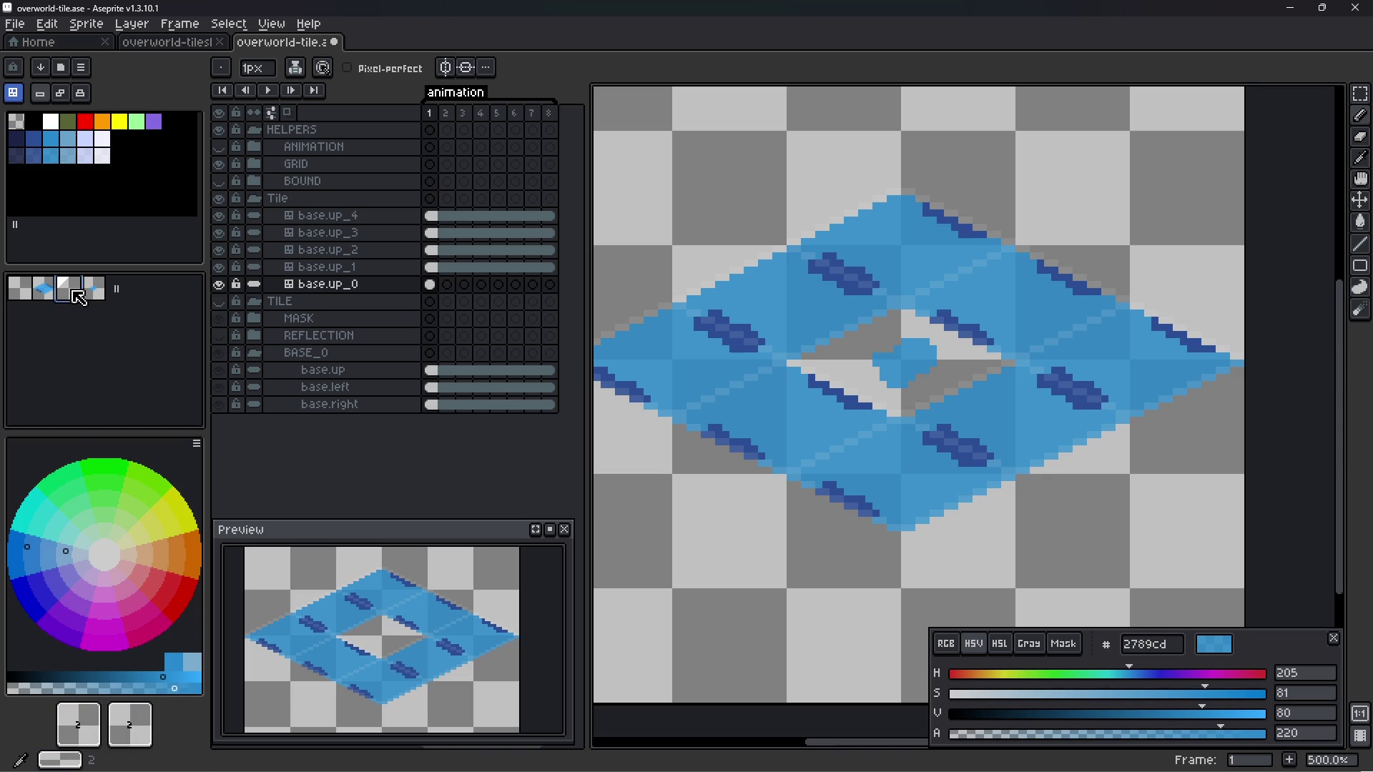
pyautogui.moveTo(79, 298); pyautogui.dragTo(104, 315)
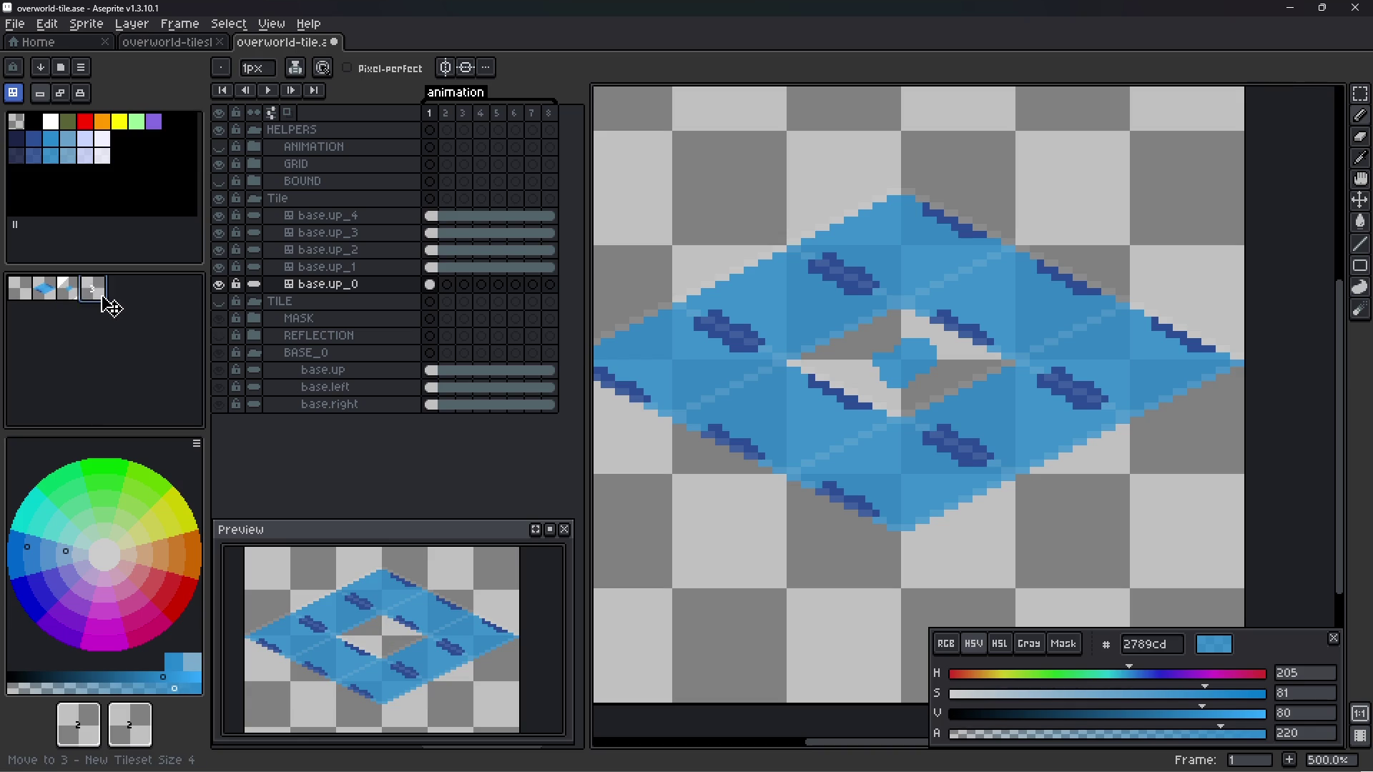
pyautogui.moveTo(104, 315); pyautogui.dragTo(54, 343)
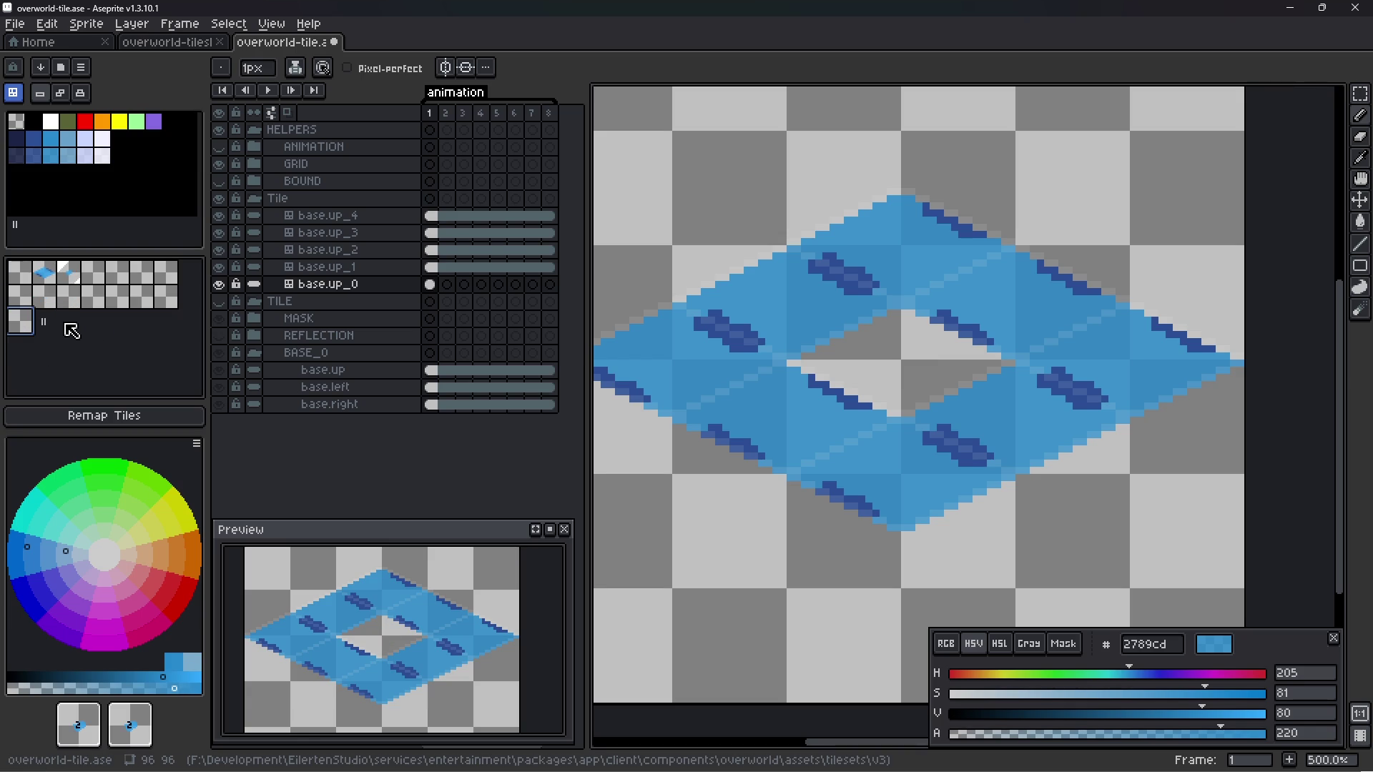
pyautogui.click(86, 416)
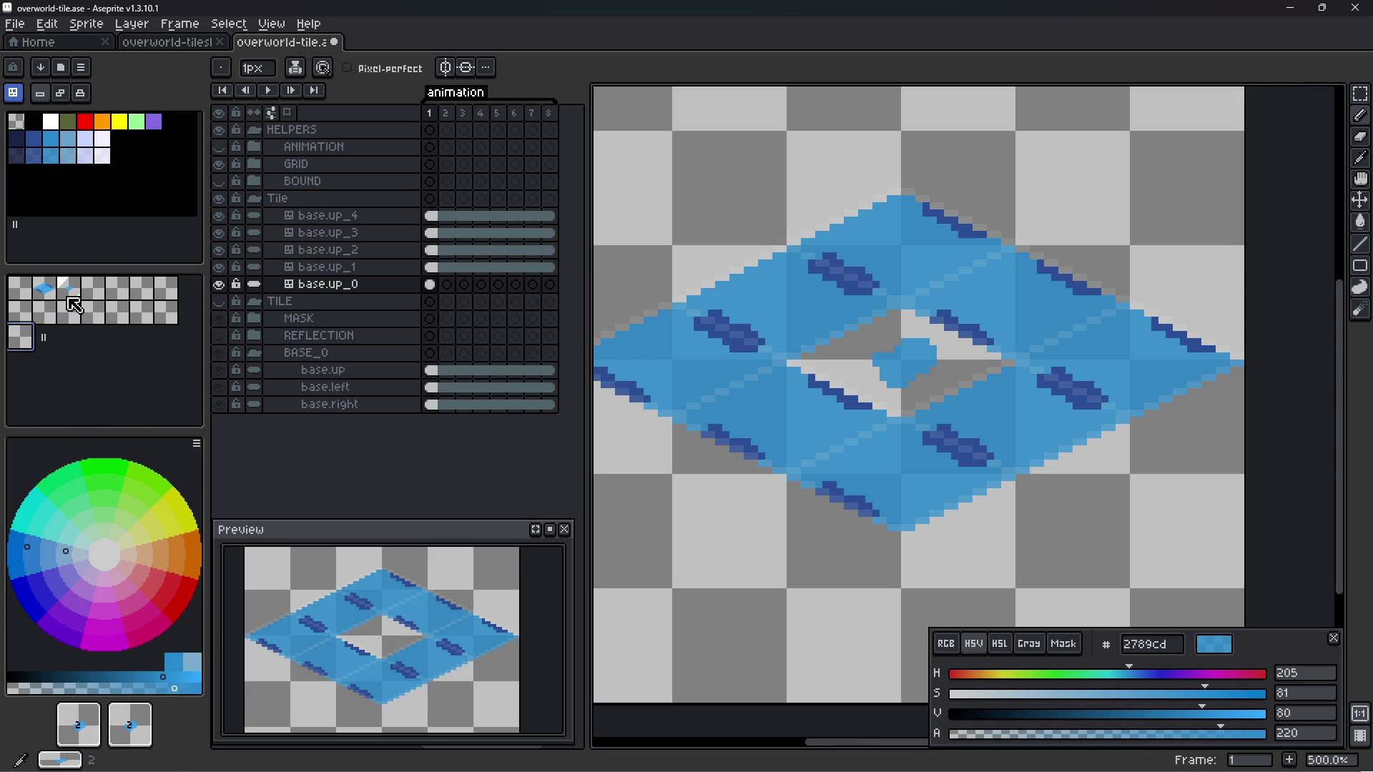
pyautogui.moveTo(43, 338); pyautogui.dragTo(97, 291)
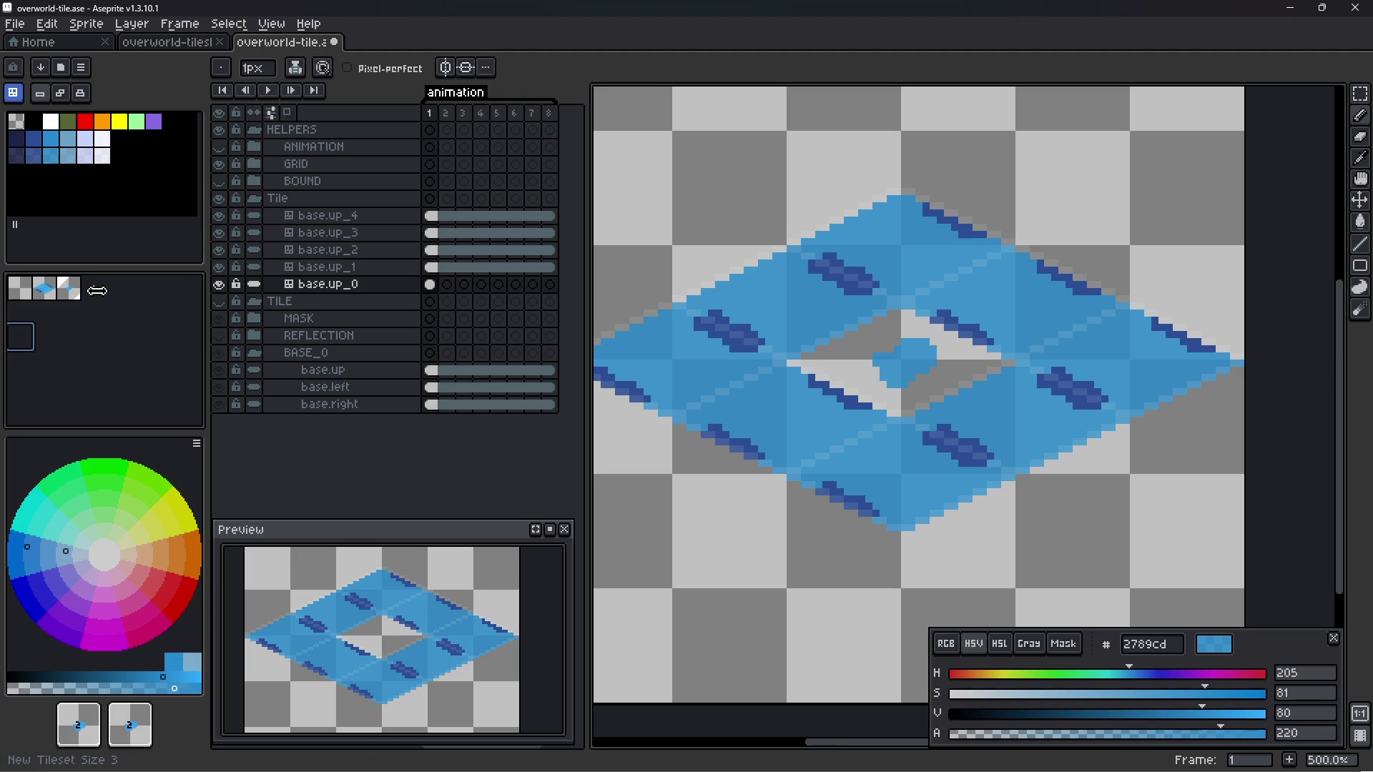
pyautogui.click(90, 415)
pyautogui.hotkey('ctrl', 's')
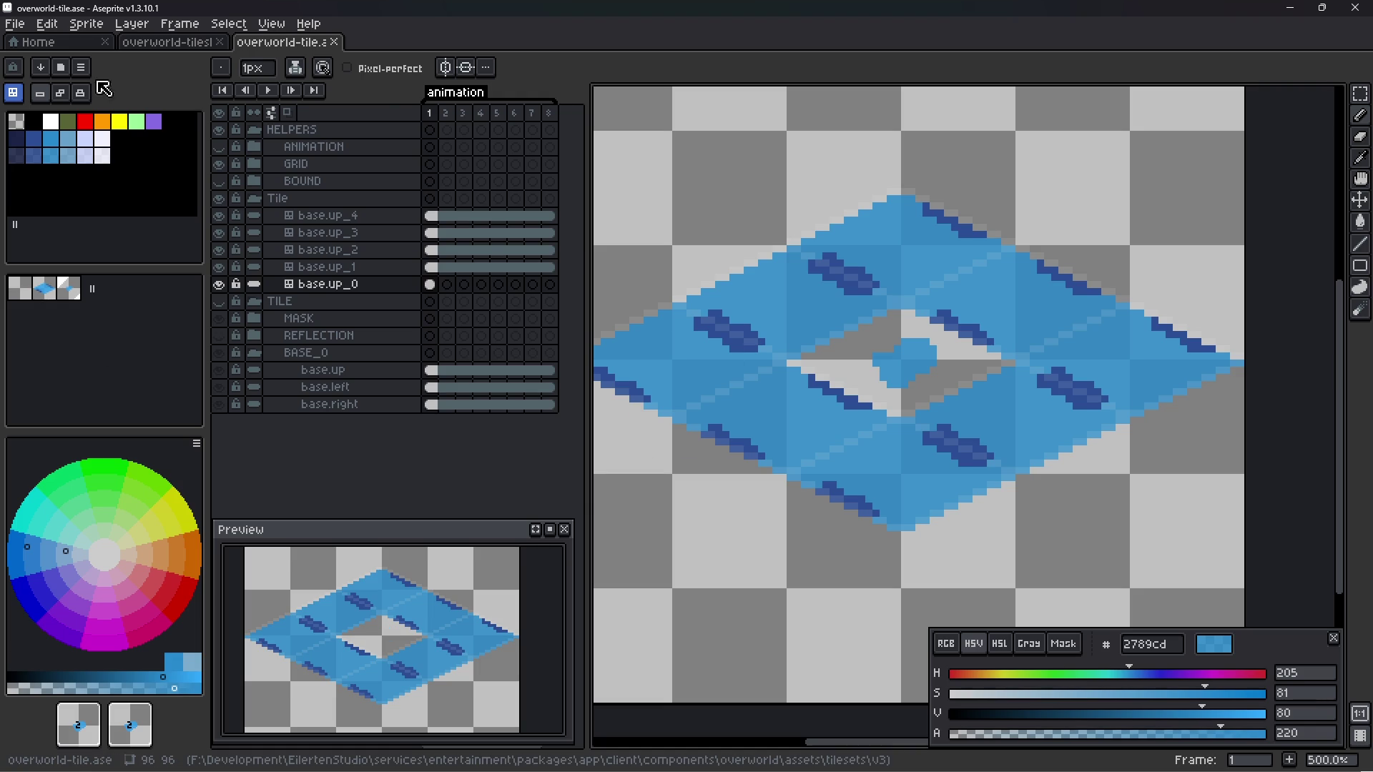
# - Turn on the ANIMATION layer's visibility so its coloured guide lines cover the blue diamond
pyautogui.click(220, 147)
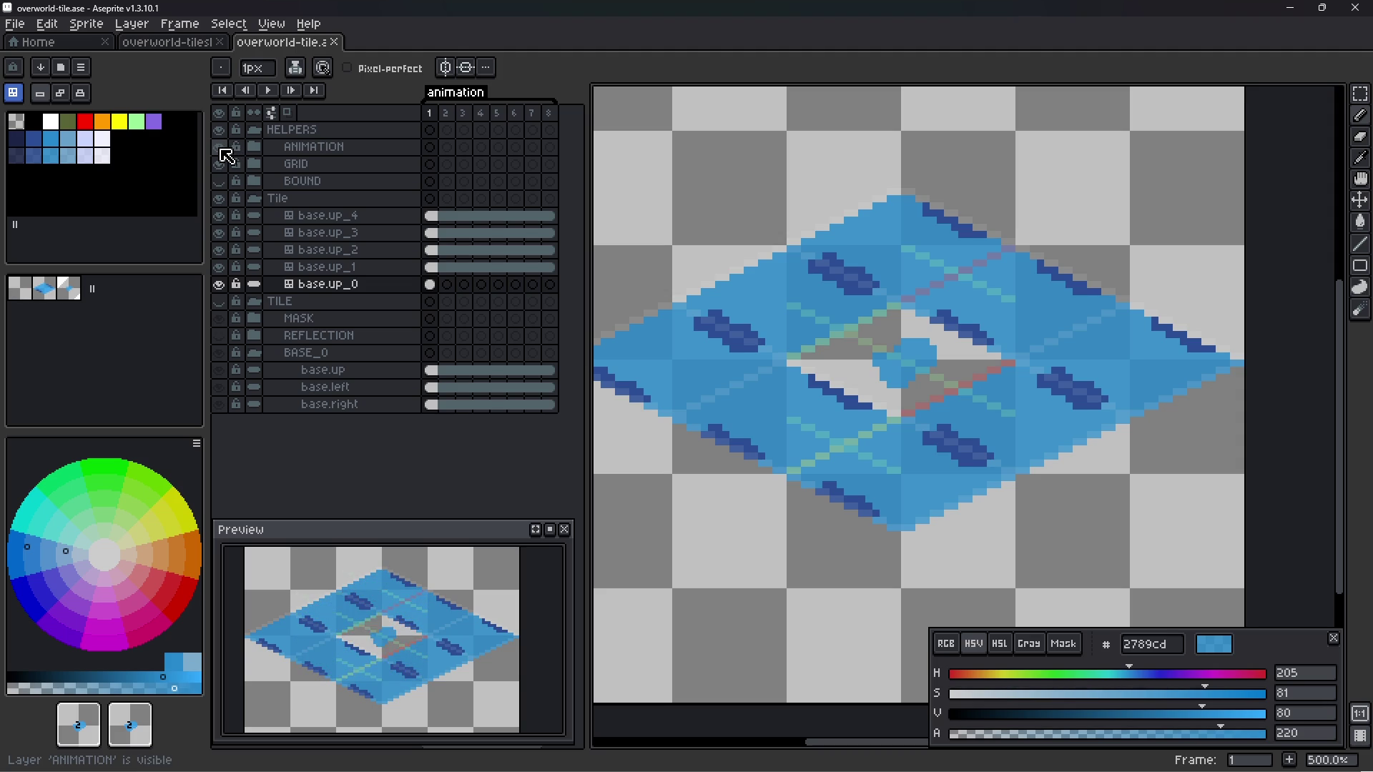
# - Play the animation once, stop back on frame 1, and save overworld-tile.ase
pyautogui.press('Return')
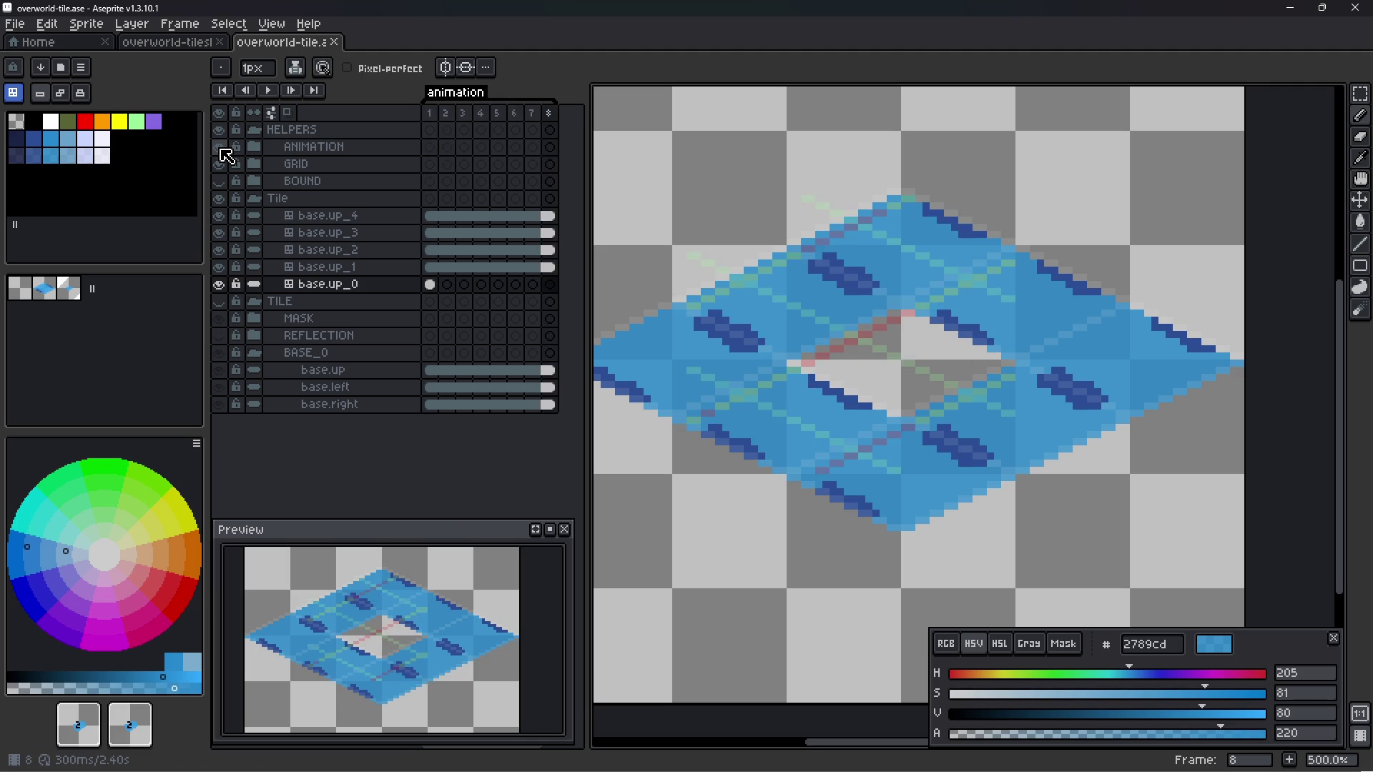
pyautogui.press('Return')
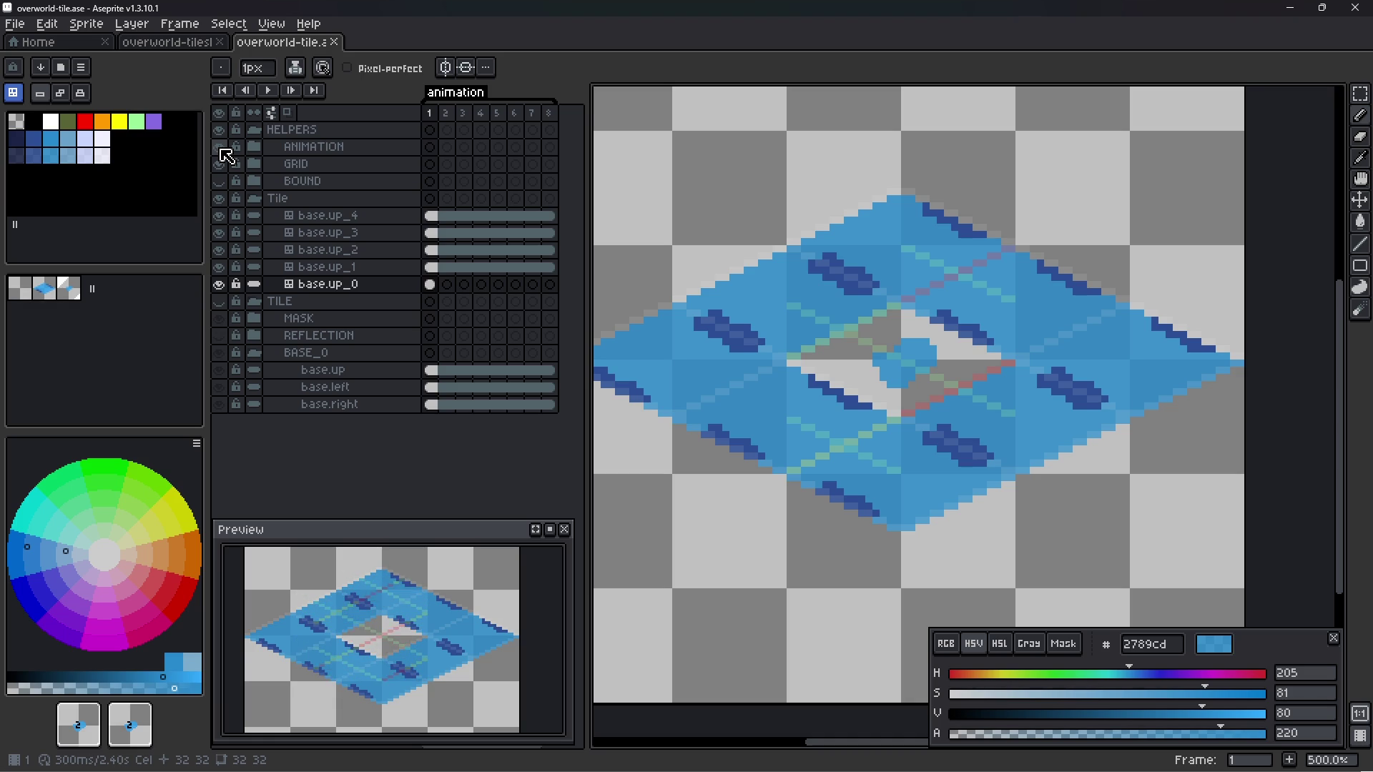
pyautogui.hotkey('ctrl', 's')
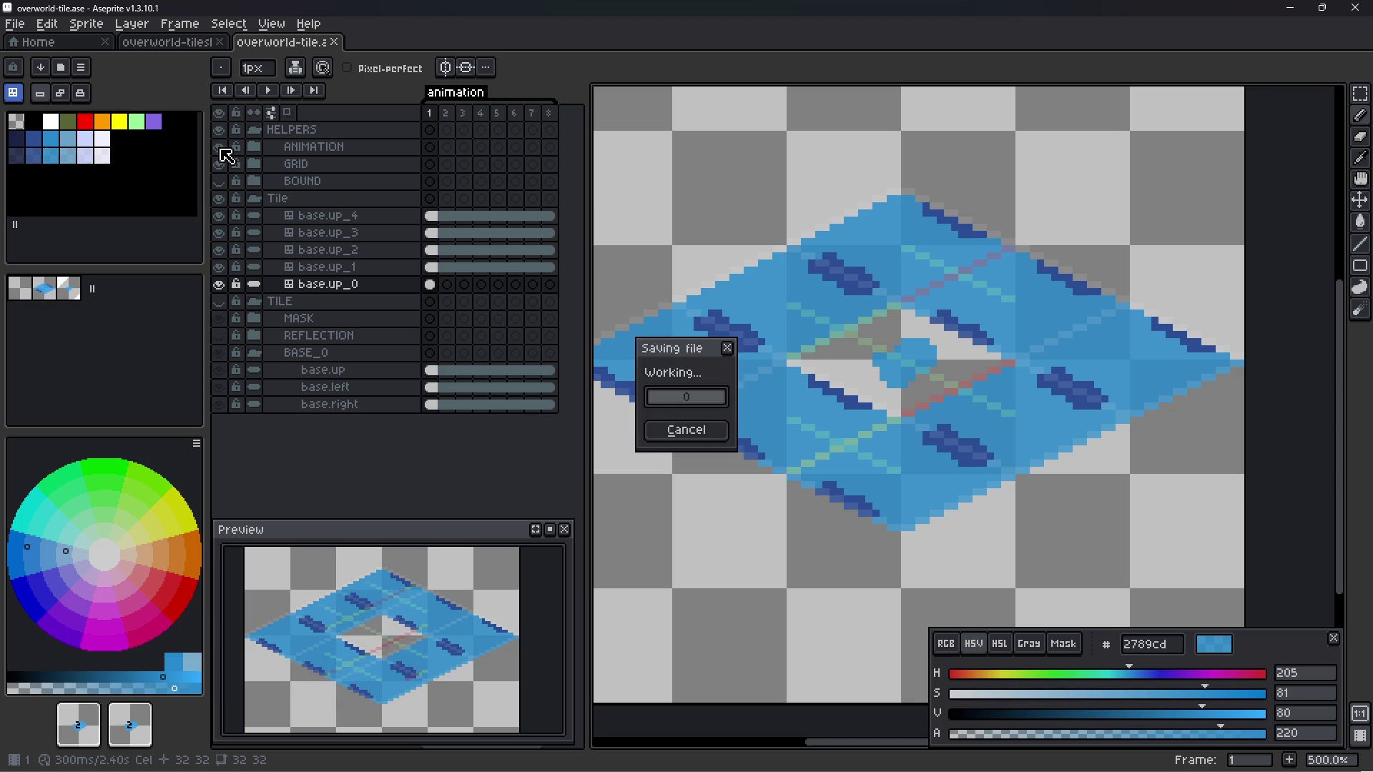
pyautogui.click(320, 302)
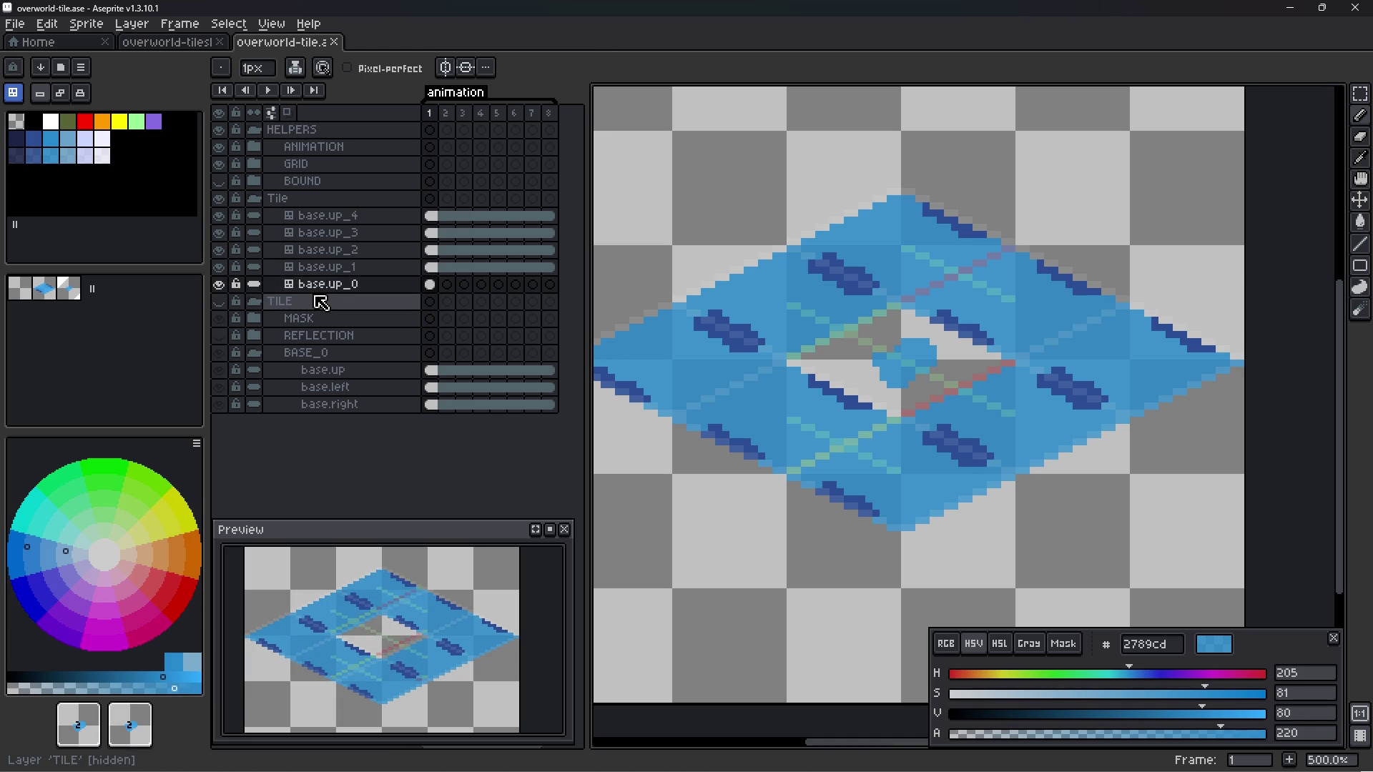
# - In Export Sprite Sheet, set the source to Tilesets and toggle trim and extrude under Borders
pyautogui.hotkey('ctrl', 'e')
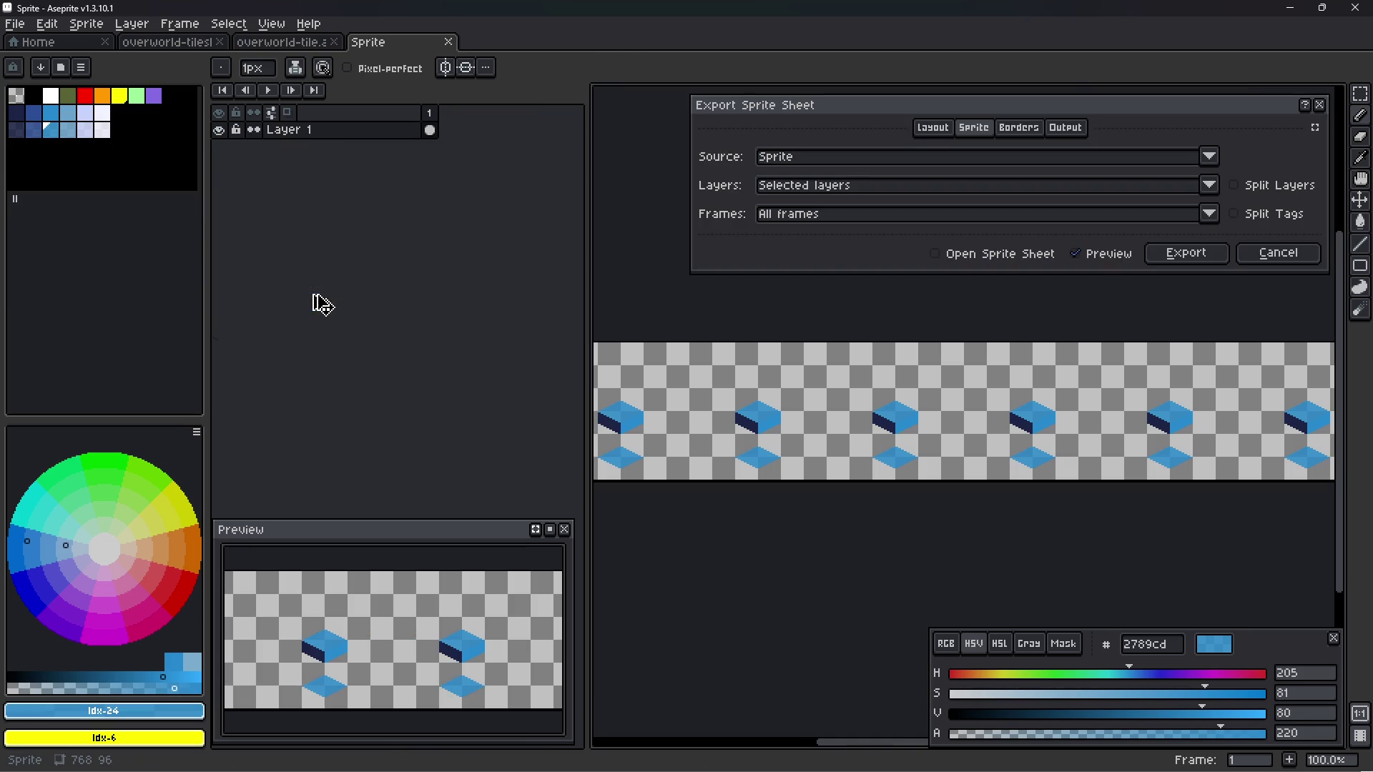
pyautogui.click(1216, 154)
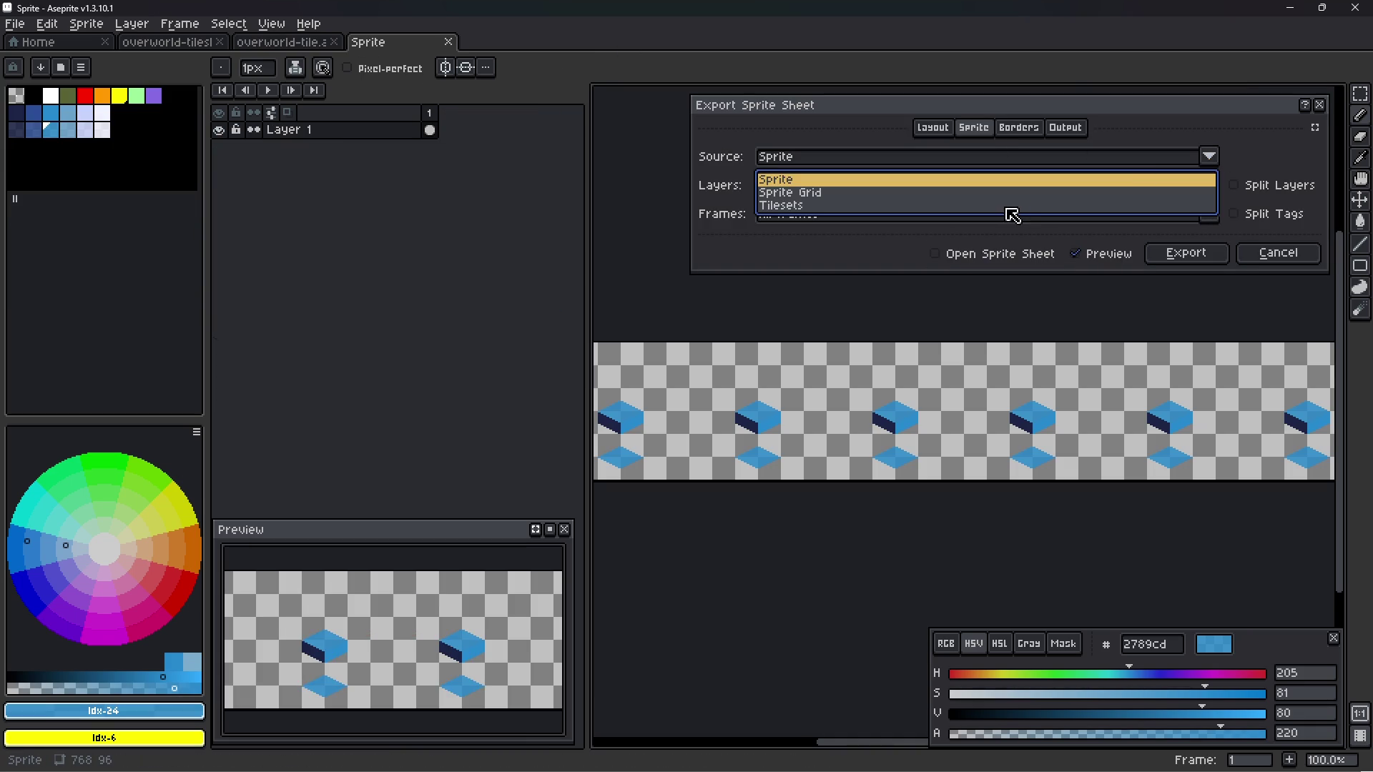
pyautogui.click(966, 209)
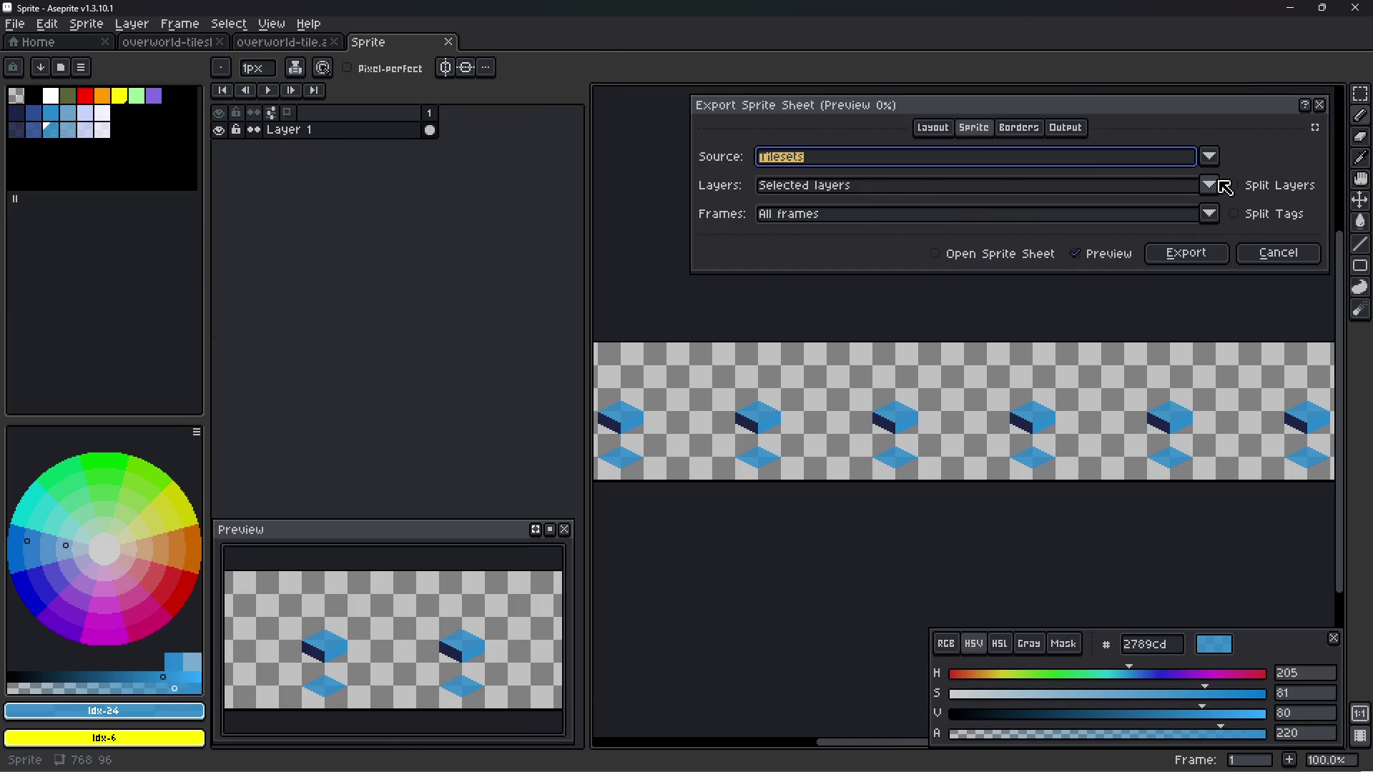
pyautogui.moveTo(1325, 154); pyautogui.dragTo(1211, 167)
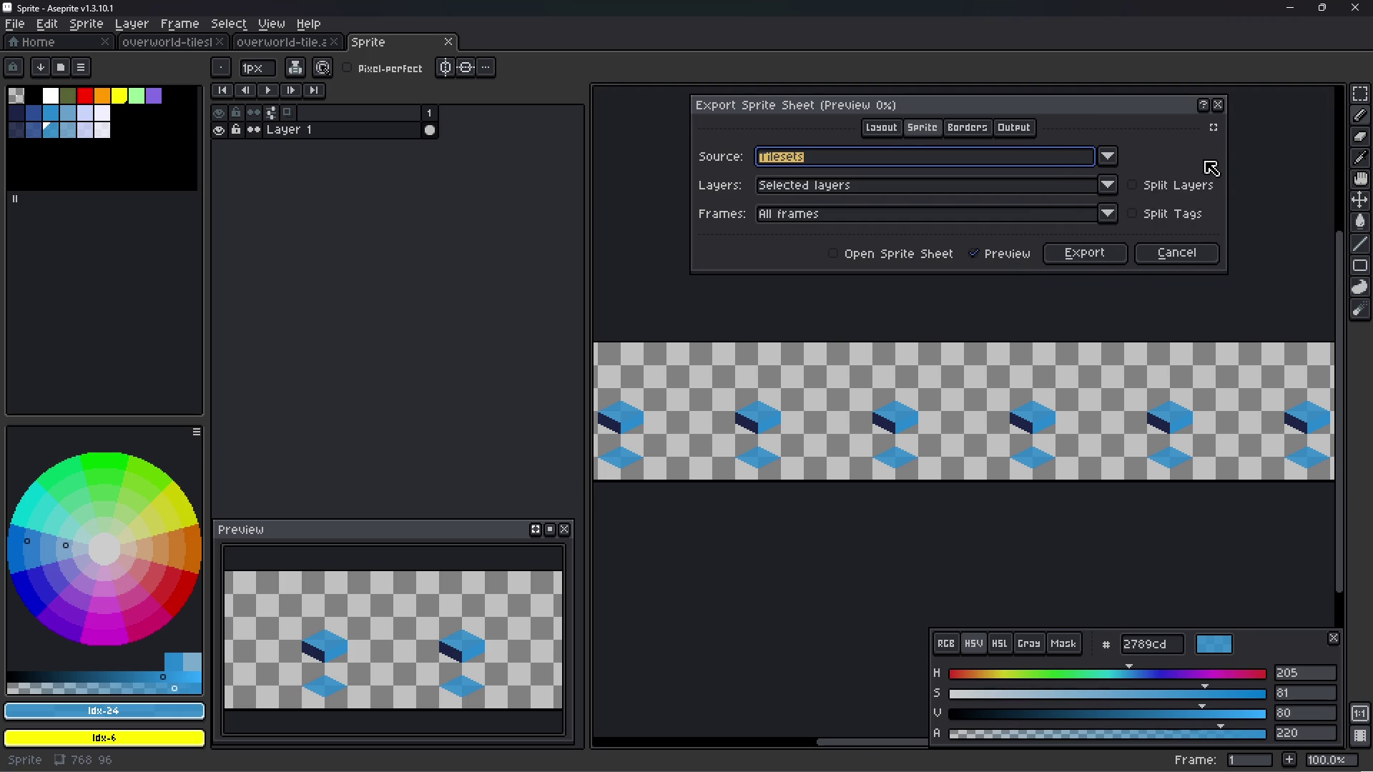
pyautogui.click(875, 129)
pyautogui.click(914, 127)
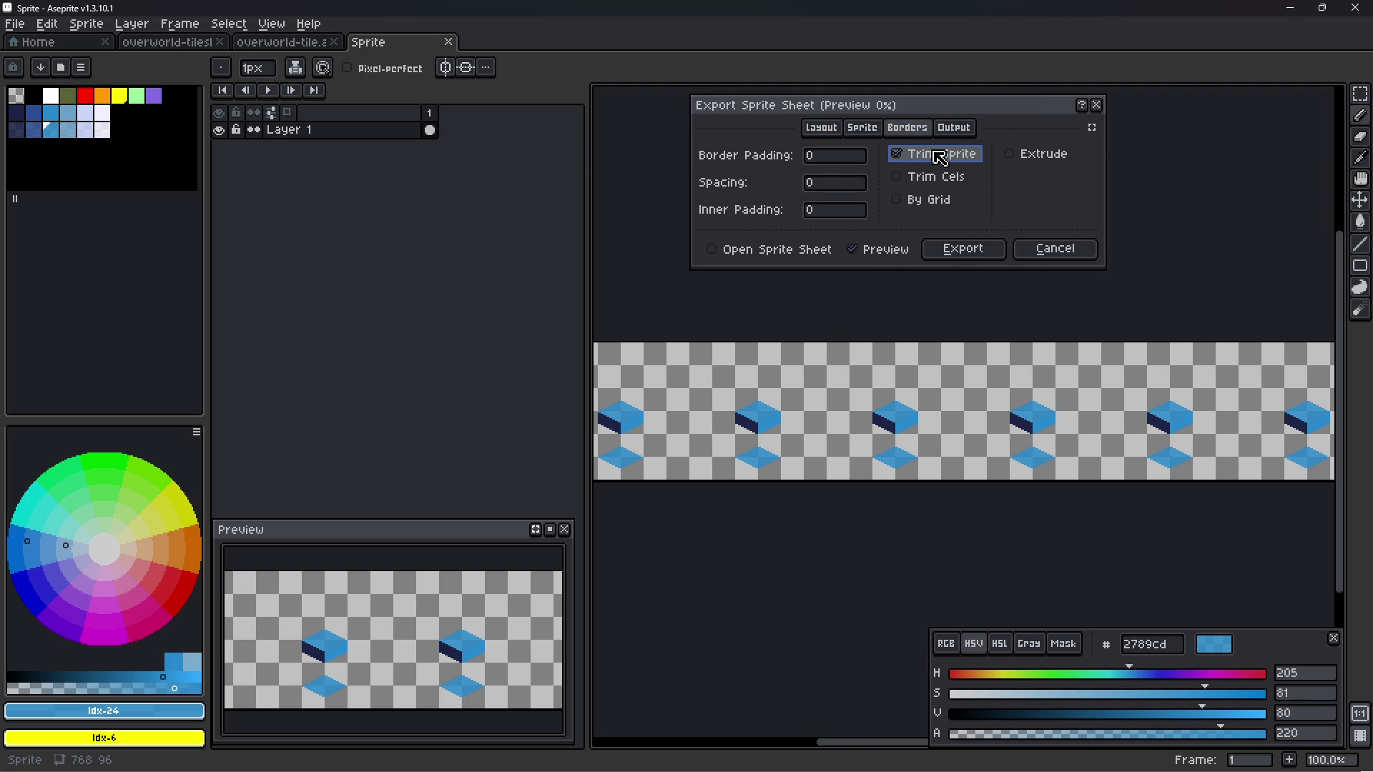
pyautogui.doubleClick(935, 177)
pyautogui.click(1032, 154)
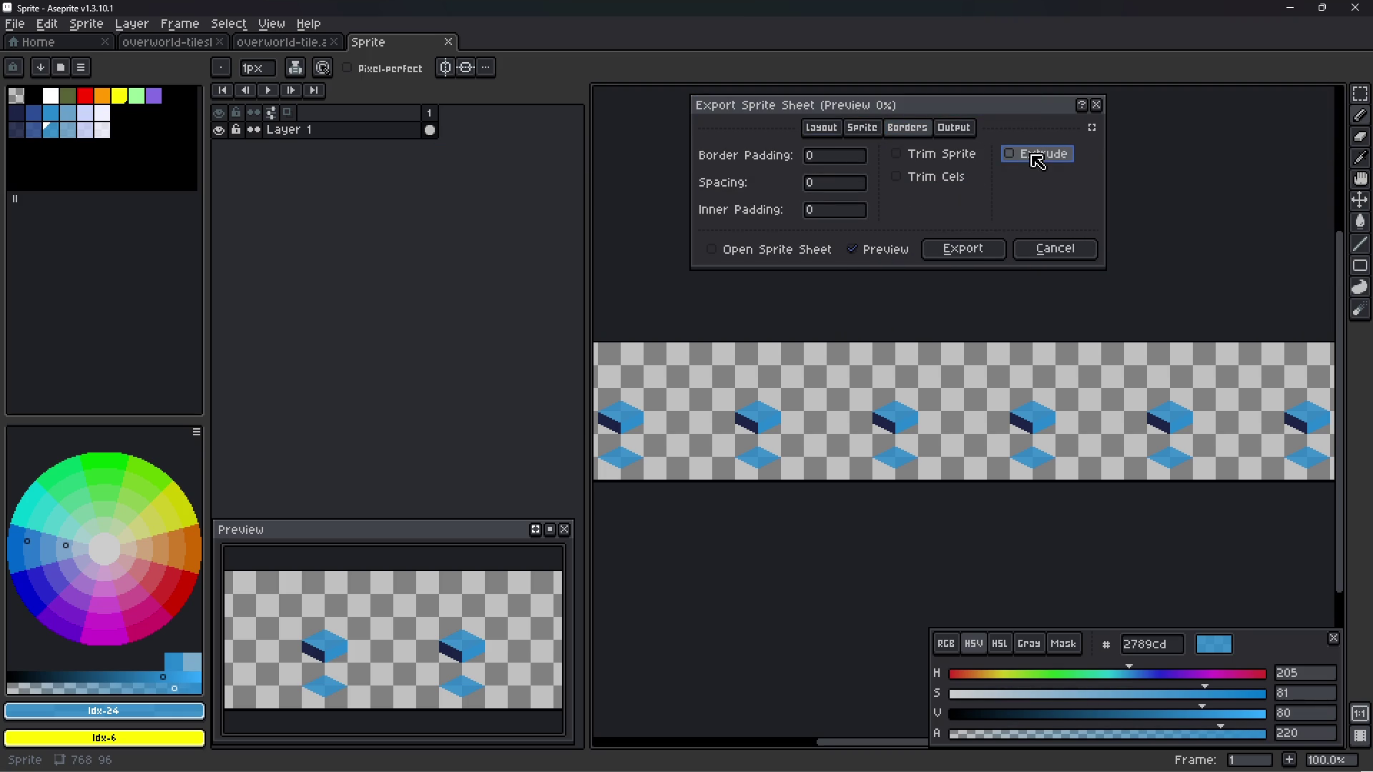
pyautogui.click(863, 129)
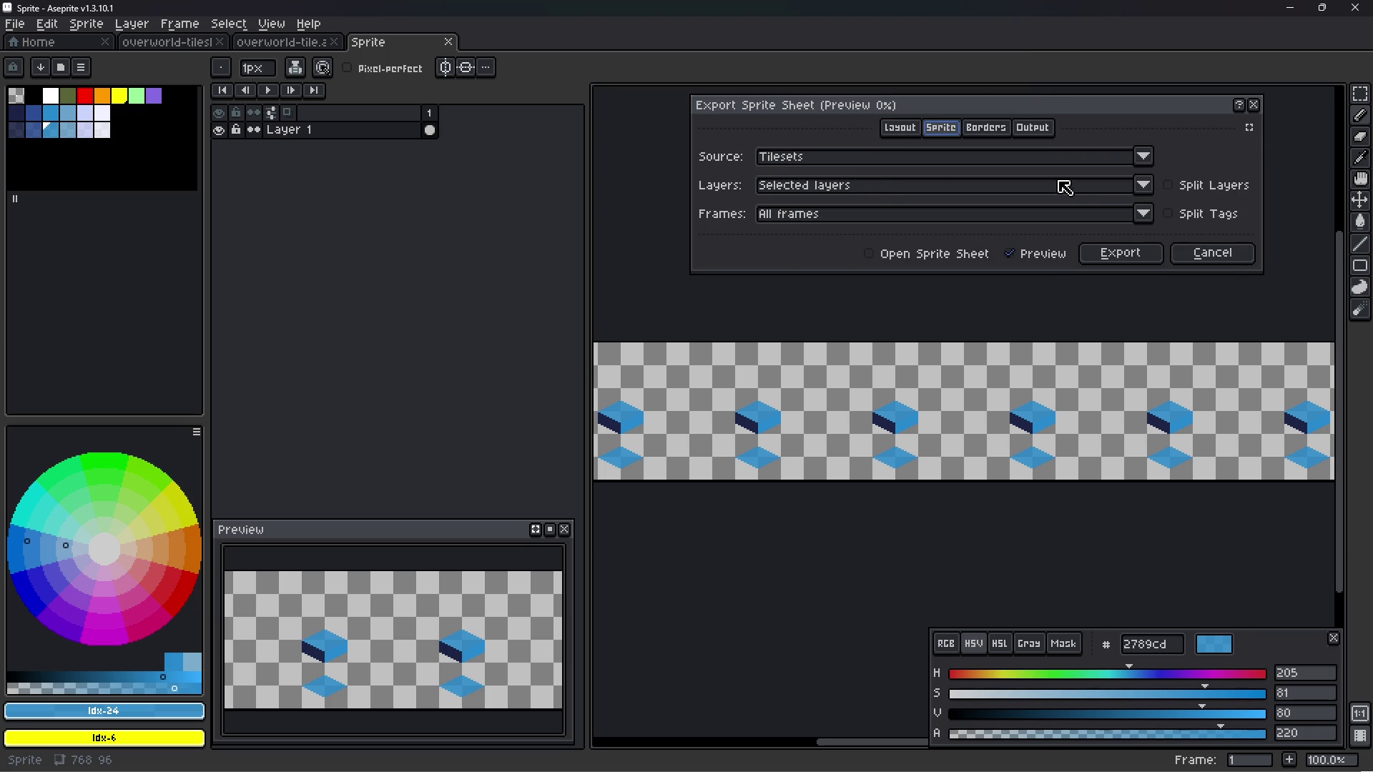
# - Set Layers to Visible layers, then cancel the export and save the file
pyautogui.click(1144, 186)
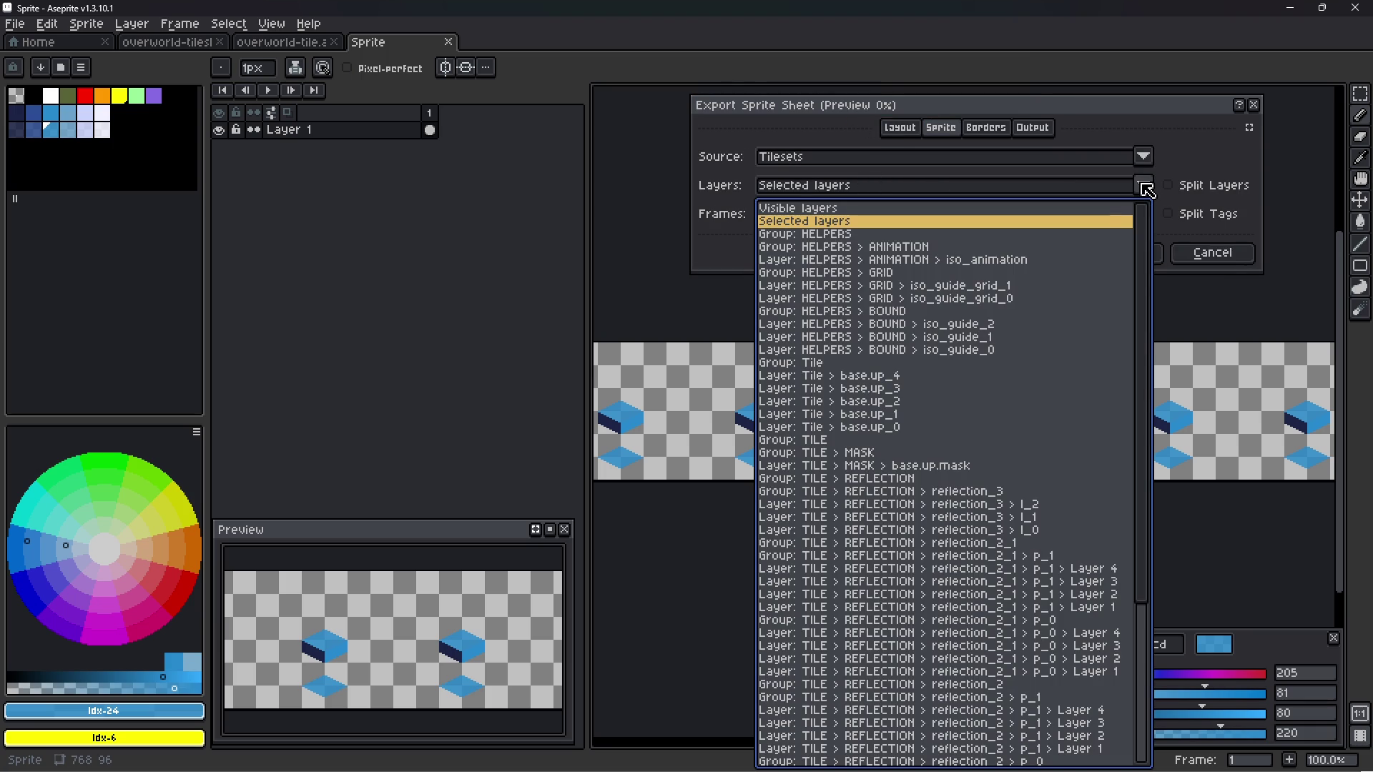
pyautogui.click(1149, 188)
pyautogui.click(1147, 187)
pyautogui.click(1137, 187)
pyautogui.click(1143, 185)
pyautogui.click(1108, 207)
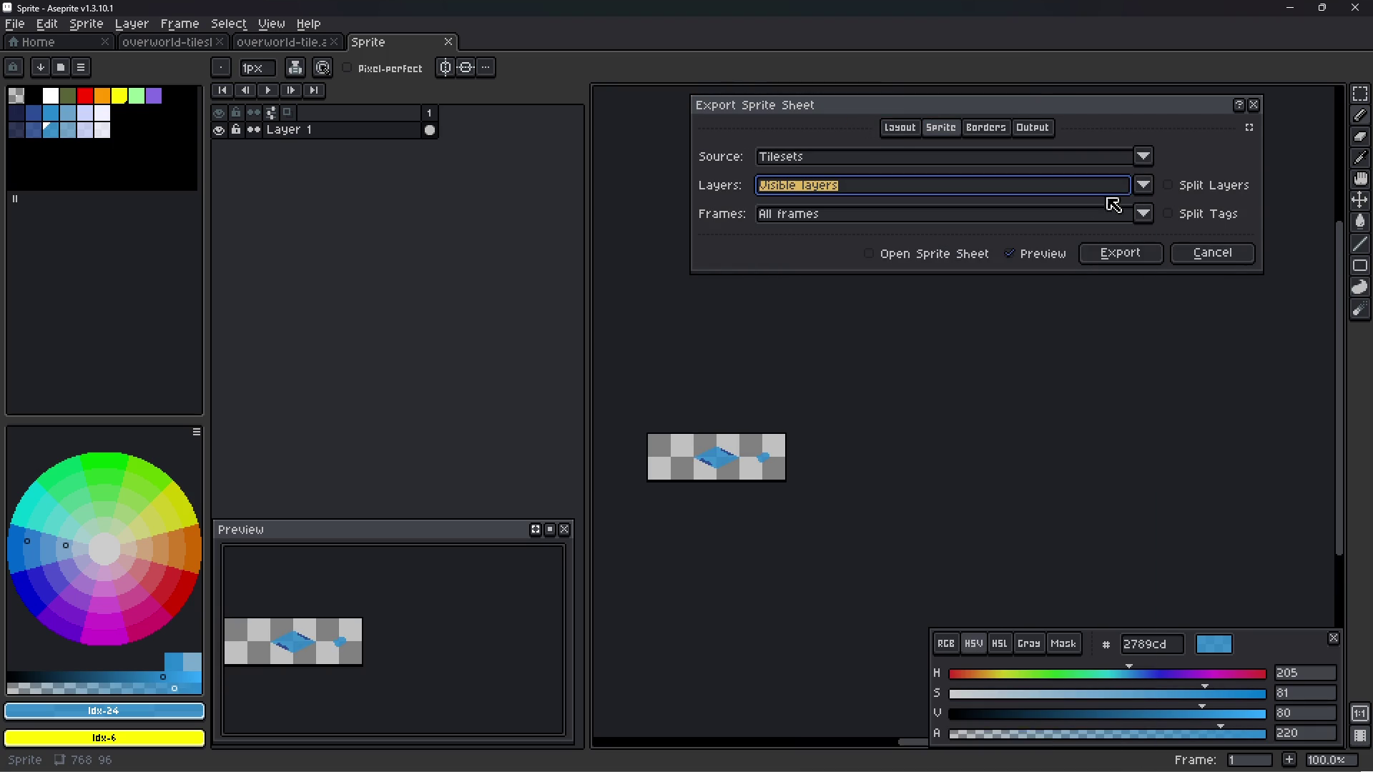
pyautogui.click(1142, 186)
pyautogui.click(1142, 186)
pyautogui.click(1239, 261)
pyautogui.hotkey('ctrl', 's')
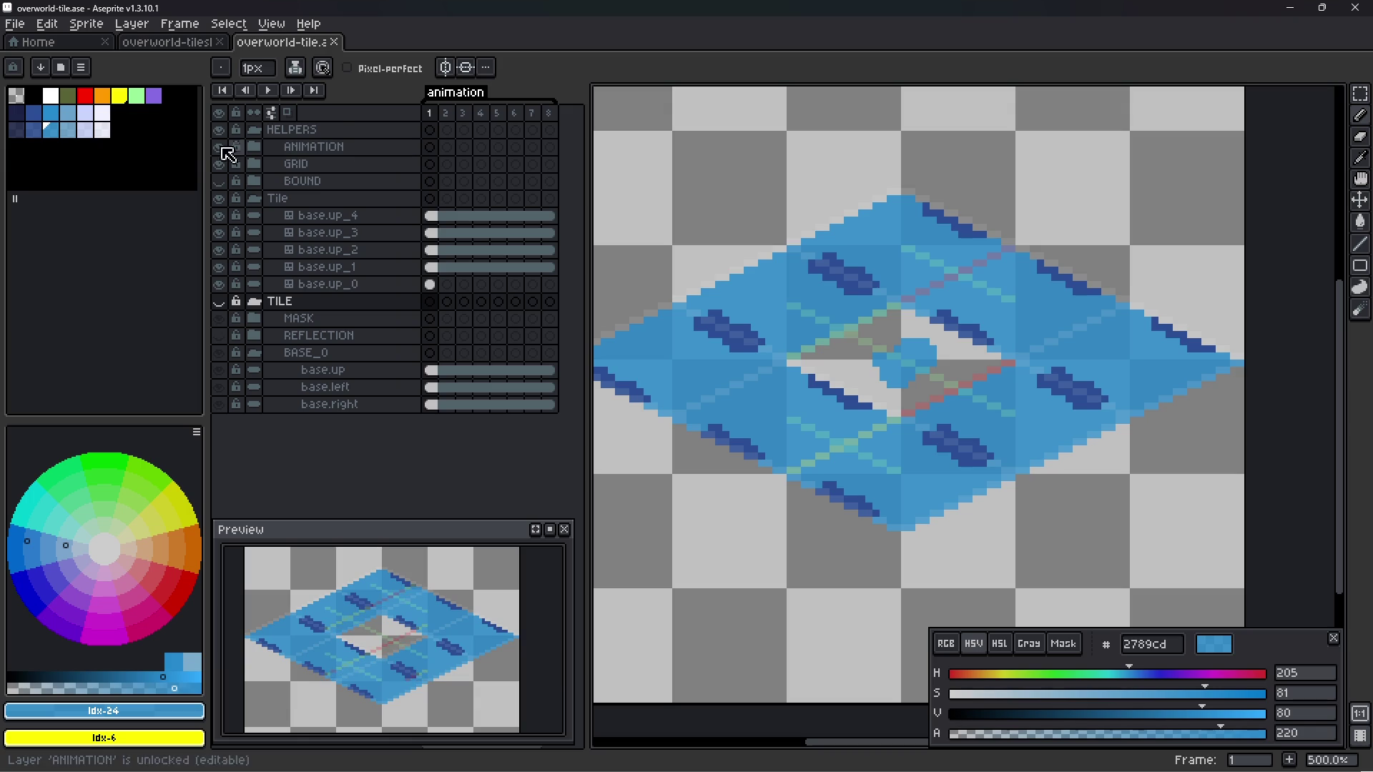
# - Hide the ANIMATION layer's grid lines and save overworld-tile.ase
pyautogui.click(218, 147)
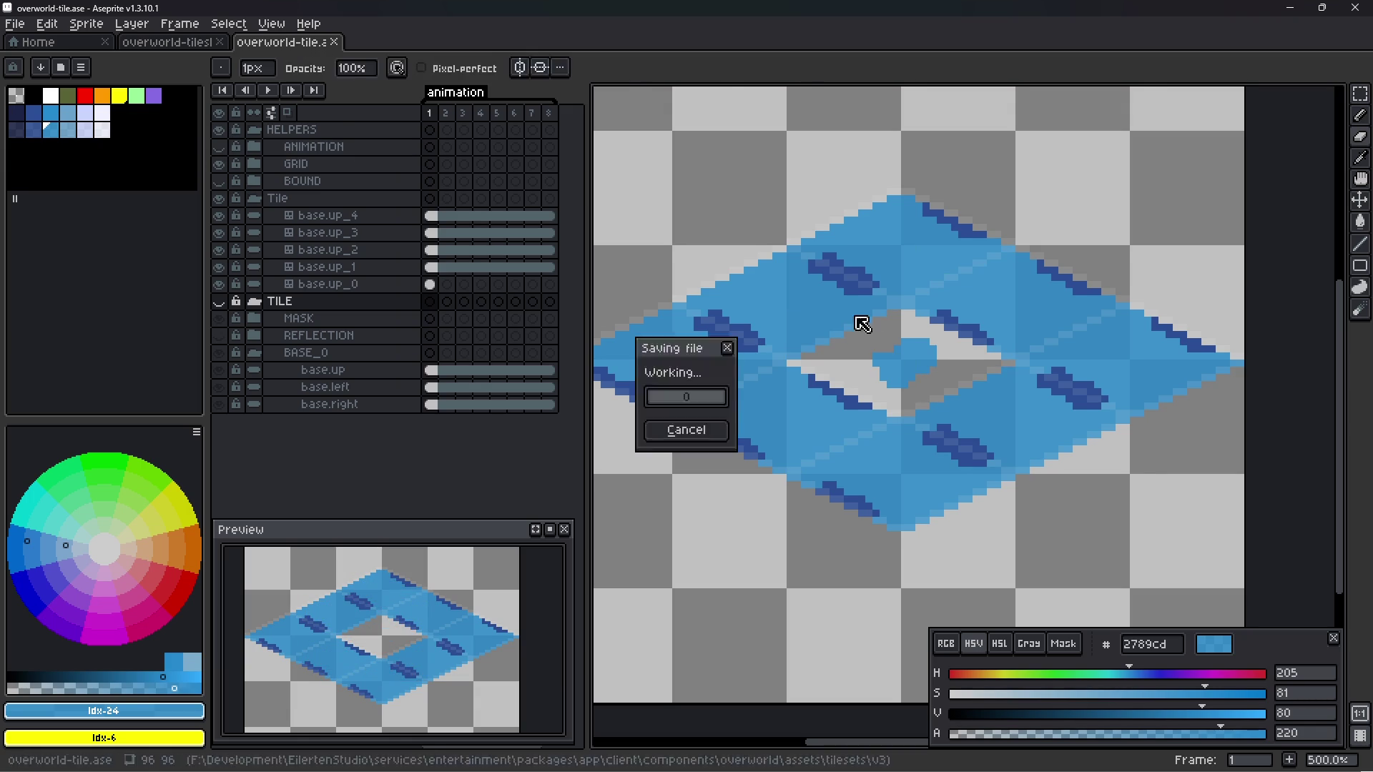
pyautogui.hotkey('ctrl', 's')
pyautogui.scroll(-1, 924, 352)
pyautogui.hscroll(-1, 915, 372)
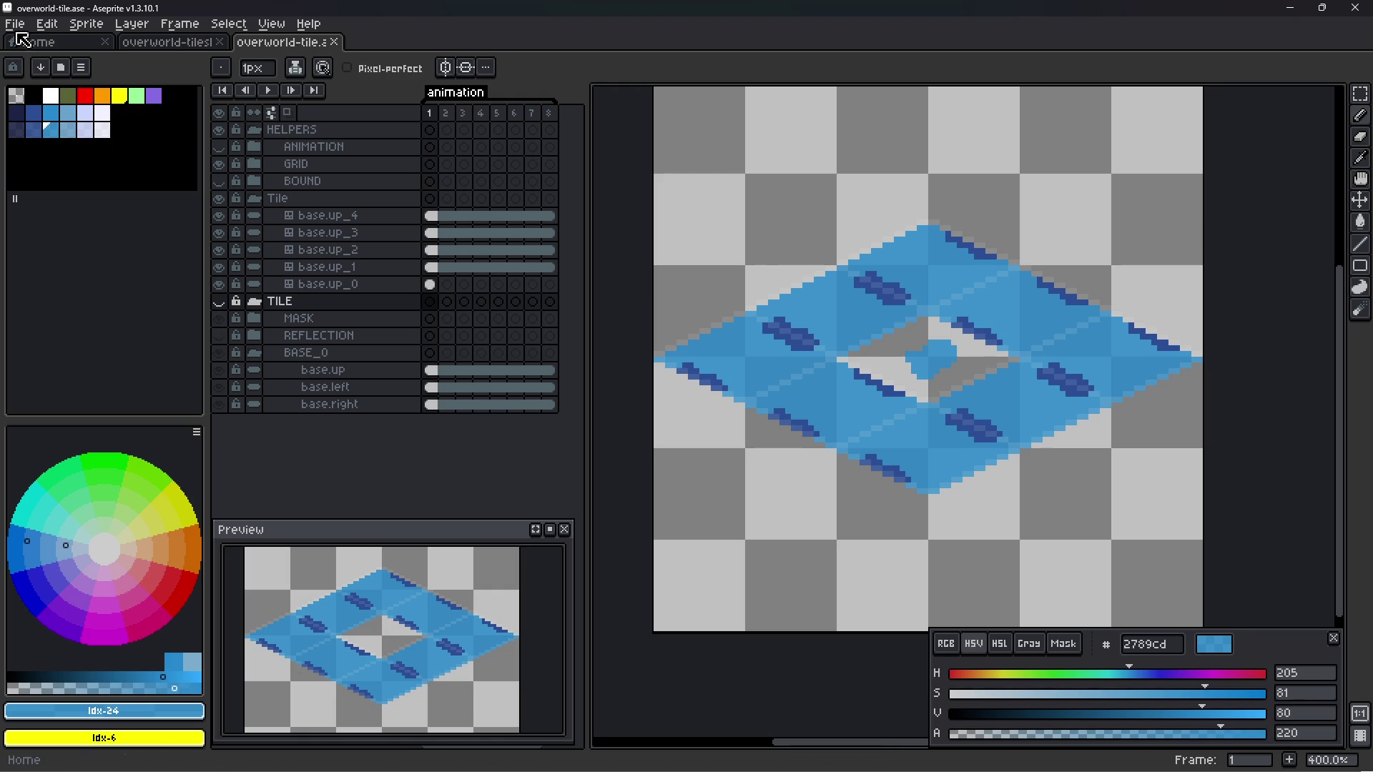
pyautogui.scroll(1, 898, 348)
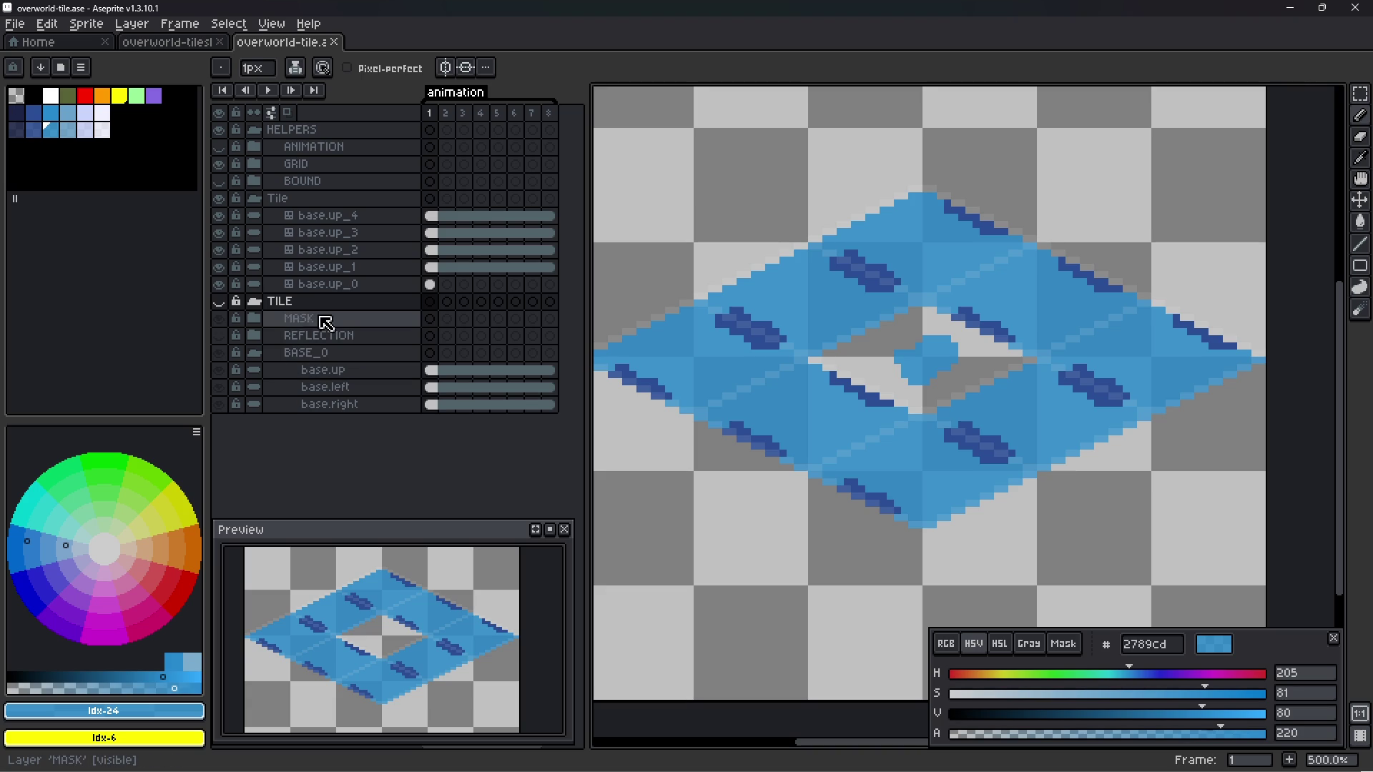
# - Delete the Tile group with its base.up_0–base.up_4 tilemaps and tilesets, confirming the warning
pyautogui.click(298, 201)
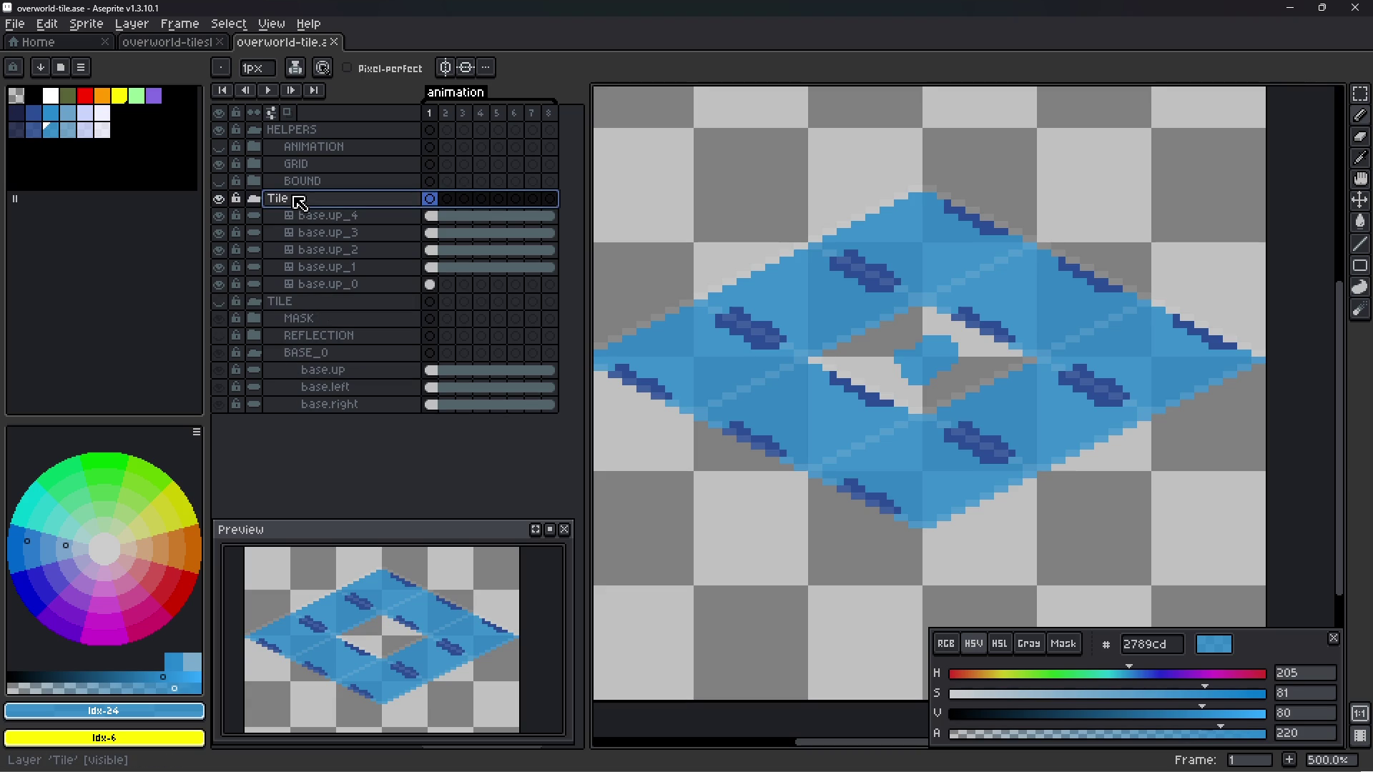
pyautogui.rightClick(297, 201)
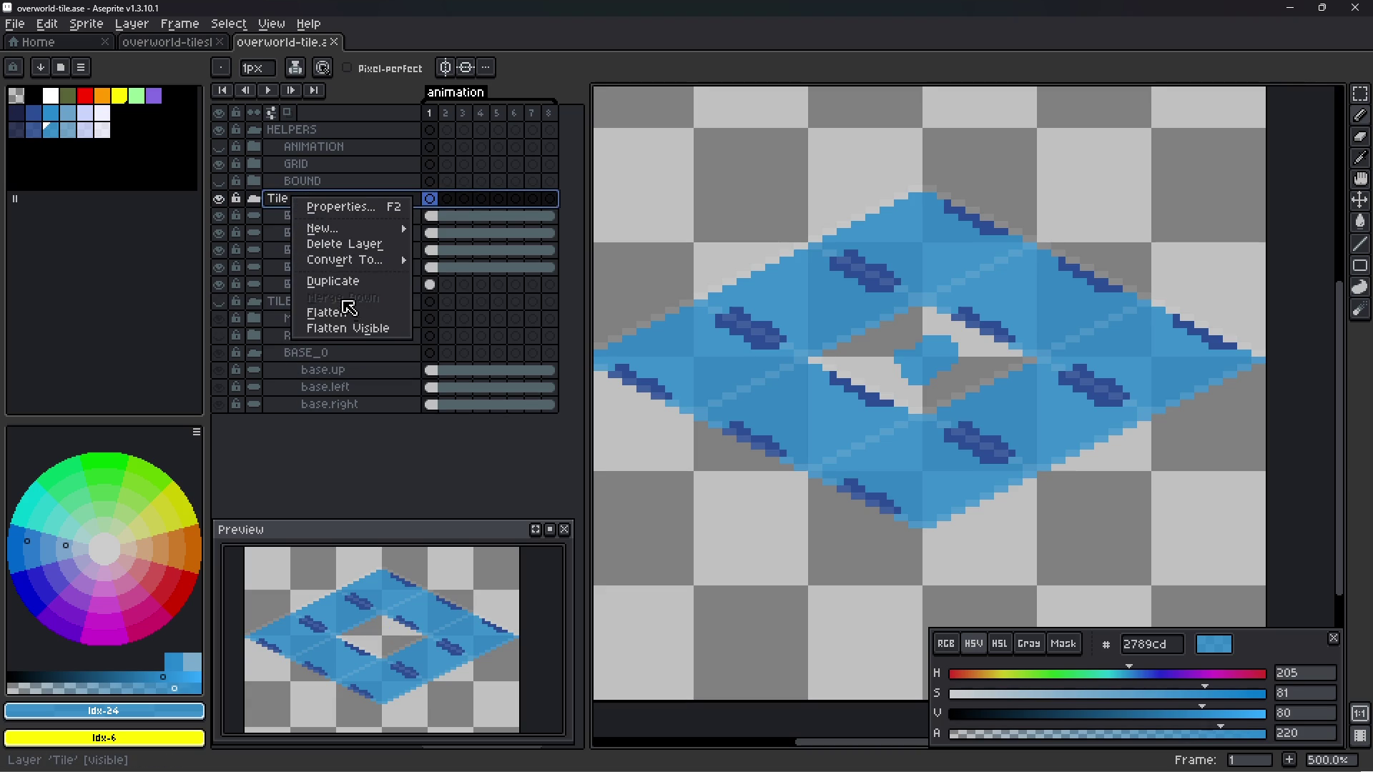
pyautogui.click(350, 247)
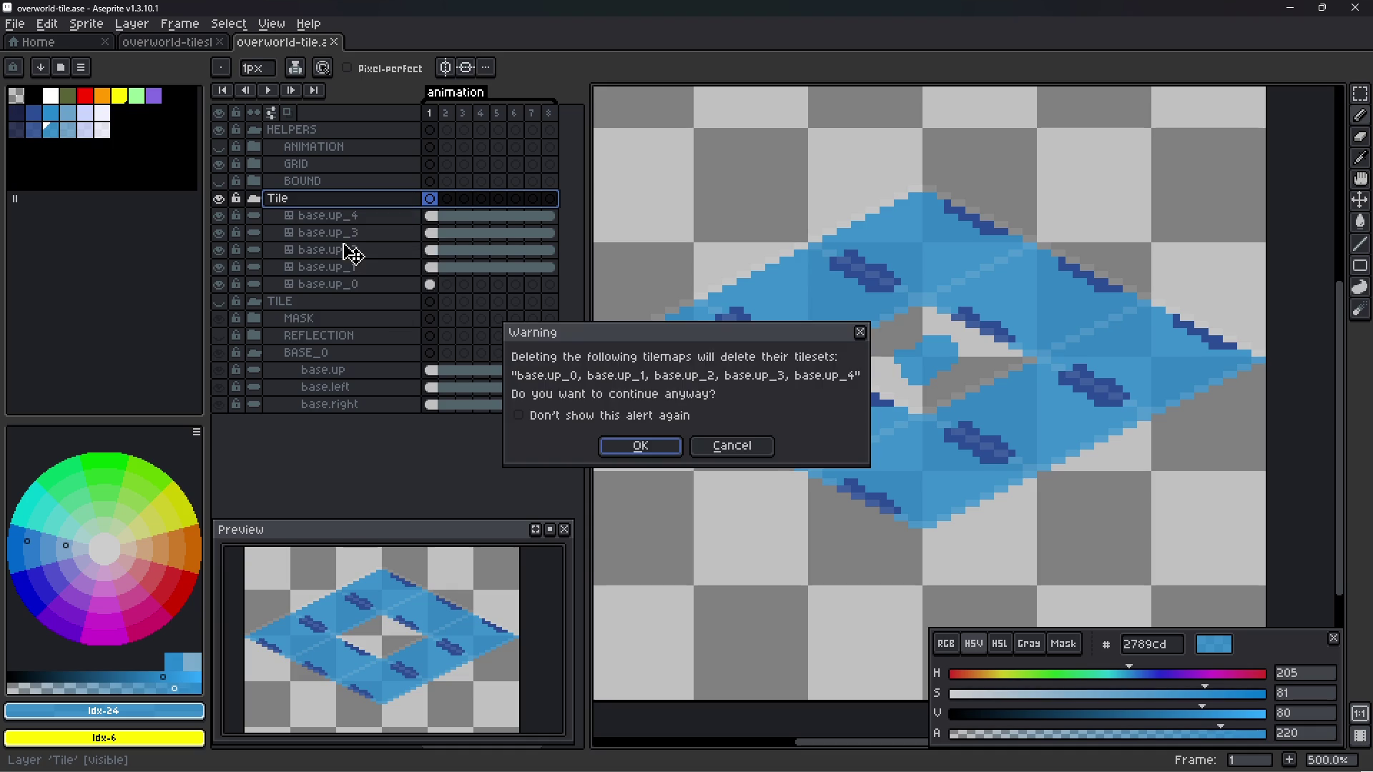
pyautogui.click(640, 447)
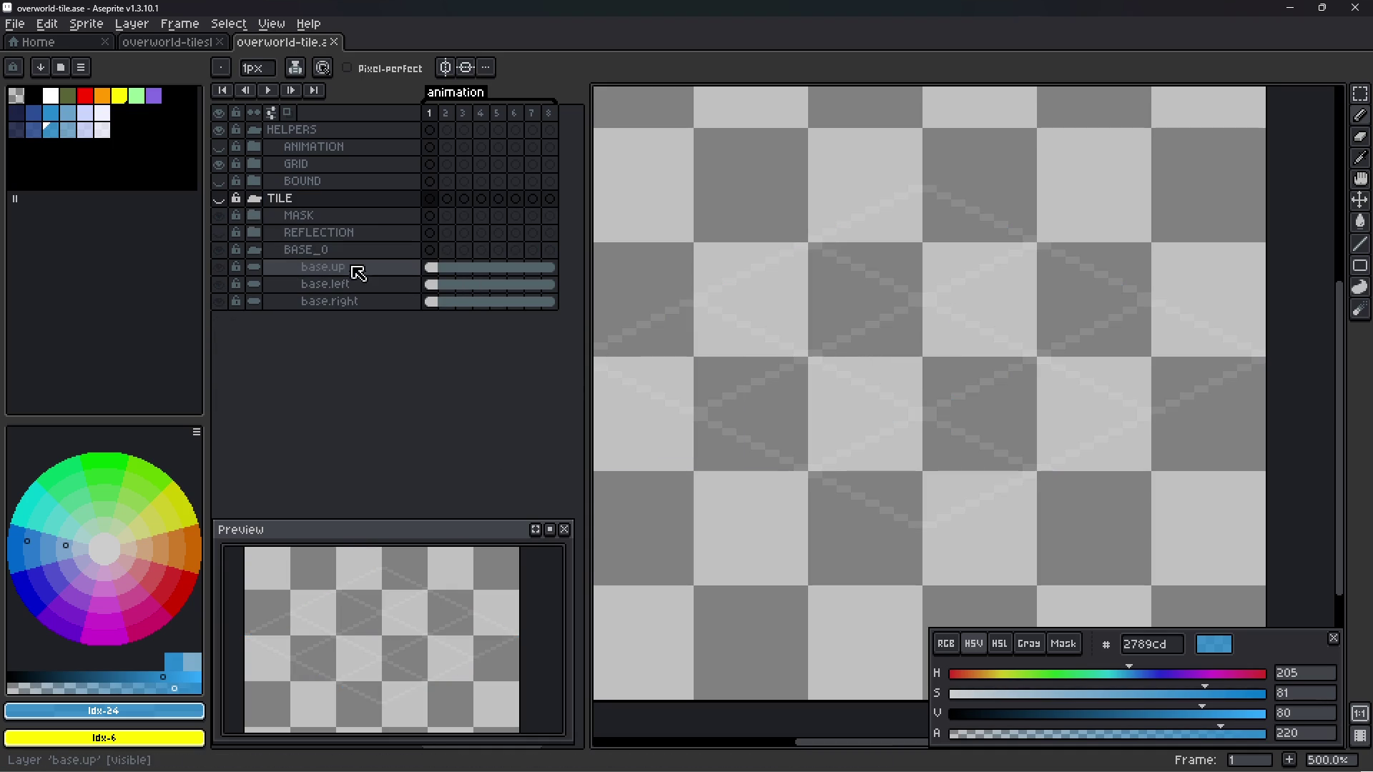
pyautogui.click(329, 276)
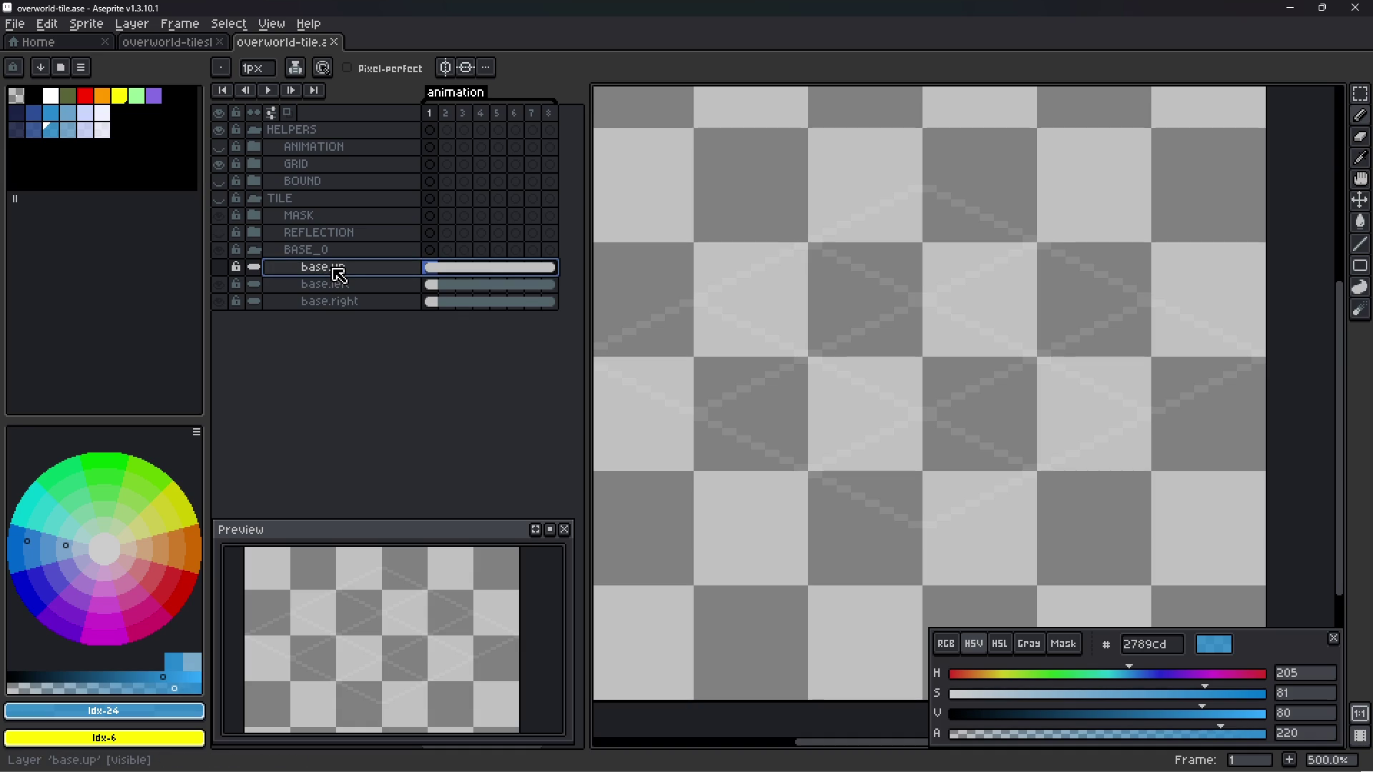
# - Rename the BASE_0 group to BASE
pyautogui.doubleClick(330, 256)
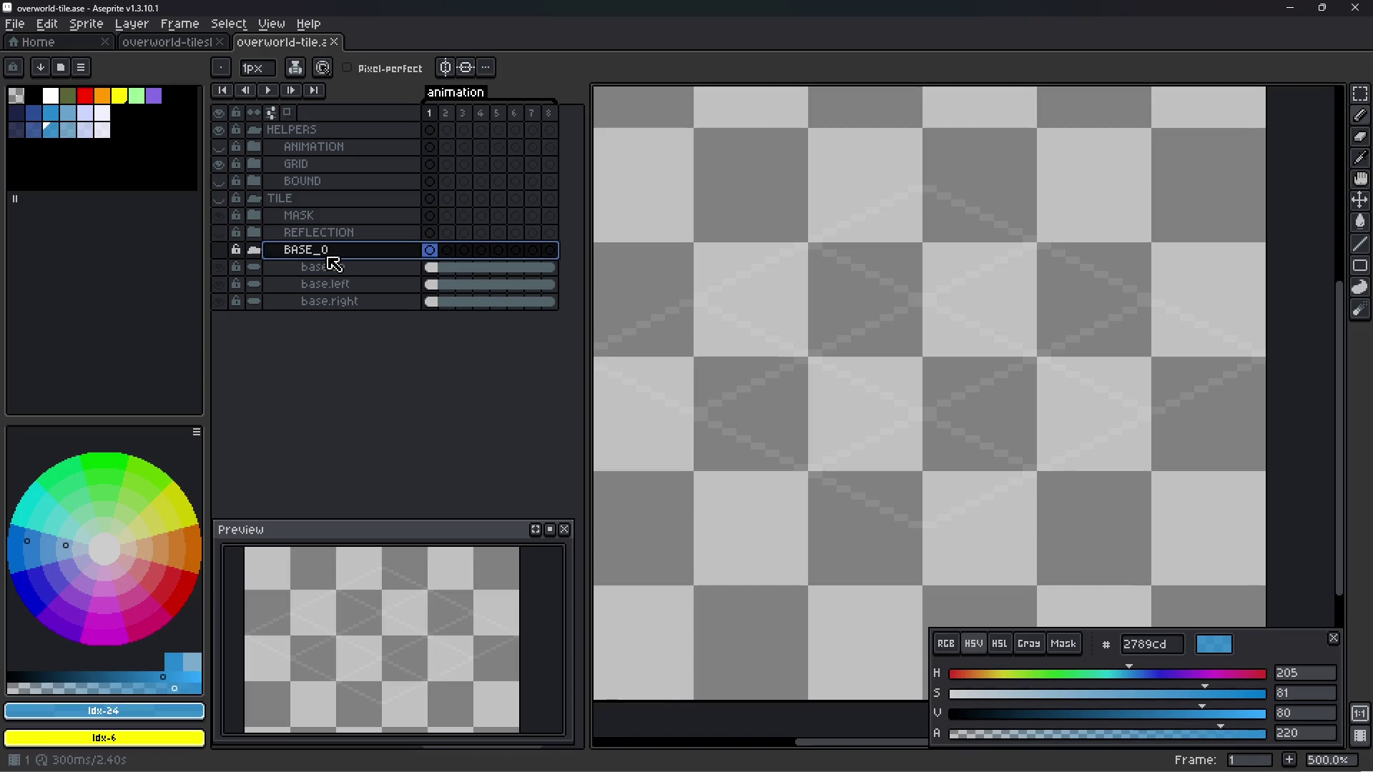
pyautogui.press('End')
pyautogui.press('BackSpace')
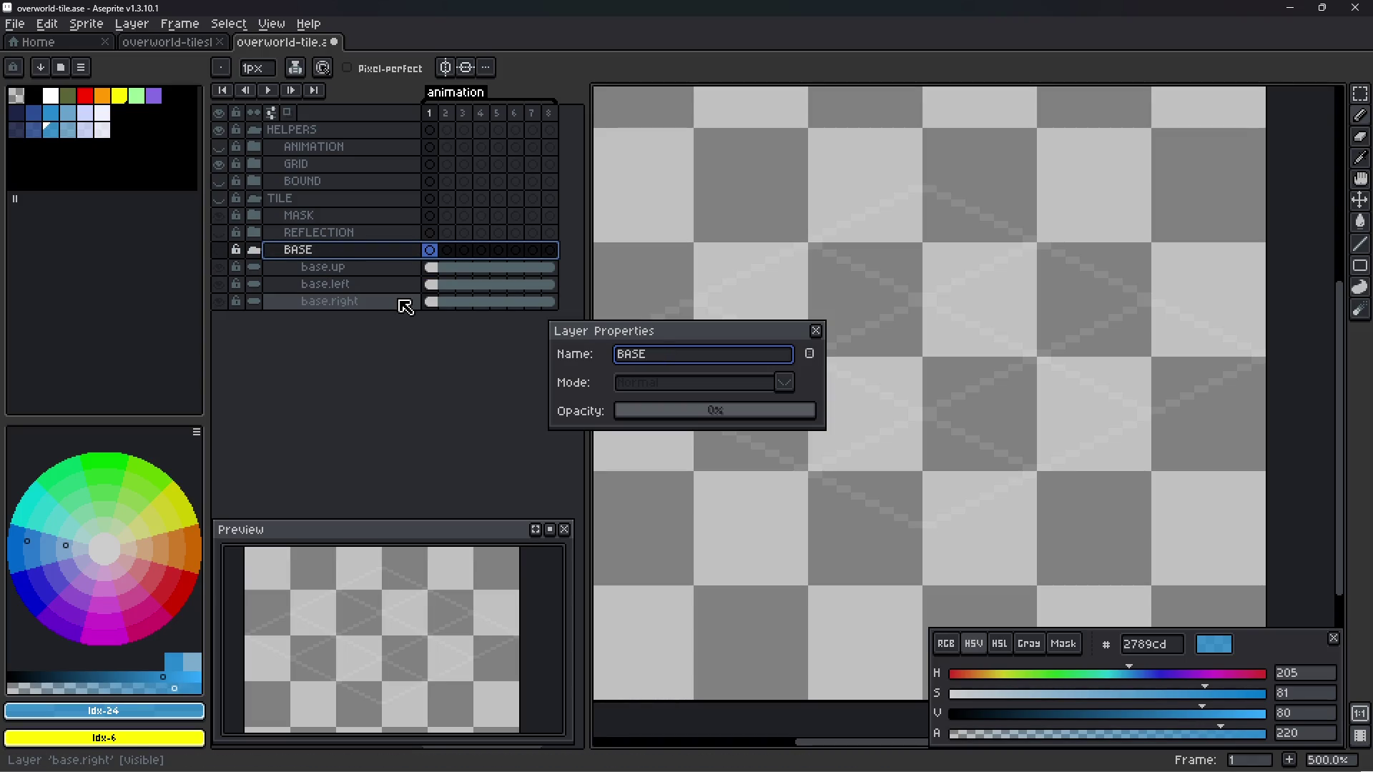
pyautogui.hotkey('ctrl', 'a')
pyautogui.press('Return')
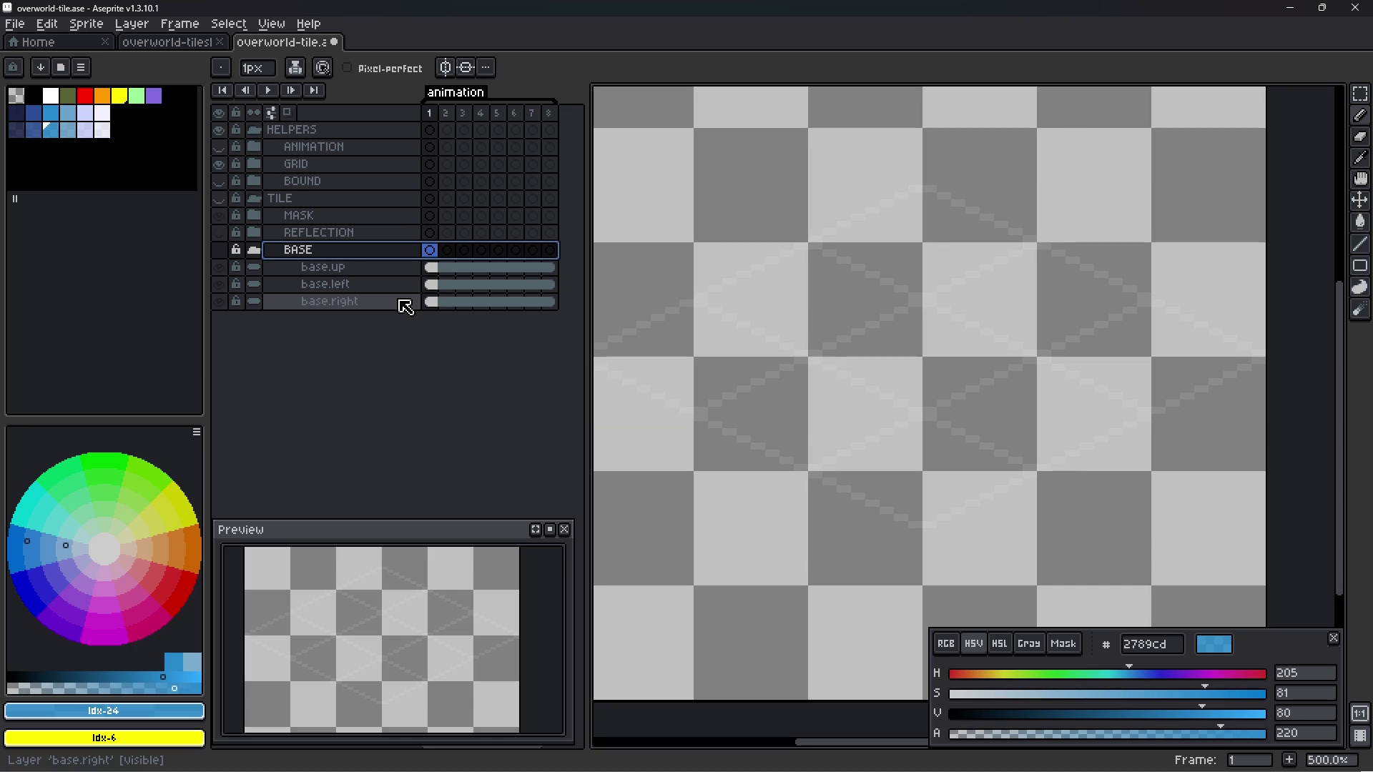
# - Rename the REFLECTION group to EFFECT and save the file
pyautogui.click(347, 240)
pyautogui.doubleClick(347, 240)
pyautogui.write('Effec')
pyautogui.hotkey('ctrl', 'a')
pyautogui.write('EFFE')
pyautogui.press('Return')
pyautogui.hotkey('ctrl', 's')
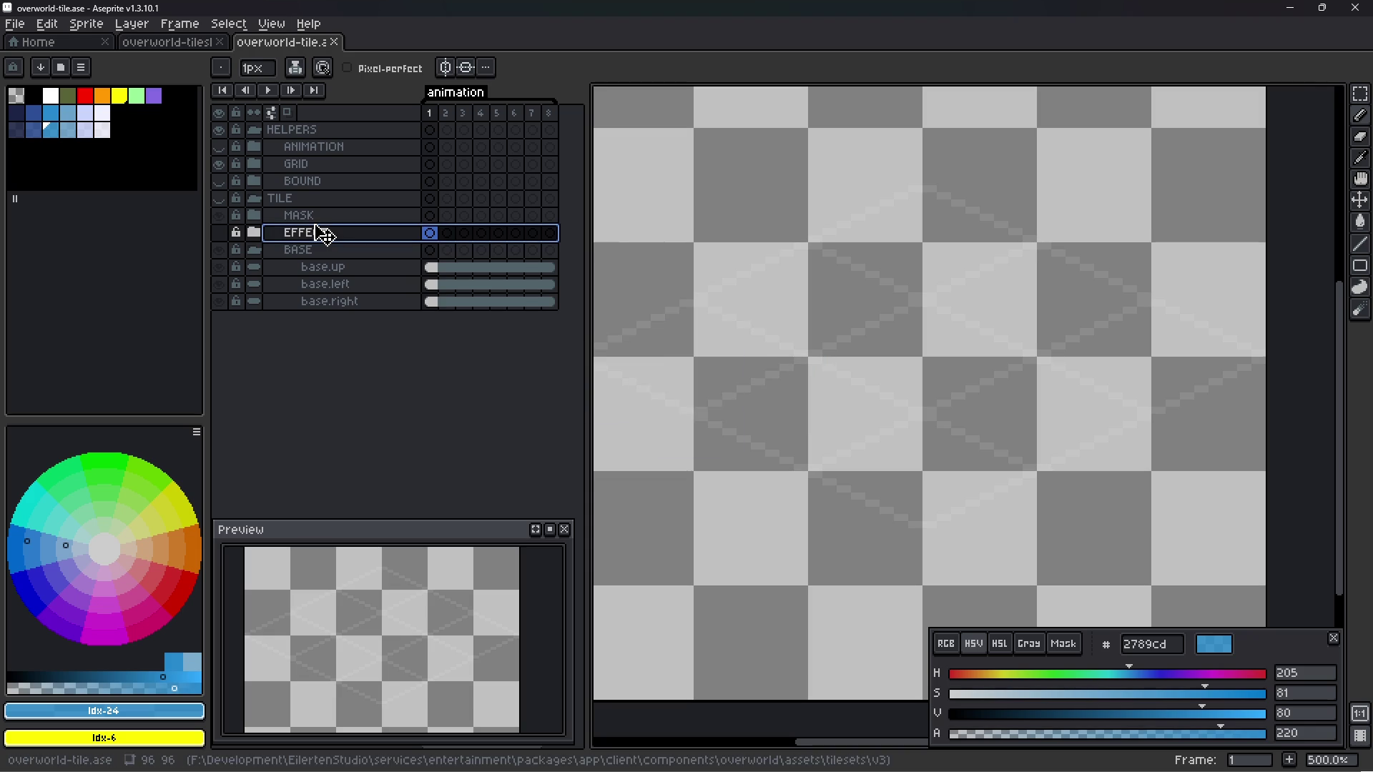
# - Select the base.up layer inside BASE and save the file again
pyautogui.click(255, 217)
pyautogui.click(258, 219)
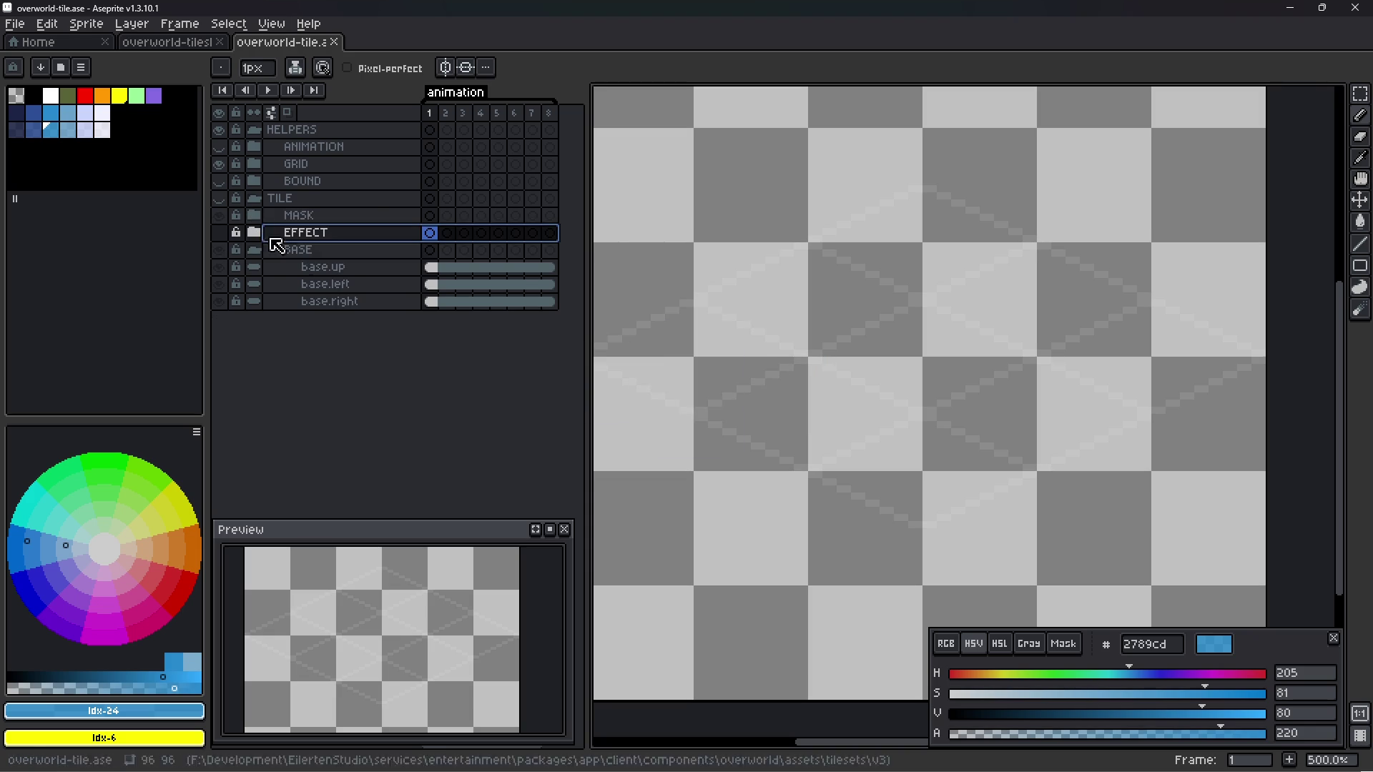
pyautogui.click(339, 271)
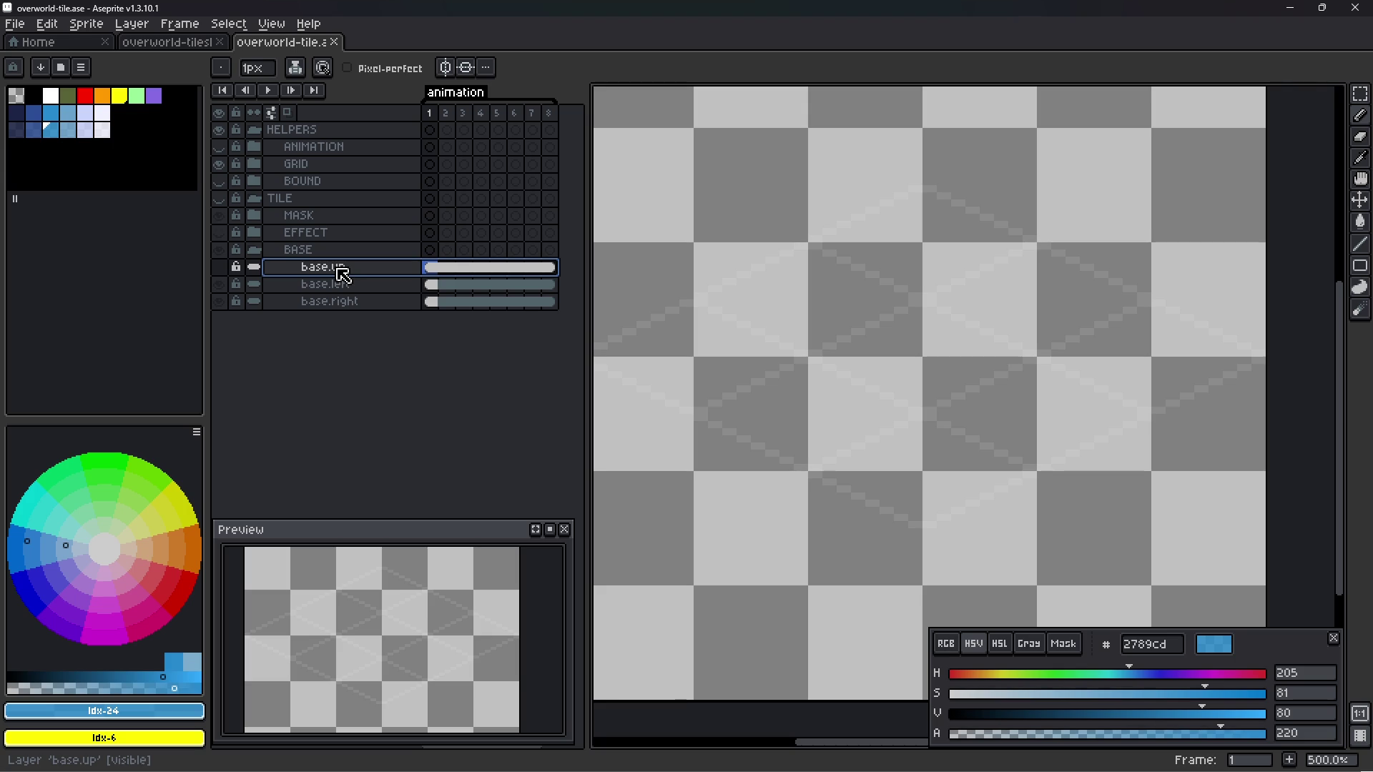
pyautogui.hotkey('ctrl', 's')
pyautogui.rightClick(348, 270)
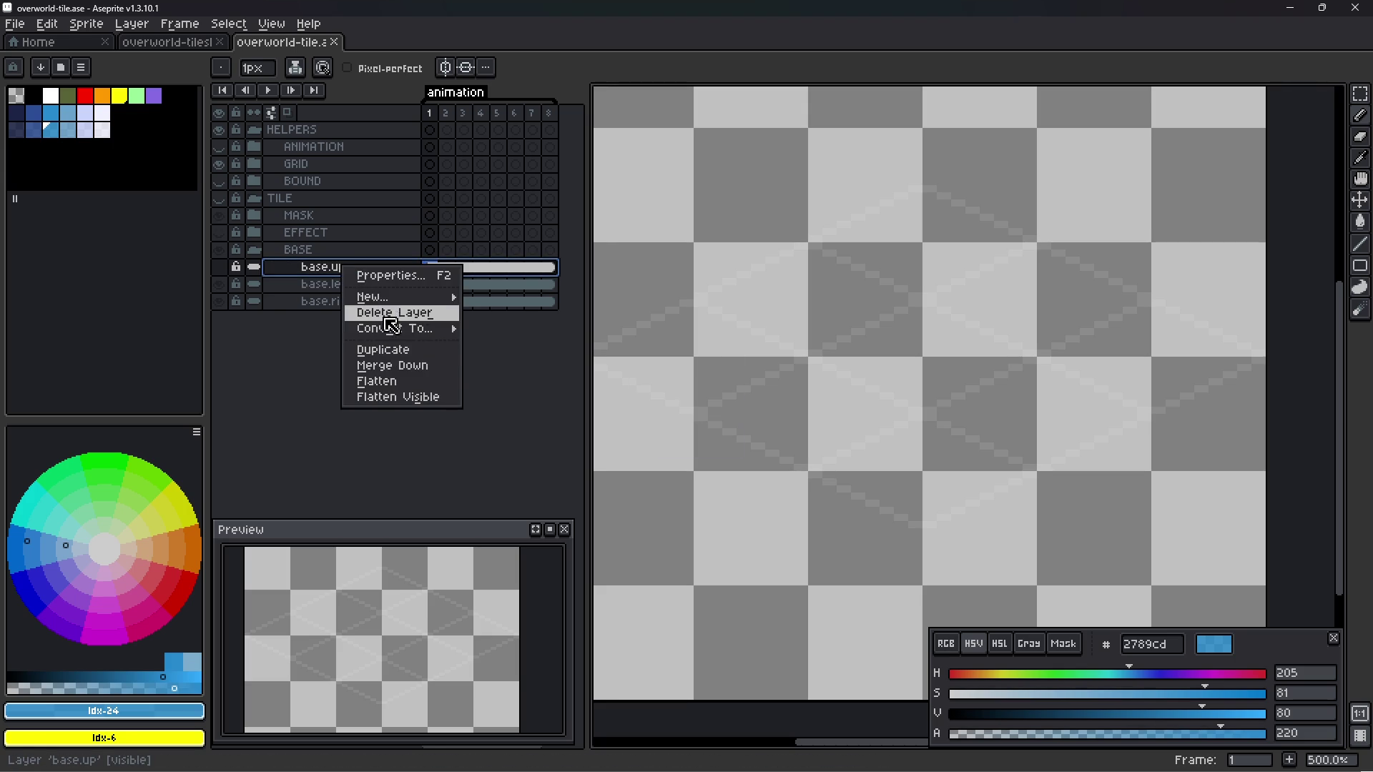
# - Merge base.up, base.left and base.right into one flattened layer
pyautogui.click(331, 275)
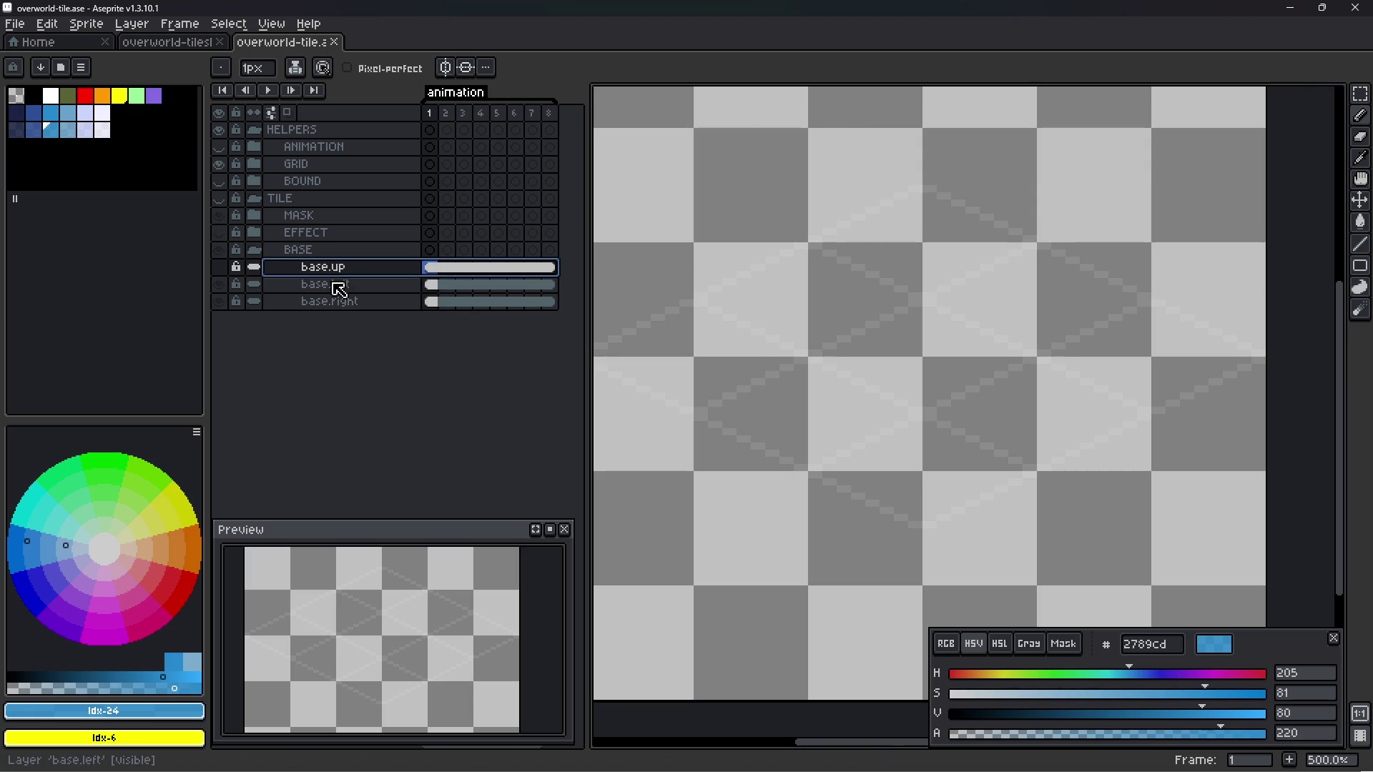
pyautogui.moveTo(356, 278); pyautogui.dragTo(365, 308)
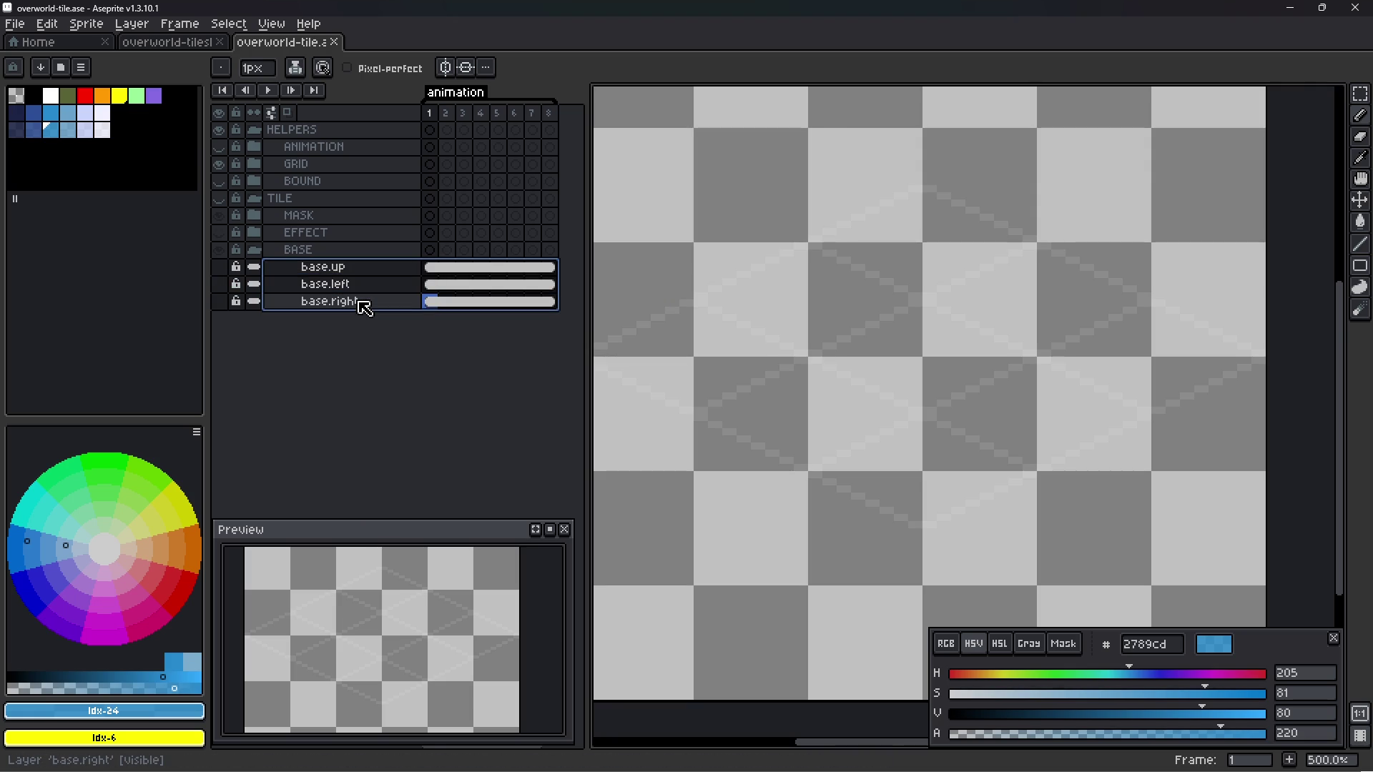
pyautogui.rightClick(360, 303)
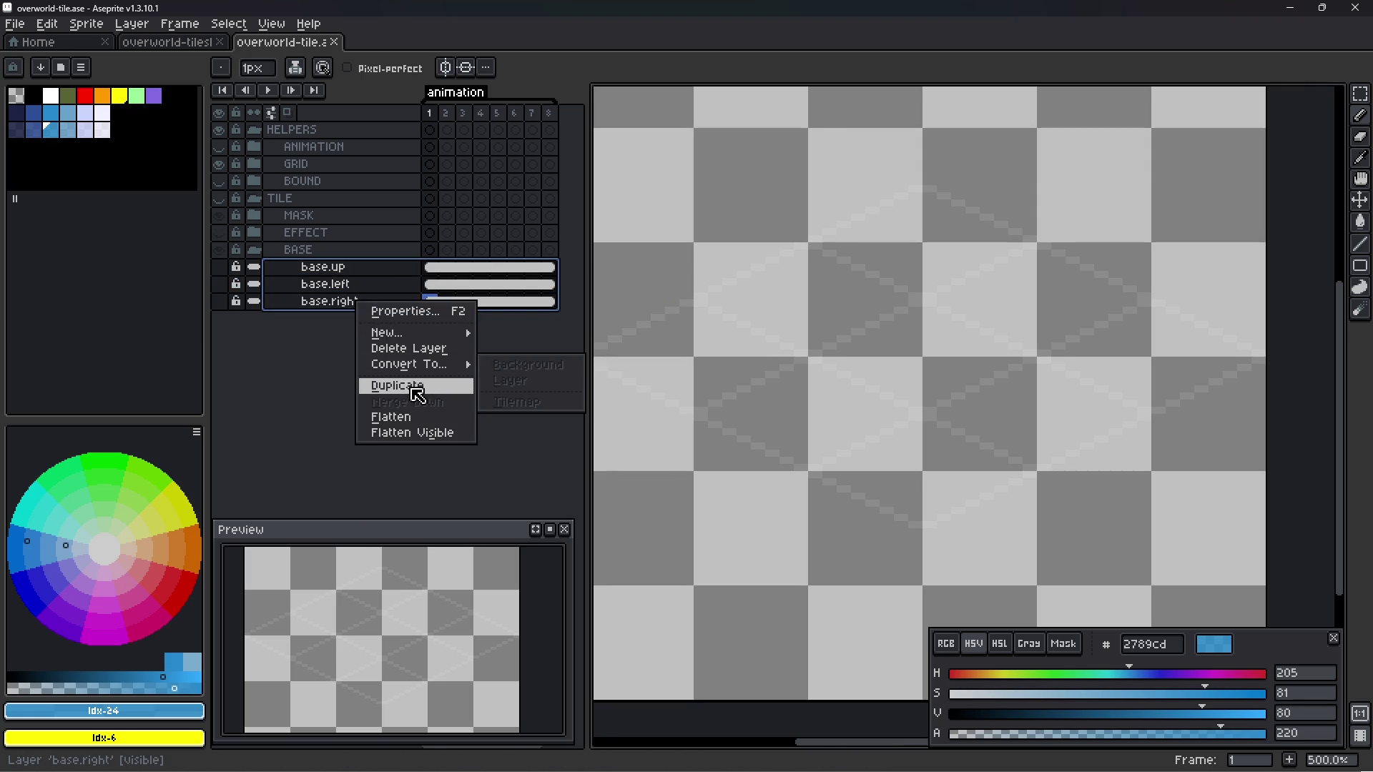
pyautogui.click(407, 417)
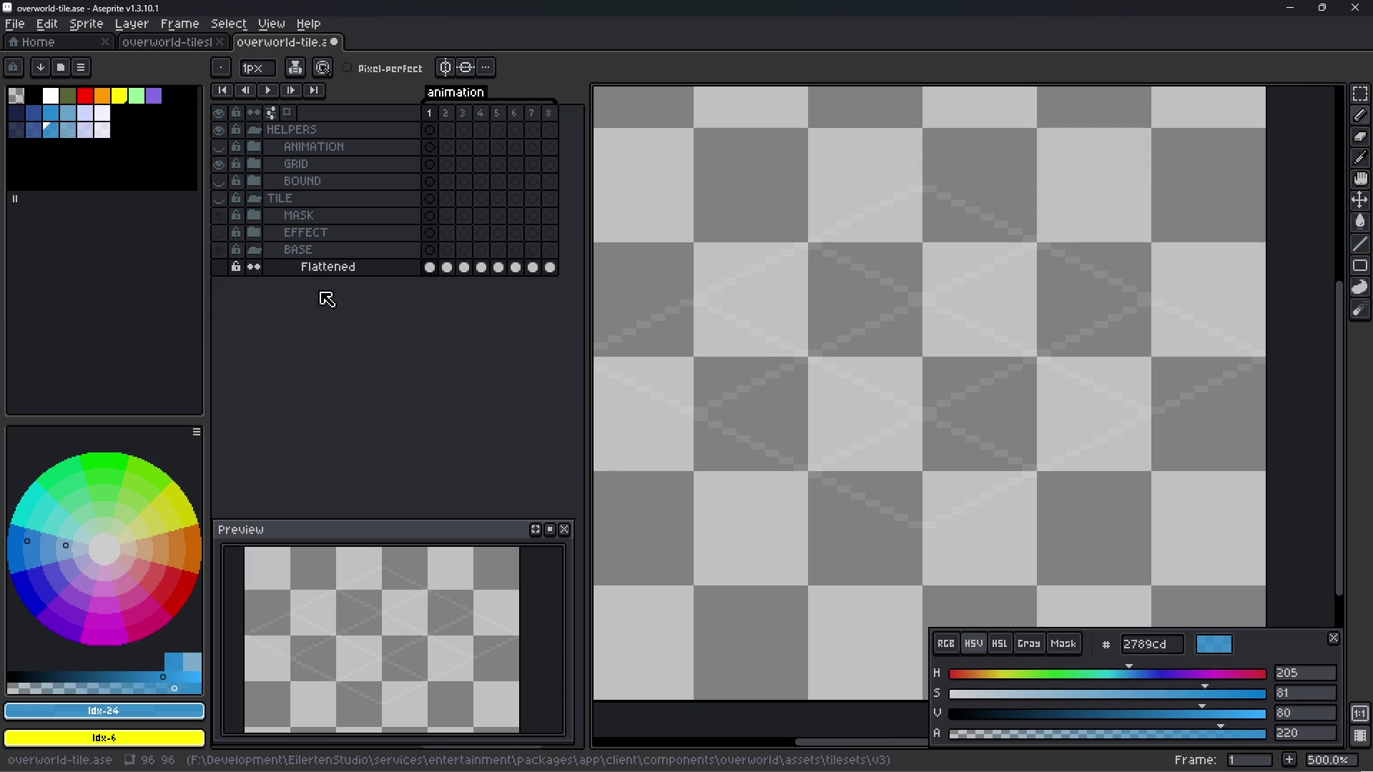
# - Rename the flattened layer to base_0 and save the file
pyautogui.doubleClick(342, 269)
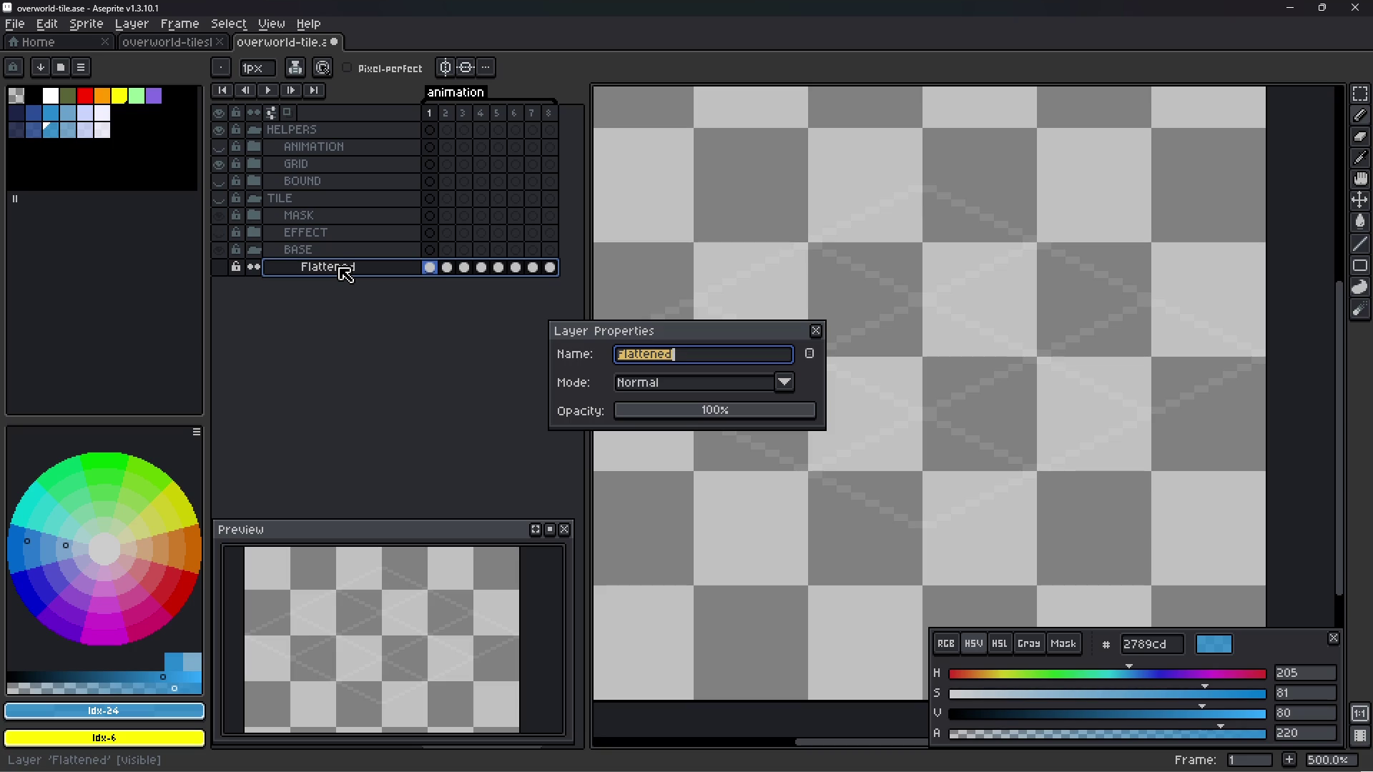
pyautogui.write('base_0')
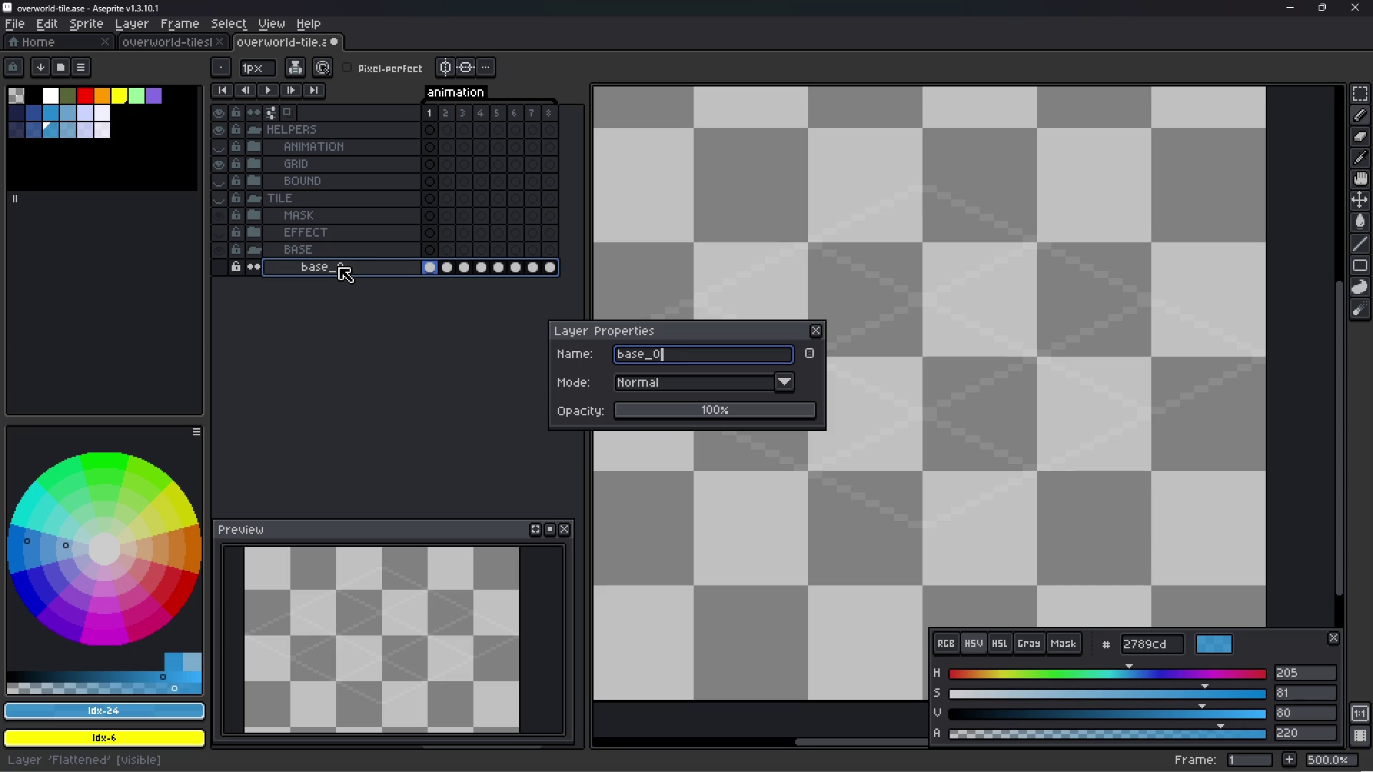
pyautogui.press('Return')
pyautogui.hotkey('ctrl', 's')
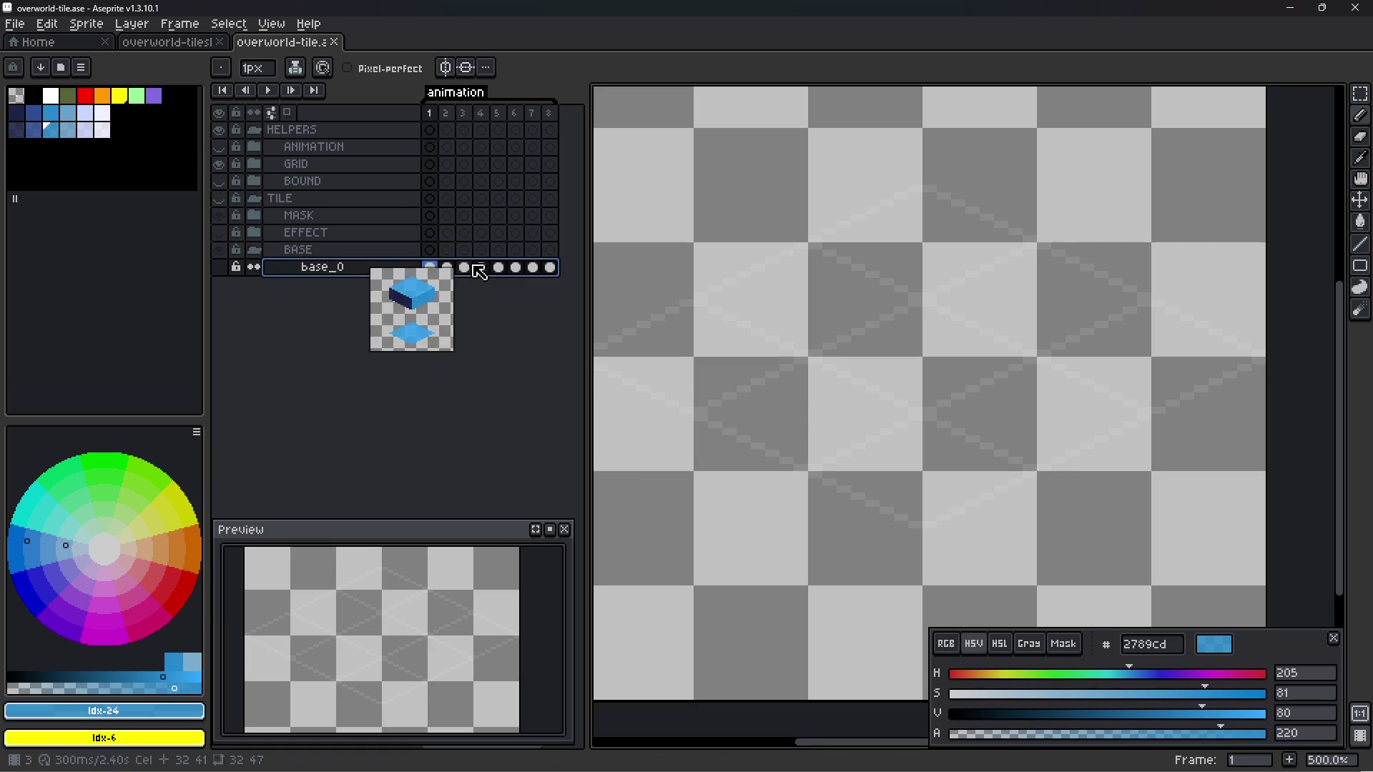
pyautogui.click(450, 272)
# - Delete base_0's cels in frames 2–8
pyautogui.moveTo(452, 273); pyautogui.dragTo(552, 274)
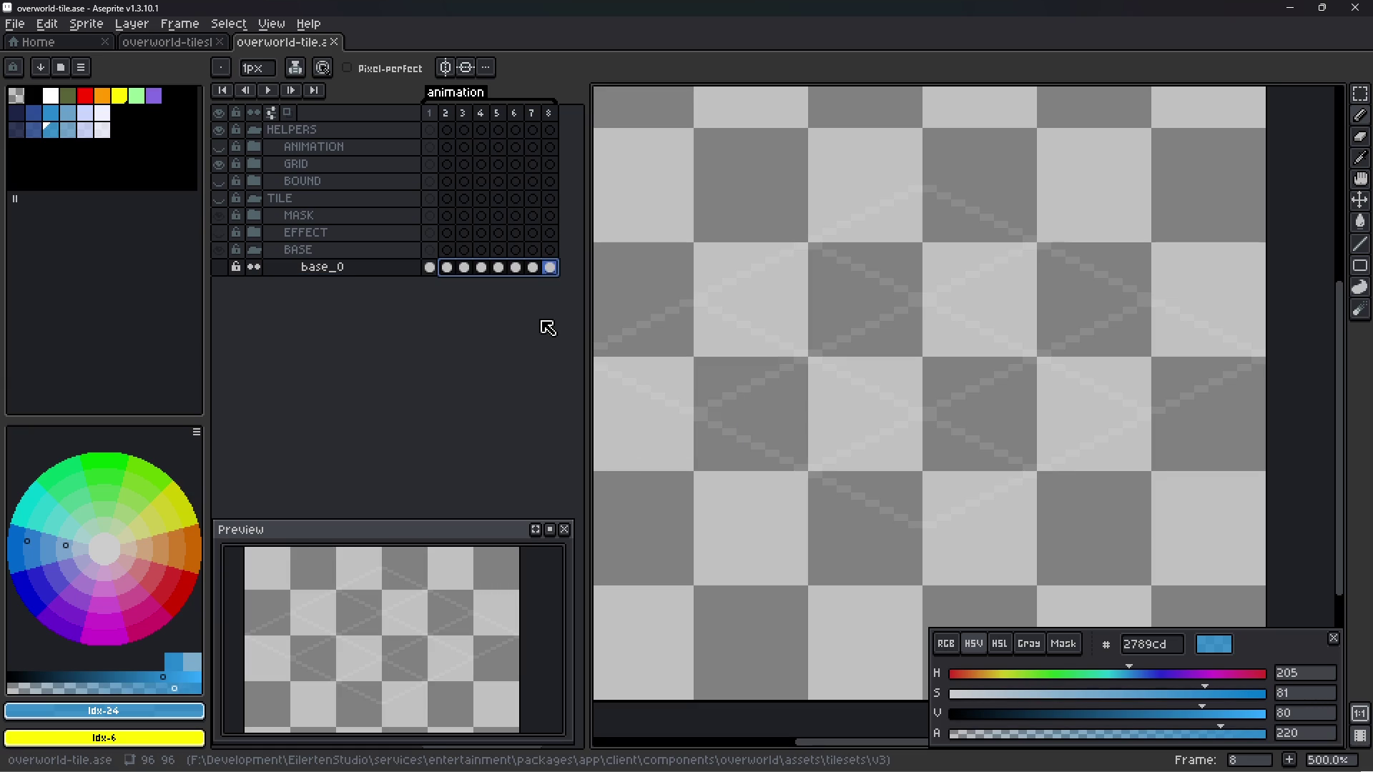
pyautogui.click(255, 268)
pyautogui.moveTo(452, 265)
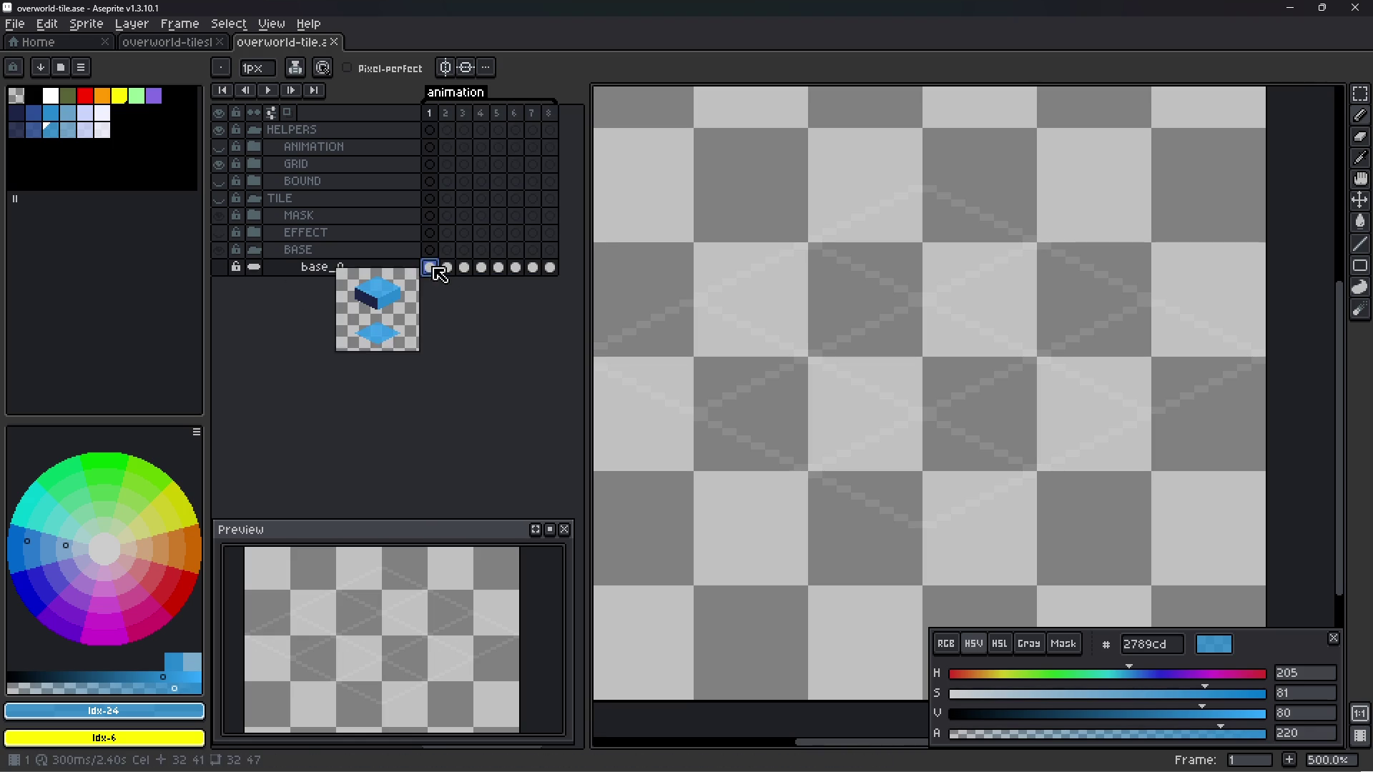
pyautogui.moveTo(452, 270); pyautogui.dragTo(552, 274)
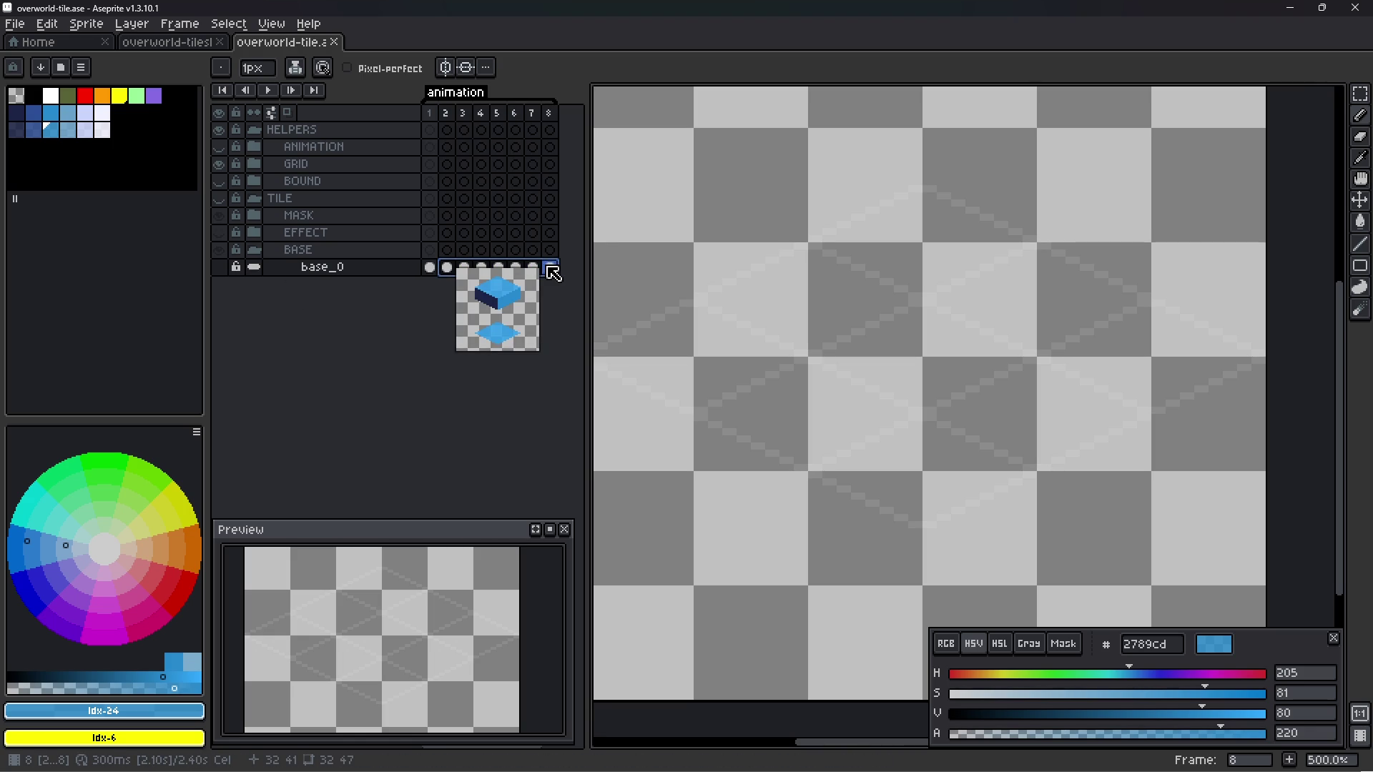
pyautogui.press('Delete')
pyautogui.click(429, 267)
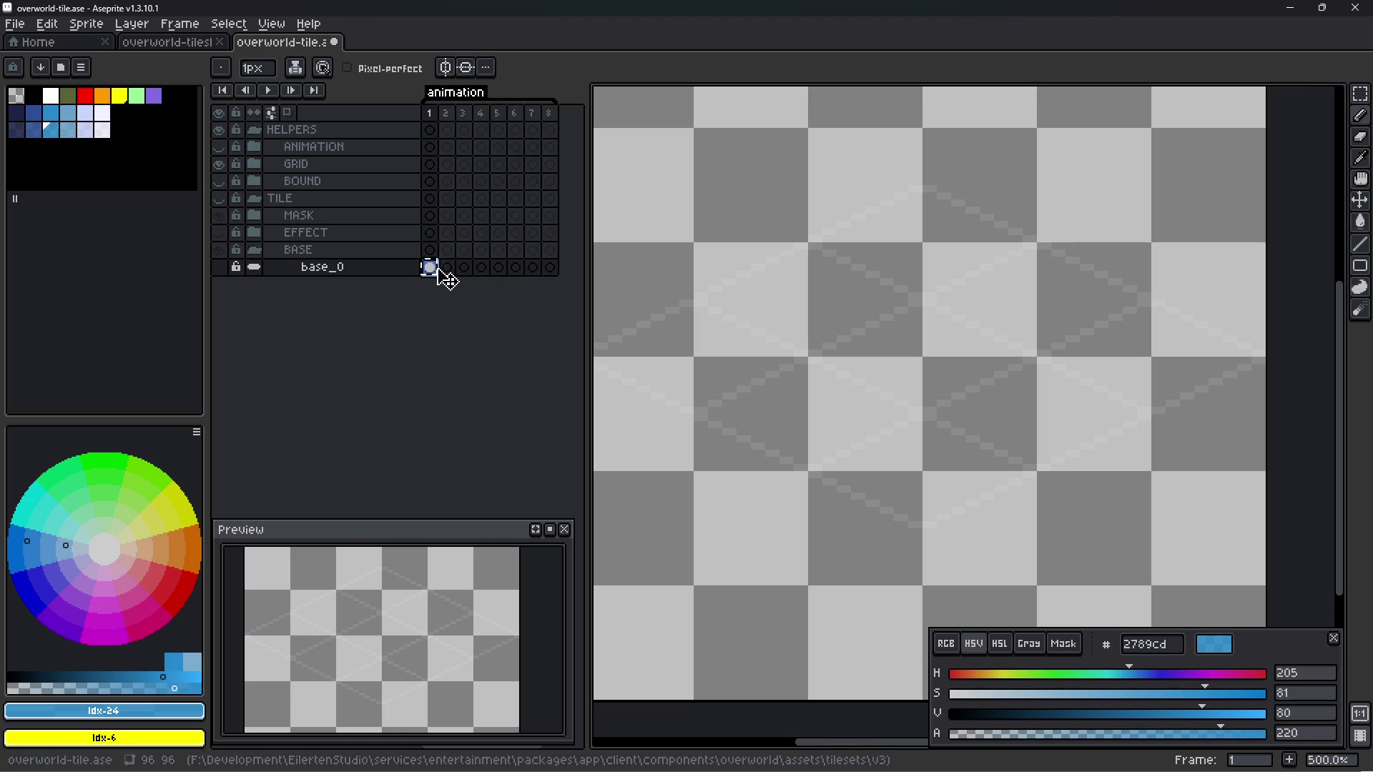
# - Copy the frame 1 cel into frame 2 and try a rectangle selection around the upper tile
pyautogui.moveTo(444, 277); pyautogui.dragTo(447, 268)
pyautogui.click(447, 268)
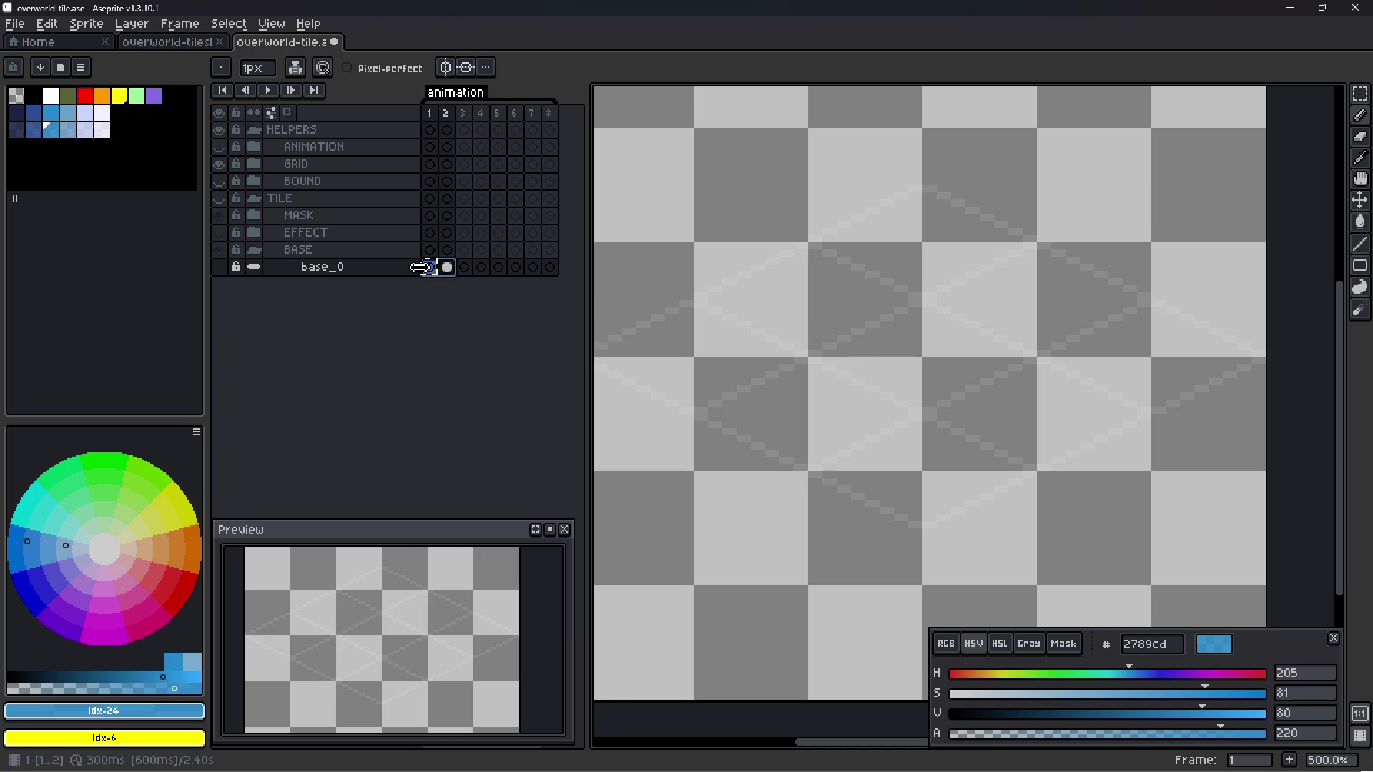
pyautogui.click(430, 269)
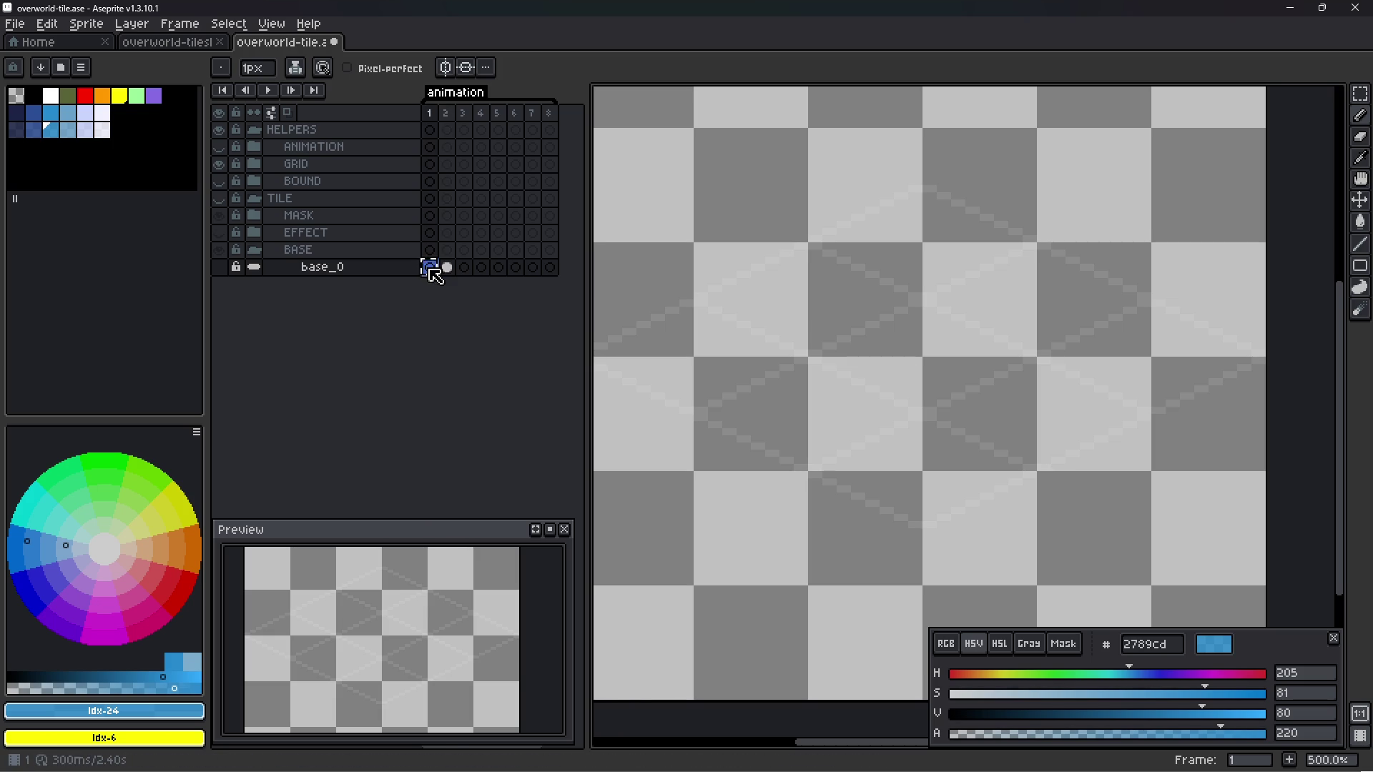
pyautogui.click(447, 268)
pyautogui.keyDown('ctrl'); pyautogui.click(346, 268); pyautogui.keyUp('ctrl')
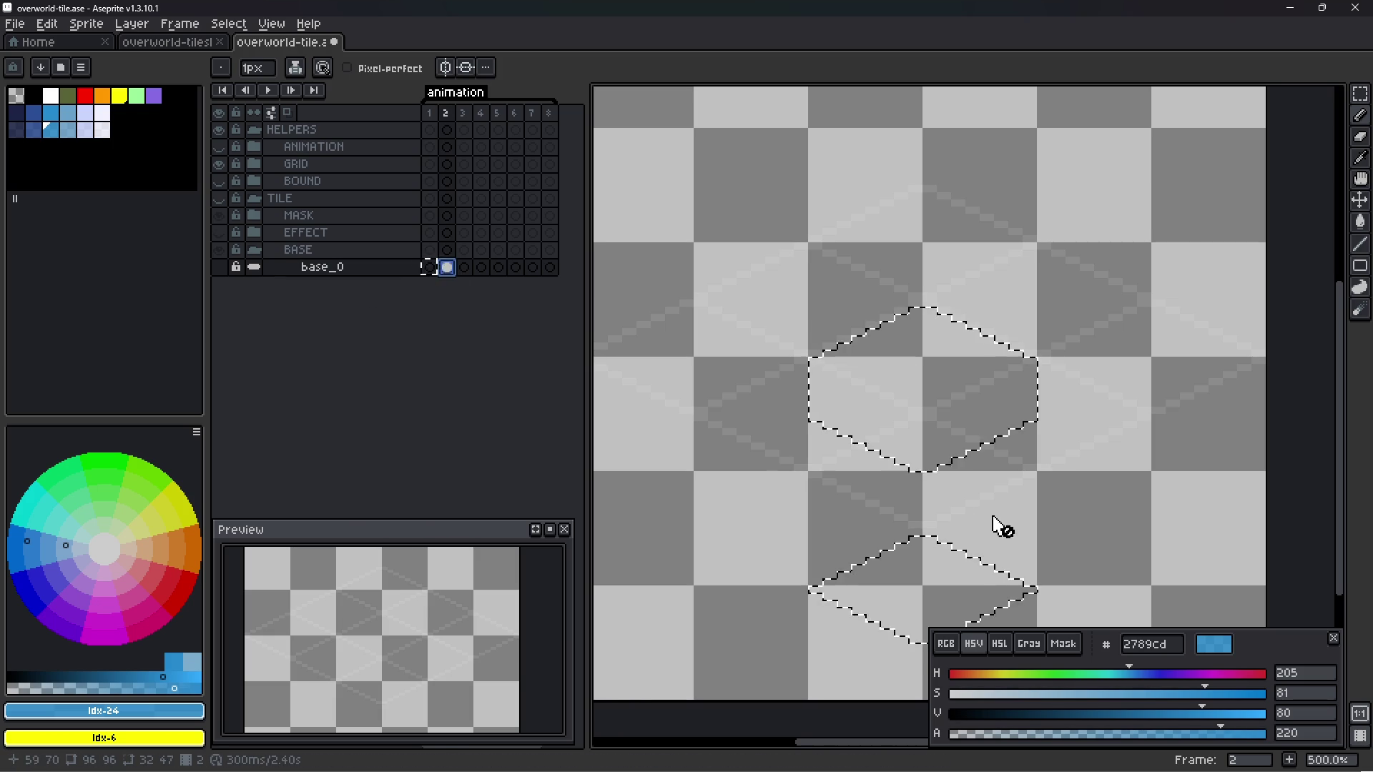
pyautogui.scroll(-2, 912, 493)
pyautogui.scroll(1, 904, 492)
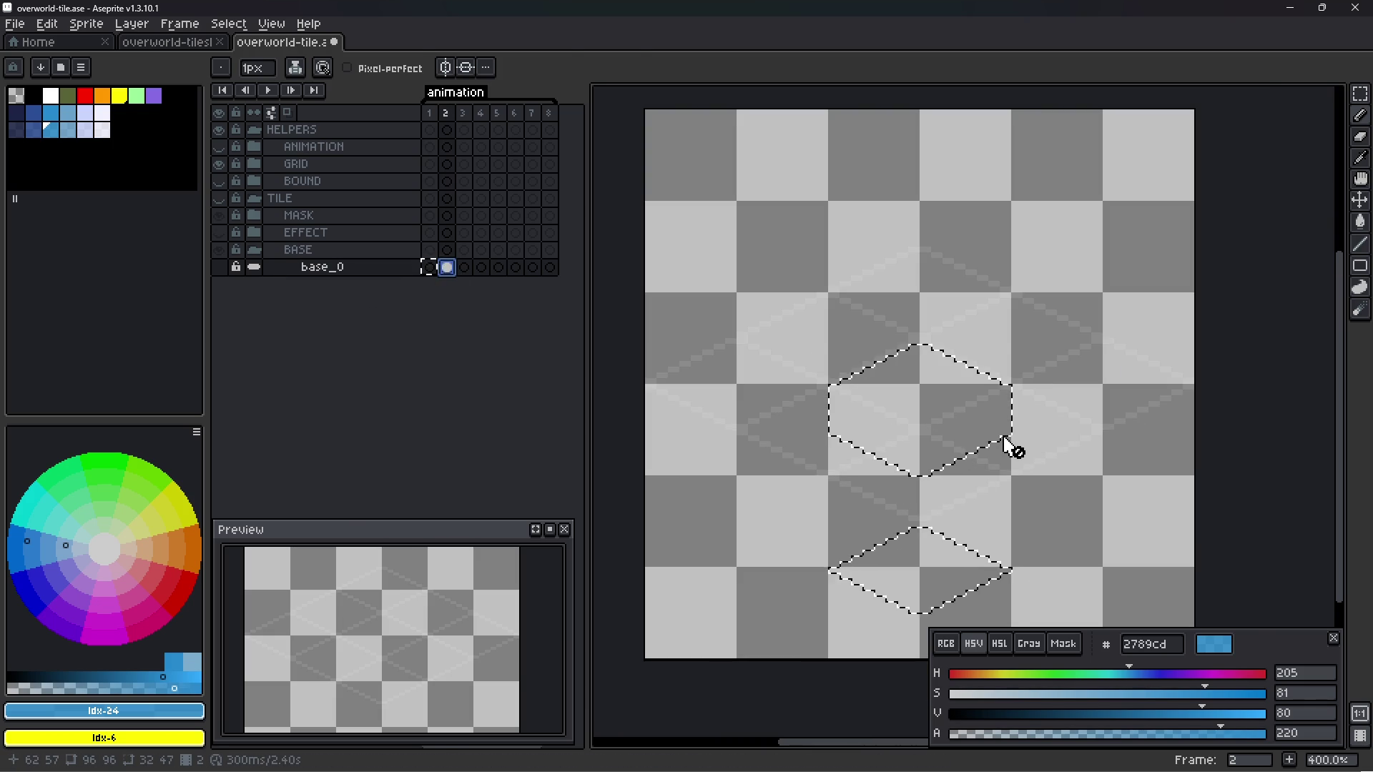
pyautogui.press('m')
pyautogui.moveTo(765, 292); pyautogui.dragTo(1086, 493)
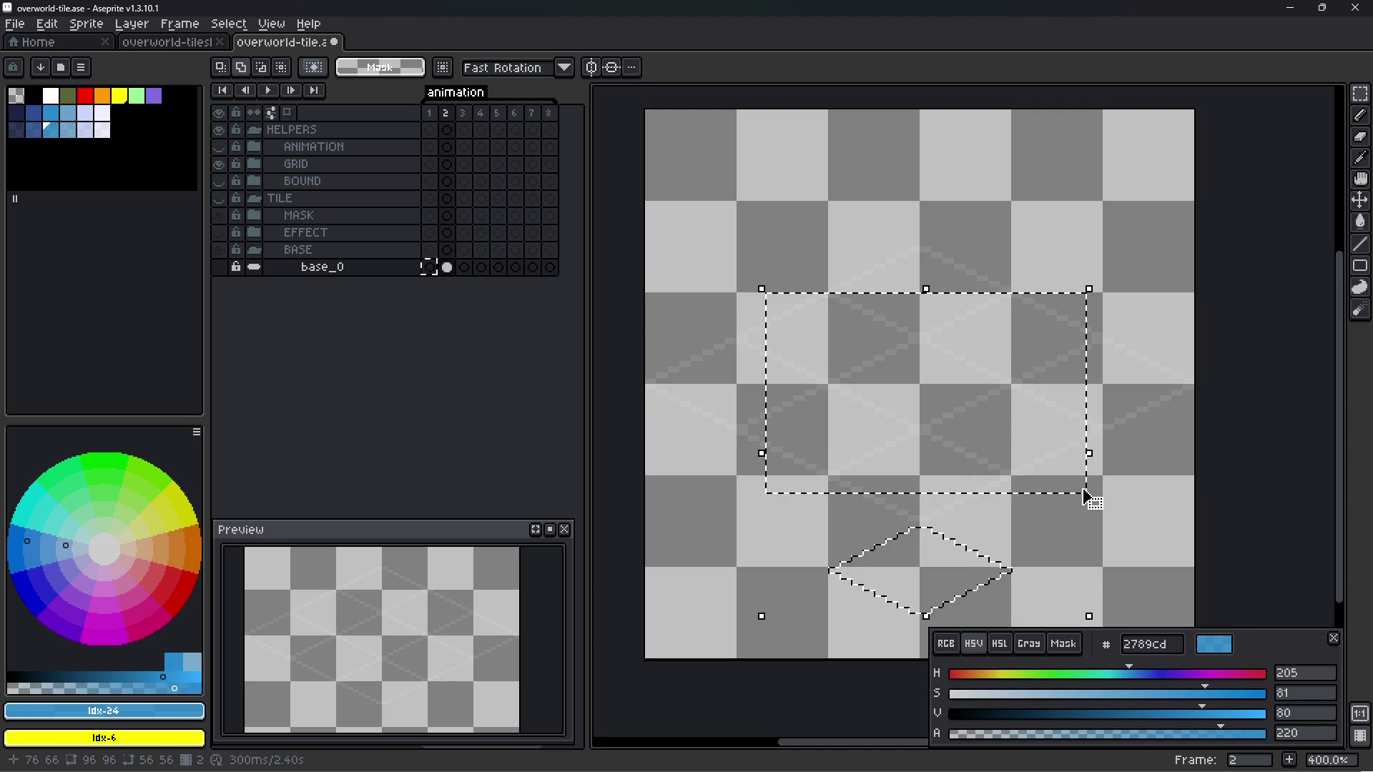
pyautogui.hotkey('ctrl', 'shift', 'i')
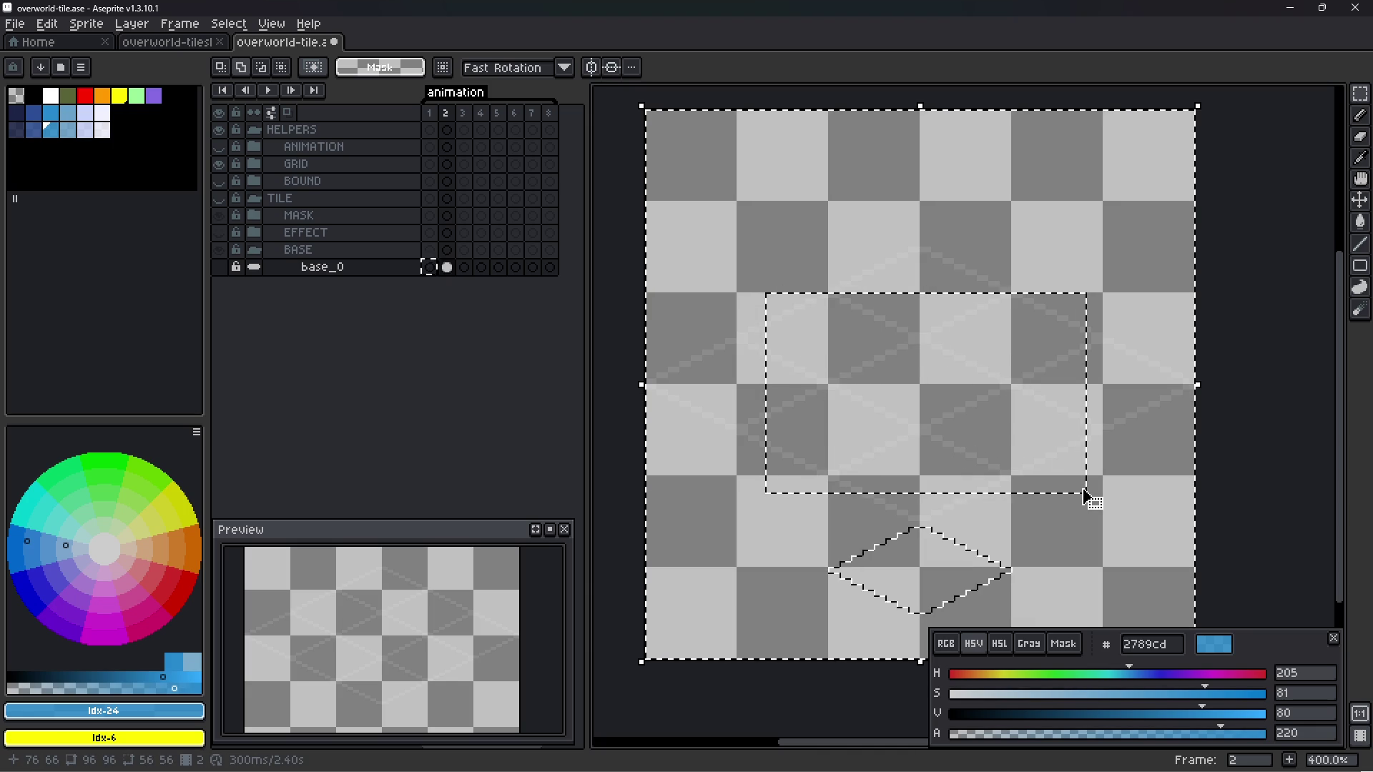
pyautogui.hotkey('ctrl', 'd')
pyautogui.hotkey('ctrl', 'z')
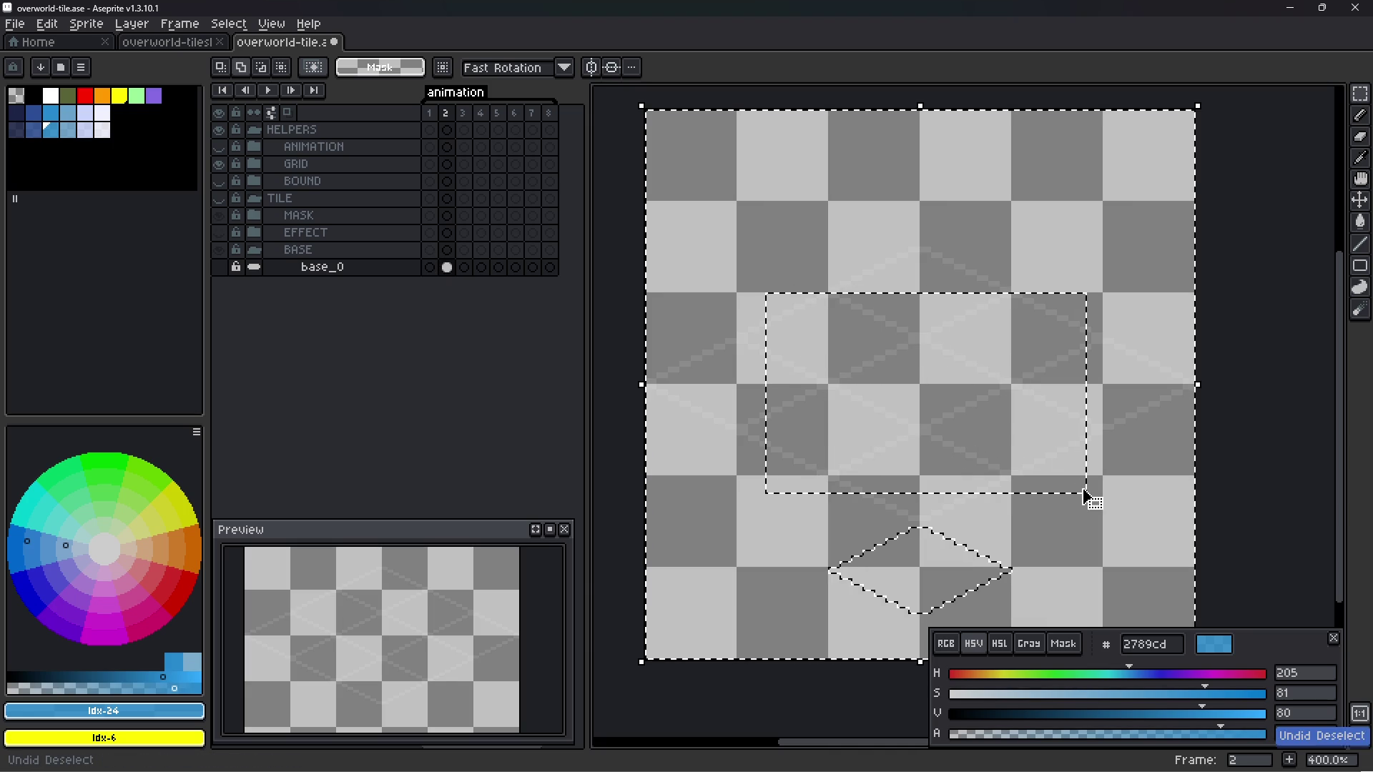
pyautogui.hotkey('ctrl', 'd')
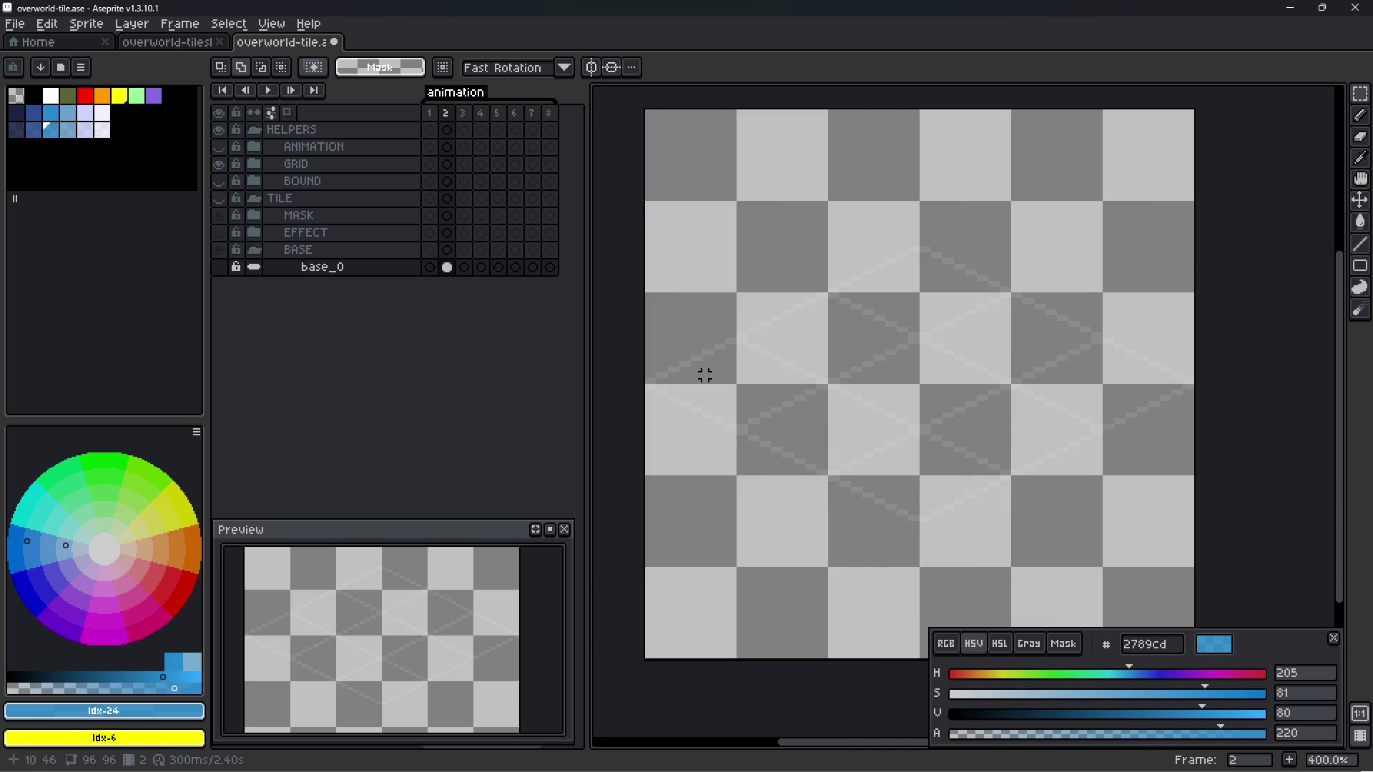
# - Select only the lower diamond in the frame 2 cel, remove it, and save
pyautogui.moveTo(447, 272)
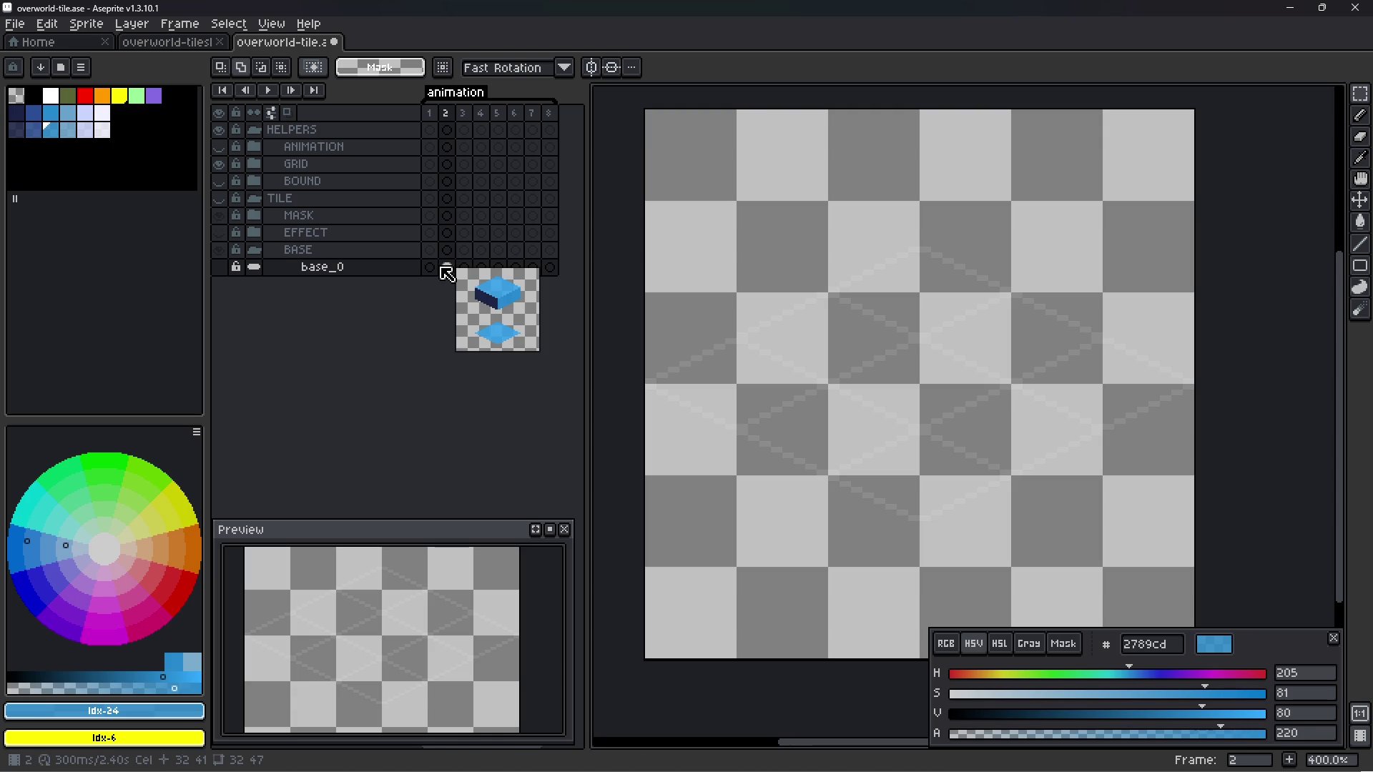
pyautogui.keyDown('ctrl'); pyautogui.click(447, 270); pyautogui.keyUp('ctrl')
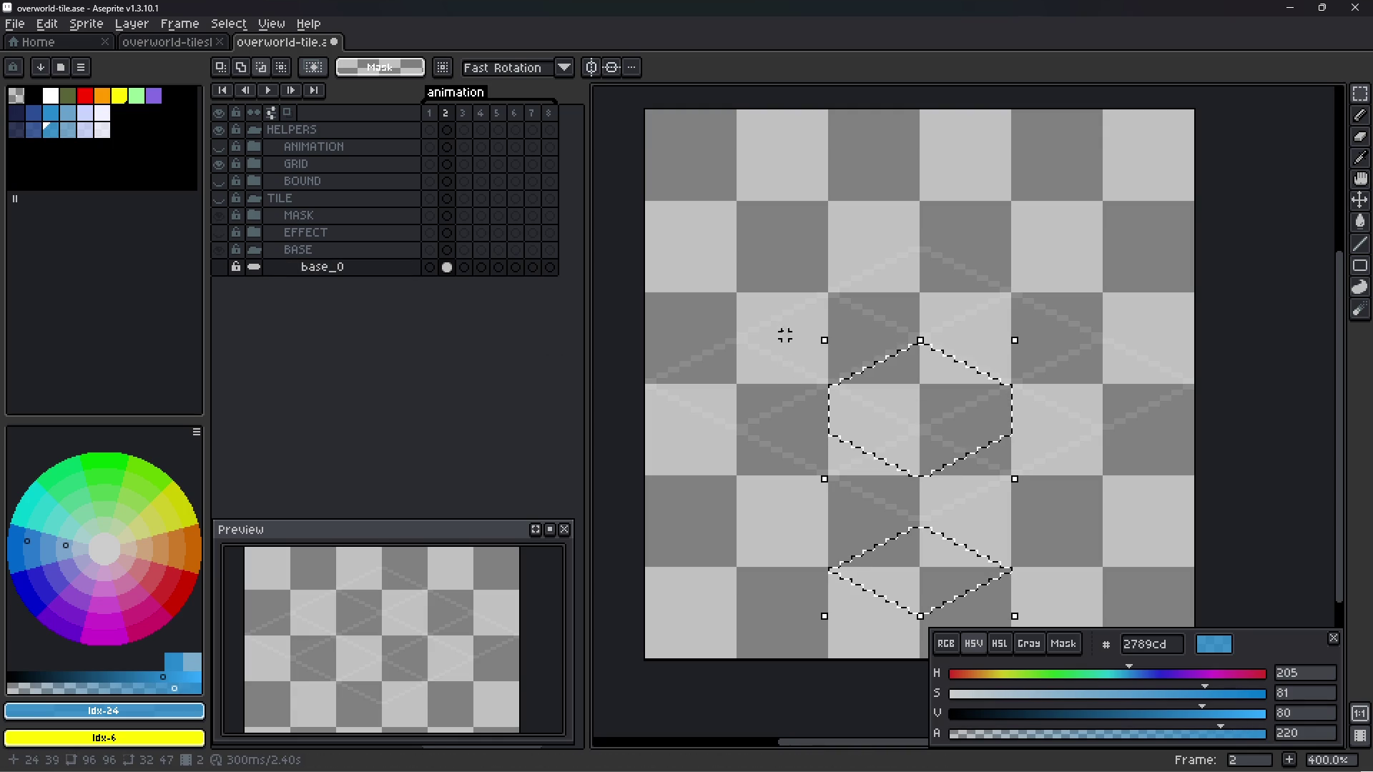
pyautogui.moveTo(766, 307); pyautogui.dragTo(1002, 462)
pyautogui.moveTo(1060, 485); pyautogui.dragTo(1060, 485)
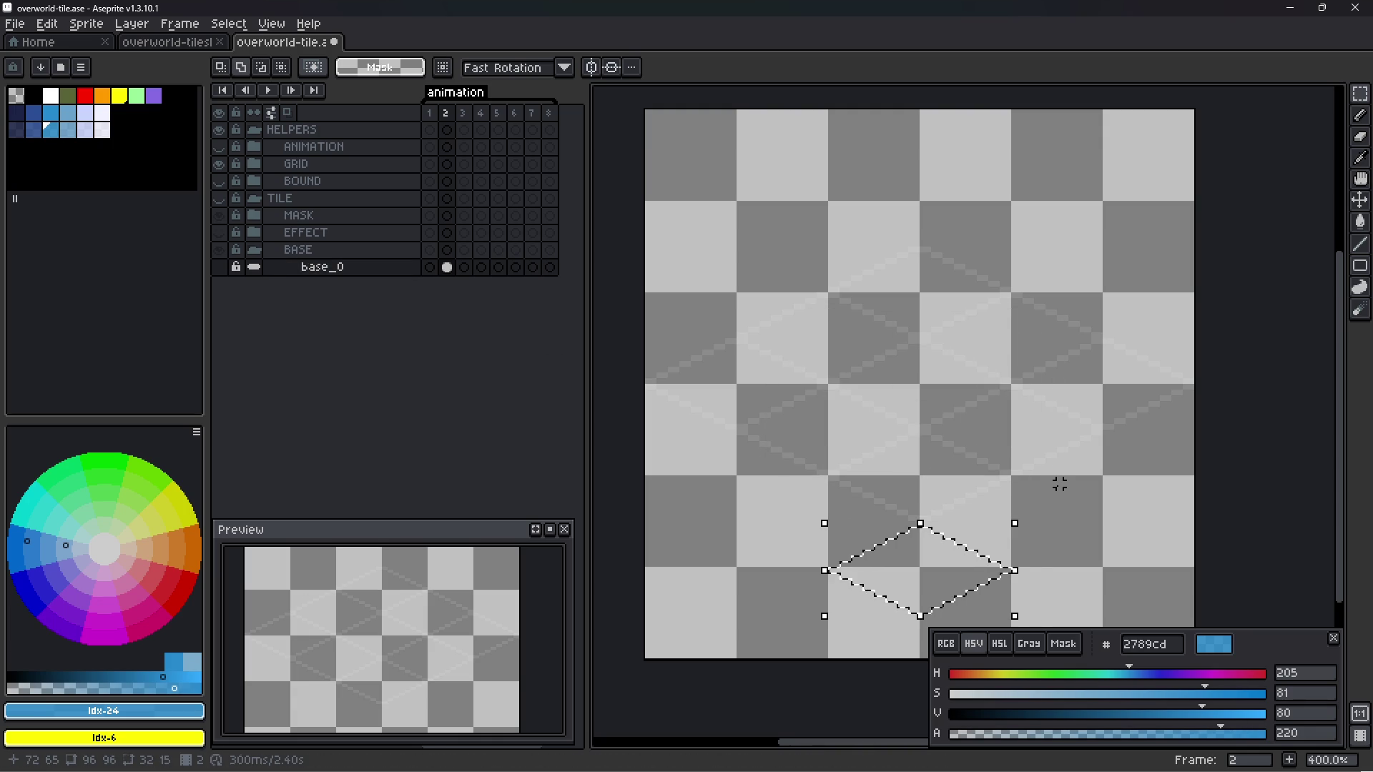
pyautogui.moveTo(447, 279)
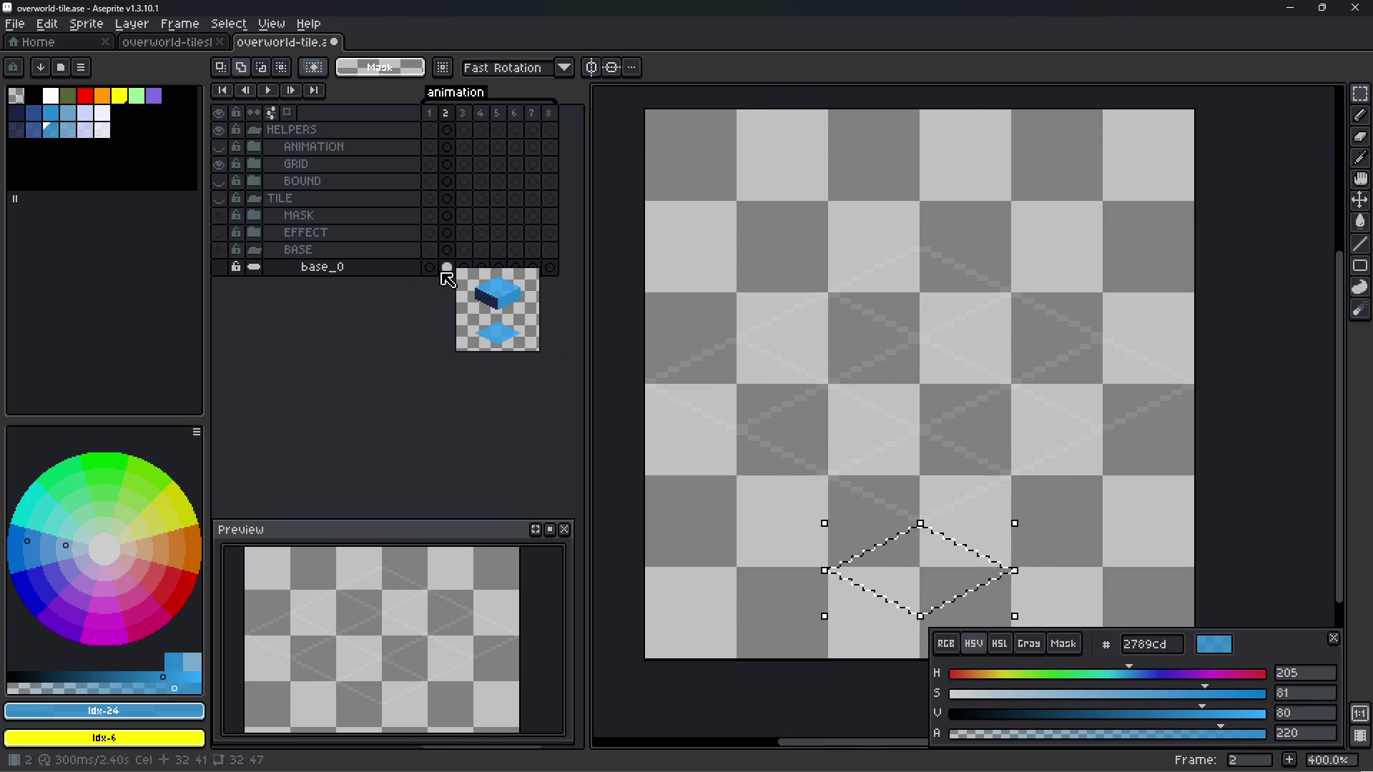
pyautogui.press('v')
pyautogui.click(957, 547)
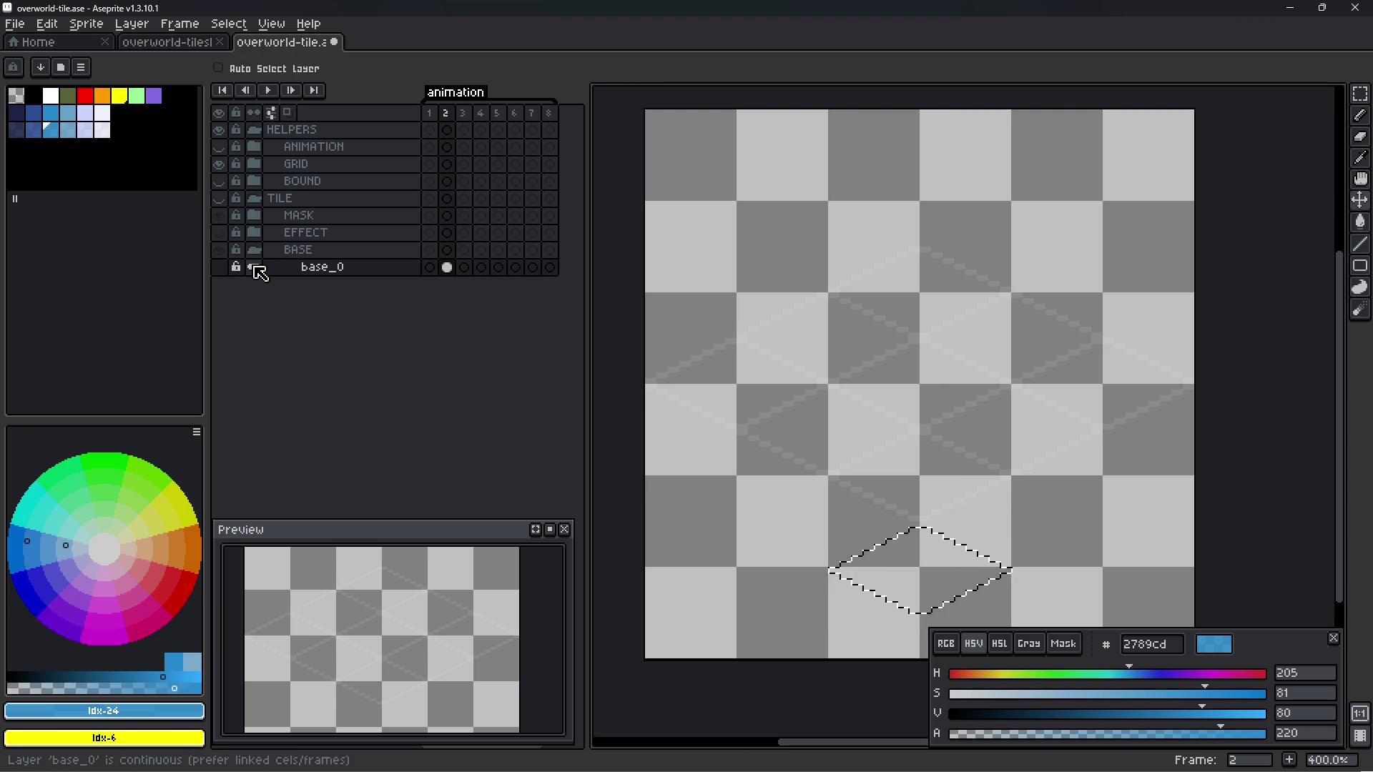
pyautogui.click(220, 199)
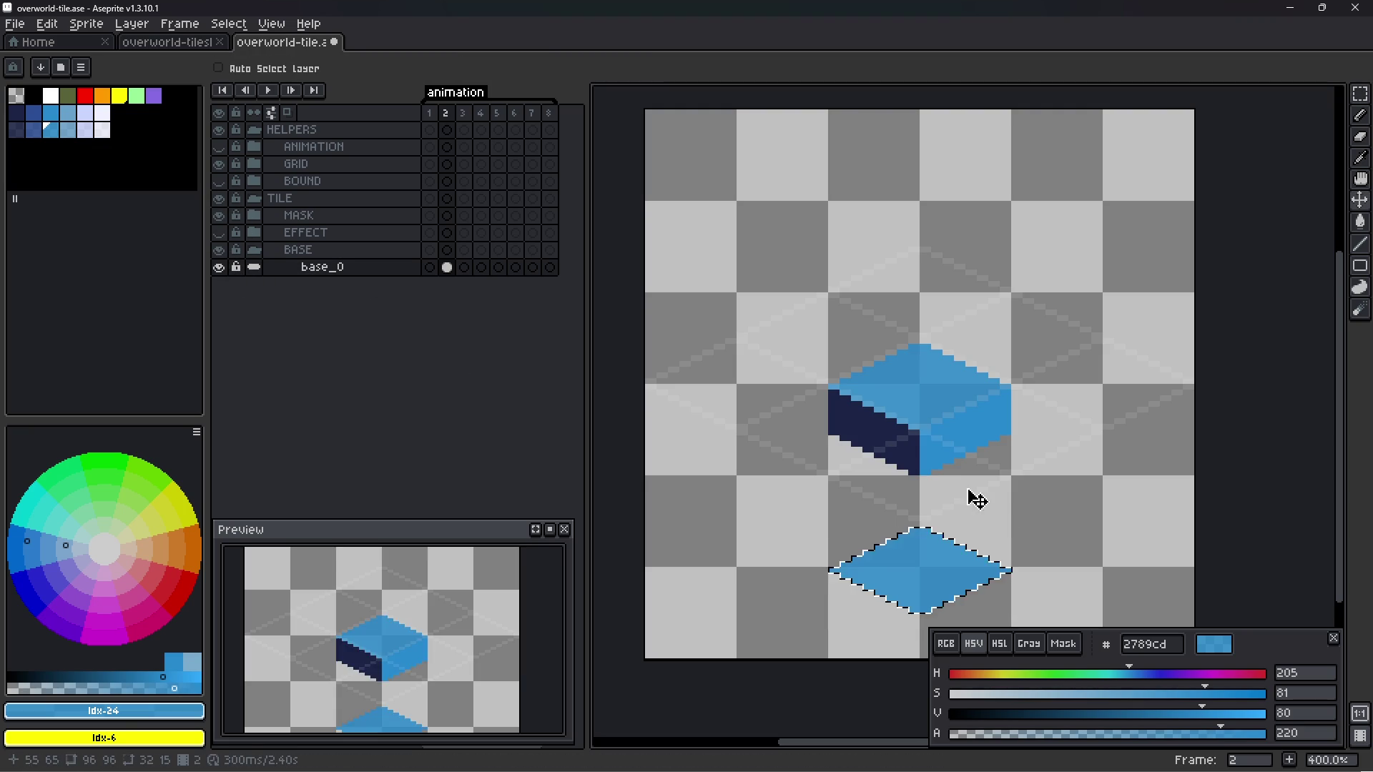
pyautogui.click(362, 269)
pyautogui.hotkey('ctrl', 'z')
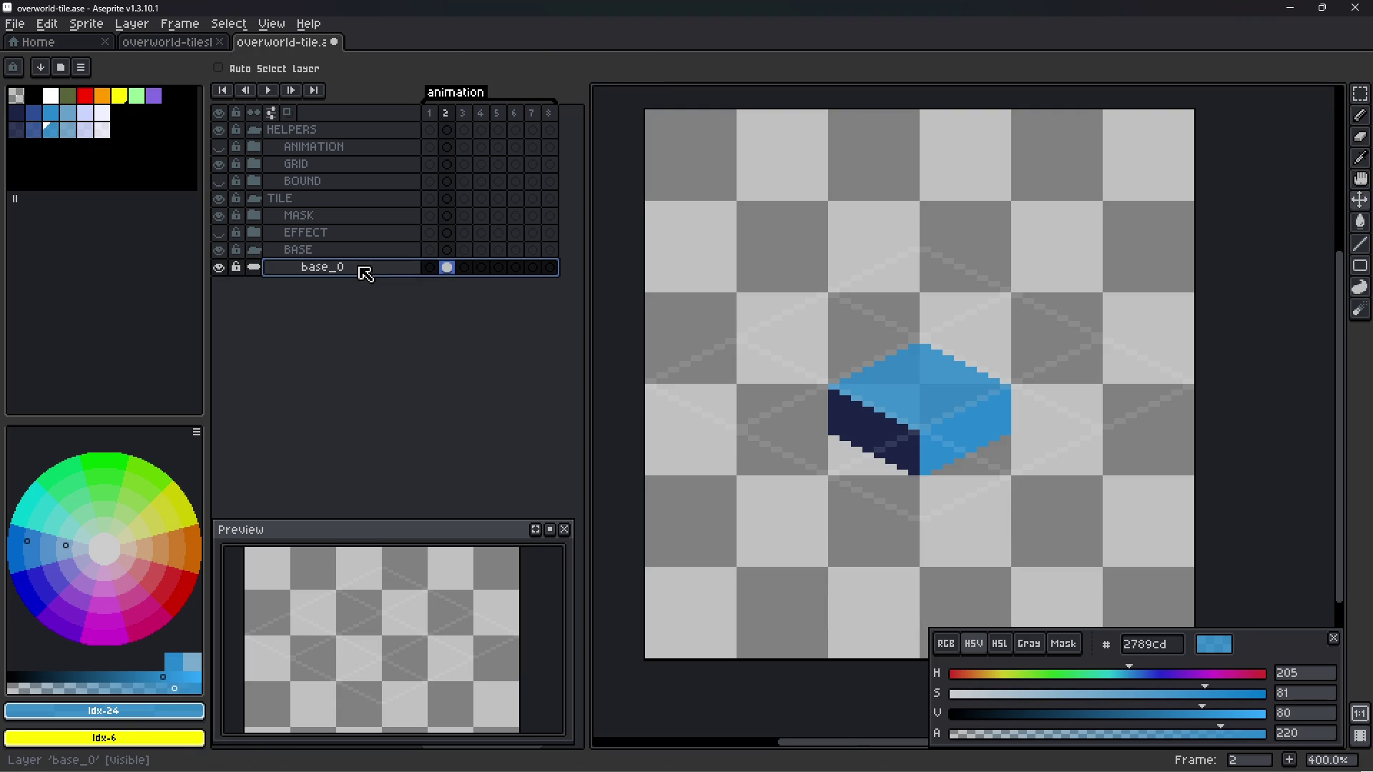
pyautogui.hotkey('ctrl', 's')
# - Copy the cube cel across frames 2–8, save, and open Export Sprite Sheet
pyautogui.click(448, 269)
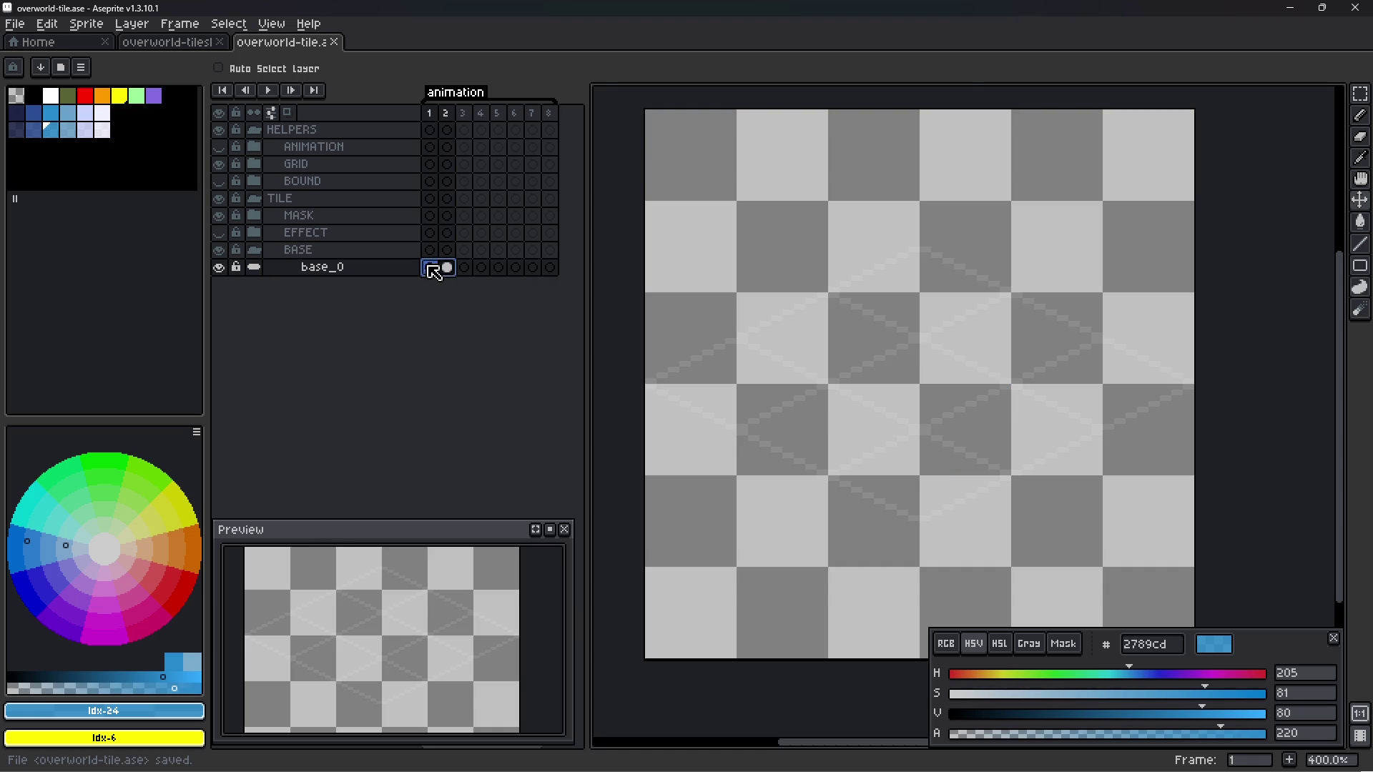
pyautogui.press('Left')
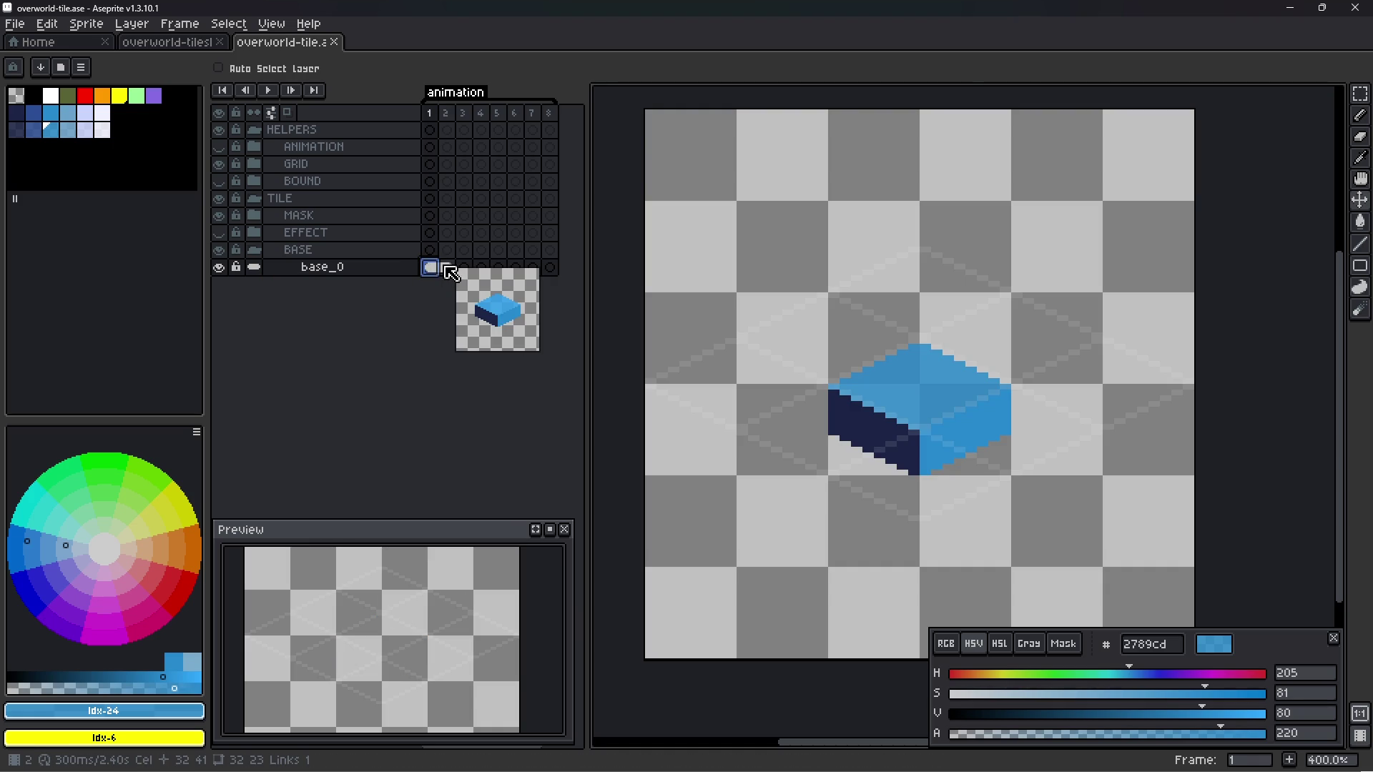
pyautogui.click(448, 269)
pyautogui.moveTo(451, 271); pyautogui.dragTo(549, 270)
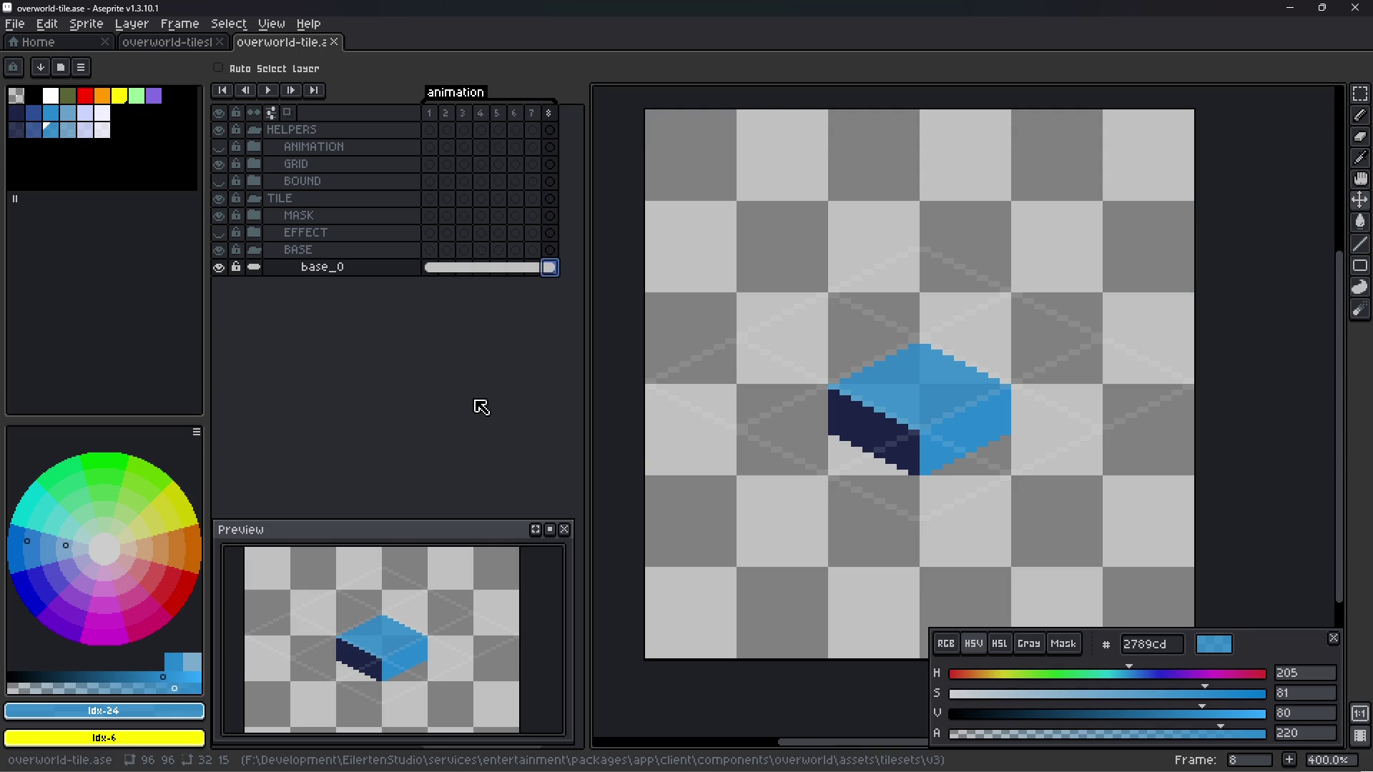
pyautogui.hotkey('ctrl', 's')
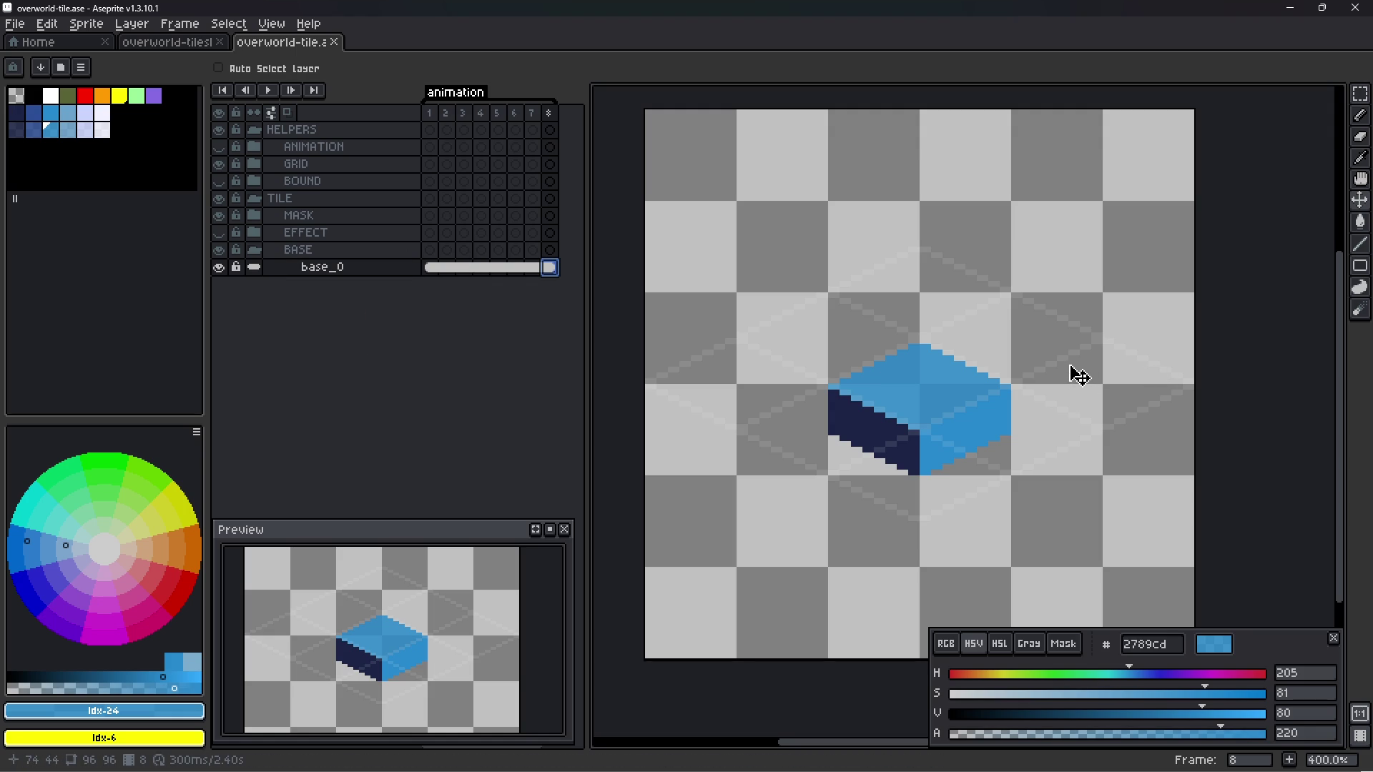
pyautogui.click(1037, 379)
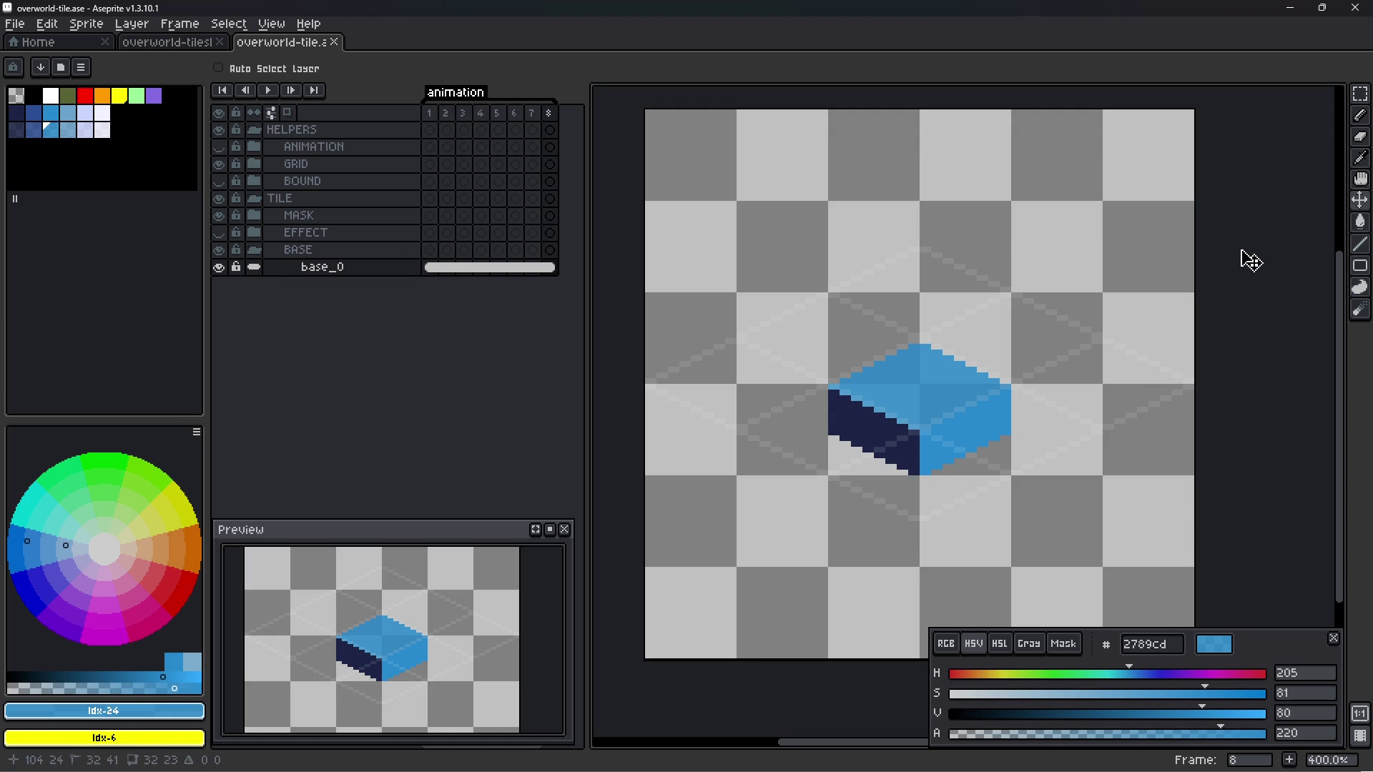
pyautogui.click(340, 269)
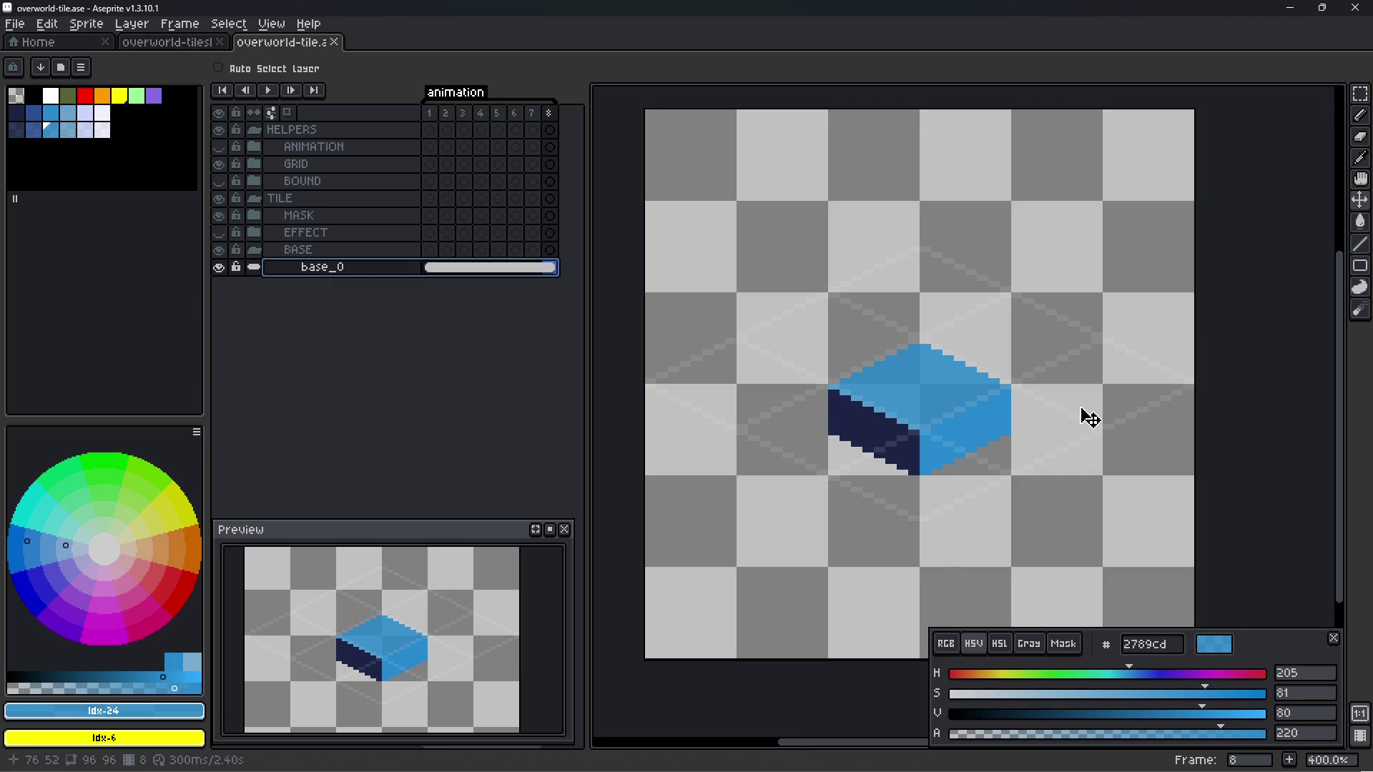
pyautogui.hotkey('ctrl', 'e')
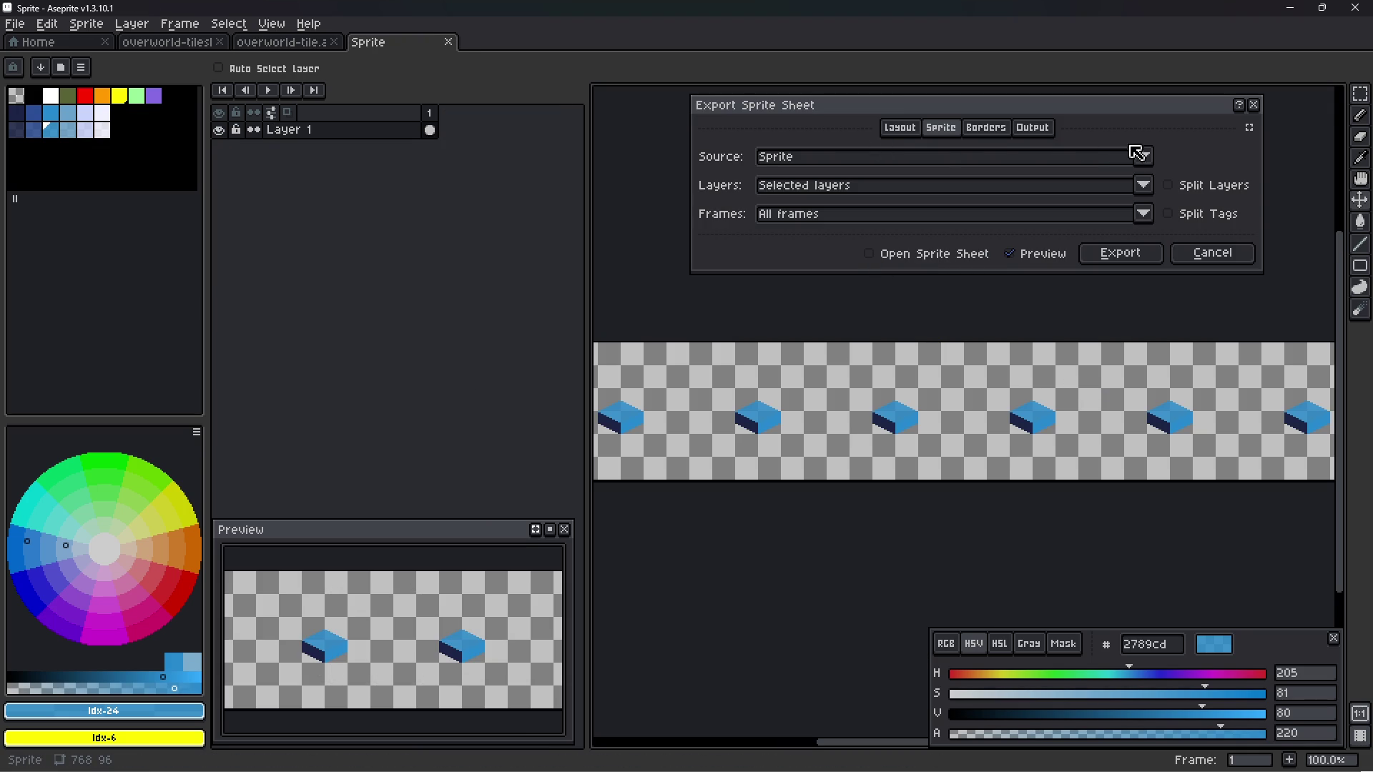
# - Set the export source to Tilesets and the exported layers to the TILE group
pyautogui.click(1142, 156)
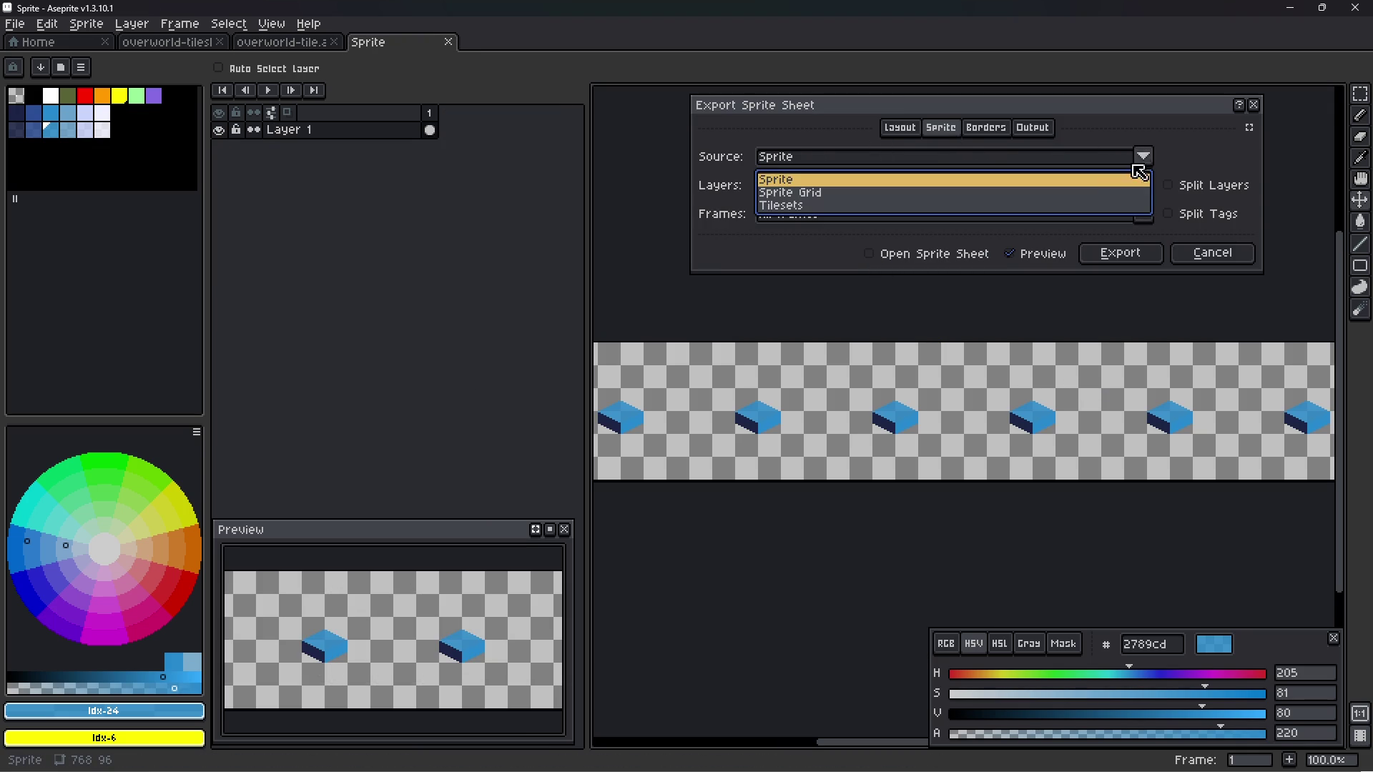
pyautogui.click(994, 213)
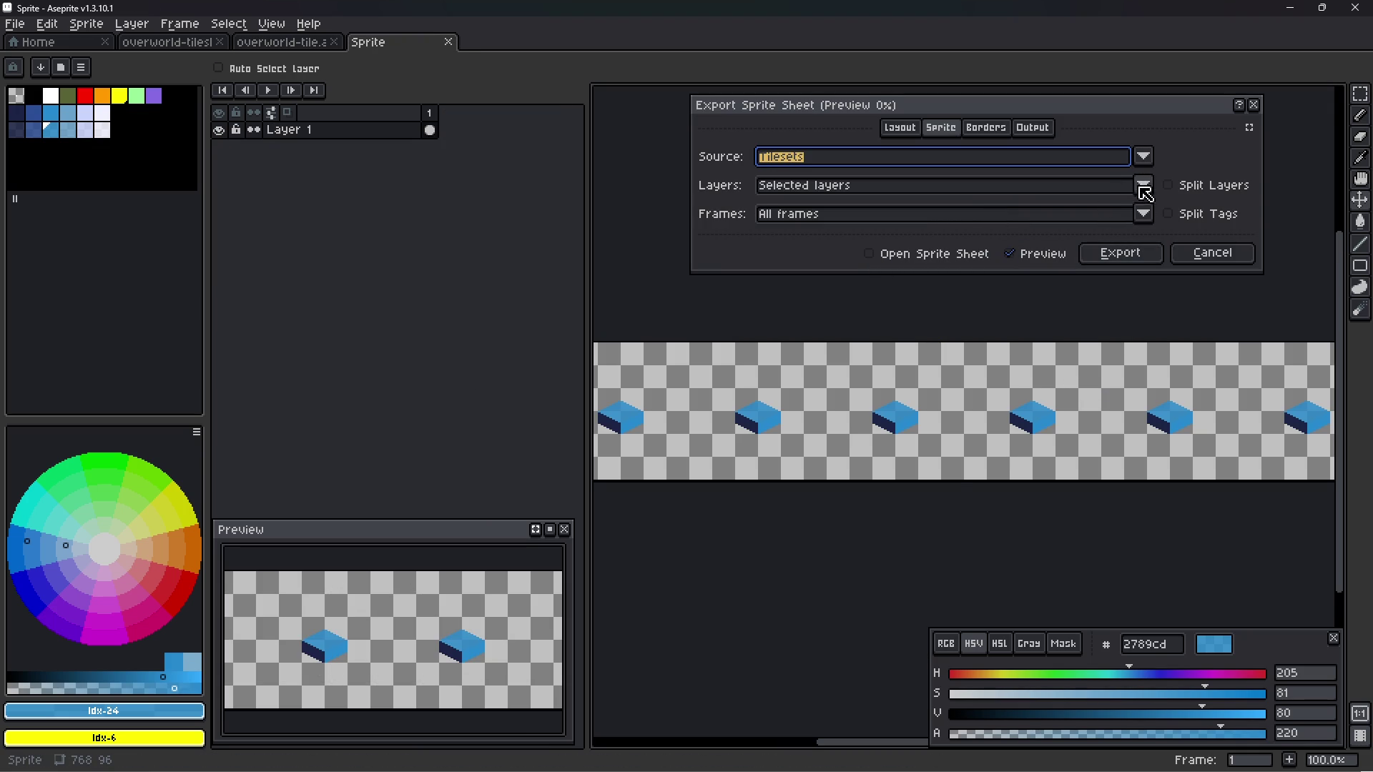
pyautogui.click(1142, 187)
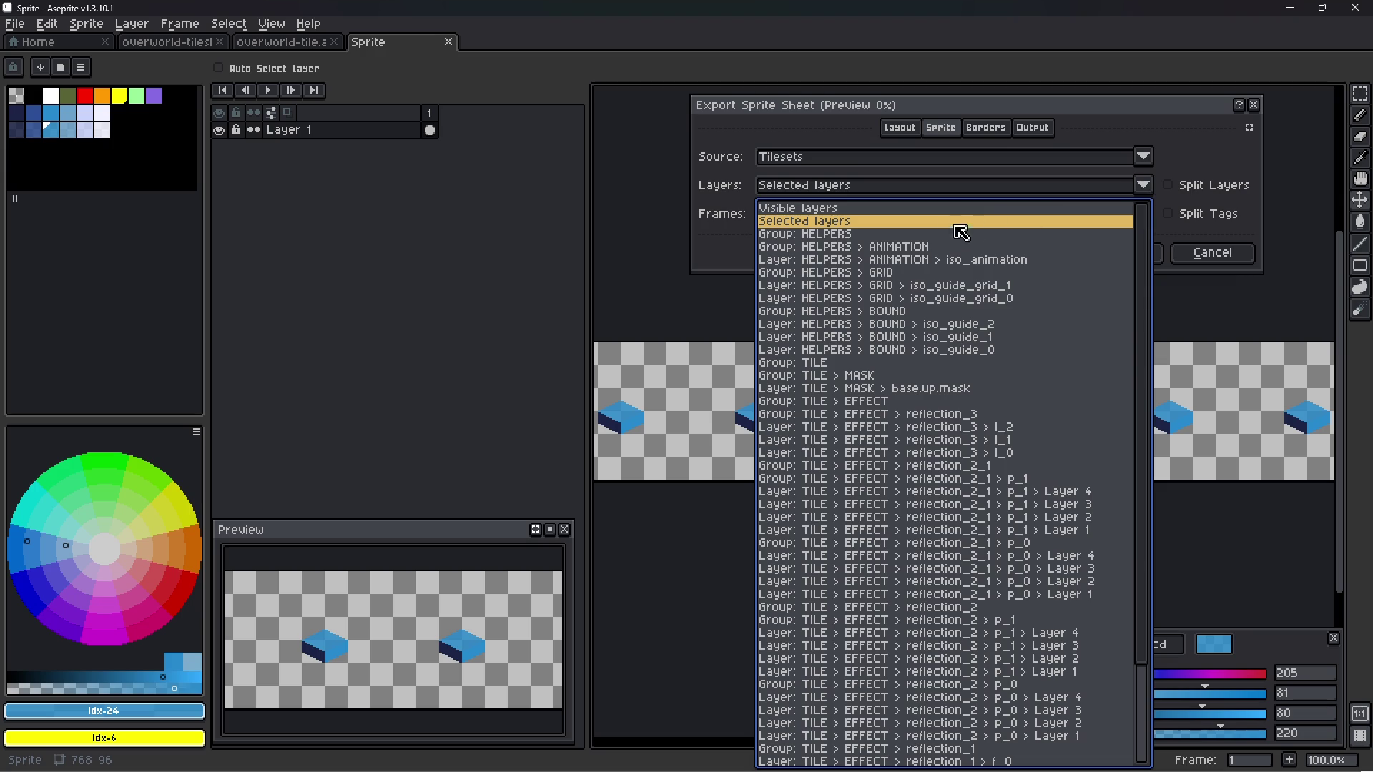
pyautogui.click(851, 363)
pyautogui.click(1175, 187)
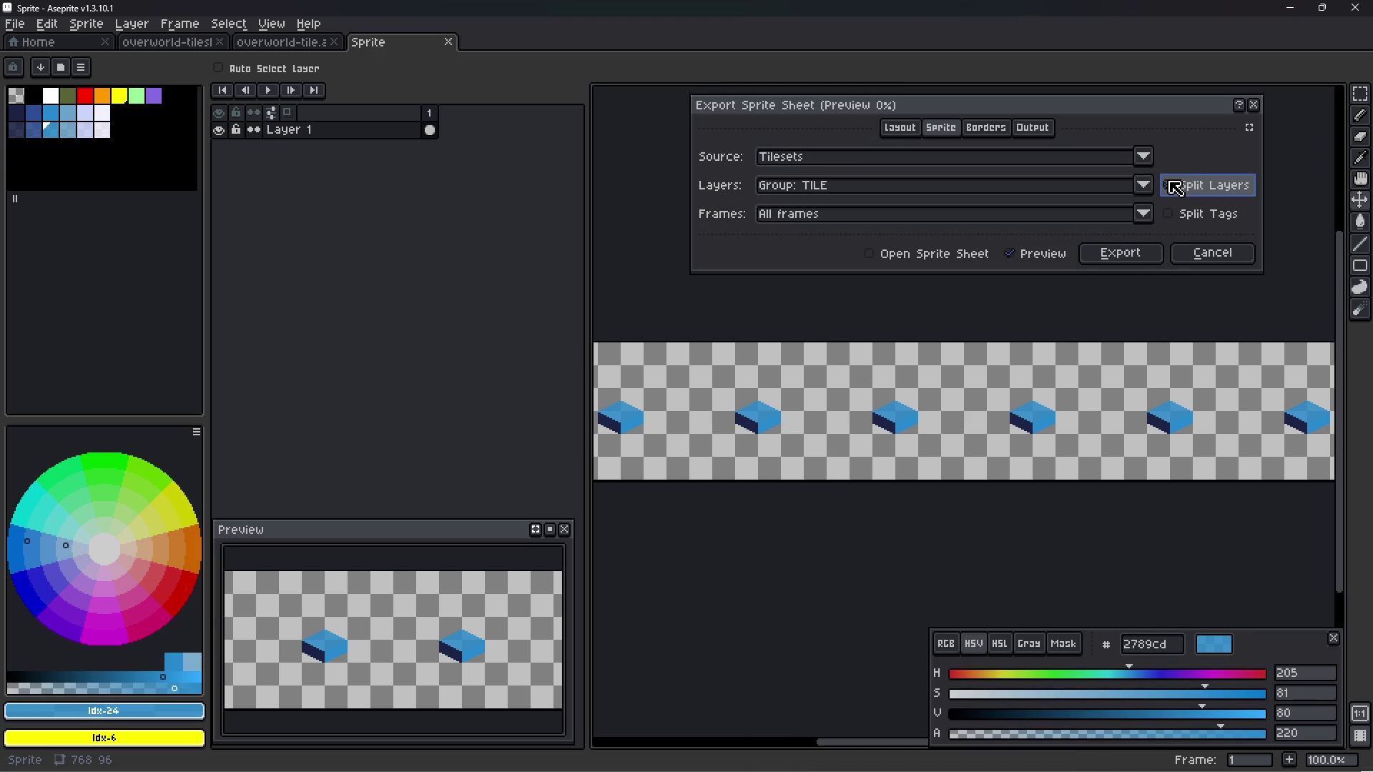
pyautogui.click(902, 129)
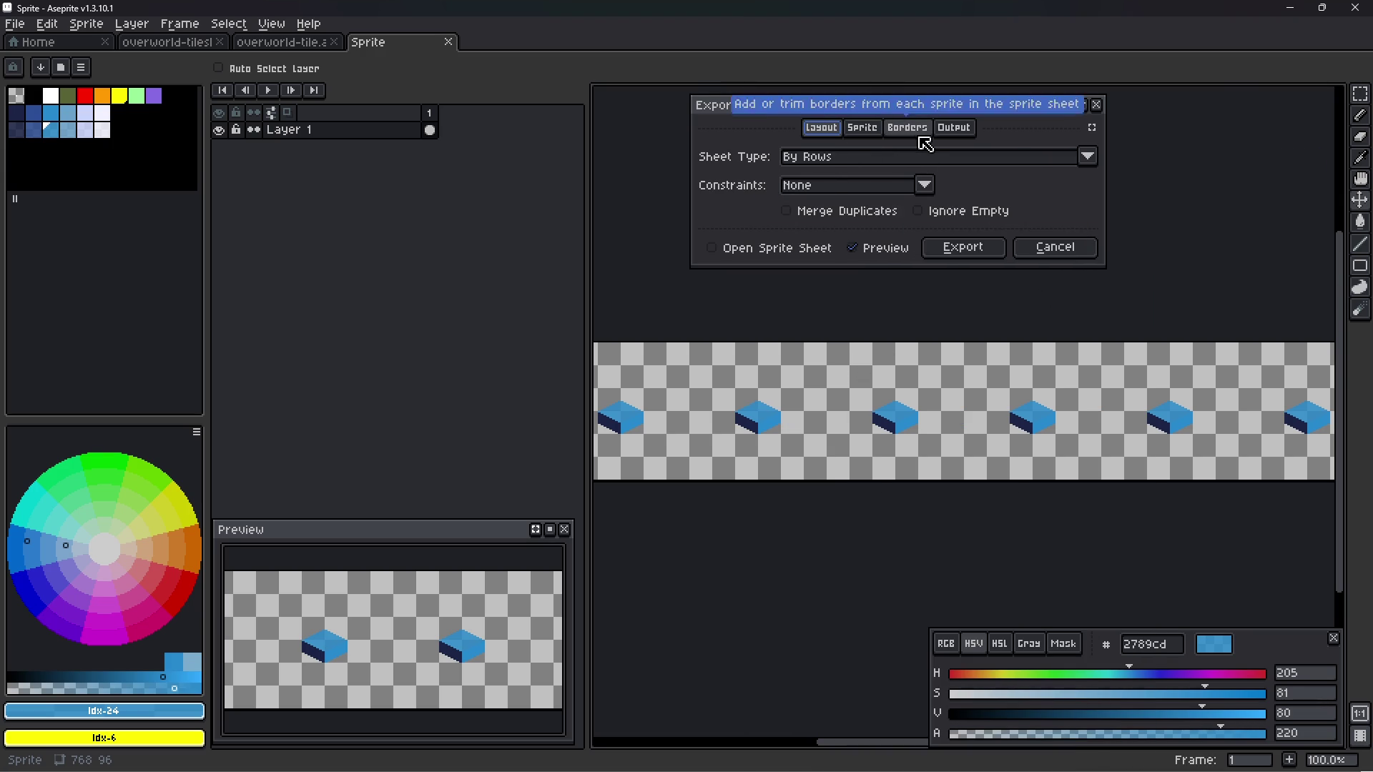
pyautogui.click(878, 127)
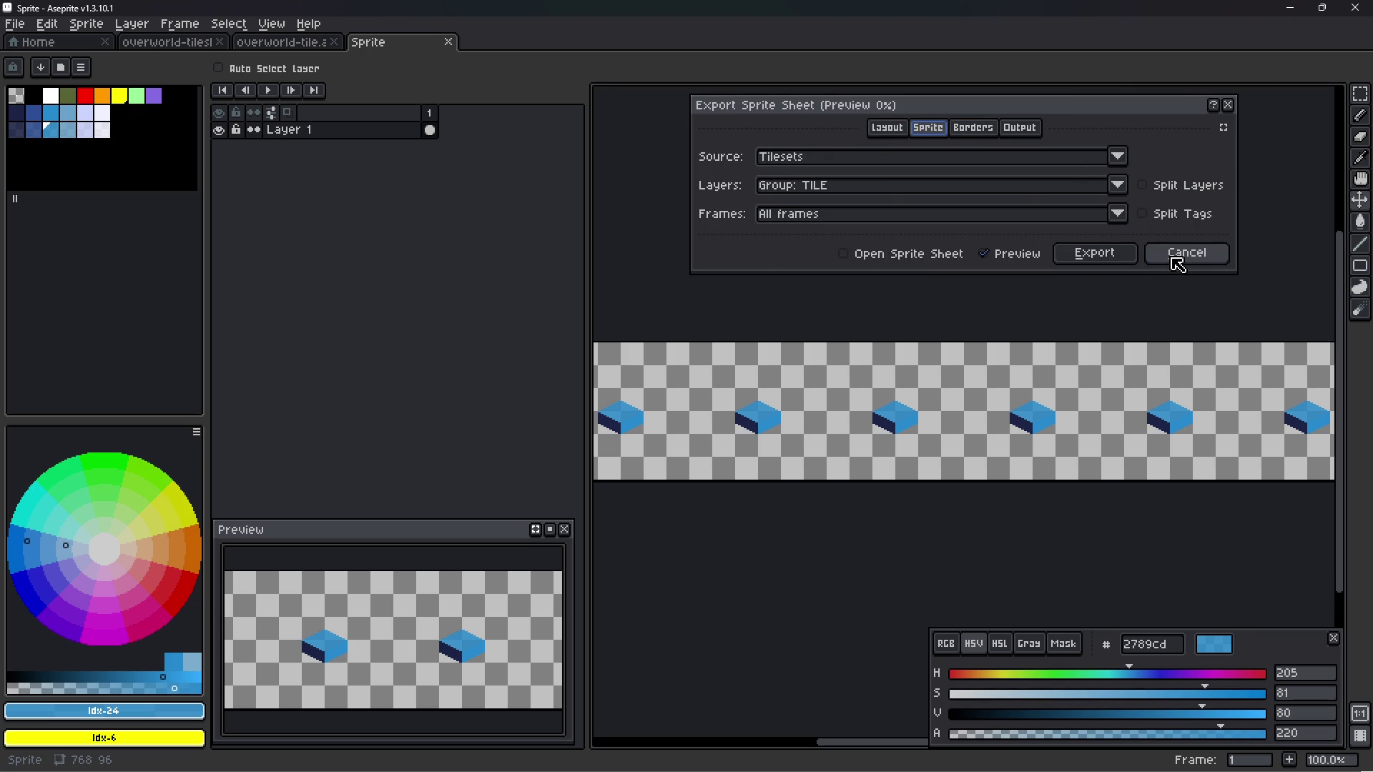
# - Set the output file to overworld-tile.png in tilesets/v3 and export the sheet
pyautogui.click(1019, 129)
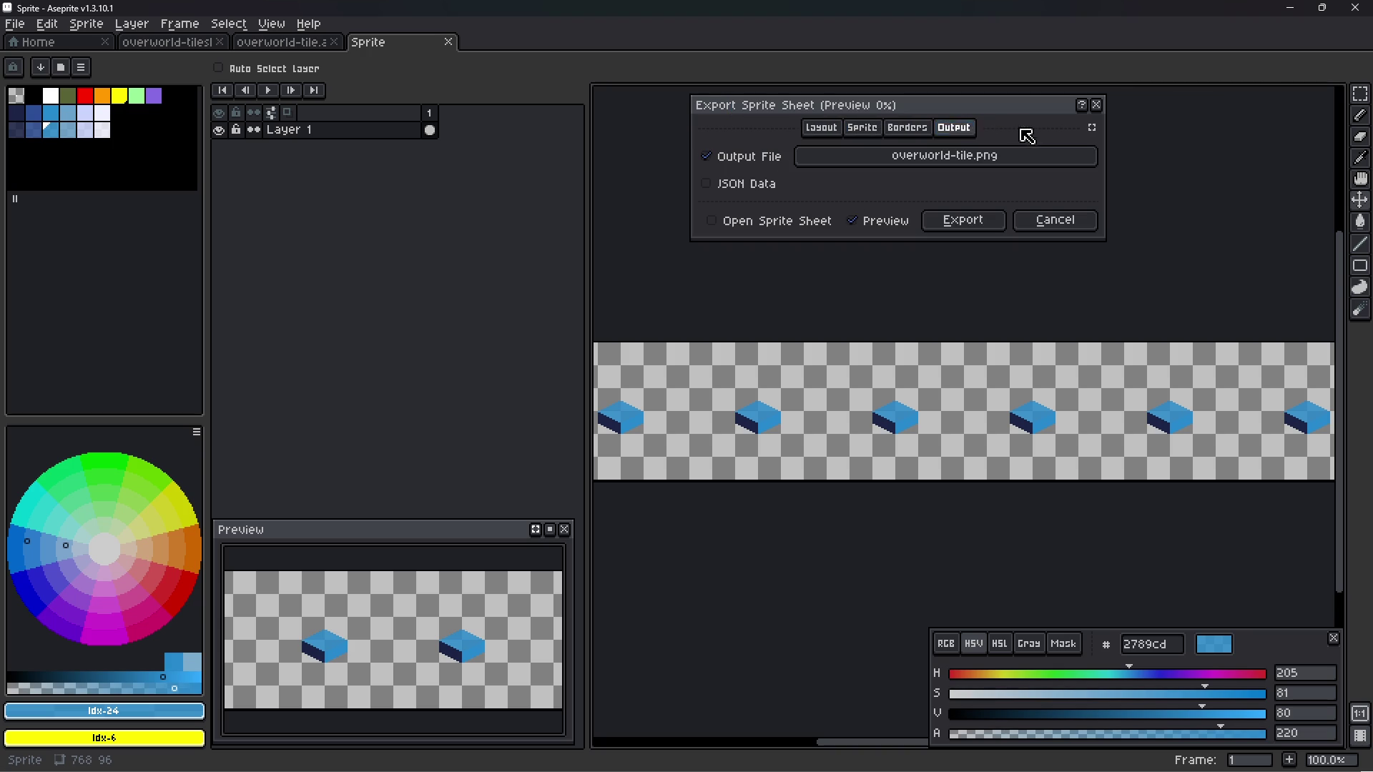
pyautogui.click(924, 157)
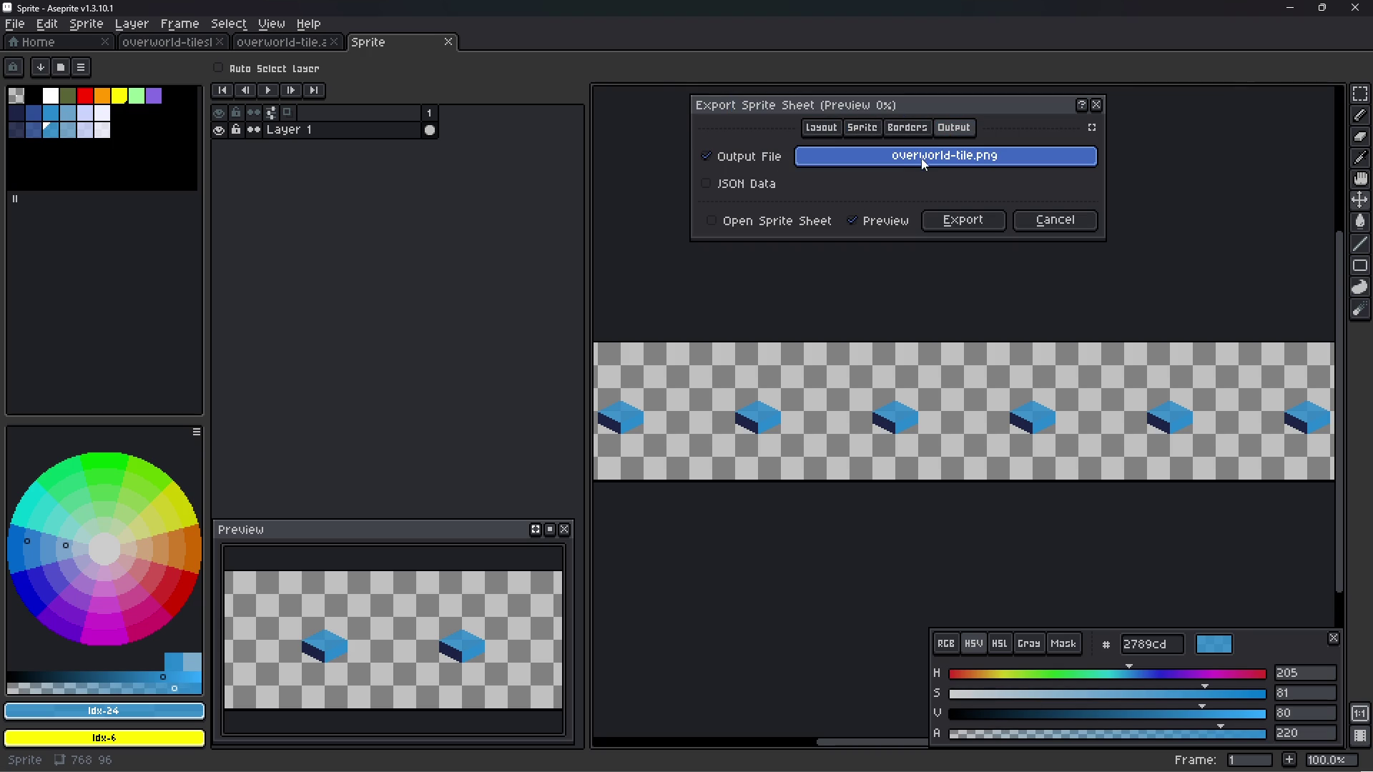
pyautogui.click(380, 65)
pyautogui.doubleClick(329, 145)
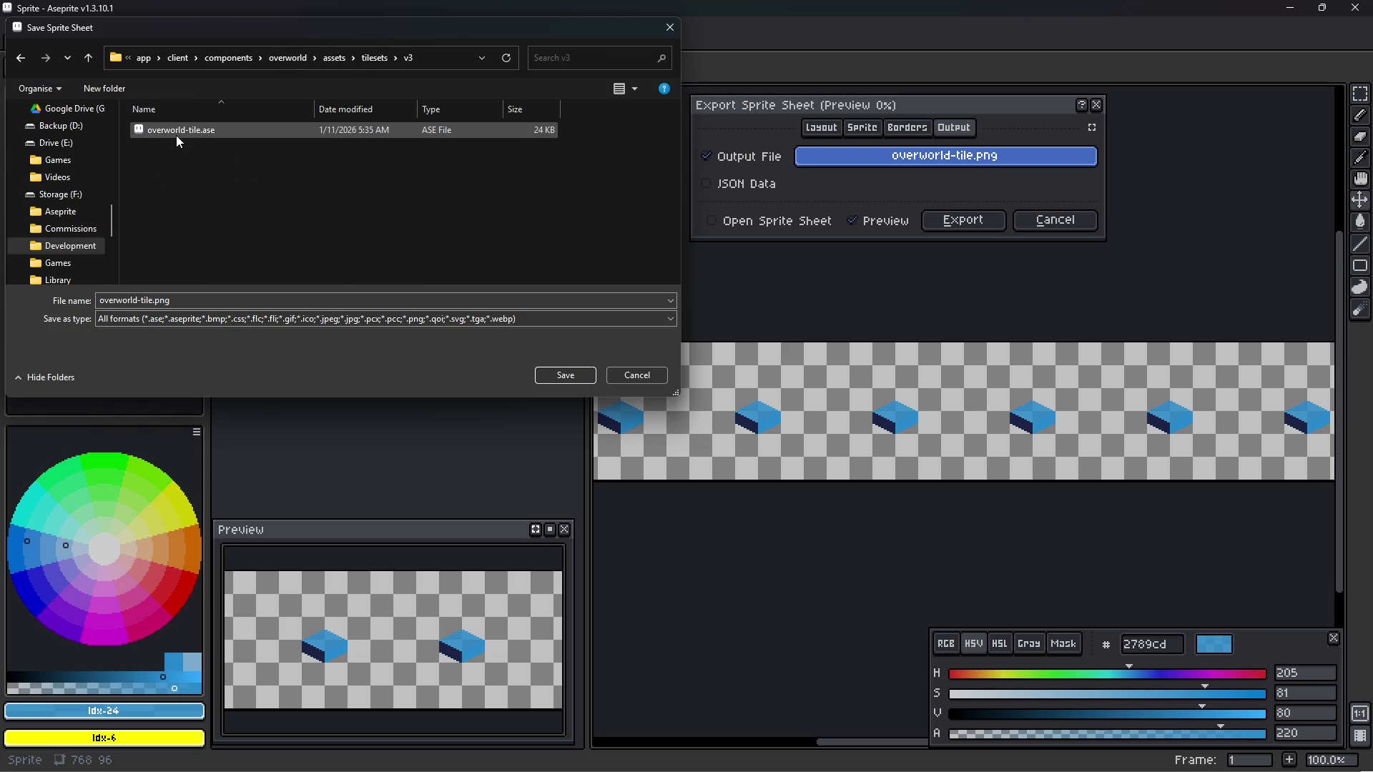
pyautogui.click(571, 372)
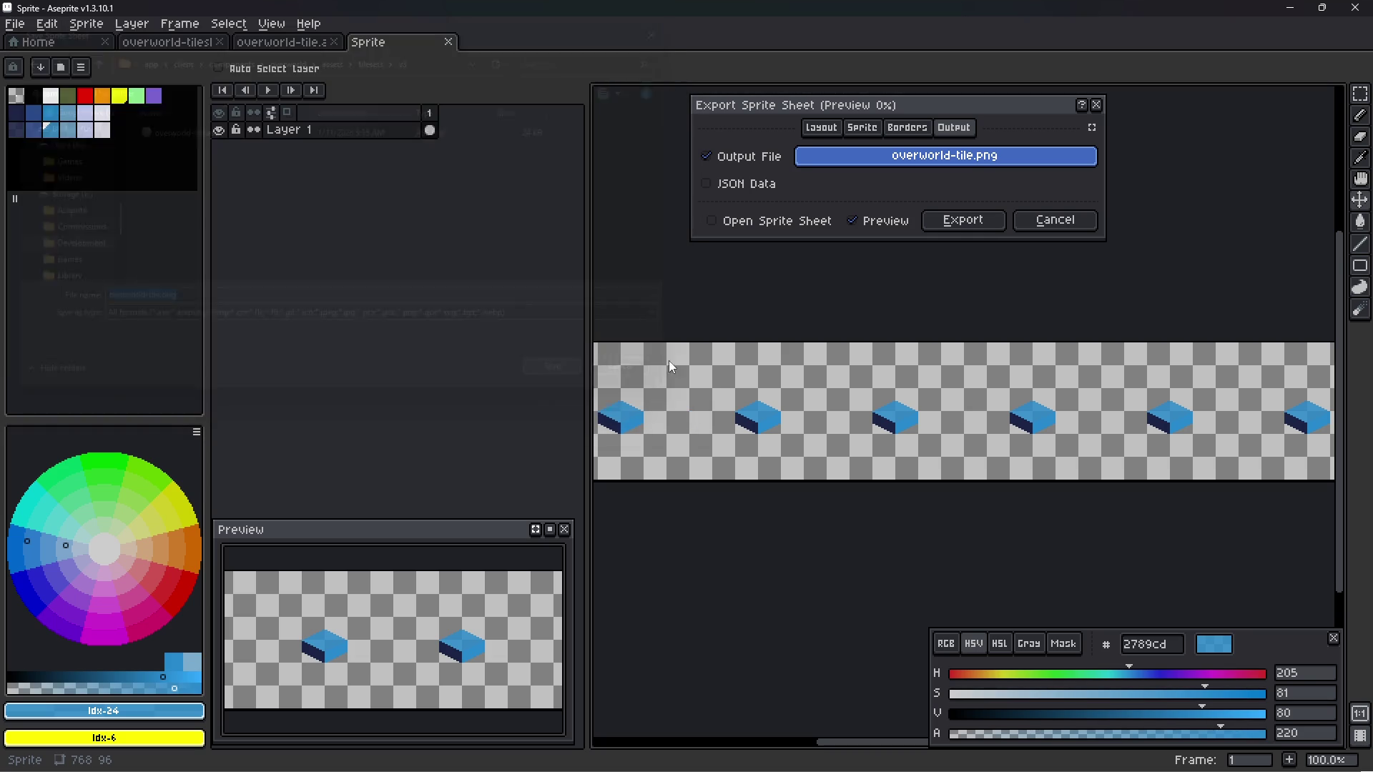
pyautogui.click(985, 222)
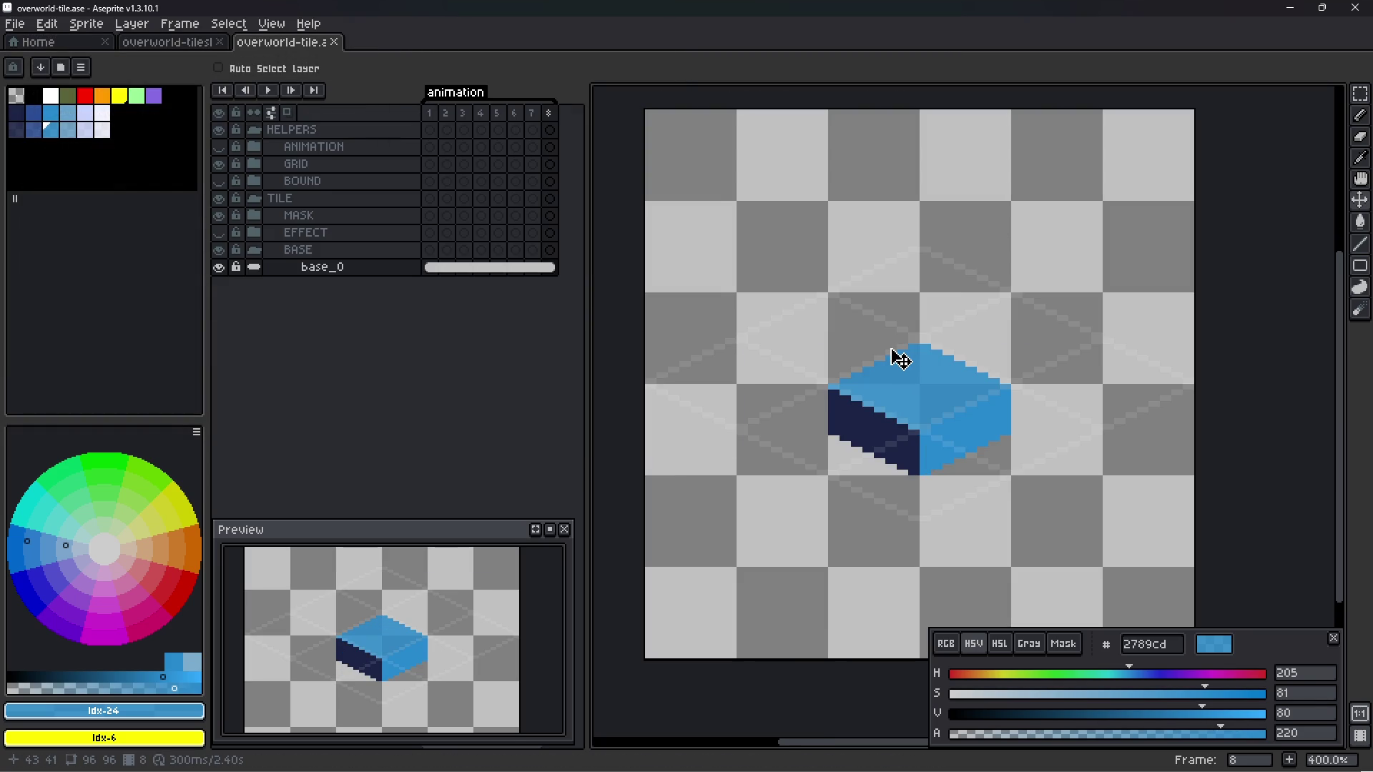
pyautogui.hotkey('alt', 'Tab')
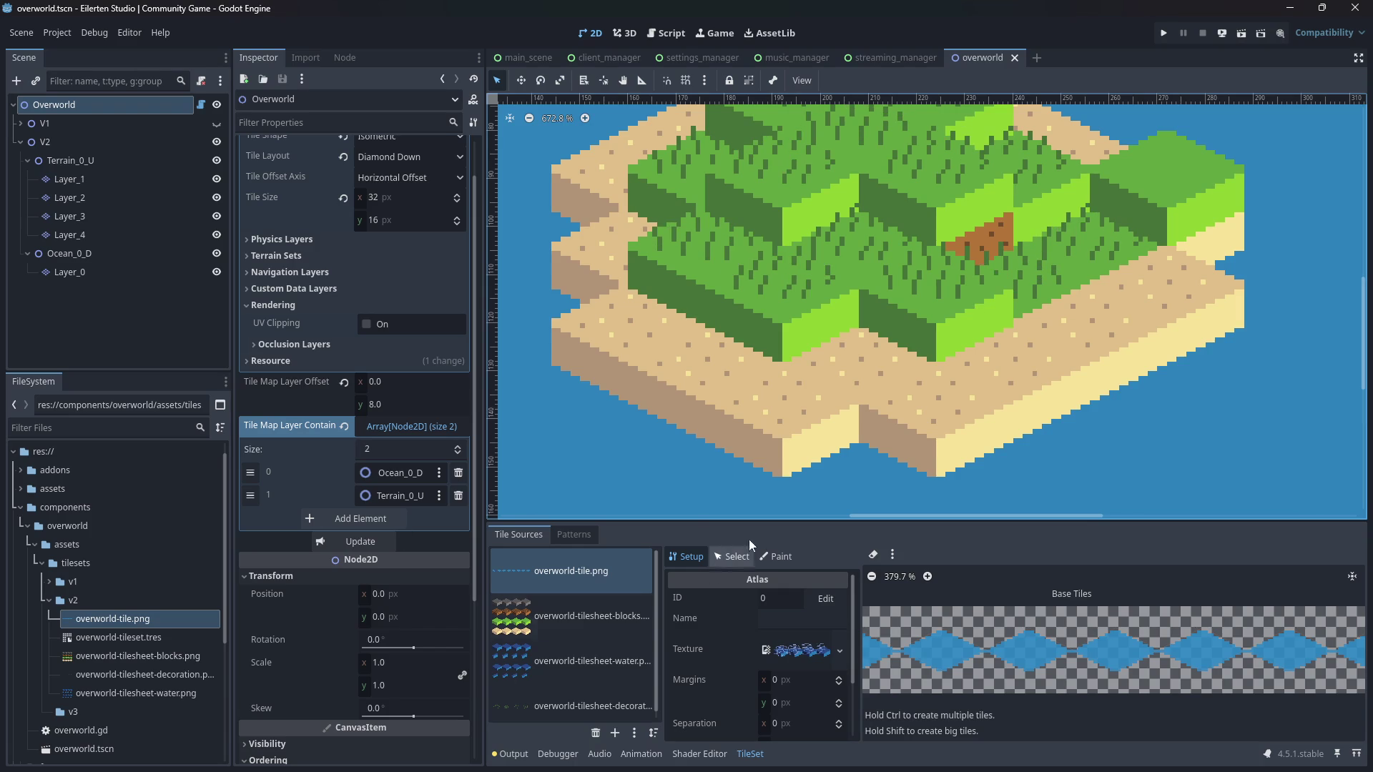
# - Maximize the TileSet panel and try pasting the copied tileset into the v3 folder
pyautogui.click(1356, 754)
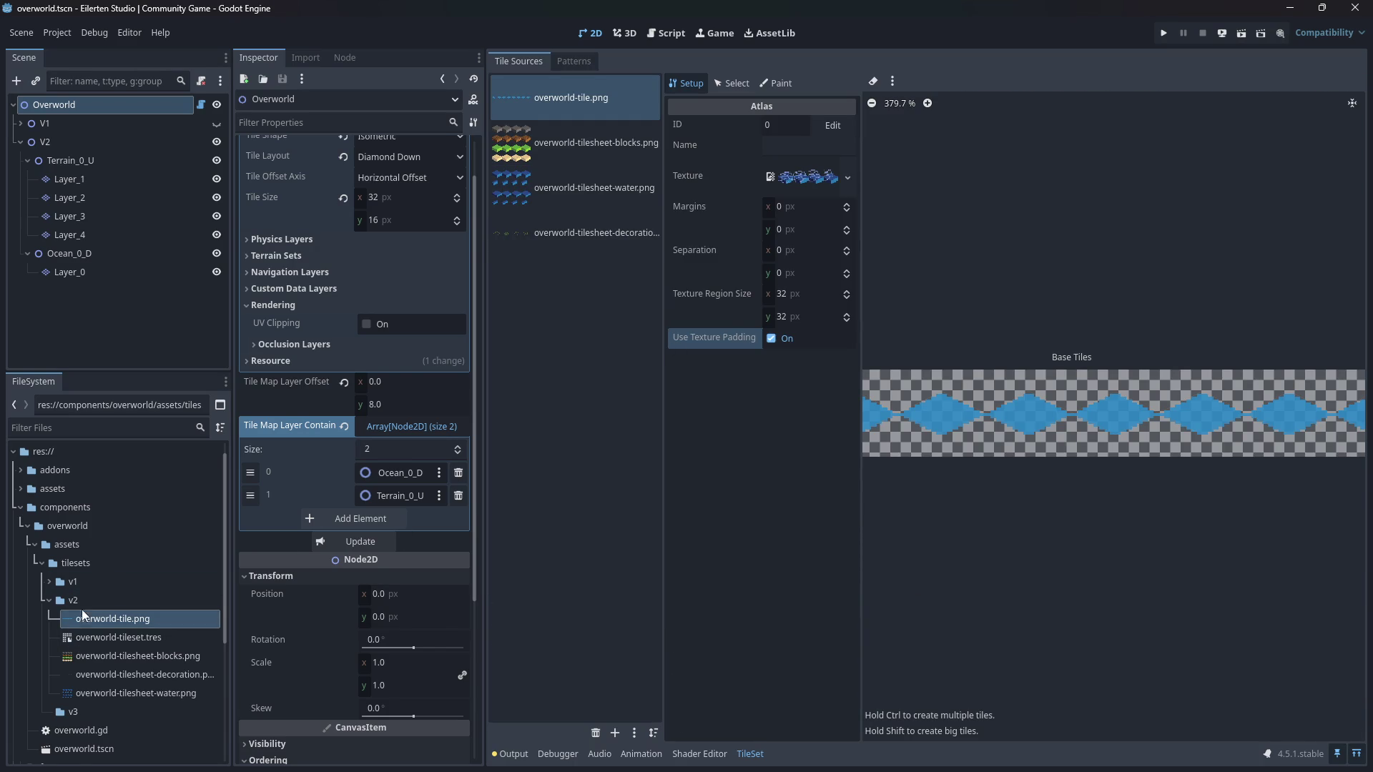
pyautogui.scroll(-3, 61, 595)
pyautogui.click(53, 521)
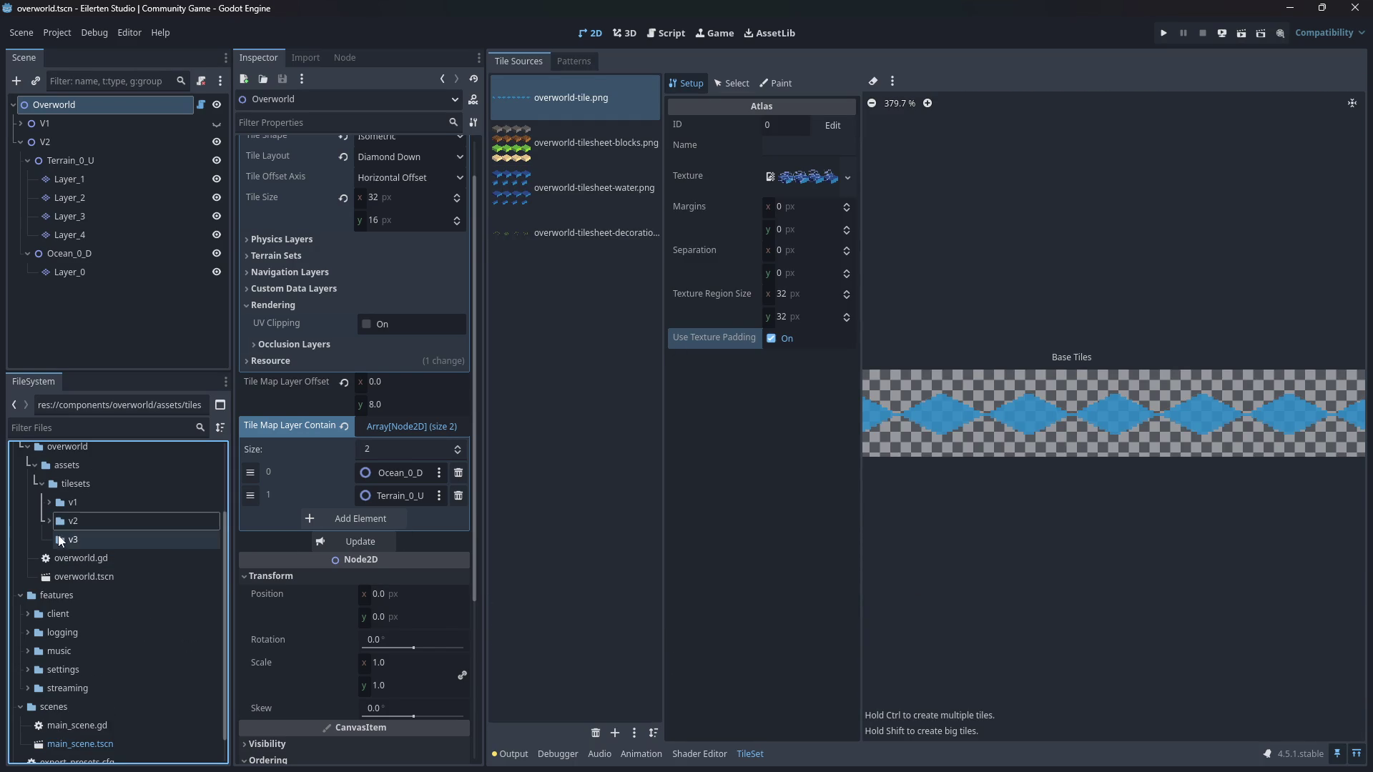
pyautogui.rightClick(62, 539)
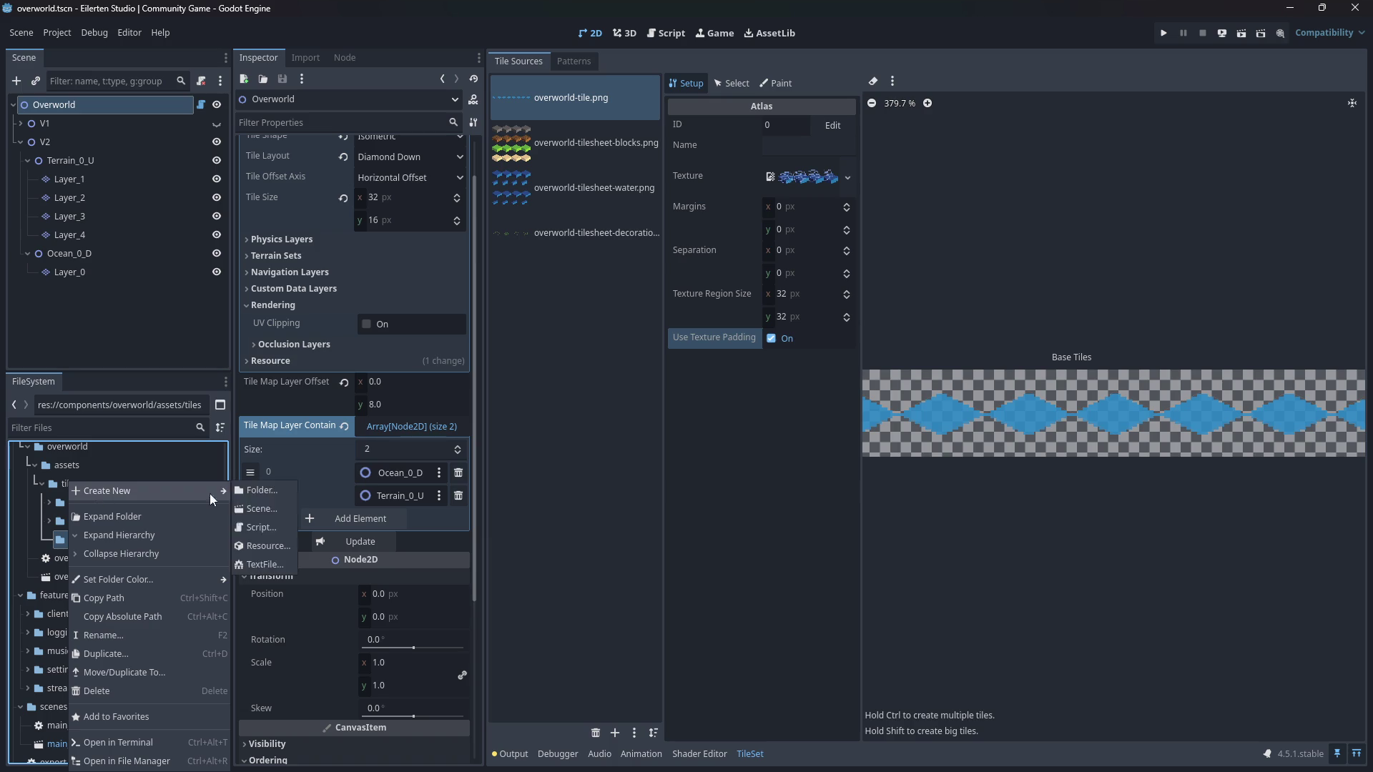
pyautogui.moveTo(172, 489)
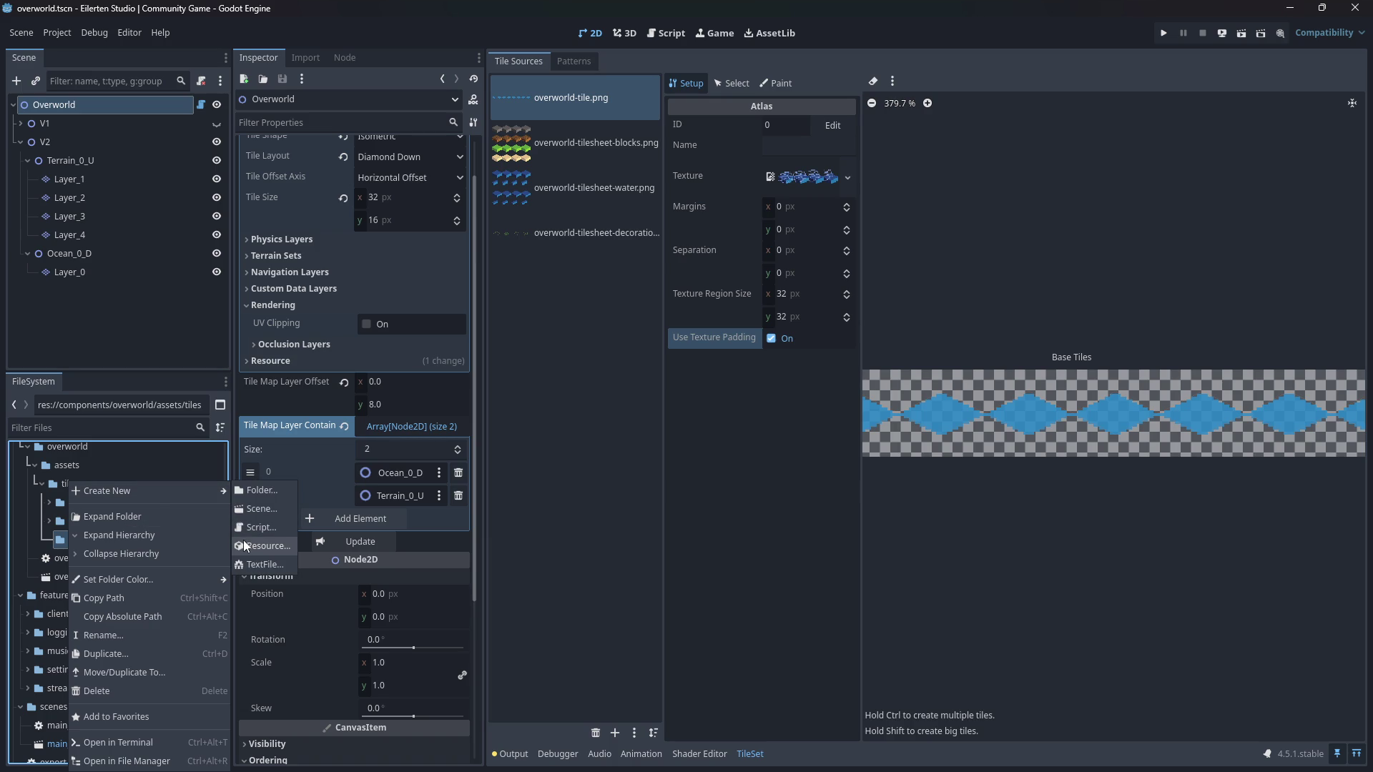
pyautogui.click(53, 522)
pyautogui.click(49, 520)
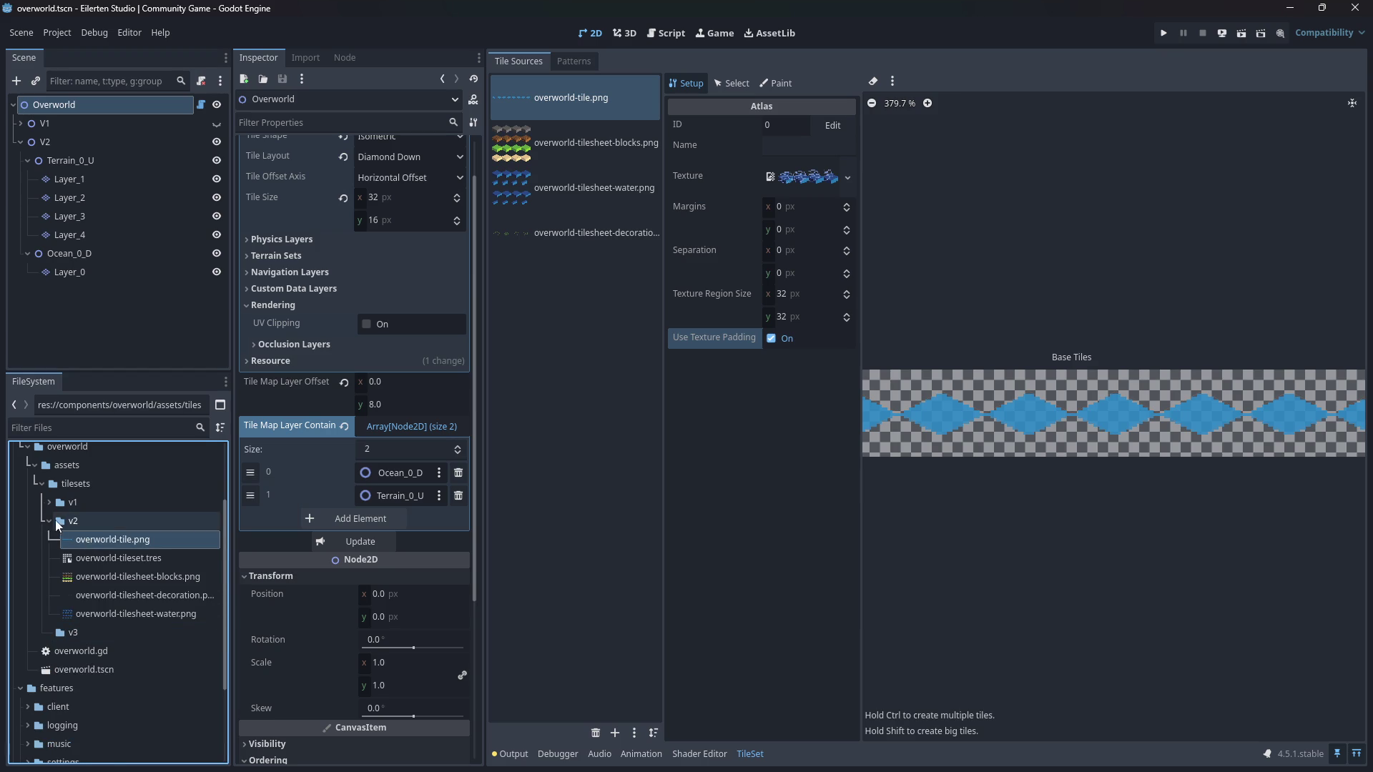
pyautogui.click(48, 520)
pyautogui.hotkey('ctrl', 'v')
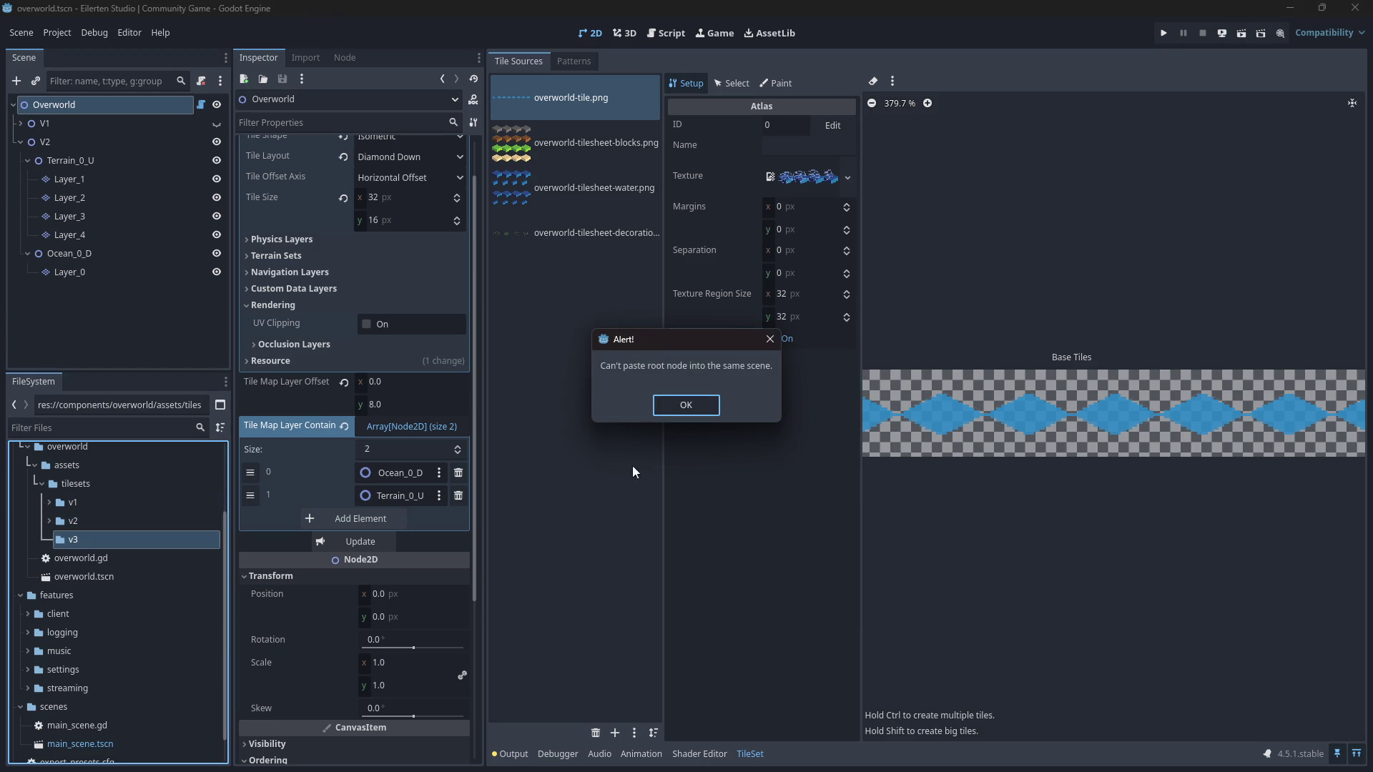
pyautogui.click(676, 409)
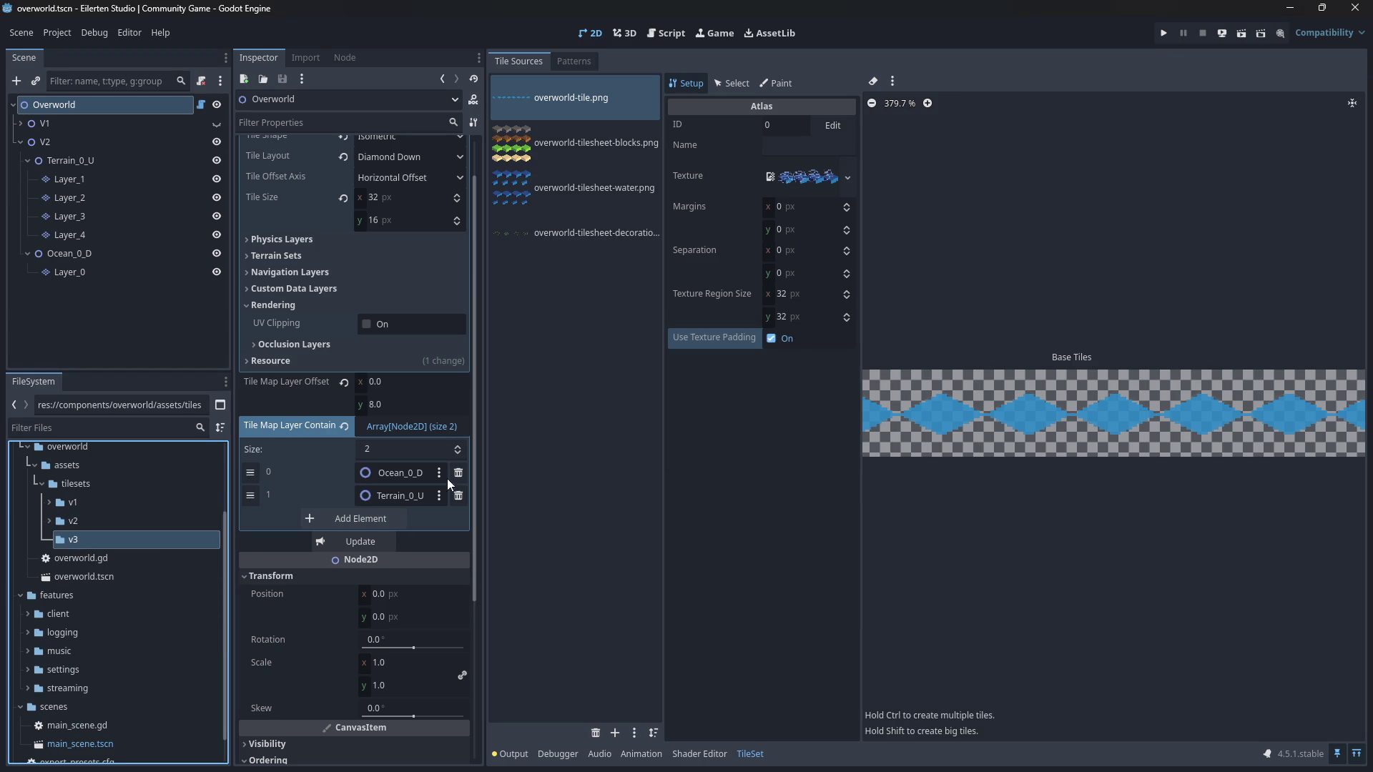
# - Retry pasting overworld-tileset.tres into the v3 folder and dismiss the paste alert
pyautogui.click(49, 523)
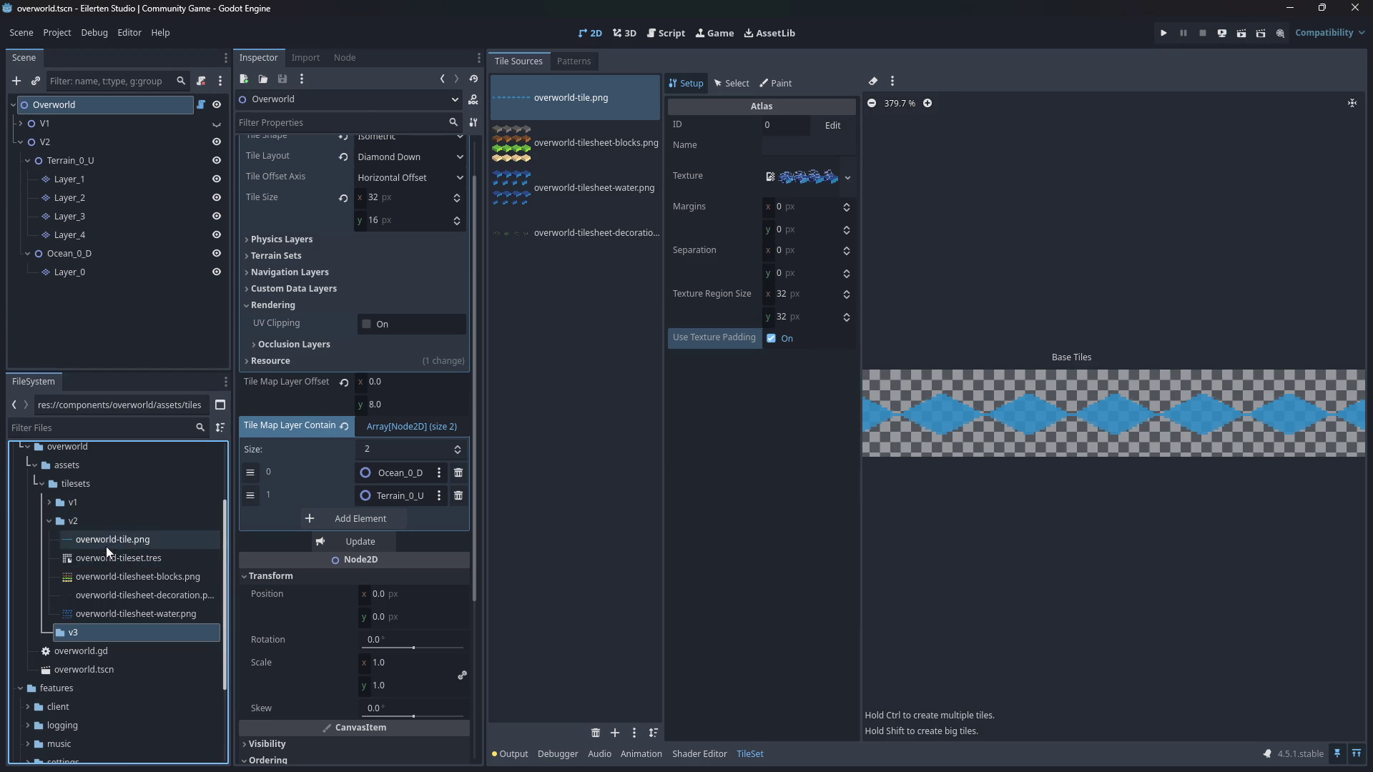
pyautogui.click(107, 562)
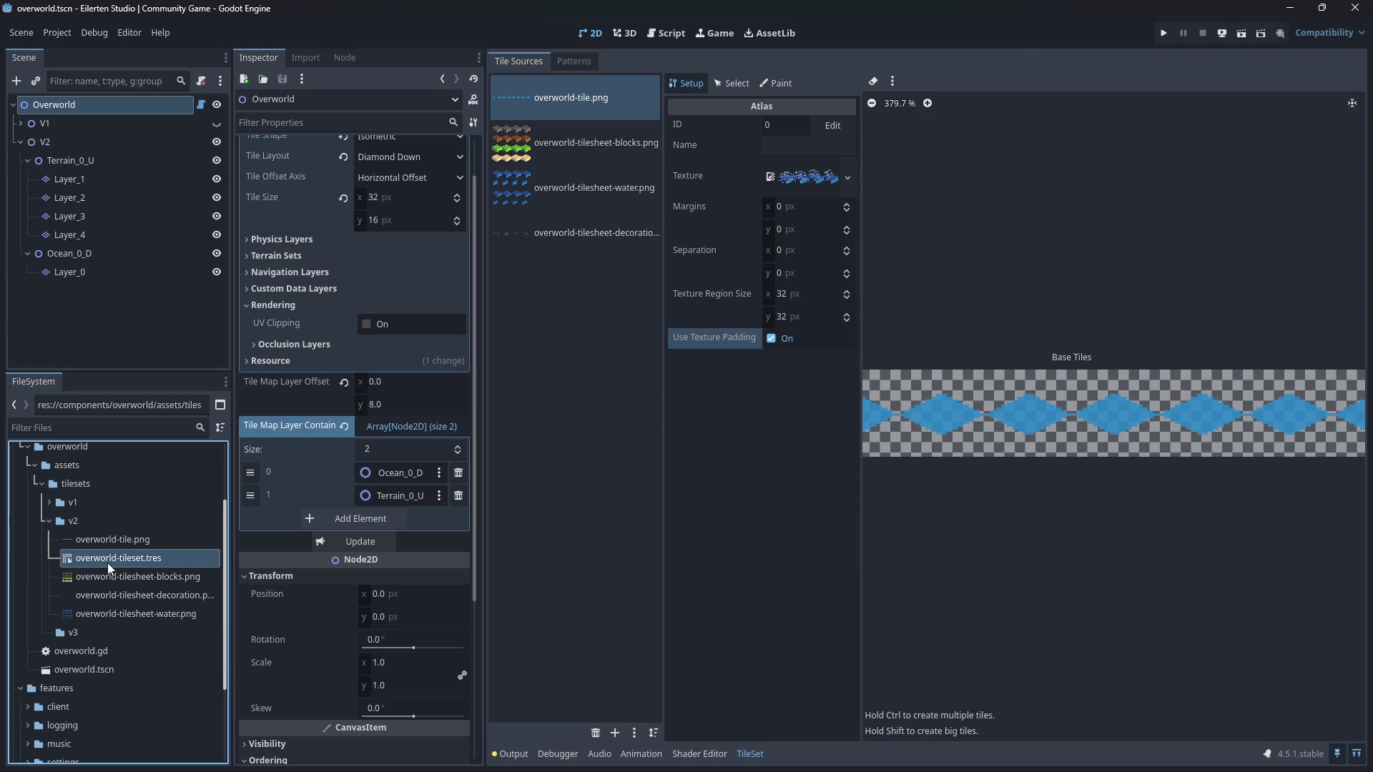
pyautogui.click(48, 517)
pyautogui.click(75, 543)
pyautogui.hotkey('ctrl', 'v')
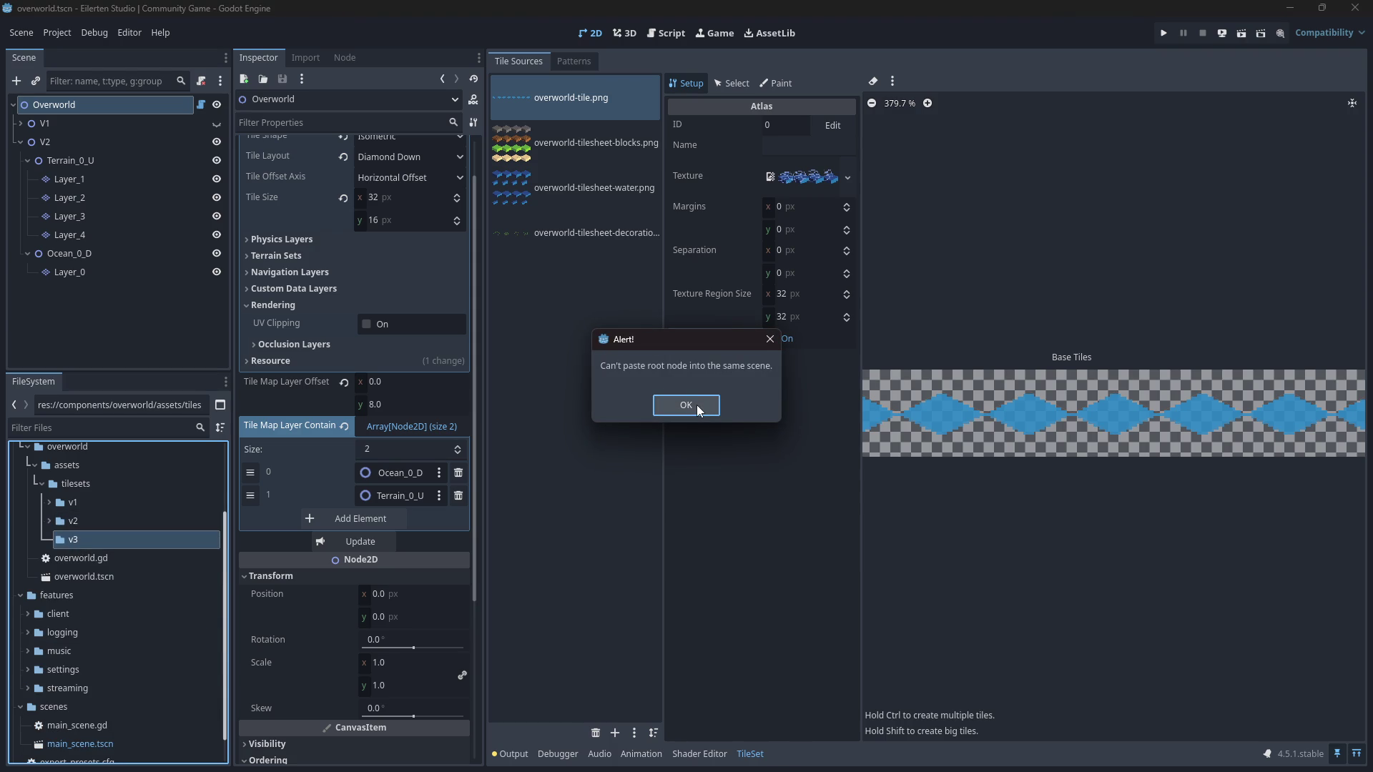
pyautogui.click(697, 404)
# - Duplicate overworld-tileset.tres as overworld-tileset-2.tres
pyautogui.click(49, 520)
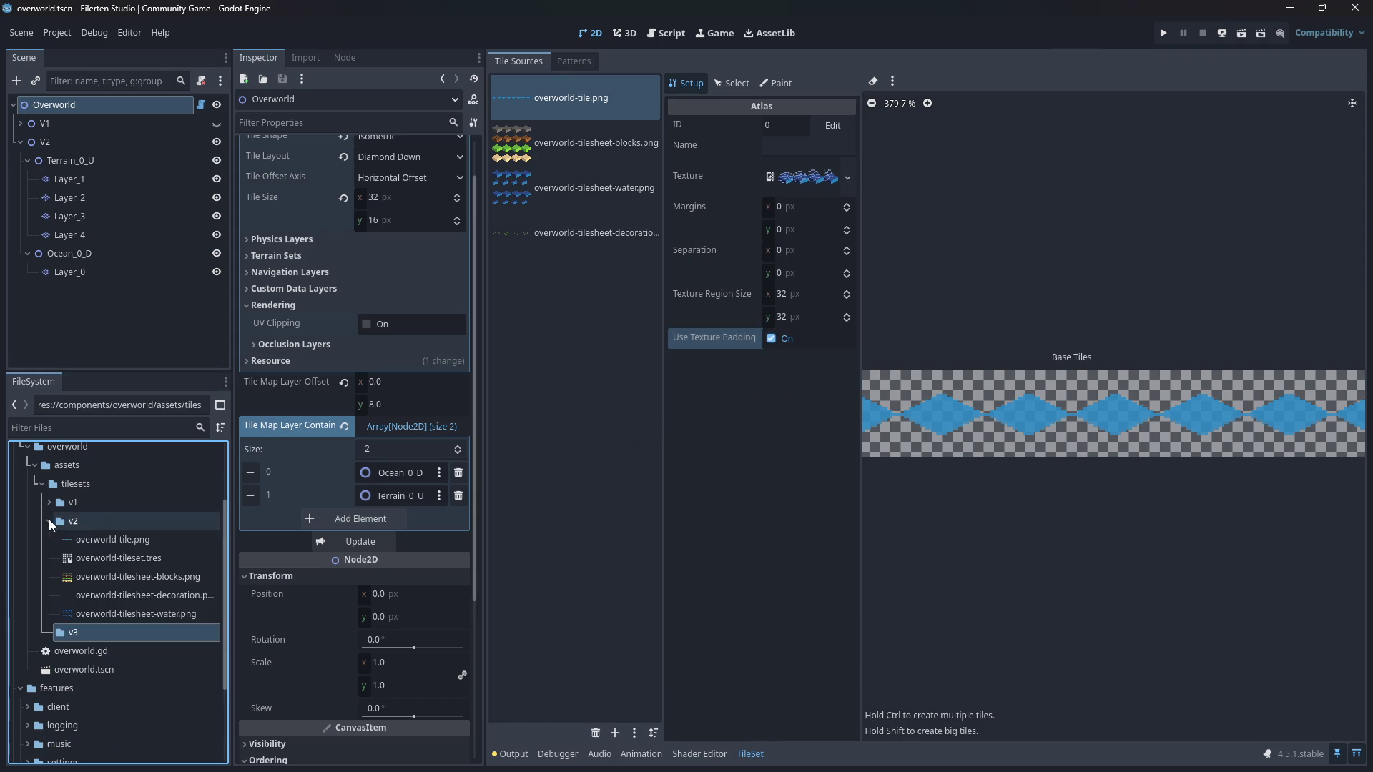
pyautogui.click(110, 554)
pyautogui.rightClick(113, 562)
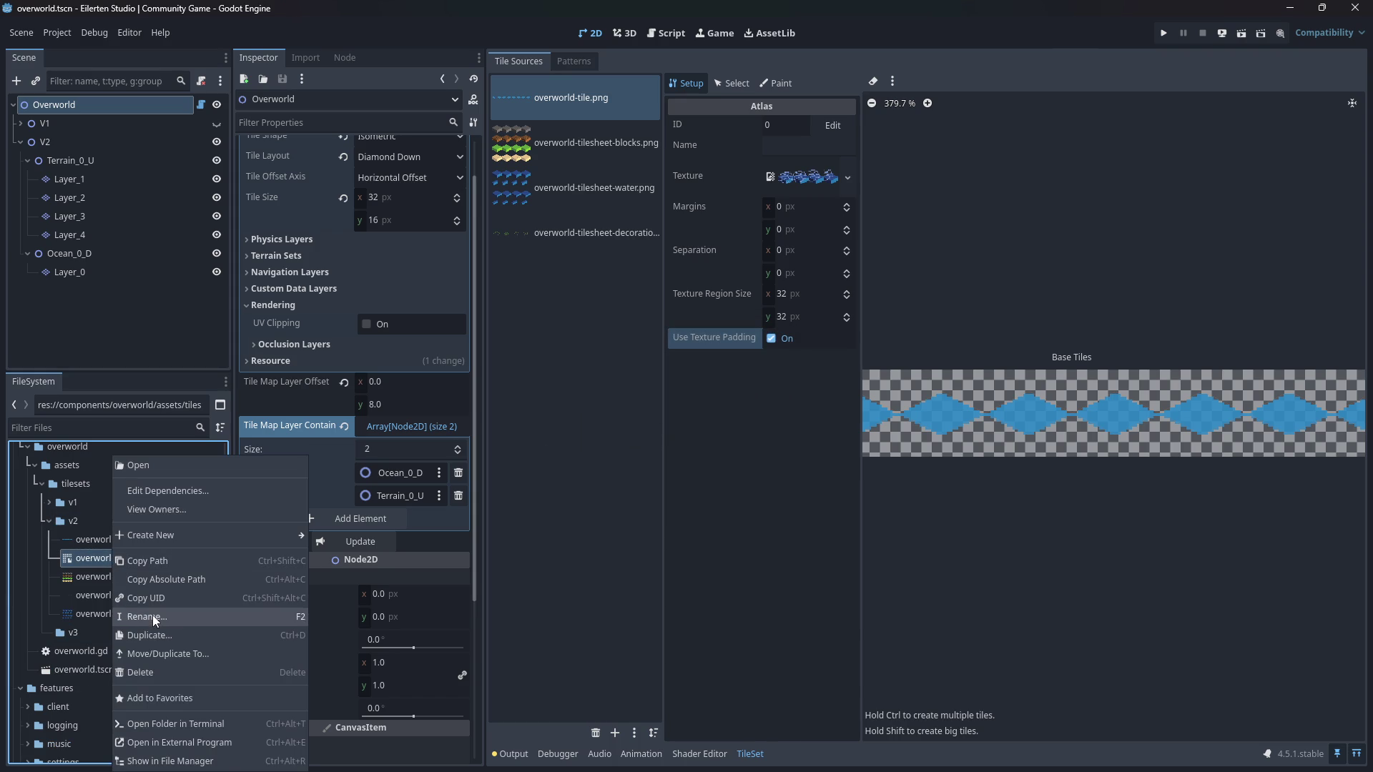
pyautogui.click(160, 636)
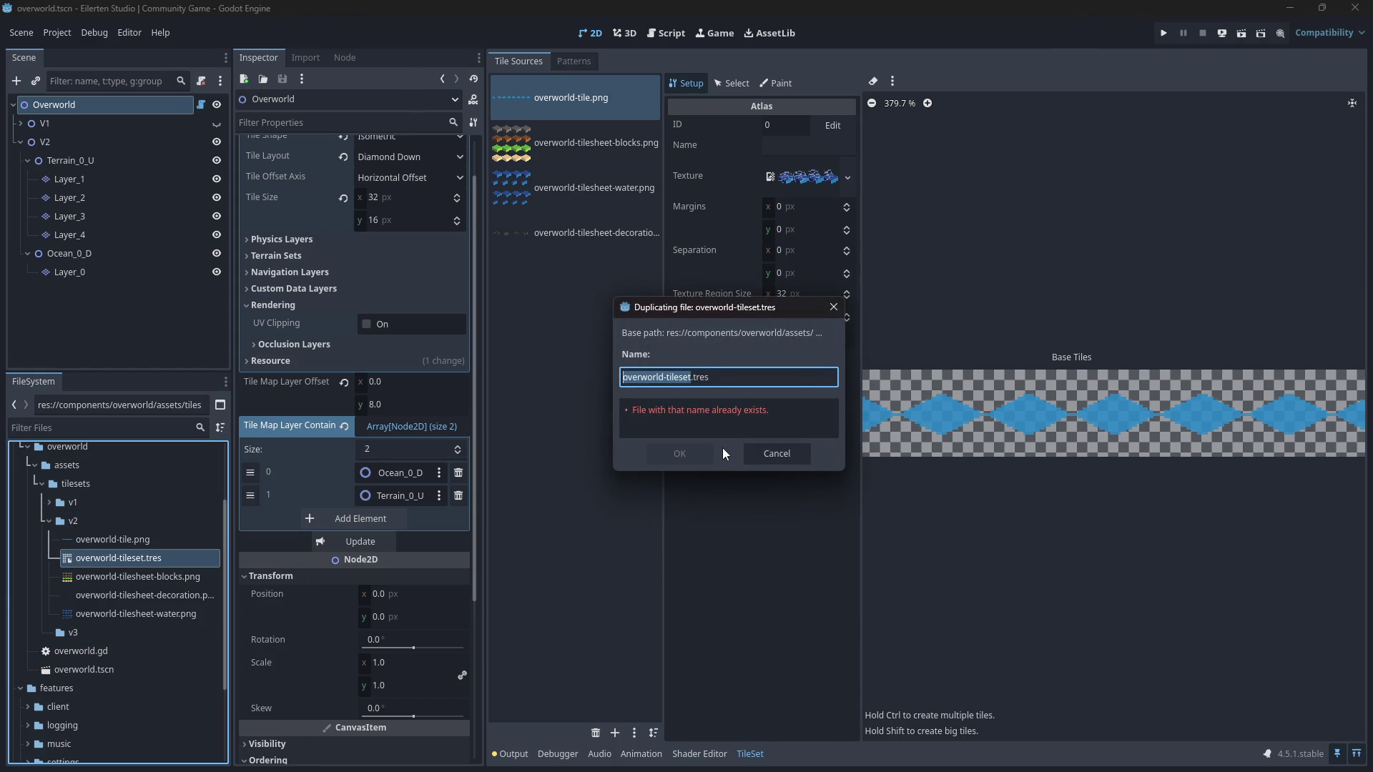
pyautogui.press('Right')
pyautogui.write('-')
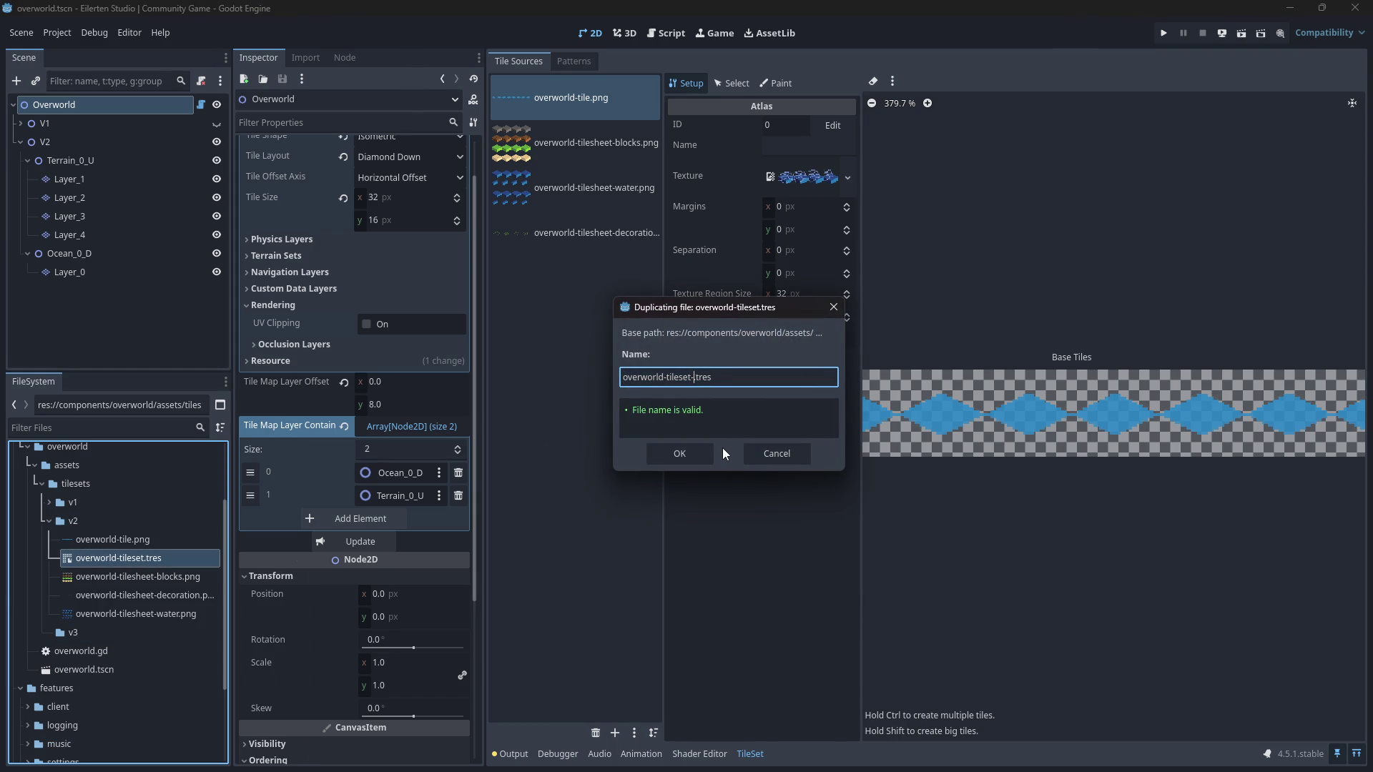
pyautogui.write('2')
pyautogui.press('Return')
# - Move overworld-tileset-2.tres into v3 and rename it to overworld-tileset.tres
pyautogui.moveTo(125, 561); pyautogui.dragTo(73, 651)
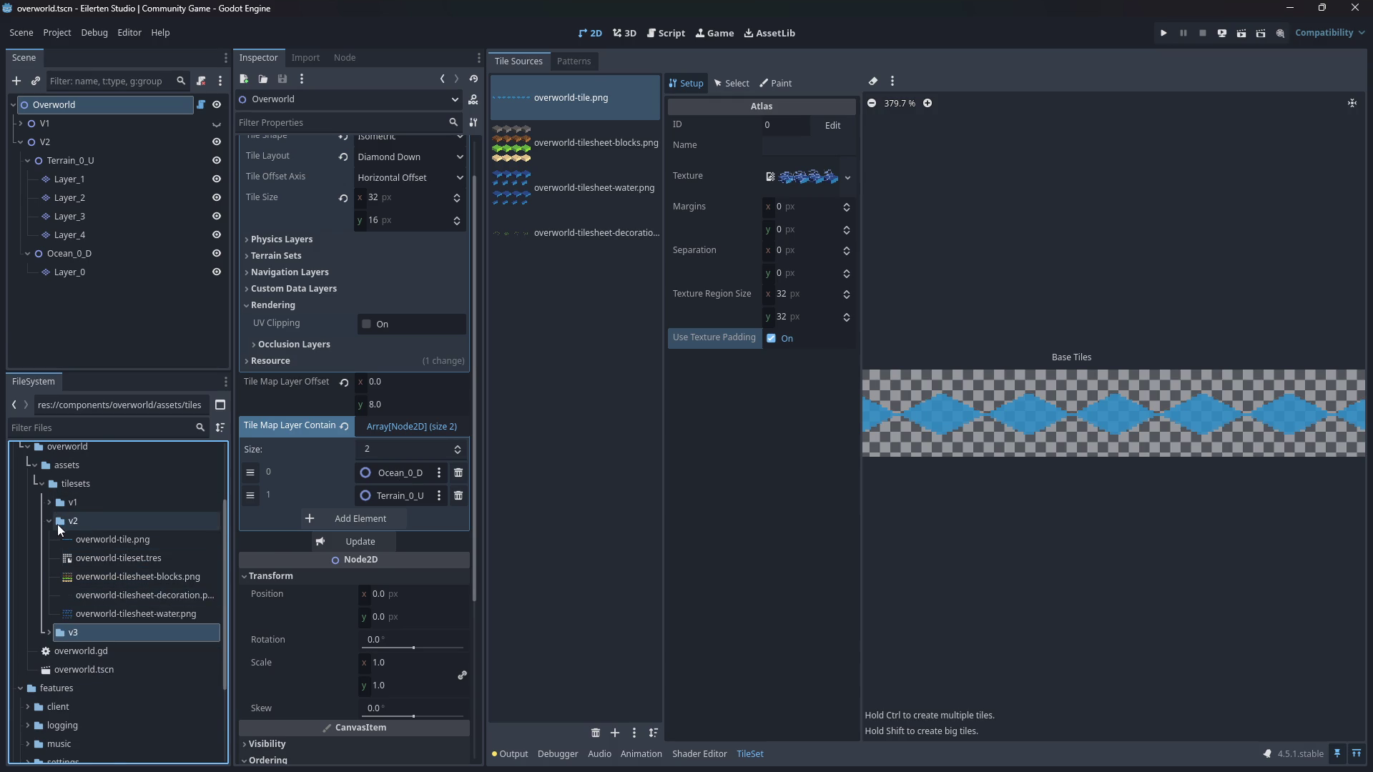
pyautogui.click(49, 520)
pyautogui.click(48, 540)
pyautogui.click(100, 556)
pyautogui.press('F2')
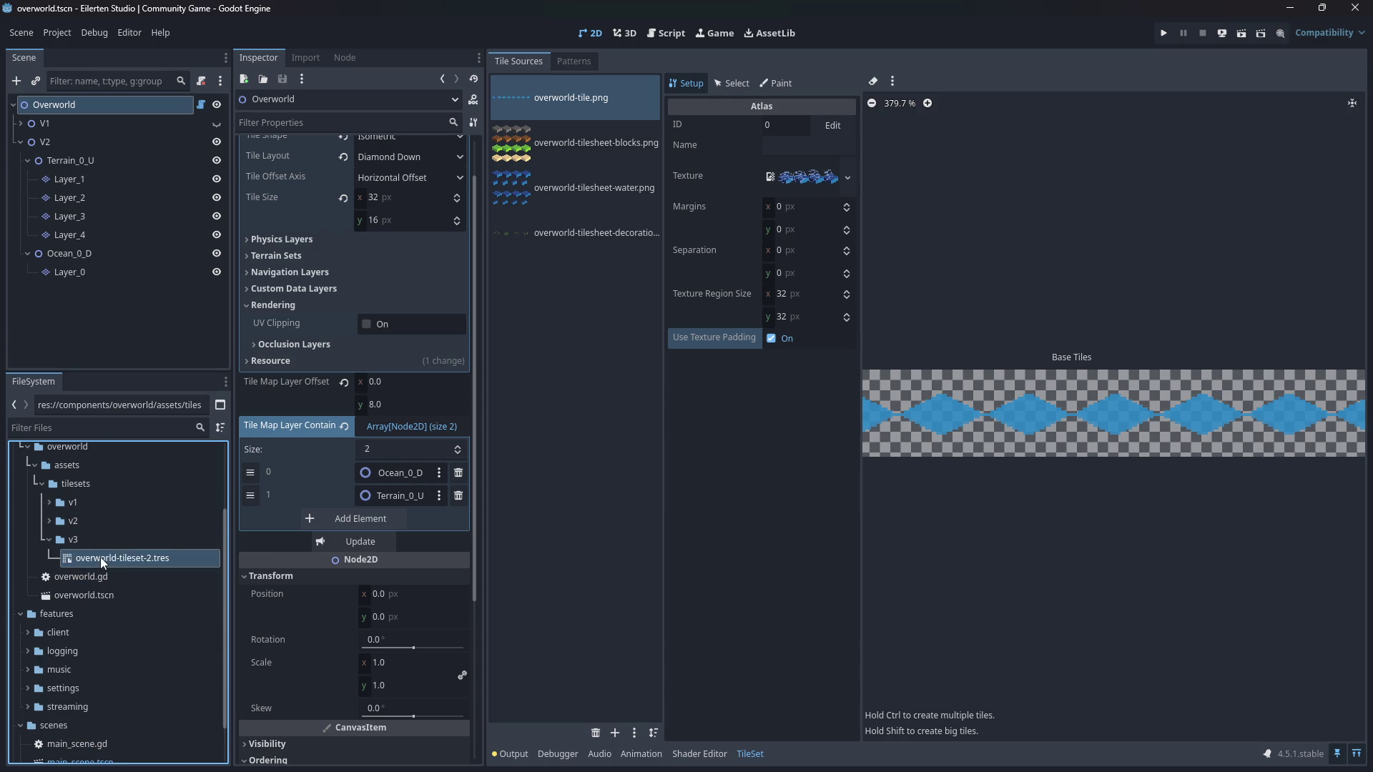
pyautogui.press('Return')
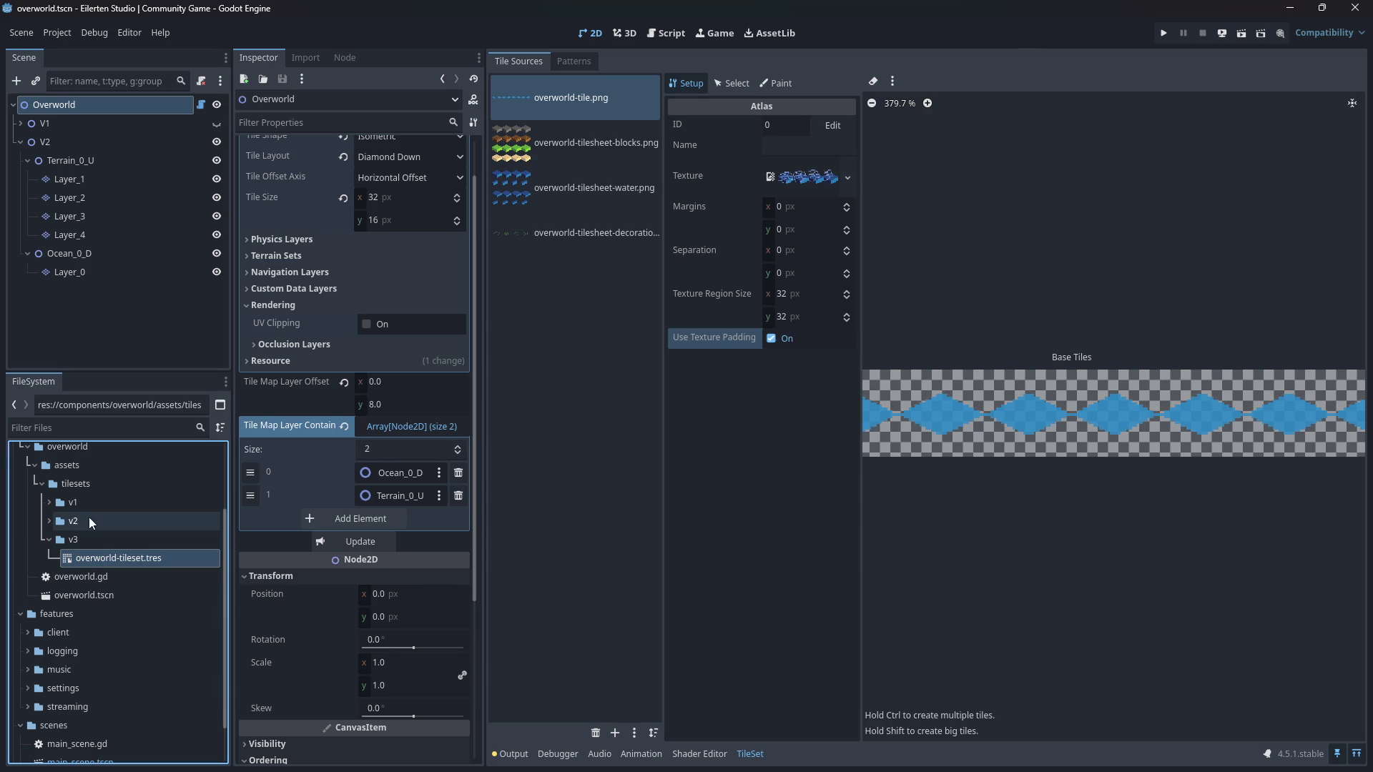
# - Remove the blocks, water and decoration tile sources from the tileset
pyautogui.click(572, 227)
pyautogui.click(565, 150)
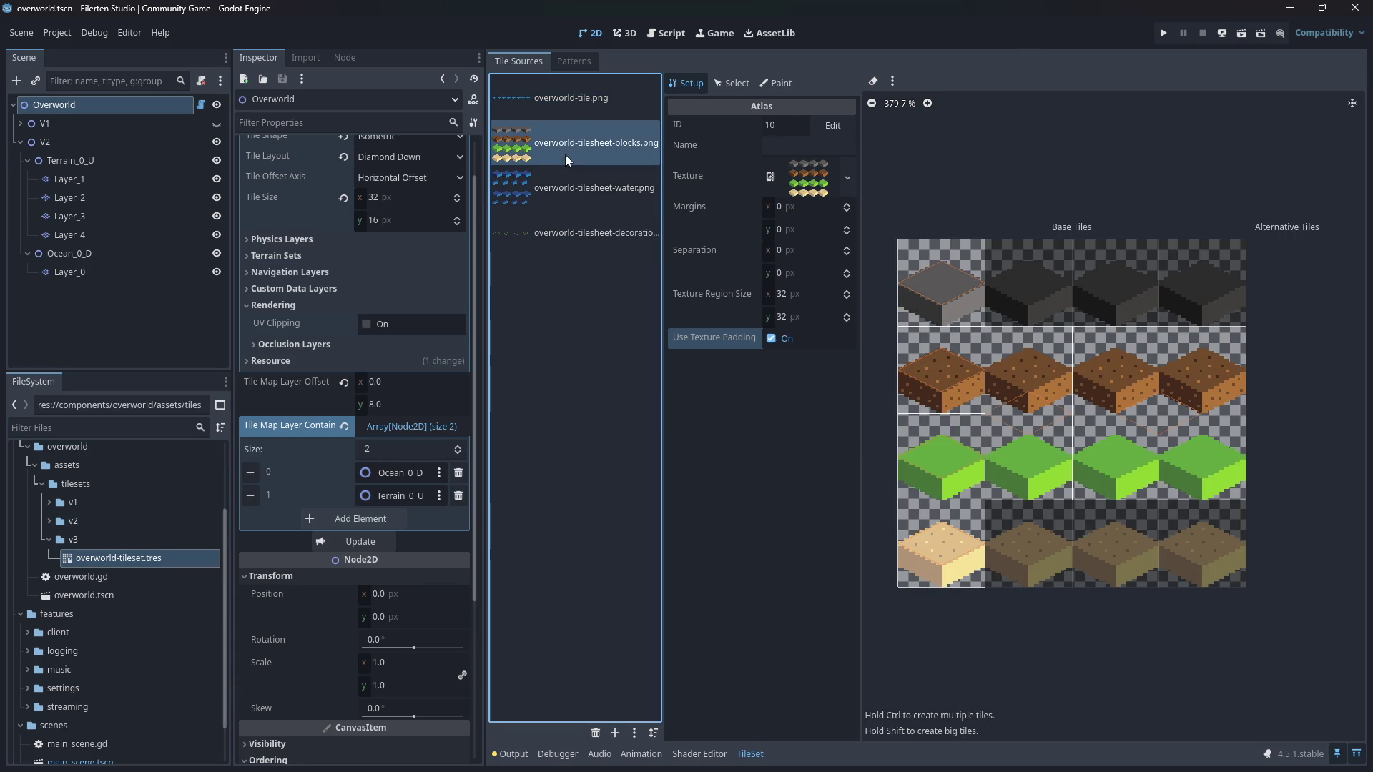
pyautogui.click(585, 188)
pyautogui.click(587, 147)
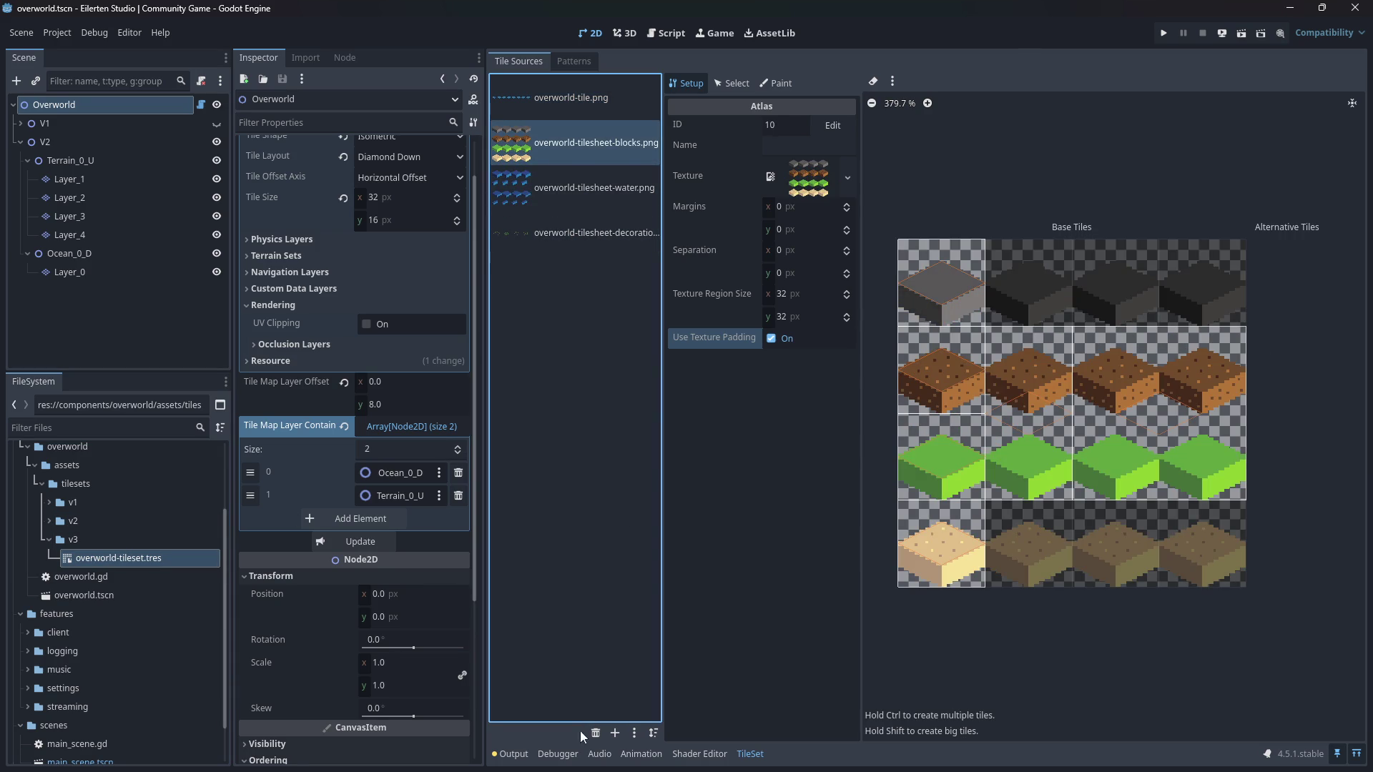
pyautogui.click(595, 733)
pyautogui.click(593, 147)
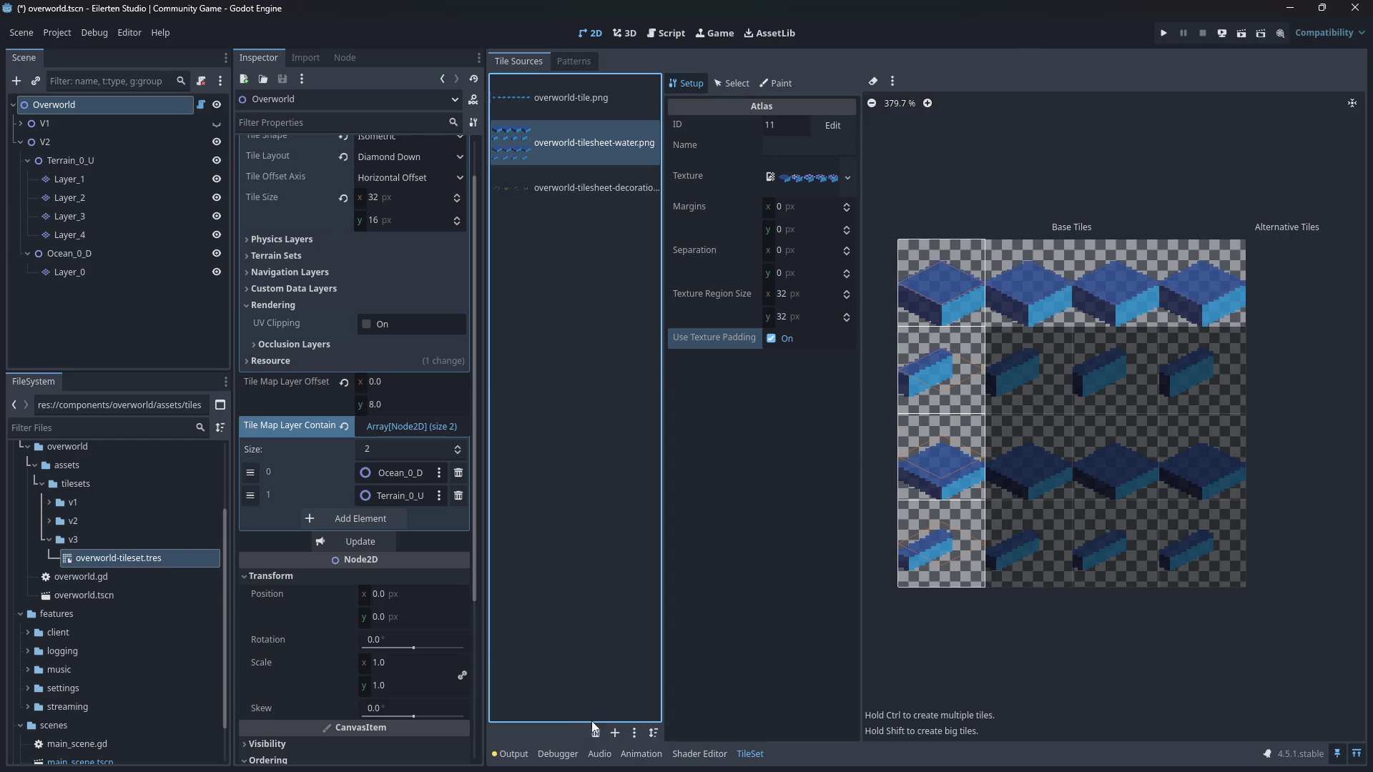
pyautogui.click(595, 733)
pyautogui.click(565, 146)
pyautogui.click(595, 733)
# - Save the scene and switch back to Aseprite's sprite sheet export
pyautogui.hotkey('ctrl', 's')
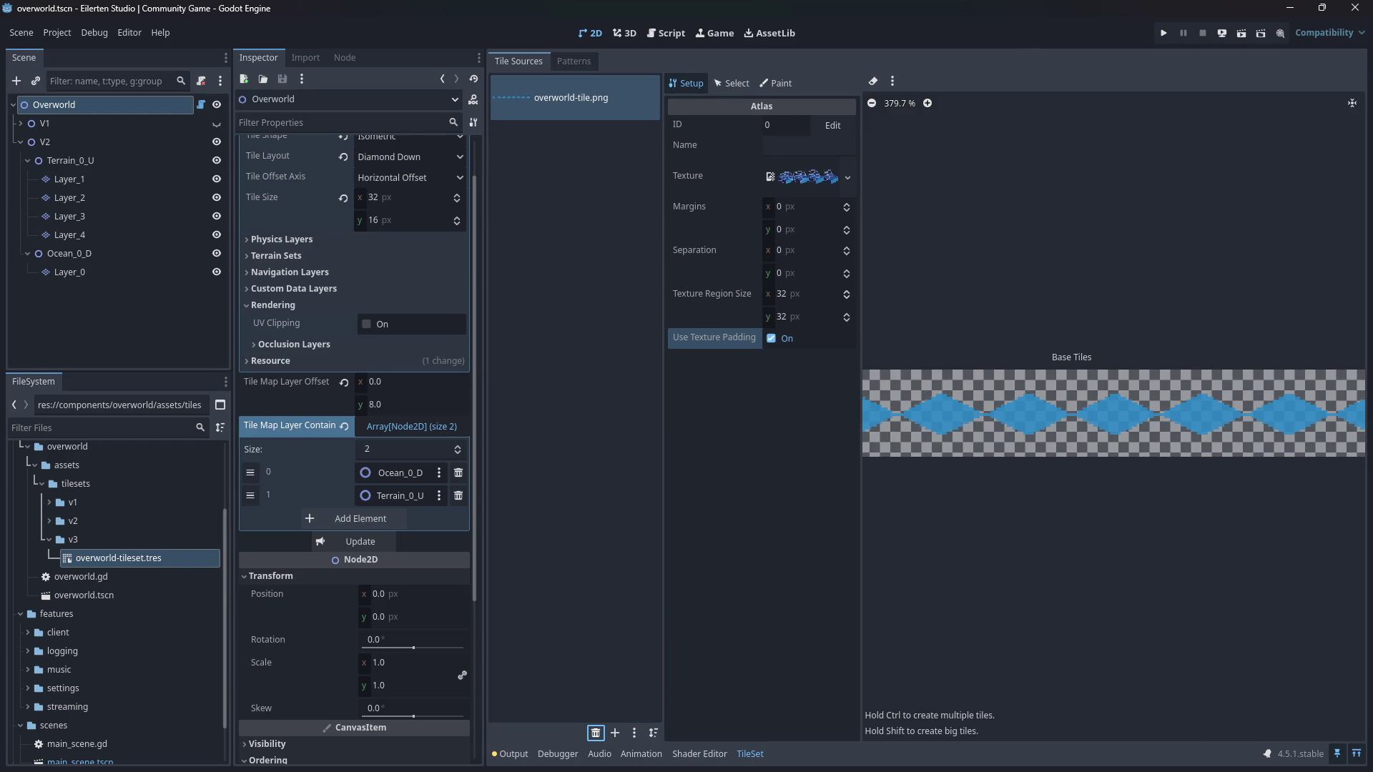
pyautogui.click(1356, 755)
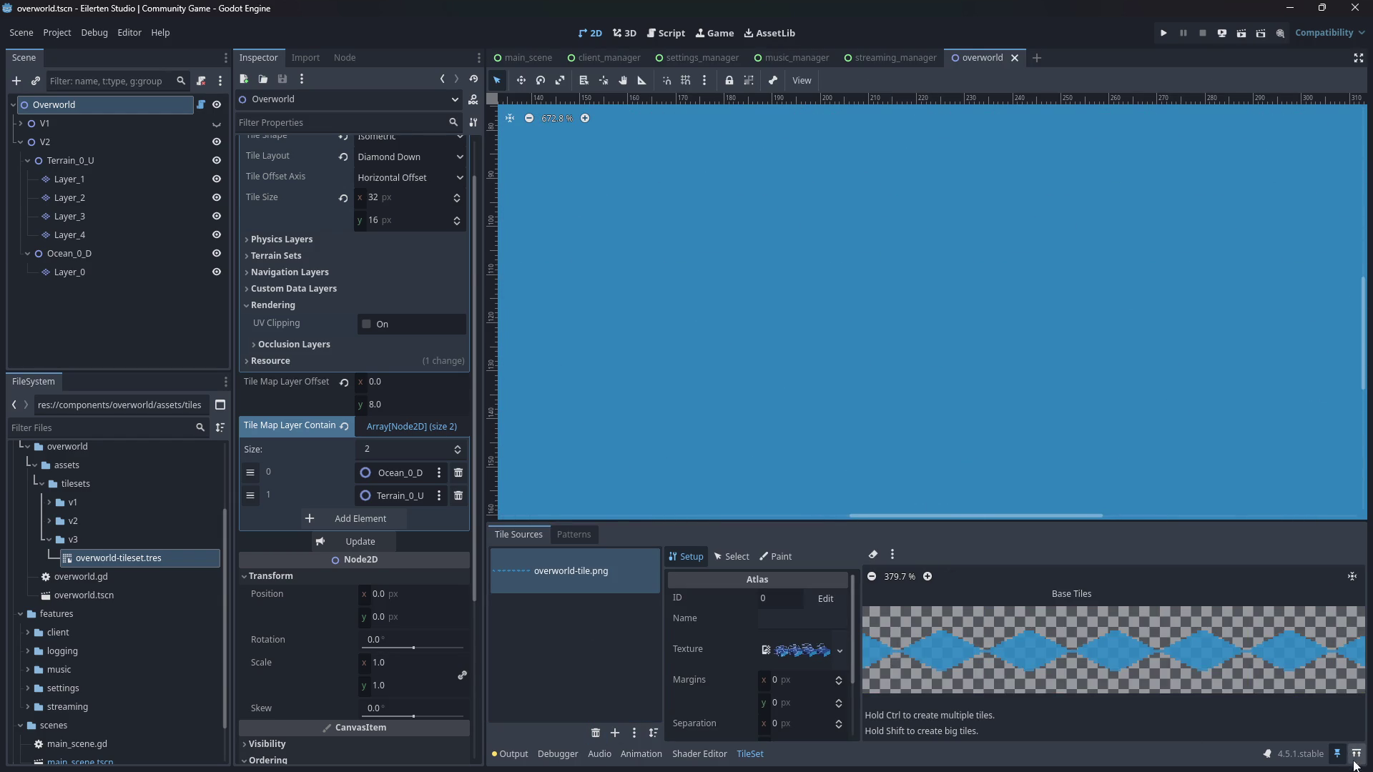
pyautogui.click(1355, 754)
pyautogui.click(130, 561)
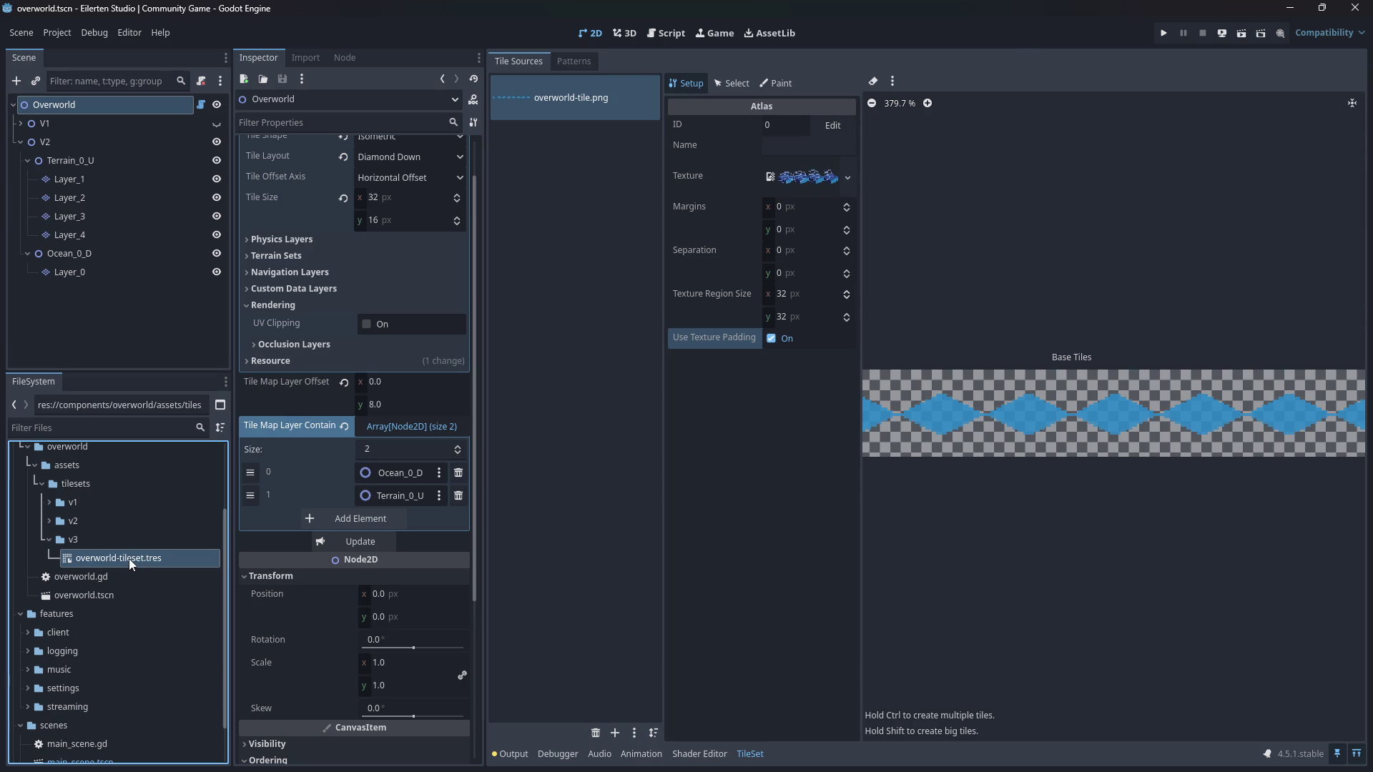
pyautogui.hotkey('alt', 'Tab')
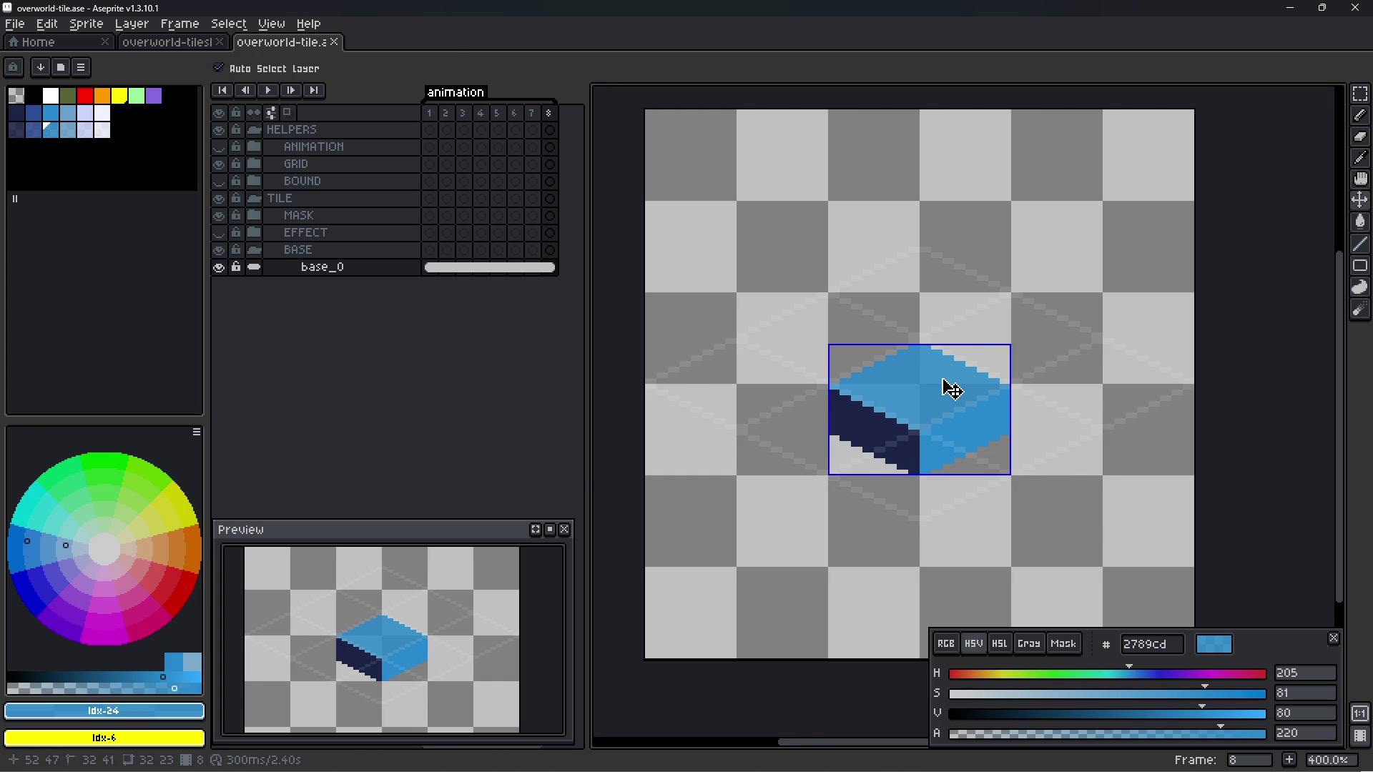
pyautogui.hotkey('ctrl', 'e')
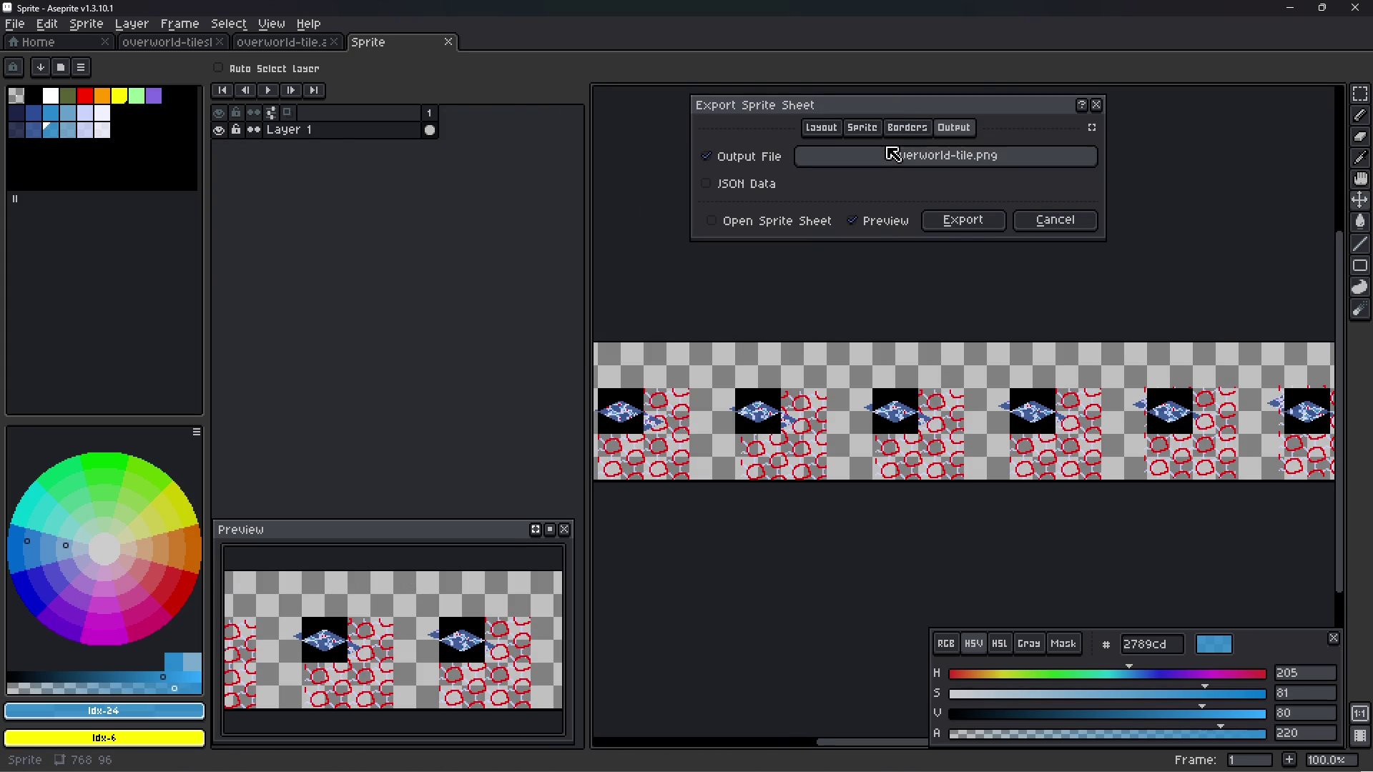
# - Save the overworld-tile file and reopen Export Sprite Sheet
pyautogui.press('Escape')
pyautogui.hotkey('ctrl', 's')
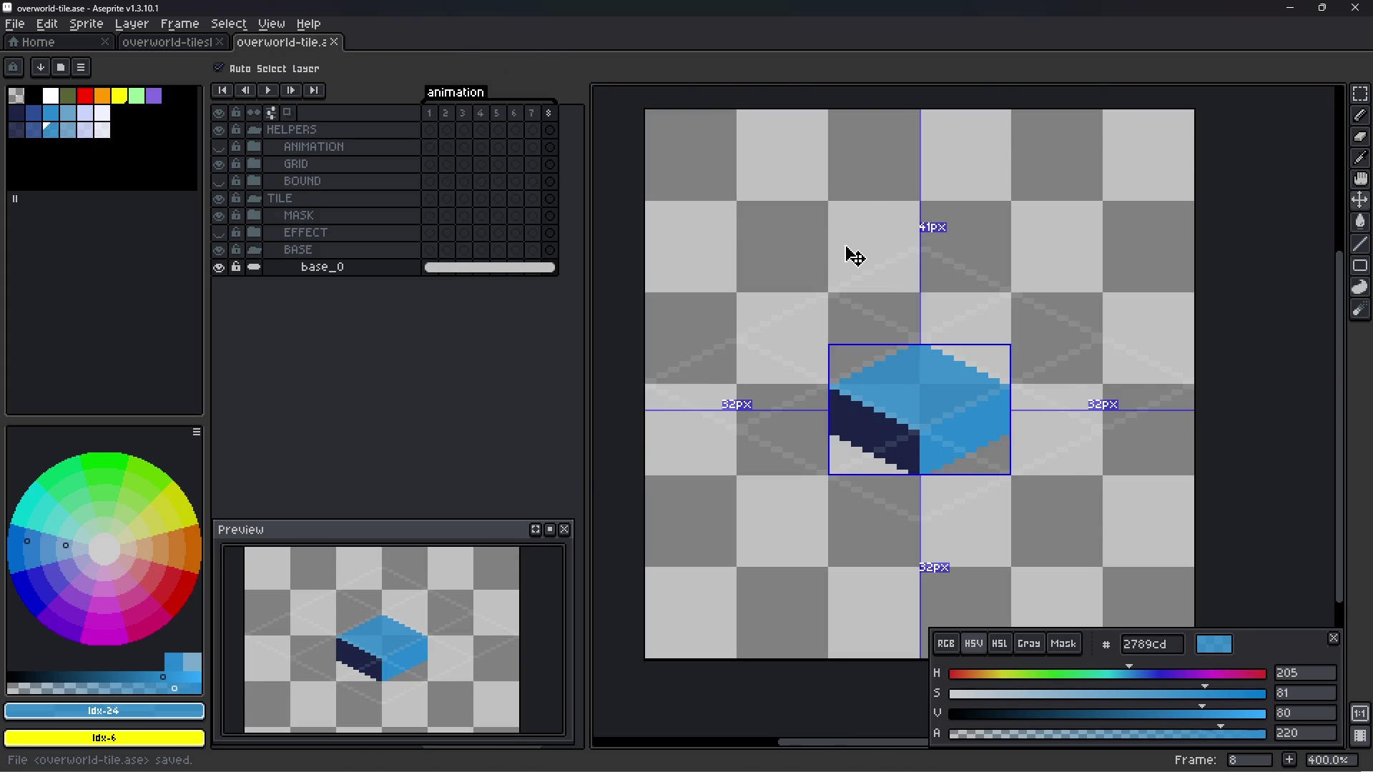
pyautogui.hotkey('ctrl', 'e')
pyautogui.click(898, 130)
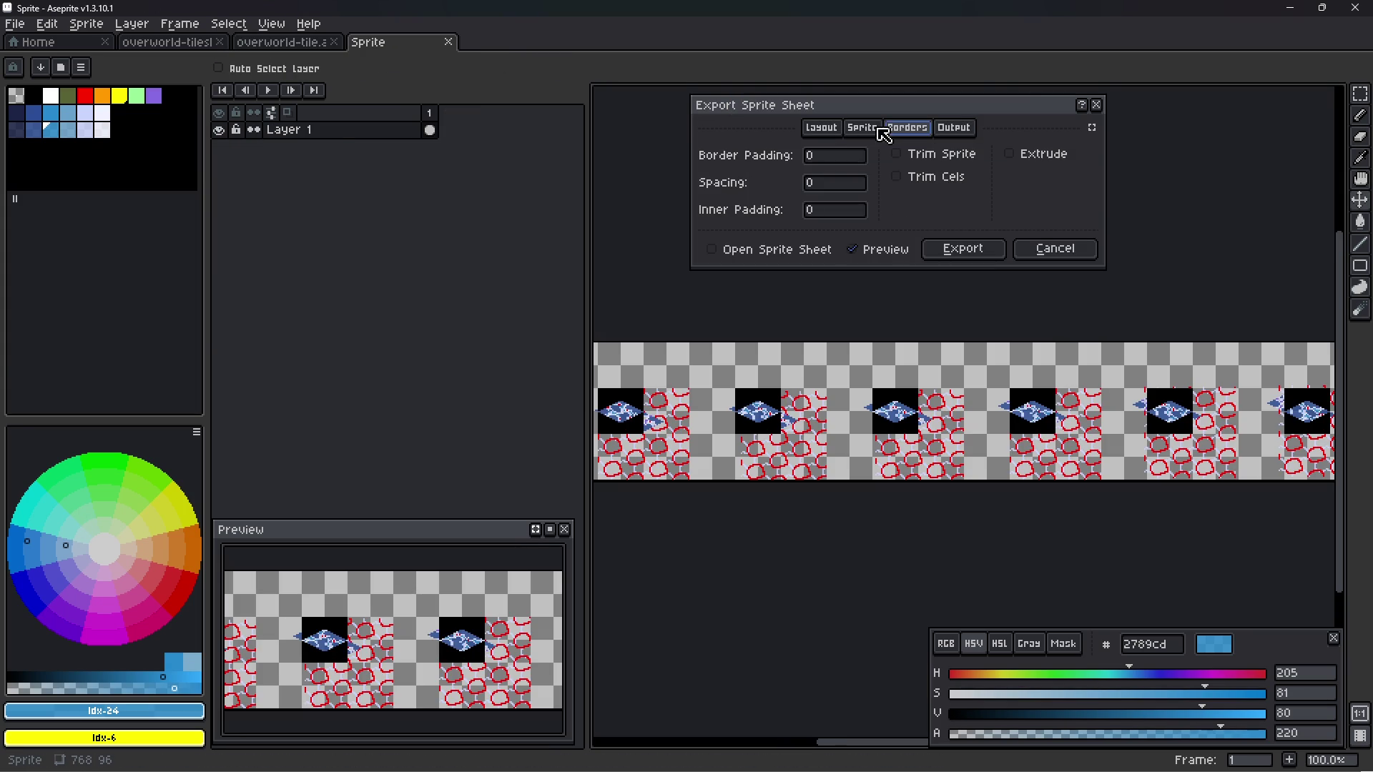
pyautogui.click(862, 128)
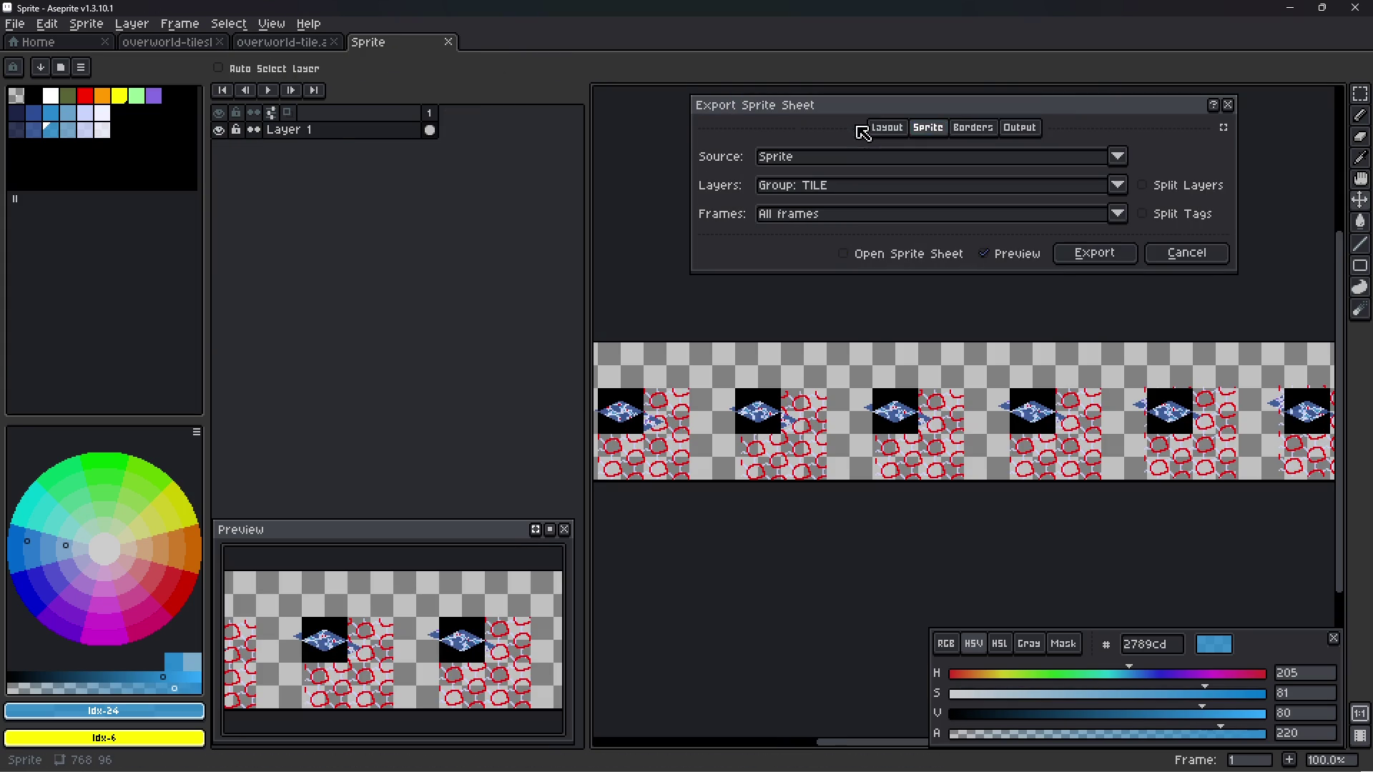
# - Export the TILE group layers, unsplit, over the animation tag frames
pyautogui.click(1118, 157)
pyautogui.click(1030, 181)
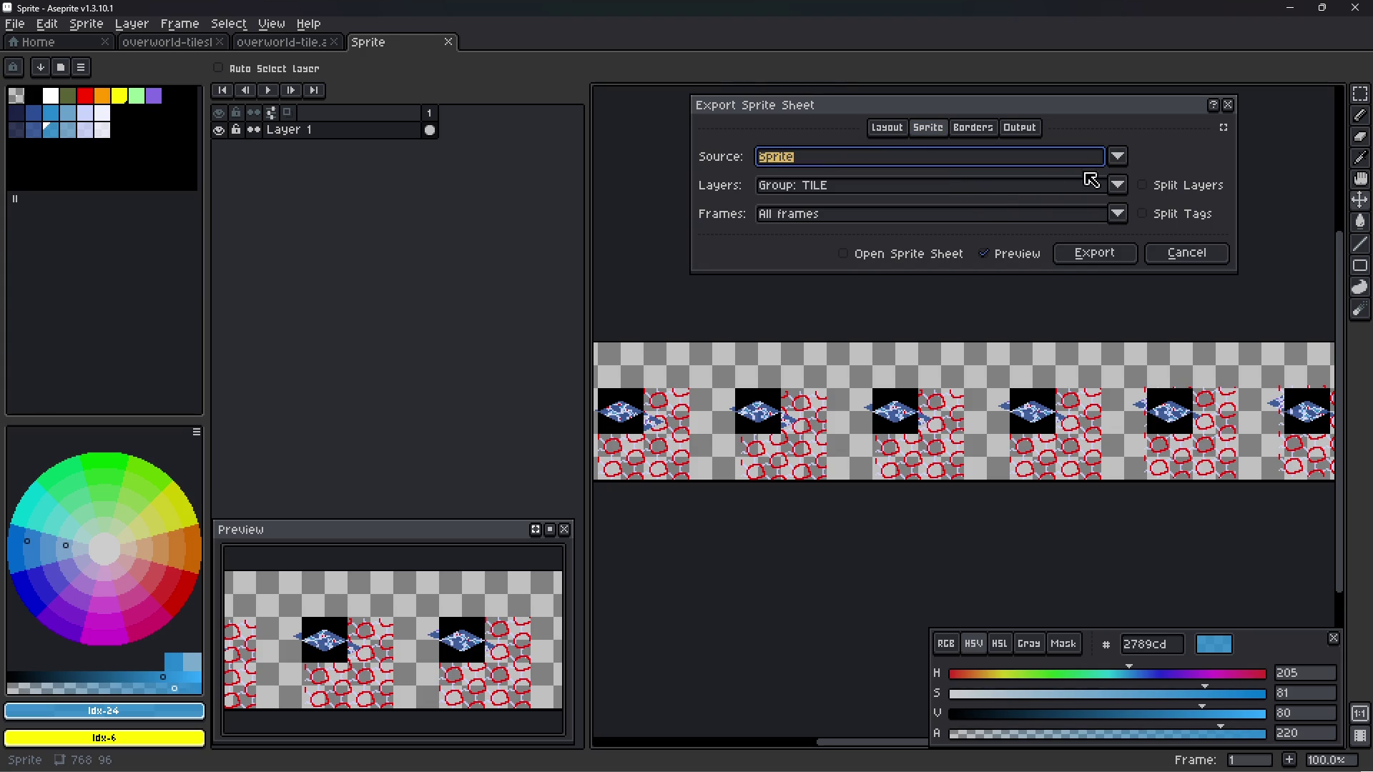
pyautogui.click(1118, 157)
pyautogui.click(998, 206)
pyautogui.click(1106, 167)
pyautogui.click(1073, 176)
pyautogui.click(889, 192)
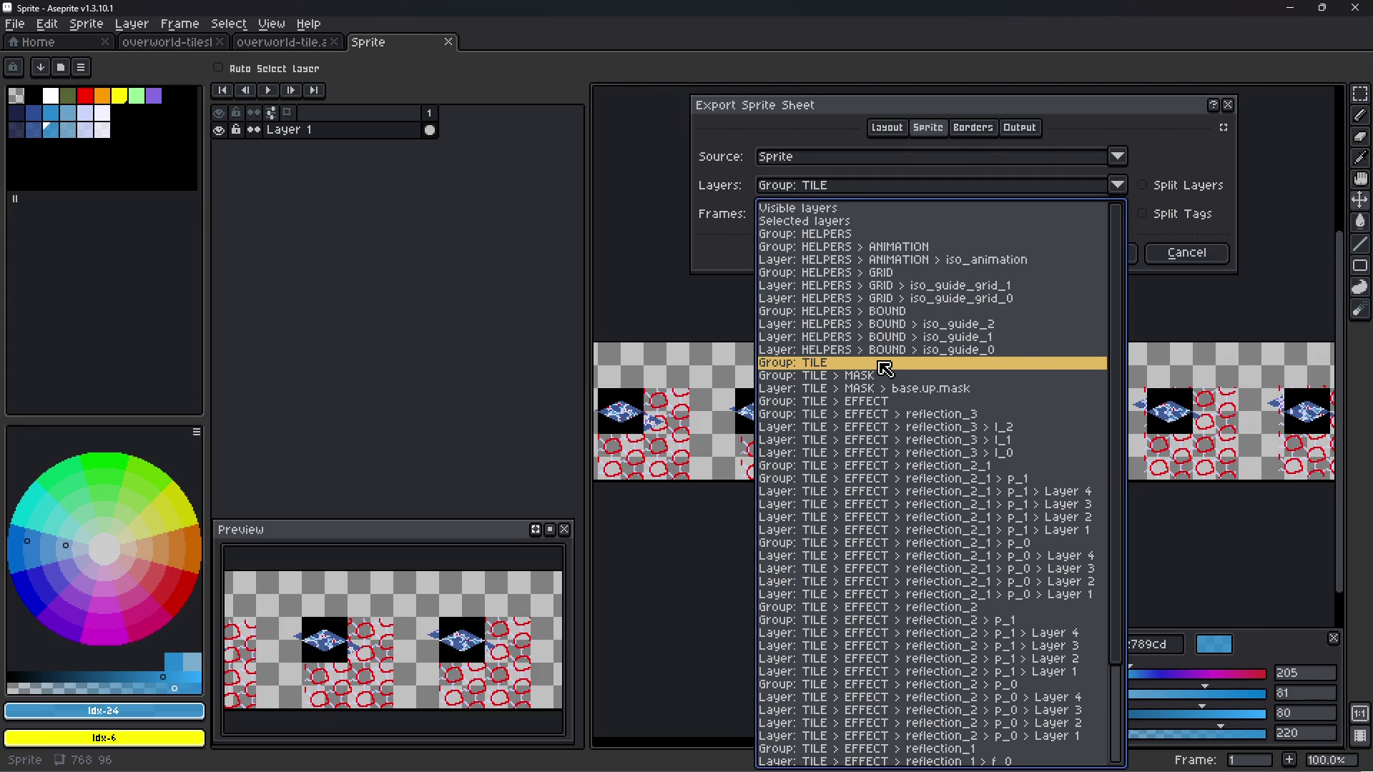
pyautogui.click(882, 365)
pyautogui.click(1143, 186)
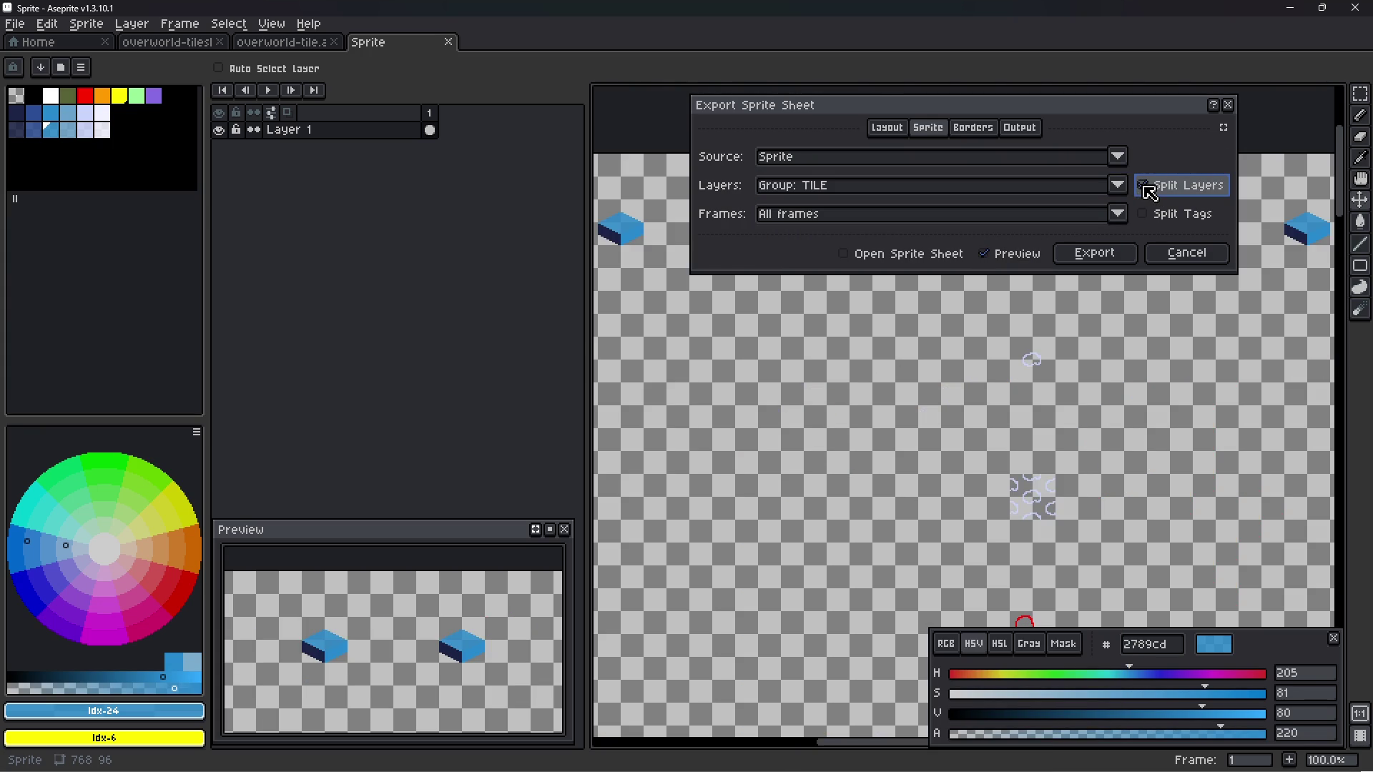
pyautogui.click(1144, 215)
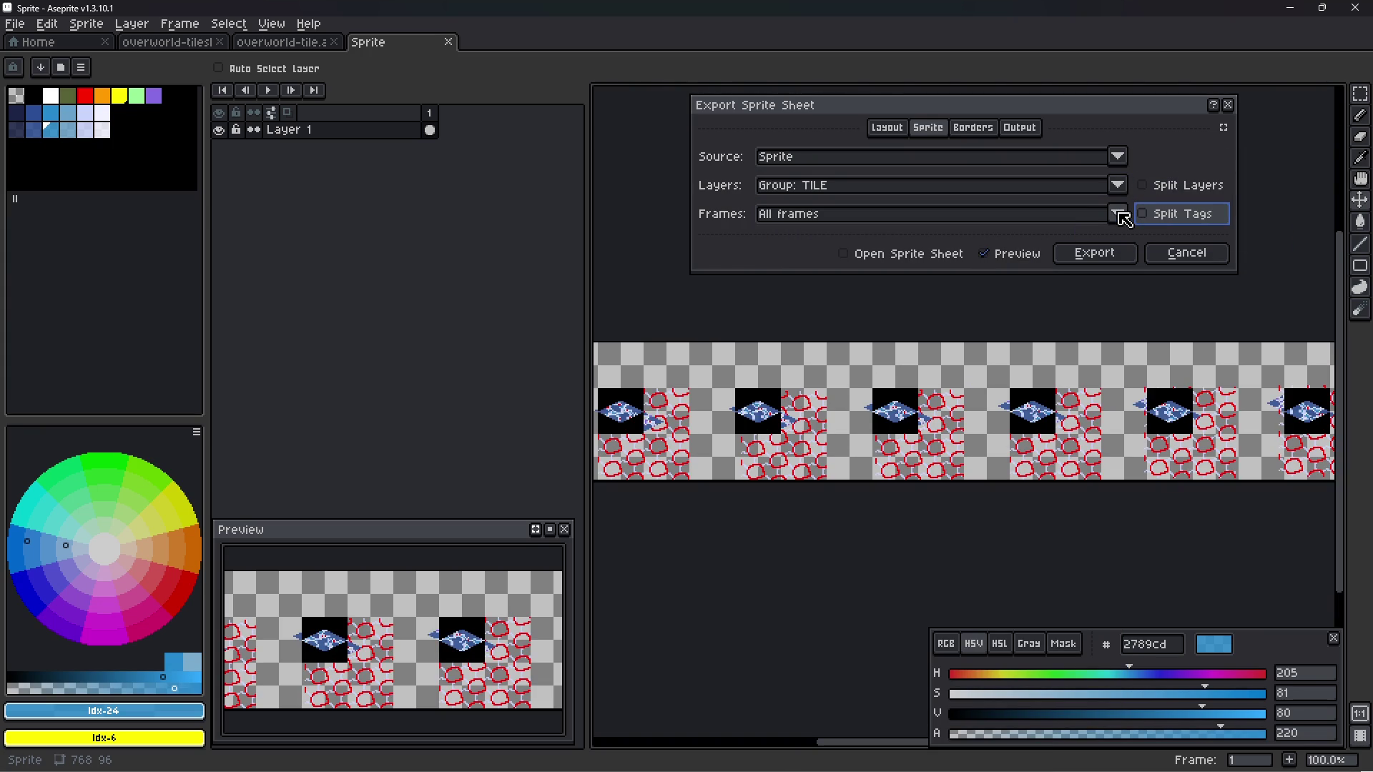
pyautogui.click(1118, 214)
pyautogui.click(1104, 263)
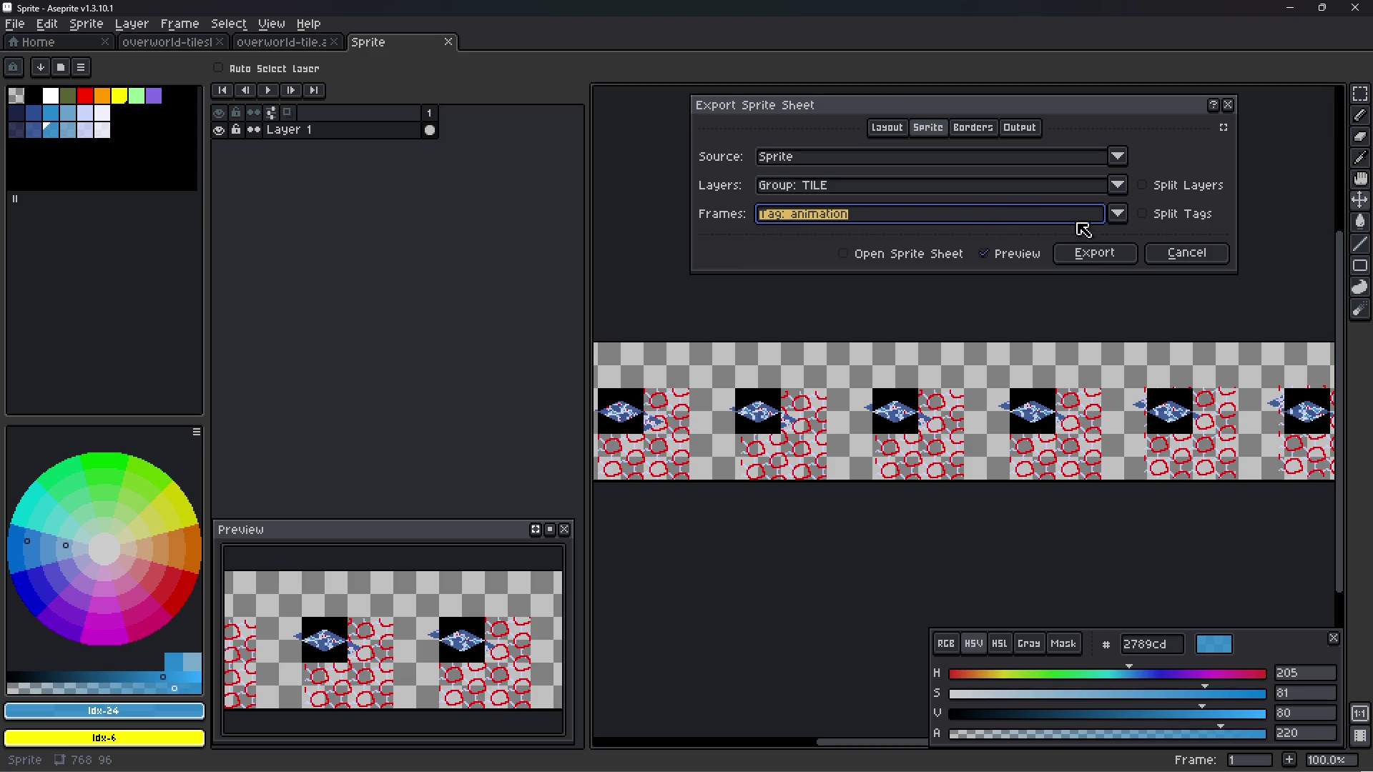
# - Set the sprite sheet export source to Tilesets
pyautogui.click(888, 129)
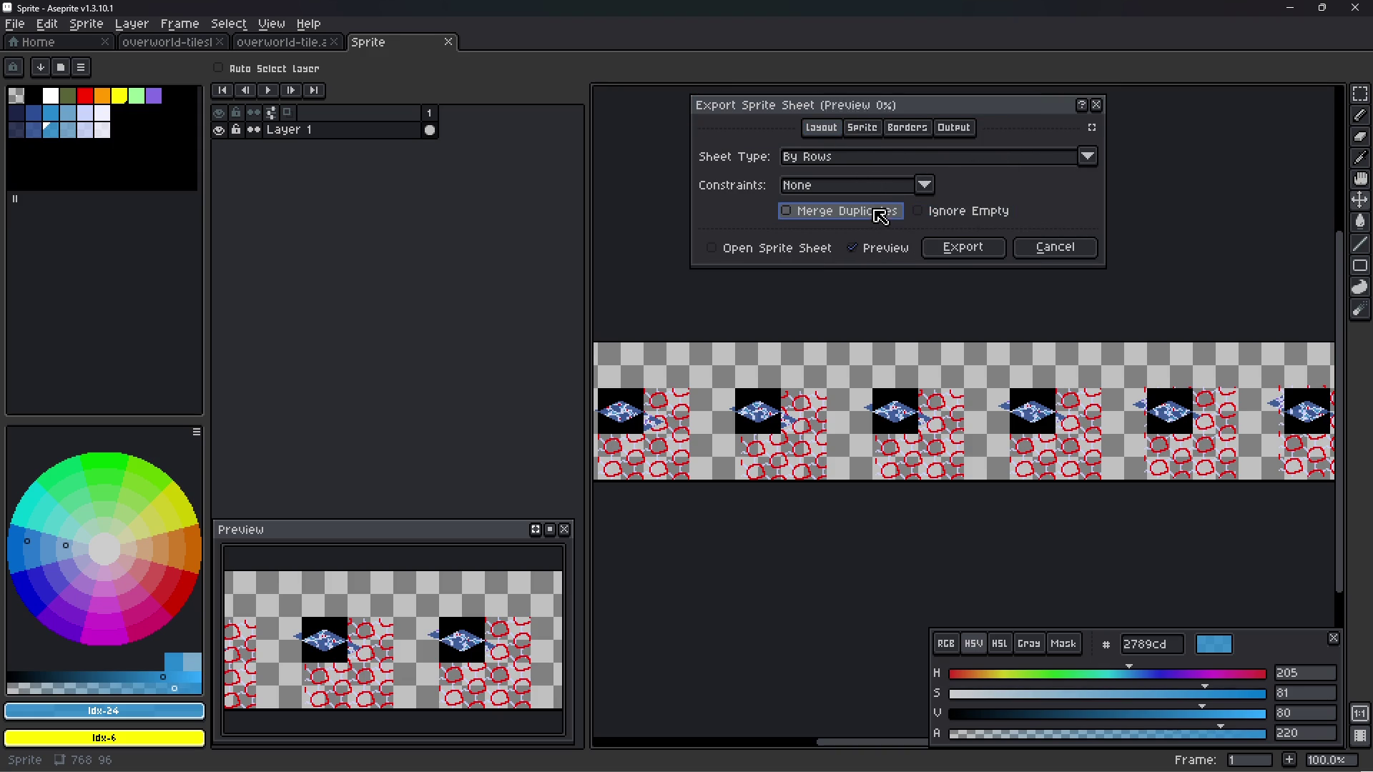
pyautogui.click(861, 129)
pyautogui.click(897, 164)
pyautogui.click(853, 206)
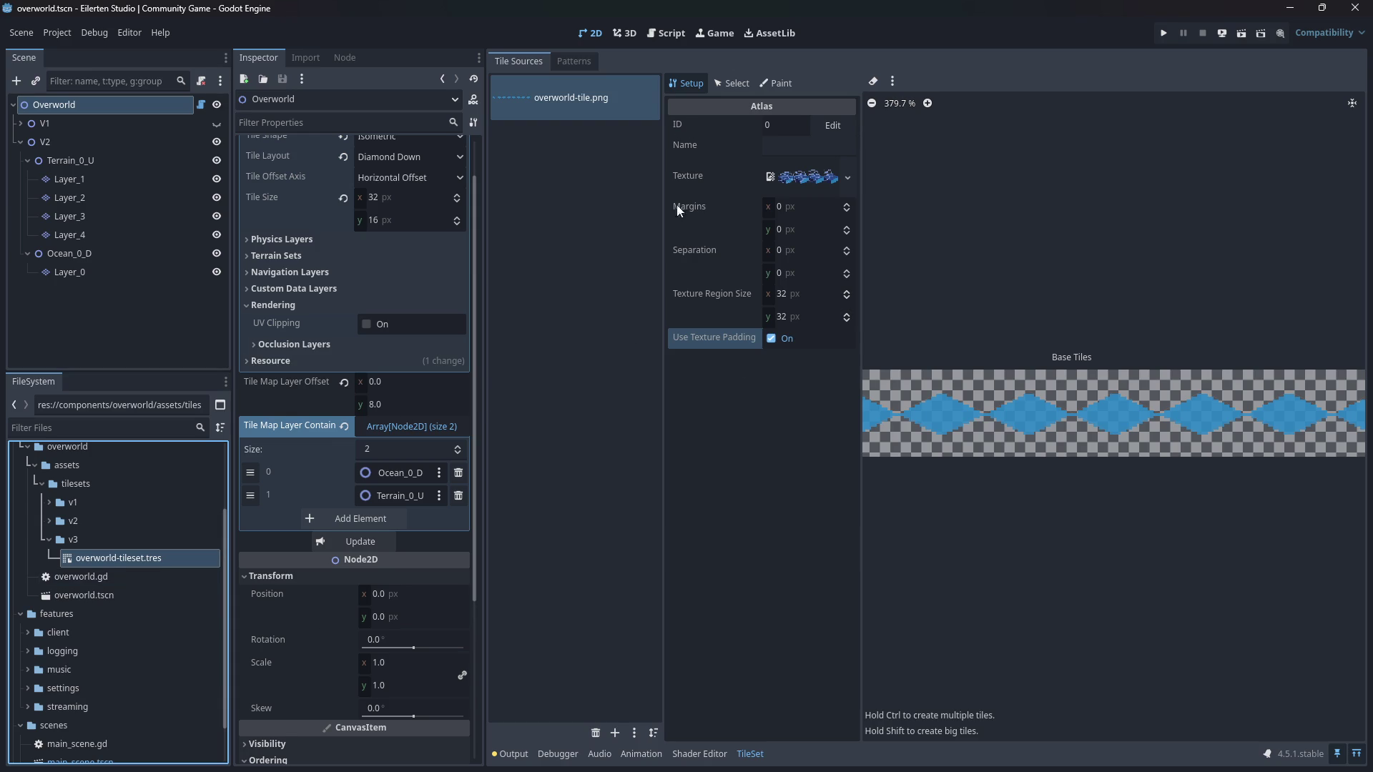
# - Inspect the atlas Texture field's options, select the v3 folder, and switch to Aseprite
pyautogui.click(845, 178)
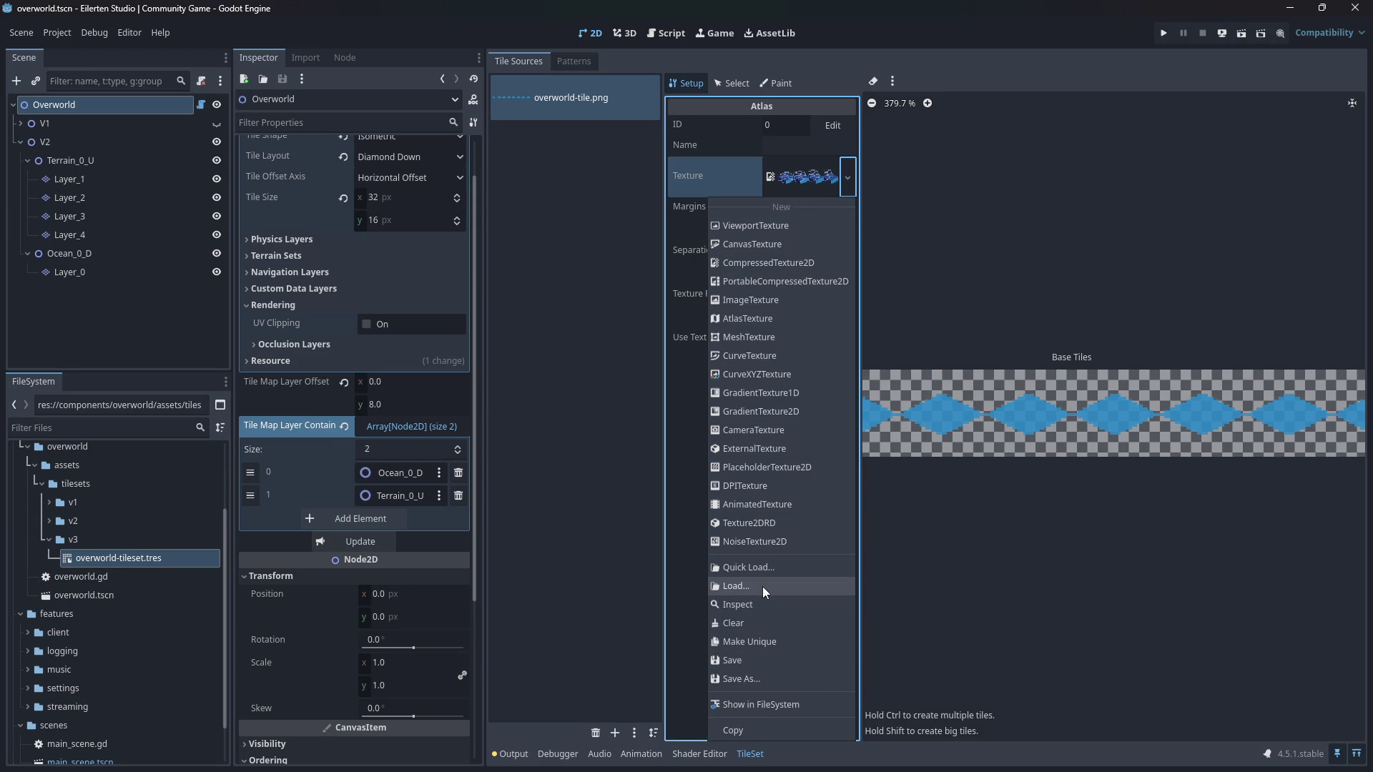
pyautogui.click(661, 556)
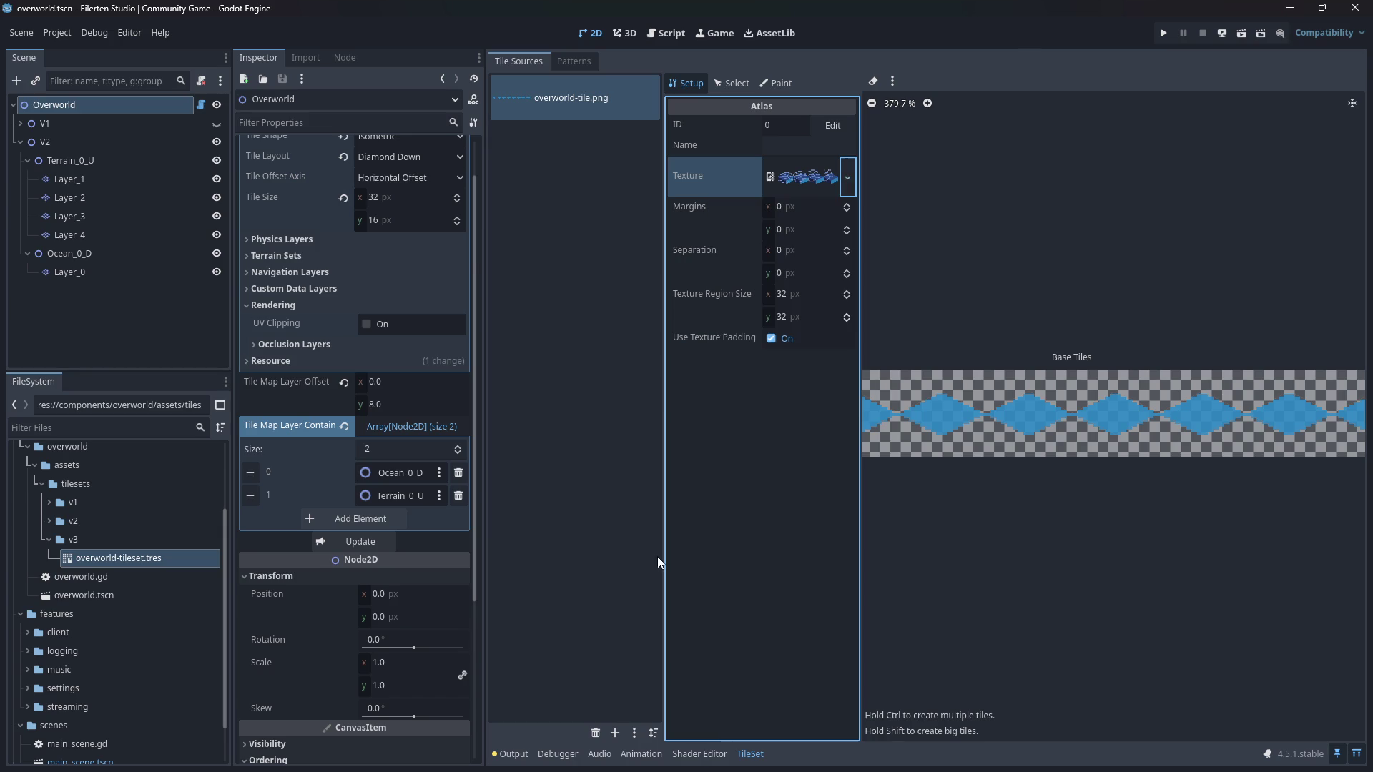
pyautogui.click(94, 541)
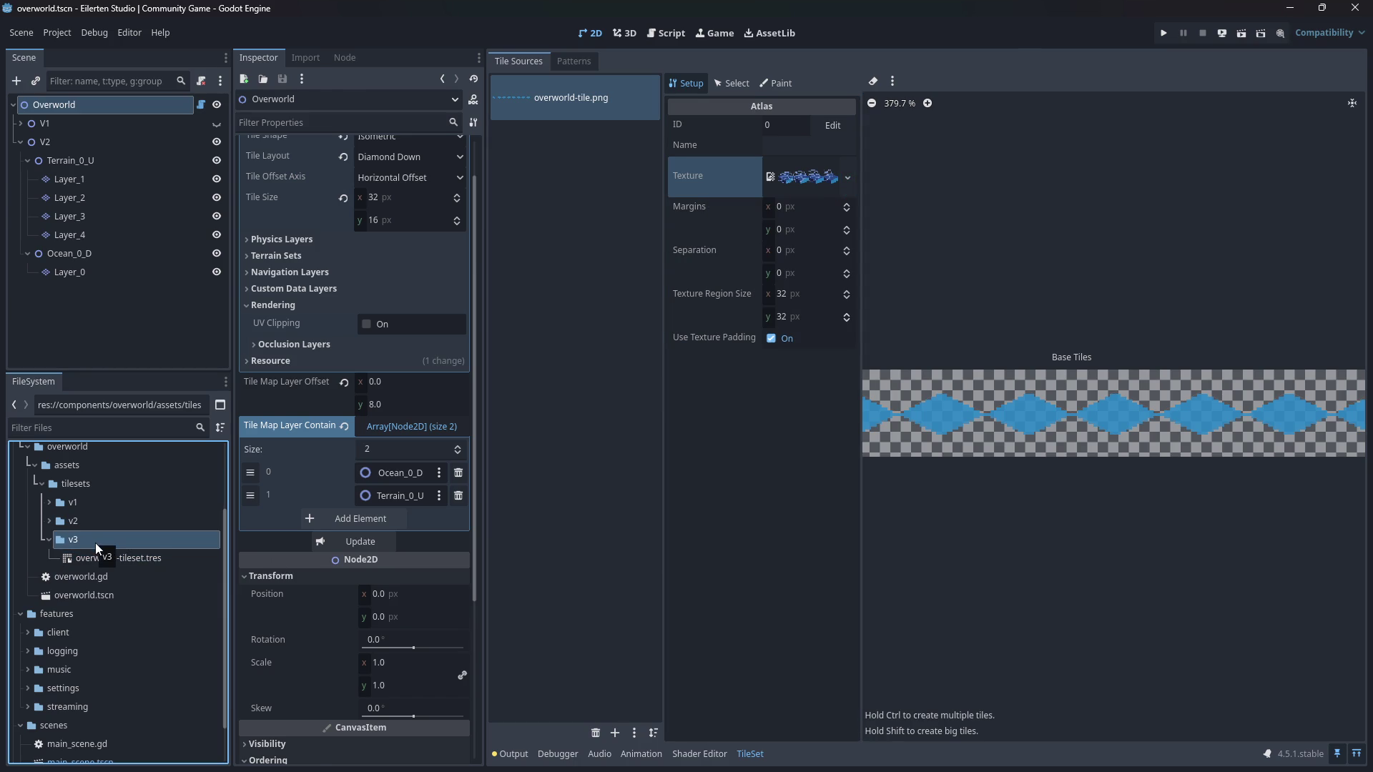
pyautogui.hotkey('alt', 'Tab')
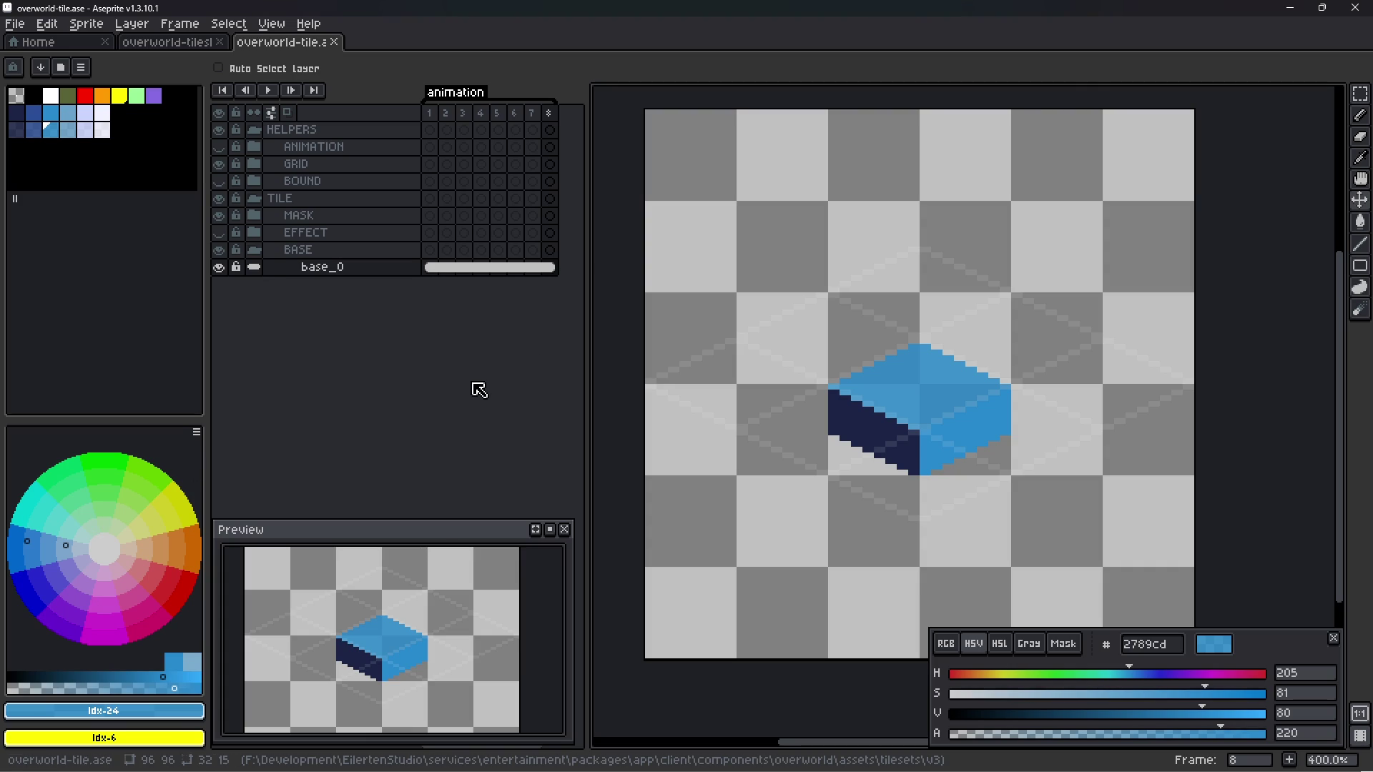
# - Export the sprite sheet to overworld-tile.png and return to Godot's v2 tilesets folder
pyautogui.hotkey('ctrl', 'e')
pyautogui.click(1022, 129)
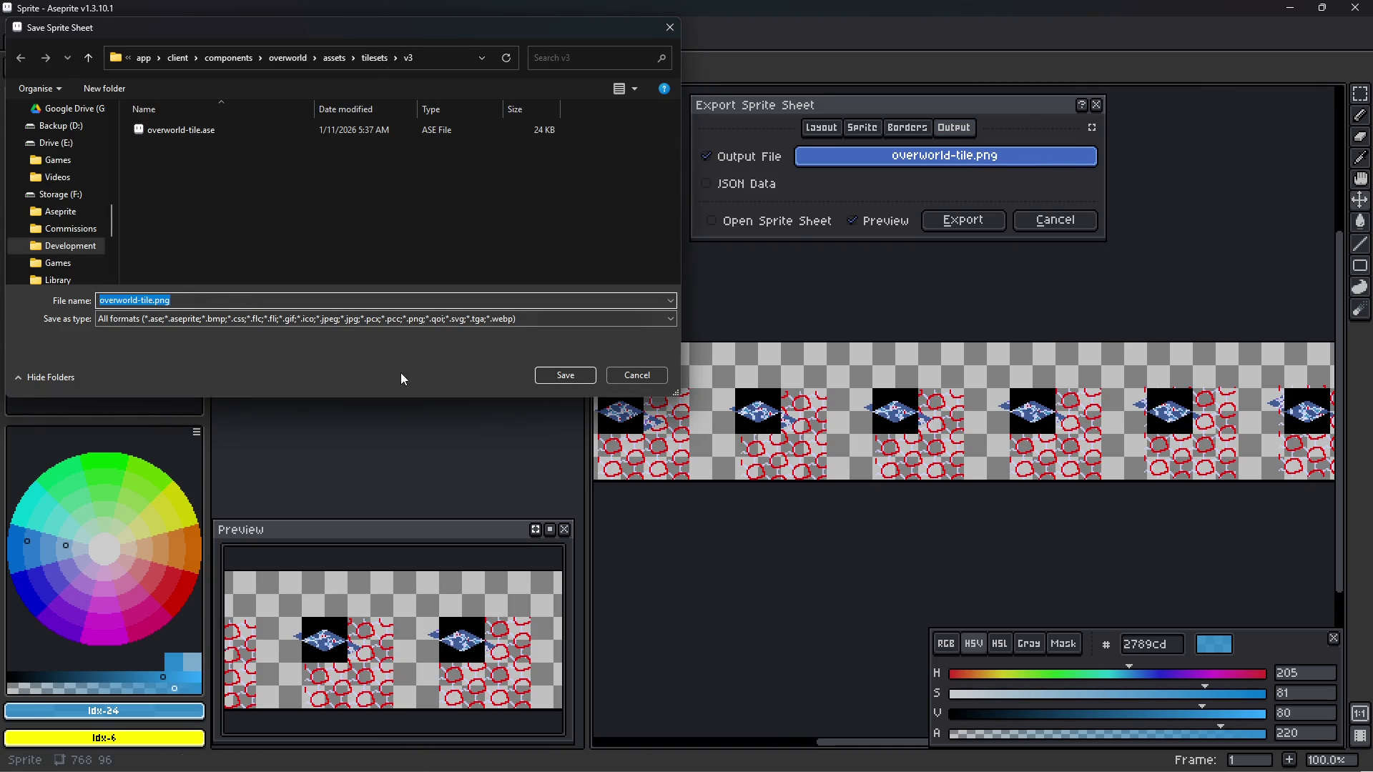
pyautogui.click(580, 377)
pyautogui.hotkey('alt', 'Tab')
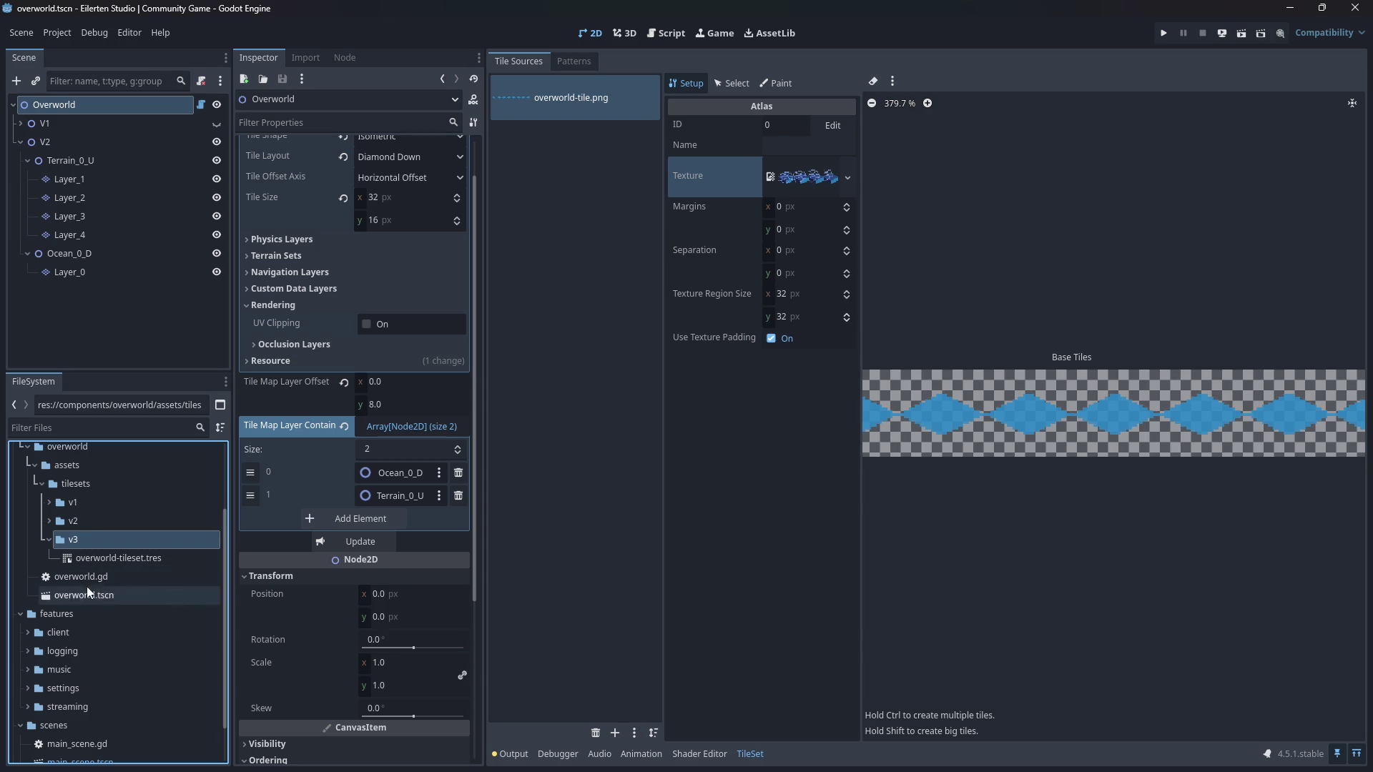
pyautogui.click(89, 530)
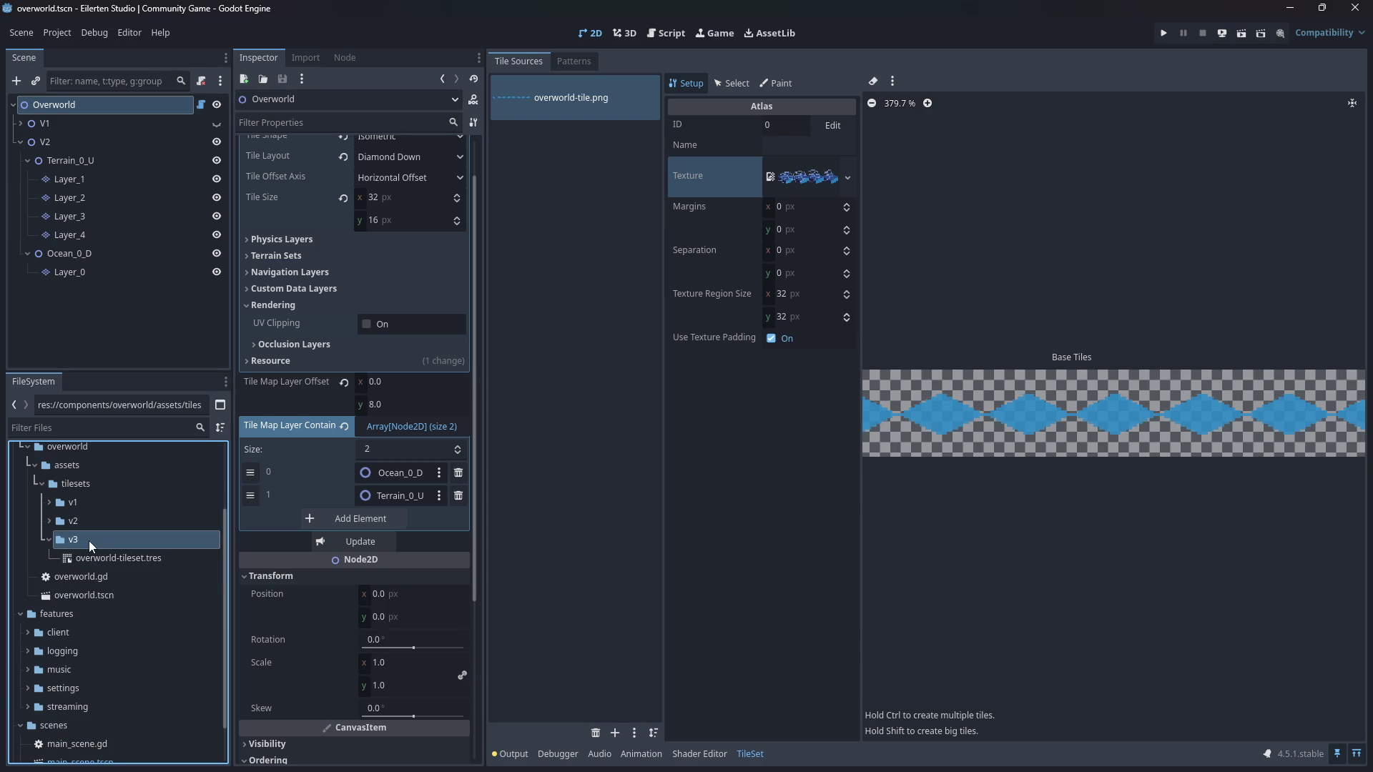
# - Expand tilesets/v2 and inspect its overworld-tile.png texture, then reselect the Overworld node
pyautogui.click(48, 520)
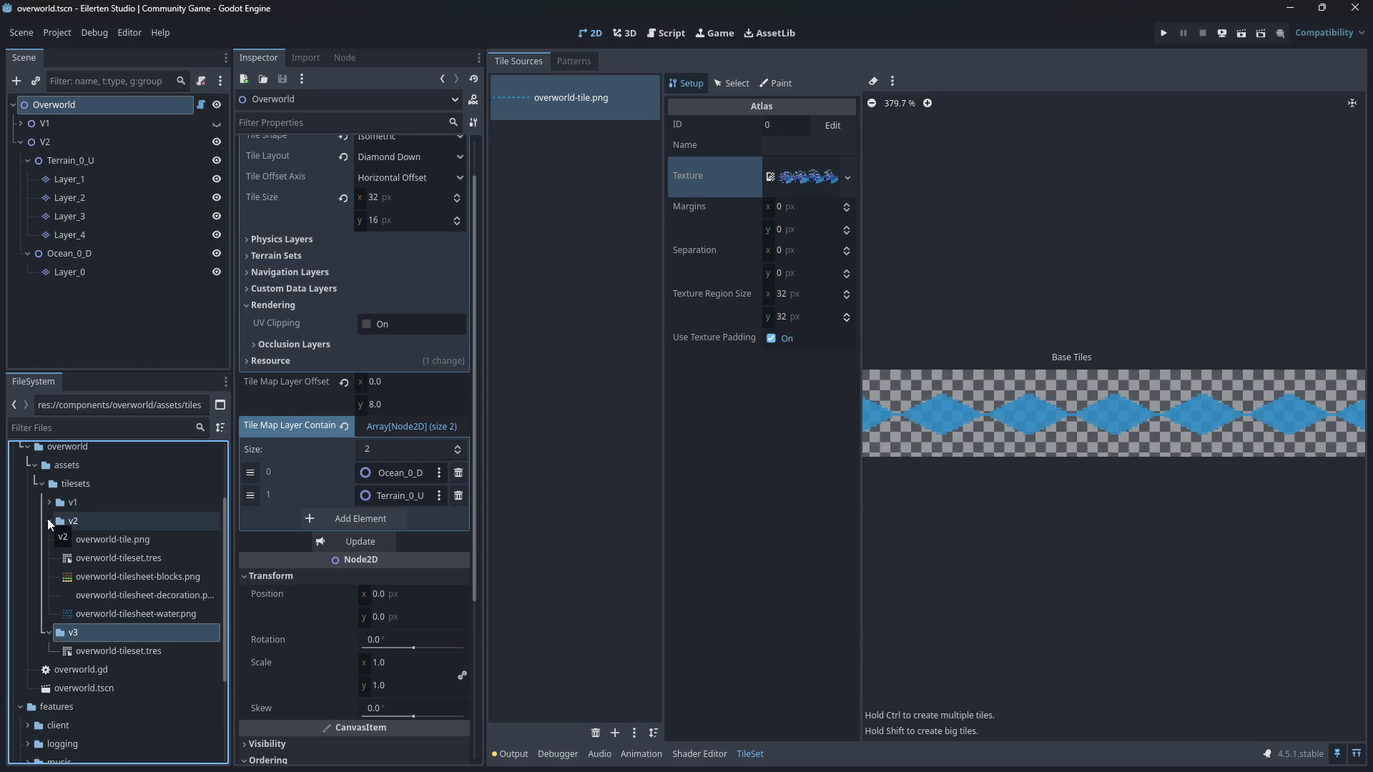
pyautogui.click(80, 546)
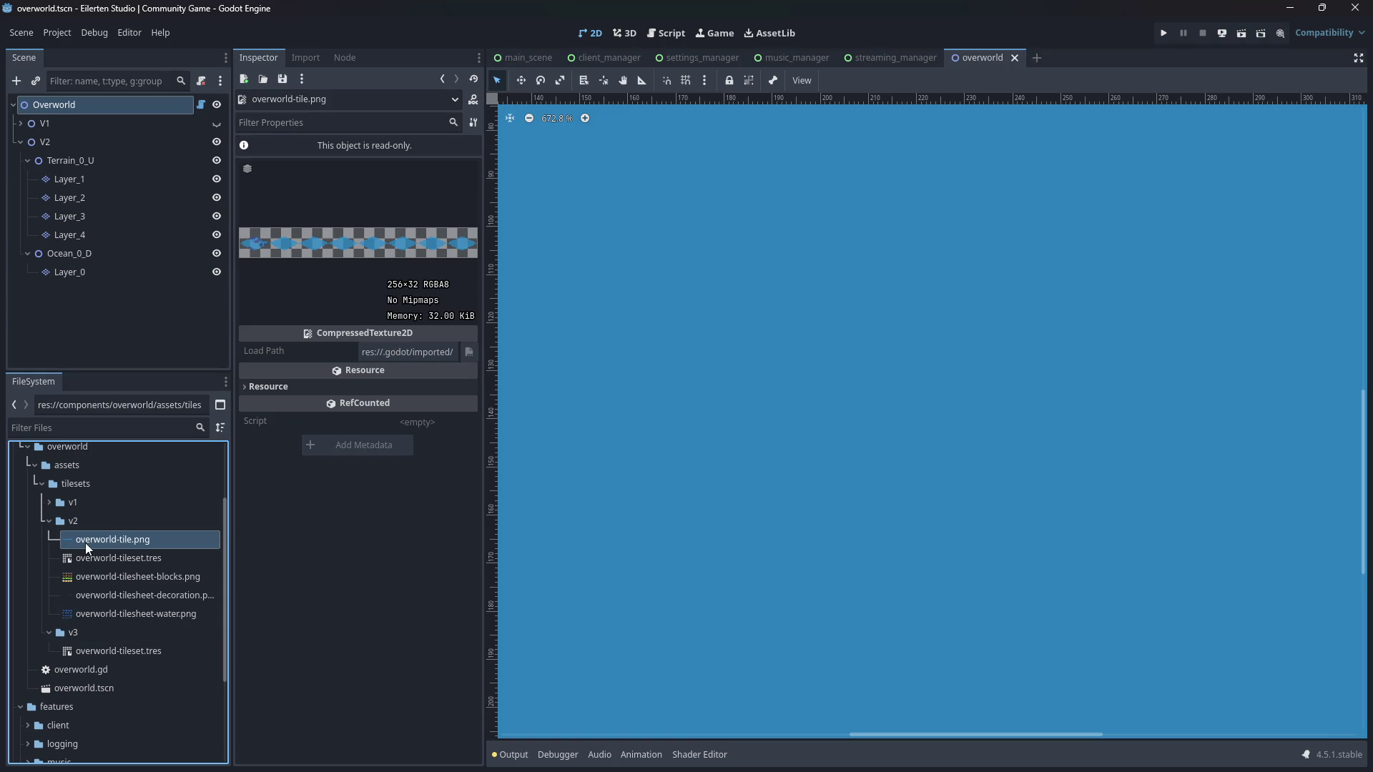
pyautogui.rightClick(85, 543)
pyautogui.scroll(-2, 838, 311)
pyautogui.scroll(-2, 838, 312)
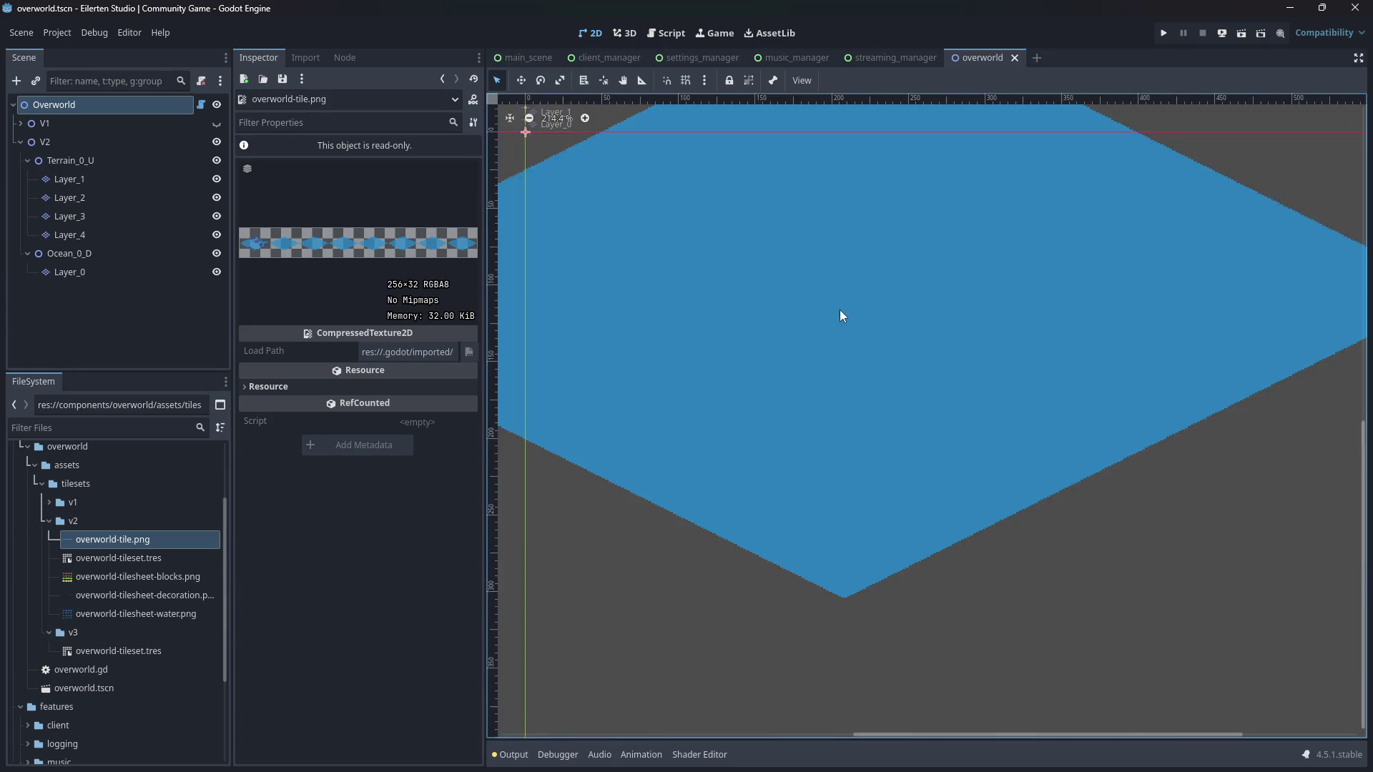
pyautogui.scroll(-3, 838, 312)
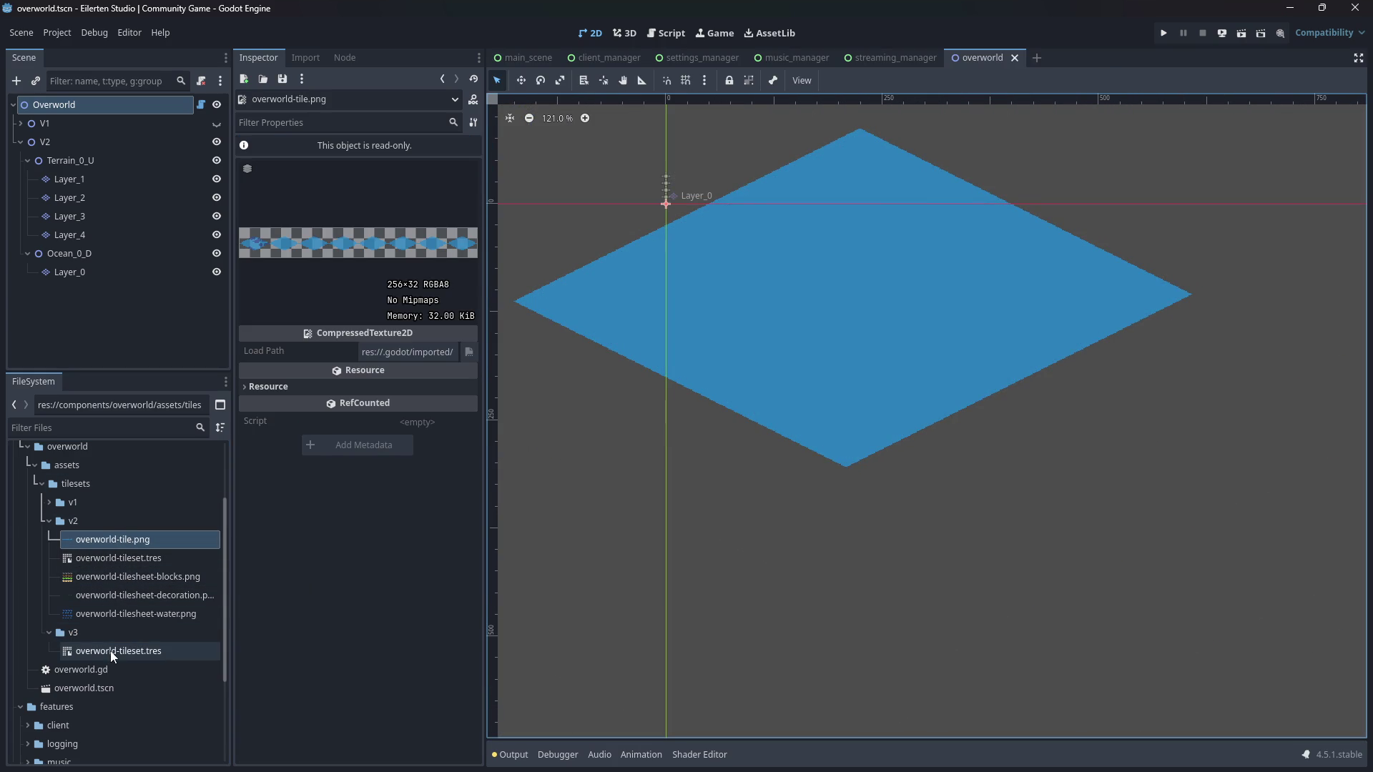
pyautogui.moveTo(110, 651)
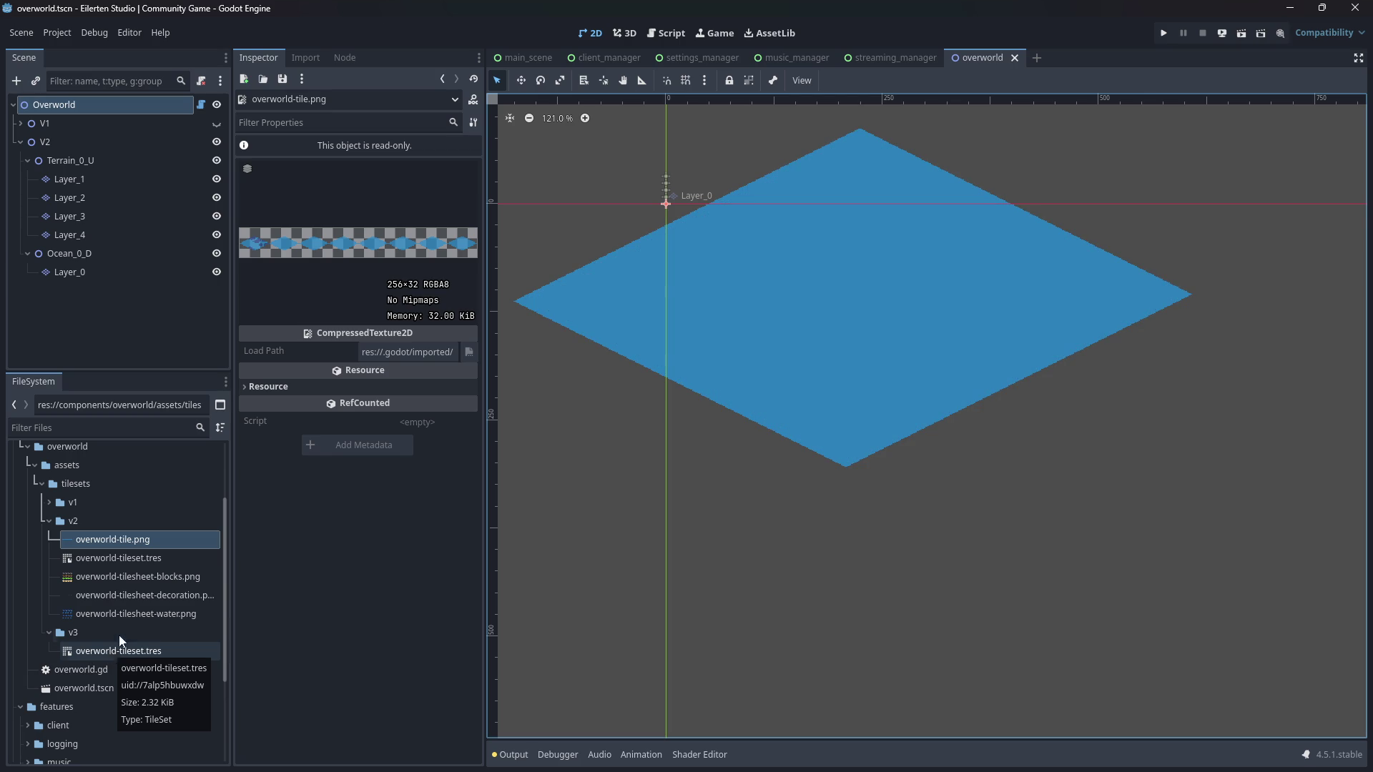
pyautogui.click(140, 112)
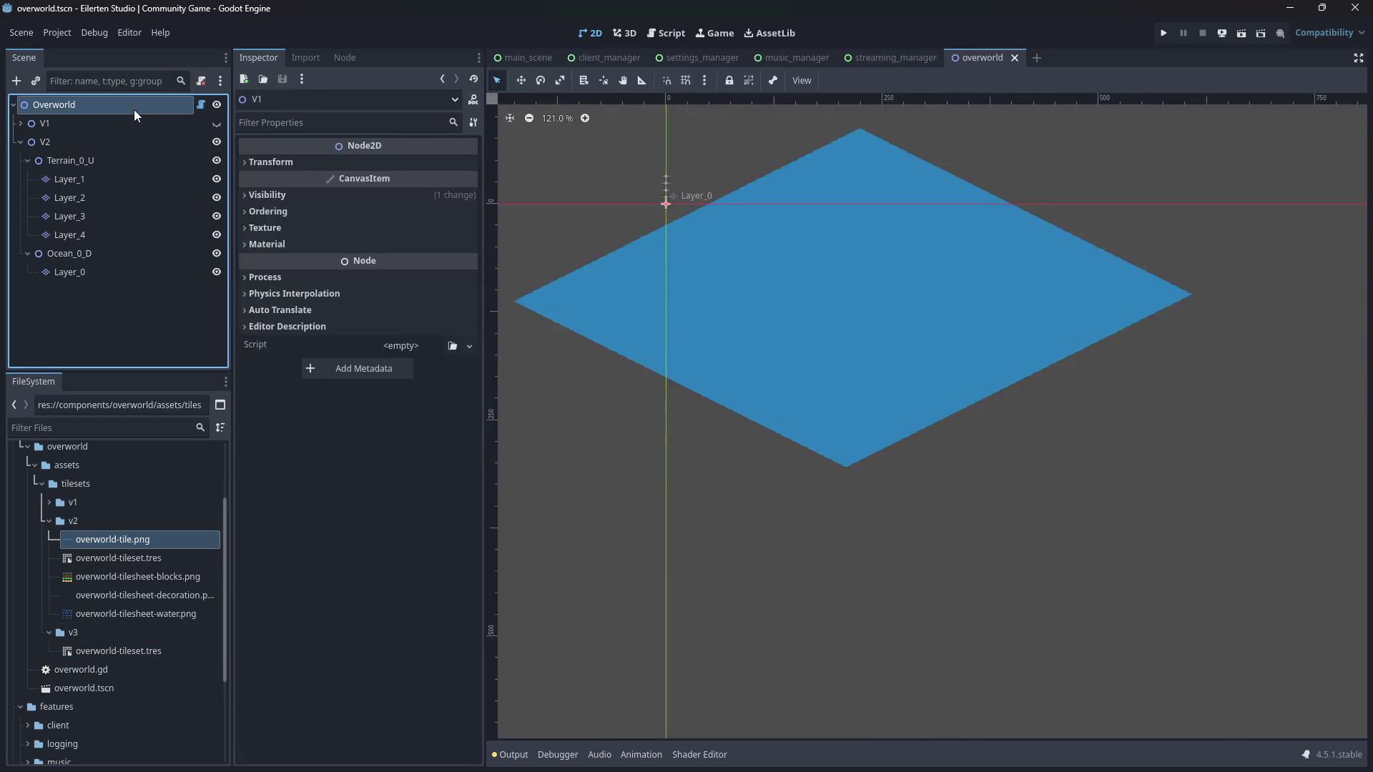
# - Open v3 overworld-tileset.tres in the TileSet editor showing its four atlas sources
pyautogui.scroll(3, 363, 205)
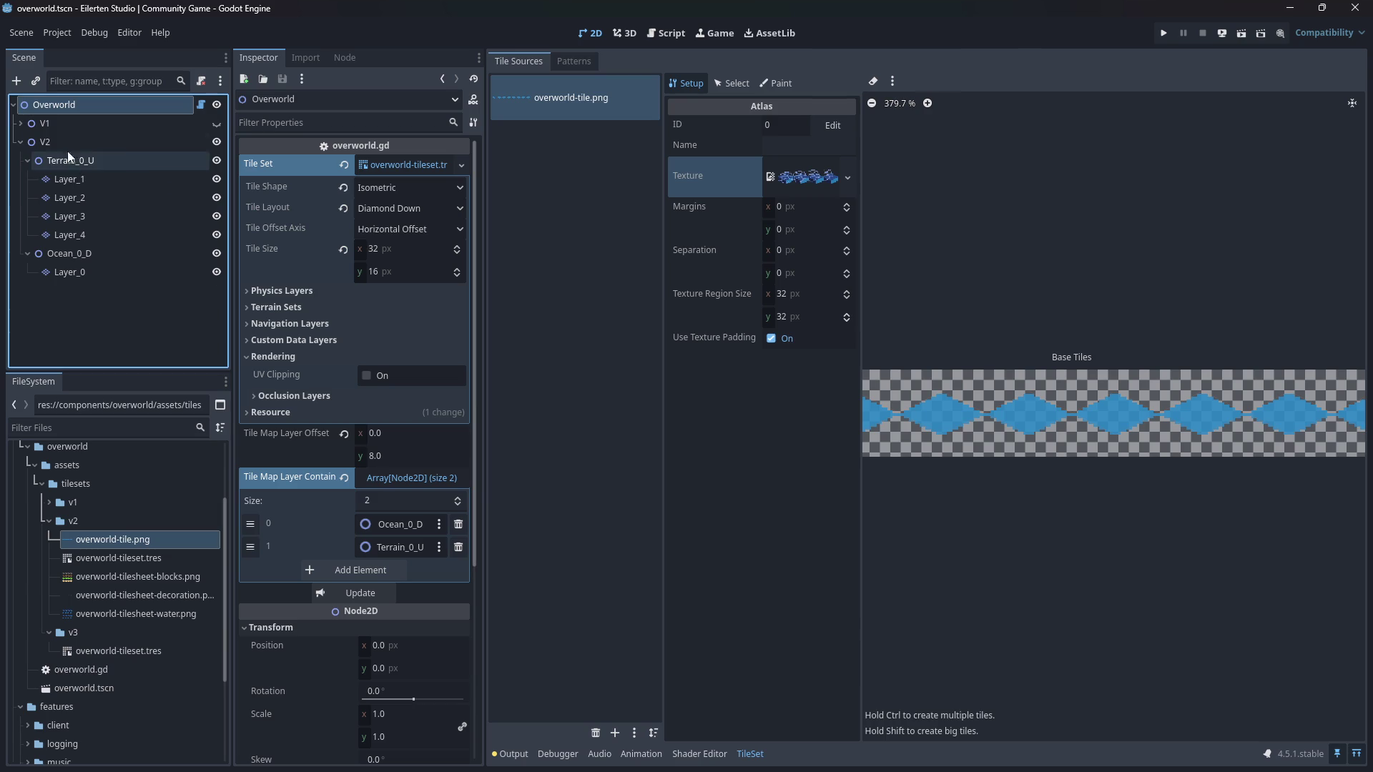
pyautogui.click(140, 649)
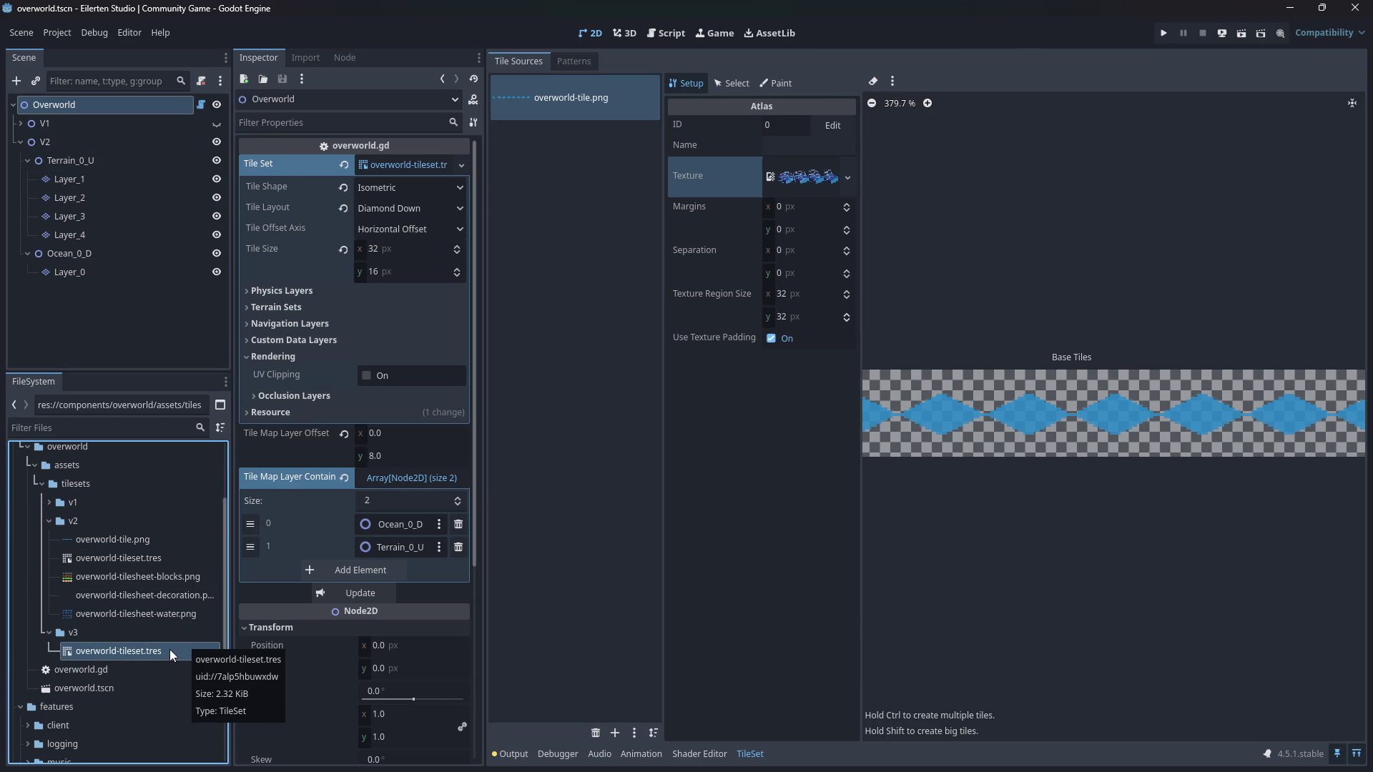
pyautogui.doubleClick(169, 649)
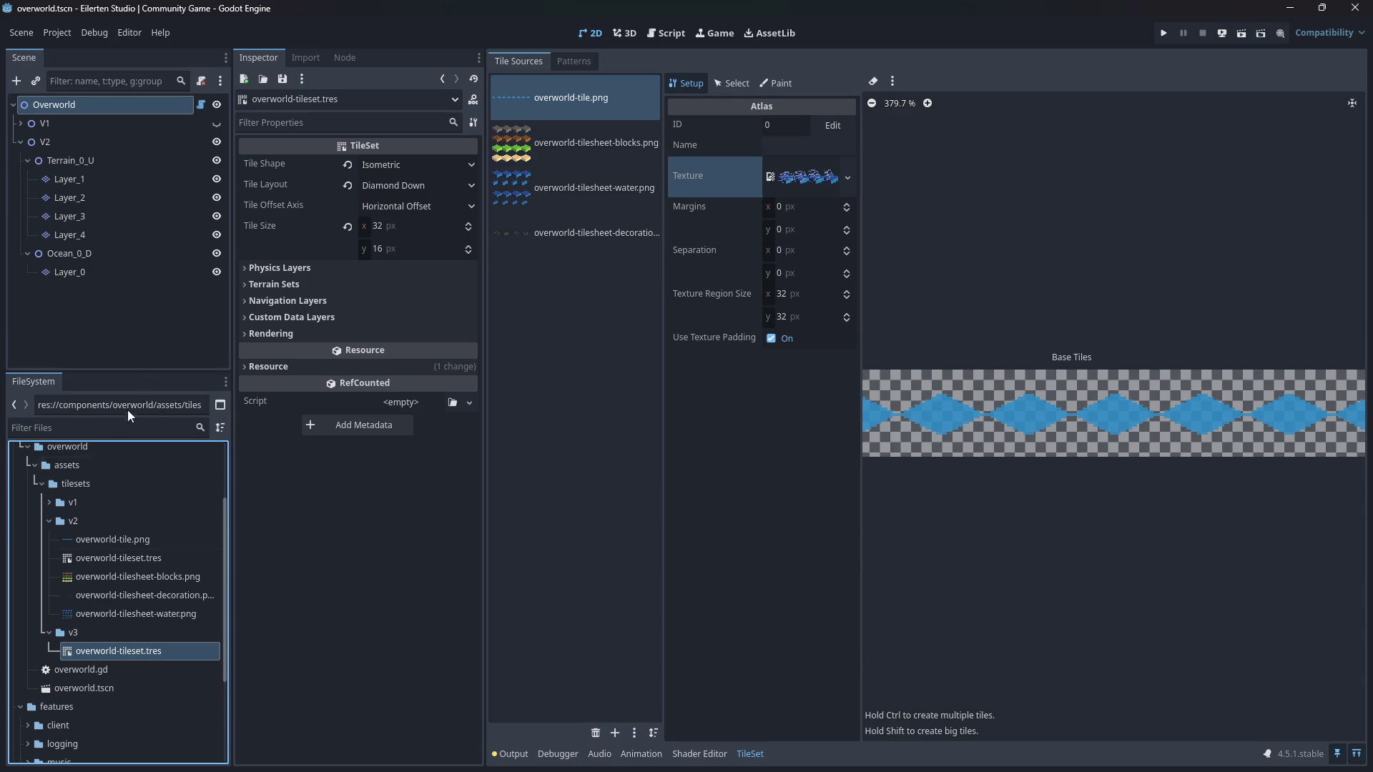
pyautogui.click(121, 539)
pyautogui.click(142, 651)
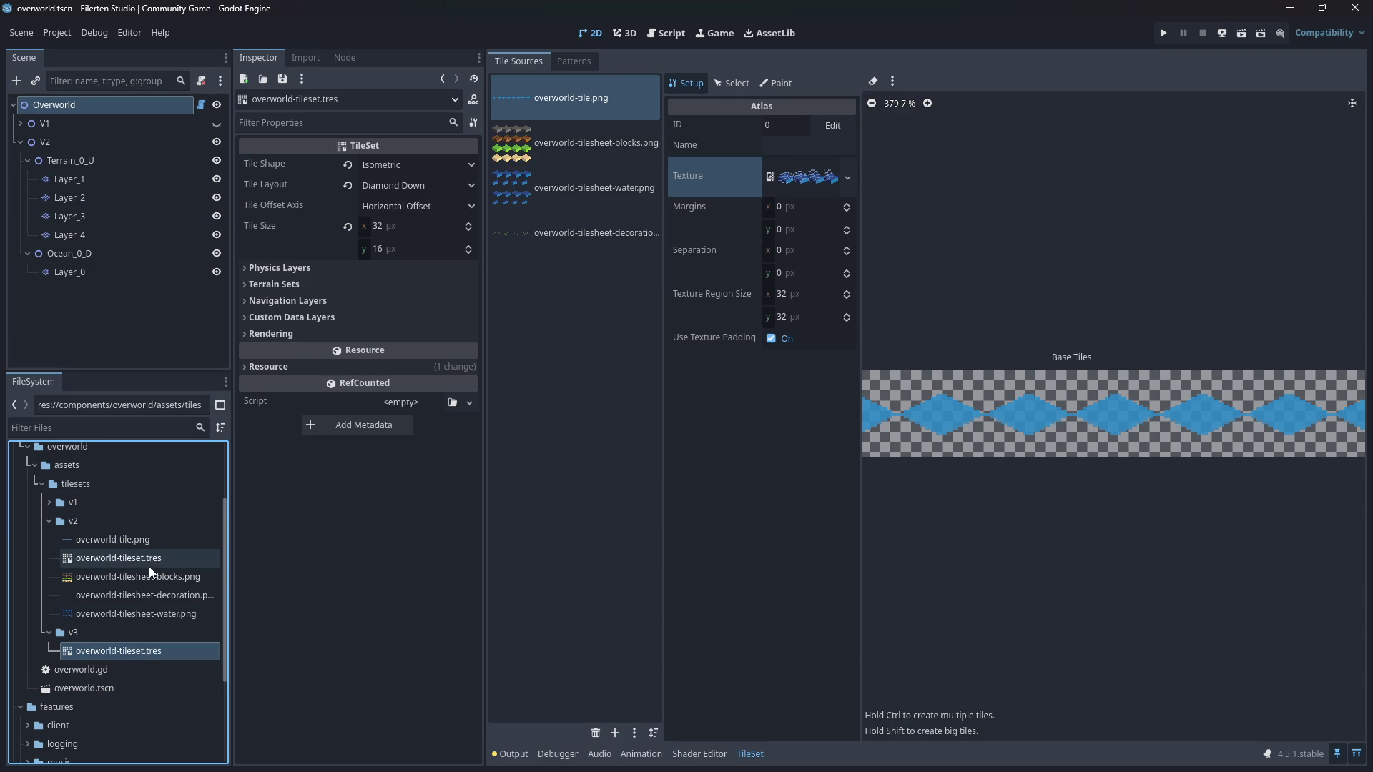
pyautogui.moveTo(125, 649)
pyautogui.mouseDown()
pyautogui.moveTo(127, 565)
pyautogui.moveTo(143, 653)
pyautogui.mouseUp()
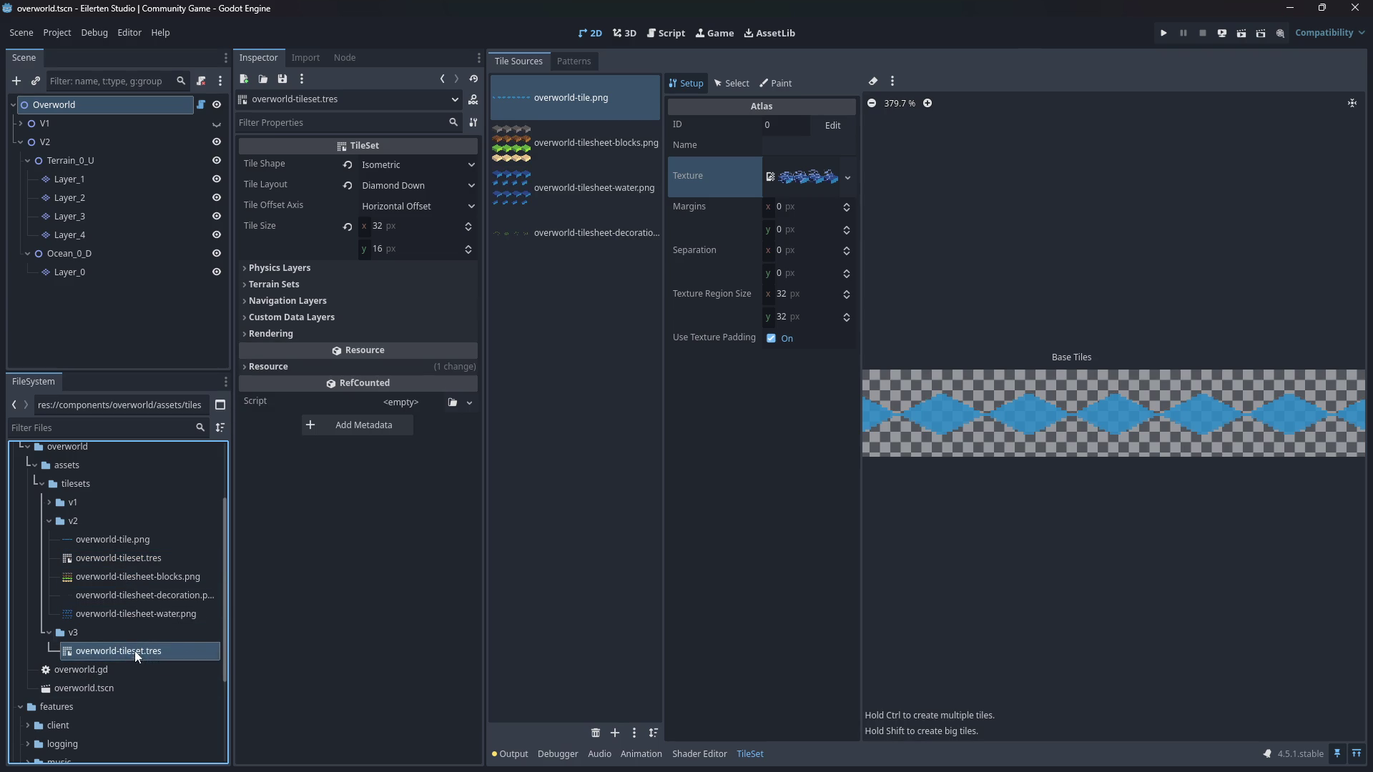
pyautogui.rightClick(143, 651)
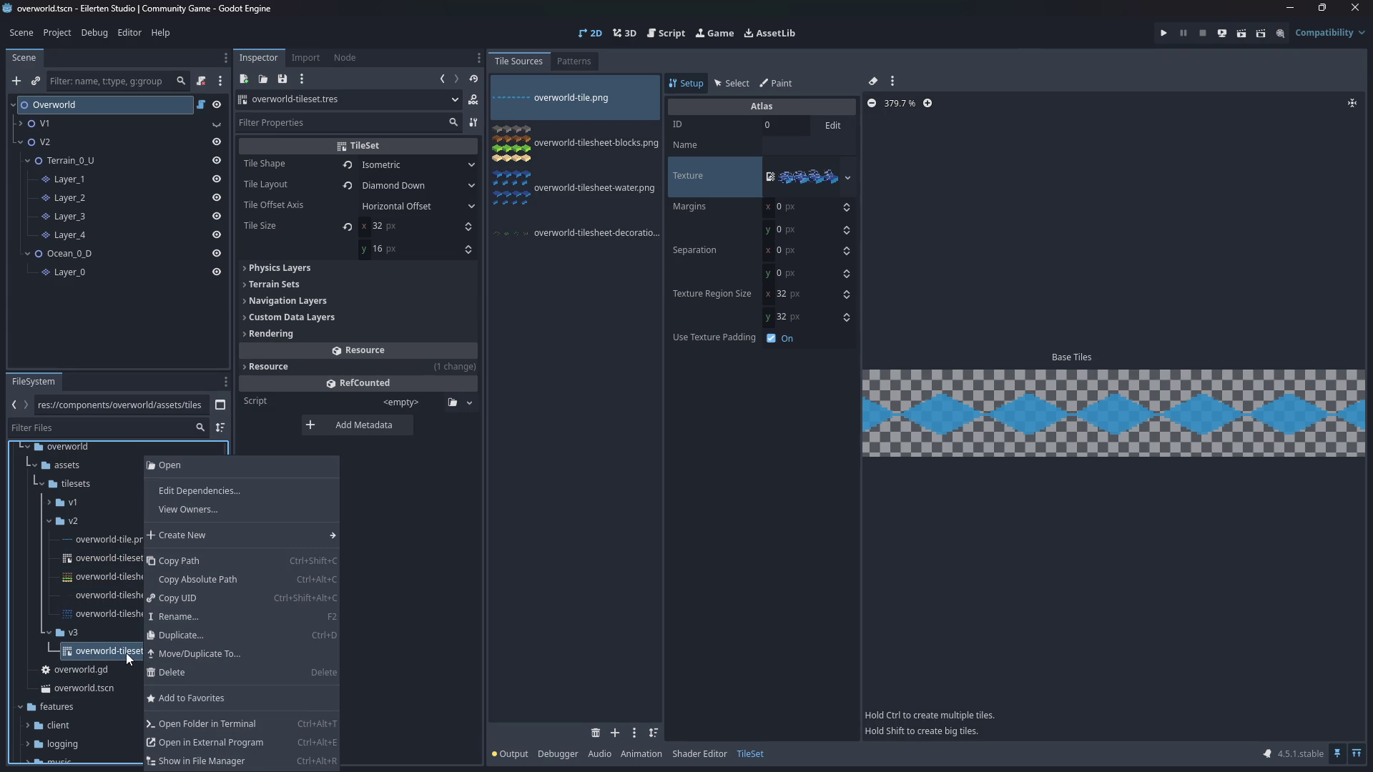
# - Rename the tileset to overworld-tileset-v2.tres and move it into the v2 folder
pyautogui.click(161, 617)
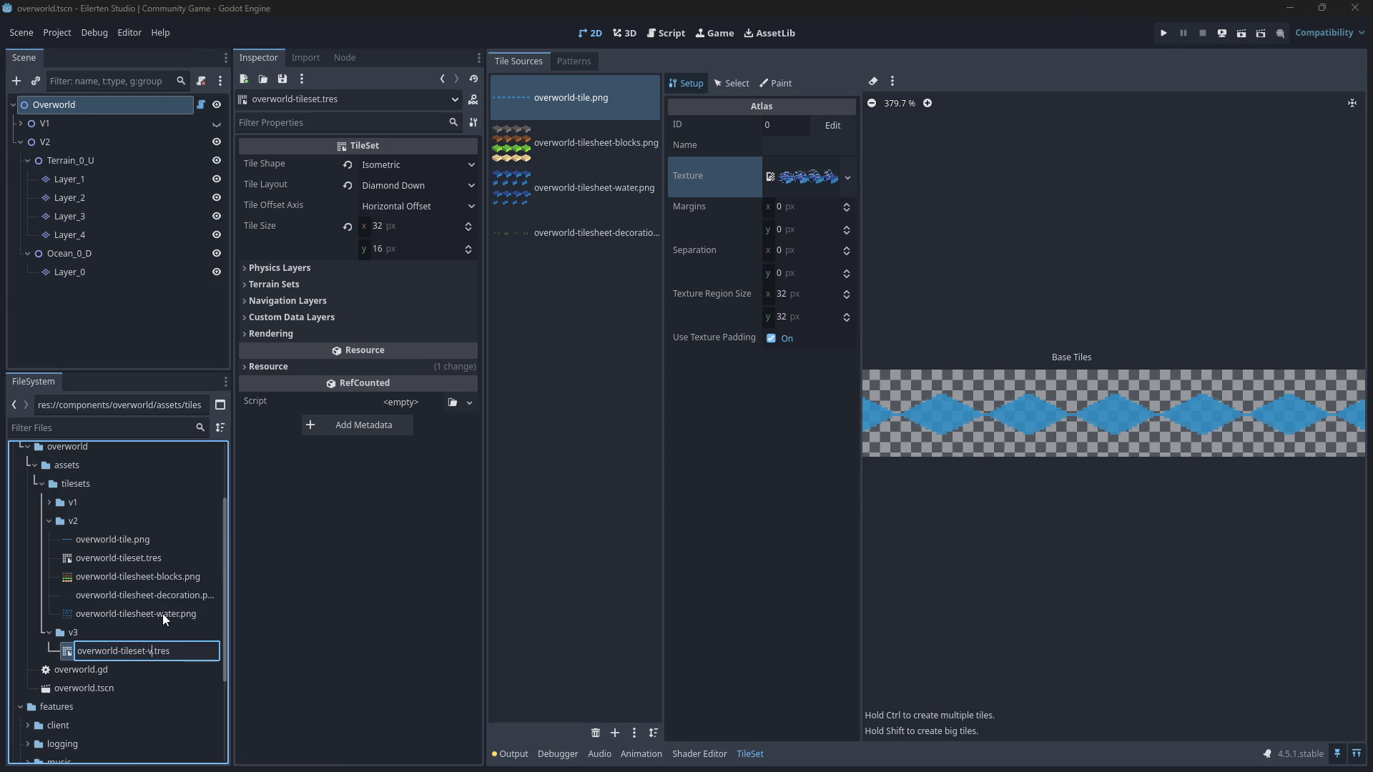
pyautogui.write('2')
pyautogui.press('Return')
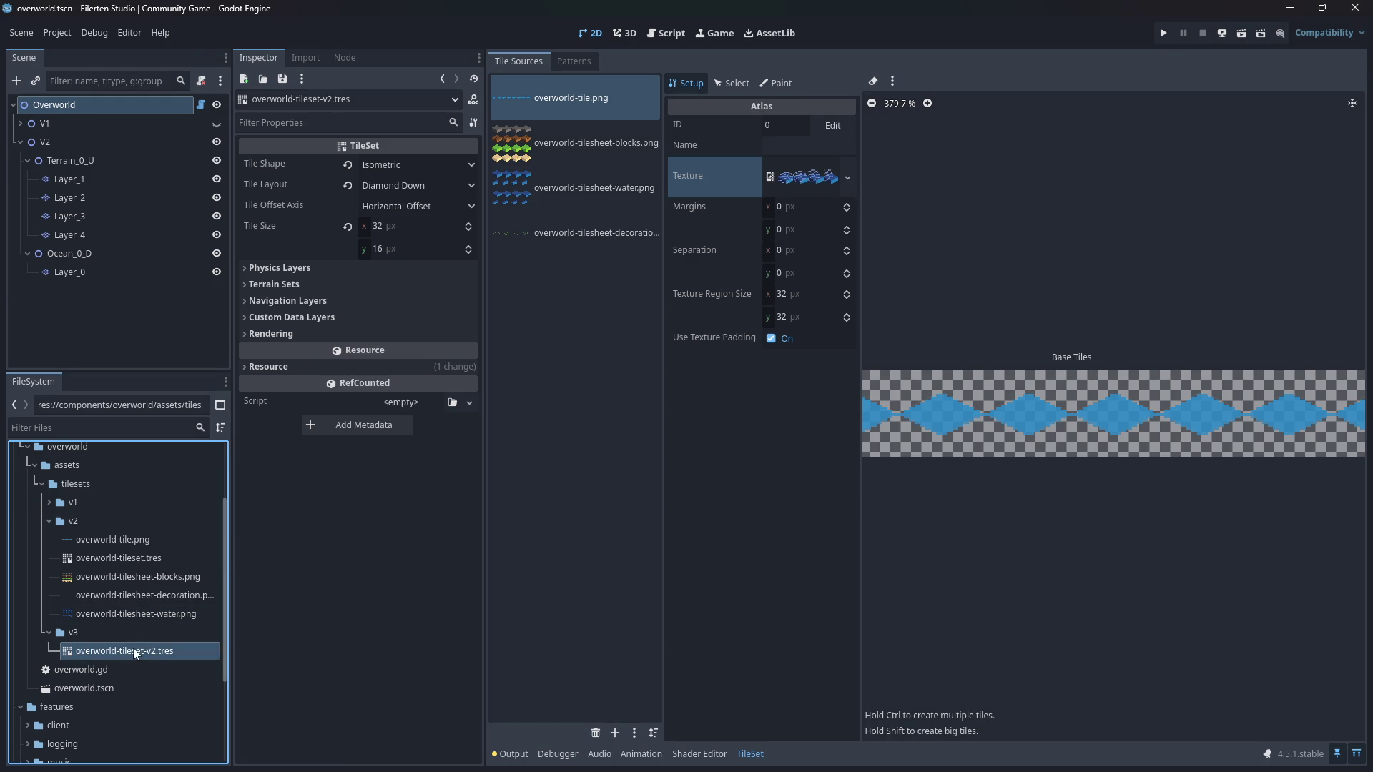
pyautogui.moveTo(133, 648)
pyautogui.mouseDown()
pyautogui.moveTo(123, 552)
pyautogui.moveTo(109, 650)
pyautogui.mouseUp()
pyautogui.click(139, 577)
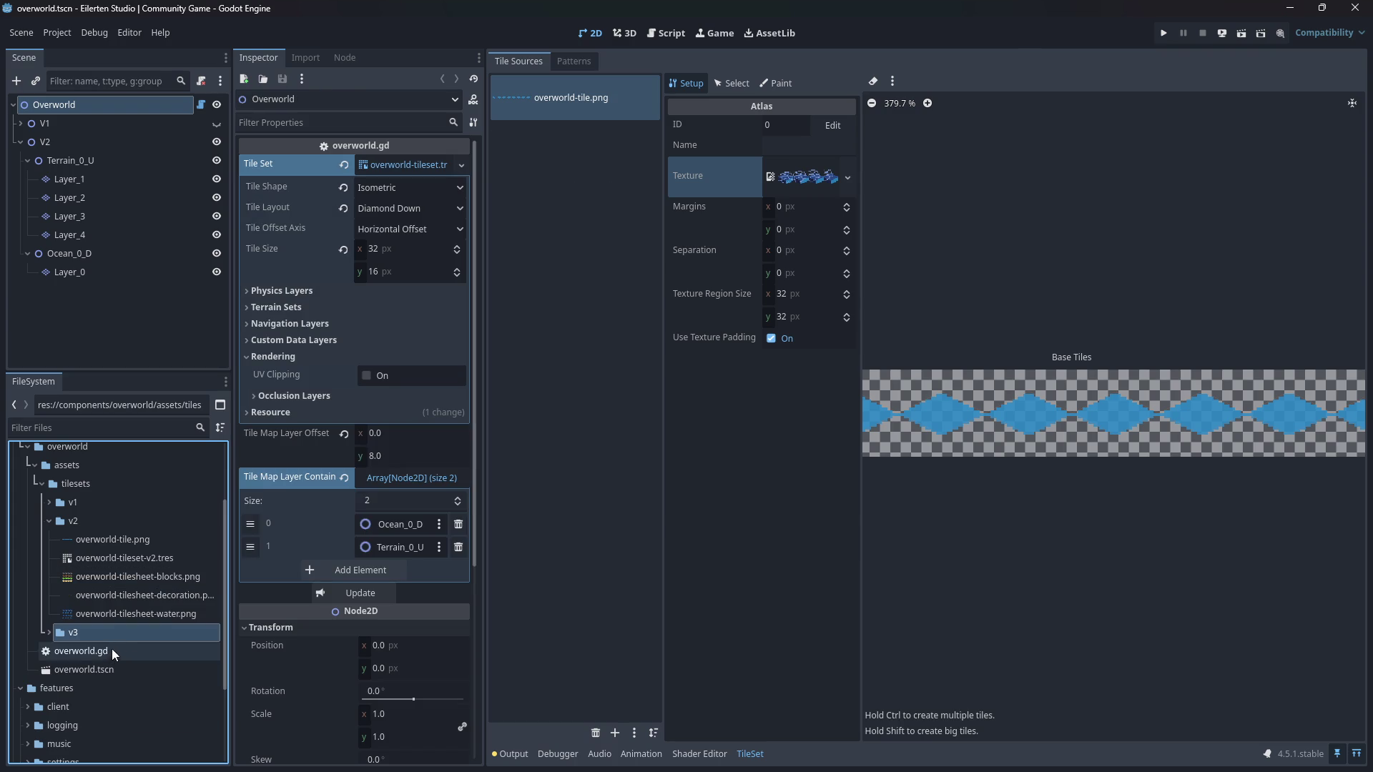
# - Rename the tileset in the v3 folder to overworld-tileset-v3.tres
pyautogui.click(48, 633)
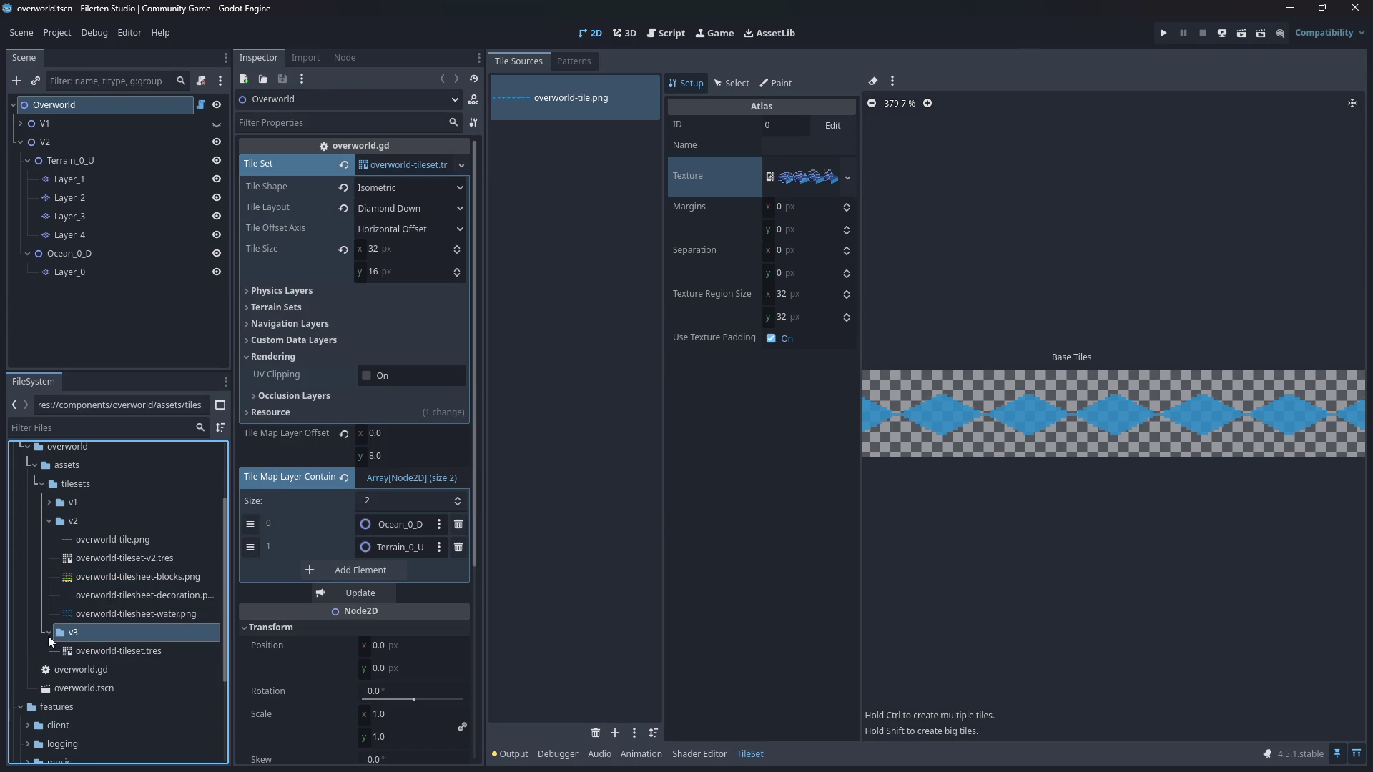
pyautogui.click(127, 655)
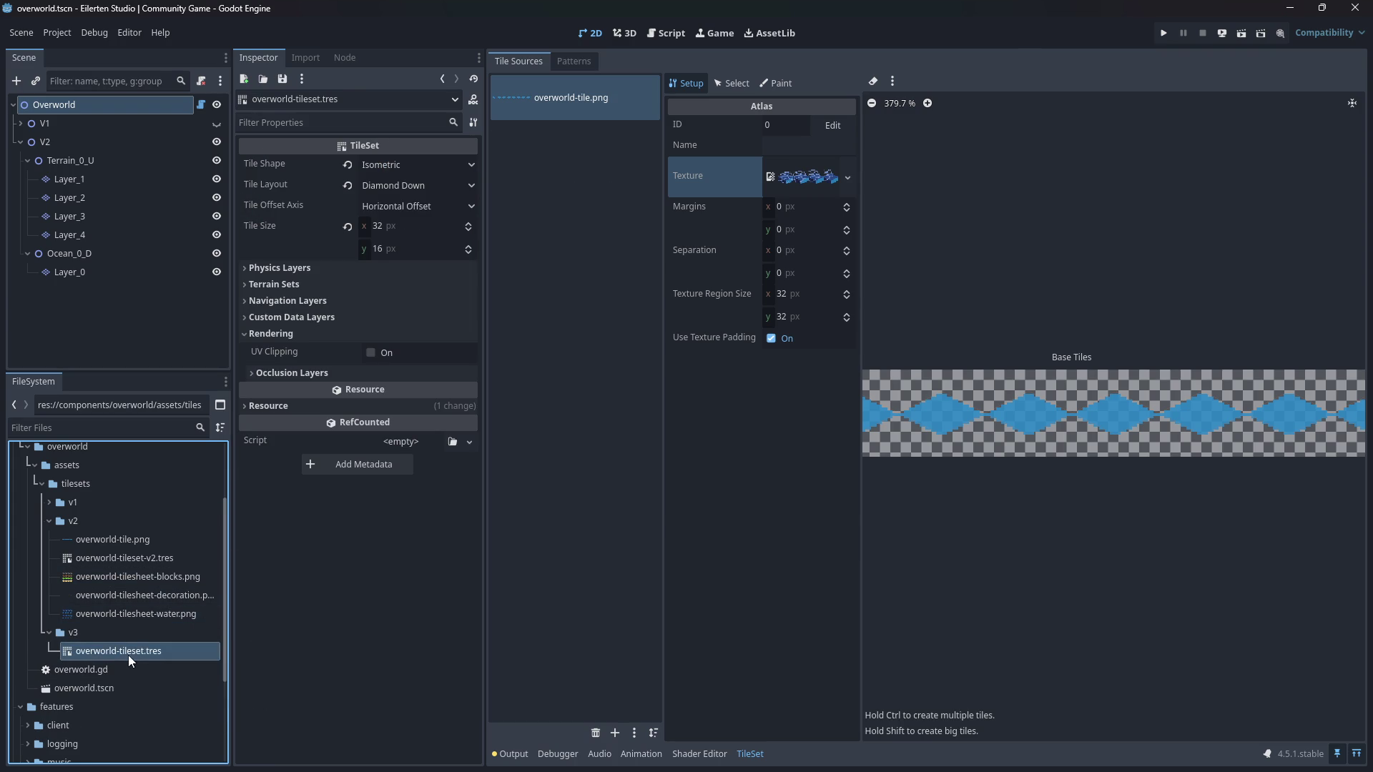
pyautogui.press('F2')
pyautogui.press('Return')
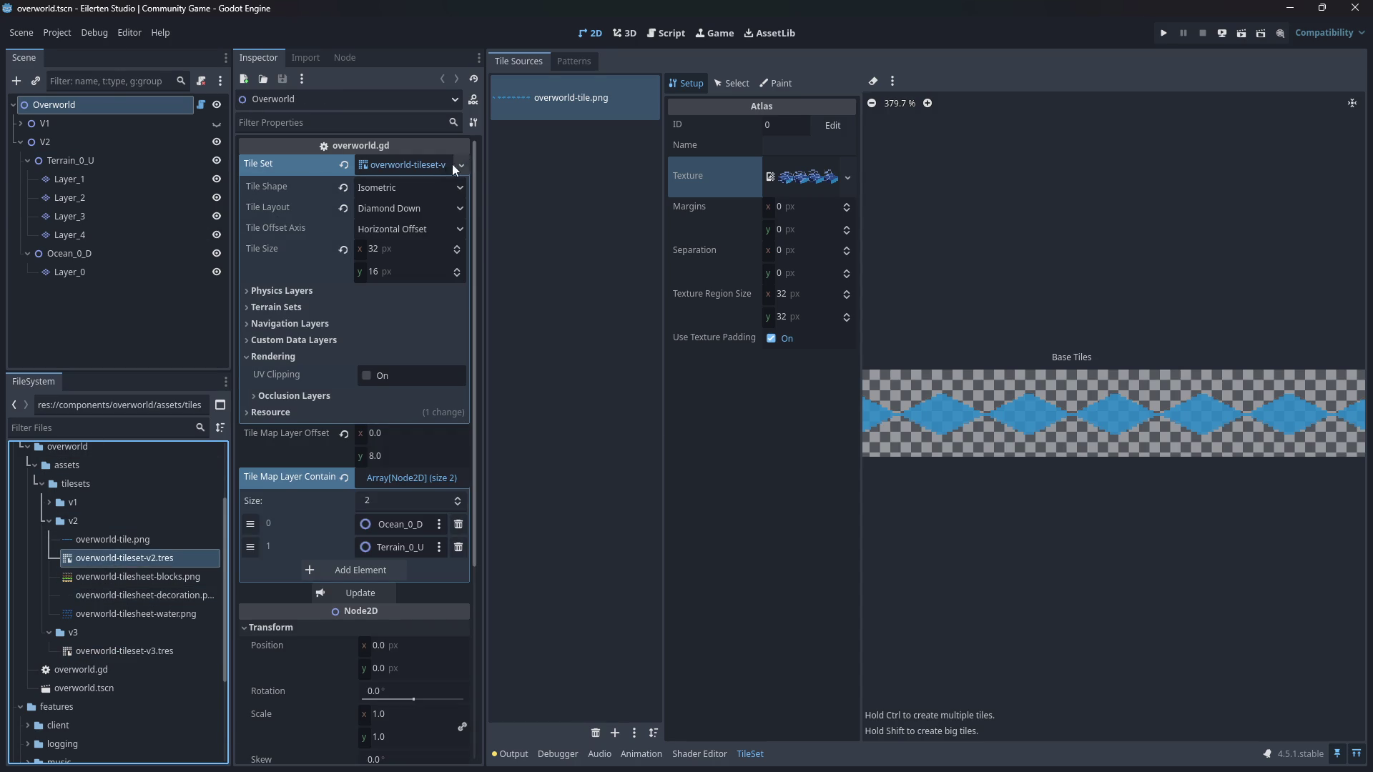
# - Assign overworld-tileset-v2.tres as the map's Tile Set, regenerate the overworld, and save
pyautogui.moveTo(117, 557); pyautogui.dragTo(411, 171)
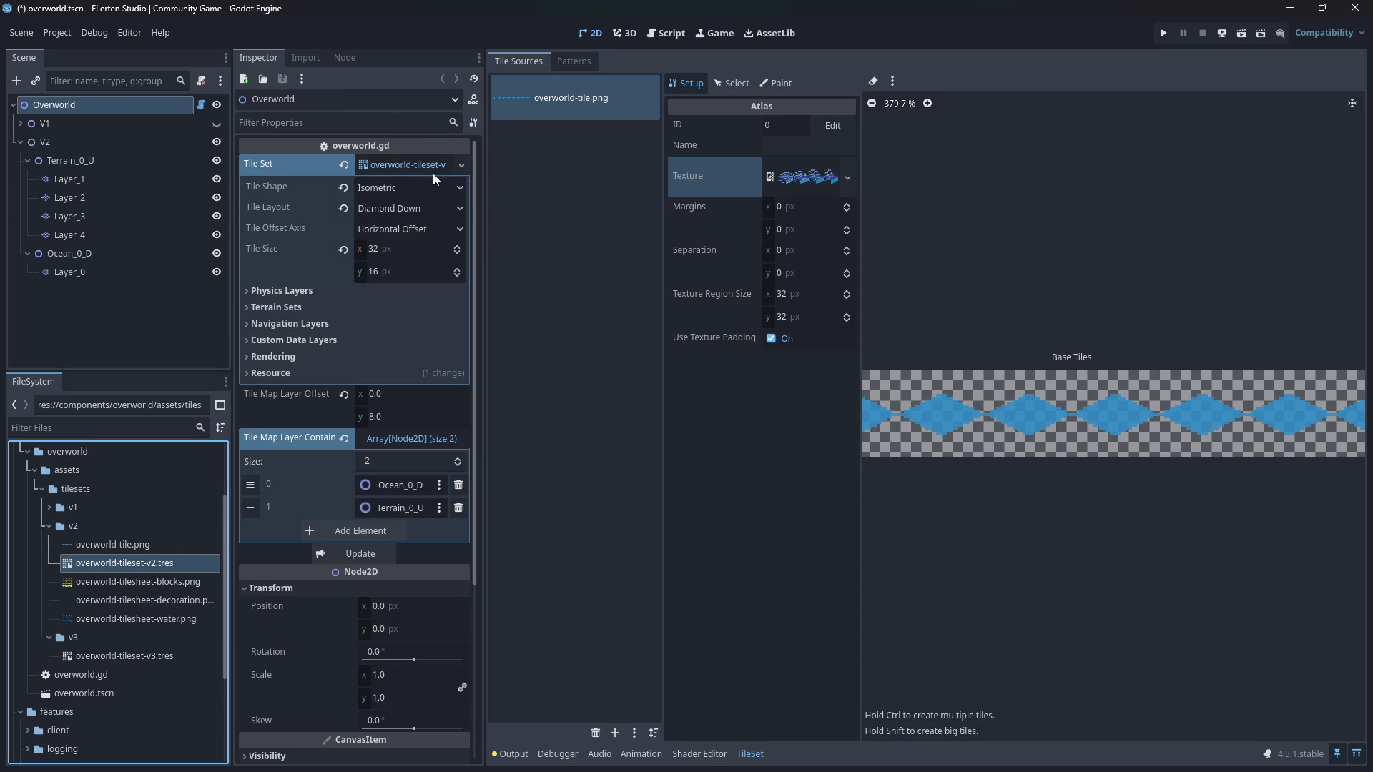
pyautogui.click(1357, 753)
pyautogui.hotkey('ctrl', 's')
pyautogui.click(357, 559)
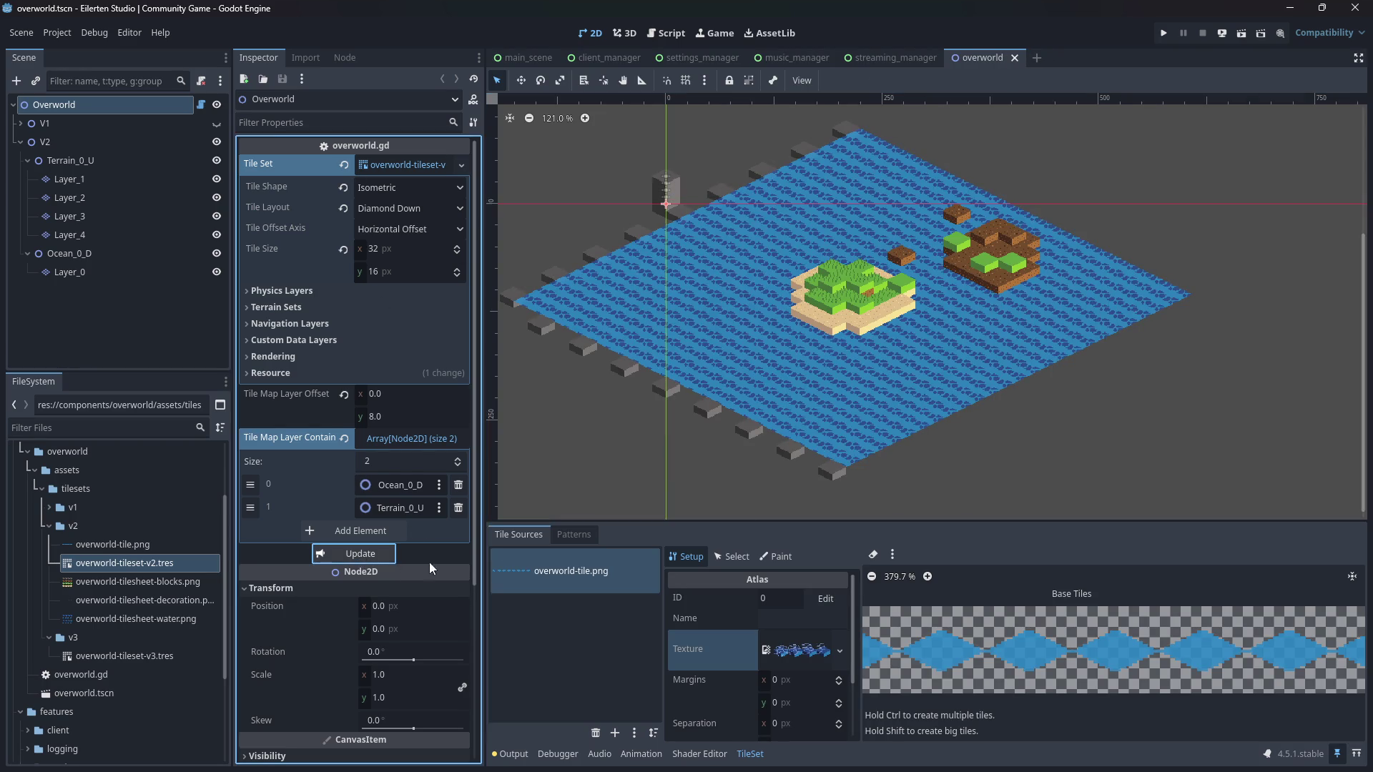
pyautogui.hotkey('ctrl', 's')
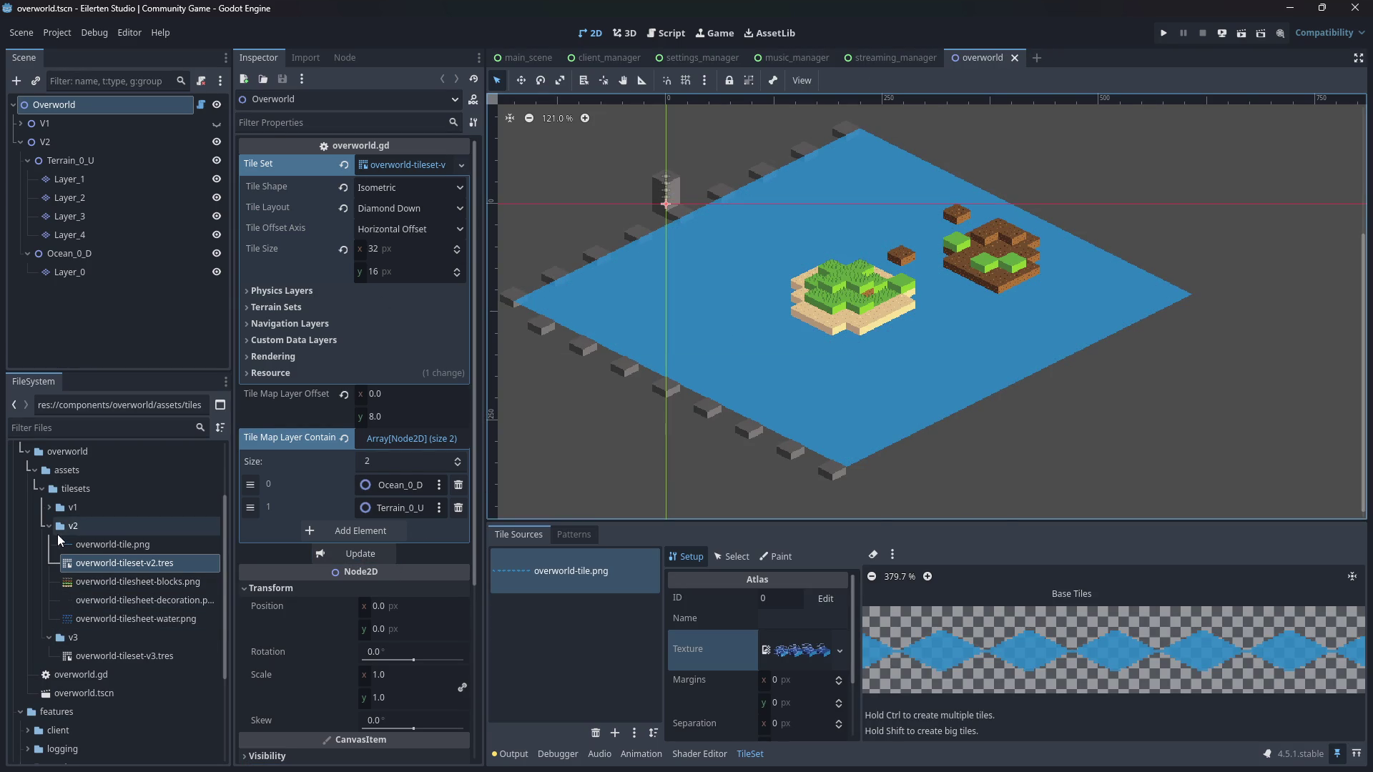
# - Rename the v1 folder's tileset to overworld-tileset-v1.tres
pyautogui.click(50, 525)
pyautogui.click(49, 507)
pyautogui.rightClick(121, 545)
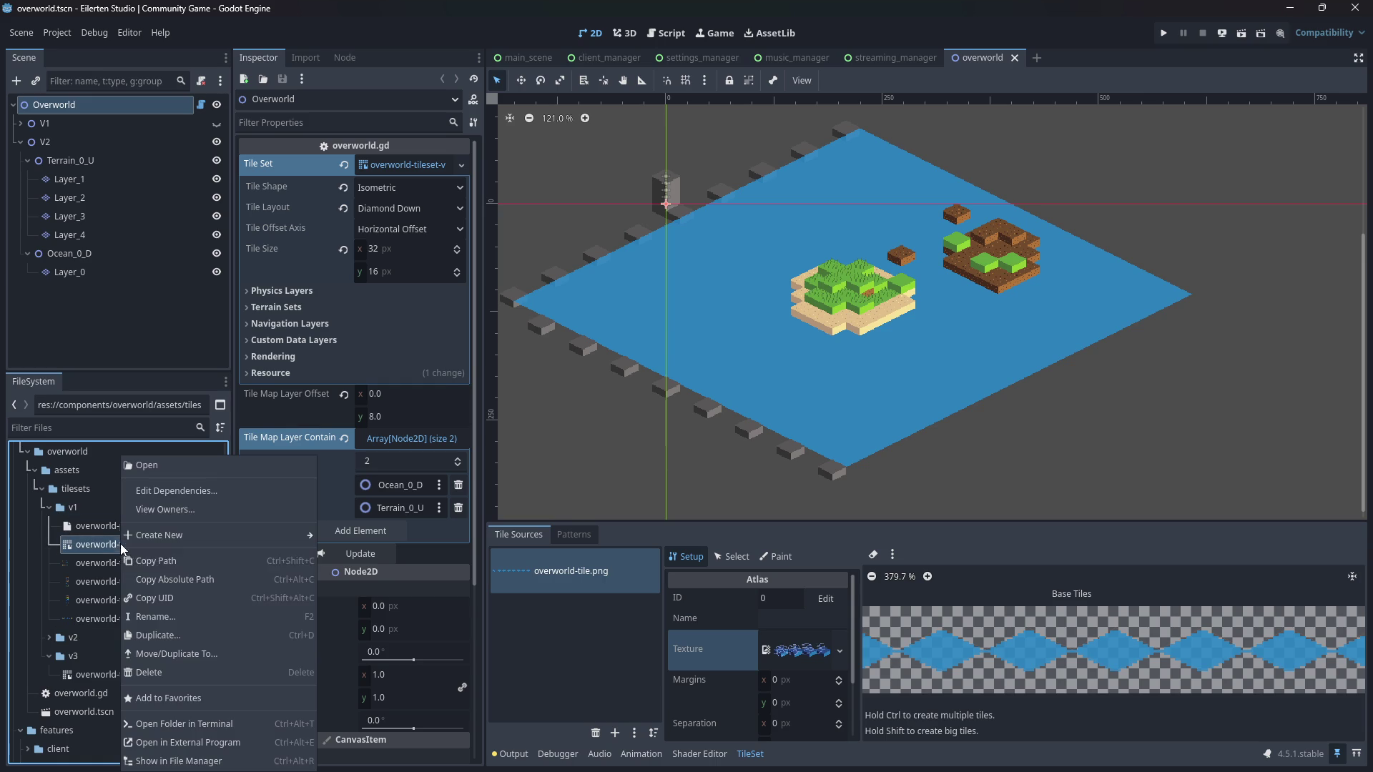
pyautogui.click(166, 616)
pyautogui.press('Right')
pyautogui.write('-v2')
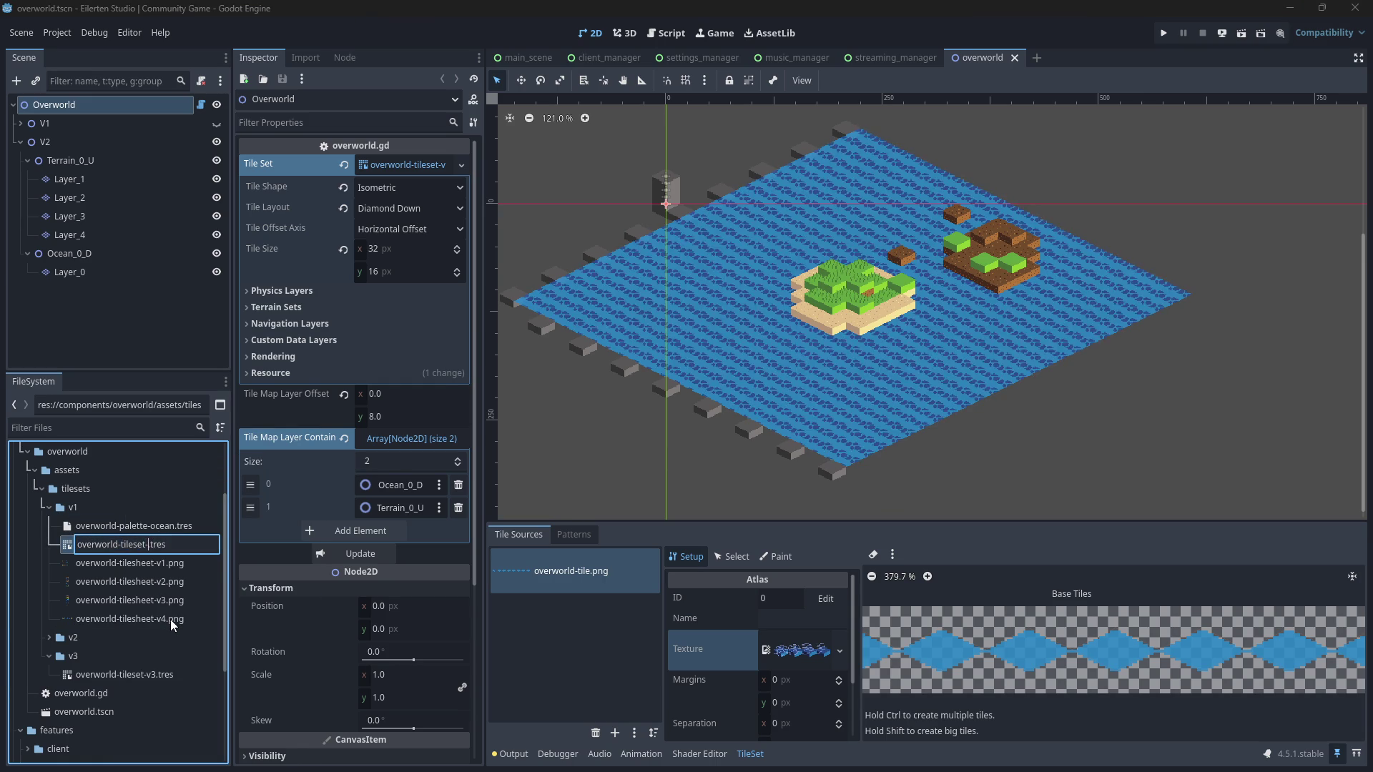
pyautogui.press('BackSpace')
pyautogui.write('1')
pyautogui.press('Return')
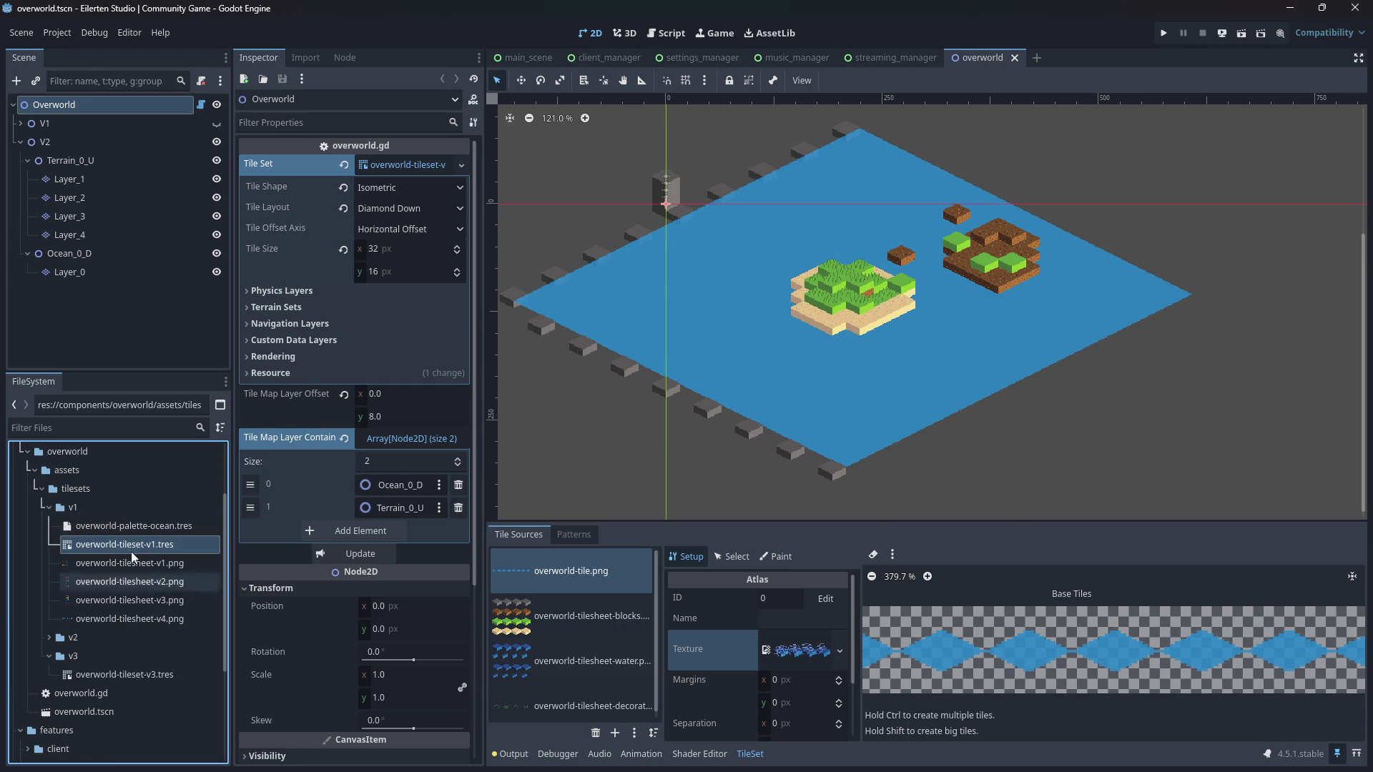
# - Open the v3 tileset in a maximized TileSet panel
pyautogui.click(49, 507)
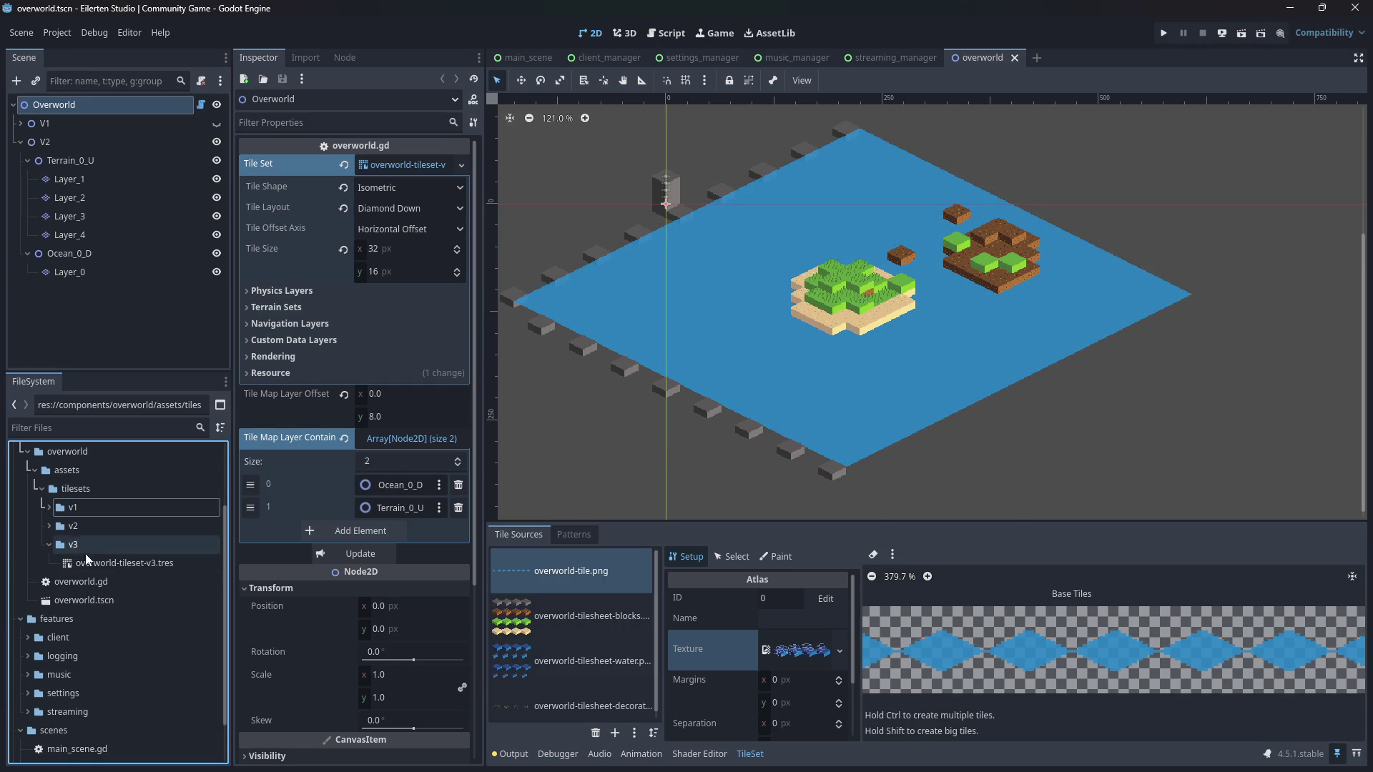
pyautogui.click(100, 564)
pyautogui.doubleClick(109, 567)
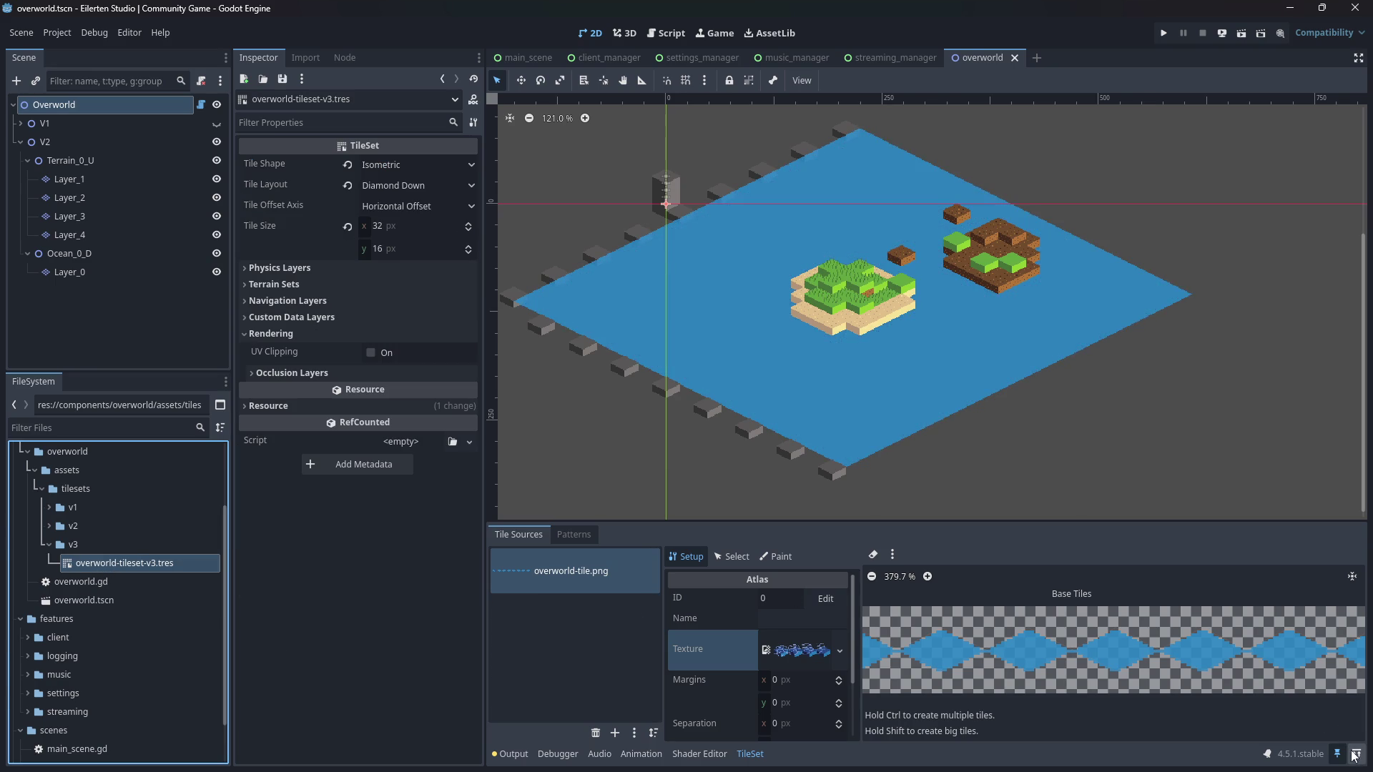
pyautogui.click(1356, 754)
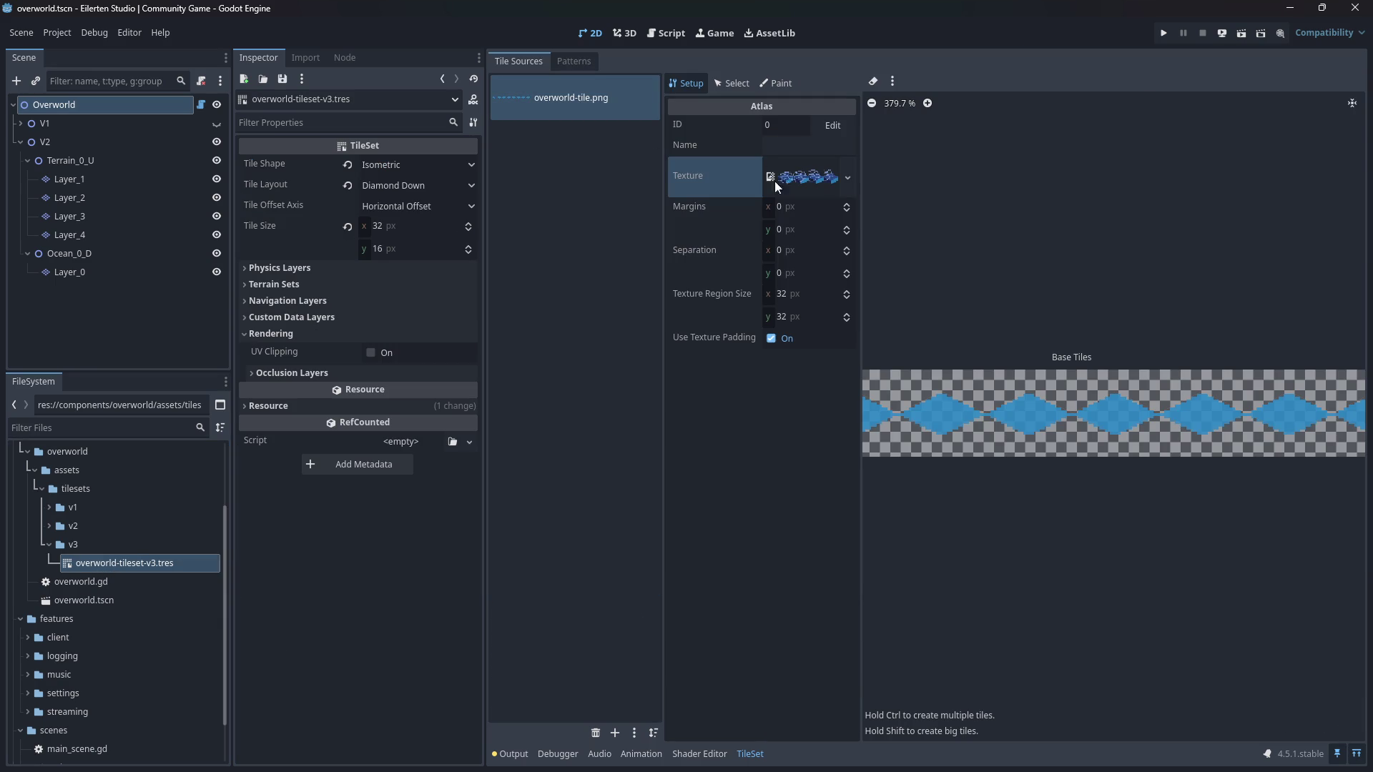
# - In Aseprite, export the sprite sheet to overworld-tile.png
pyautogui.hotkey('alt', 'Tab')
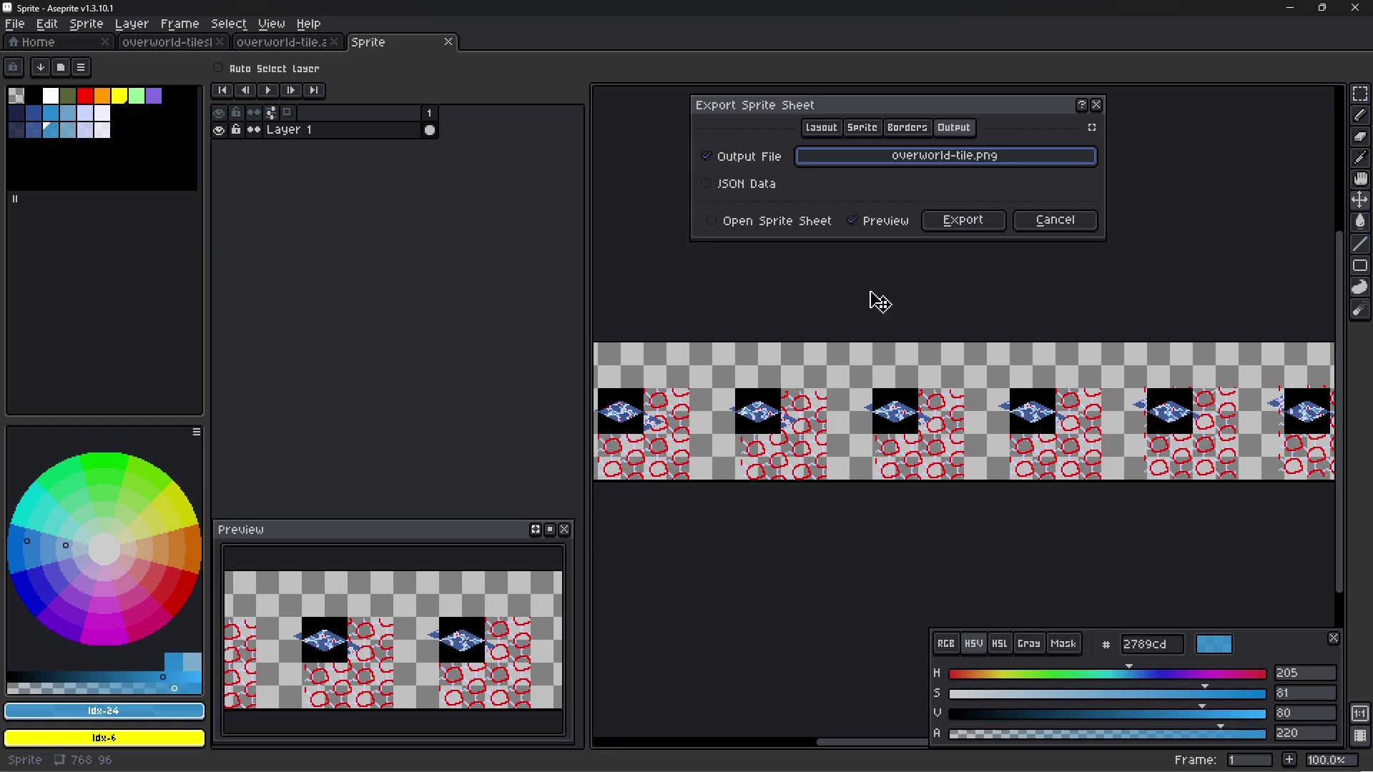
pyautogui.click(884, 222)
pyautogui.click(886, 224)
pyautogui.click(965, 221)
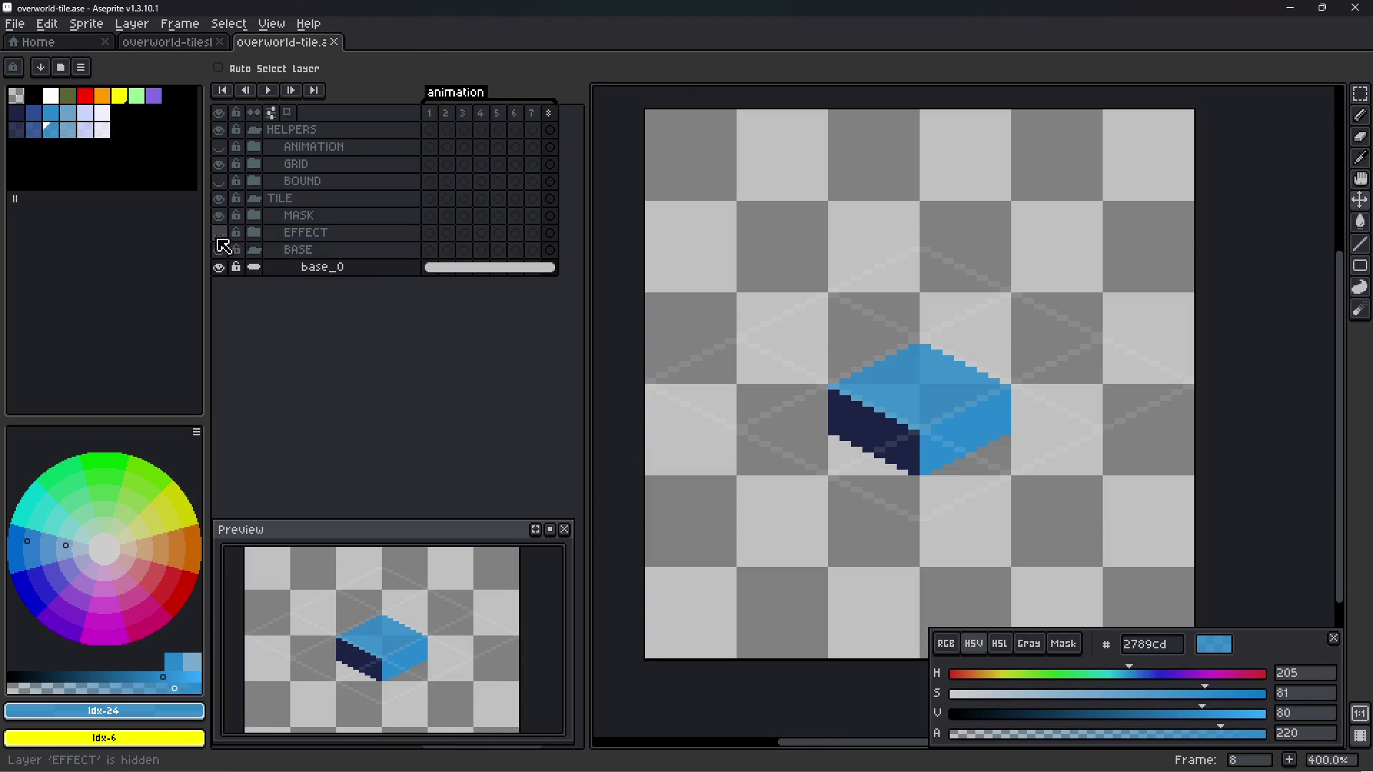
# - Inspect the EFFECT and MASK groups, select the TILE group, and save the tile file
pyautogui.click(254, 232)
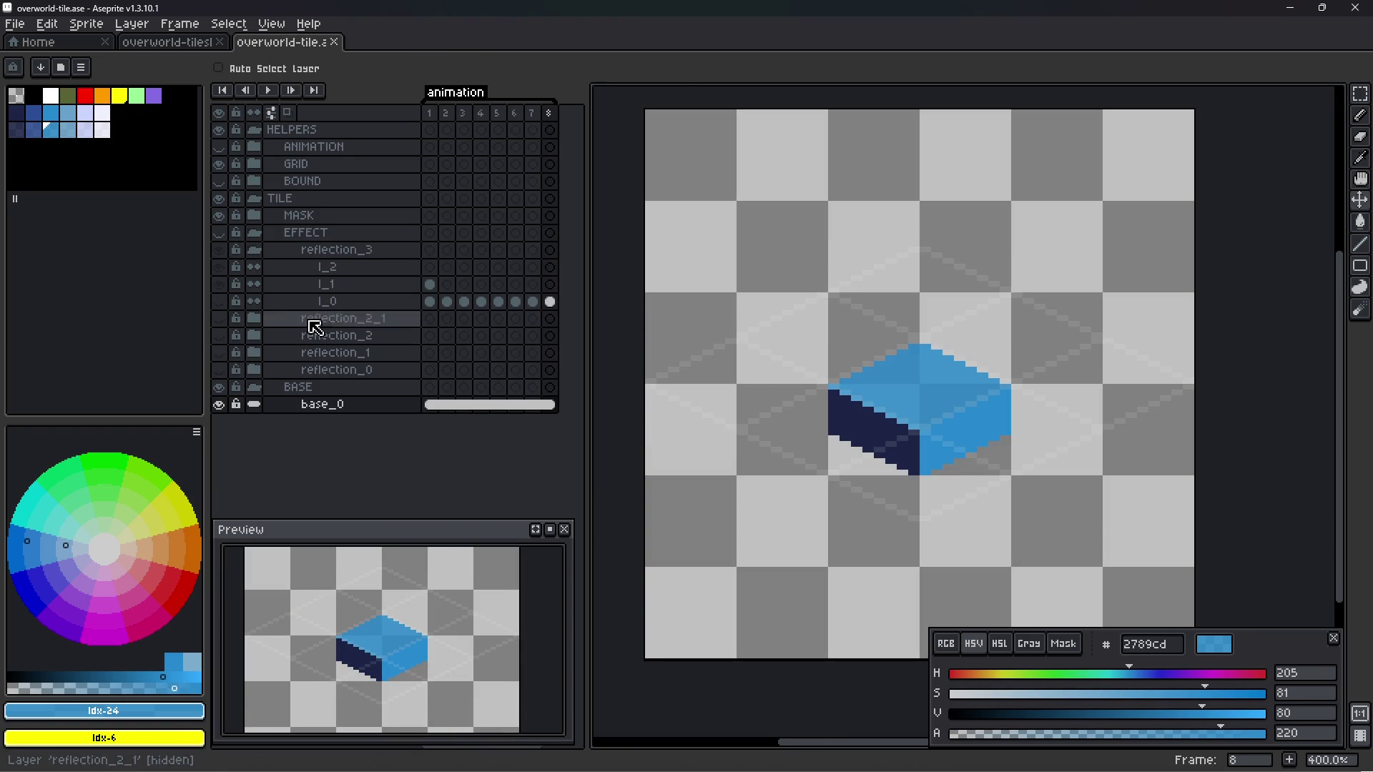
pyautogui.click(254, 249)
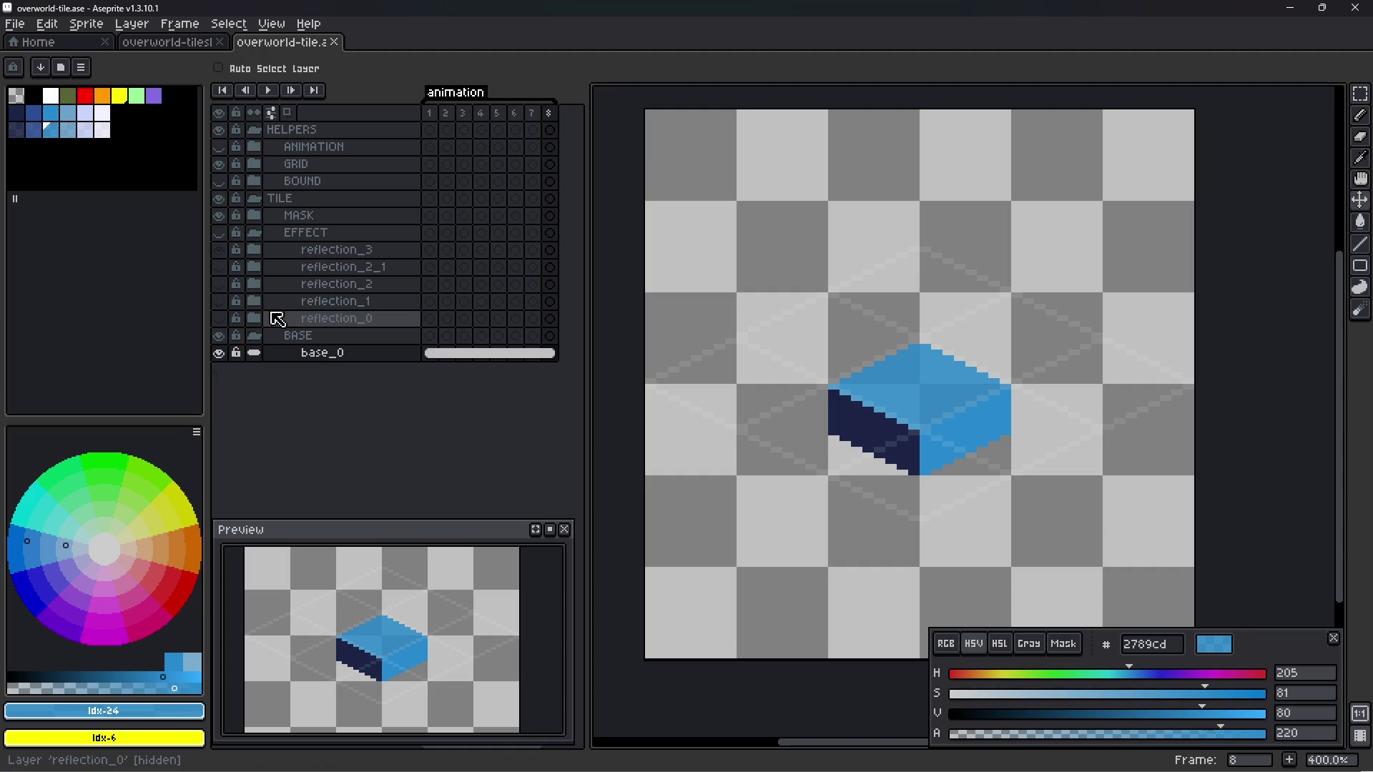
pyautogui.click(253, 232)
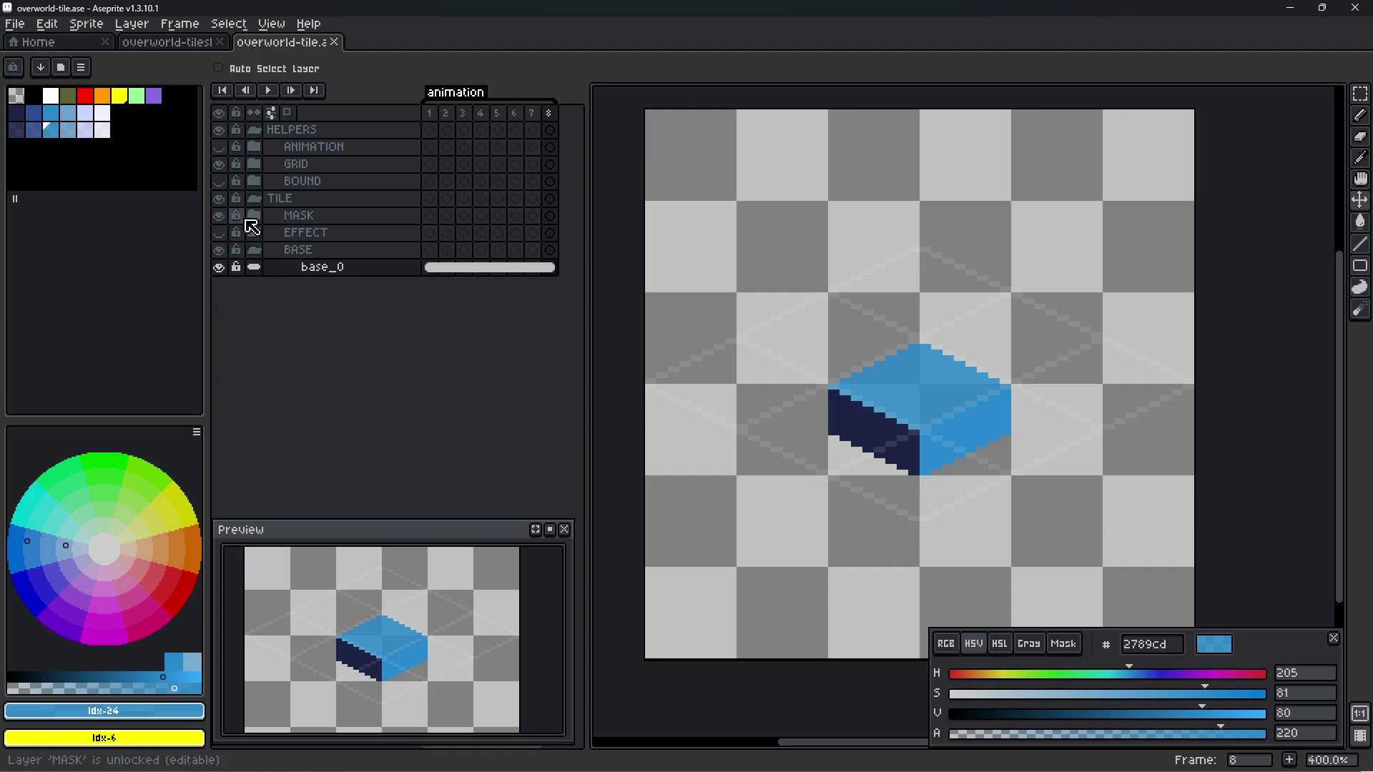
pyautogui.click(254, 215)
pyautogui.click(221, 216)
pyautogui.click(221, 217)
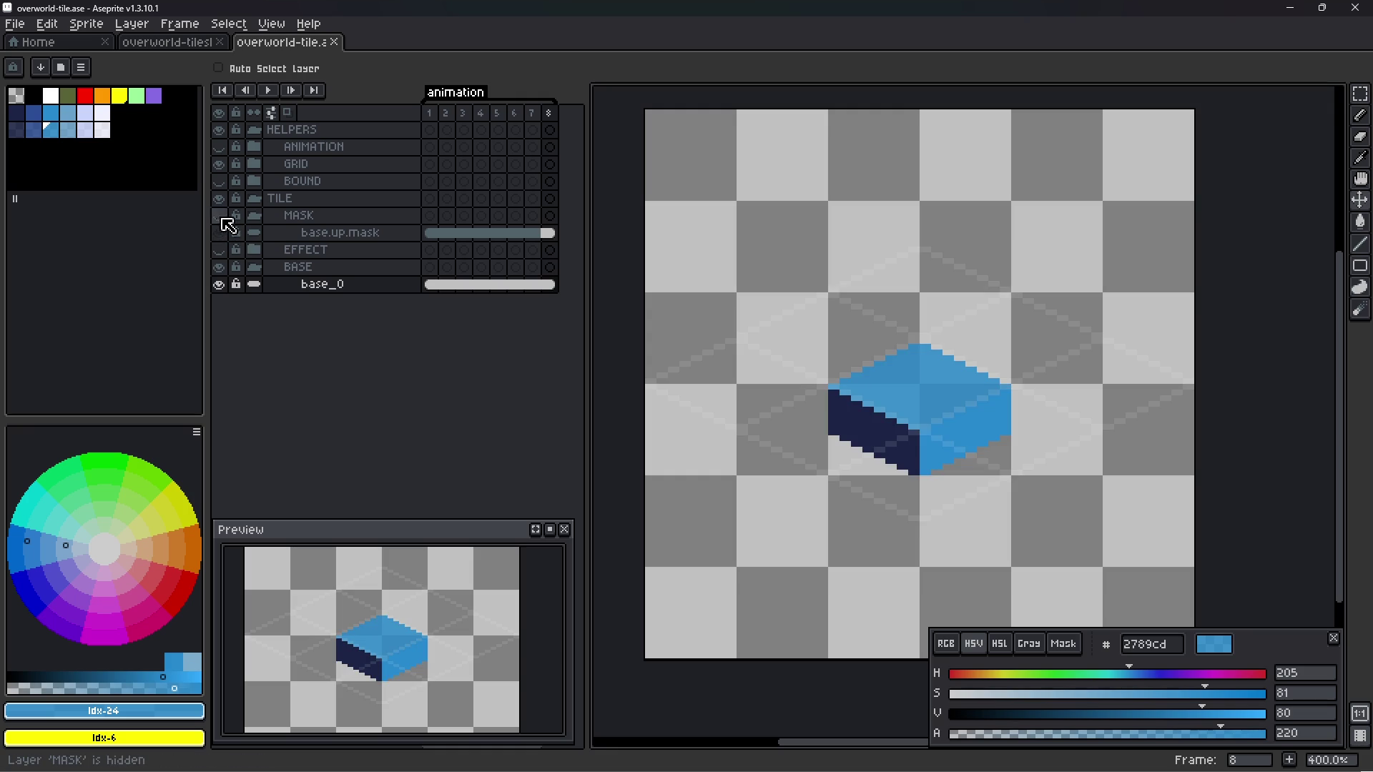
pyautogui.click(254, 215)
pyautogui.click(273, 203)
pyautogui.hotkey('ctrl', 's')
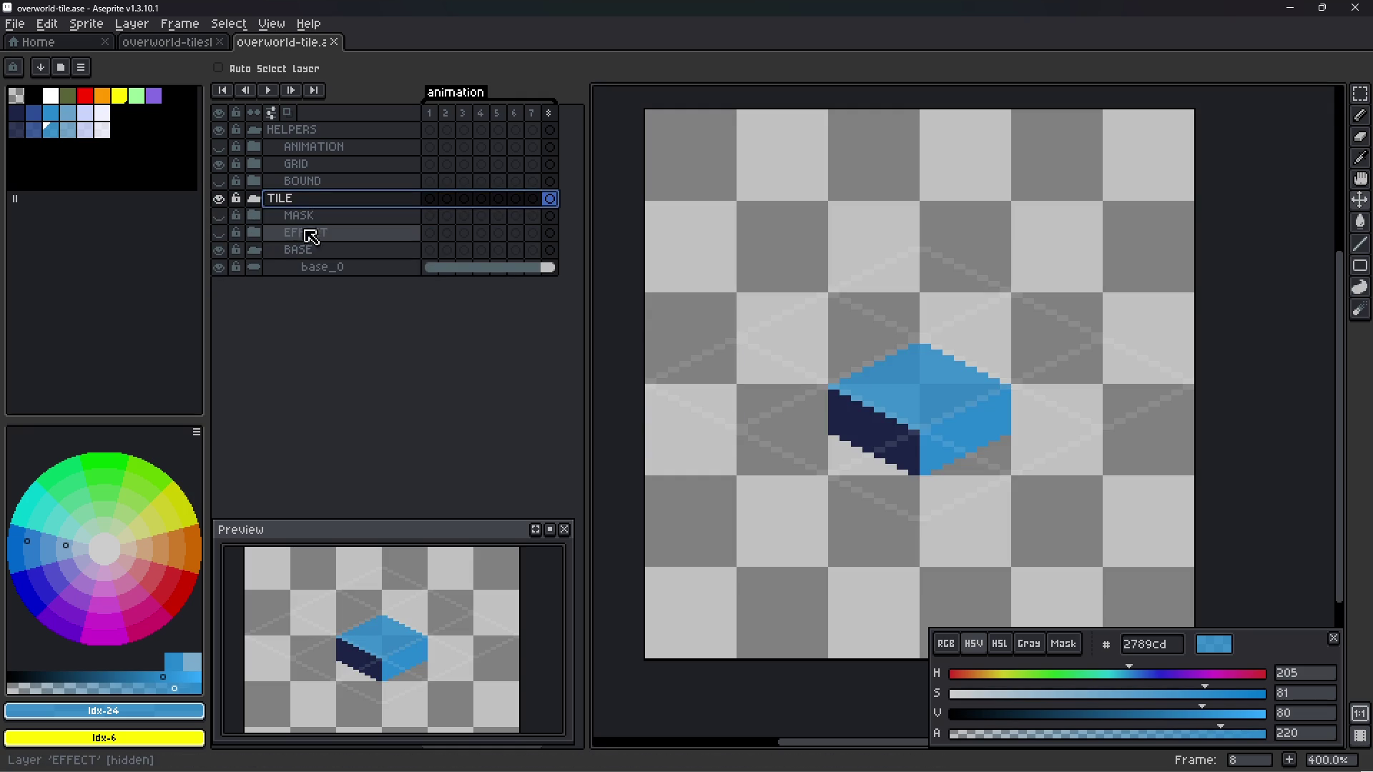
pyautogui.hotkey('ctrl', 'e')
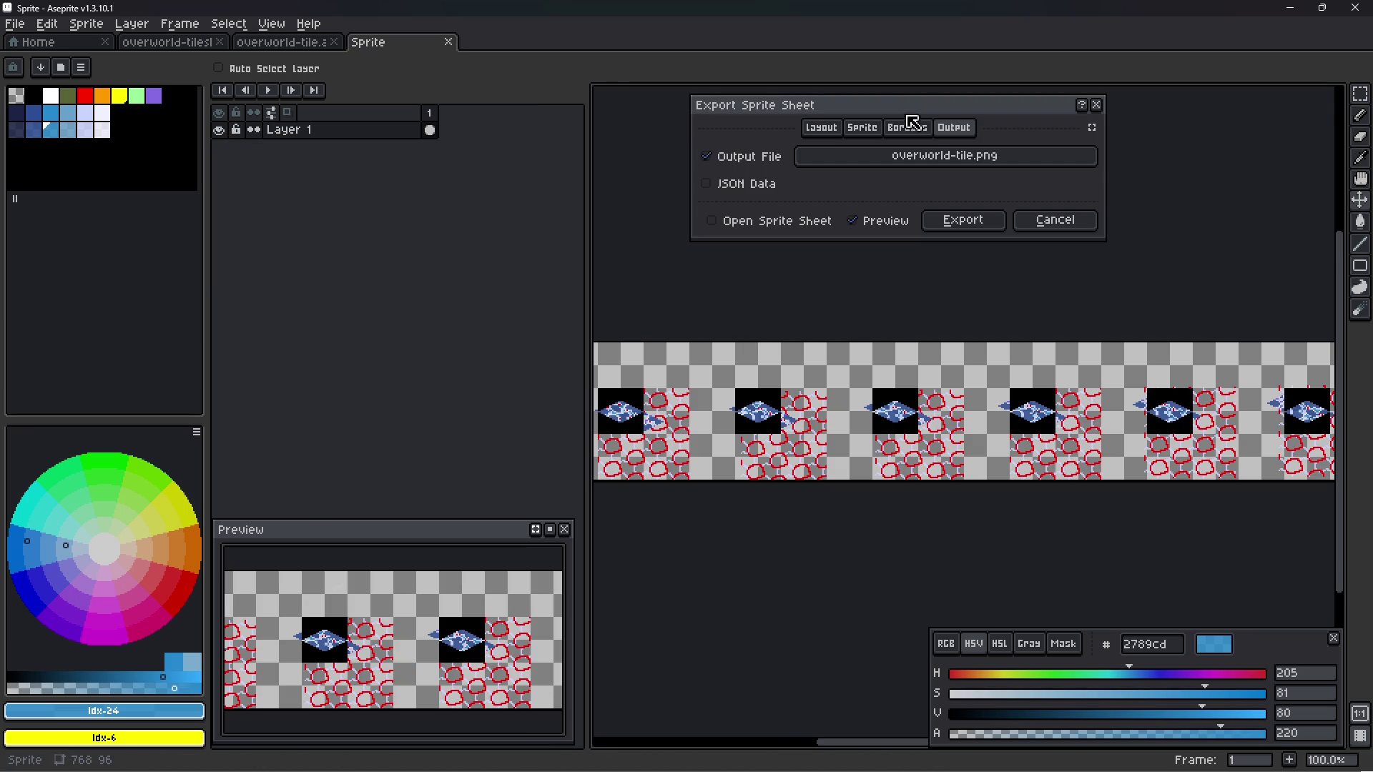
# - Keep Sprite as the export source and export only the selected layers
pyautogui.click(894, 132)
pyautogui.click(874, 129)
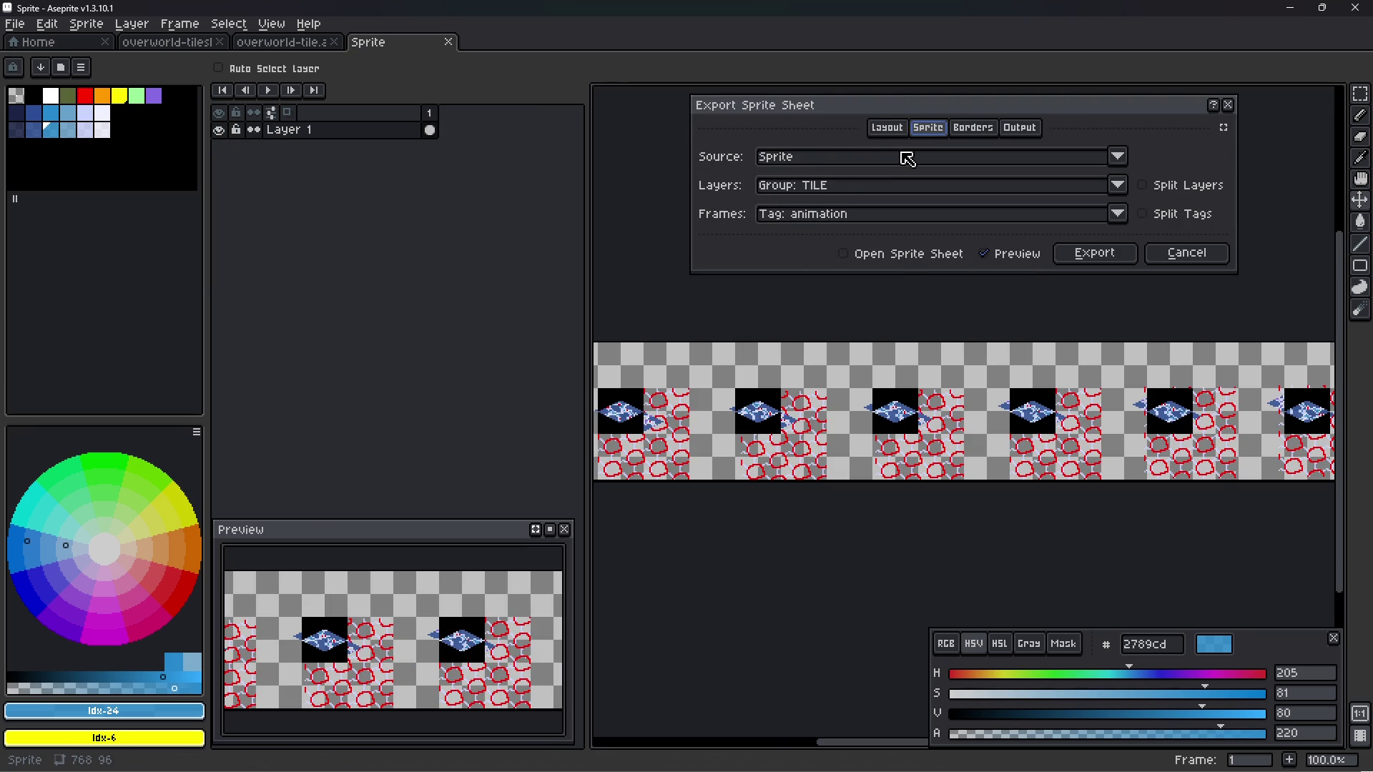
pyautogui.click(904, 159)
pyautogui.click(899, 180)
pyautogui.click(897, 185)
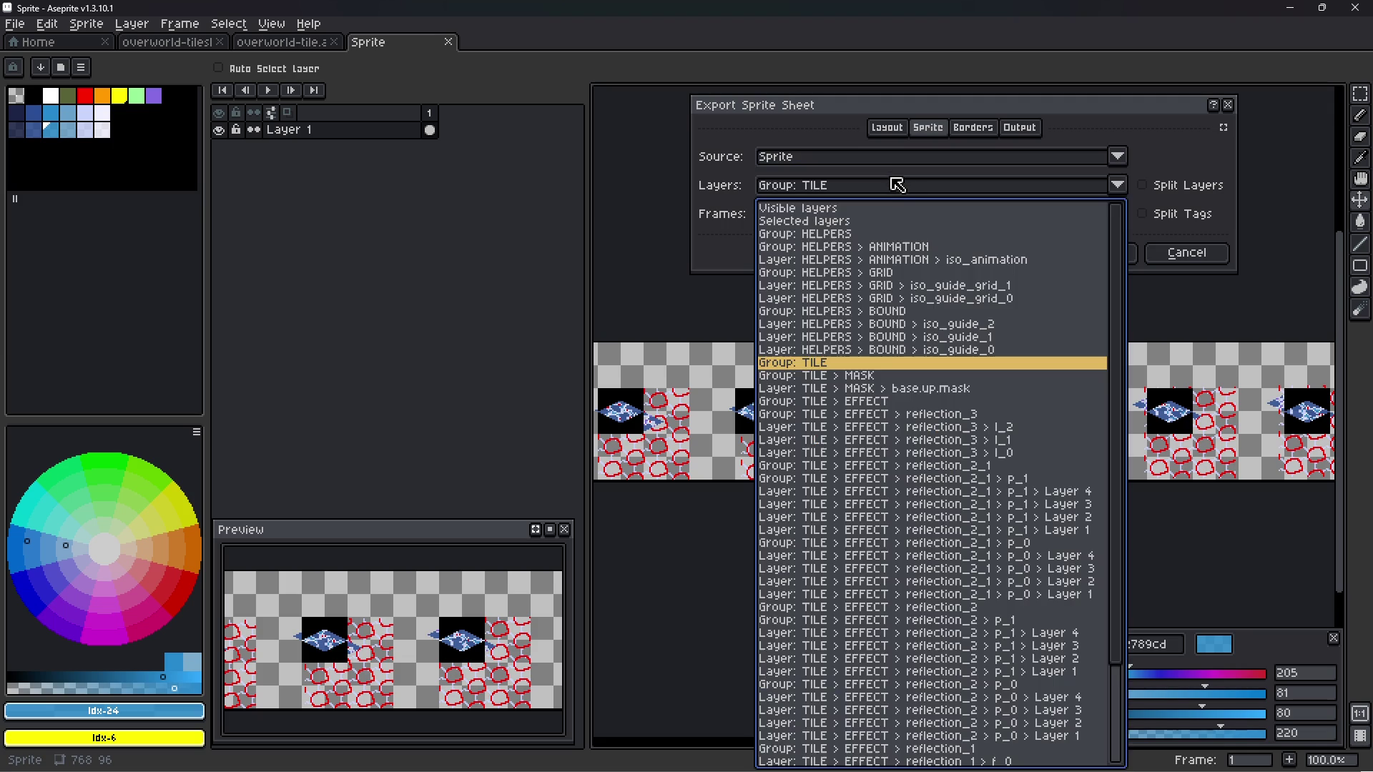
pyautogui.click(863, 222)
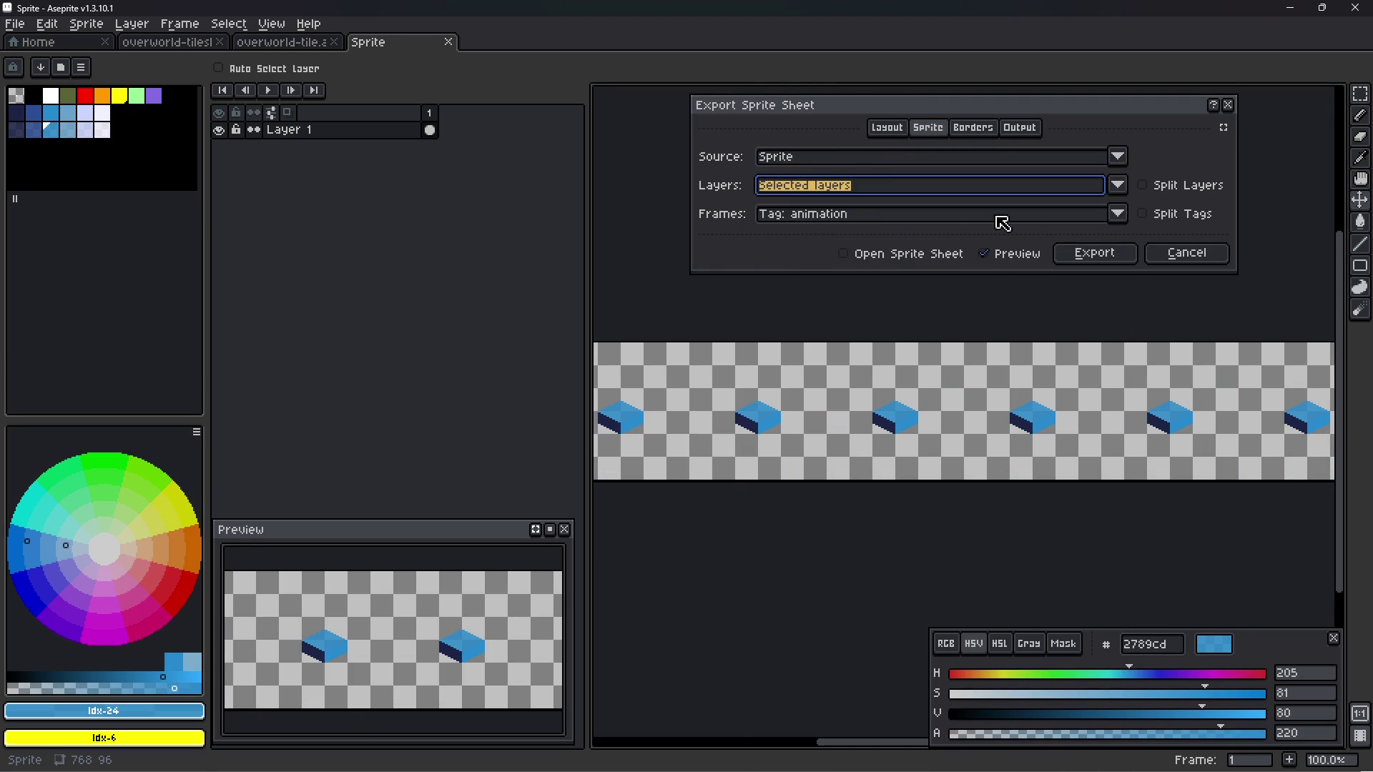
# - Turn on Trim Cels by grid with Trim Sprite off, then export overworld-tile.png
pyautogui.click(887, 129)
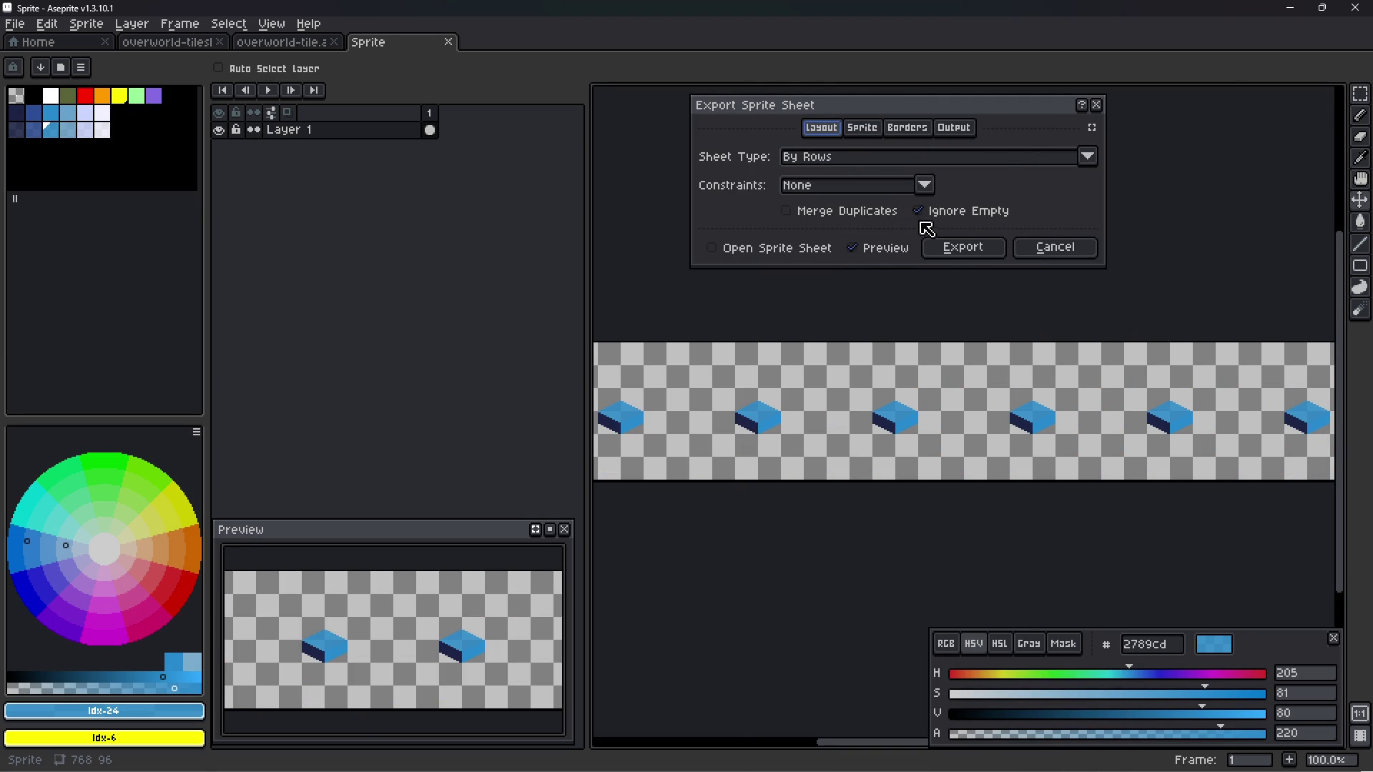
pyautogui.click(894, 129)
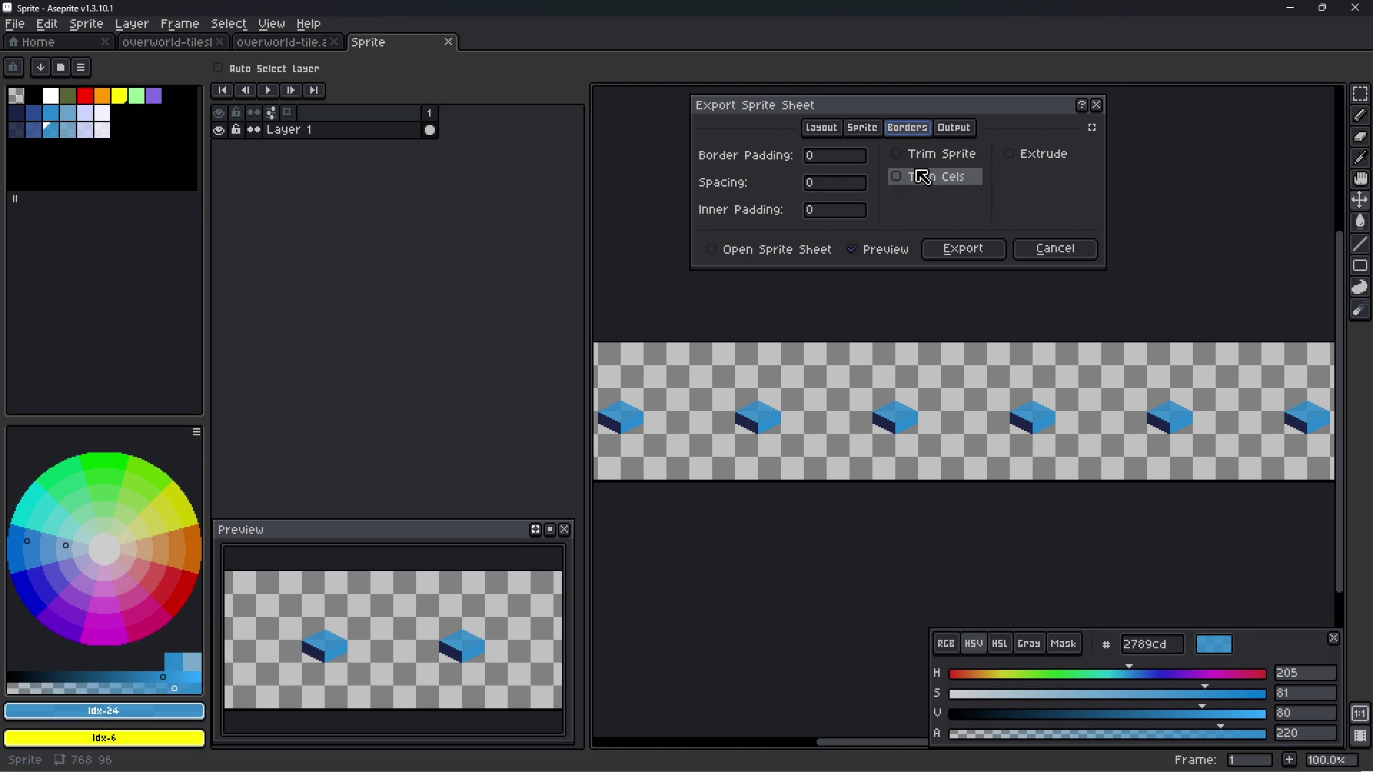
pyautogui.click(921, 155)
pyautogui.click(919, 156)
pyautogui.click(926, 177)
pyautogui.click(934, 204)
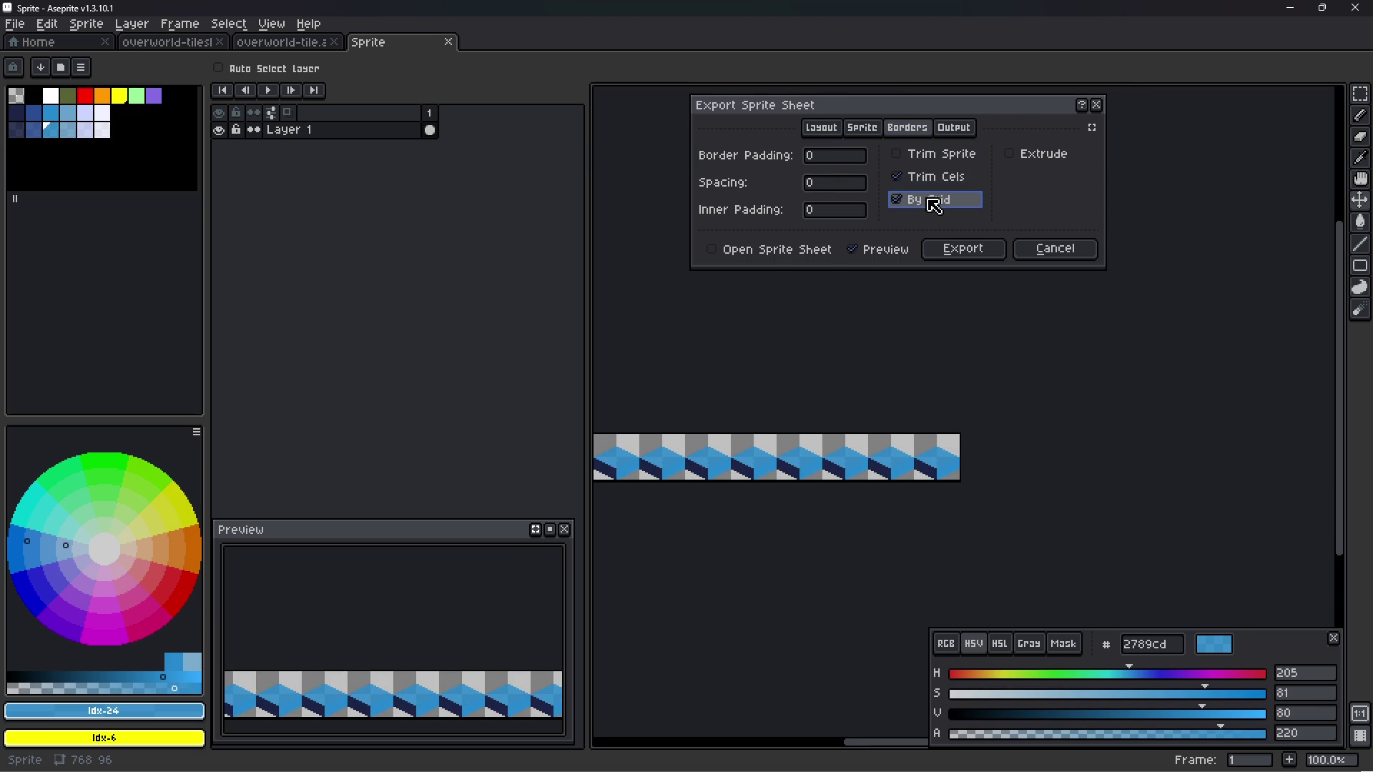
pyautogui.click(926, 176)
pyautogui.click(926, 177)
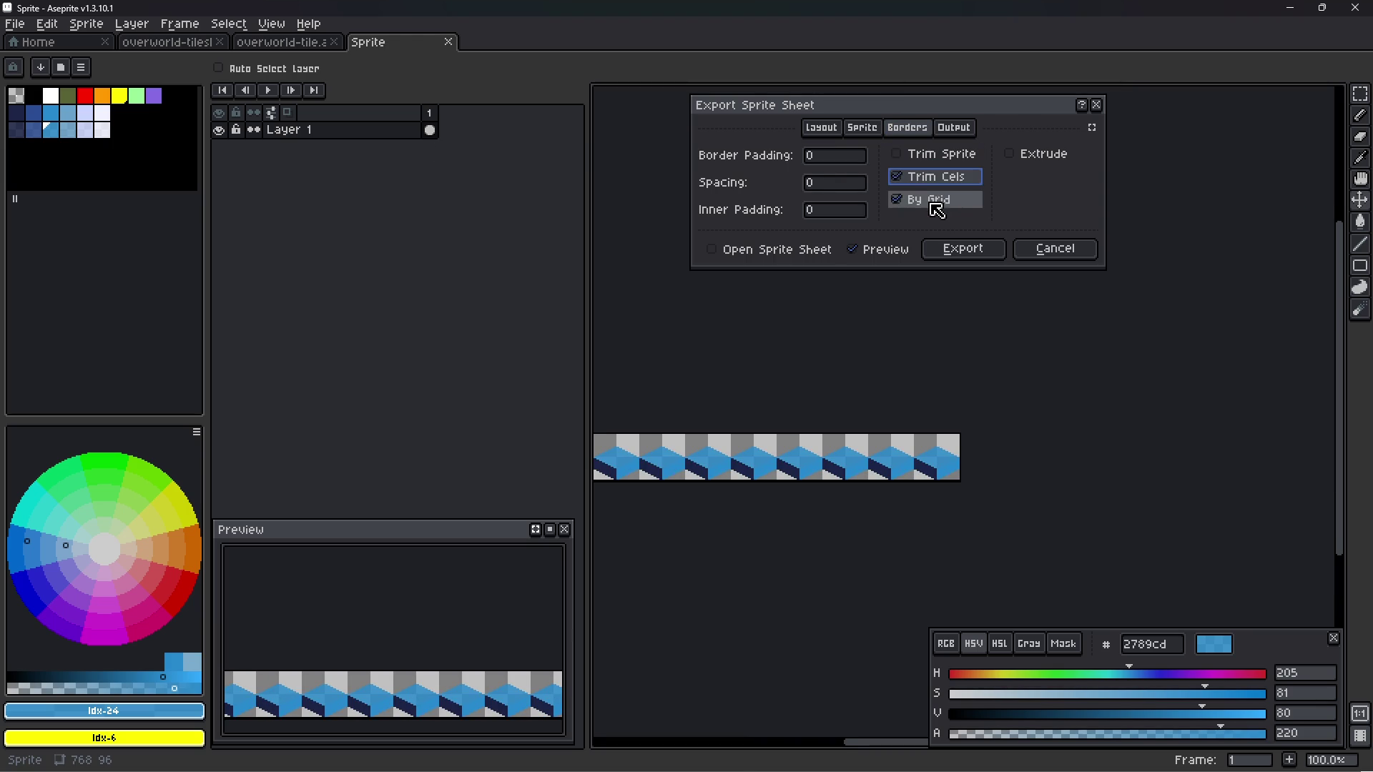
pyautogui.click(928, 158)
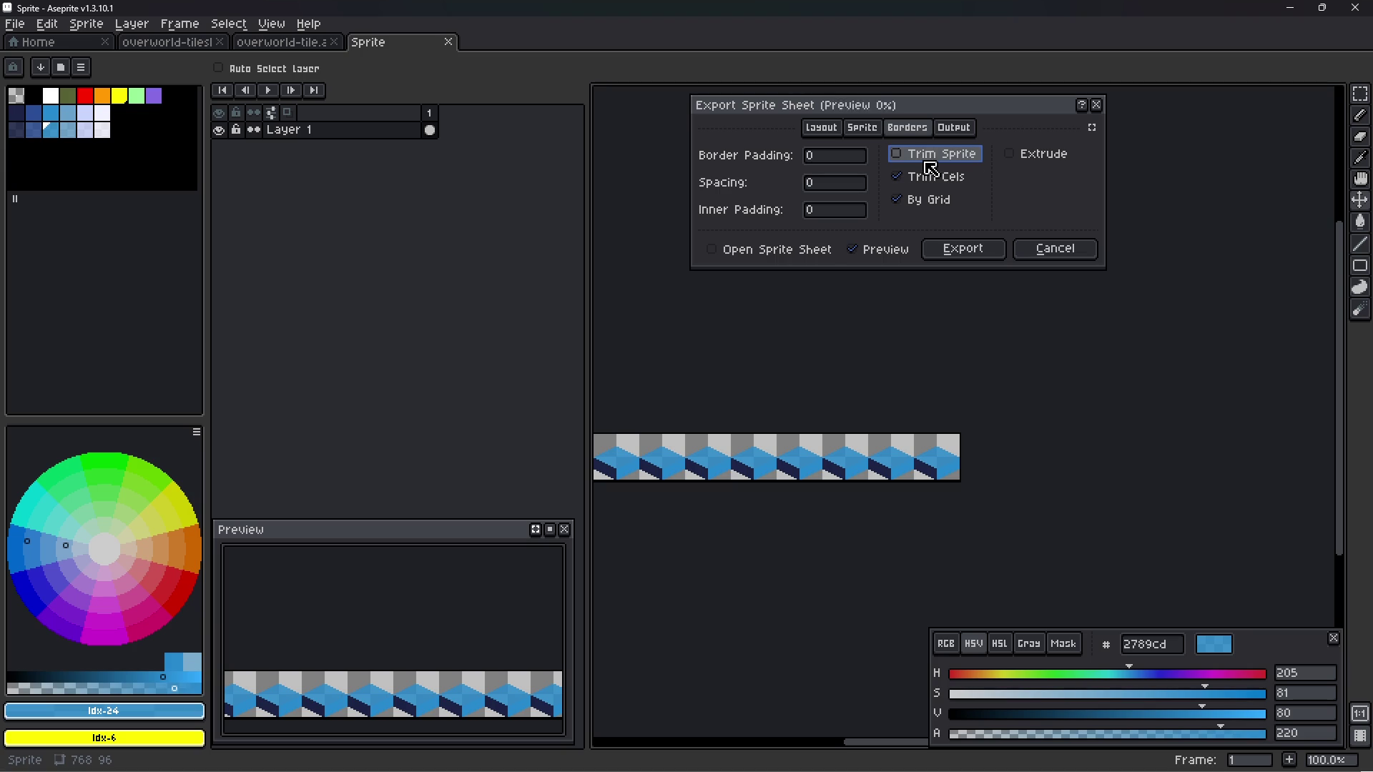
pyautogui.click(932, 179)
pyautogui.click(930, 159)
pyautogui.click(931, 159)
pyautogui.click(934, 161)
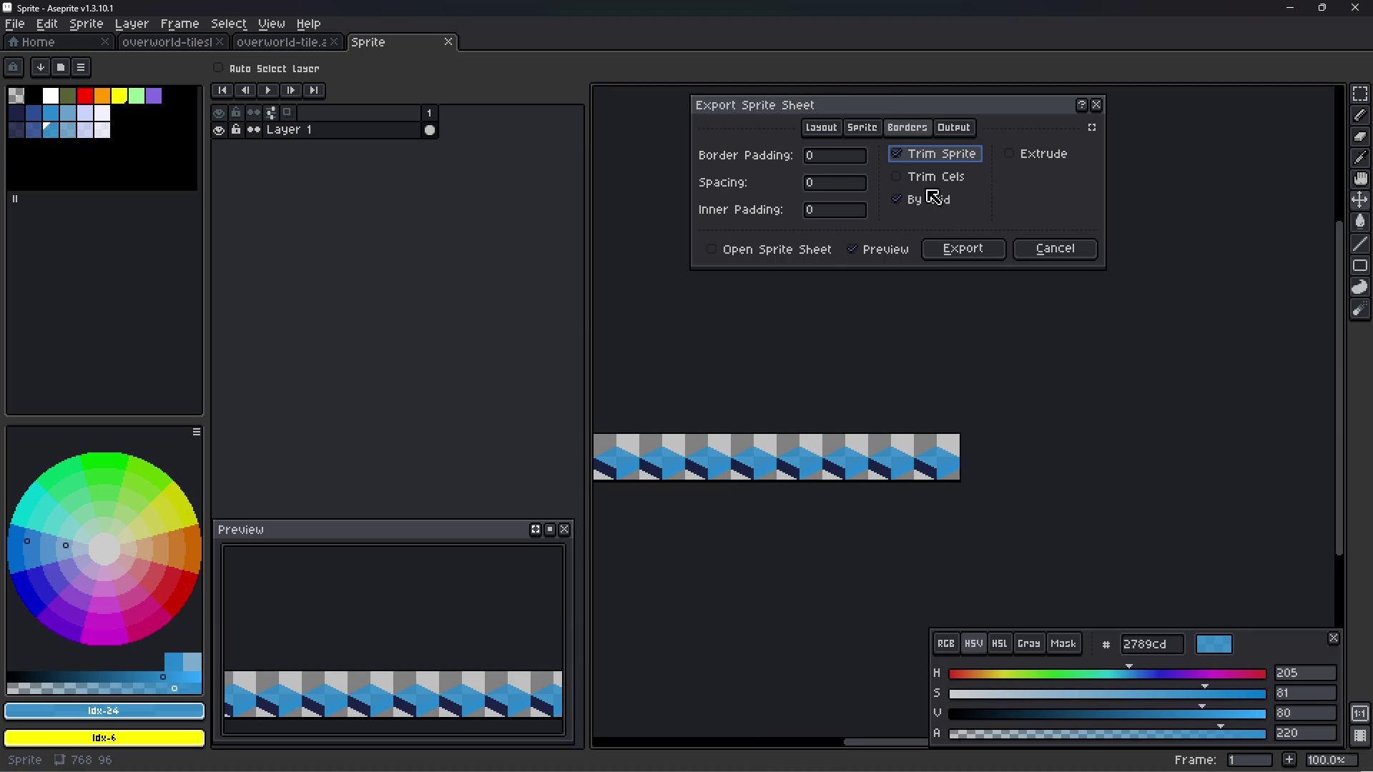
pyautogui.click(934, 156)
pyautogui.click(937, 179)
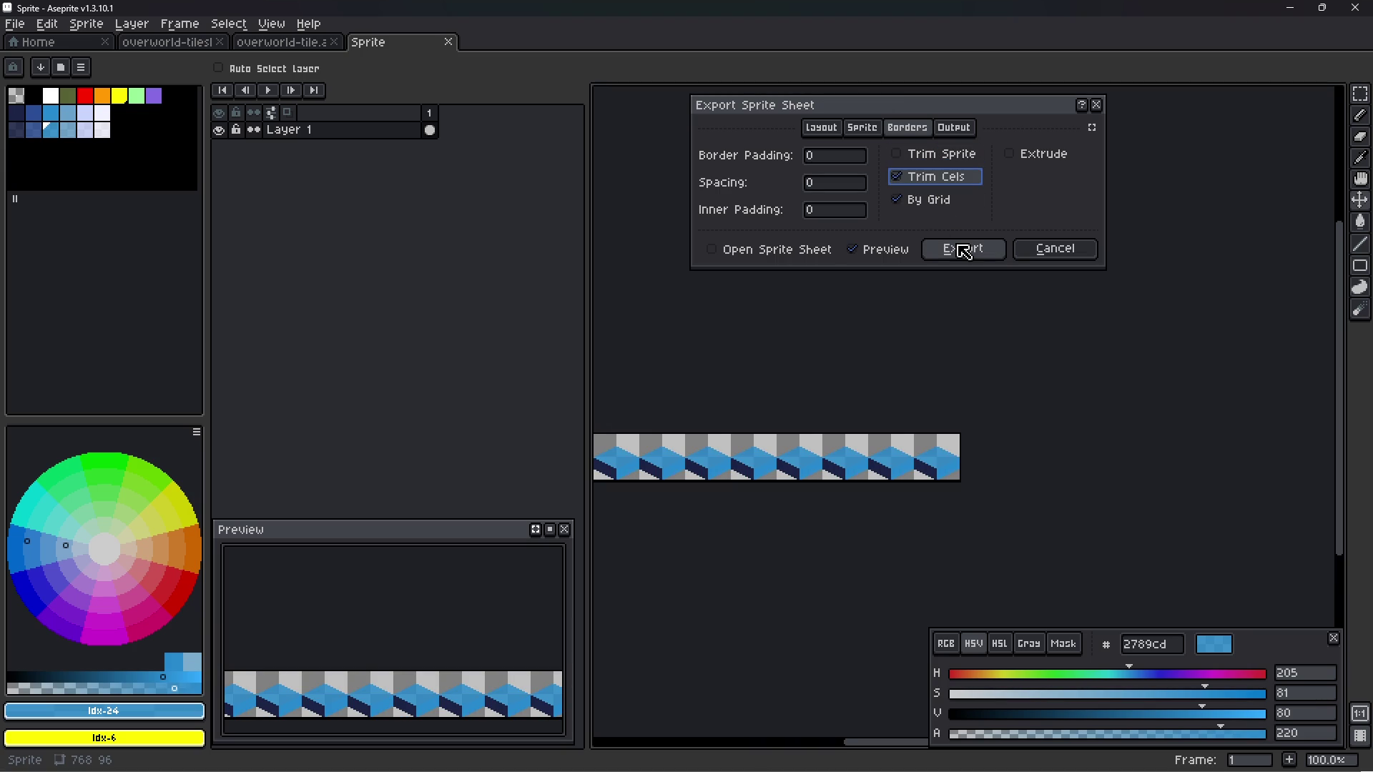
pyautogui.click(964, 250)
pyautogui.hotkey('alt', 'Tab')
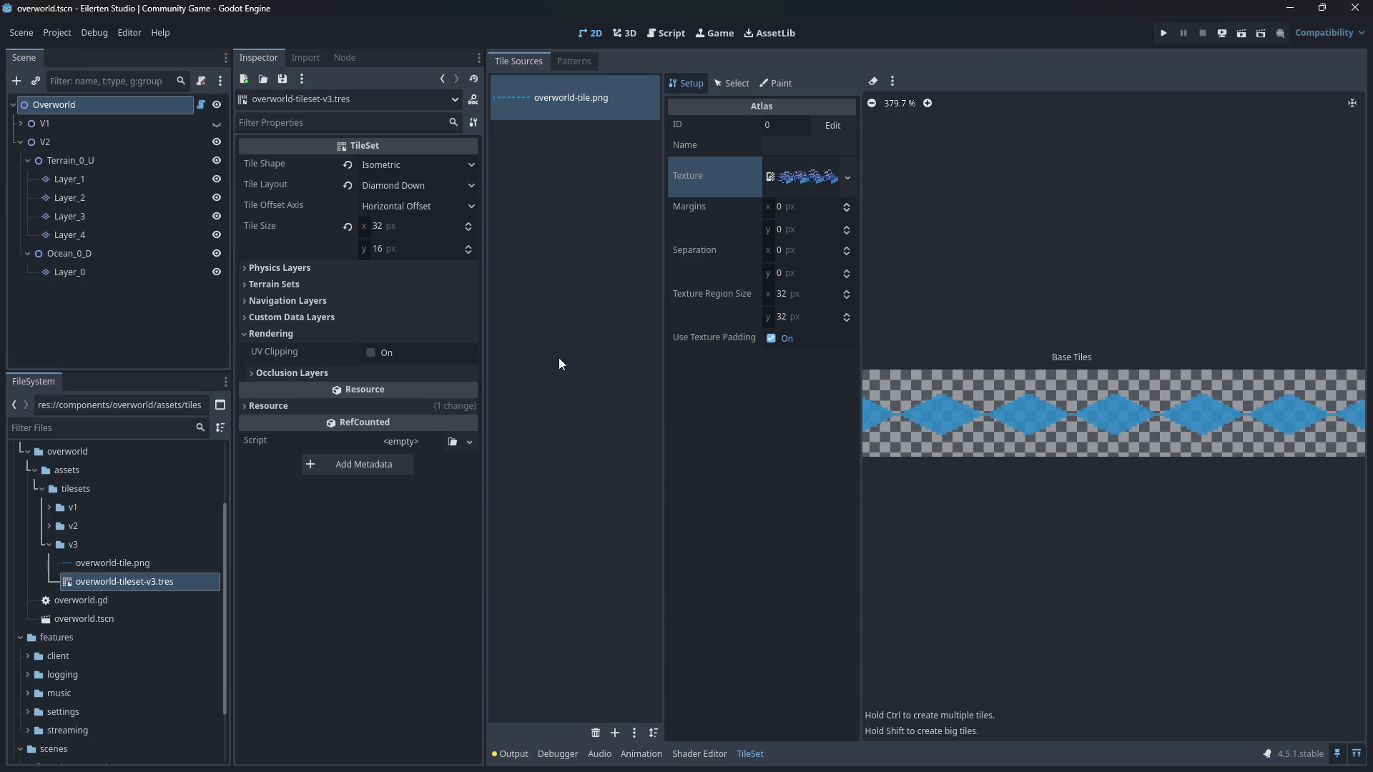
# - Set overworld-tile.png as the v3 atlas texture and accept automatic tile creation
pyautogui.click(143, 565)
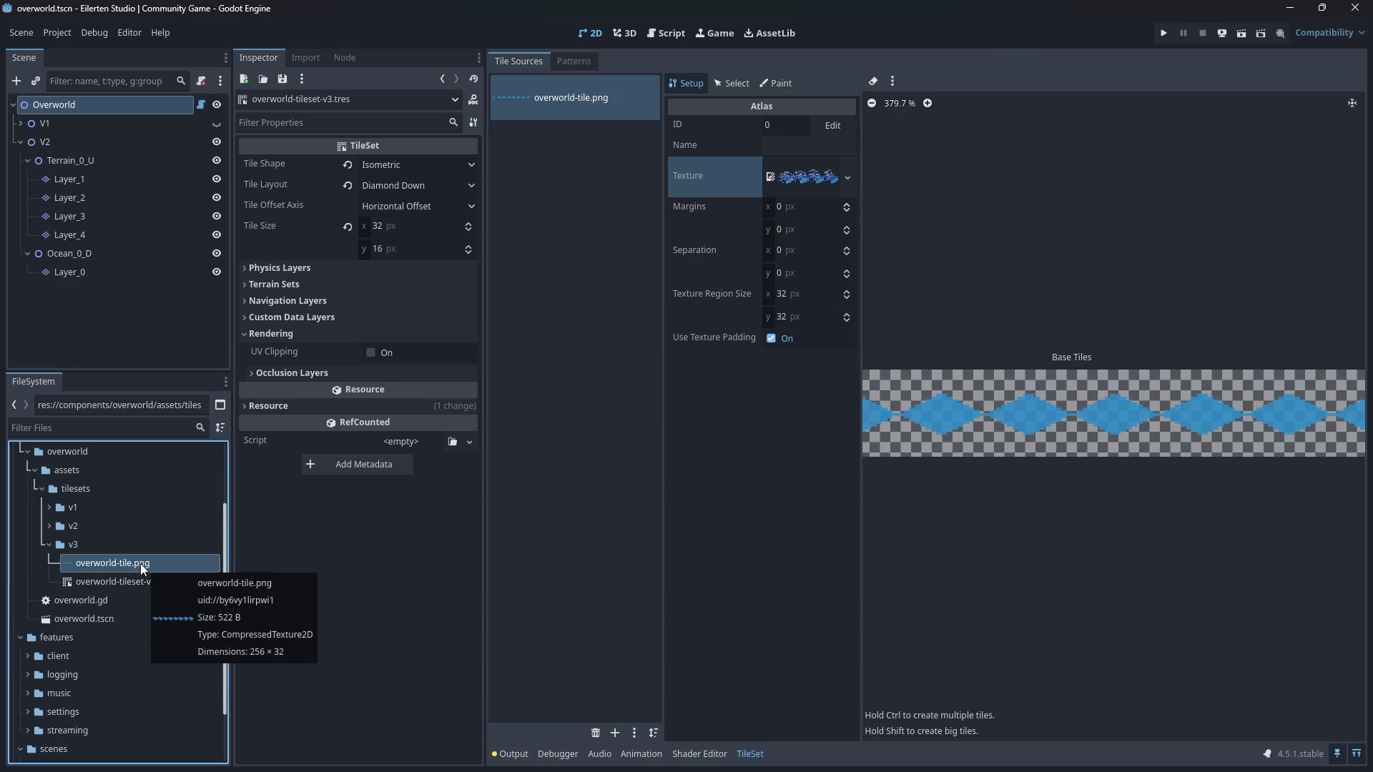
pyautogui.moveTo(140, 564); pyautogui.dragTo(815, 171)
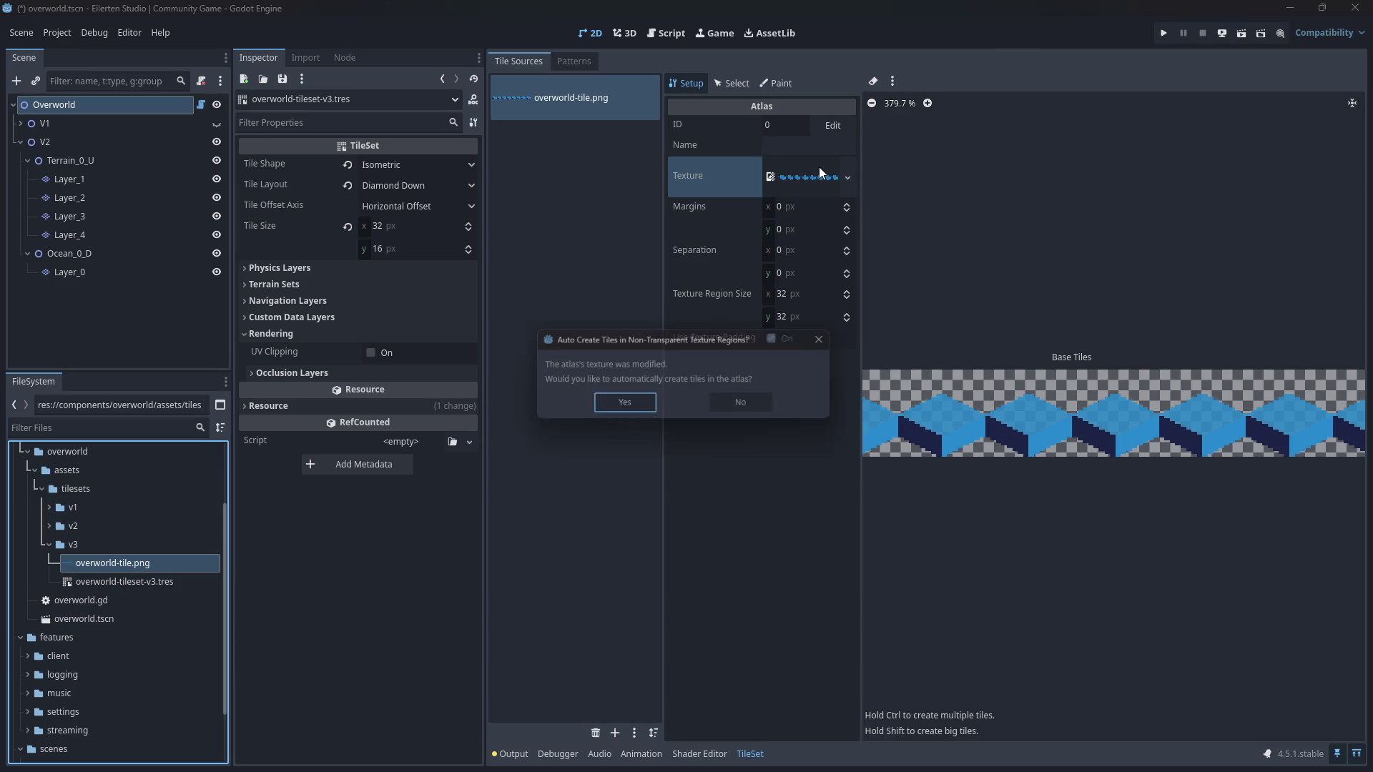
pyautogui.click(616, 407)
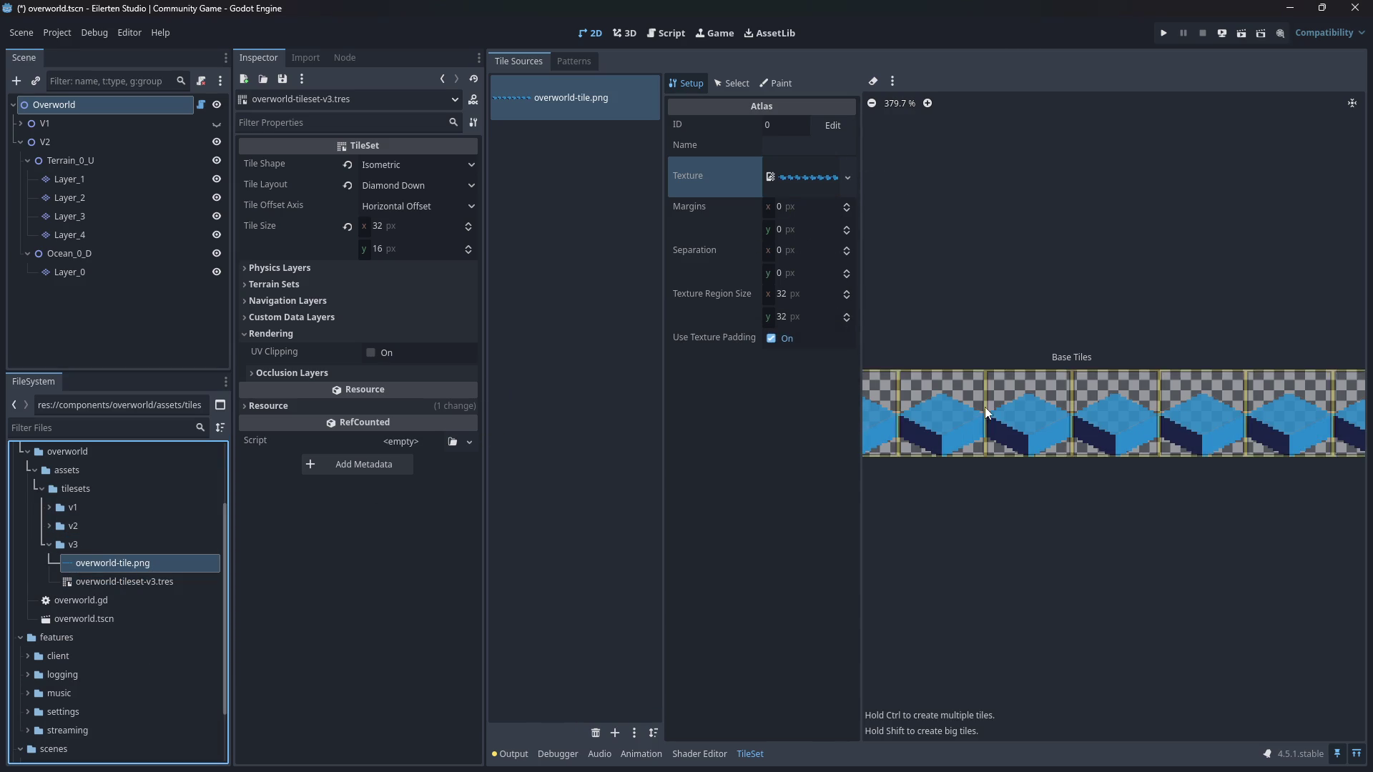
pyautogui.moveTo(943, 496); pyautogui.dragTo(1154, 488)
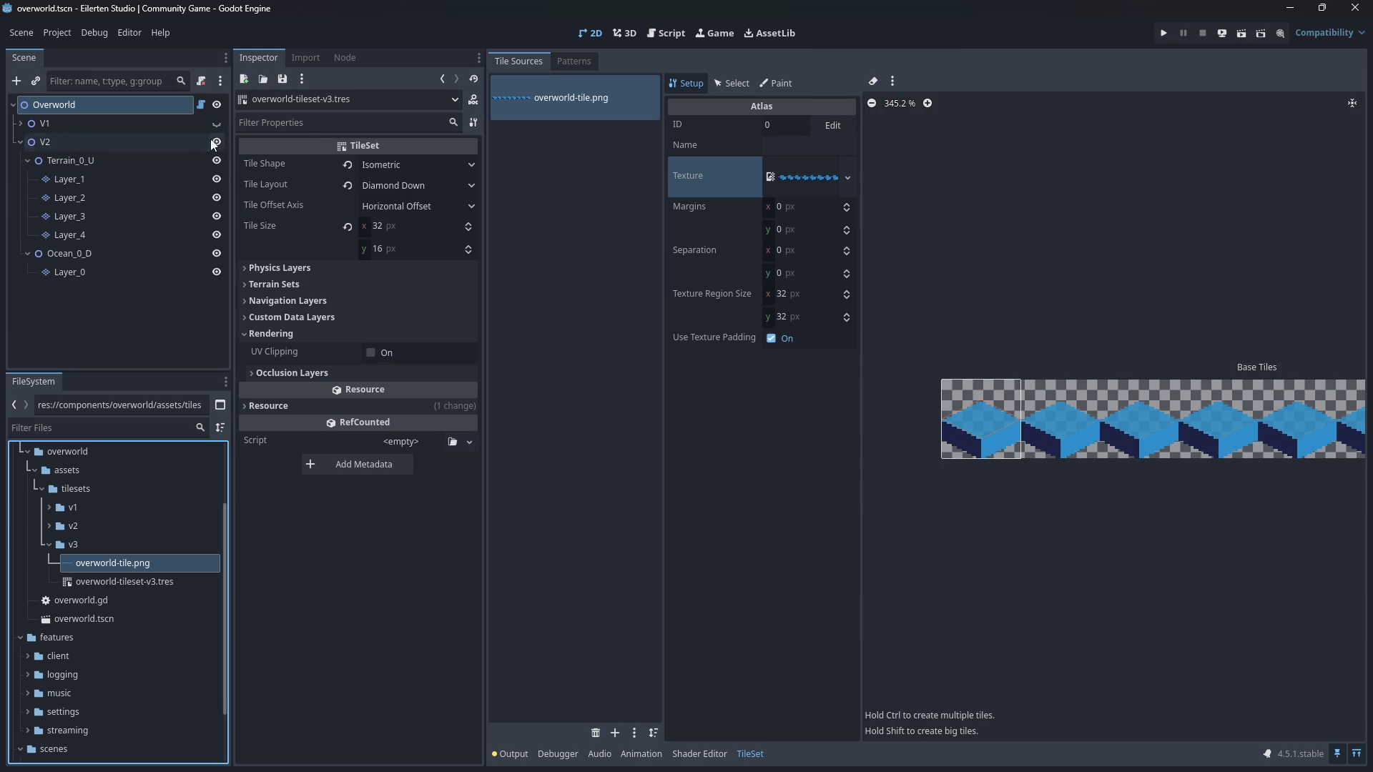
pyautogui.click(109, 145)
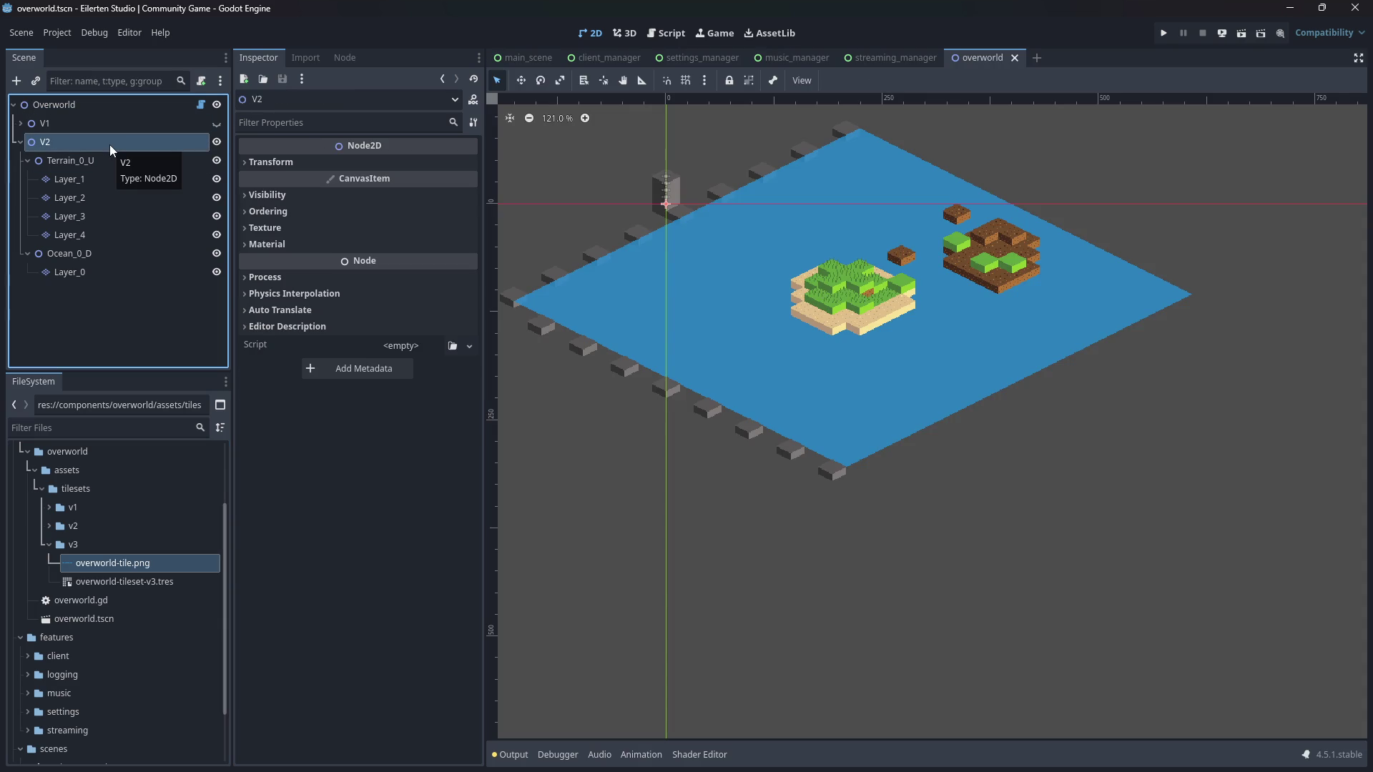
# - Duplicate V2 into a new V3 node, collapse V2, and select the Overworld root
pyautogui.rightClick(159, 145)
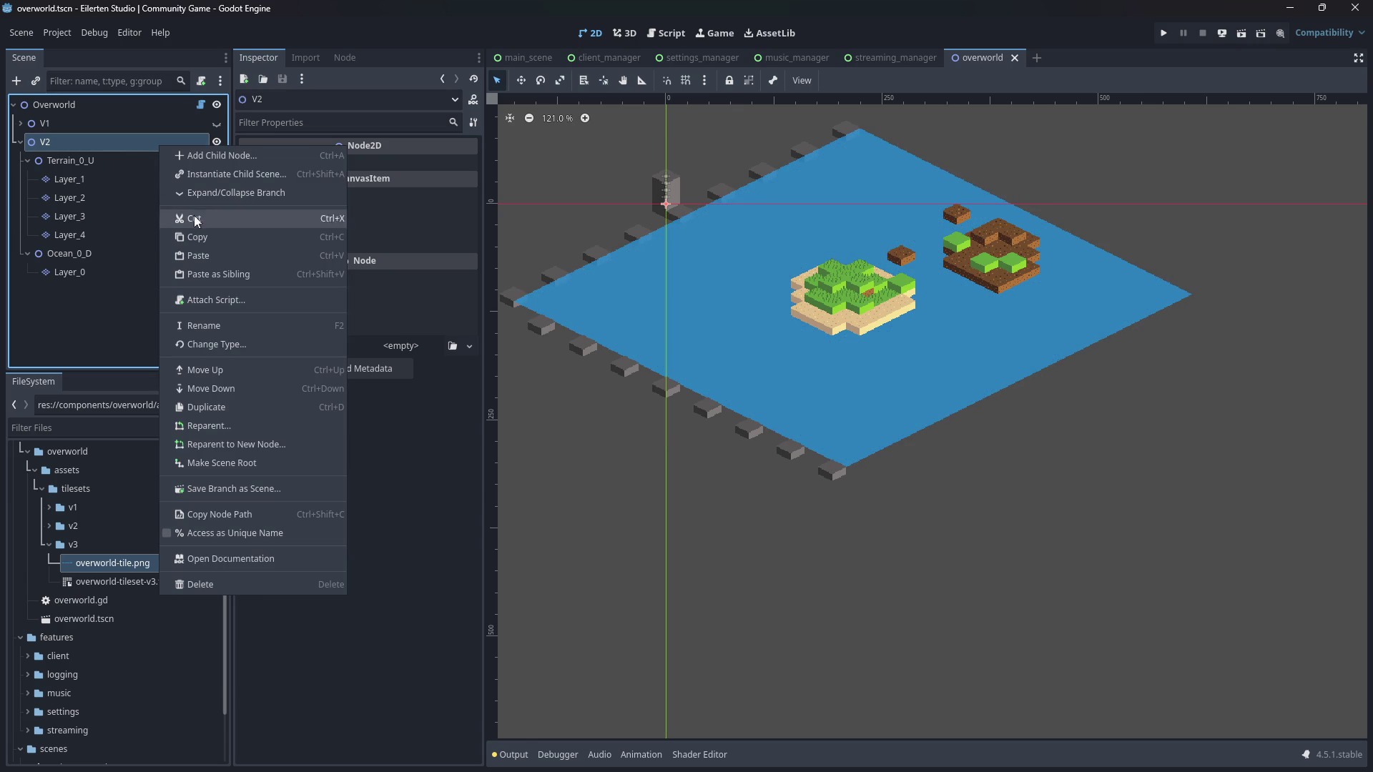
pyautogui.click(225, 405)
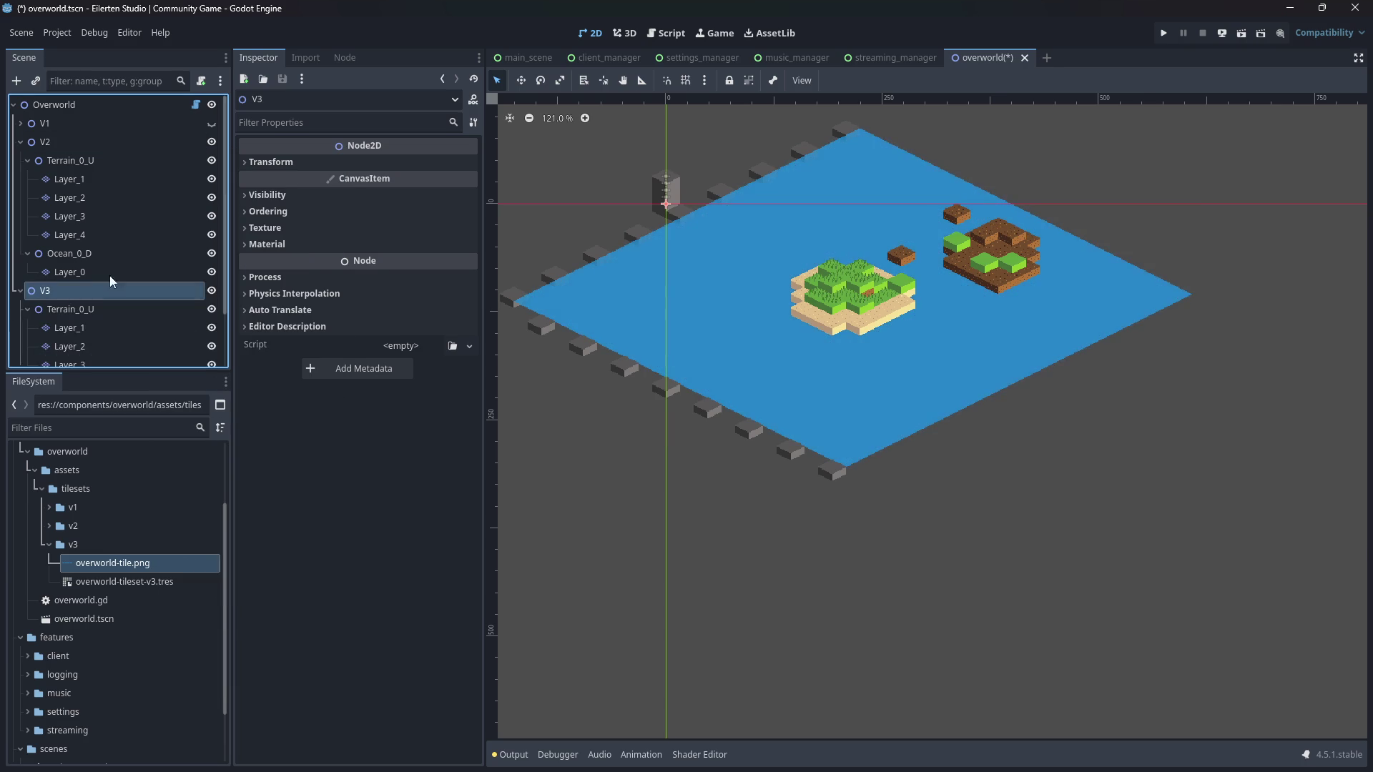
pyautogui.click(20, 142)
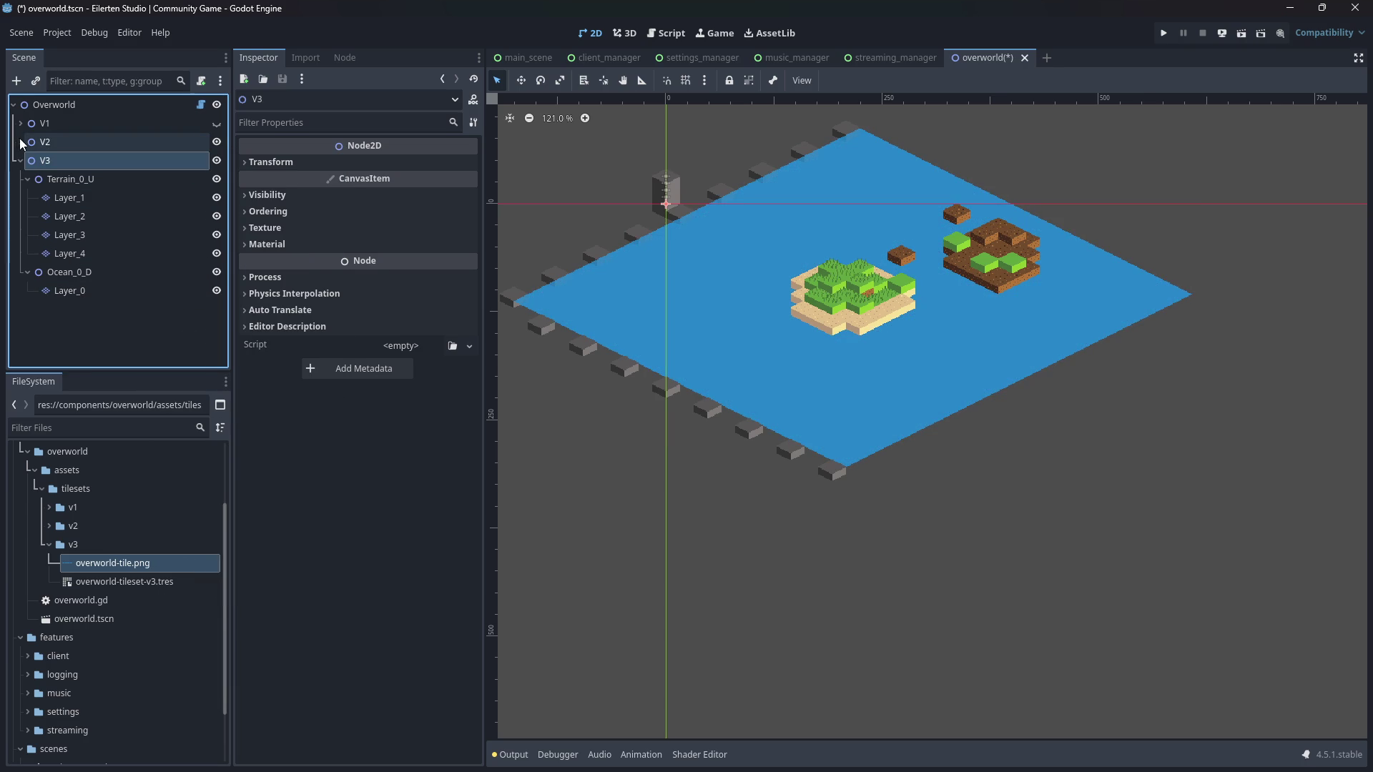
pyautogui.click(50, 110)
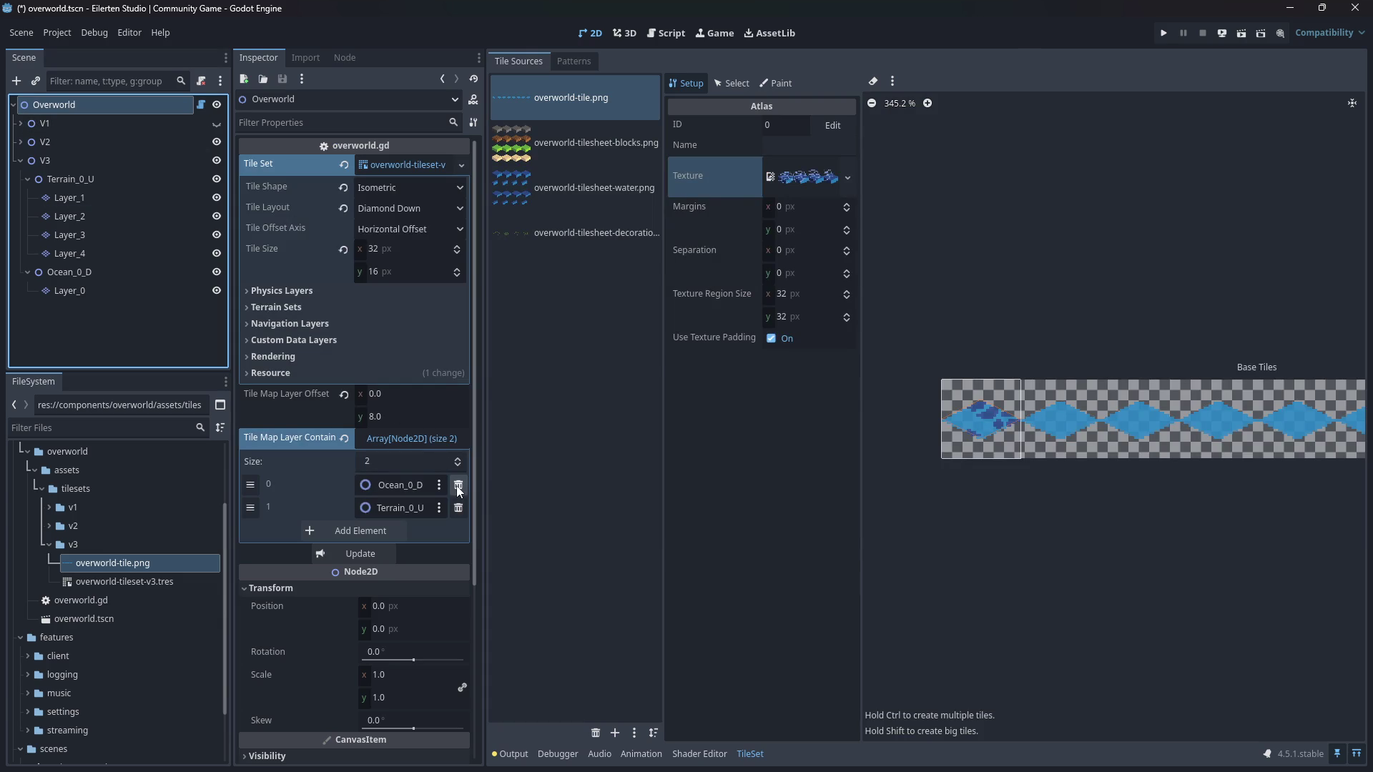
# - Replace both layer container entries with V3's Ocean_0_D and Terrain_0_U
pyautogui.click(458, 487)
pyautogui.click(456, 487)
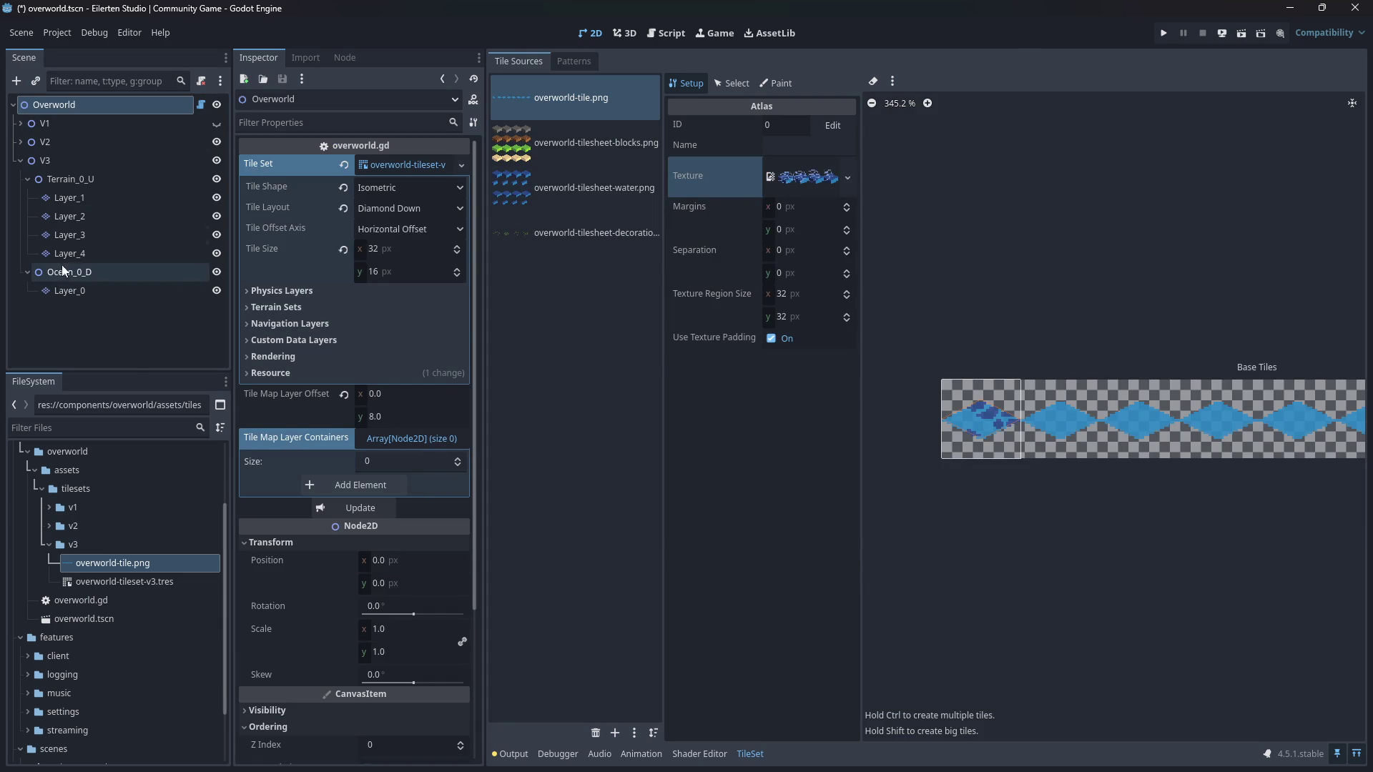
pyautogui.moveTo(61, 276)
pyautogui.mouseDown()
pyautogui.moveTo(364, 466)
pyautogui.moveTo(402, 447)
pyautogui.mouseUp()
pyautogui.moveTo(72, 178)
pyautogui.mouseDown()
pyautogui.moveTo(114, 251)
pyautogui.moveTo(395, 442)
pyautogui.mouseUp()
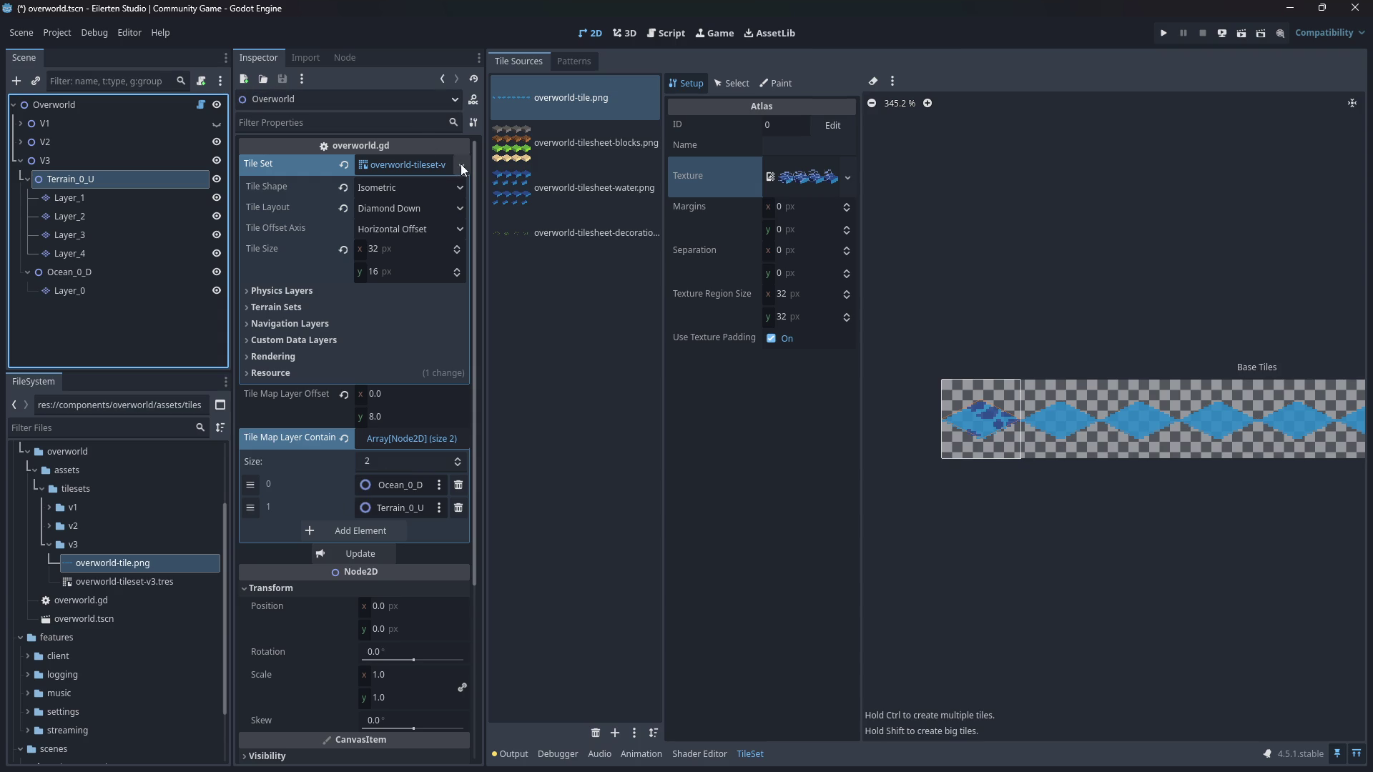
# - Assign overworld-tileset-v3.tres to the map, save, and rebuild it with Update
pyautogui.moveTo(130, 581)
pyautogui.mouseDown()
pyautogui.moveTo(337, 454)
pyautogui.moveTo(404, 165)
pyautogui.mouseUp()
pyautogui.hotkey('ctrl', 's')
pyautogui.click(370, 593)
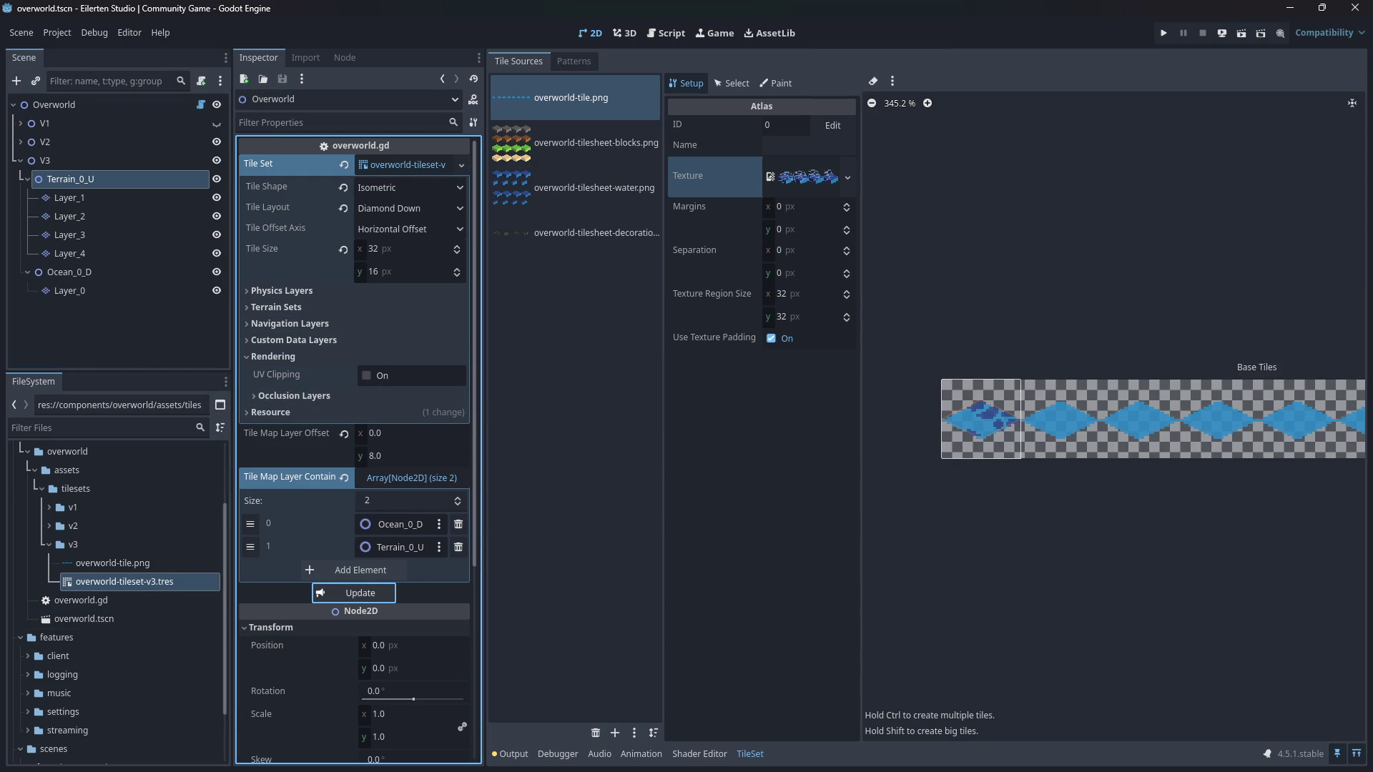
pyautogui.click(1356, 754)
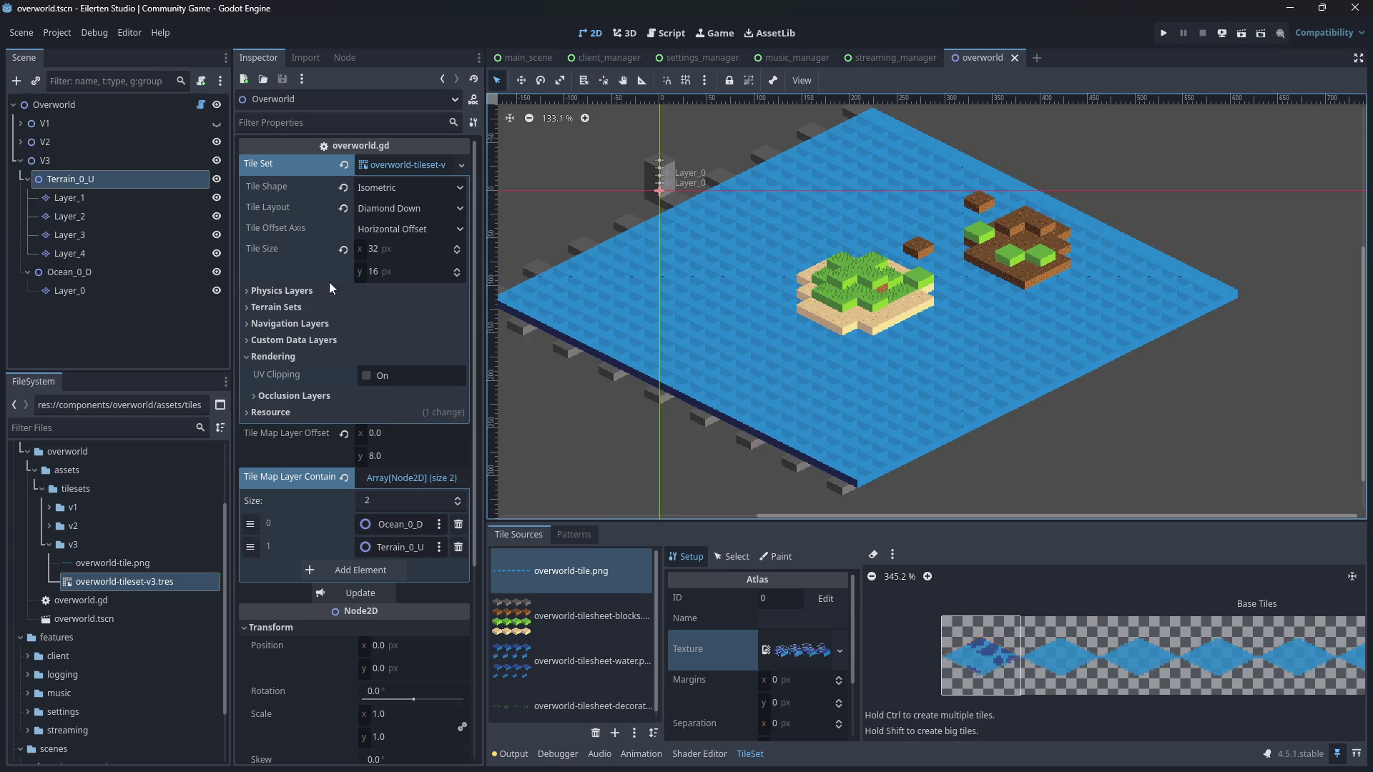
# - Hide the old V2 map, save the scene, and center the ocean in view
pyautogui.scroll(2, 897, 297)
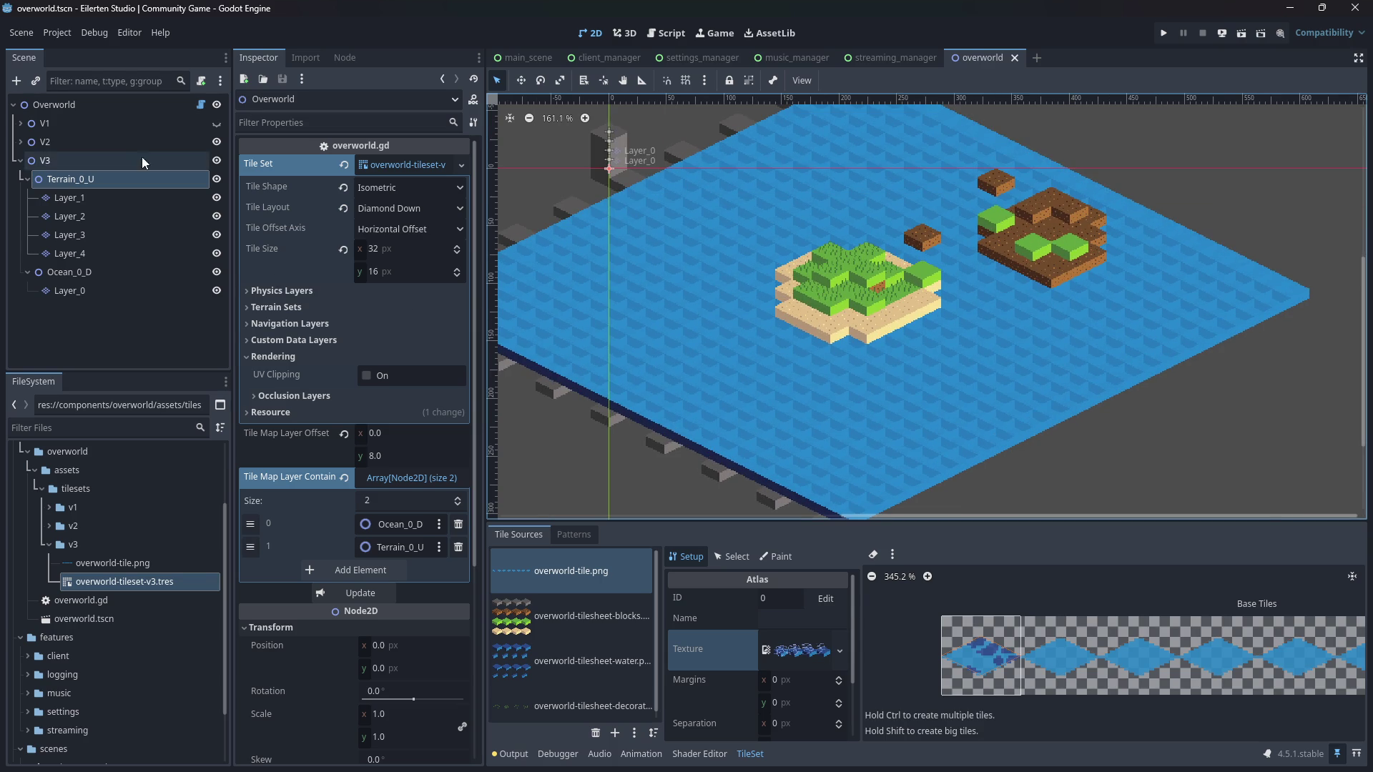
pyautogui.click(217, 142)
pyautogui.hotkey('ctrl', 's')
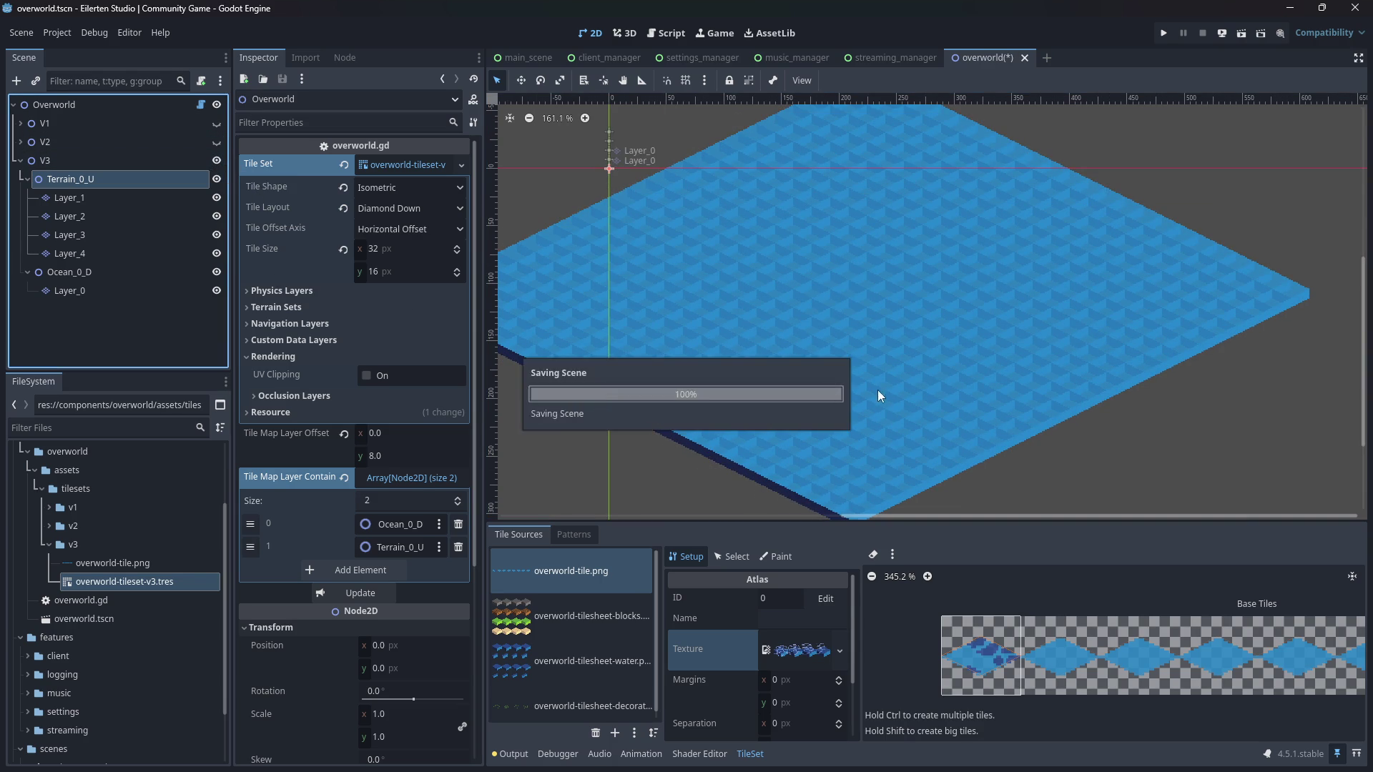
pyautogui.scroll(1, 828, 335)
pyautogui.scroll(1, 808, 327)
pyautogui.scroll(-2, 757, 299)
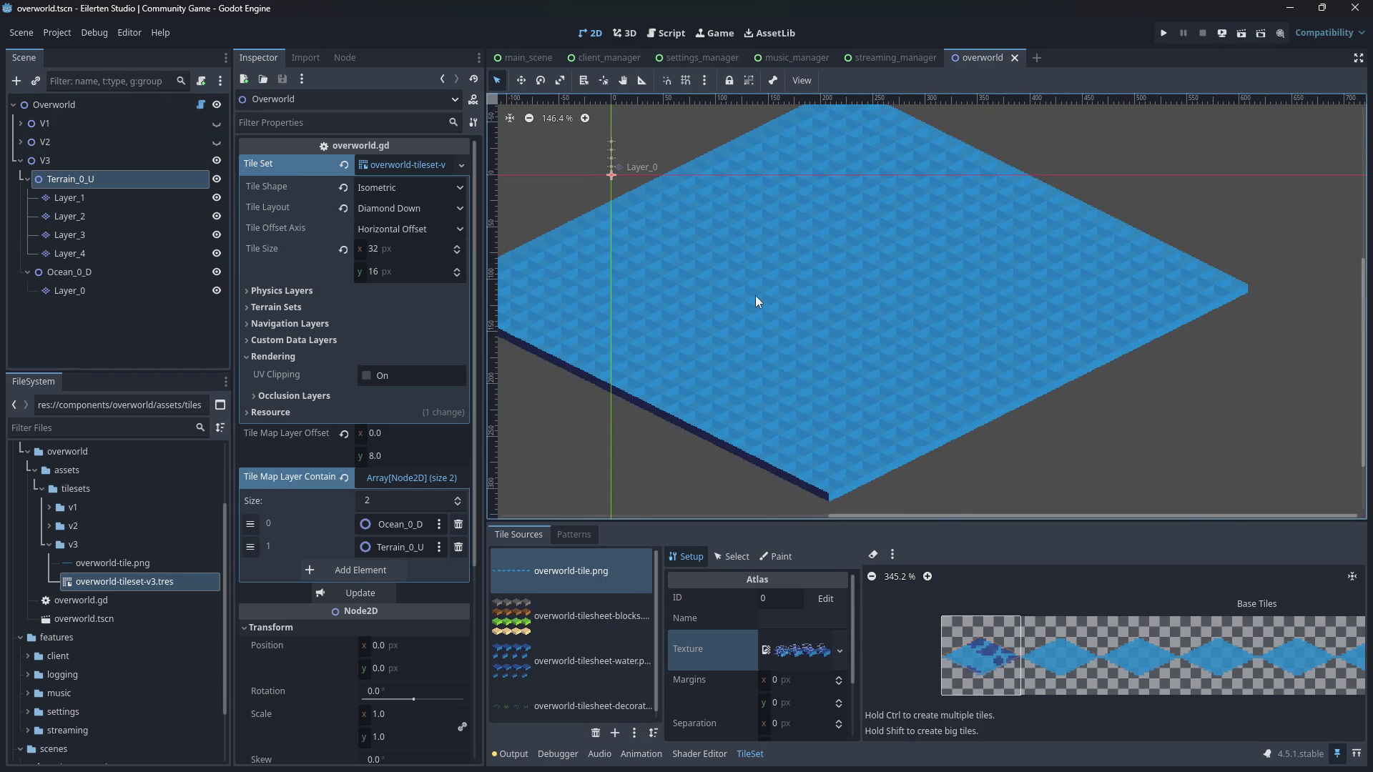
pyautogui.moveTo(783, 347)
pyautogui.mouseDown()
pyautogui.moveTo(872, 320)
pyautogui.moveTo(848, 325)
pyautogui.mouseUp()
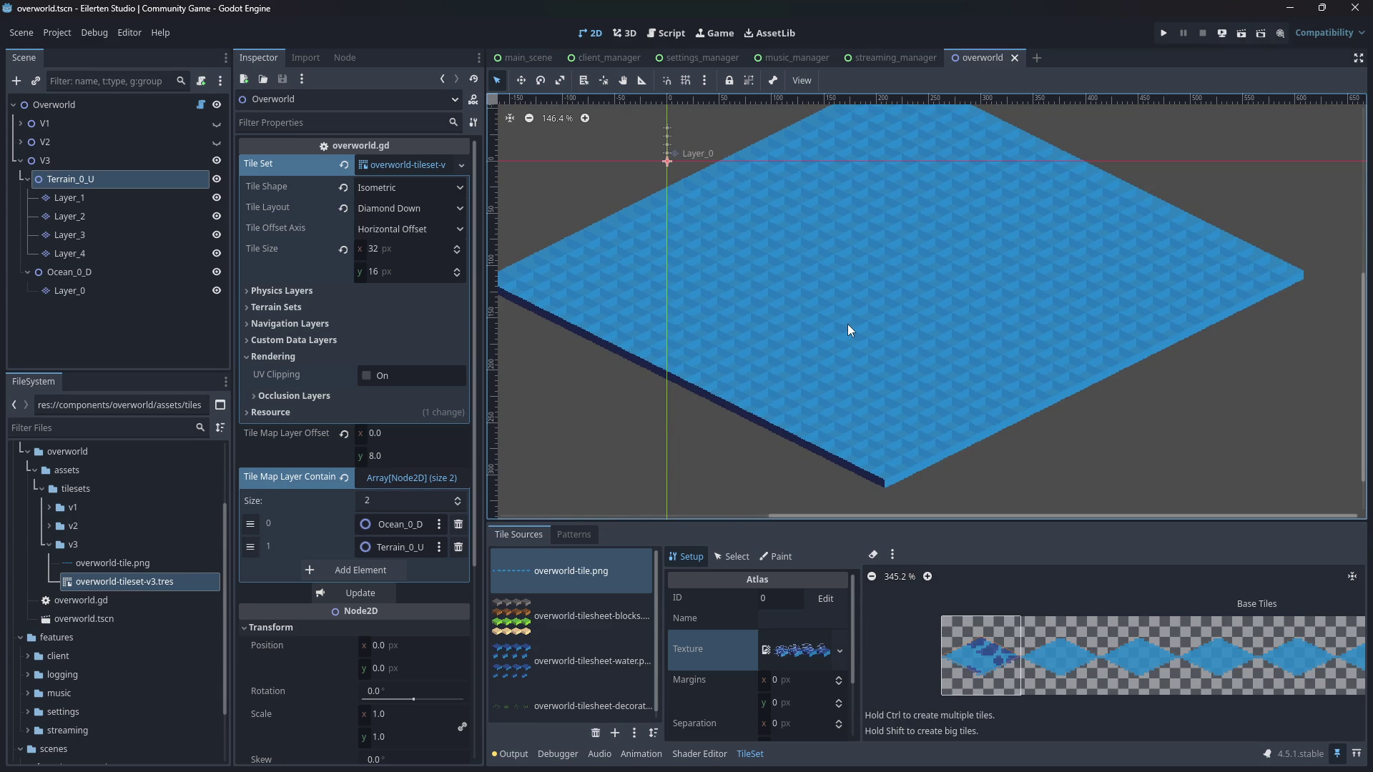
# - Collapse and reopen the tileset resource to review the blue cube atlas
pyautogui.click(400, 166)
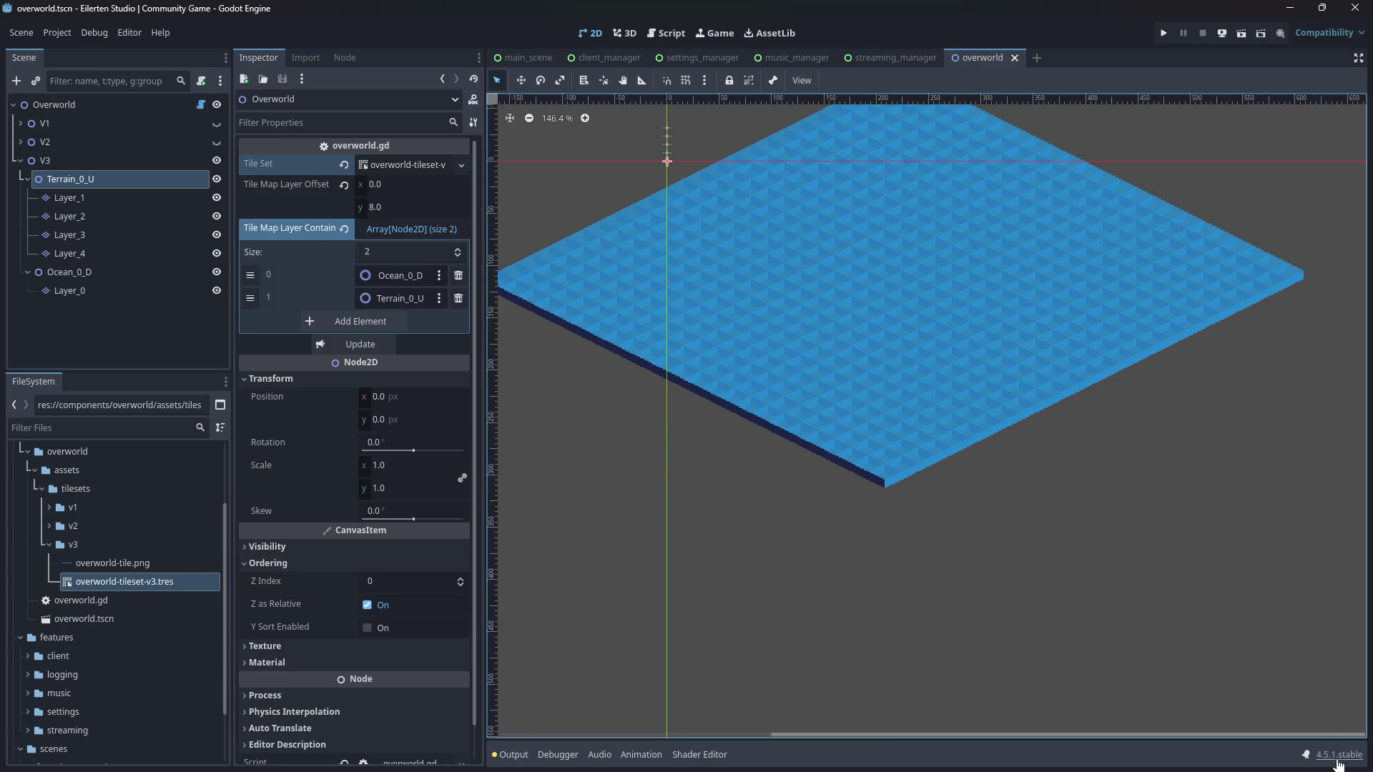
pyautogui.click(405, 163)
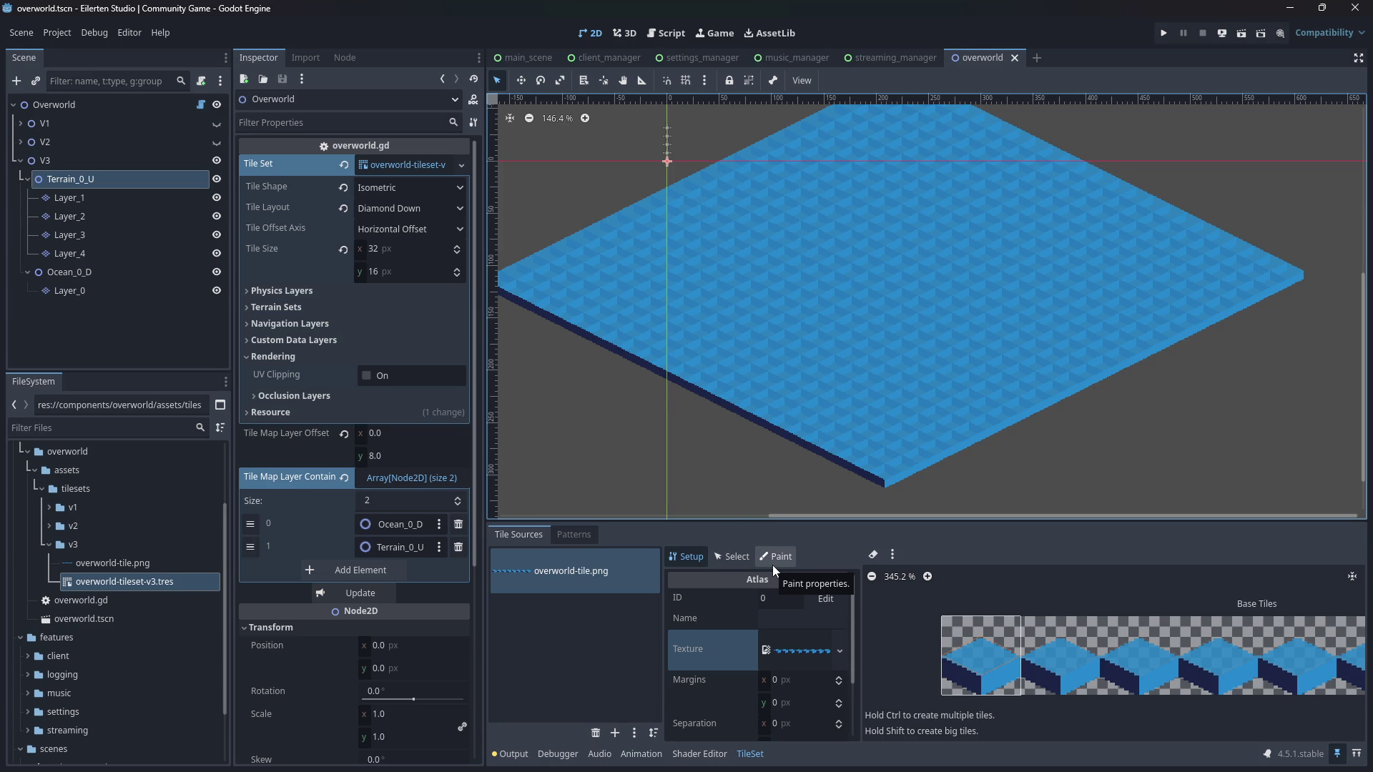
pyautogui.scroll(3, 864, 323)
pyautogui.scroll(2, 958, 363)
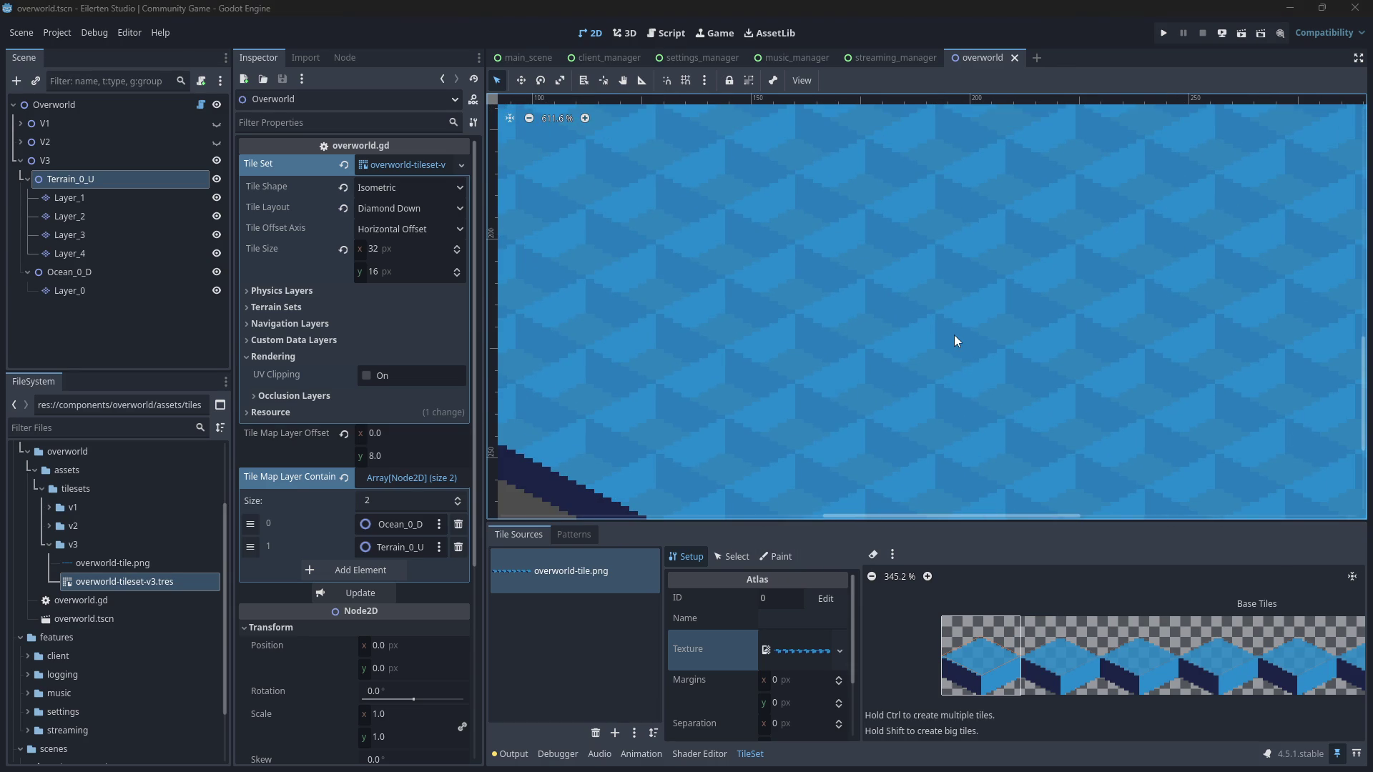
pyautogui.hotkey('alt', 'Tab')
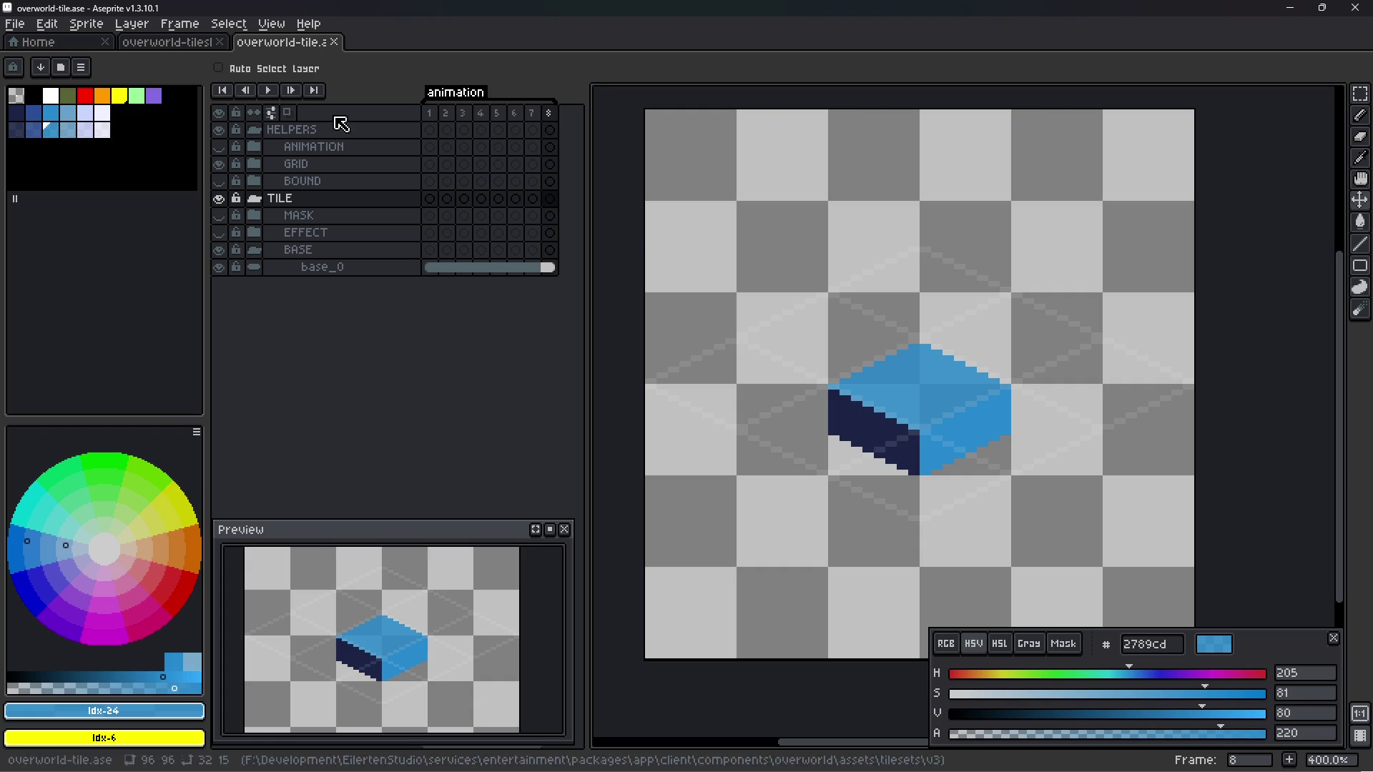
# - Convert base_0 to a tilemap layer with a 32×32 grid and tileset named TileMap
pyautogui.rightClick(392, 271)
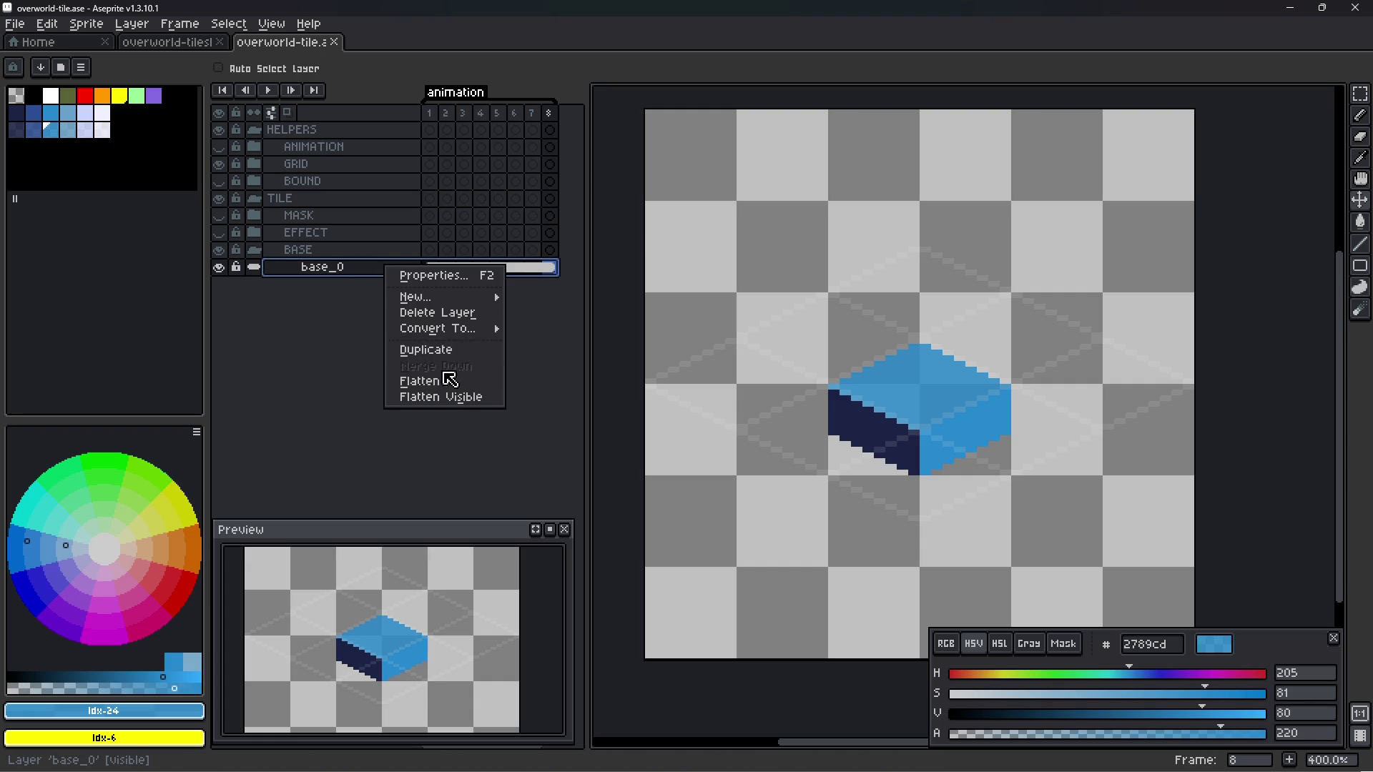
pyautogui.moveTo(501, 324)
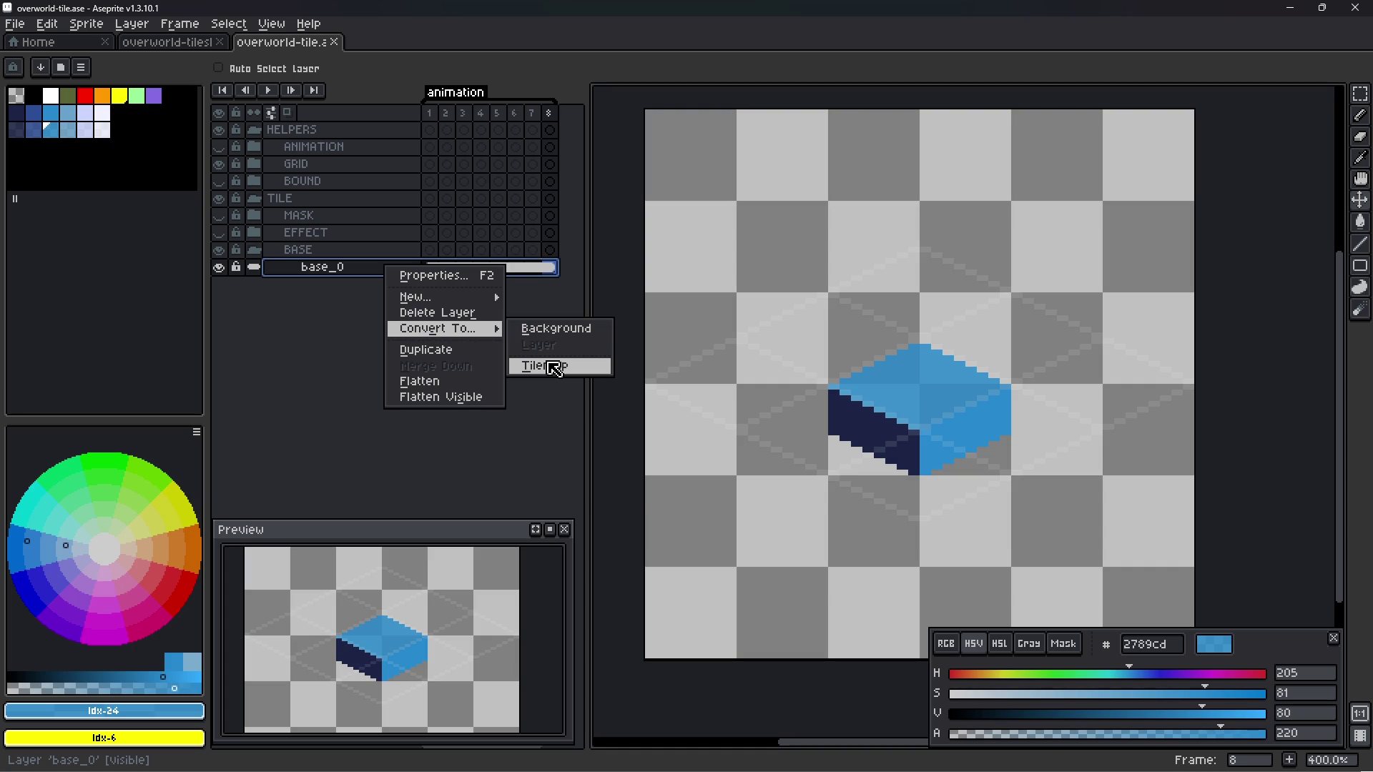
pyautogui.click(554, 369)
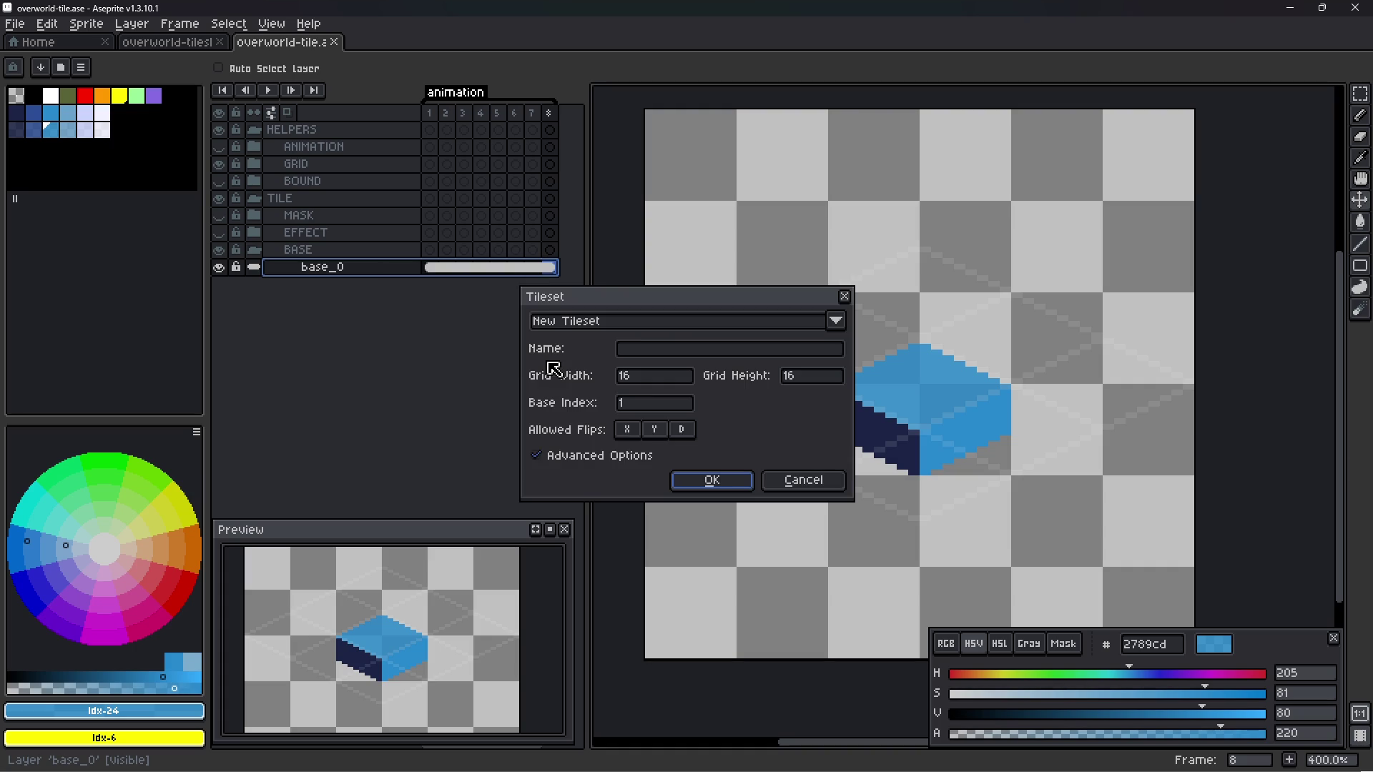
pyautogui.click(680, 377)
pyautogui.doubleClick(680, 377)
pyautogui.write('32')
pyautogui.click(810, 379)
pyautogui.doubleClick(801, 377)
pyautogui.write('32')
pyautogui.click(710, 350)
pyautogui.write('Ti')
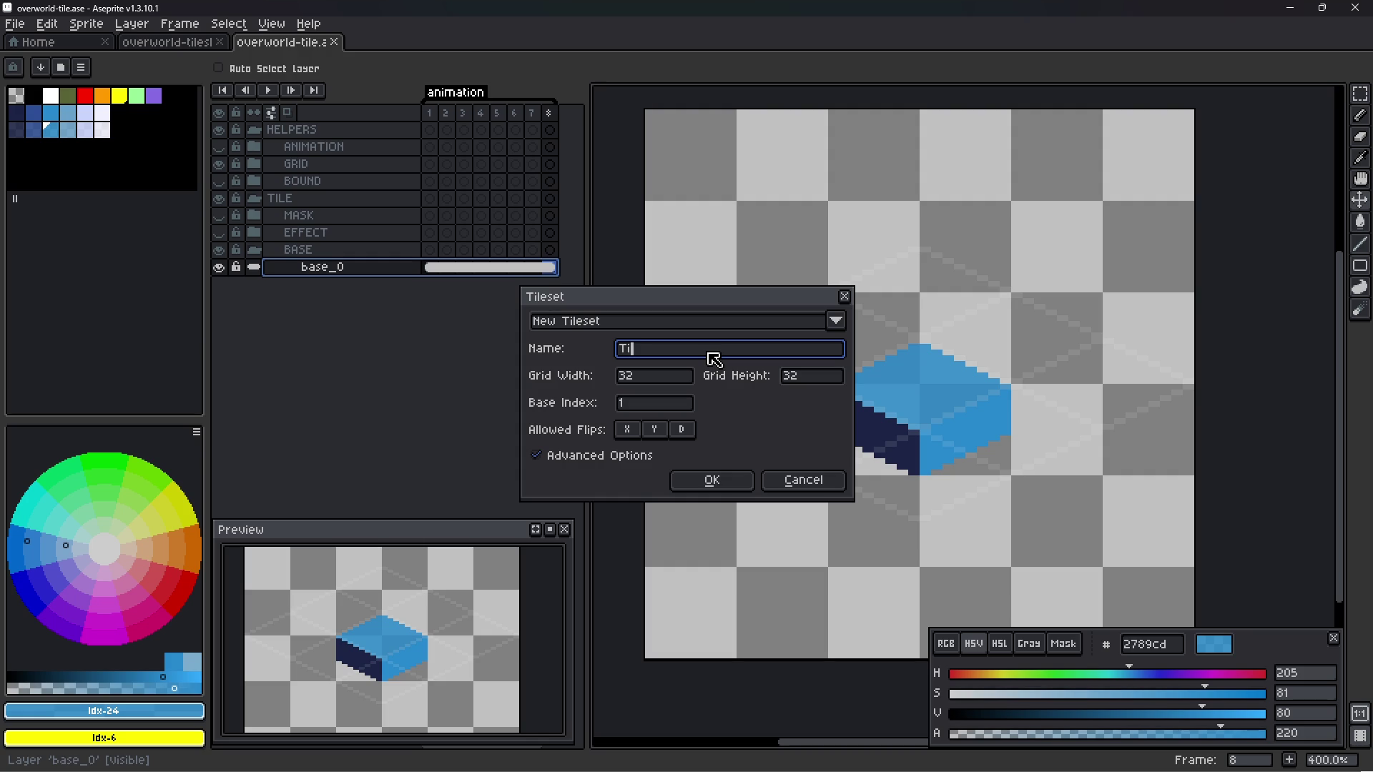
pyautogui.write('leMap')
pyautogui.press('Return')
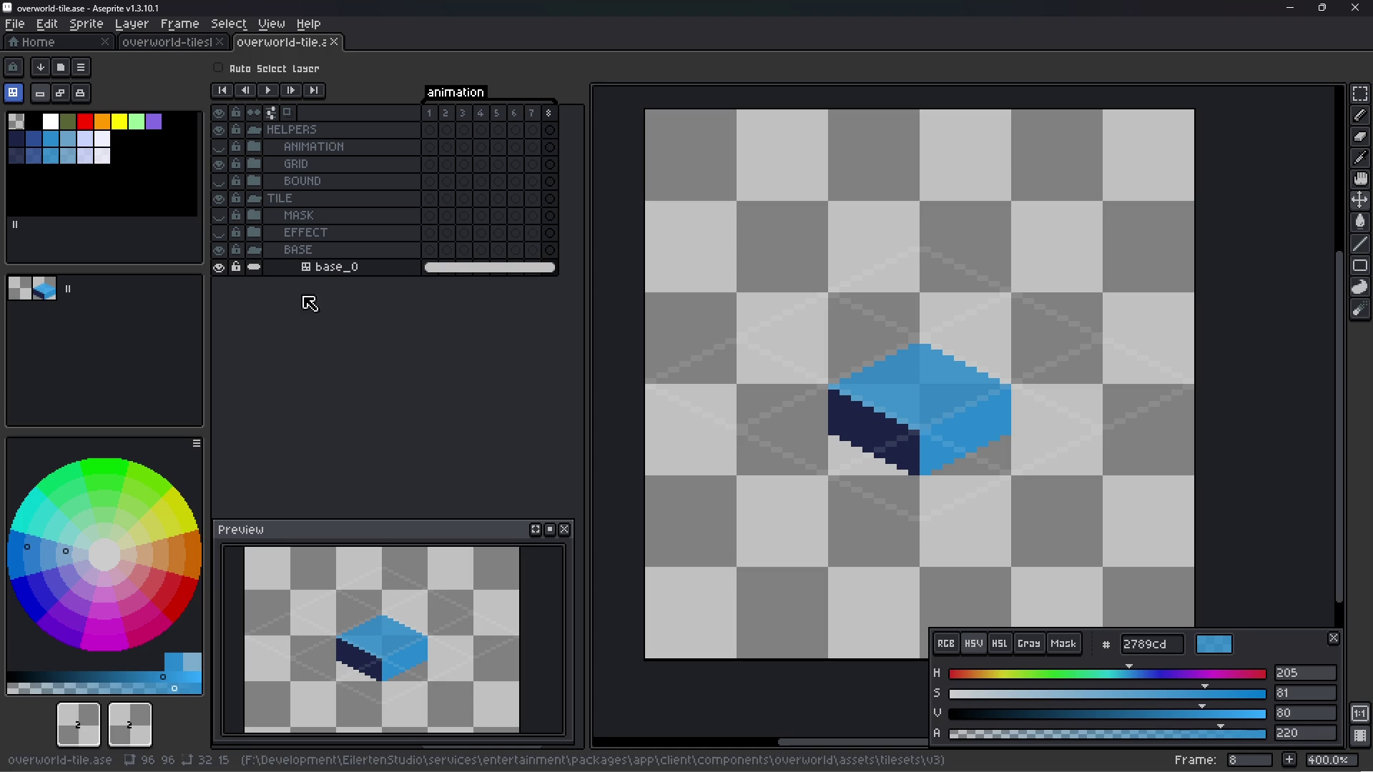
# - Rename the base_0 layer to 'base'
pyautogui.rightClick(352, 274)
pyautogui.click(338, 272)
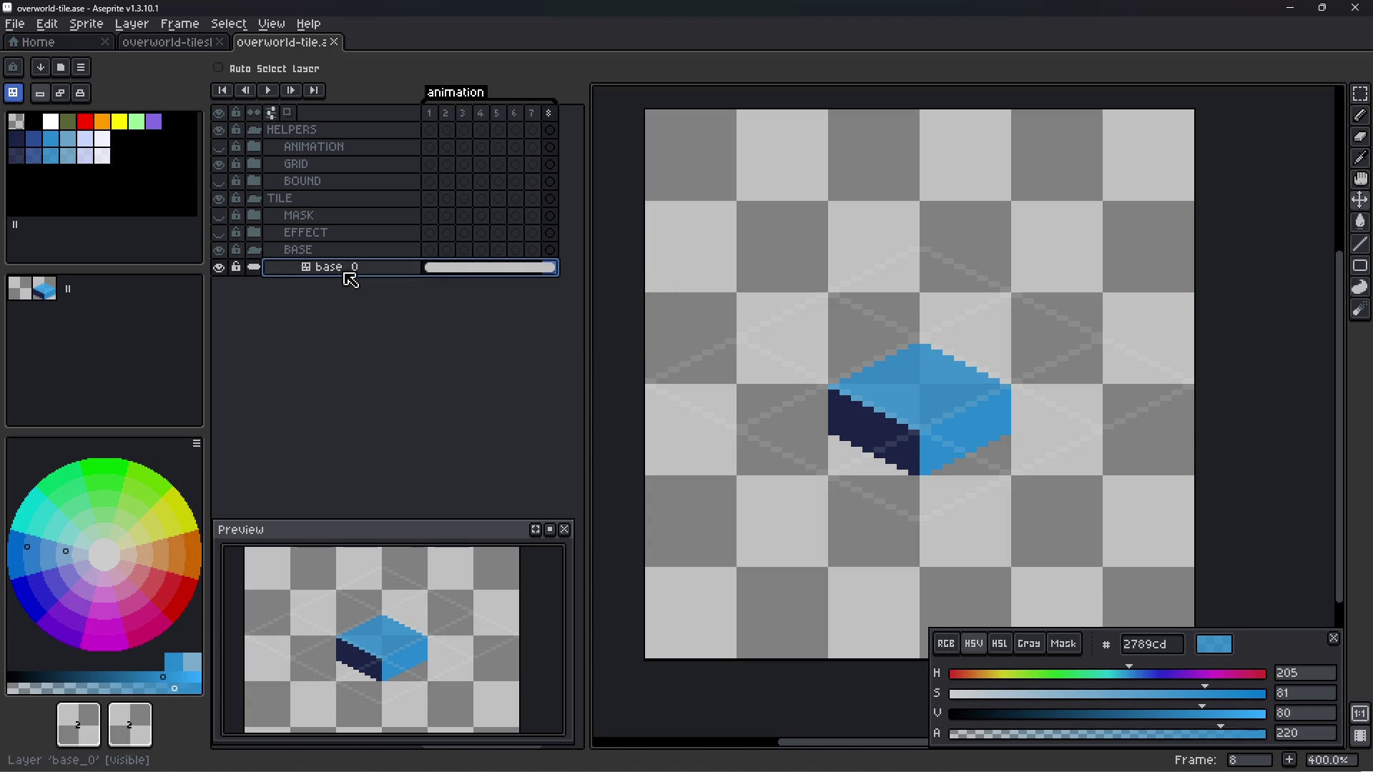
pyautogui.doubleClick(368, 269)
pyautogui.press('End')
pyautogui.press('BackSpace')
pyautogui.press('BackSpace')
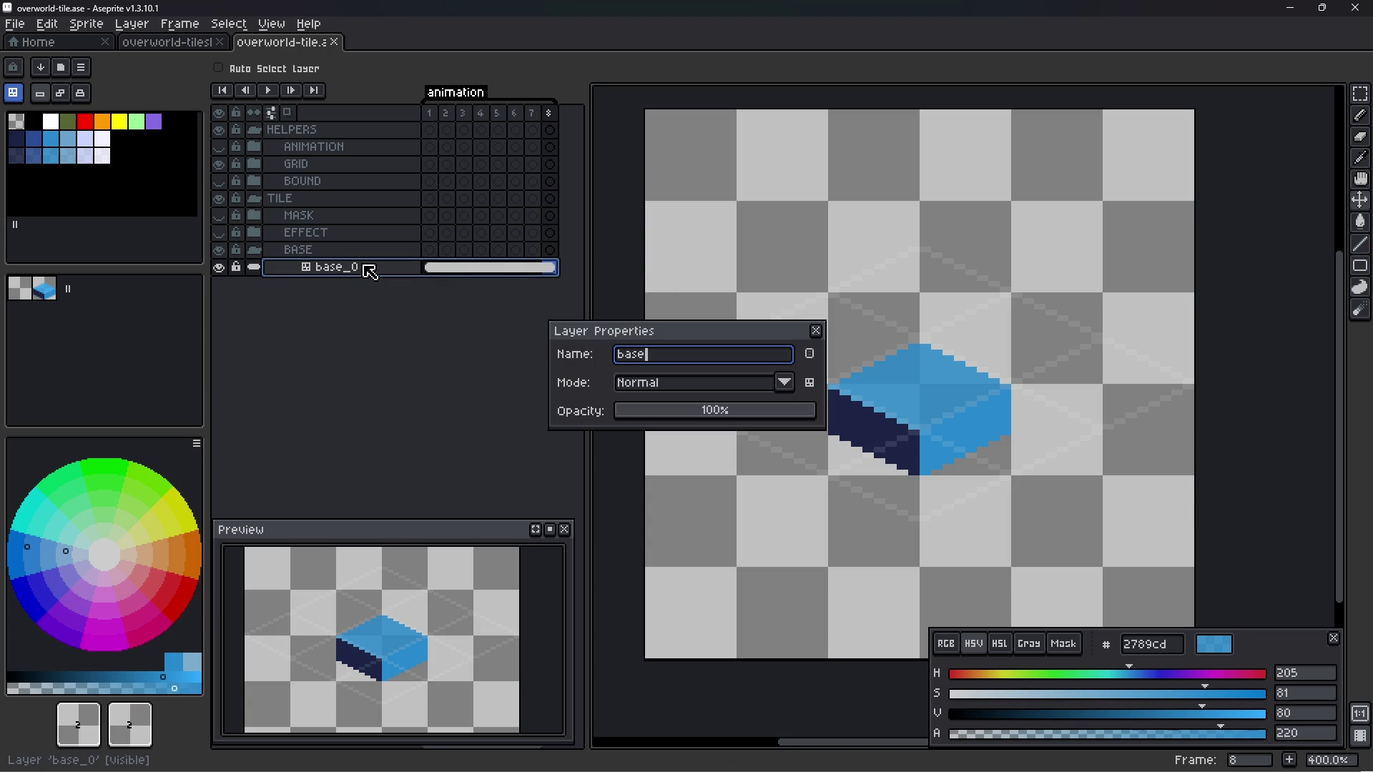
pyautogui.press('Return')
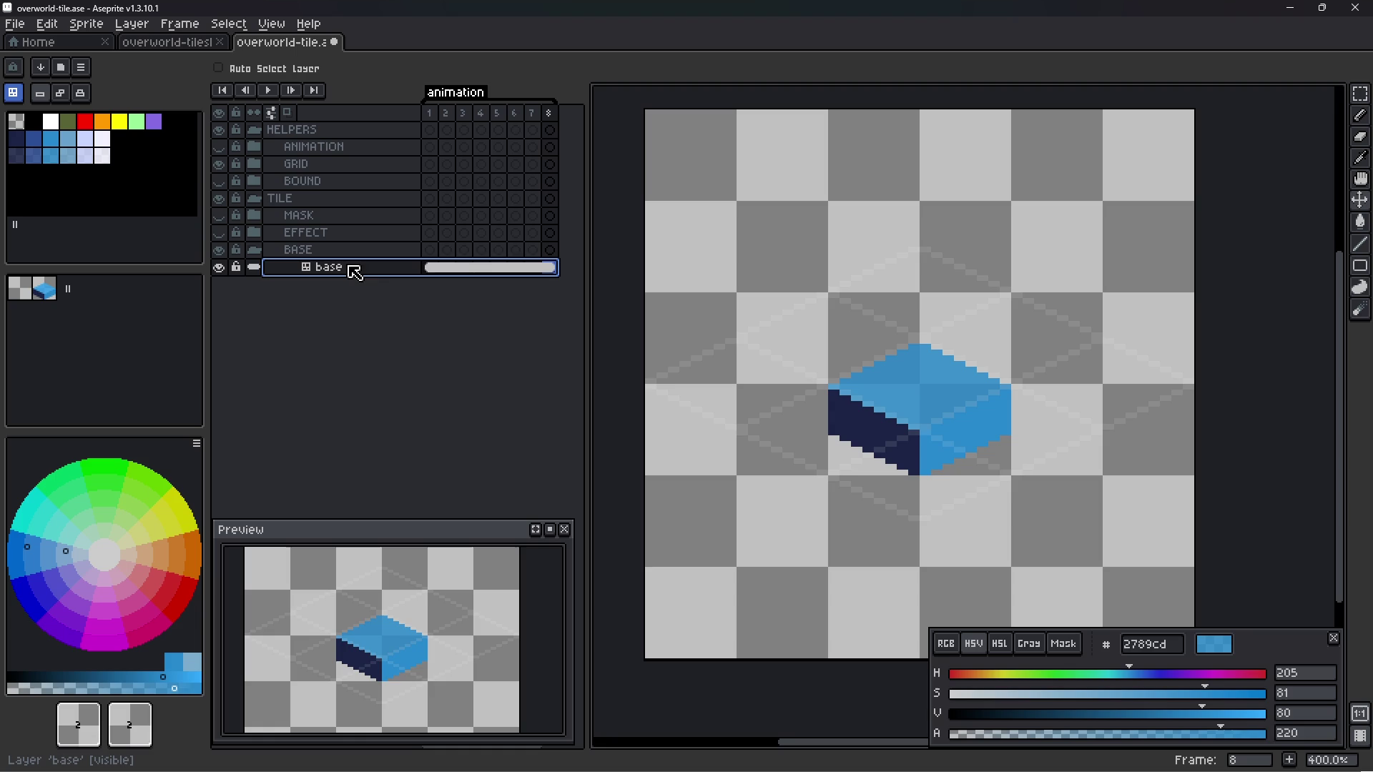
pyautogui.rightClick(354, 273)
pyautogui.moveTo(390, 297)
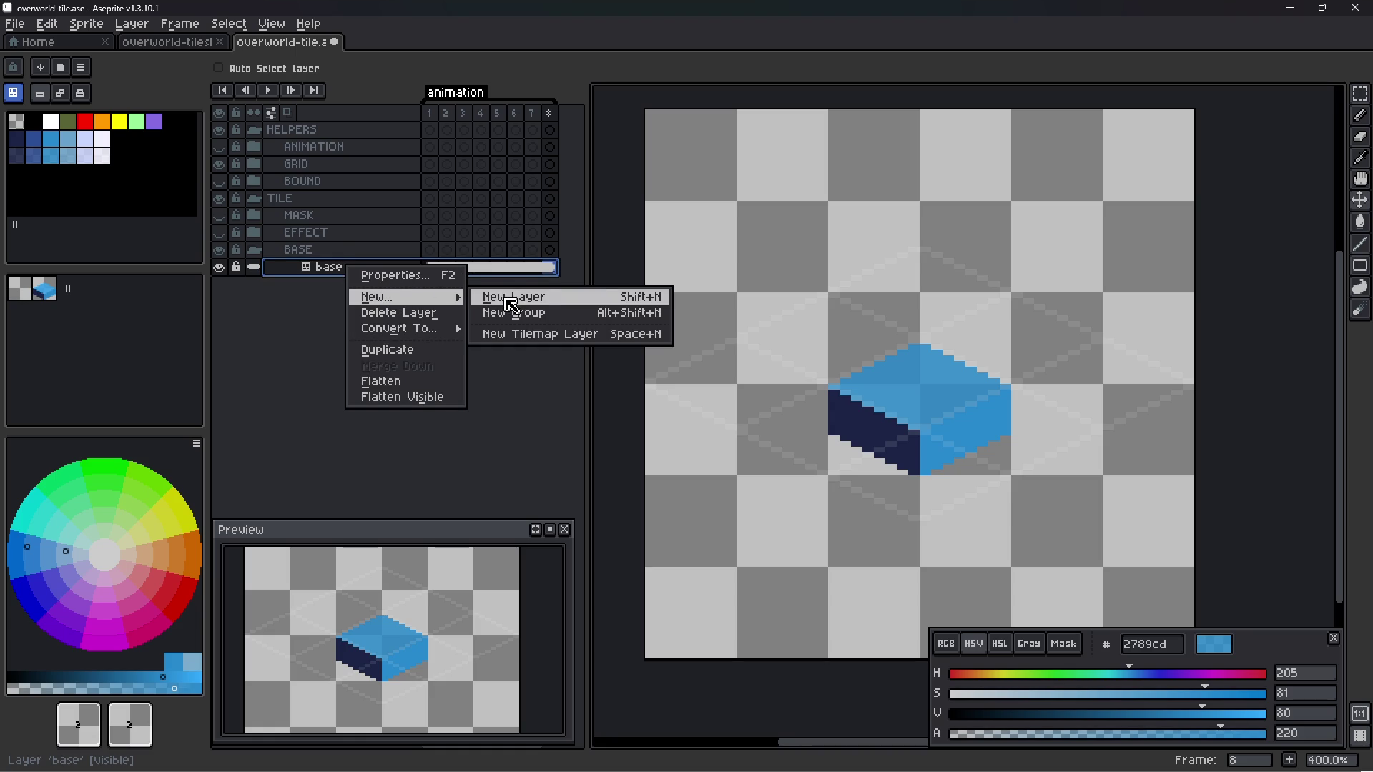
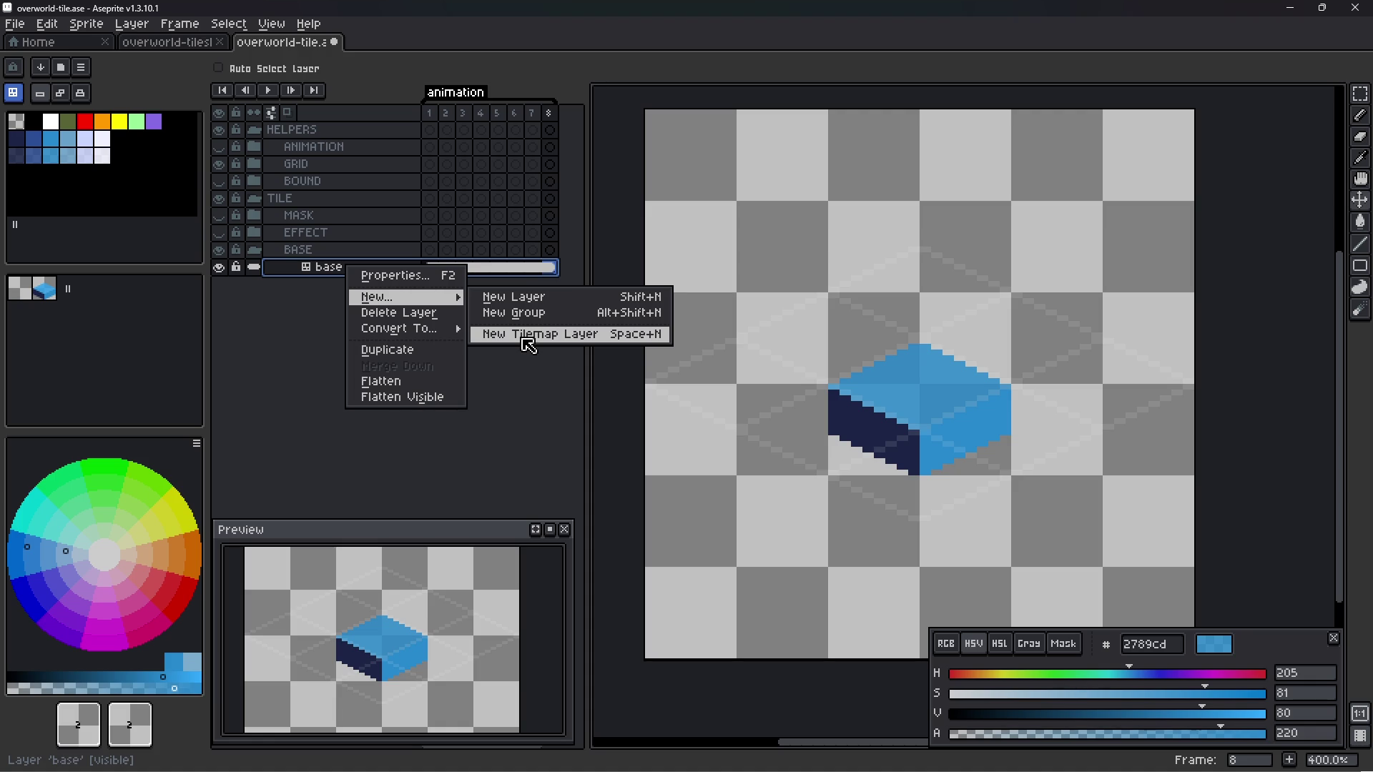
# - Create a tilemap layer named 'Test' above base using the existing 32x32 TileMap tileset (#2)
pyautogui.click(528, 335)
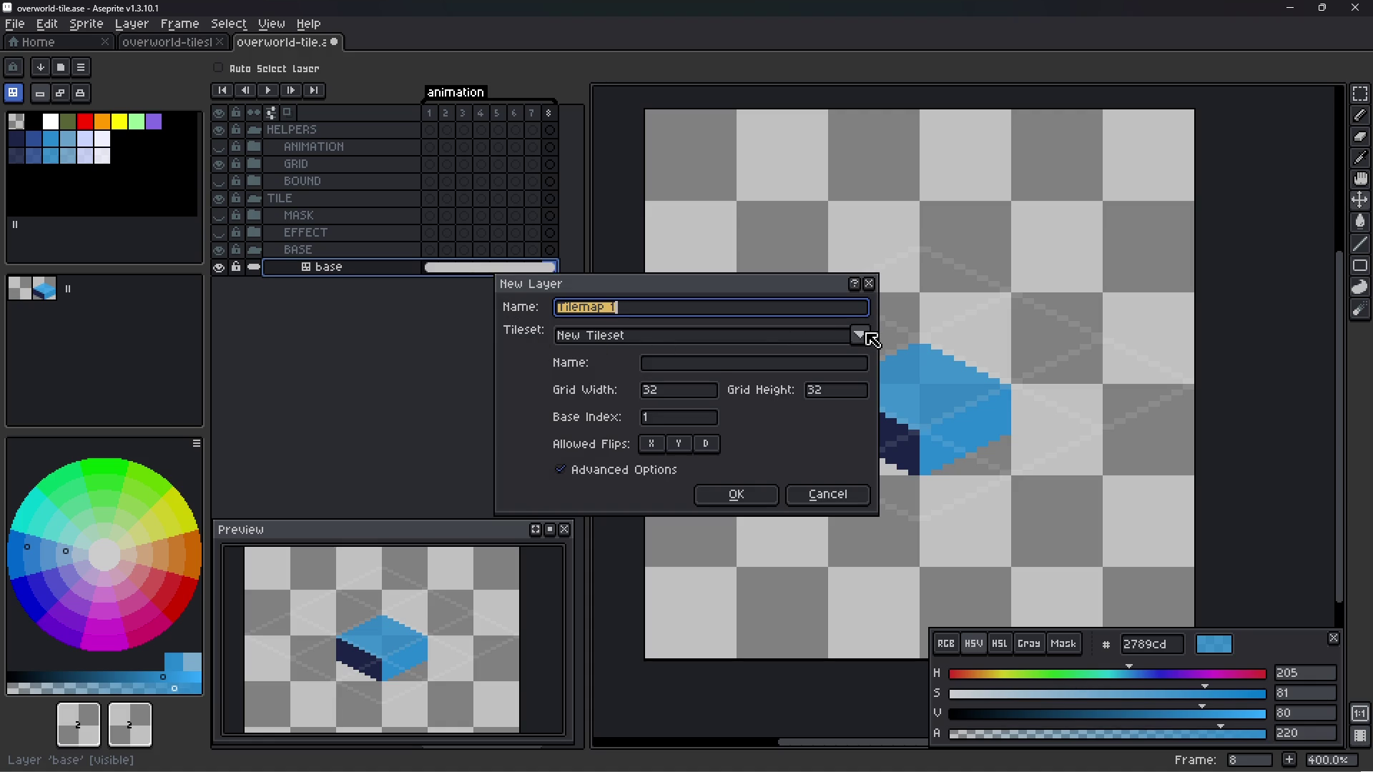
pyautogui.click(865, 335)
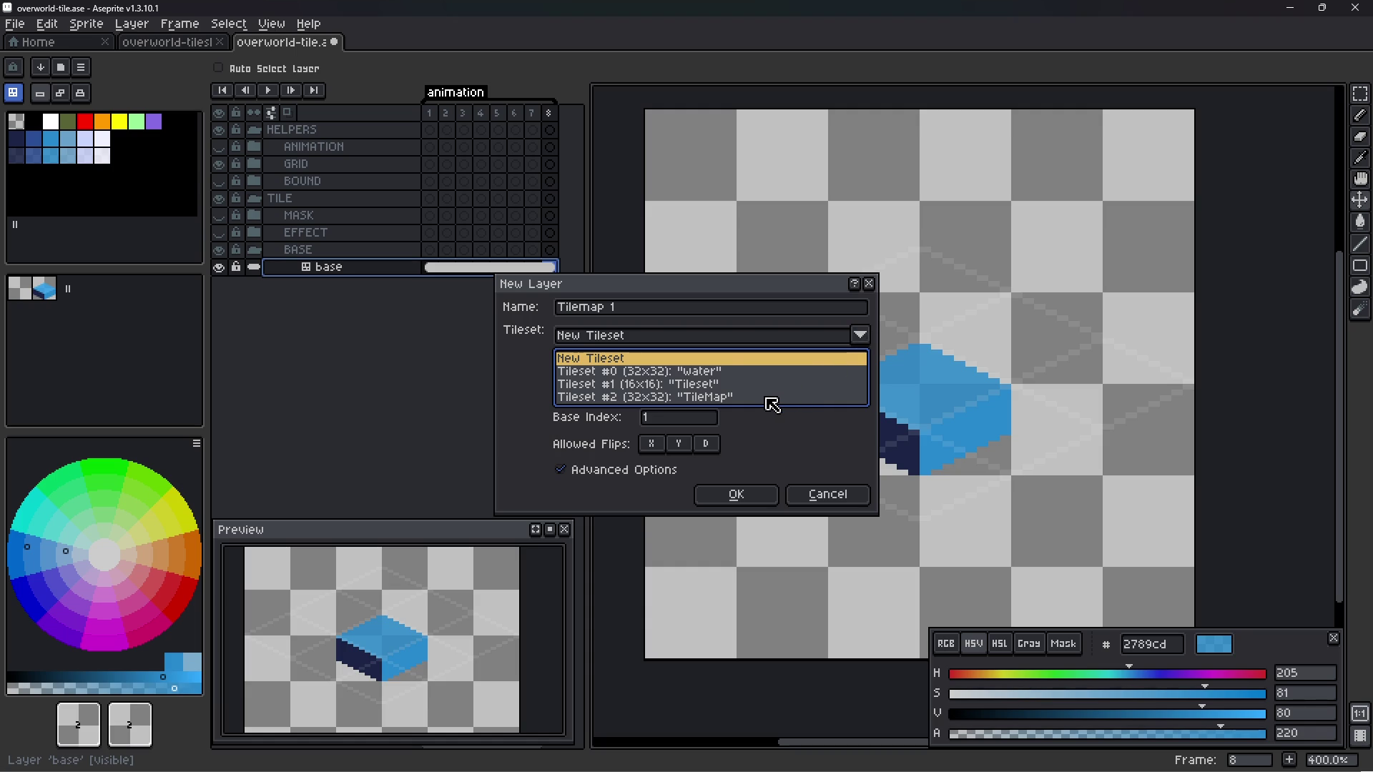
pyautogui.click(770, 397)
pyautogui.click(708, 313)
pyautogui.hotkey('ctrl', 'a')
pyautogui.write('Test')
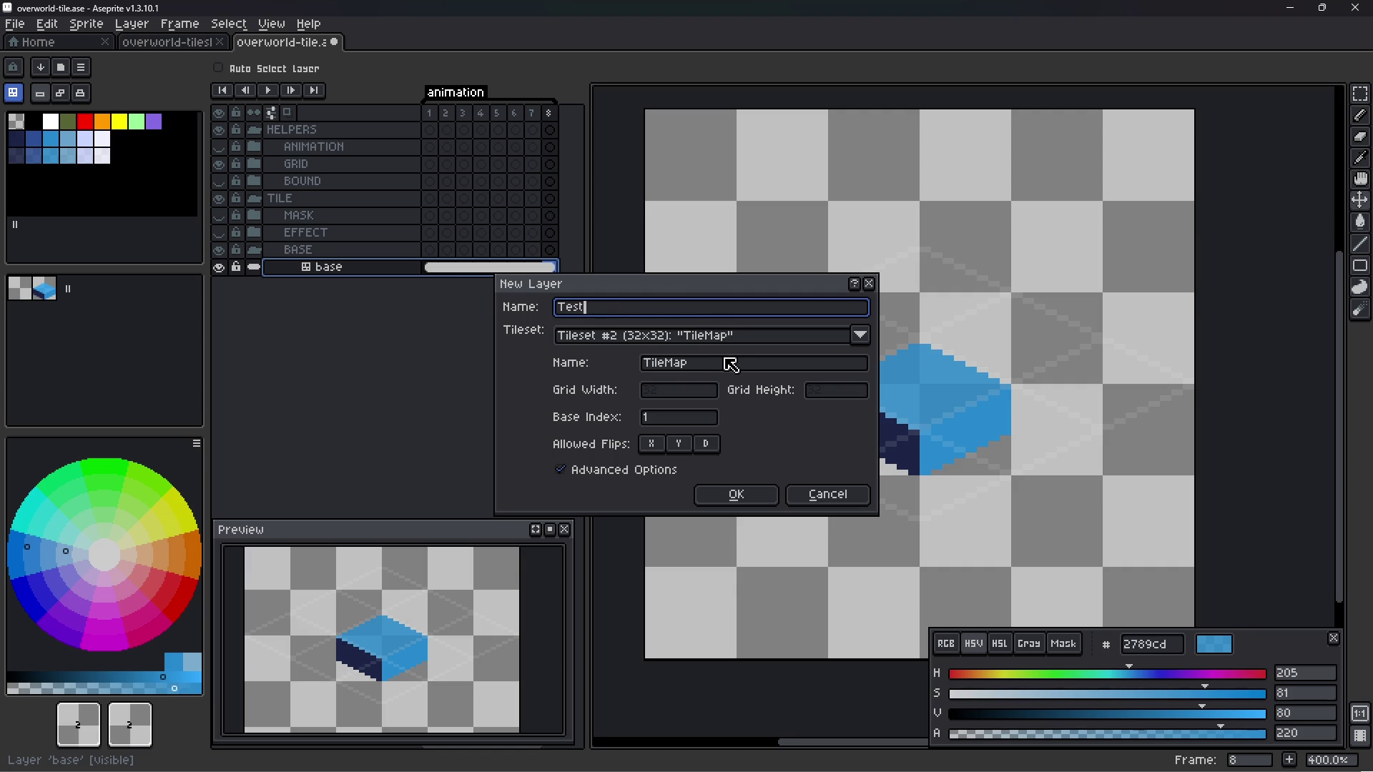
pyautogui.click(737, 366)
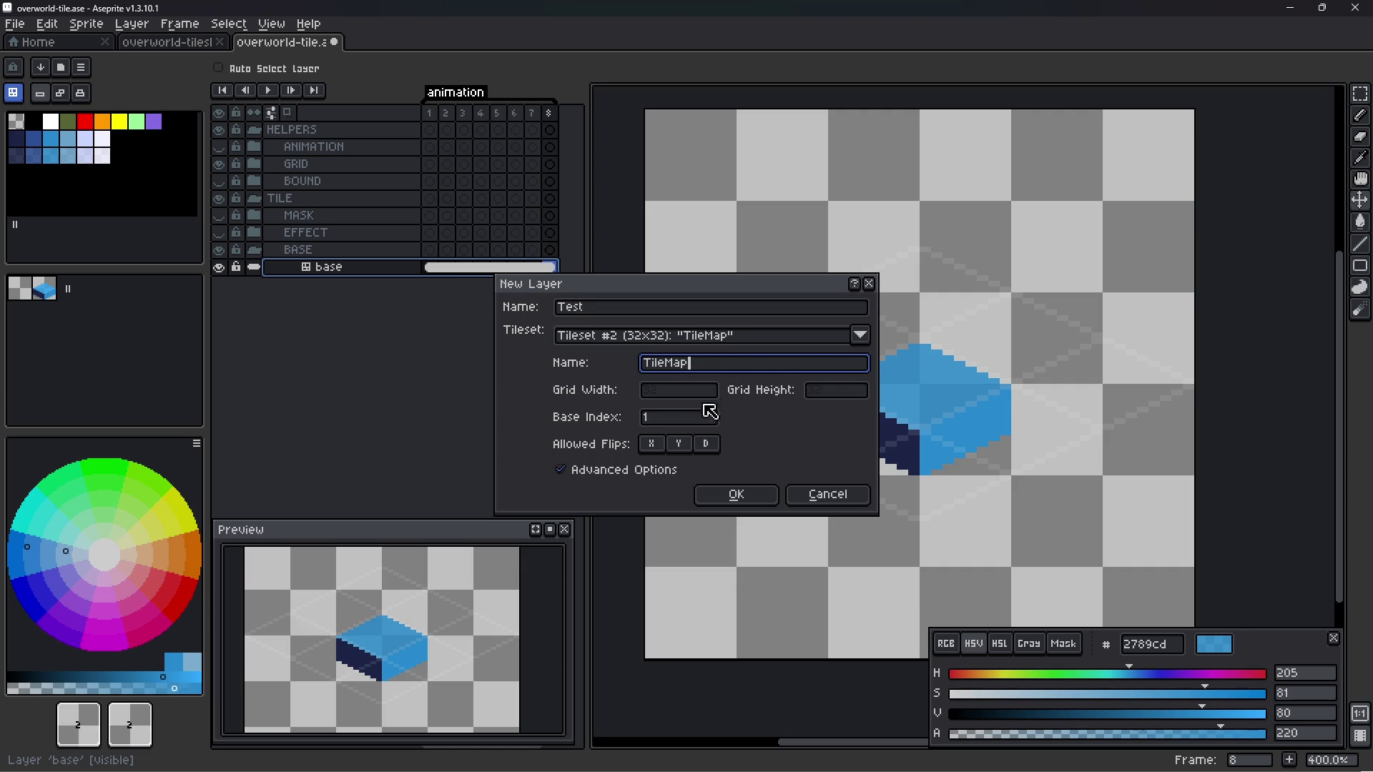
pyautogui.click(737, 495)
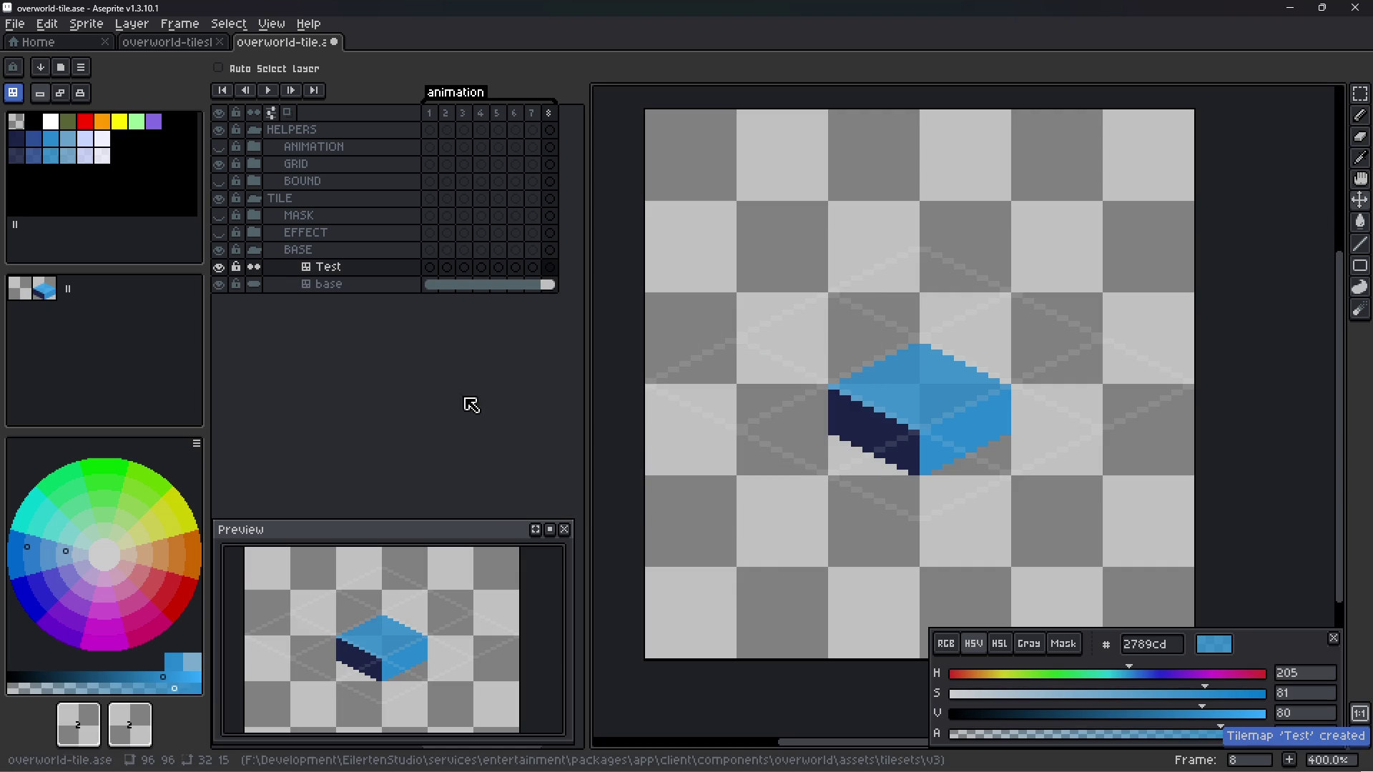
# - Paint a row of three blue isometric tiles on the Test layer with the Pencil
pyautogui.click(350, 288)
pyautogui.click(347, 273)
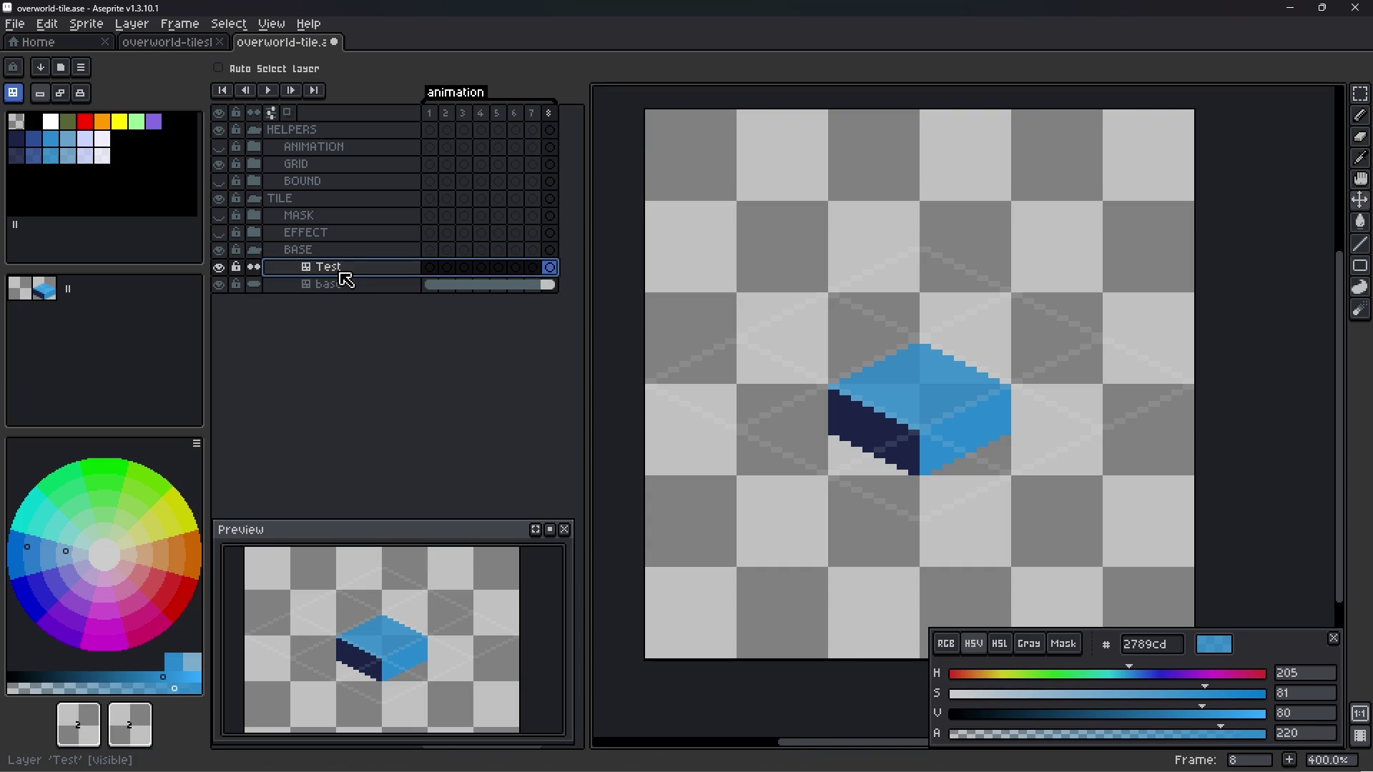
pyautogui.rightClick(340, 274)
pyautogui.moveTo(373, 306)
pyautogui.moveTo(388, 339)
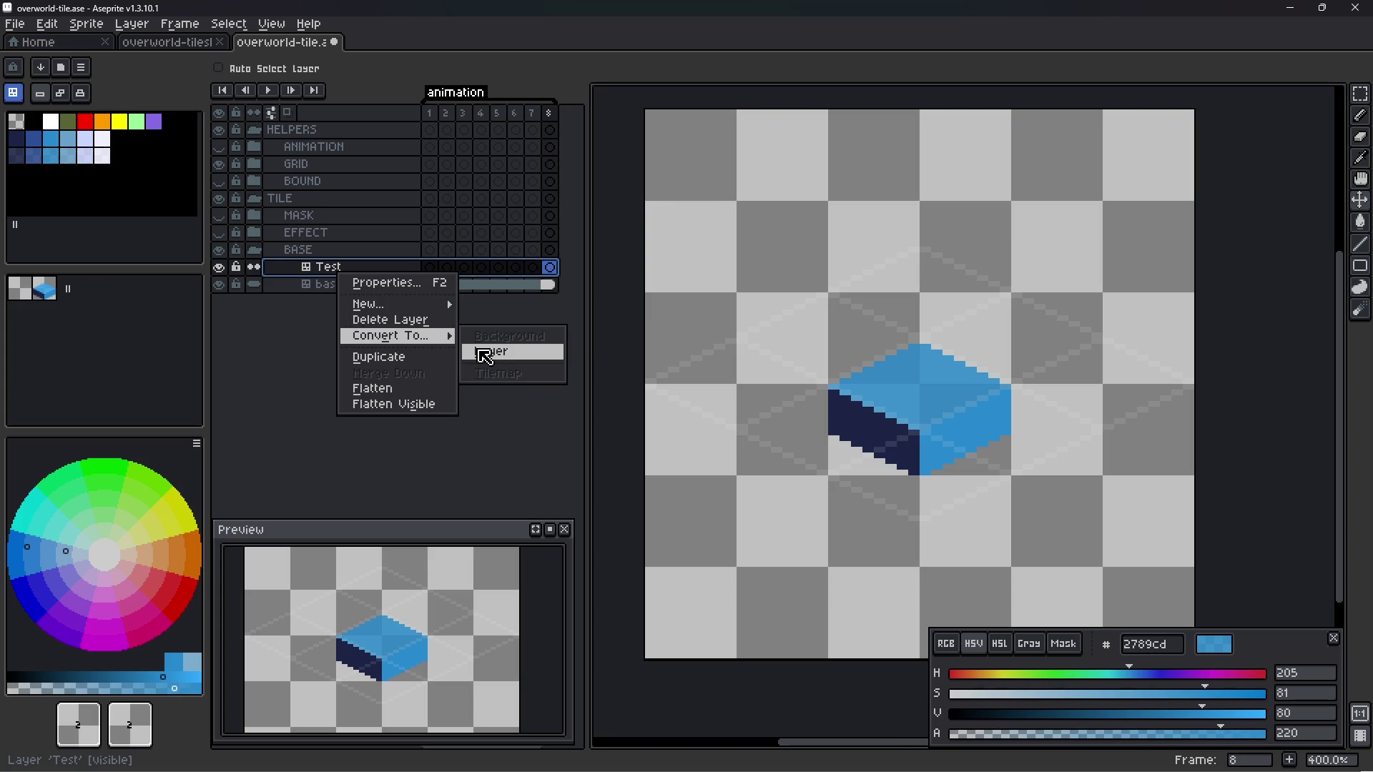
pyautogui.click(304, 332)
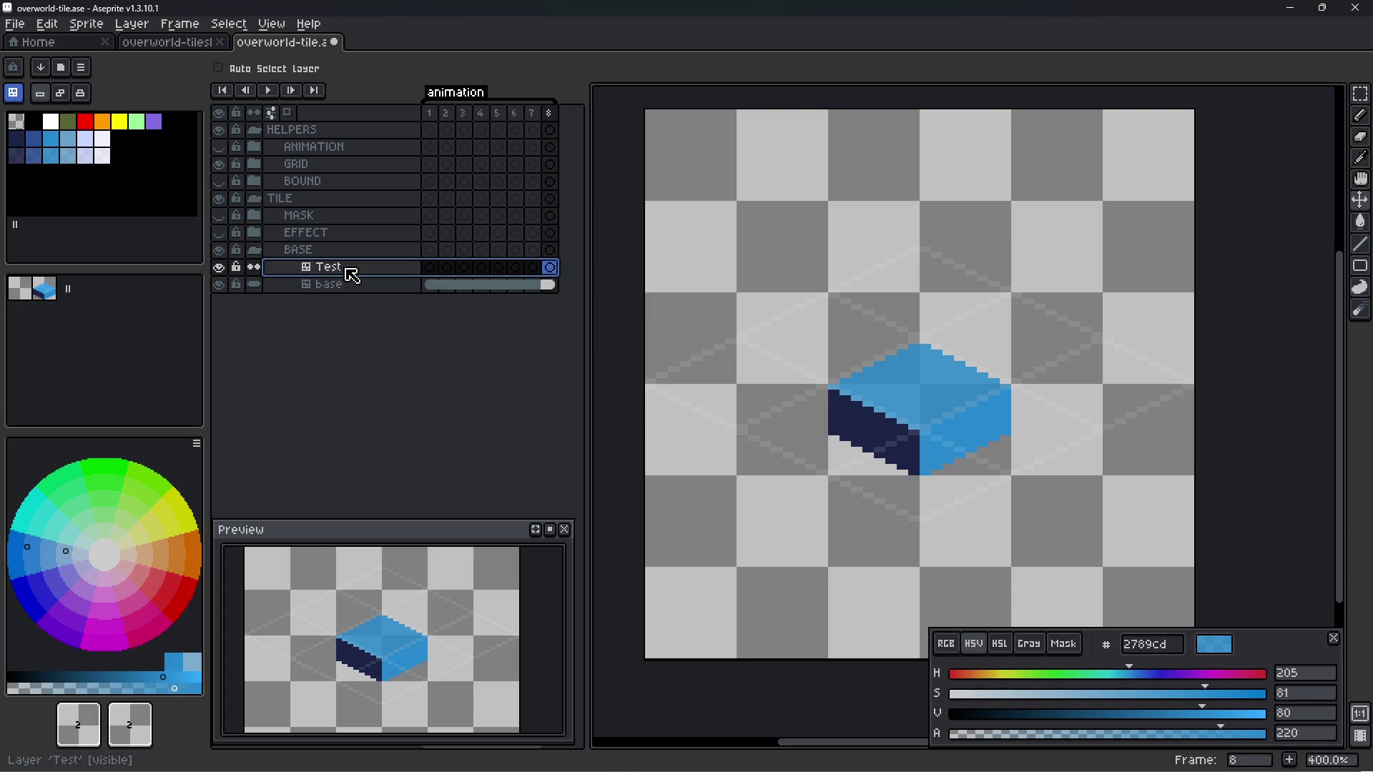
pyautogui.click(43, 288)
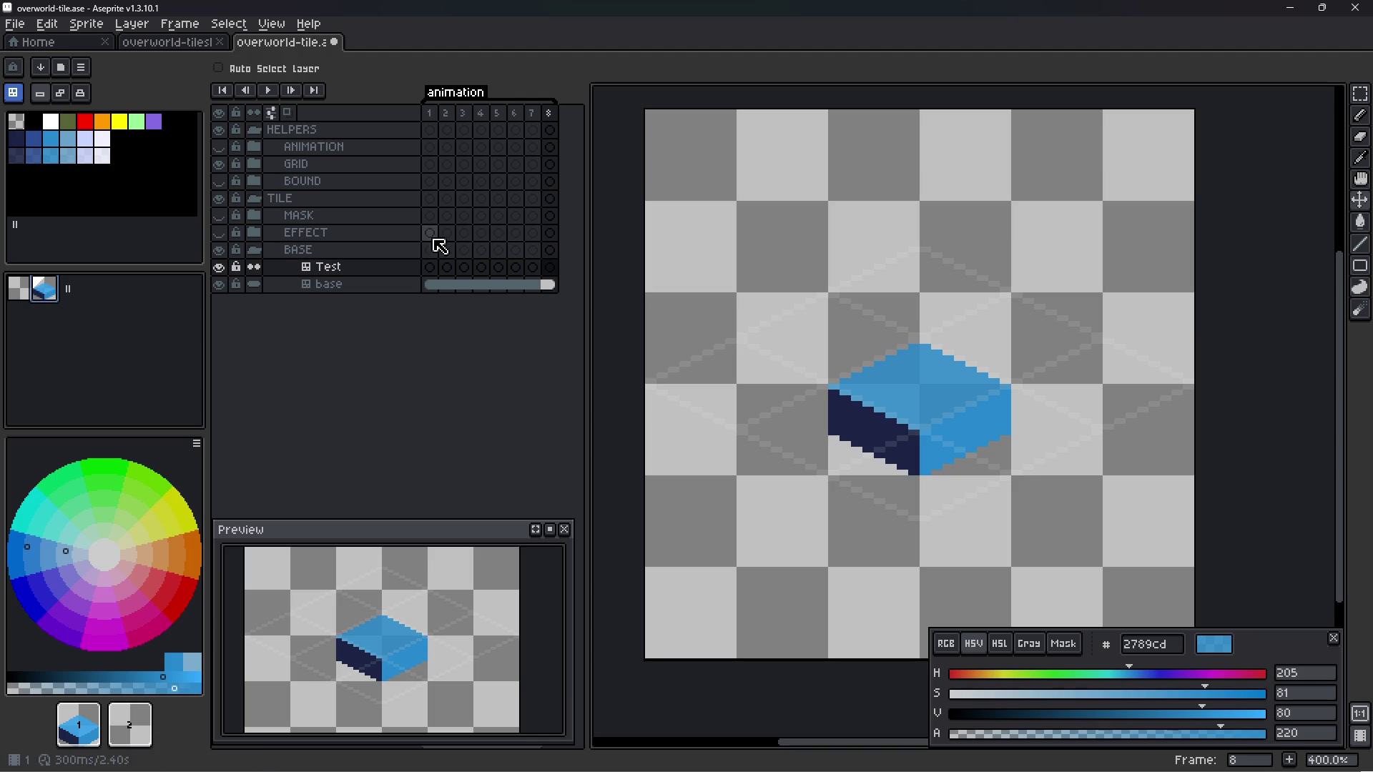
pyautogui.press('b')
pyautogui.click(1080, 381)
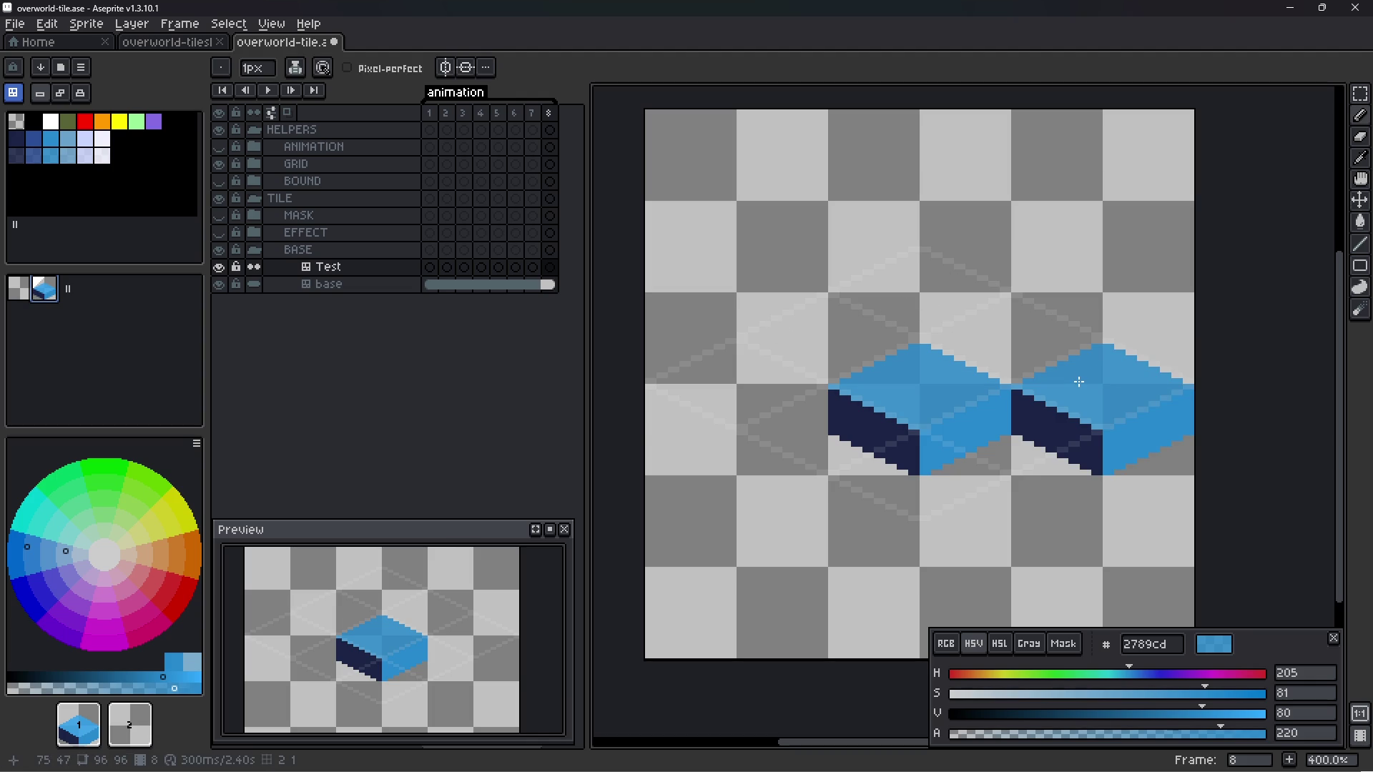
pyautogui.click(737, 400)
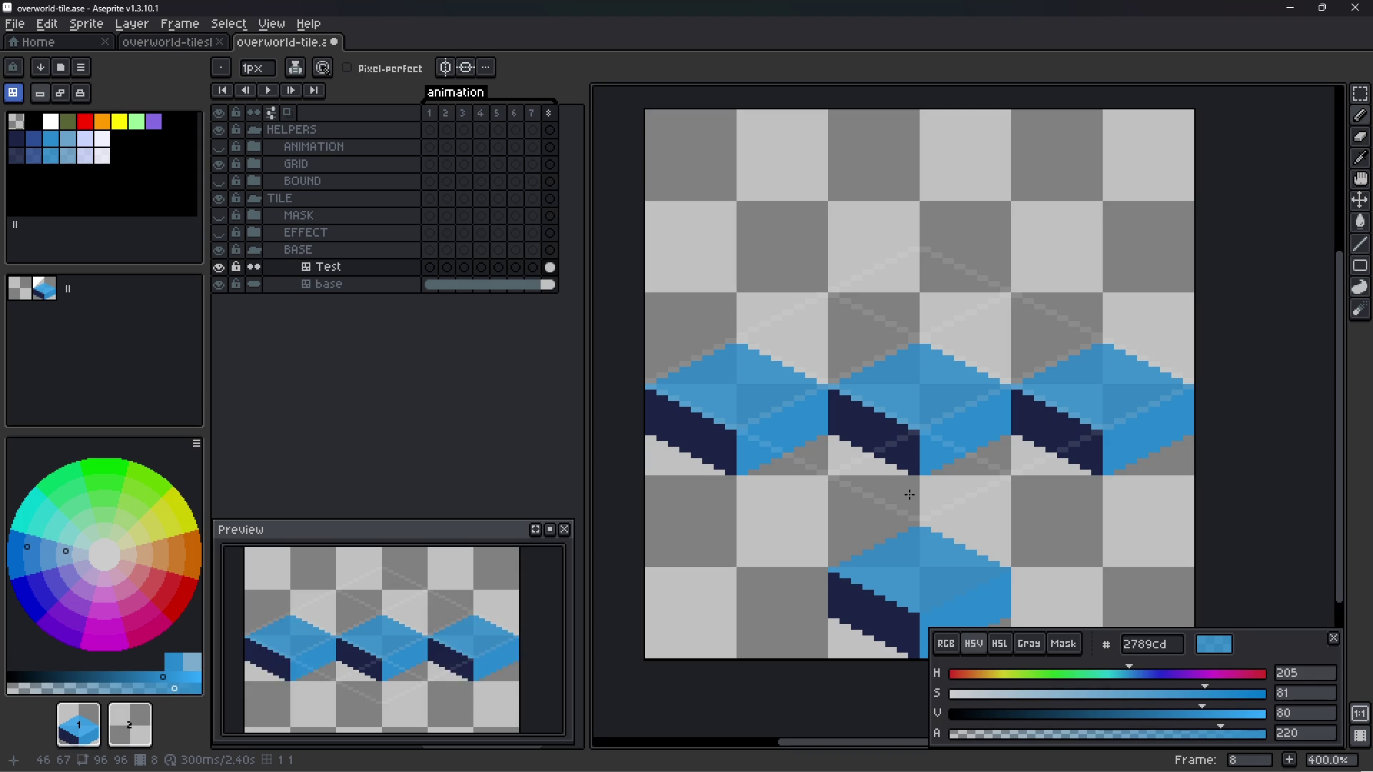
# - Extend the Test layer's tile strip cel across frames 1 to 8 in the timeline
pyautogui.click(364, 272)
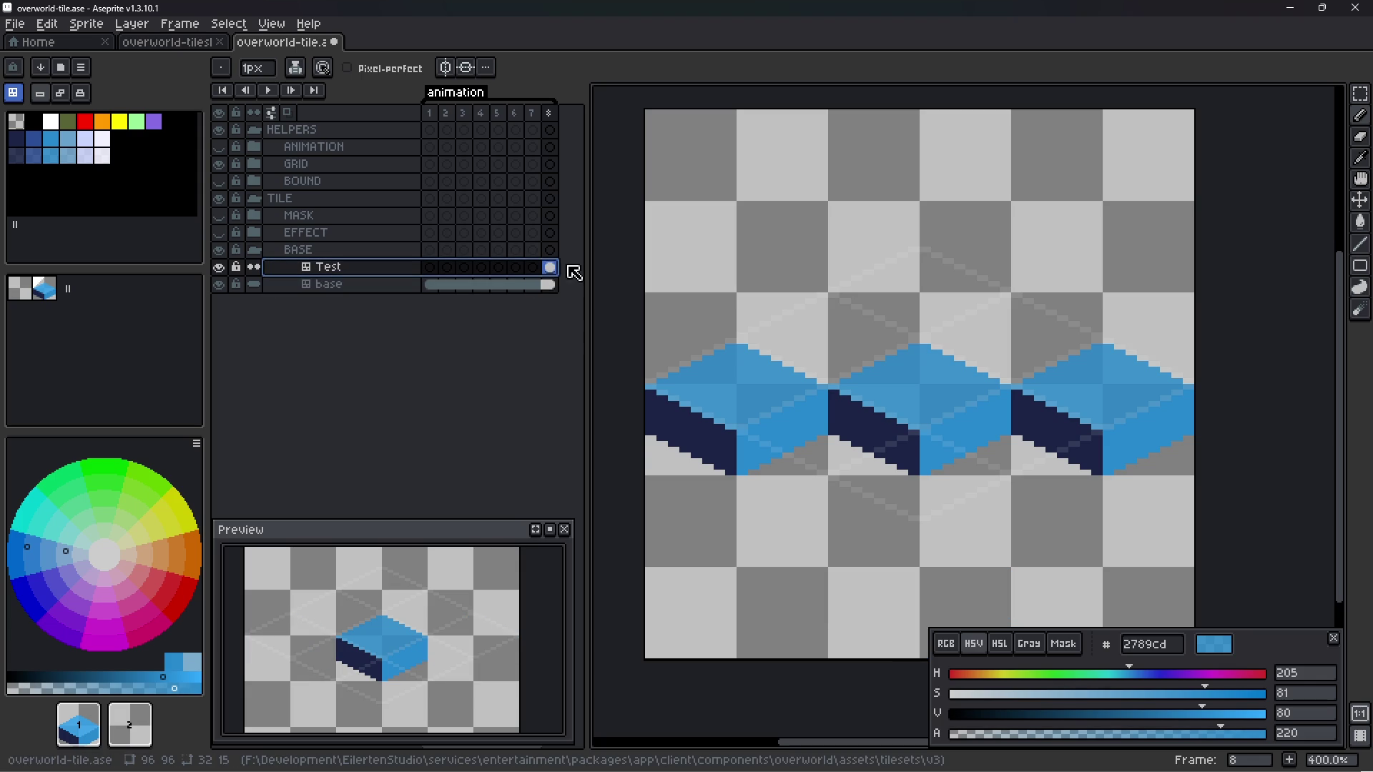
pyautogui.press('Left')
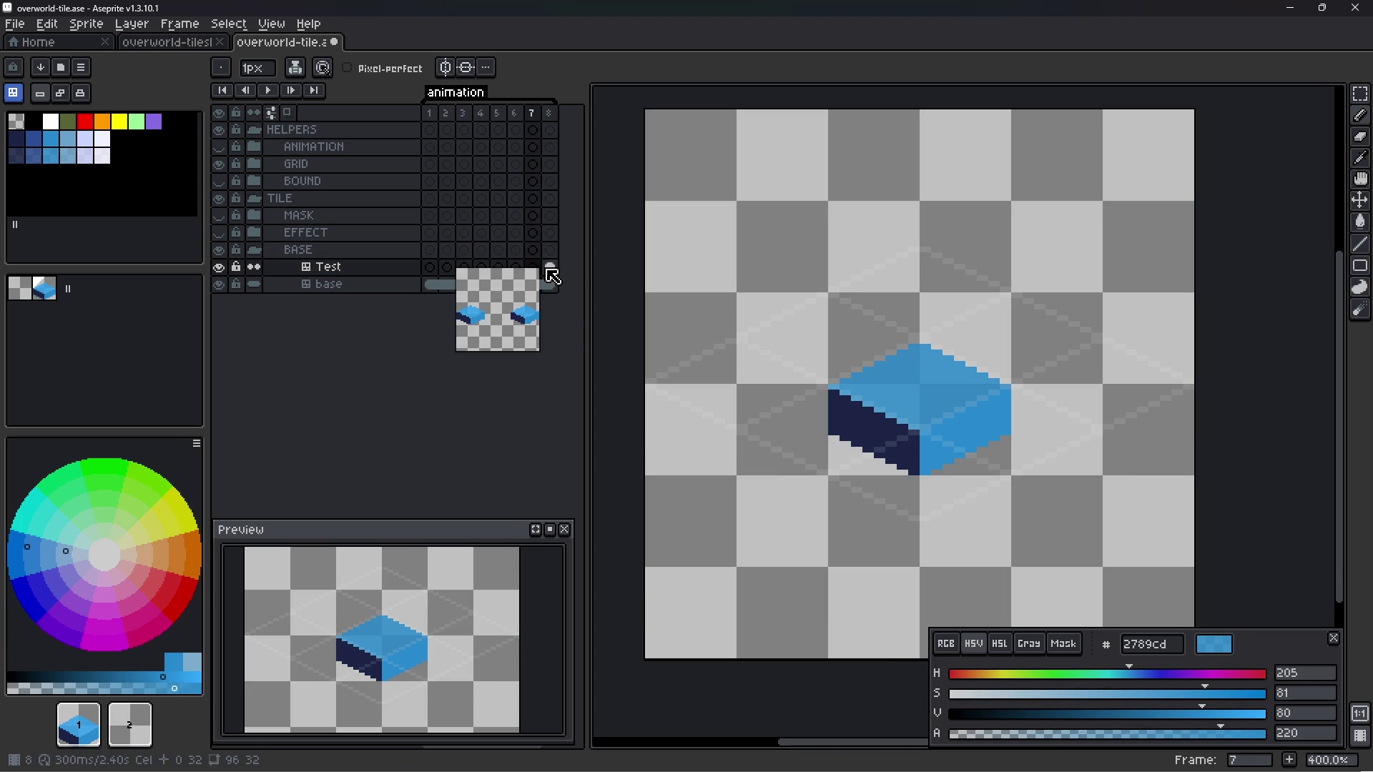
pyautogui.click(549, 267)
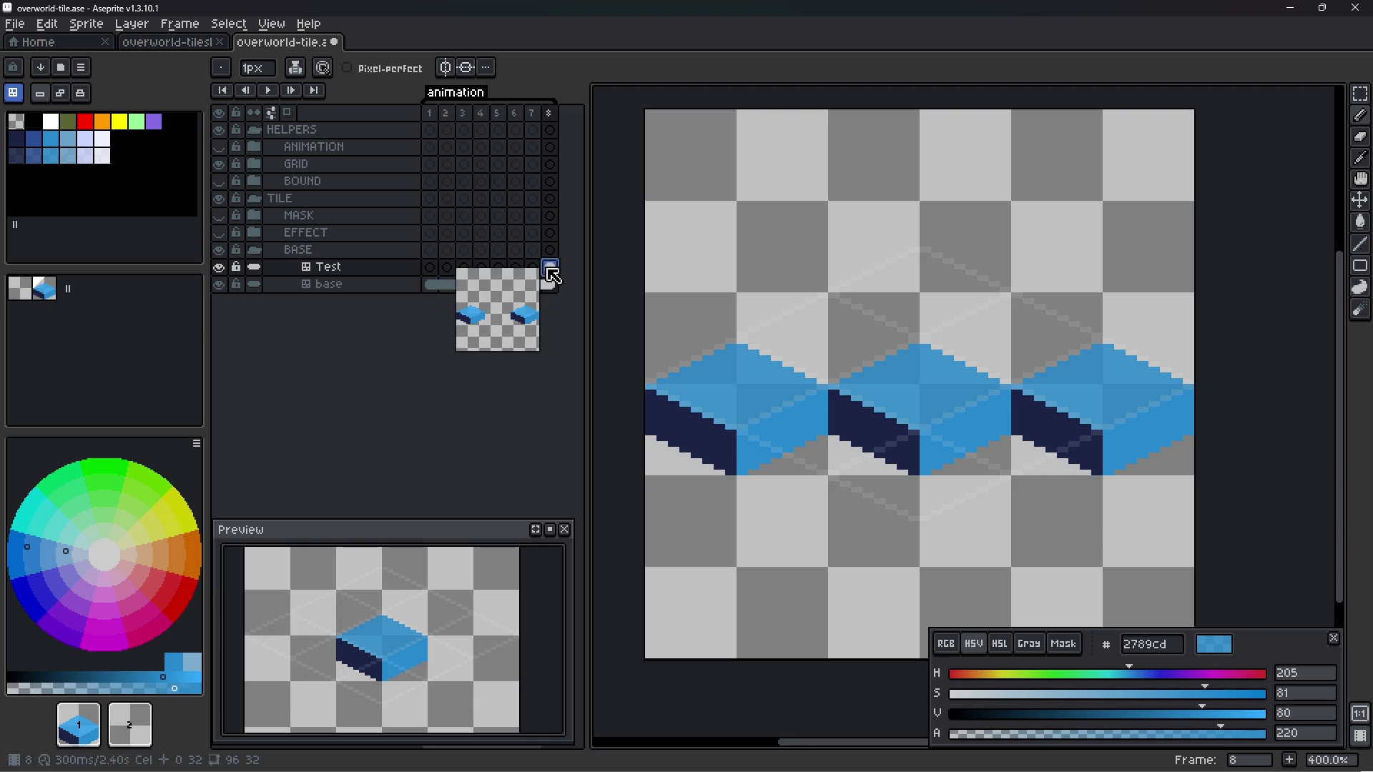
pyautogui.click(430, 268)
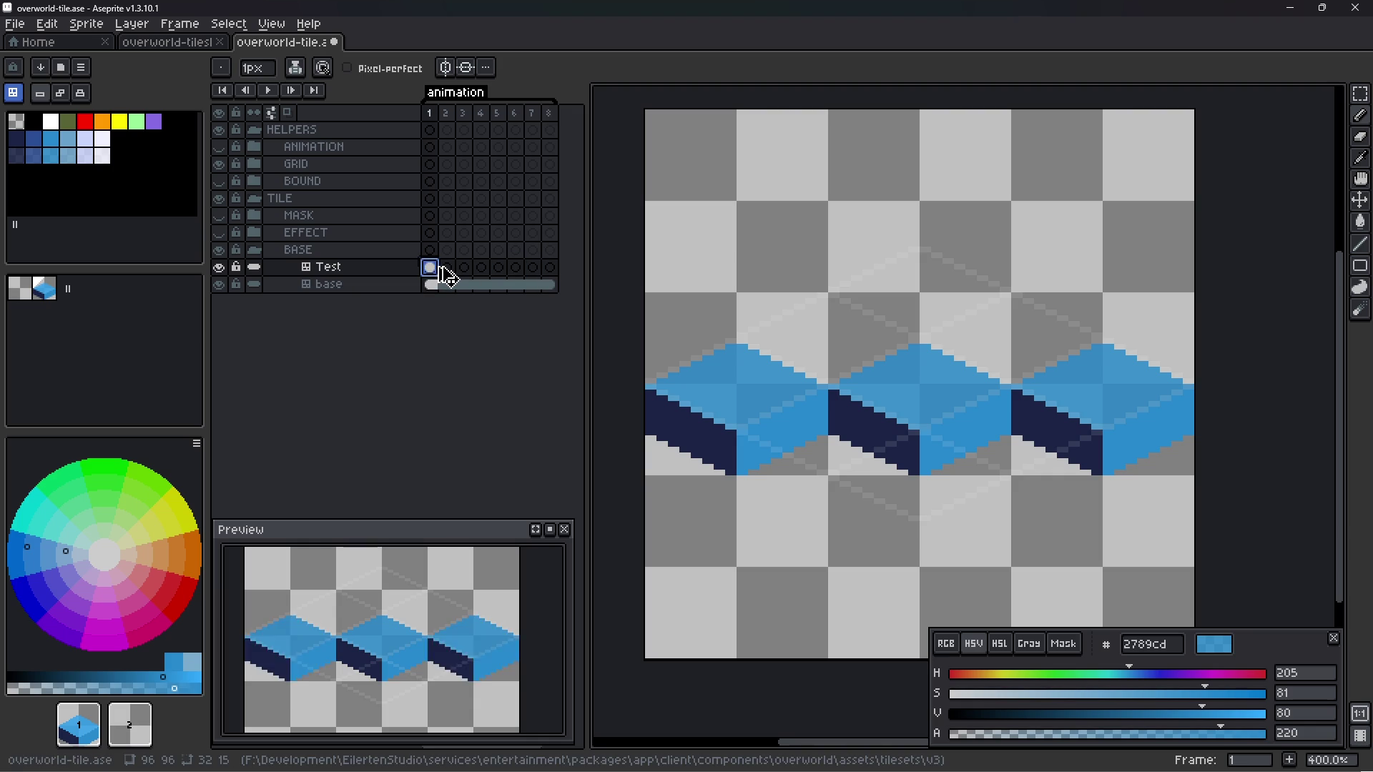
pyautogui.moveTo(441, 267)
pyautogui.mouseDown()
pyautogui.moveTo(549, 269)
pyautogui.moveTo(537, 283)
pyautogui.mouseUp()
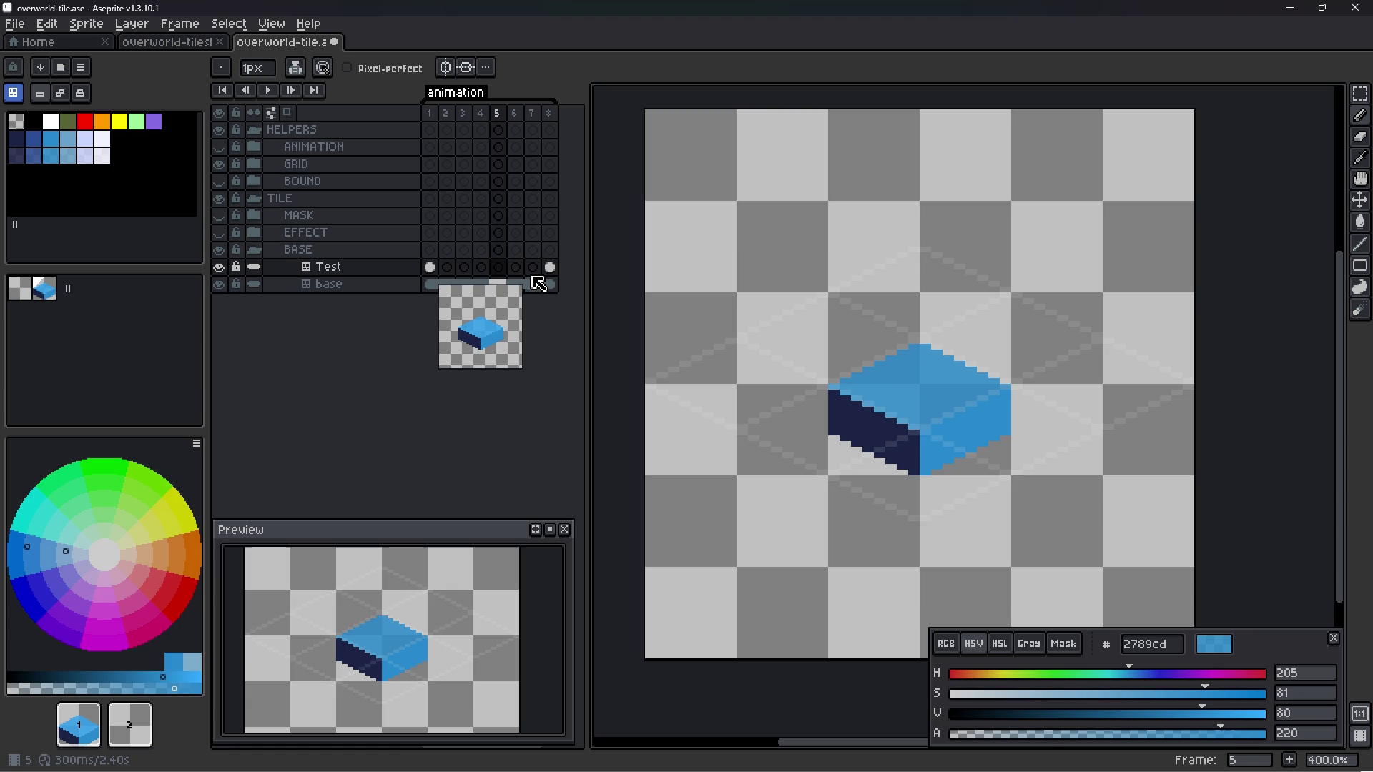
pyautogui.click(442, 271)
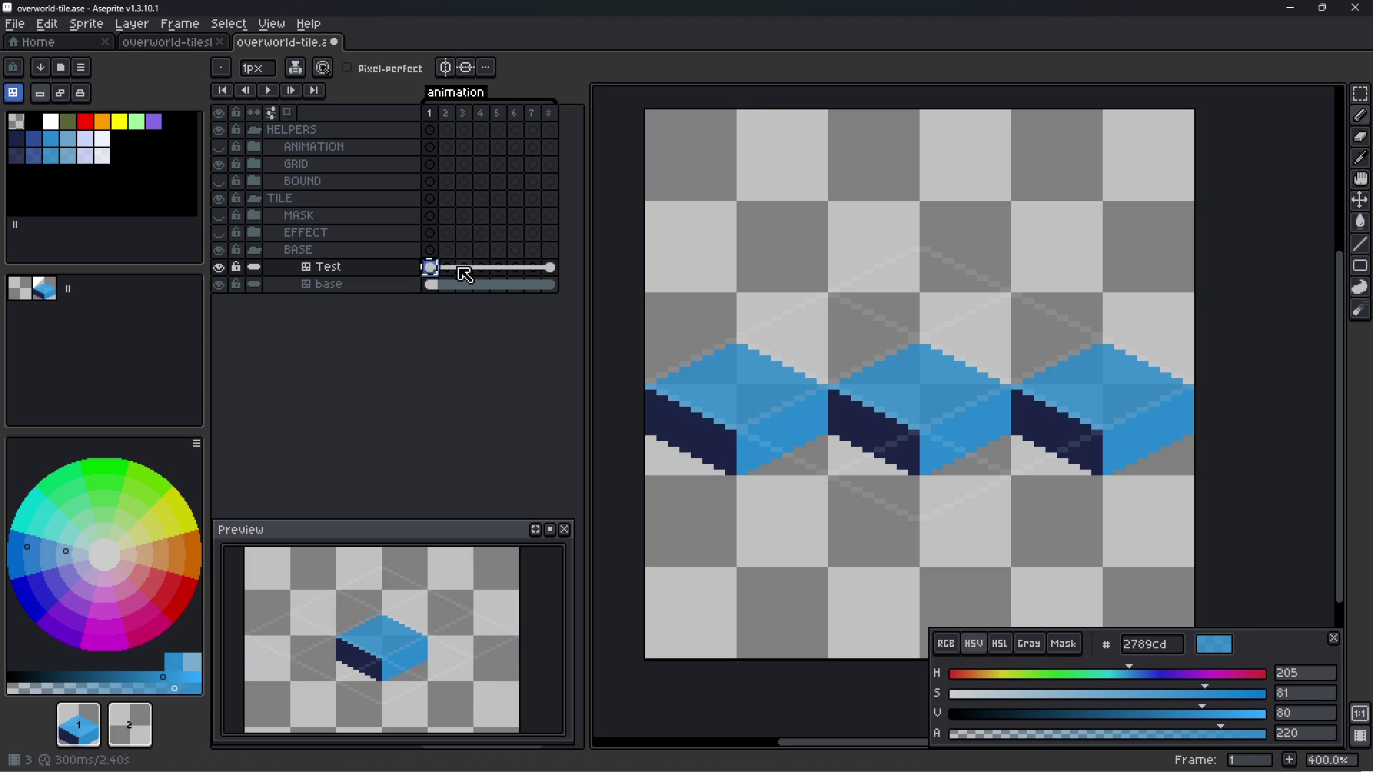
pyautogui.click(446, 269)
pyautogui.moveTo(466, 272); pyautogui.dragTo(530, 280)
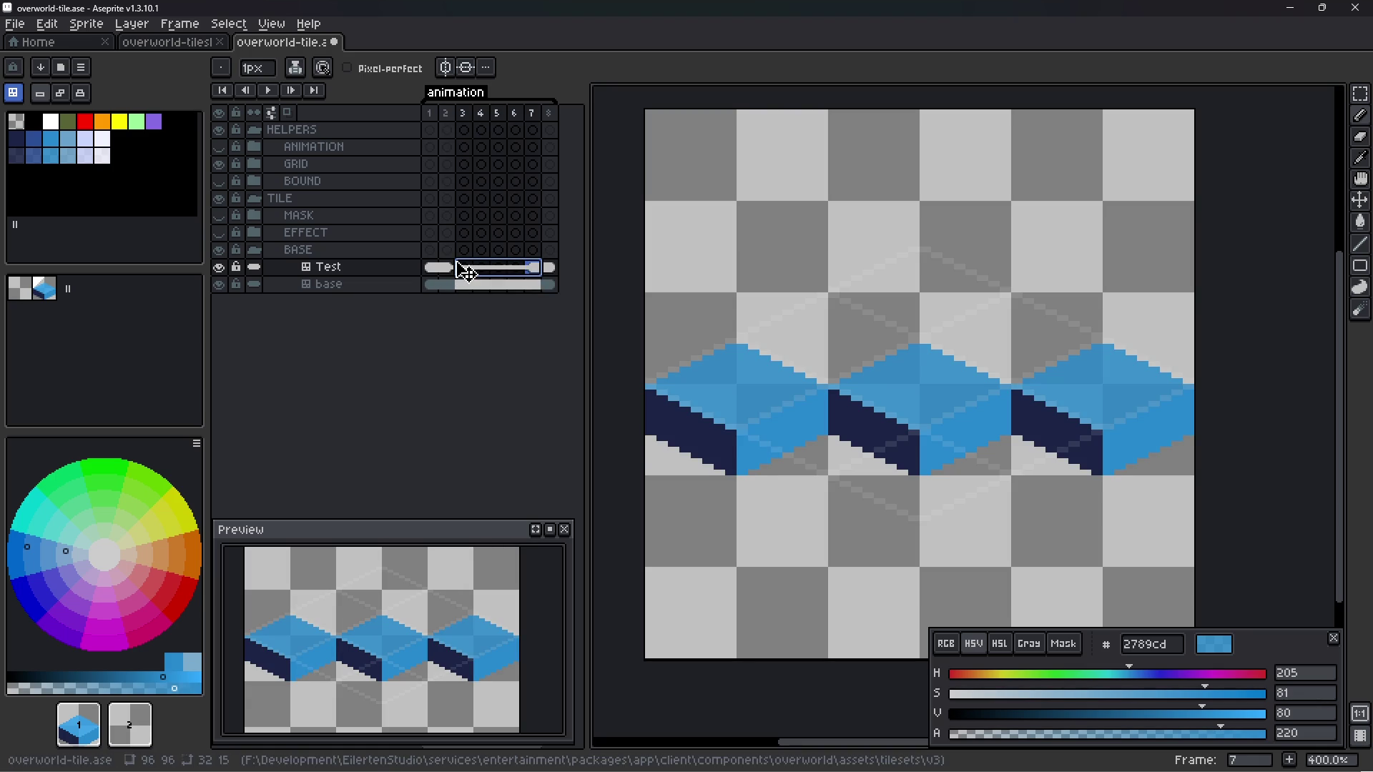
pyautogui.press('Escape')
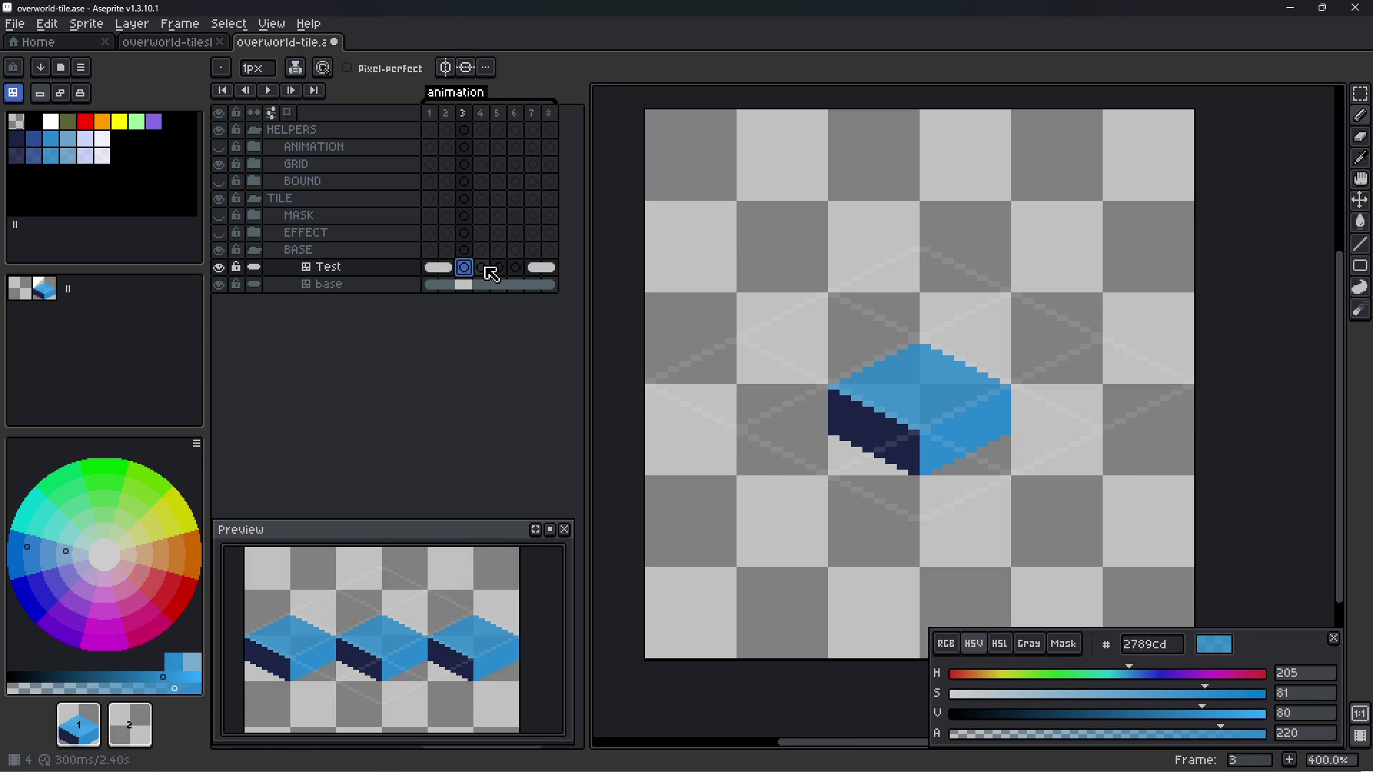
pyautogui.click(448, 269)
pyautogui.moveTo(468, 276); pyautogui.dragTo(517, 275)
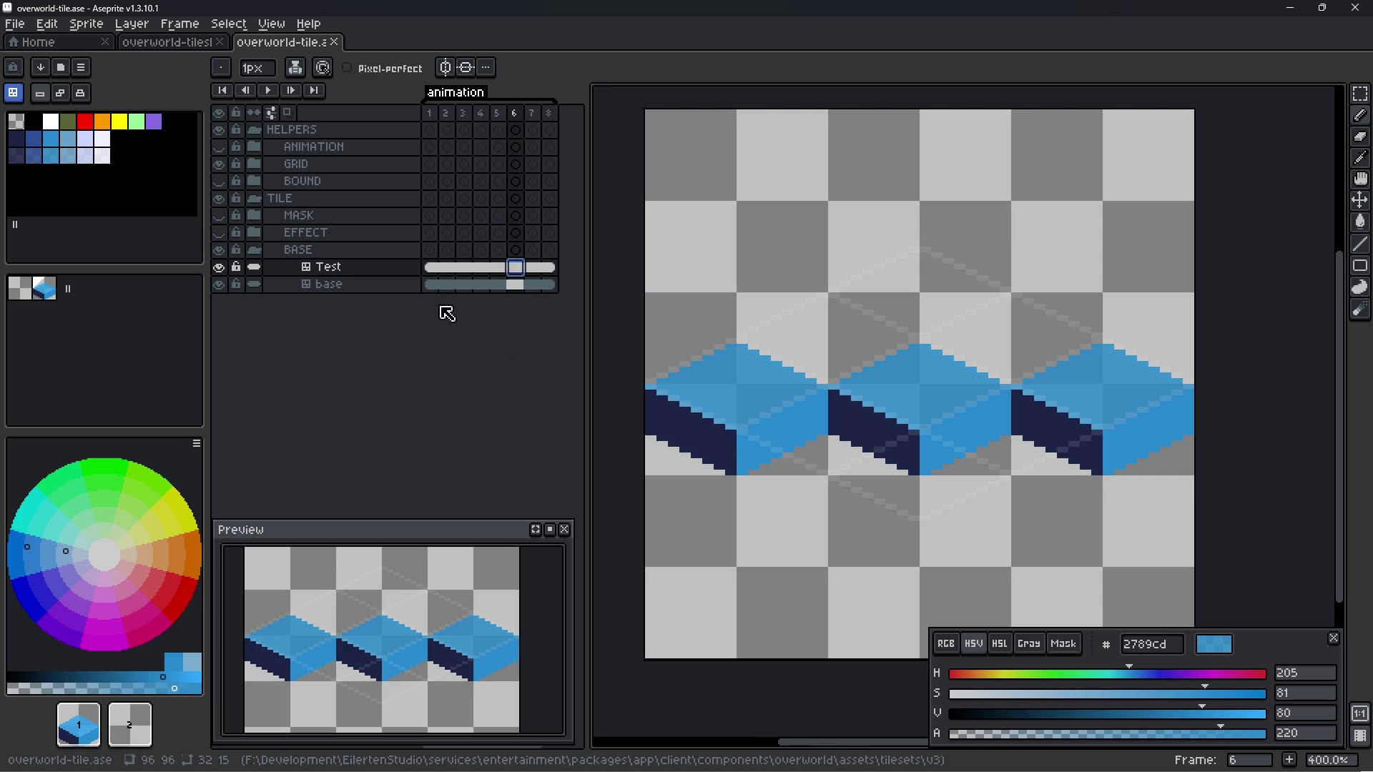
pyautogui.press('Left')
pyautogui.press('Left')
pyautogui.press('Left')
pyautogui.press('Left')
pyautogui.press('Left')
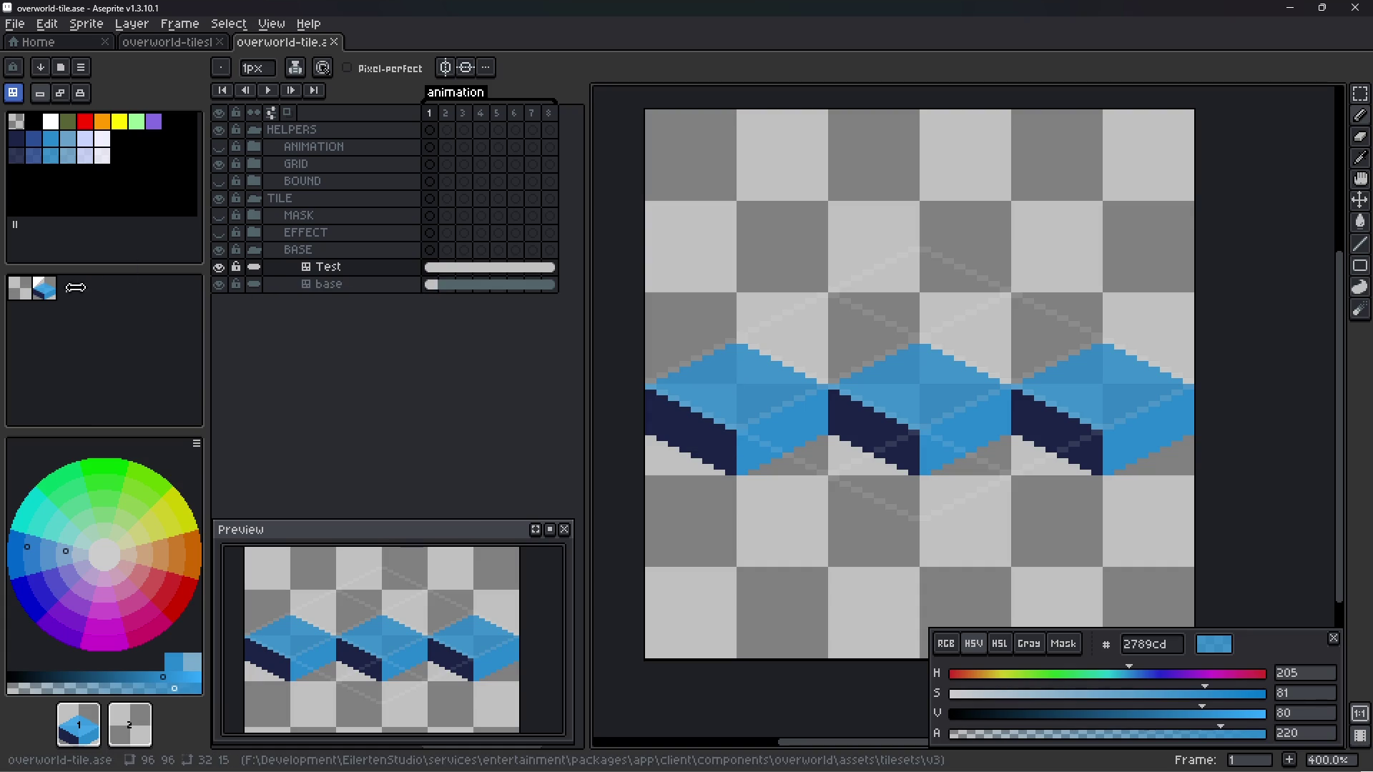
pyautogui.click(359, 272)
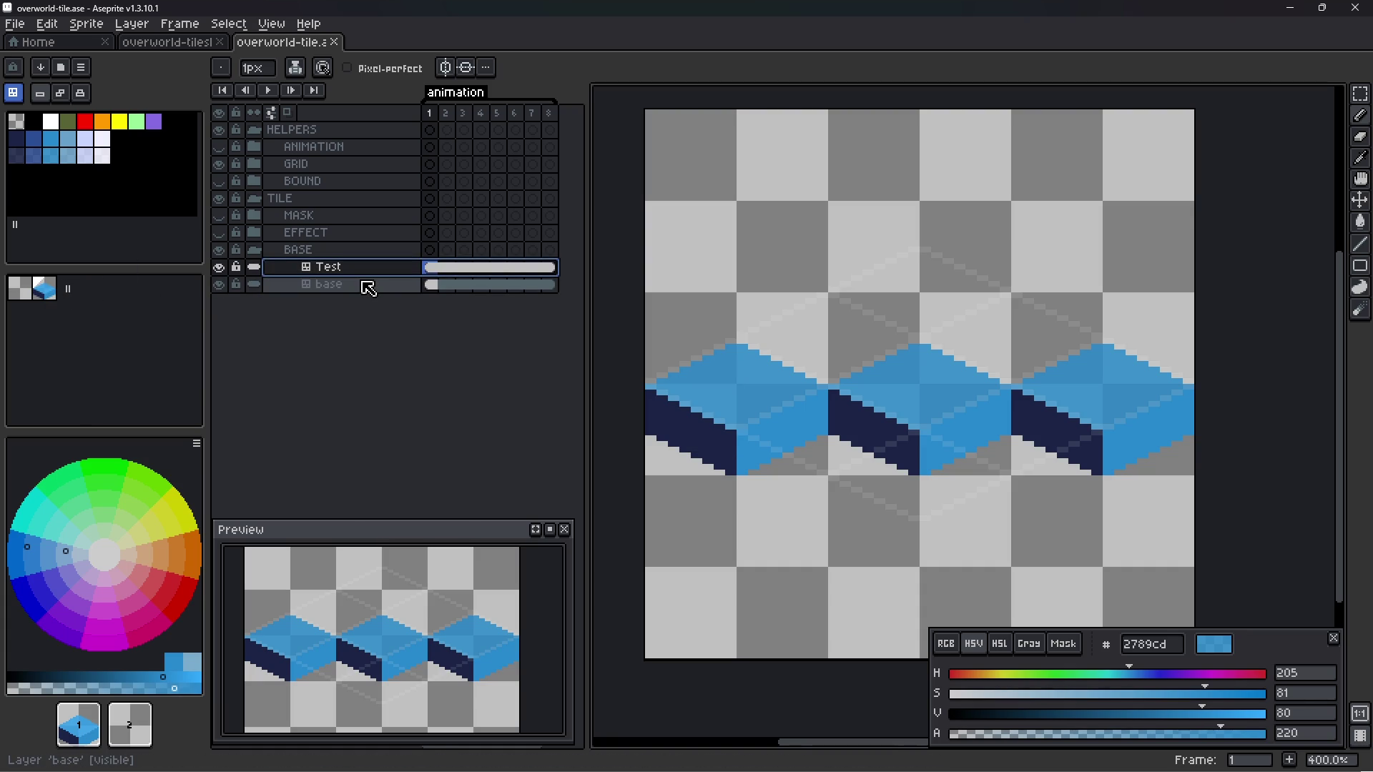
# - Rename the Test tilemap layer to grid_0 in Layer Properties
pyautogui.doubleClick(365, 274)
pyautogui.write('GRID')
pyautogui.press('BackSpace')
pyautogui.press('BackSpace')
pyautogui.press('BackSpace')
pyautogui.press('BackSpace')
pyautogui.write('ba')
pyautogui.press('BackSpace')
pyautogui.press('BackSpace')
pyautogui.write('grid')
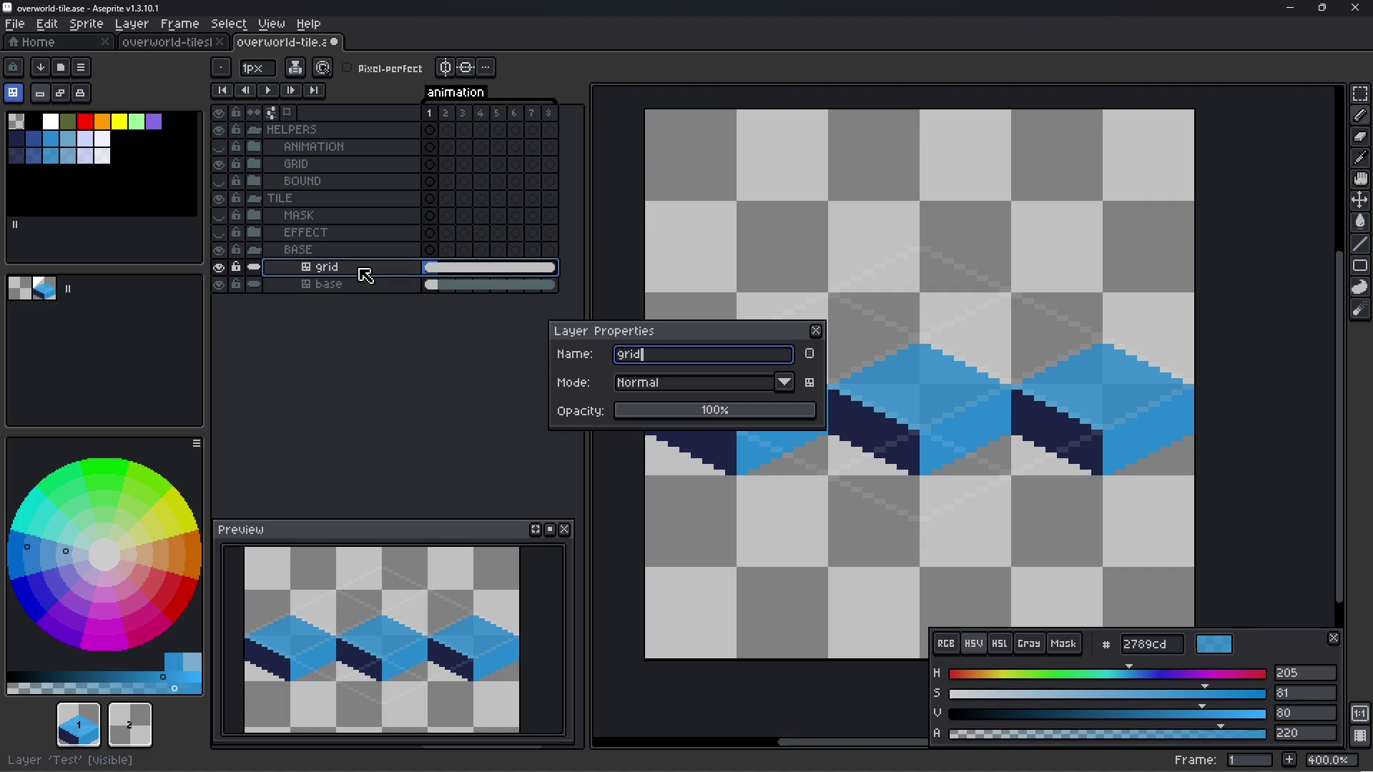
pyautogui.write('.')
pyautogui.write('_0')
pyautogui.press('Return')
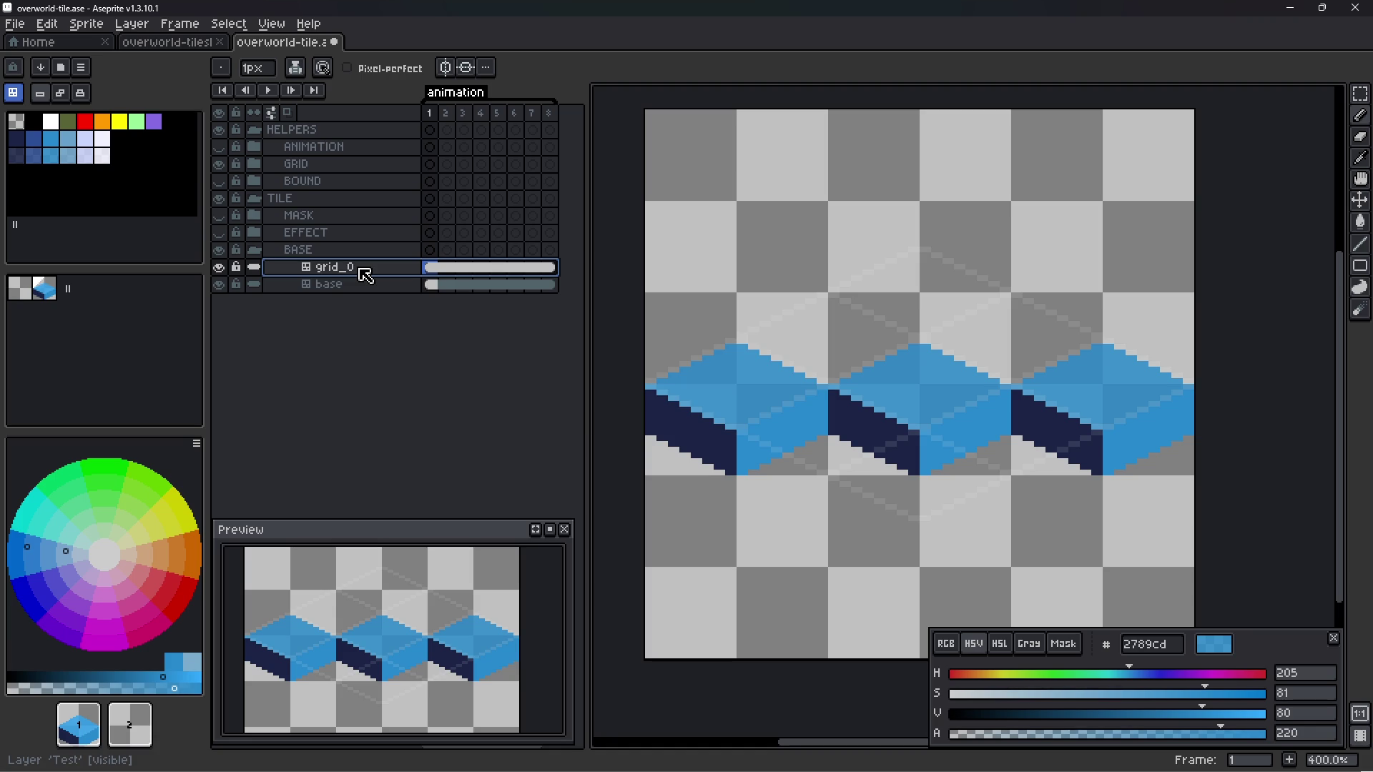
# - Add a tilemap layer grid_1 above grid_0 that reuses the TileMap tileset #2
pyautogui.rightClick(365, 276)
pyautogui.moveTo(428, 336)
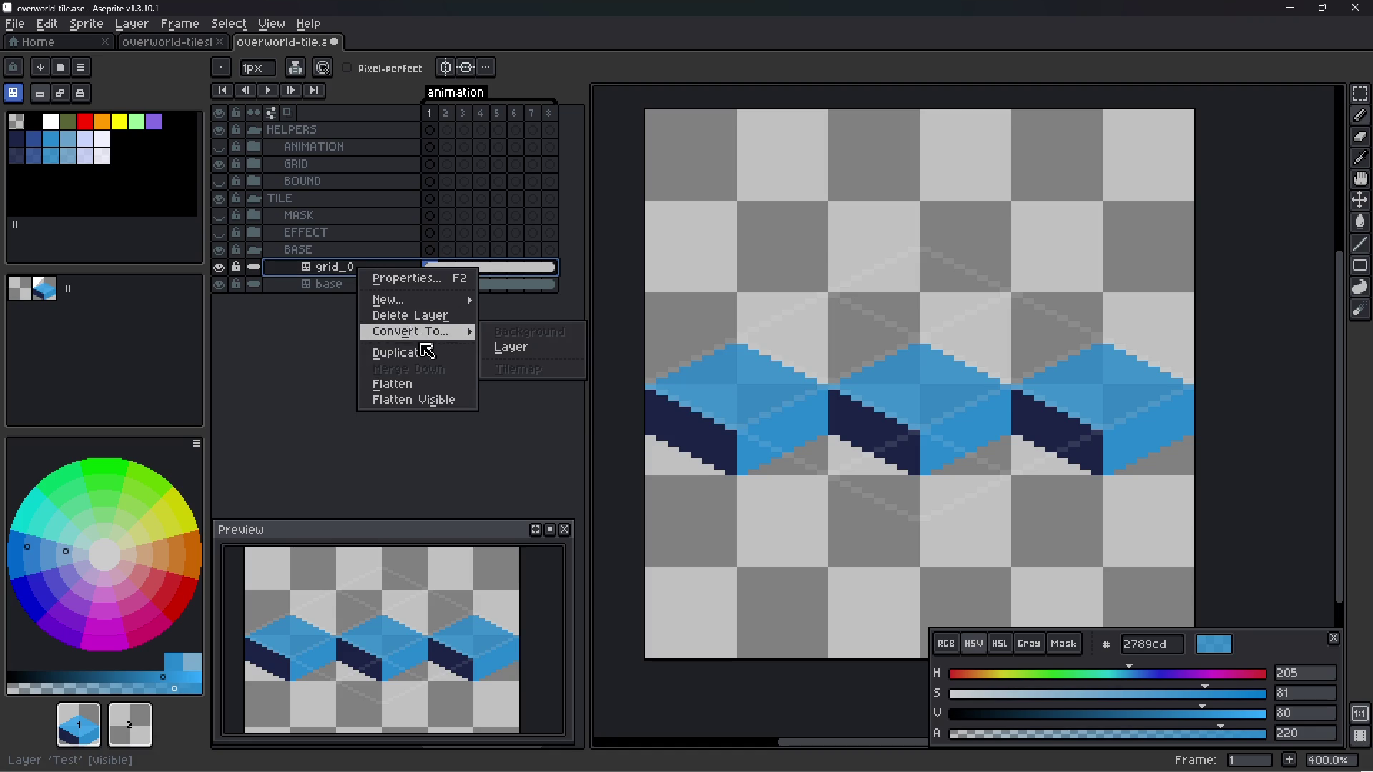
pyautogui.moveTo(401, 301)
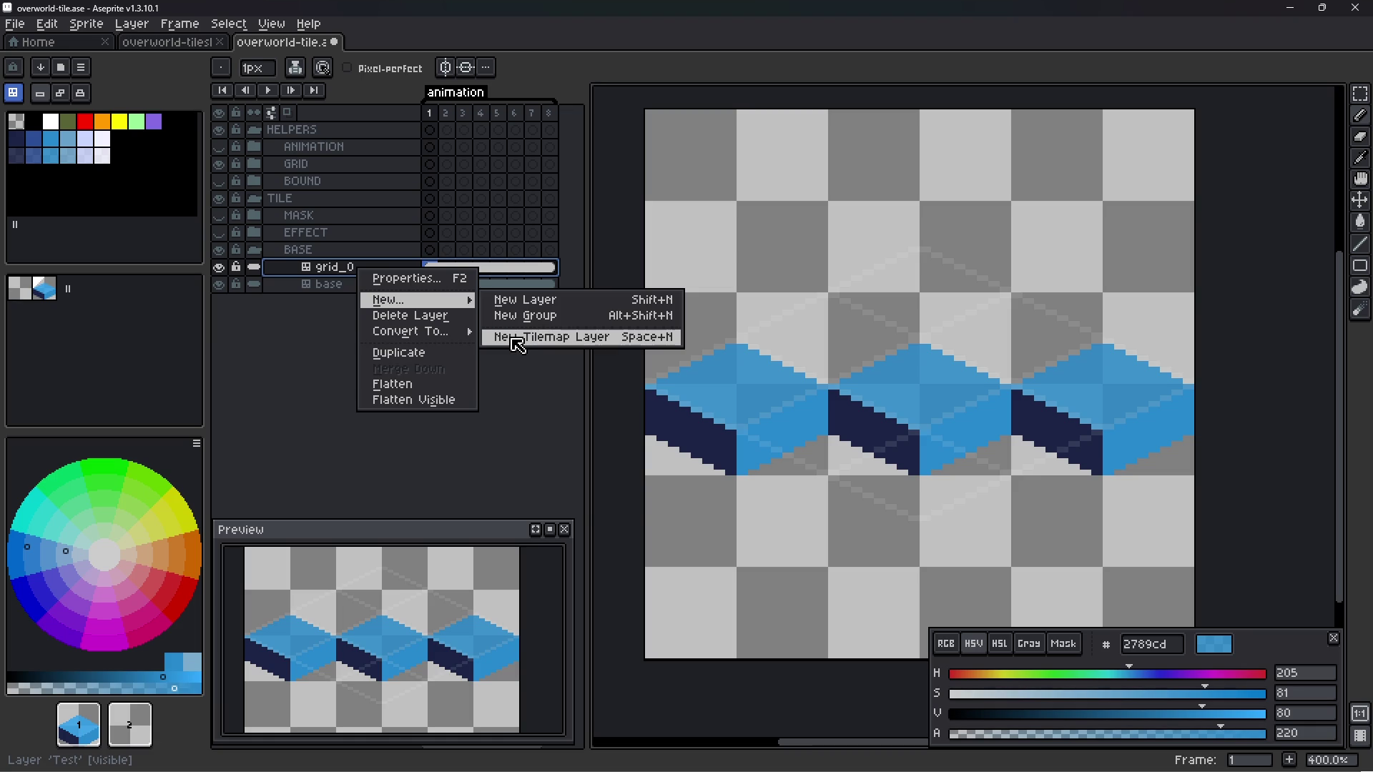
pyautogui.click(517, 345)
pyautogui.click(861, 338)
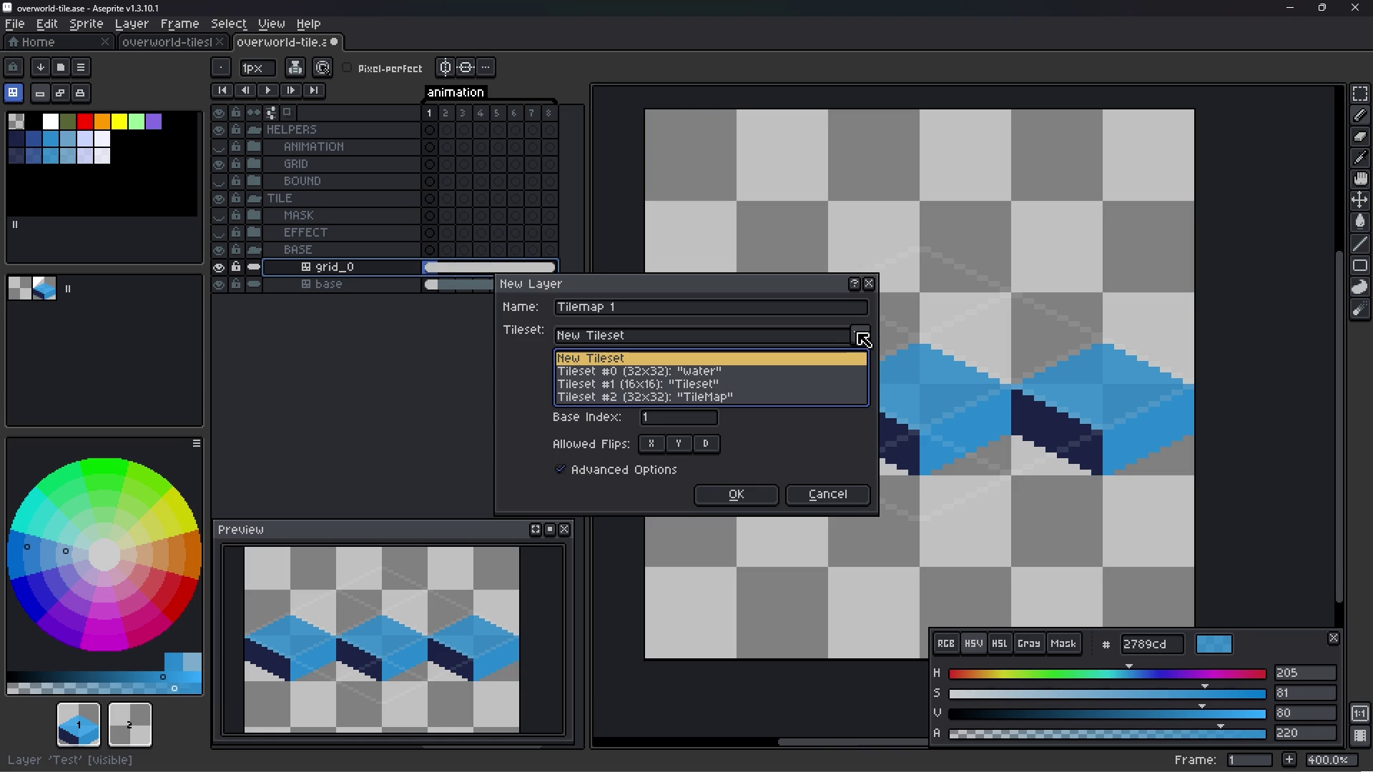
pyautogui.click(802, 398)
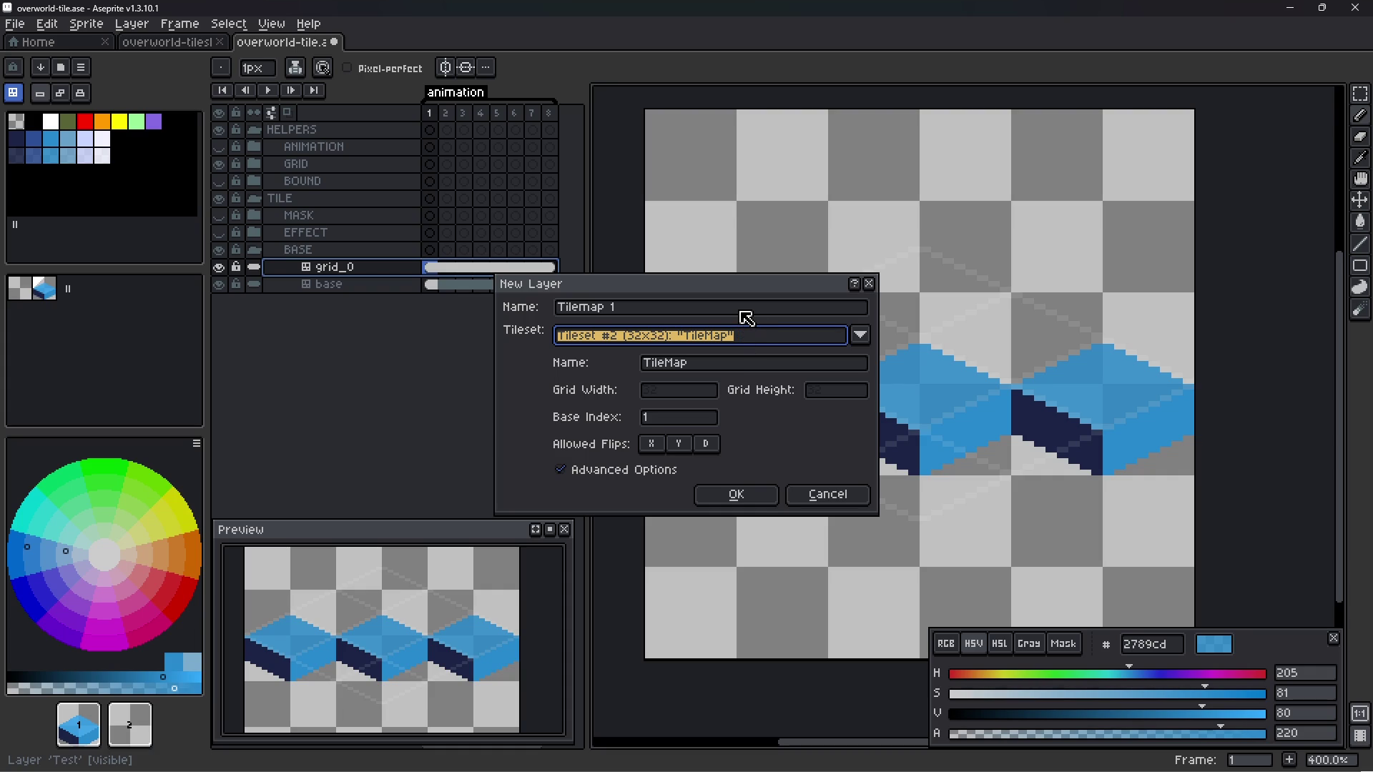
pyautogui.click(736, 365)
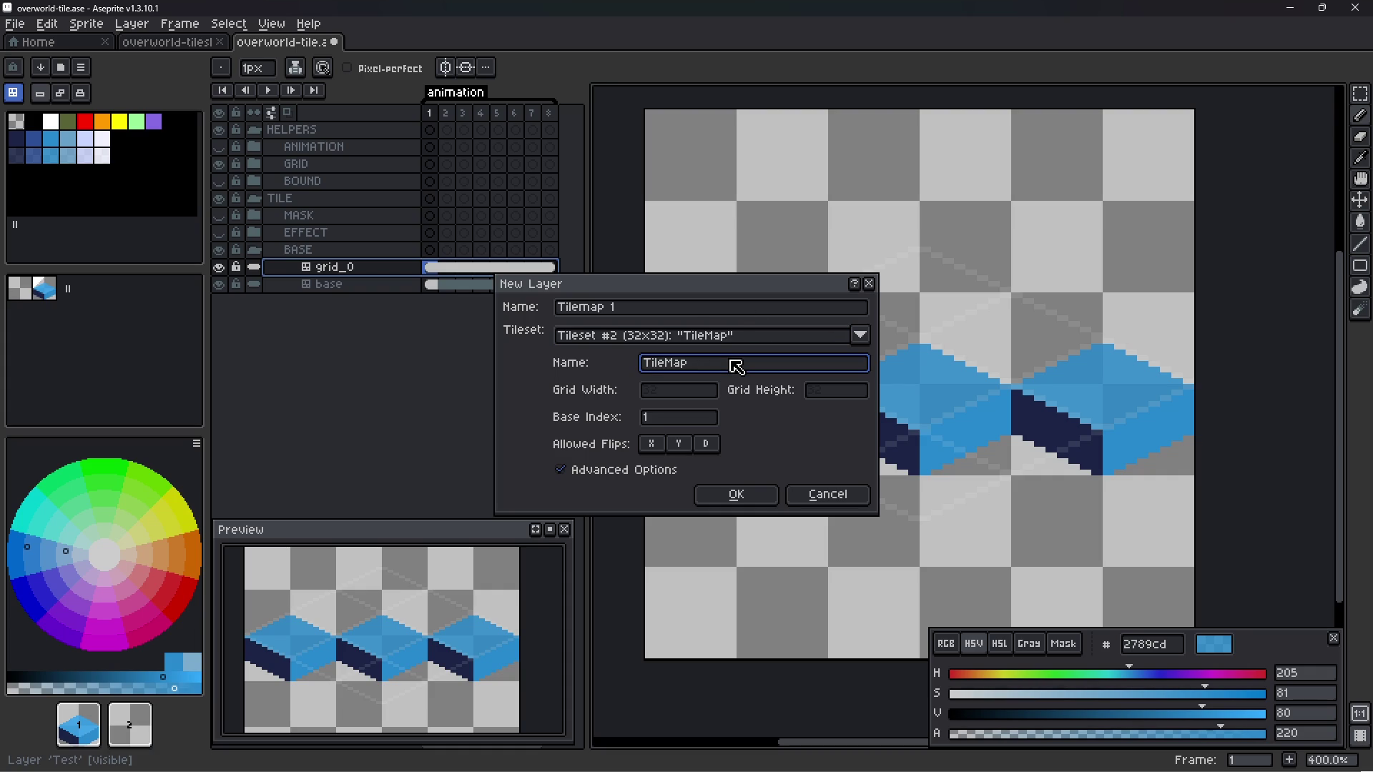
pyautogui.click(693, 309)
pyautogui.write('grid_1')
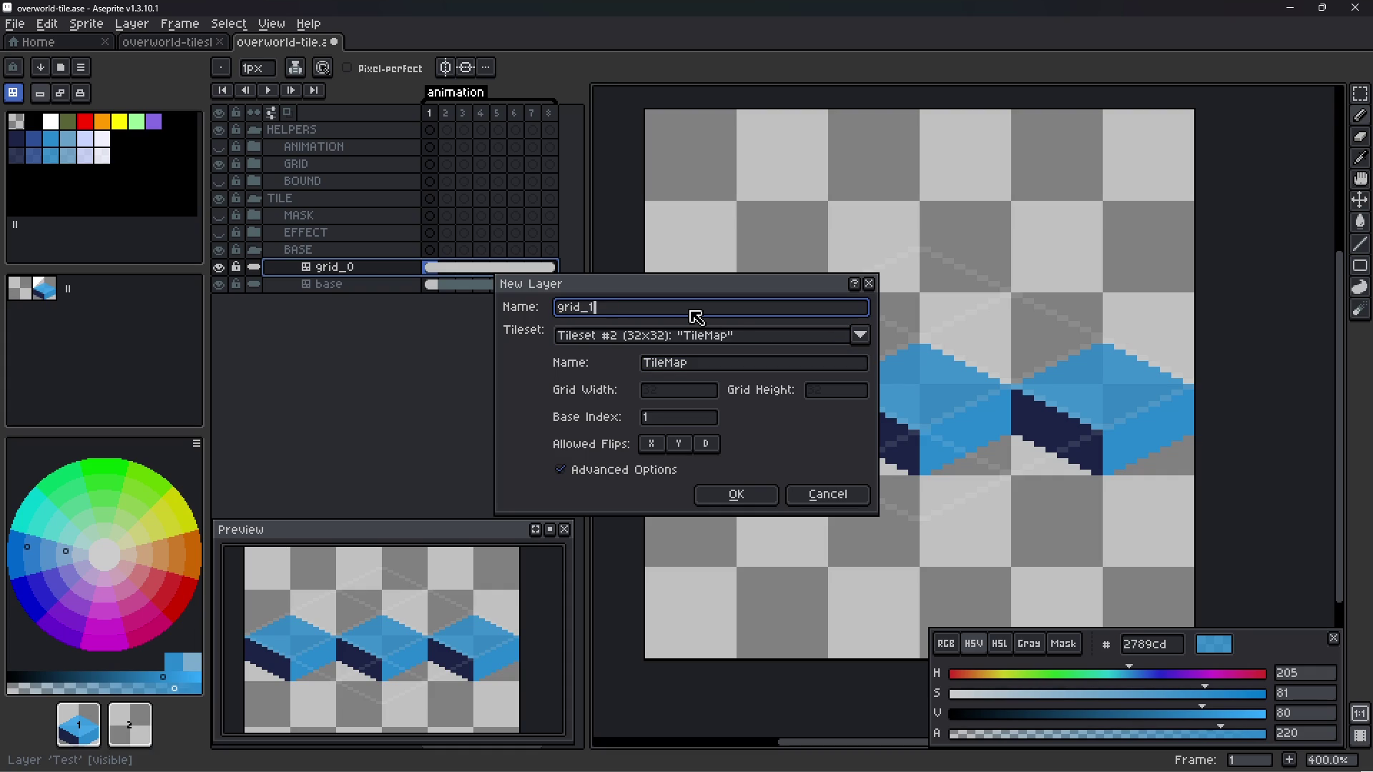
pyautogui.press('Return')
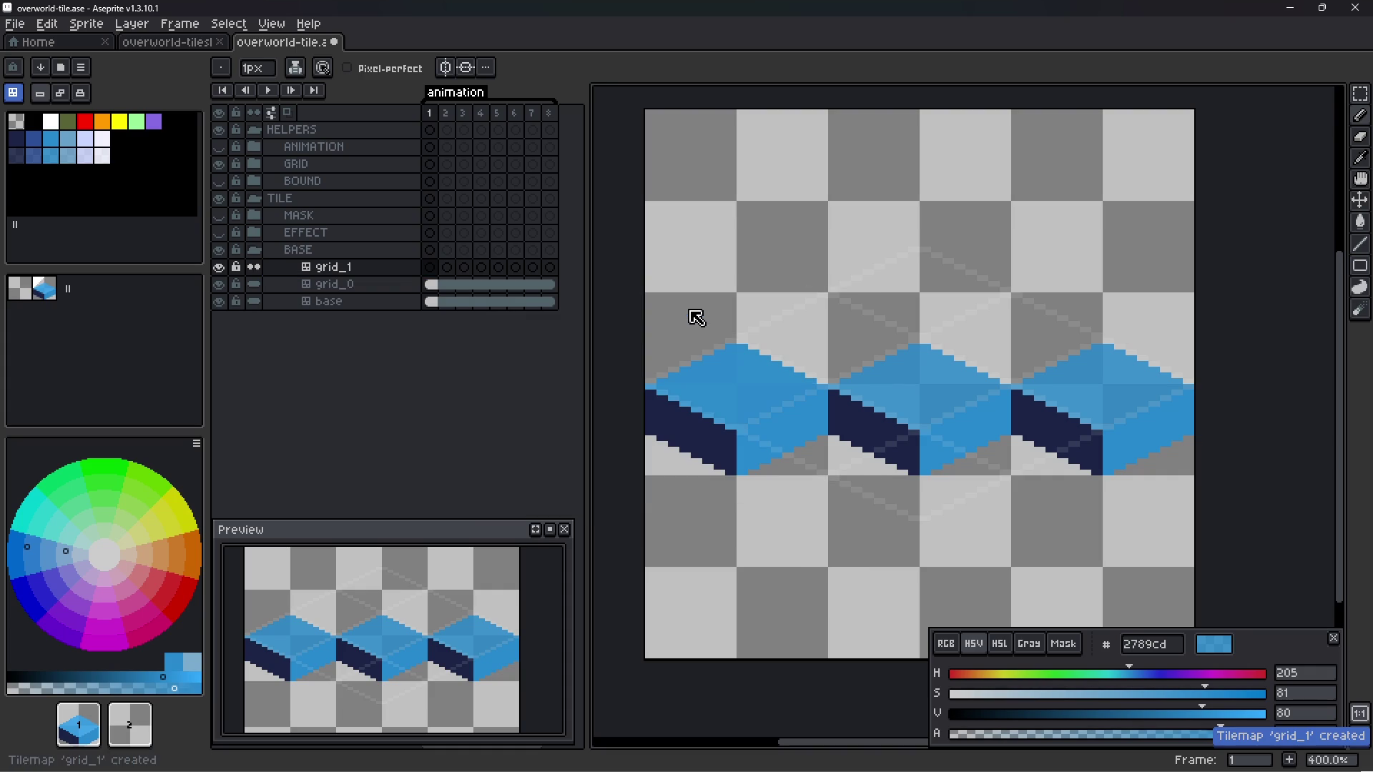
pyautogui.click(430, 283)
# - Stamp a blue cube tile on grid_1 below the row's middle and nudge it into place
pyautogui.click(429, 267)
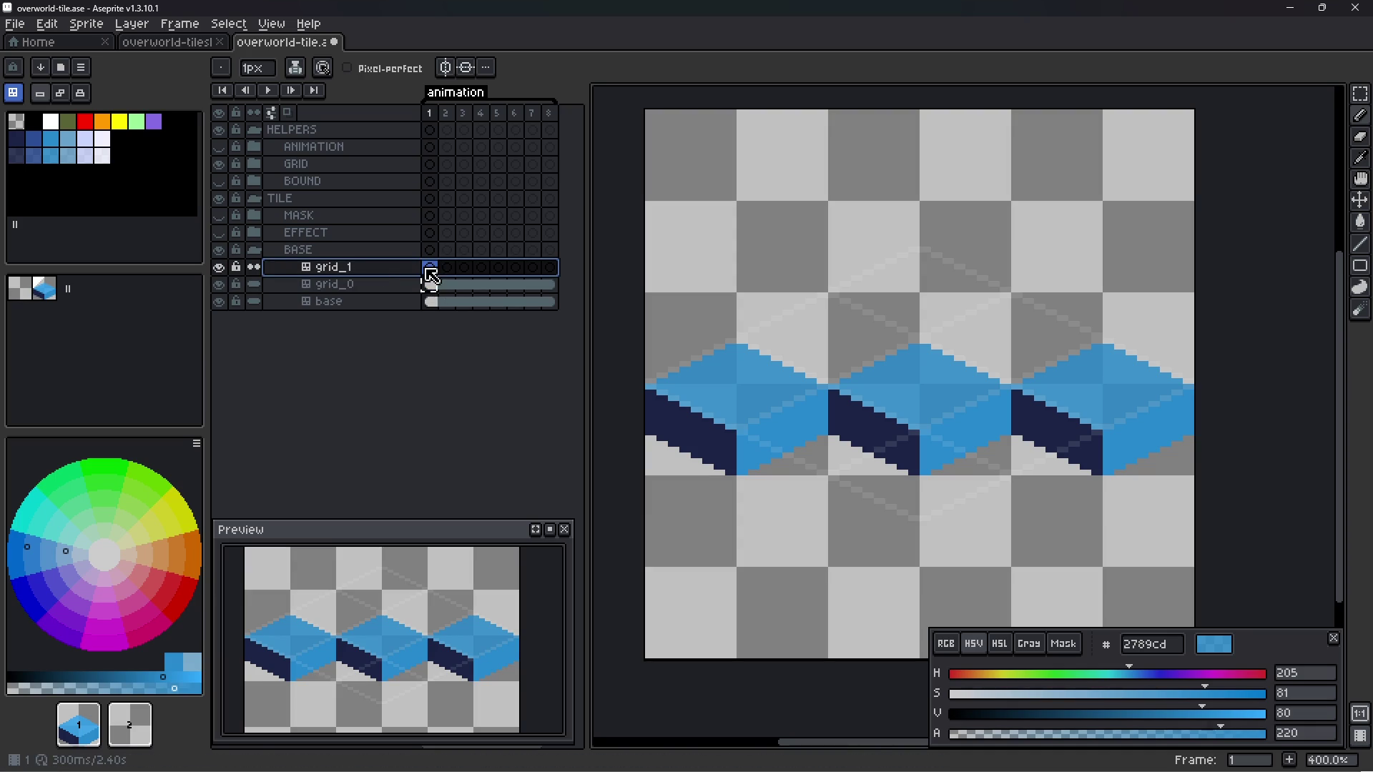
pyautogui.click(916, 500)
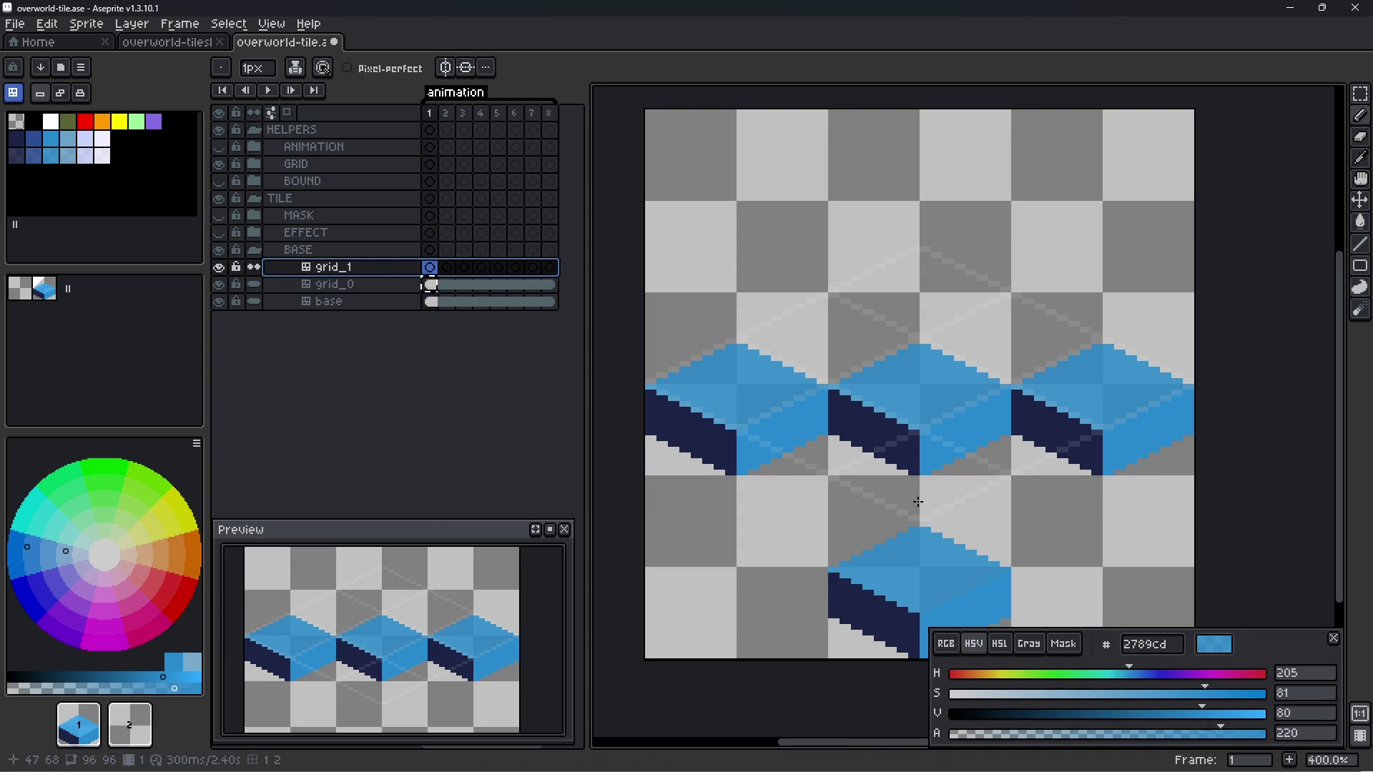
pyautogui.press('v')
pyautogui.moveTo(945, 548); pyautogui.dragTo(942, 462)
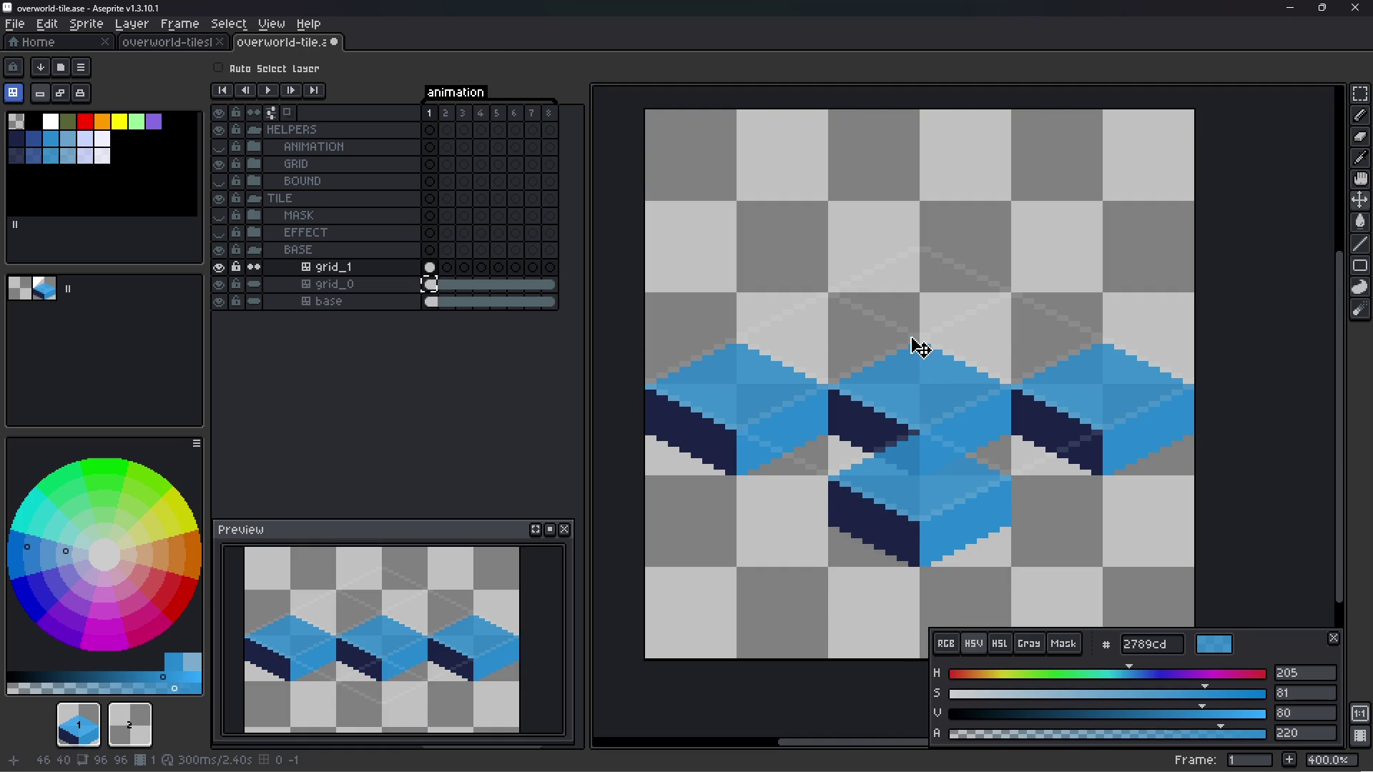
pyautogui.press('g')
pyautogui.click(913, 310)
pyautogui.scroll(-1, 918, 303)
pyautogui.scroll(-1, 922, 314)
pyautogui.scroll(1, 937, 341)
pyautogui.hotkey('ctrl', 'z')
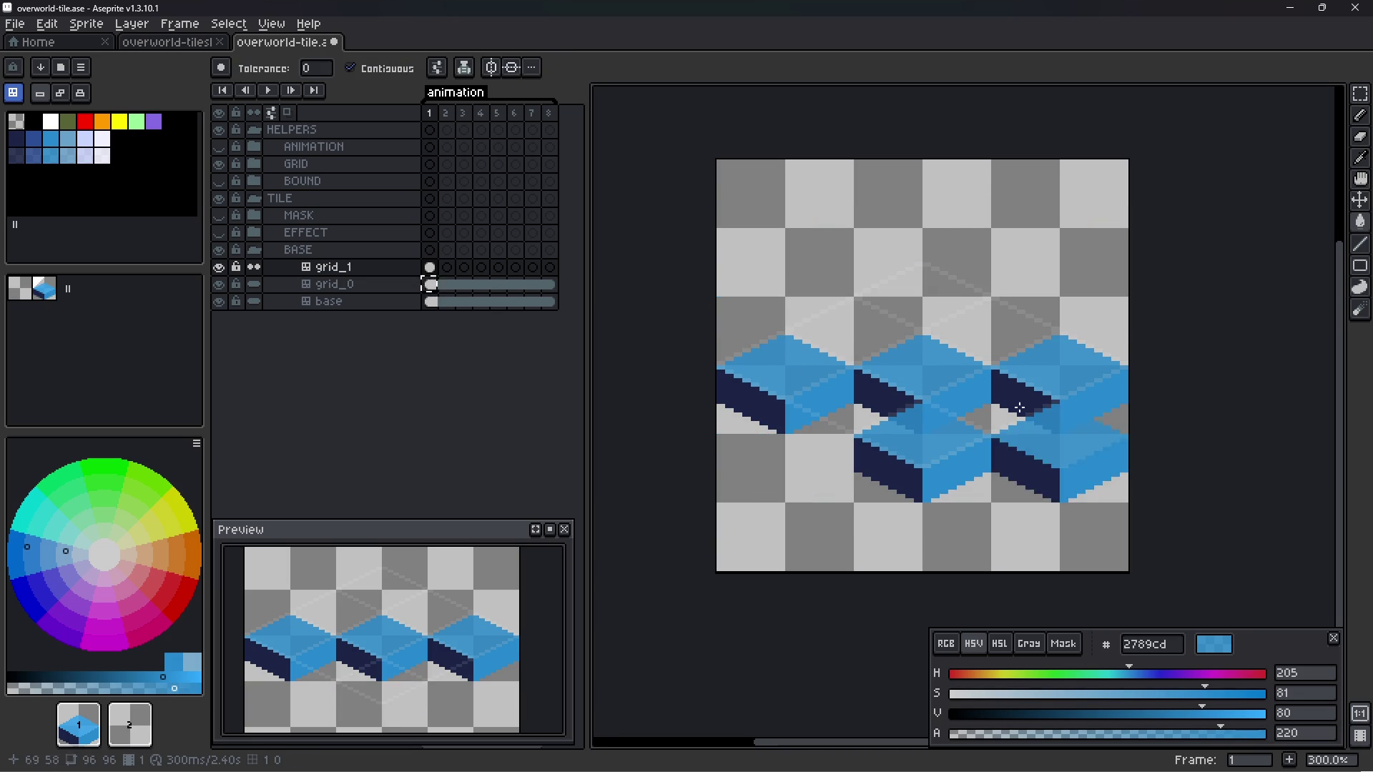
# - Link grid_1's cel across frames 1 to 8
pyautogui.click(358, 288)
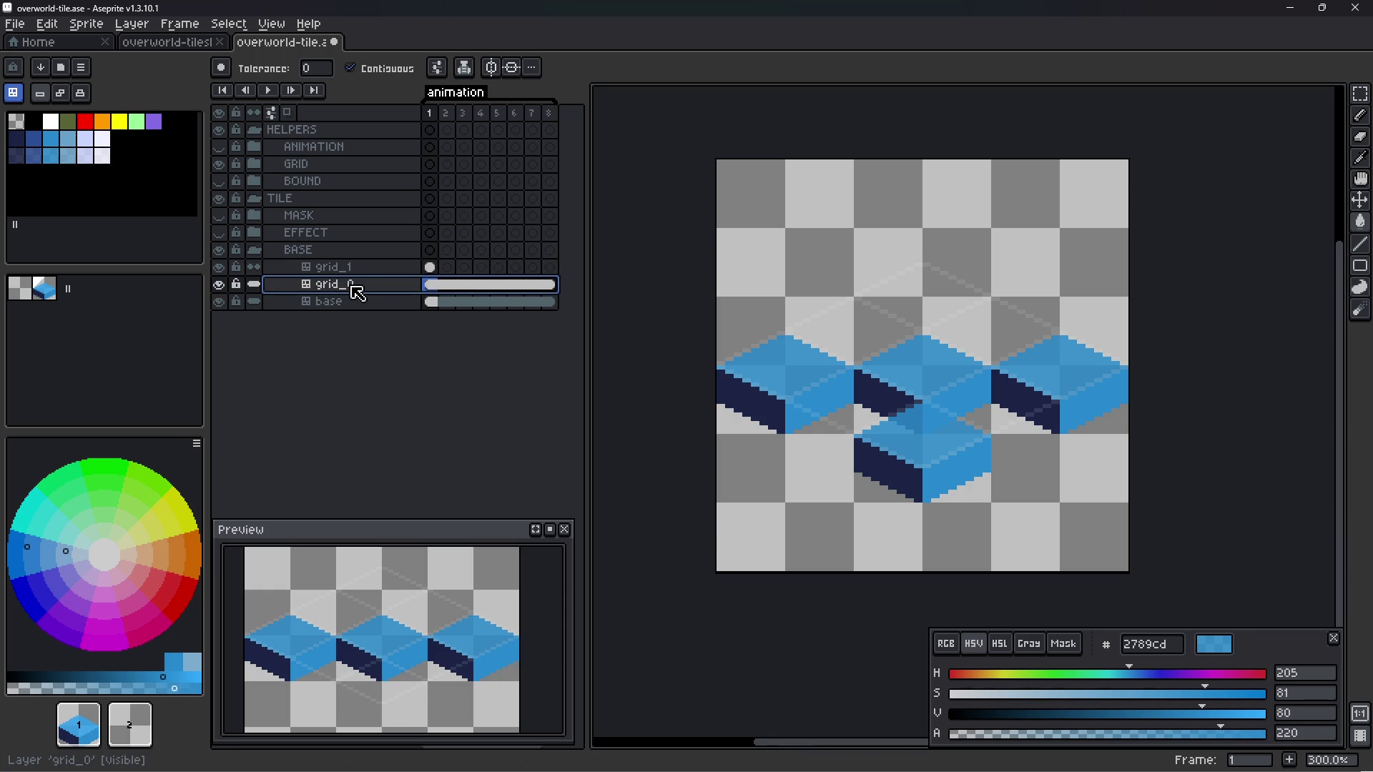
pyautogui.click(354, 268)
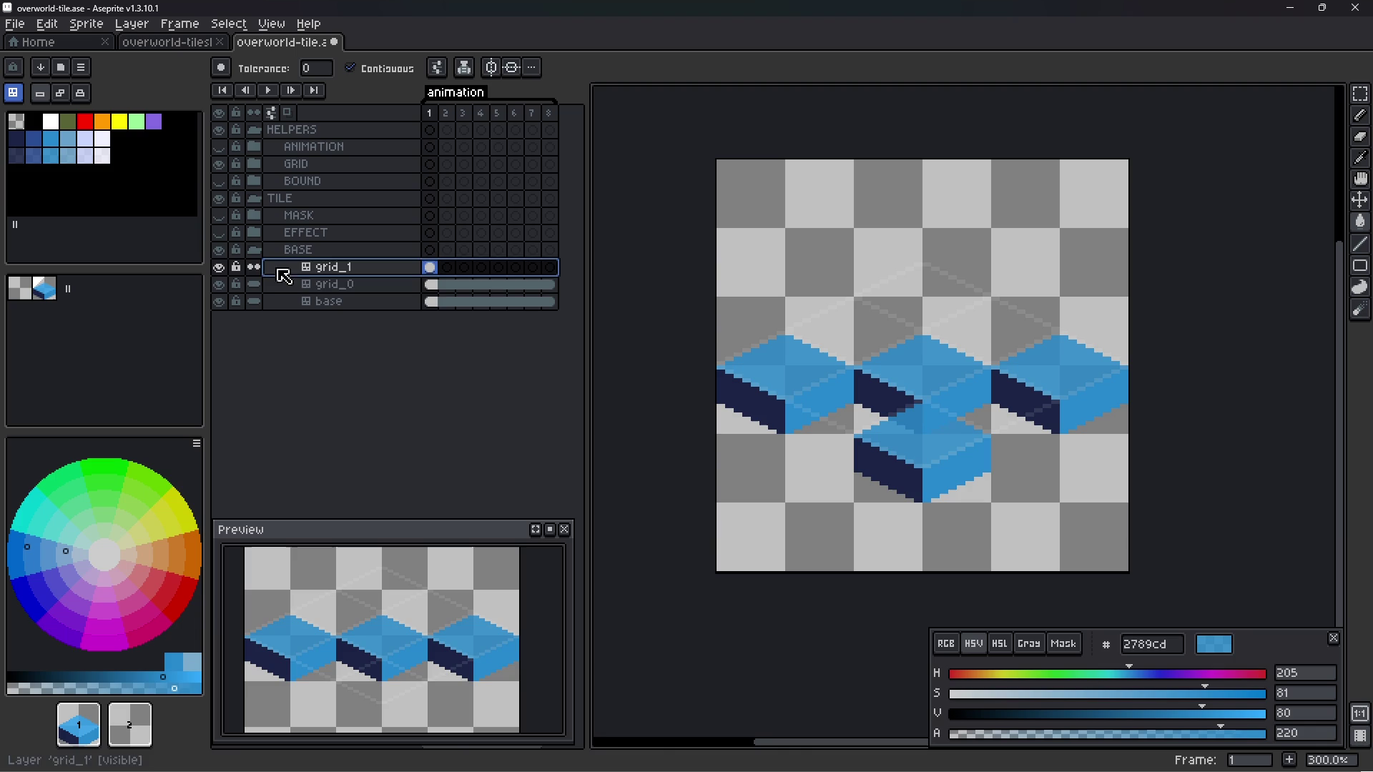
pyautogui.click(254, 267)
pyautogui.moveTo(424, 279); pyautogui.dragTo(464, 270)
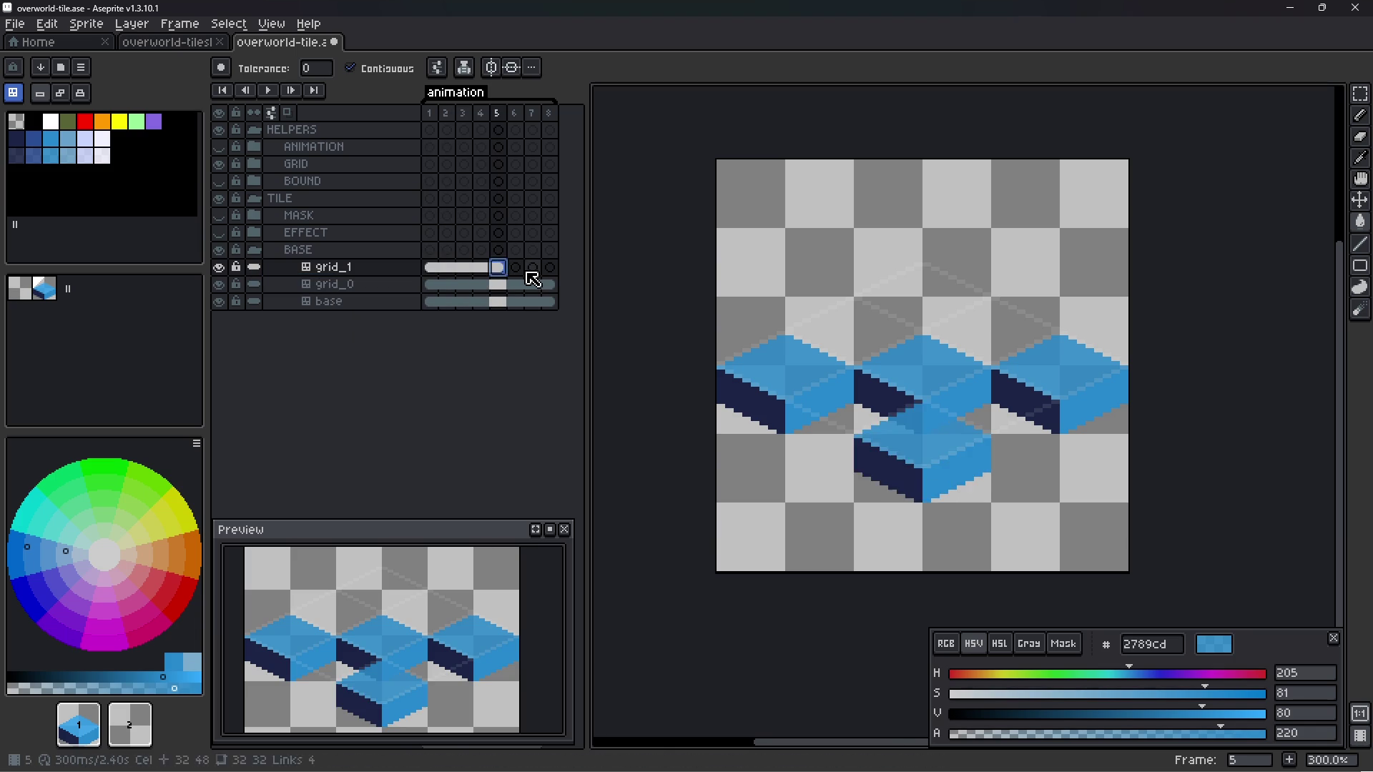
pyautogui.moveTo(486, 279); pyautogui.dragTo(567, 278)
pyautogui.click(550, 267)
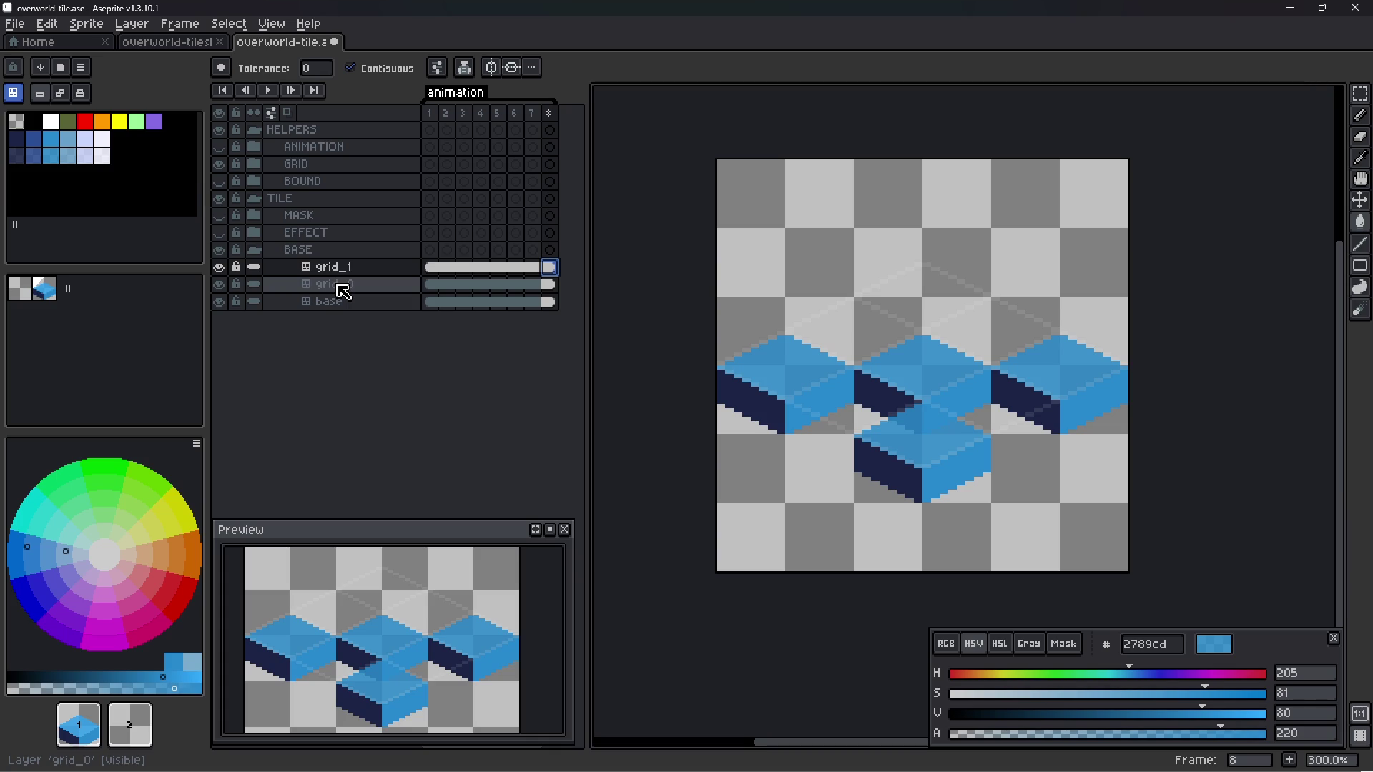
# - Put grid_0 and grid_1 together into a new layer group
pyautogui.click(344, 292)
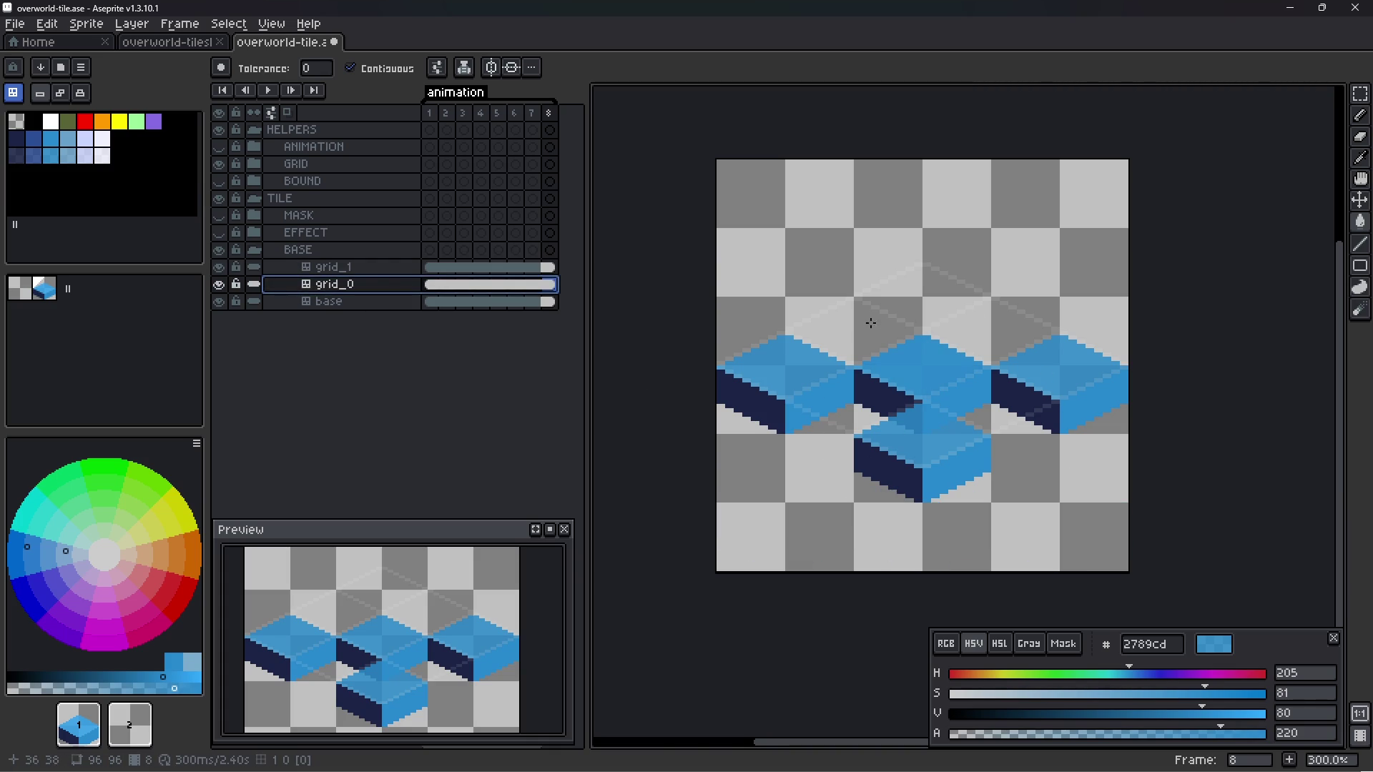
pyautogui.click(344, 269)
pyautogui.keyDown('shift'); pyautogui.click(347, 284); pyautogui.keyUp('shift')
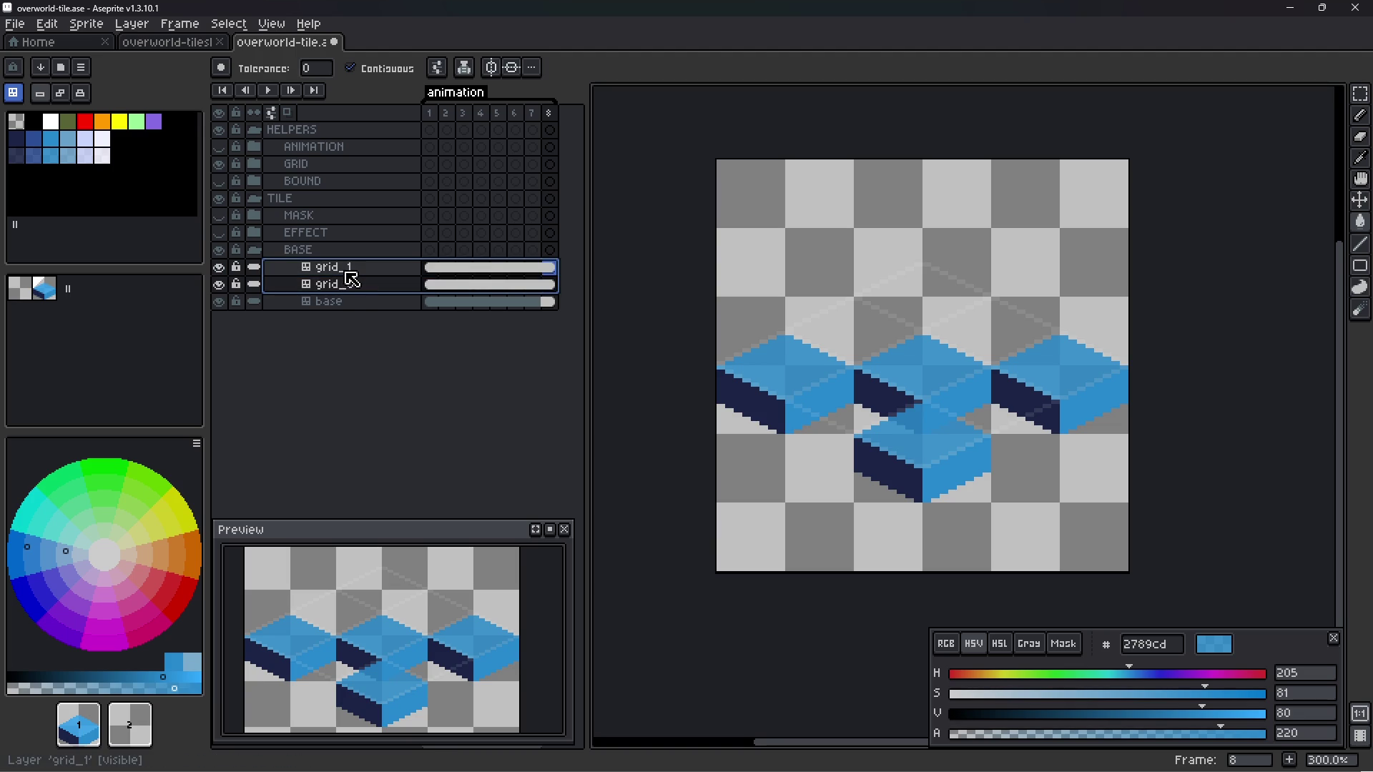
pyautogui.rightClick(348, 284)
pyautogui.moveTo(429, 304)
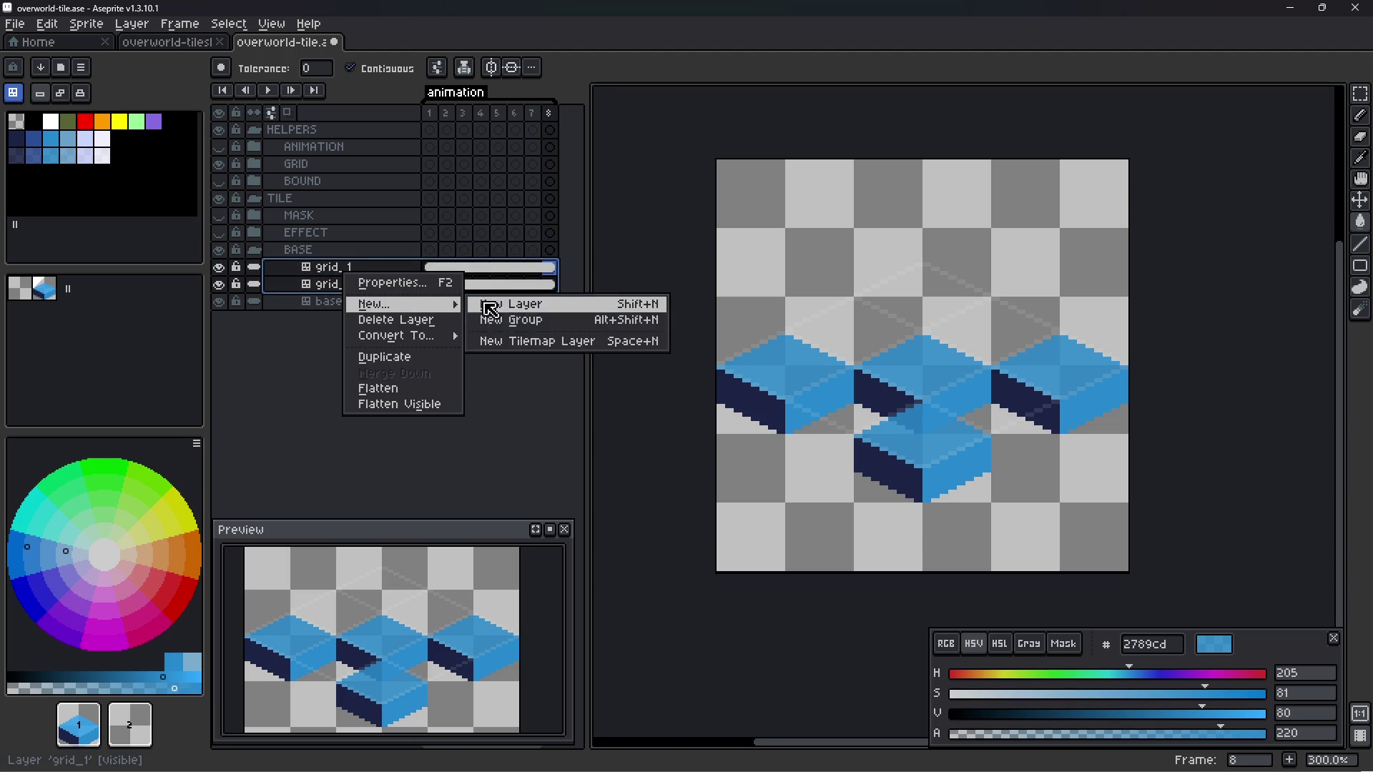
pyautogui.click(508, 324)
pyautogui.doubleClick(372, 269)
# - Name the new layer group GRID
pyautogui.write('GRI')
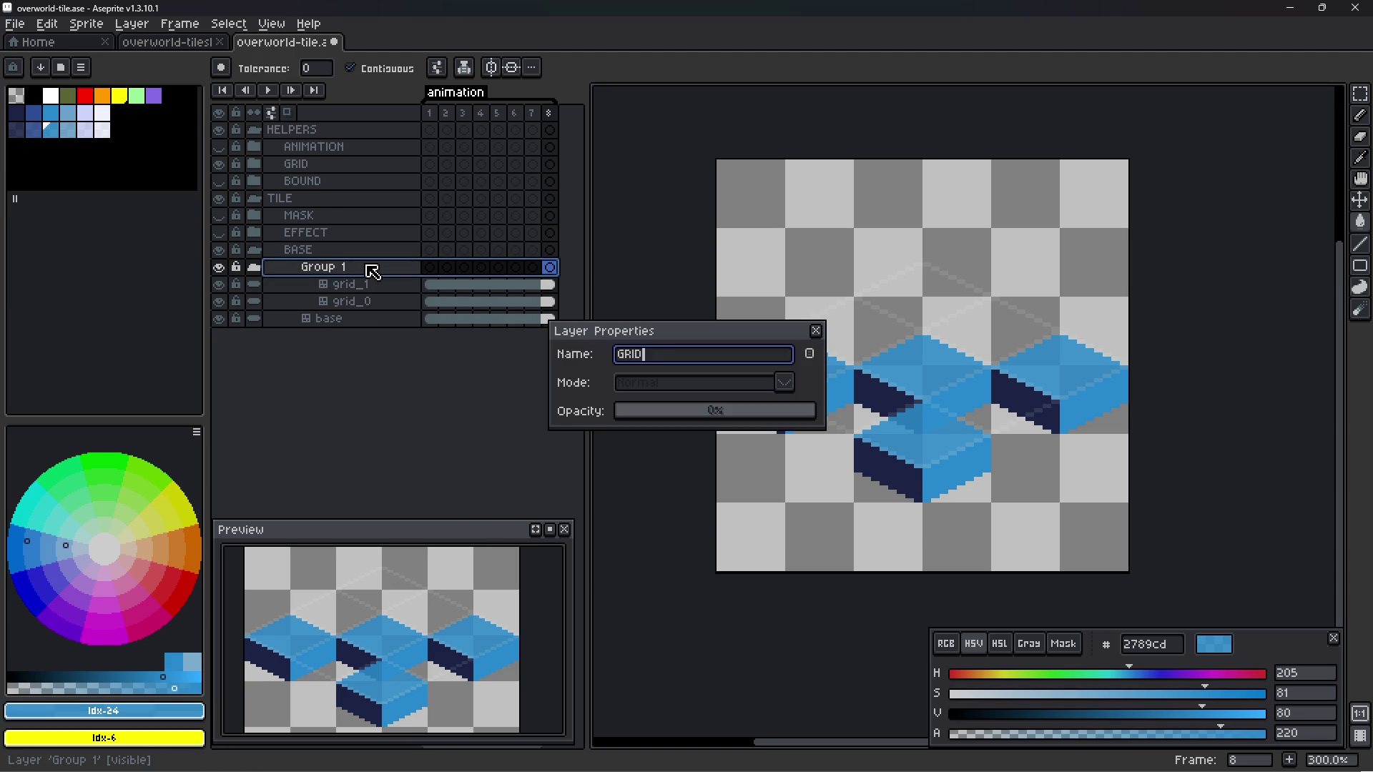
pyautogui.write('D')
pyautogui.press('Return')
pyautogui.click(377, 302)
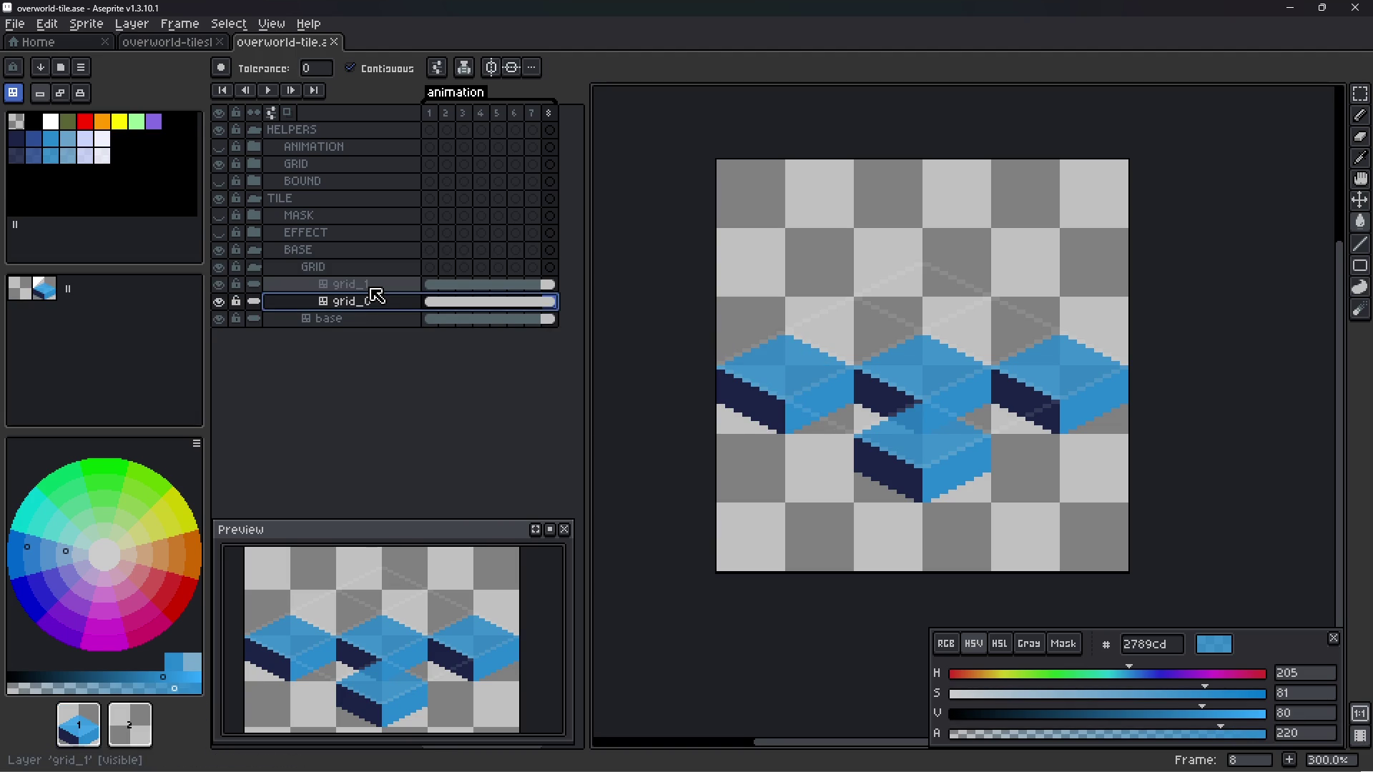
pyautogui.click(292, 270)
pyautogui.click(254, 269)
pyautogui.click(254, 269)
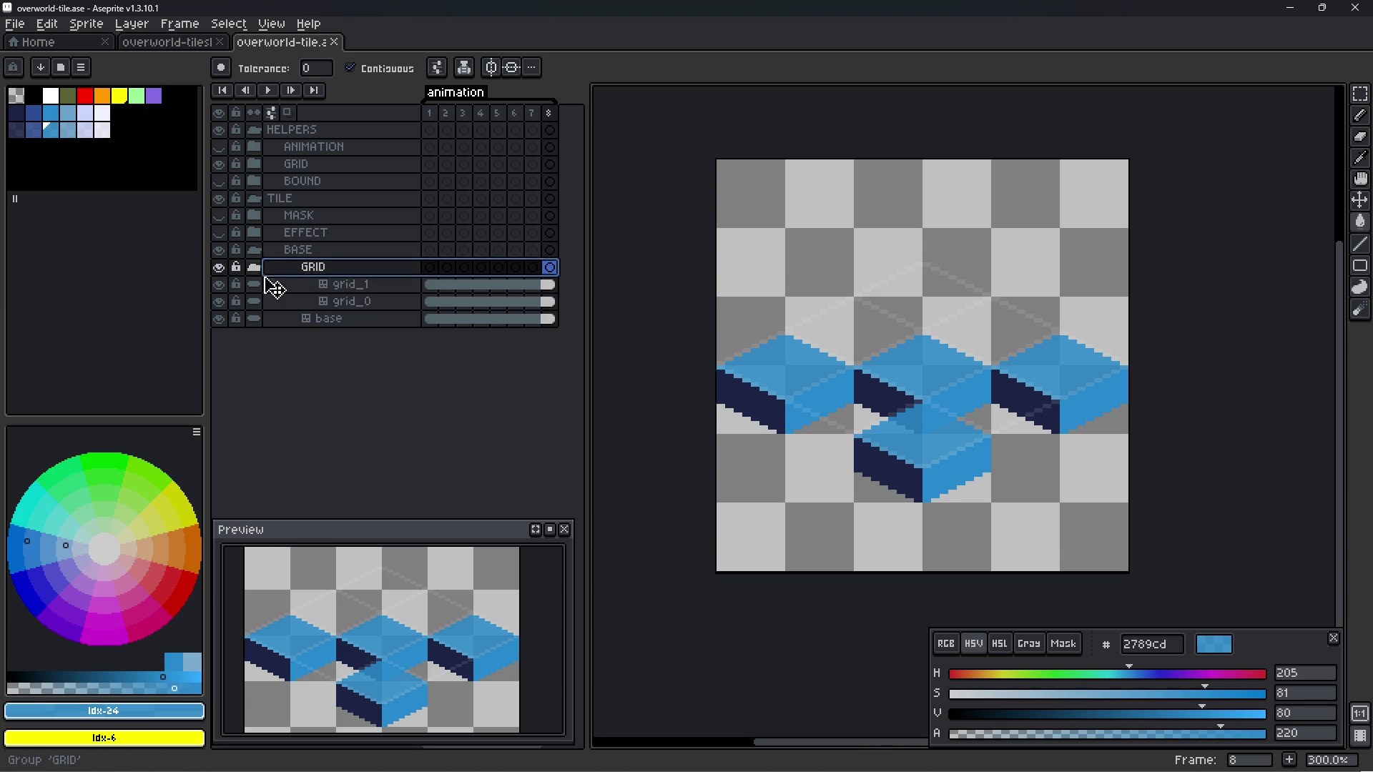
# - Delete the grid_0 and grid_1 layers, leaving only the base cube
pyautogui.click(366, 302)
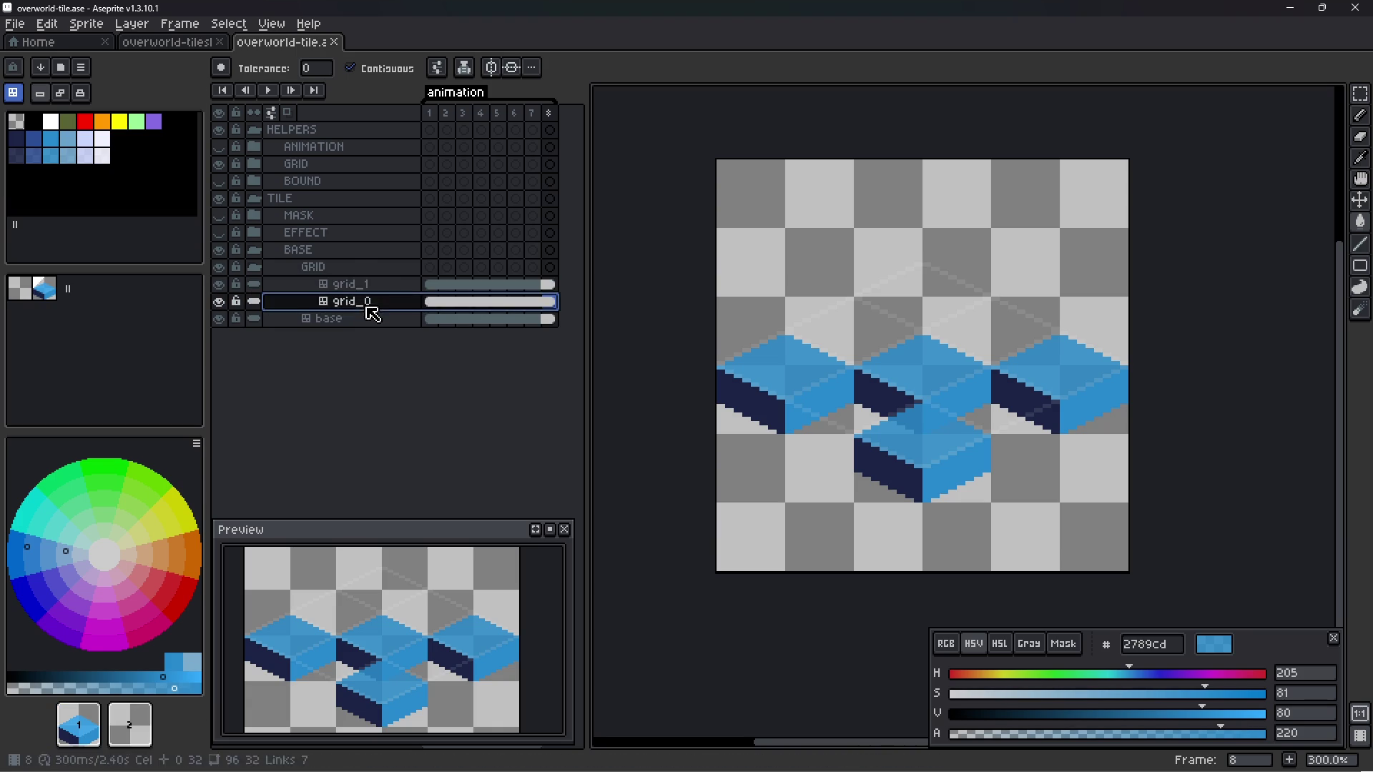
pyautogui.keyDown('shift'); pyautogui.click(368, 288); pyautogui.keyUp('shift')
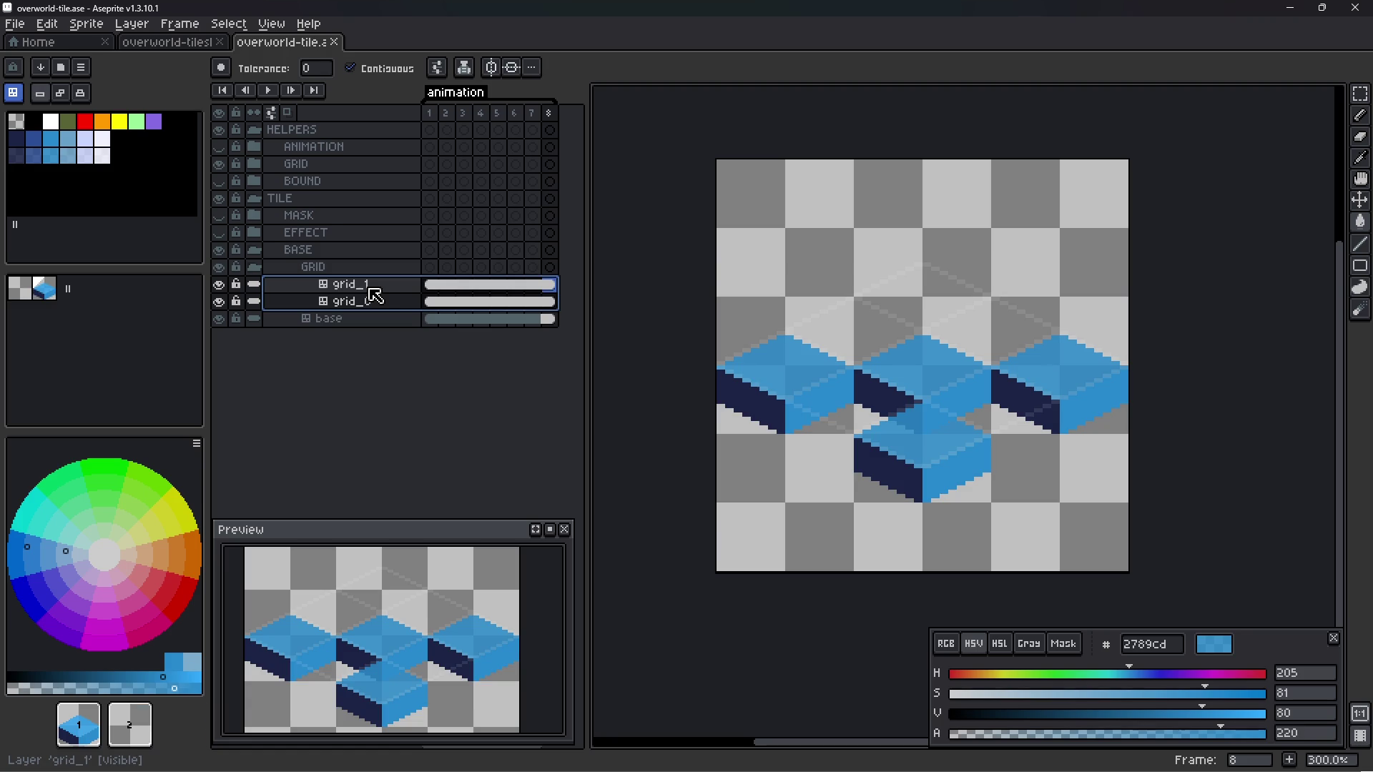
pyautogui.press('Delete')
pyautogui.rightClick(369, 287)
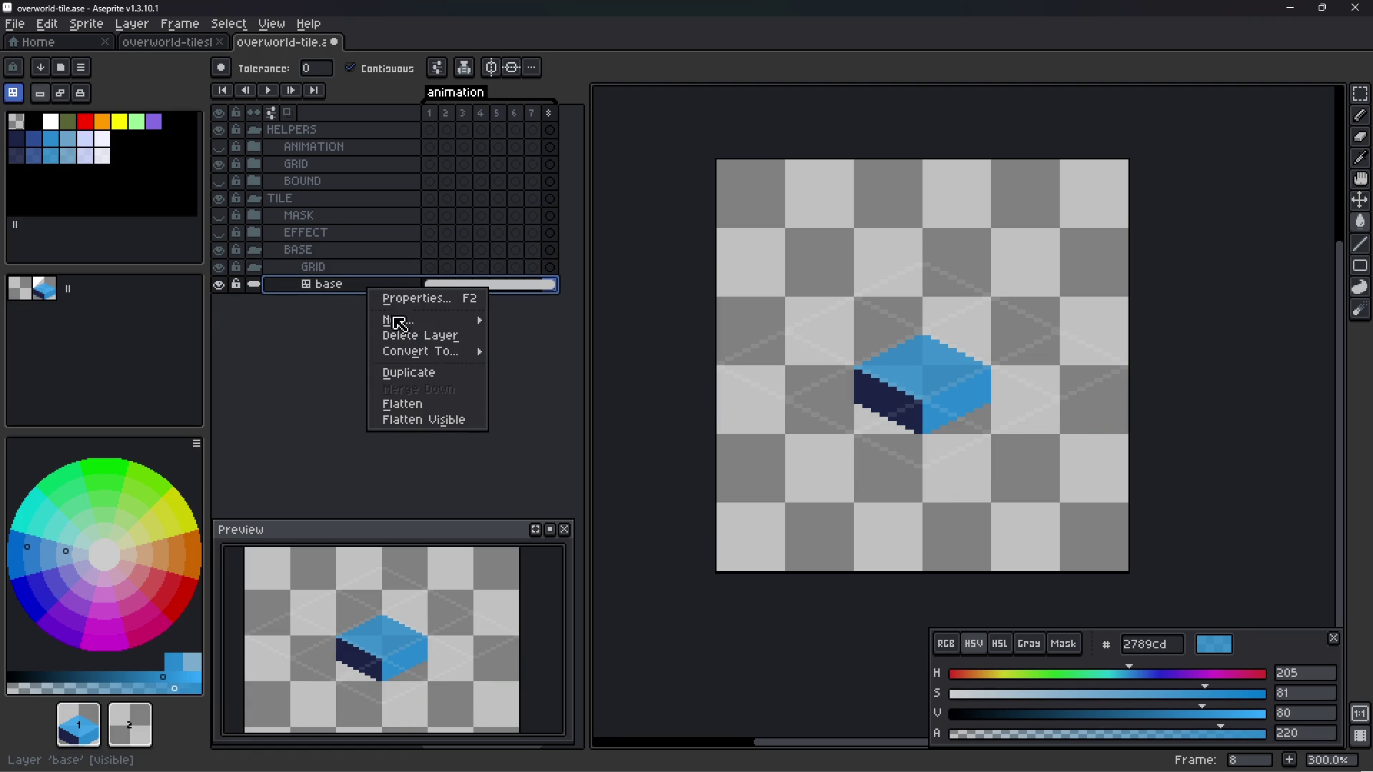
# - Duplicate the base layer into the GRID group and rename the copy grid_0
pyautogui.click(408, 373)
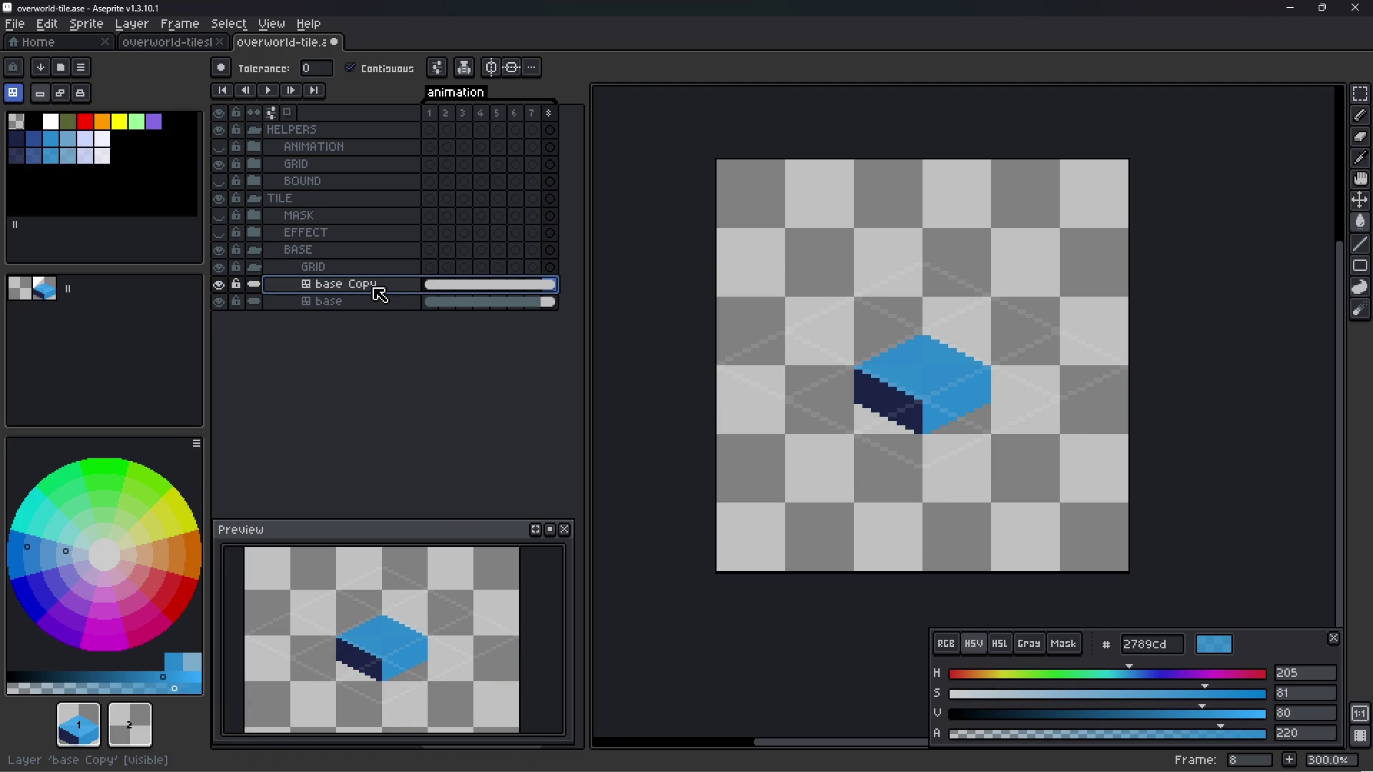
pyautogui.moveTo(379, 293); pyautogui.dragTo(387, 290)
pyautogui.doubleClick(386, 289)
pyautogui.write('grid_0')
pyautogui.press('Return')
# - Move grid_0's cube down below the original and save the file
pyautogui.scroll(3, 894, 387)
pyautogui.scroll(-1, 895, 387)
pyautogui.press('v')
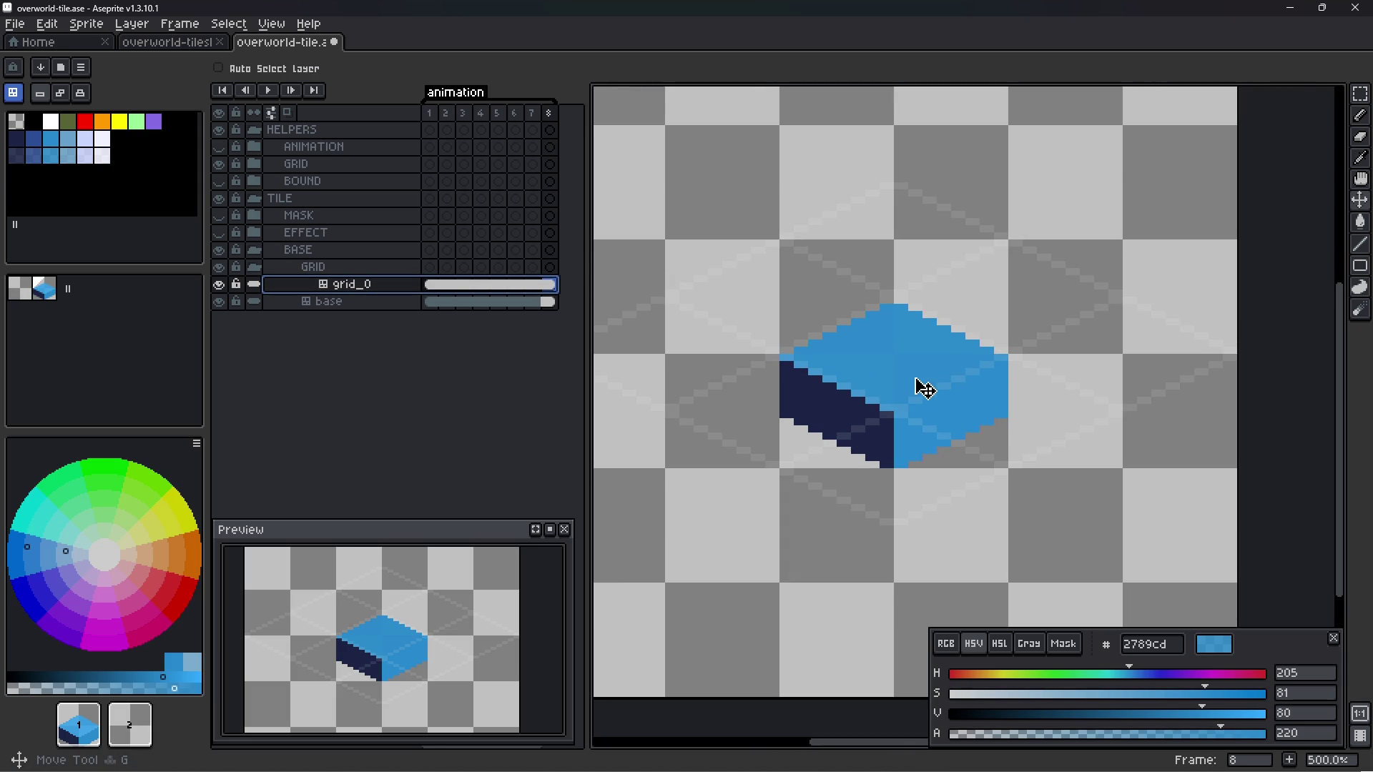
pyautogui.moveTo(918, 382)
pyautogui.mouseDown()
pyautogui.moveTo(918, 497)
pyautogui.moveTo(916, 486)
pyautogui.mouseUp()
pyautogui.hotkey('ctrl', 's')
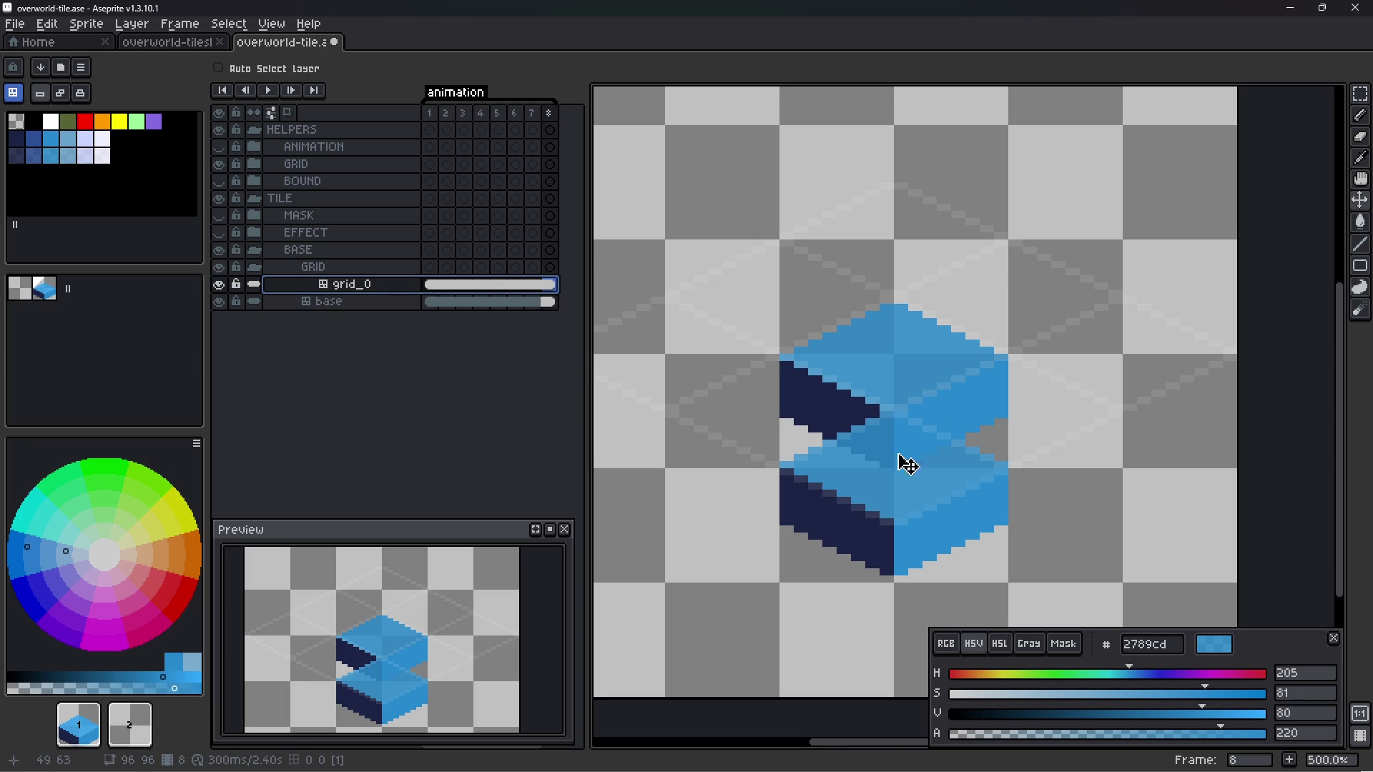
pyautogui.scroll(-1, 889, 429)
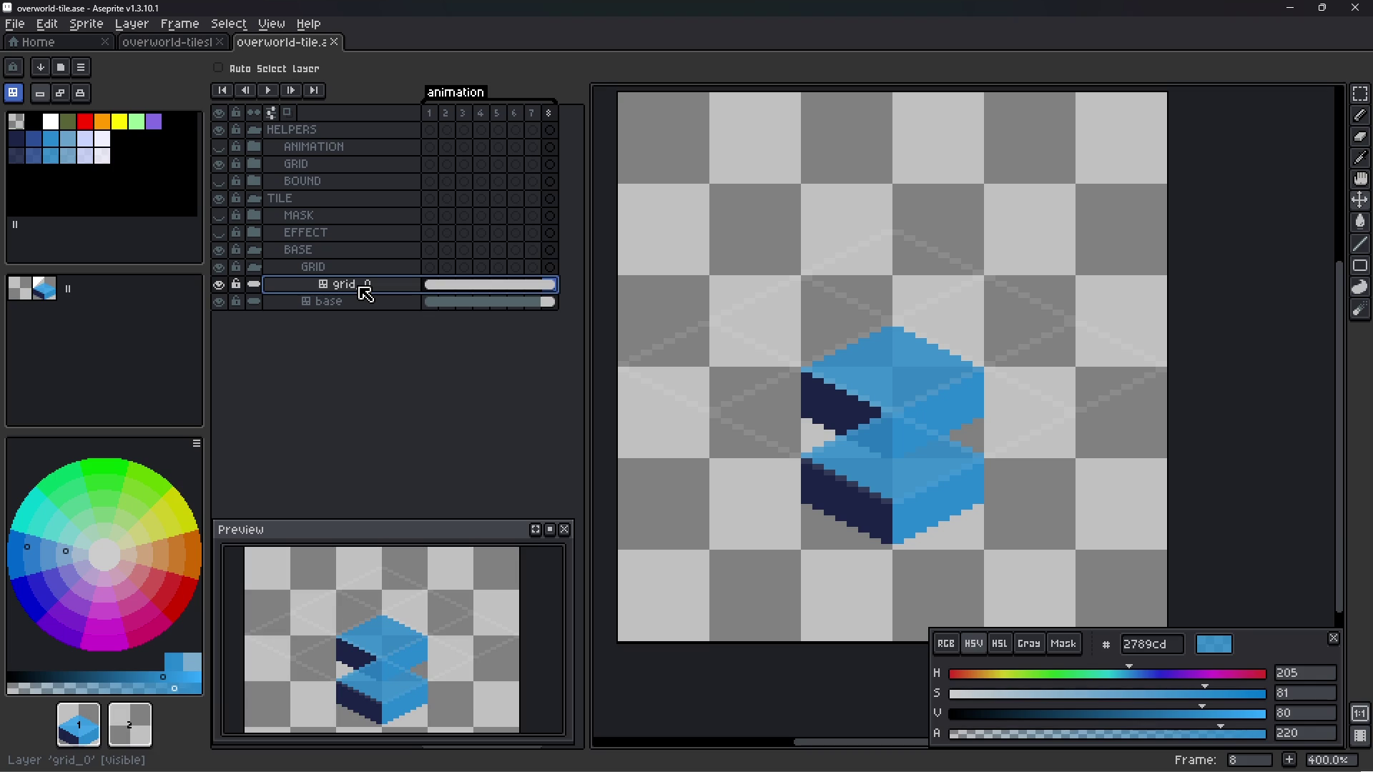
pyautogui.scroll(-1, 798, 306)
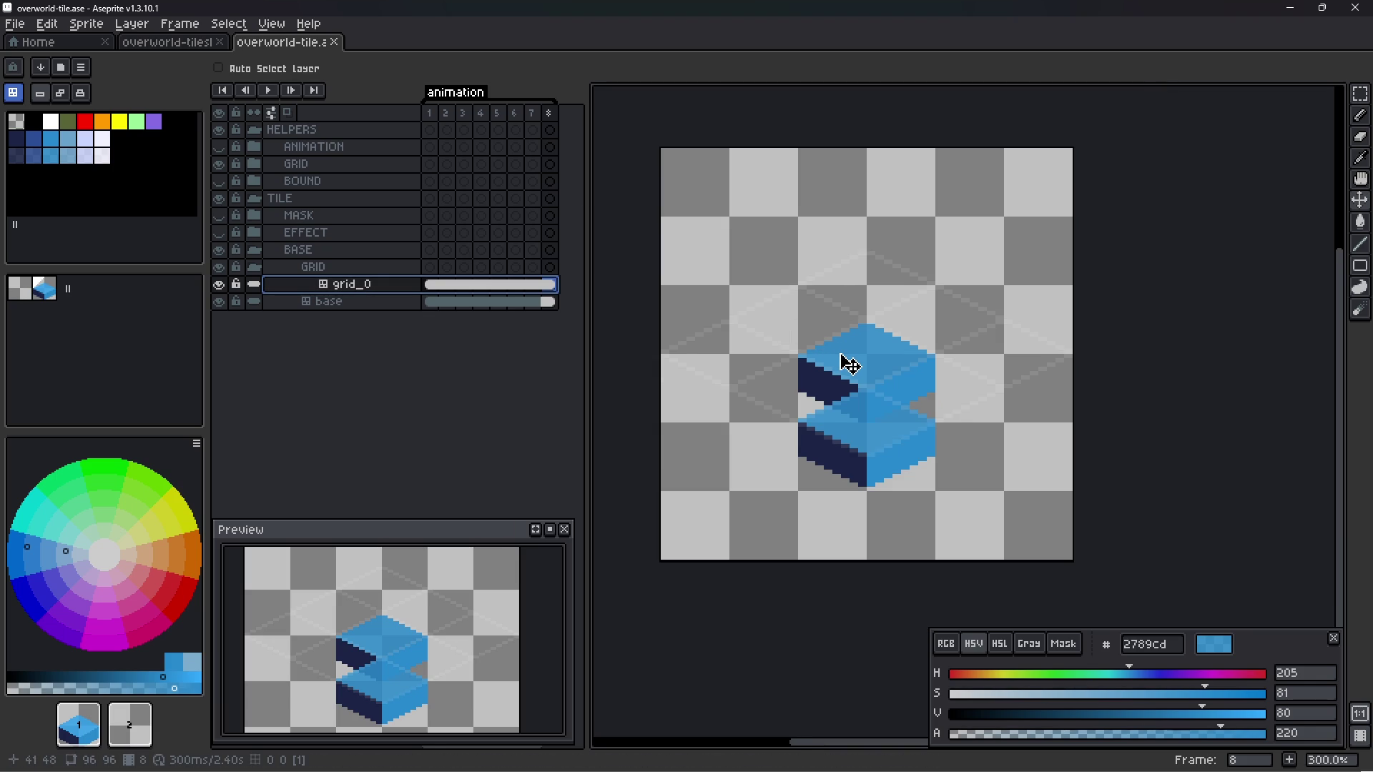
pyautogui.hotkey('ctrl', 's')
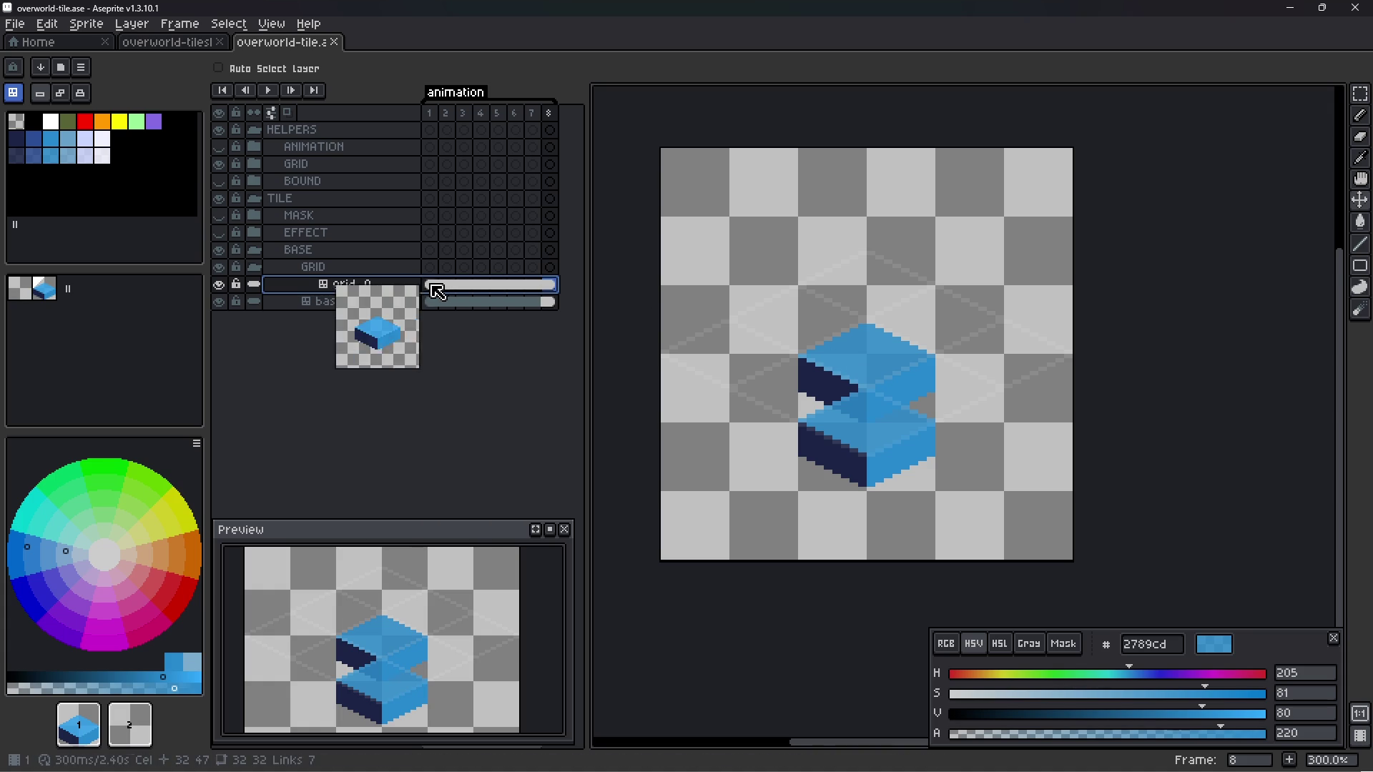
pyautogui.rightClick(381, 285)
# - Duplicate grid_0, shift the copy up-left, stack grid_0 above it, and save
pyautogui.click(422, 369)
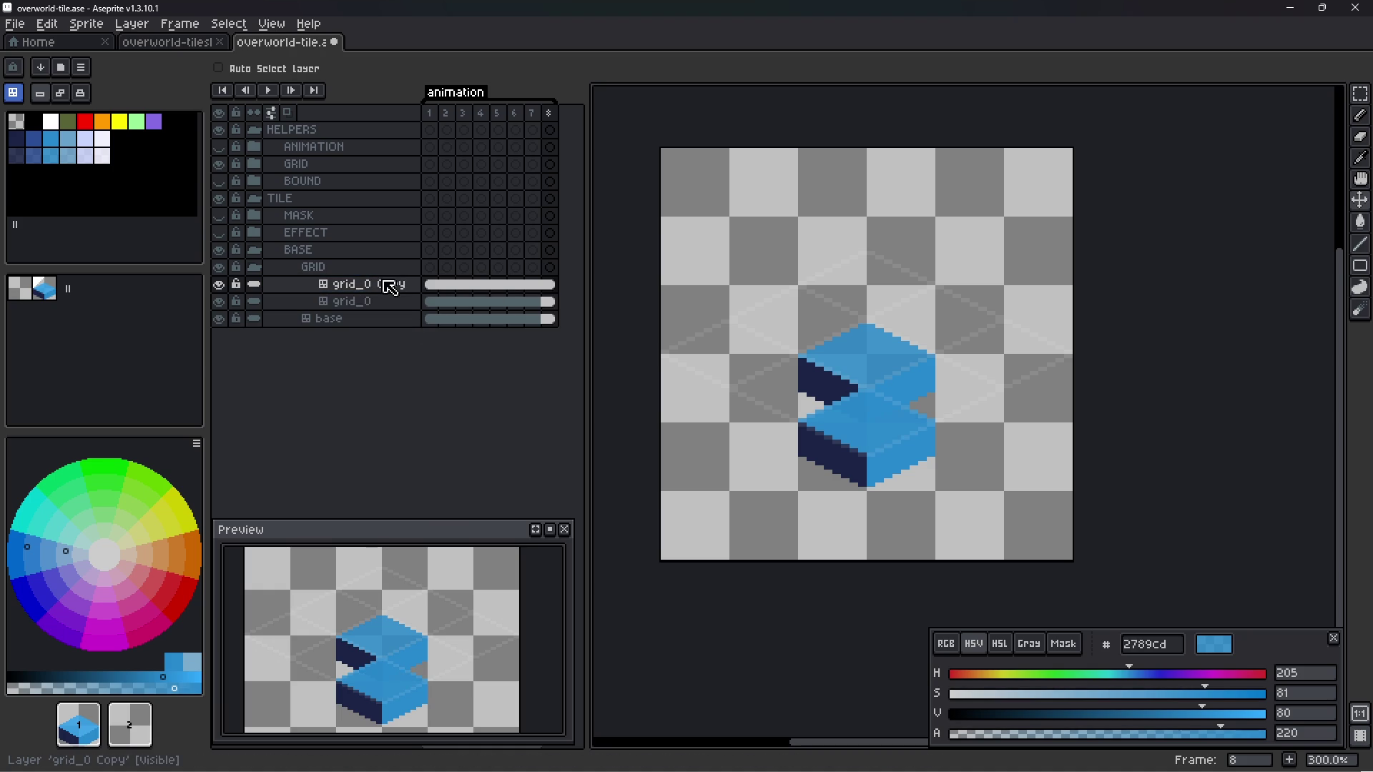
pyautogui.scroll(2, 895, 437)
pyautogui.moveTo(900, 444)
pyautogui.mouseDown()
pyautogui.moveTo(720, 372)
pyautogui.moveTo(781, 377)
pyautogui.mouseUp()
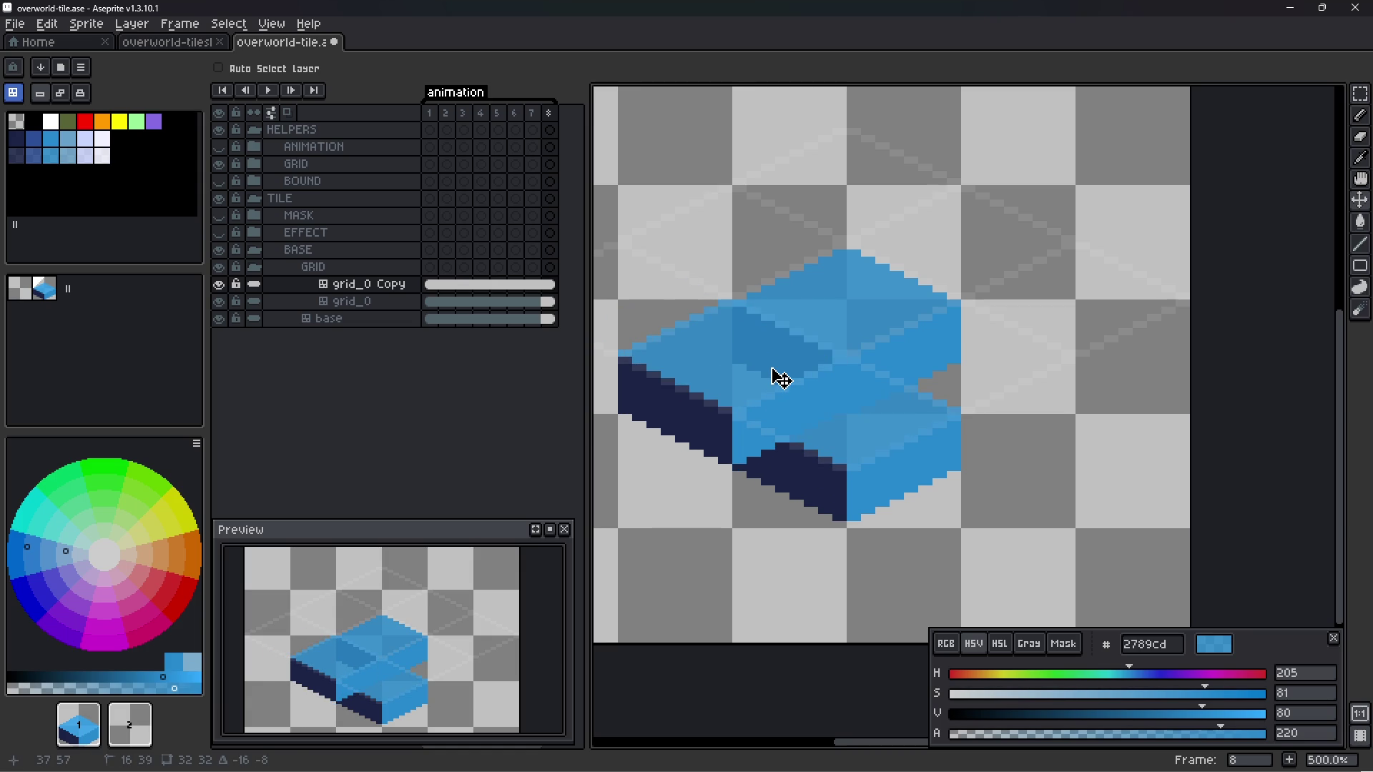
pyautogui.click(390, 303)
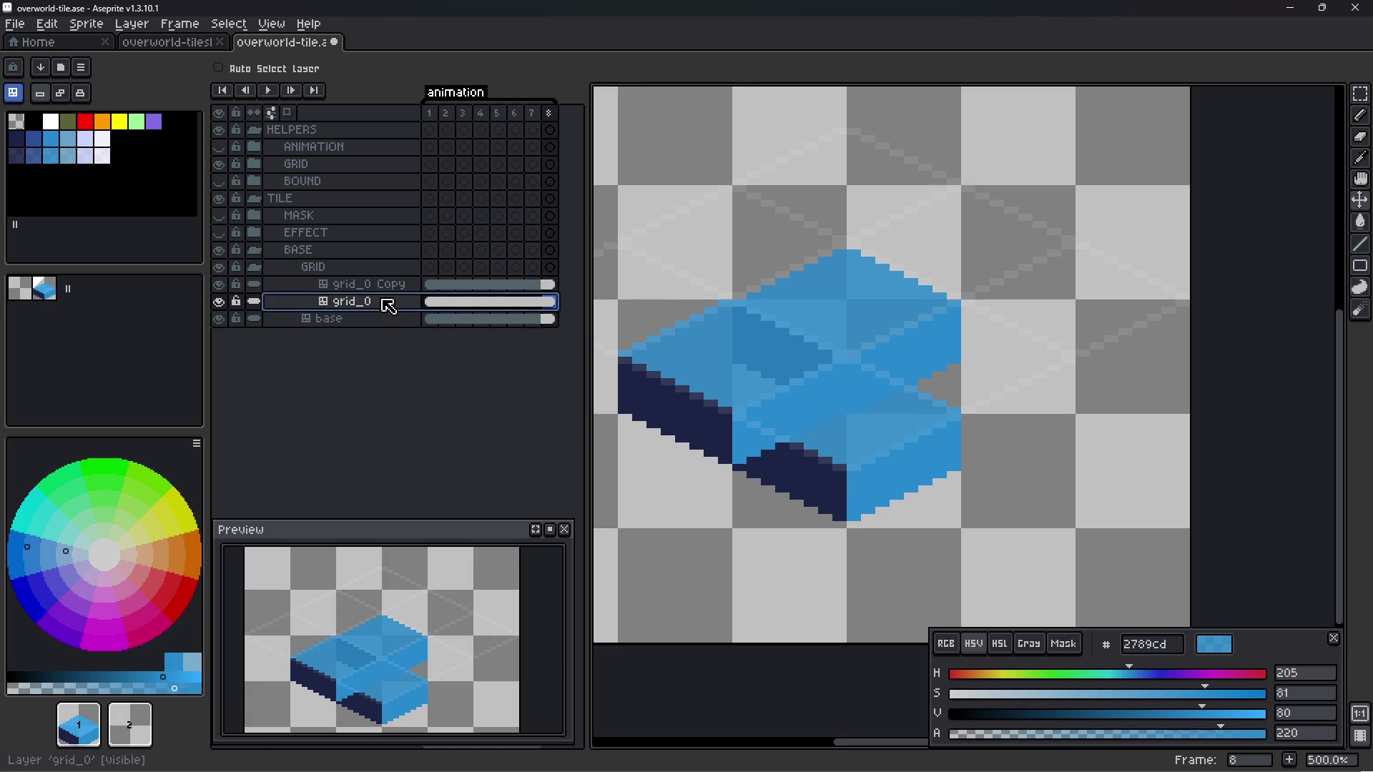
pyautogui.moveTo(390, 304); pyautogui.dragTo(386, 284)
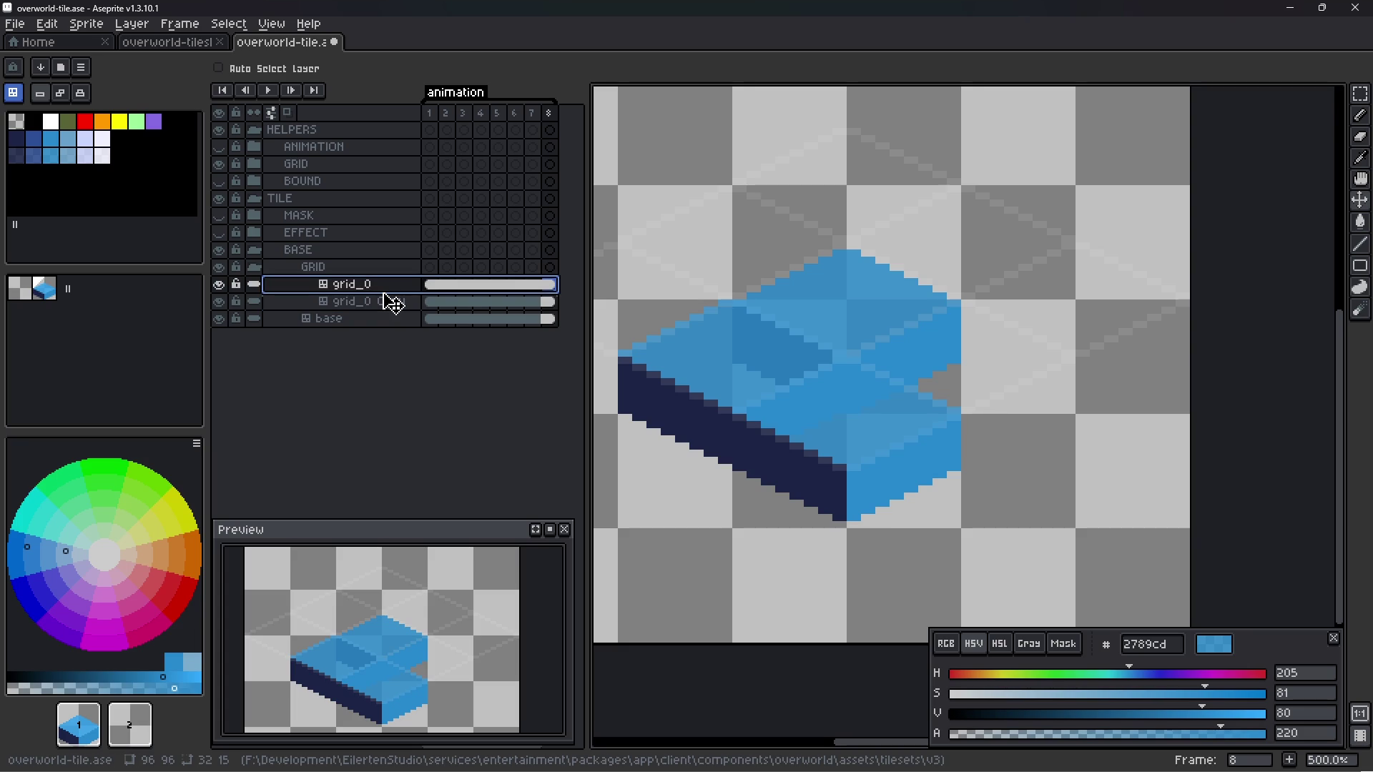
pyautogui.click(220, 319)
pyautogui.click(220, 319)
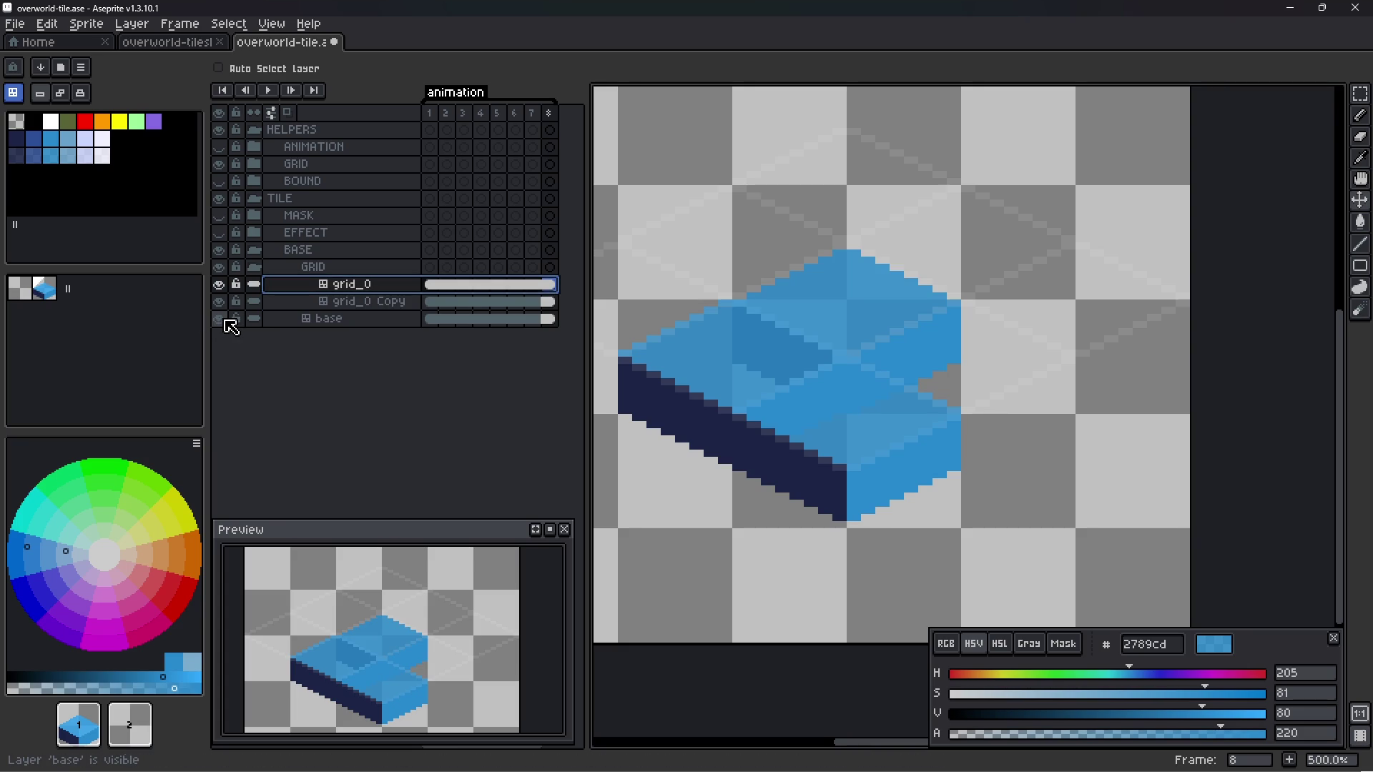
pyautogui.hotkey('ctrl', 's')
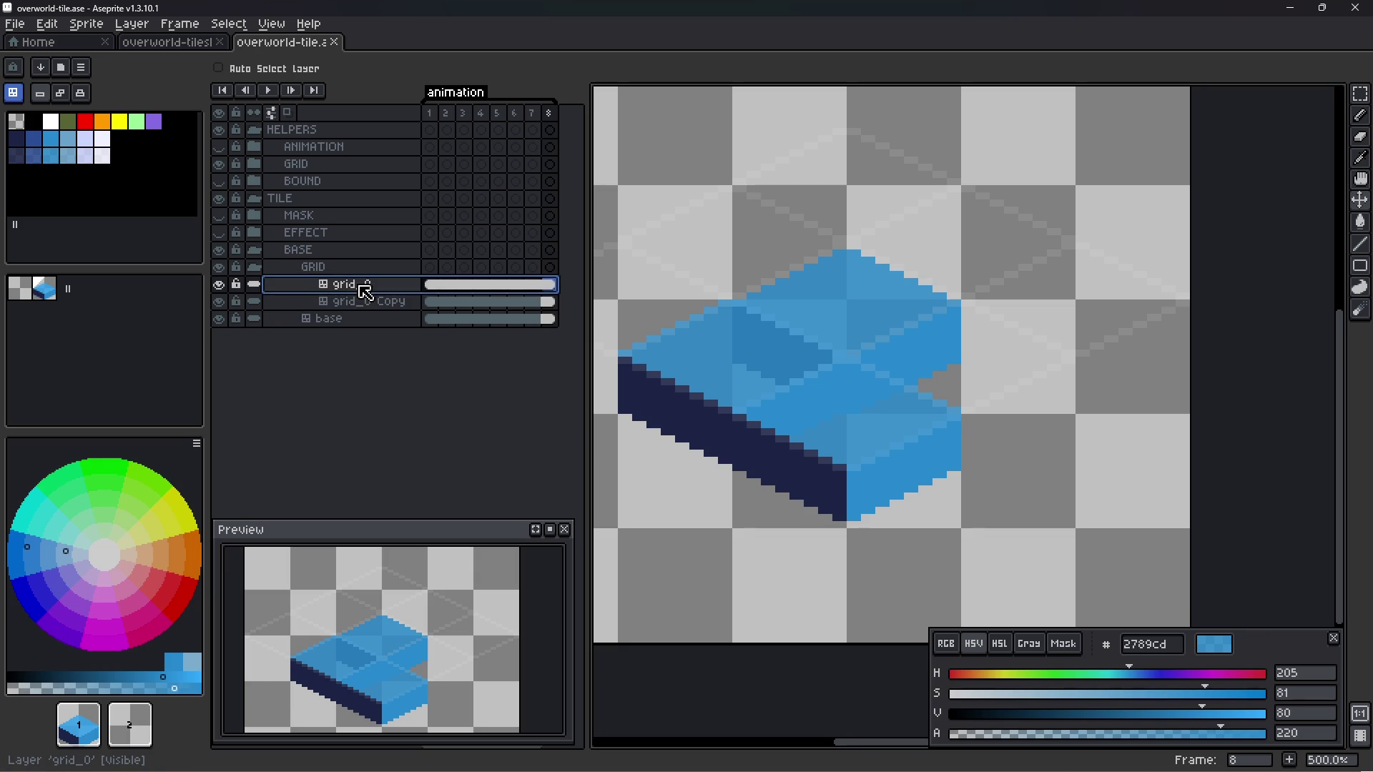
# - Make another grid_0 copy shifted right and down, restack grid_0 on top, and save
pyautogui.hotkey('ctrl', 'j')
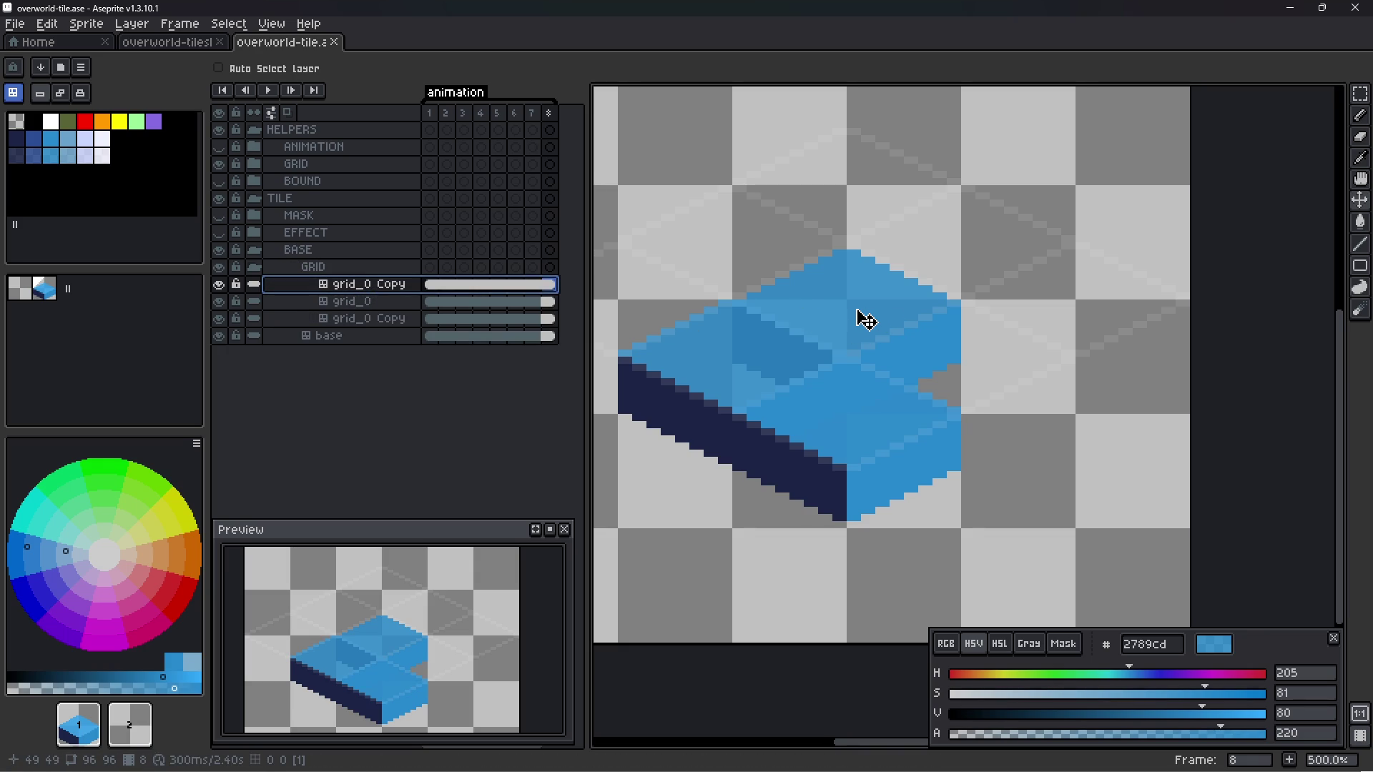
pyautogui.moveTo(858, 311)
pyautogui.mouseDown()
pyautogui.moveTo(932, 326)
pyautogui.moveTo(888, 322)
pyautogui.moveTo(902, 331)
pyautogui.mouseUp()
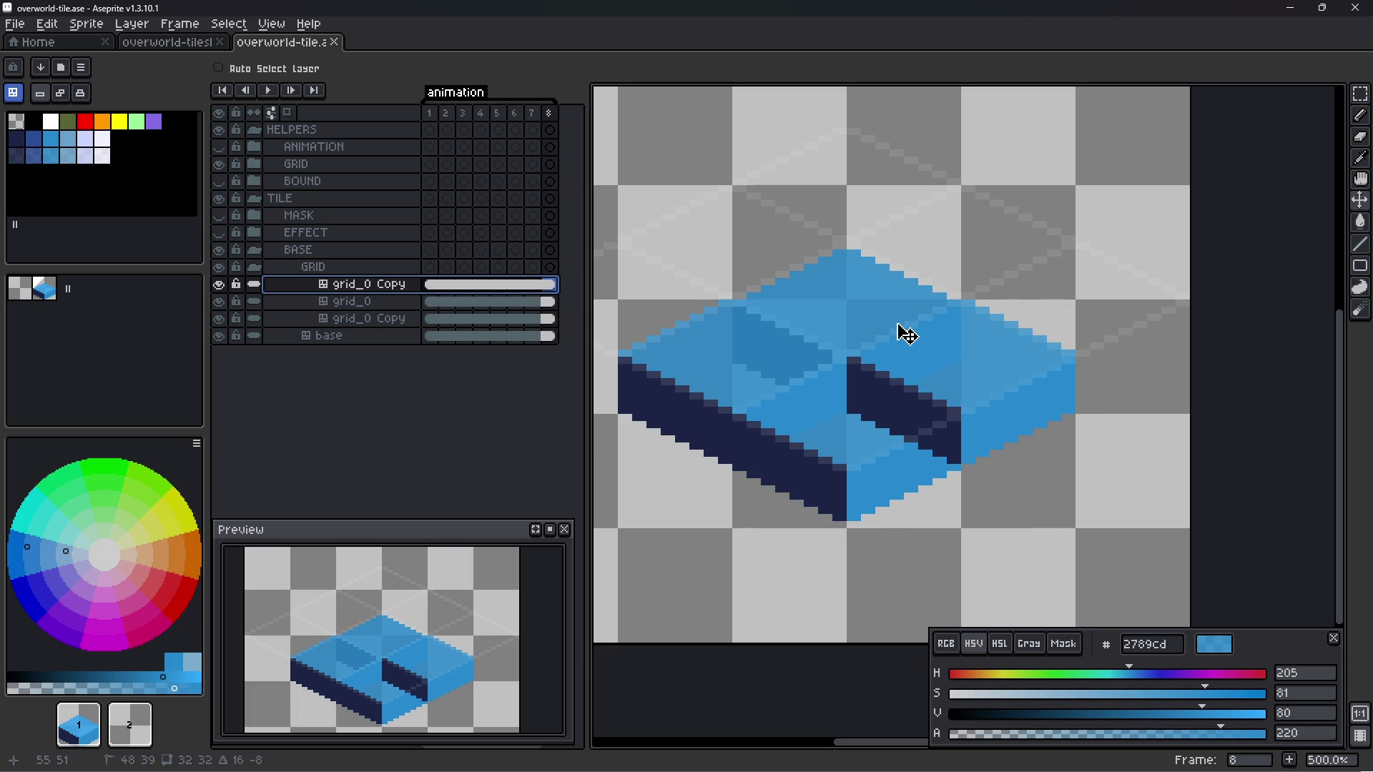
pyautogui.click(377, 302)
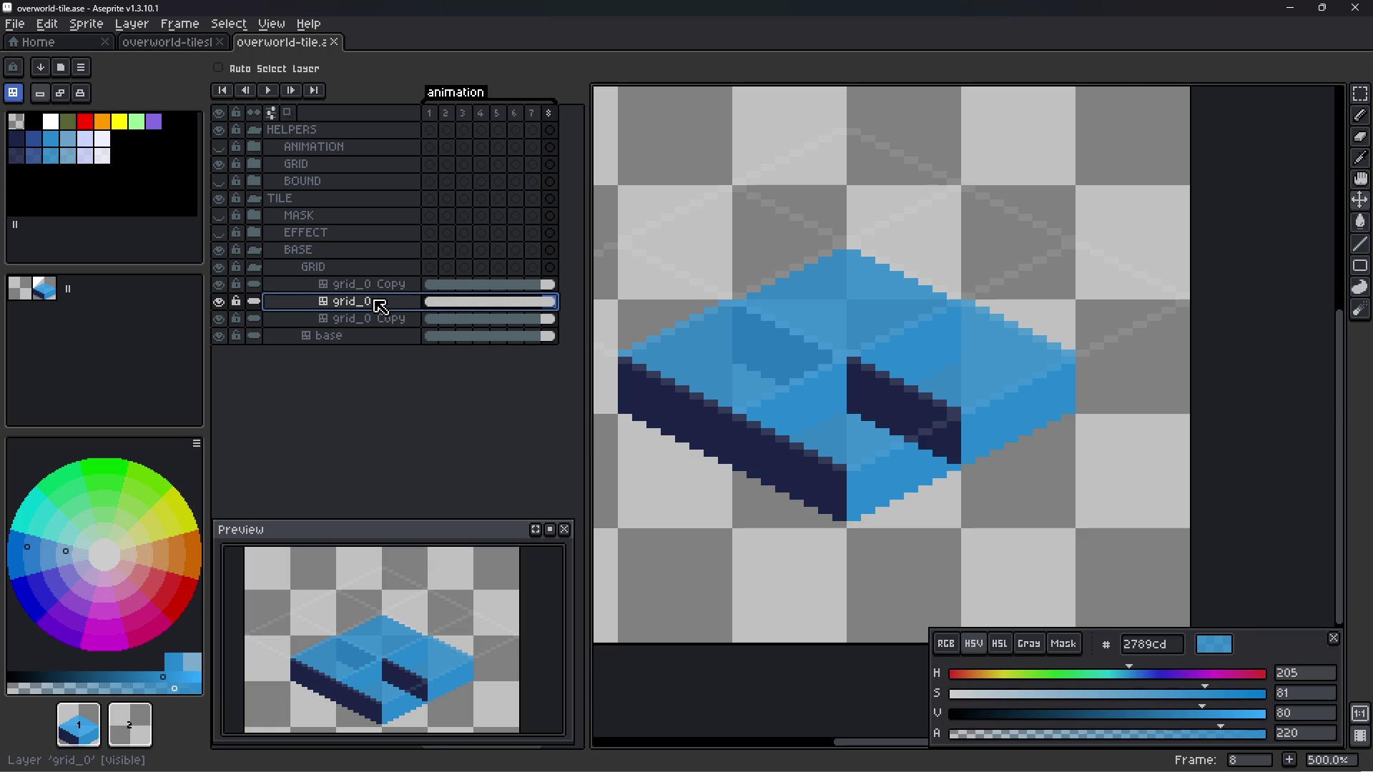
pyautogui.moveTo(374, 294); pyautogui.dragTo(381, 290)
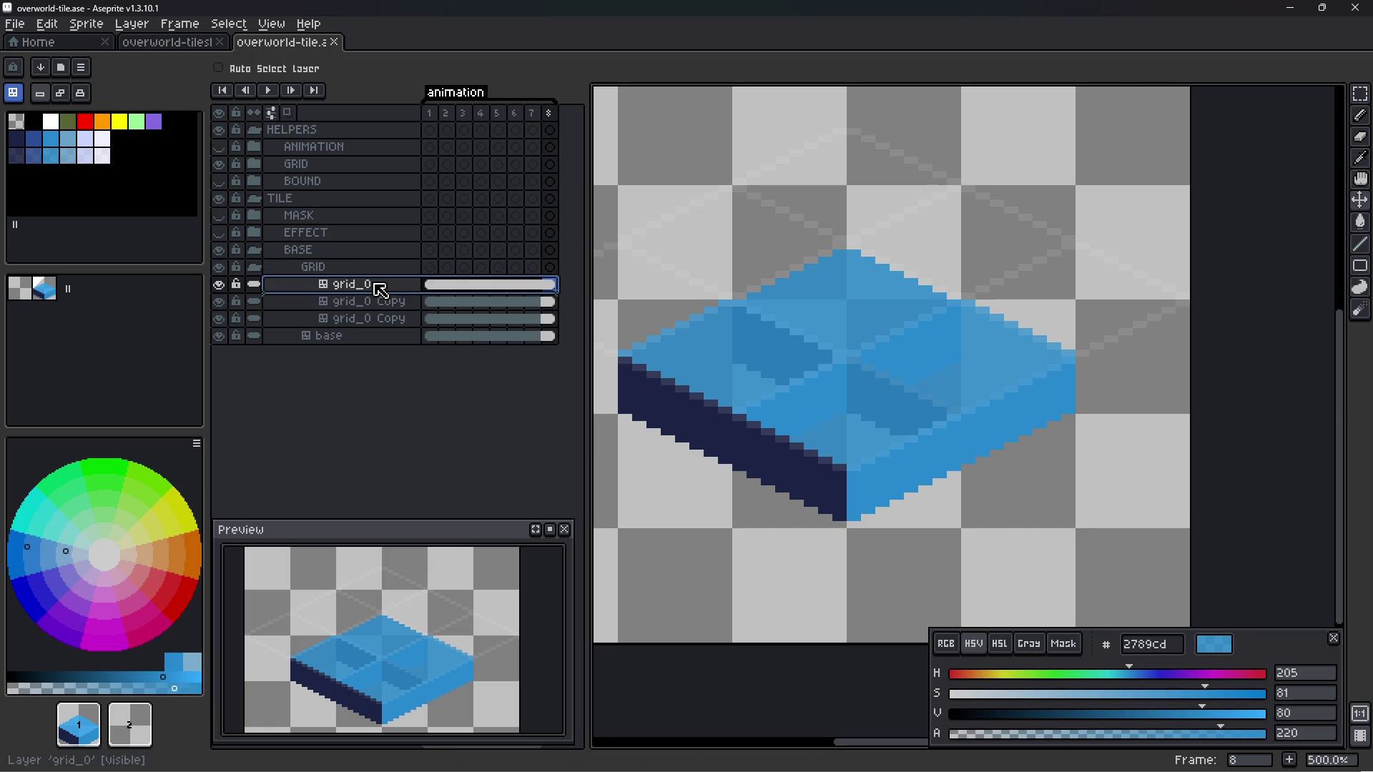
pyautogui.scroll(-2, 923, 401)
pyautogui.hotkey('ctrl', 's')
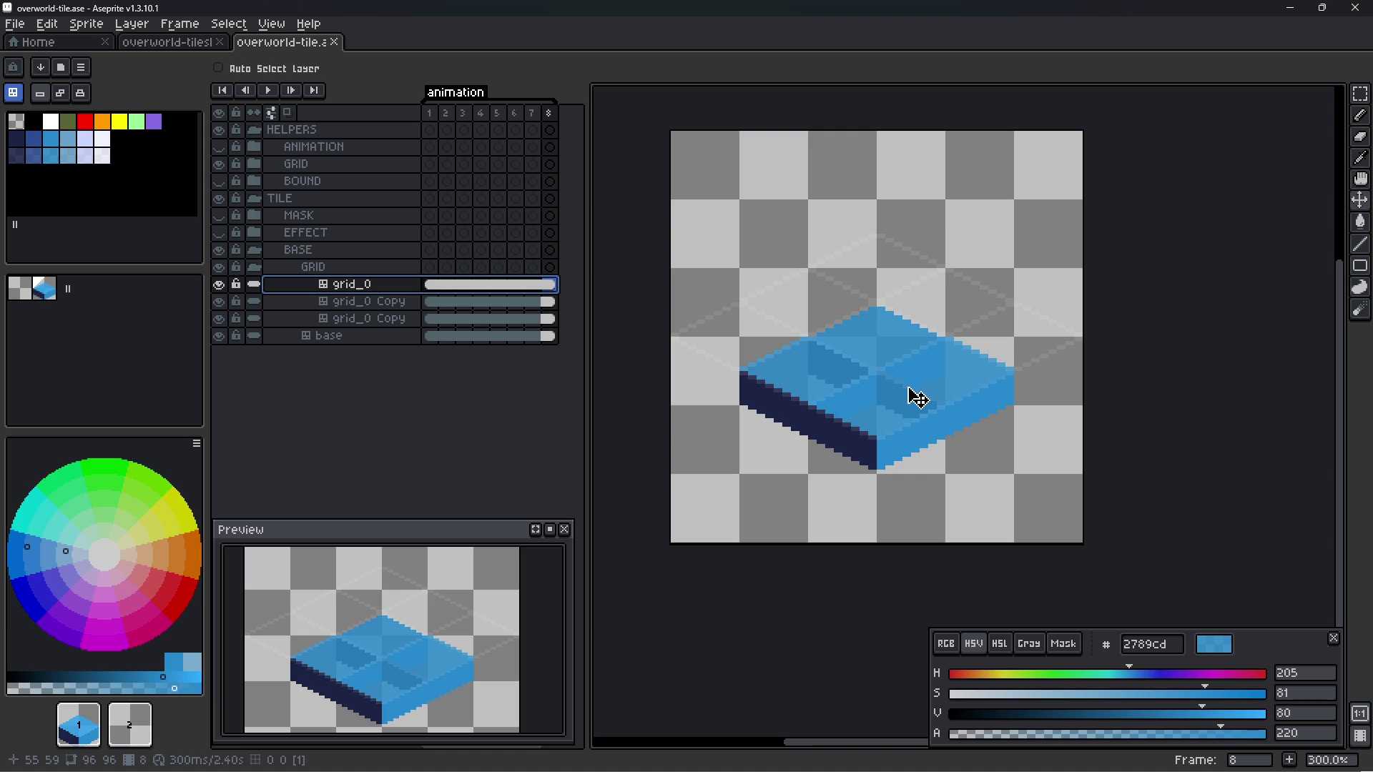
# - On the base layer, move a back block away and drop it back into place
pyautogui.click(389, 336)
pyautogui.moveTo(898, 384)
pyautogui.mouseDown()
pyautogui.moveTo(899, 341)
pyautogui.moveTo(911, 360)
pyautogui.mouseUp()
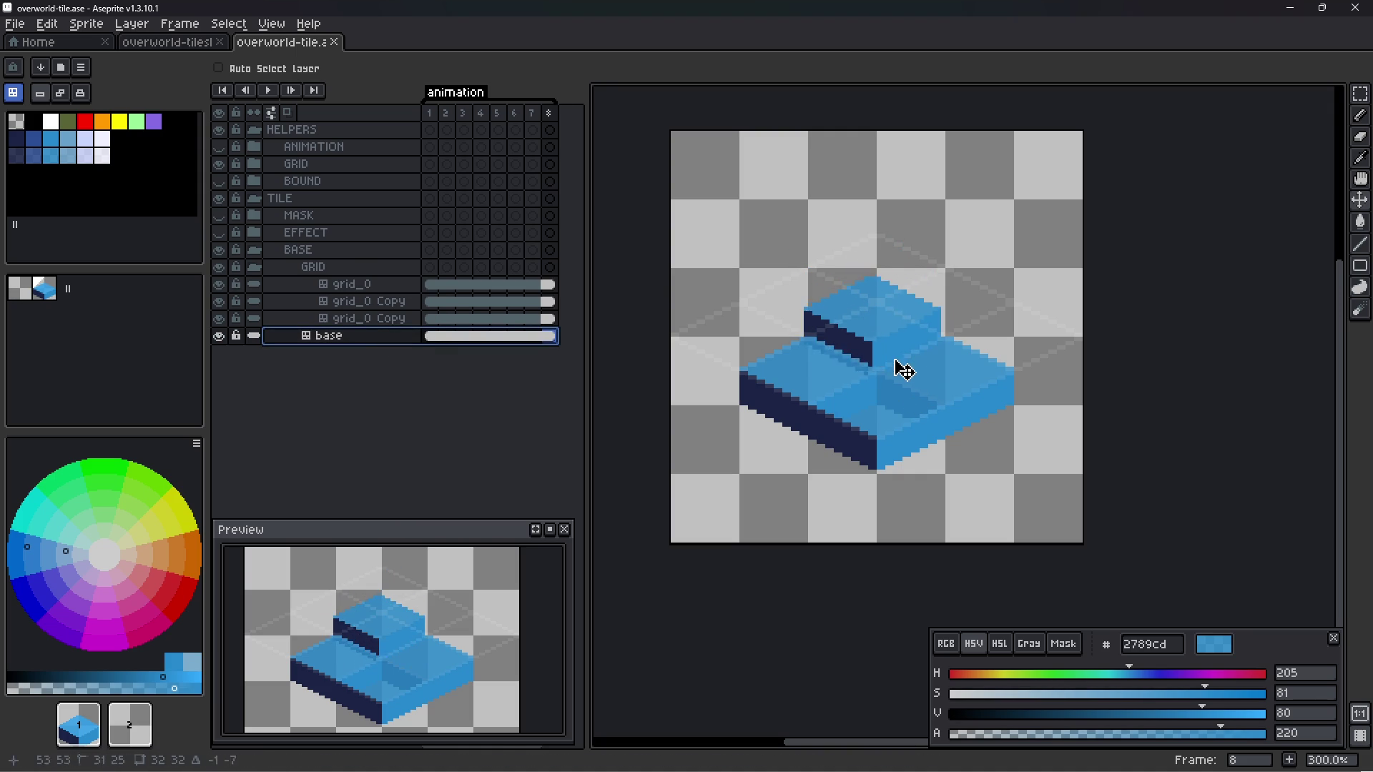
pyautogui.moveTo(911, 359)
pyautogui.mouseDown()
pyautogui.moveTo(787, 237)
pyautogui.moveTo(898, 359)
pyautogui.moveTo(769, 249)
pyautogui.mouseUp()
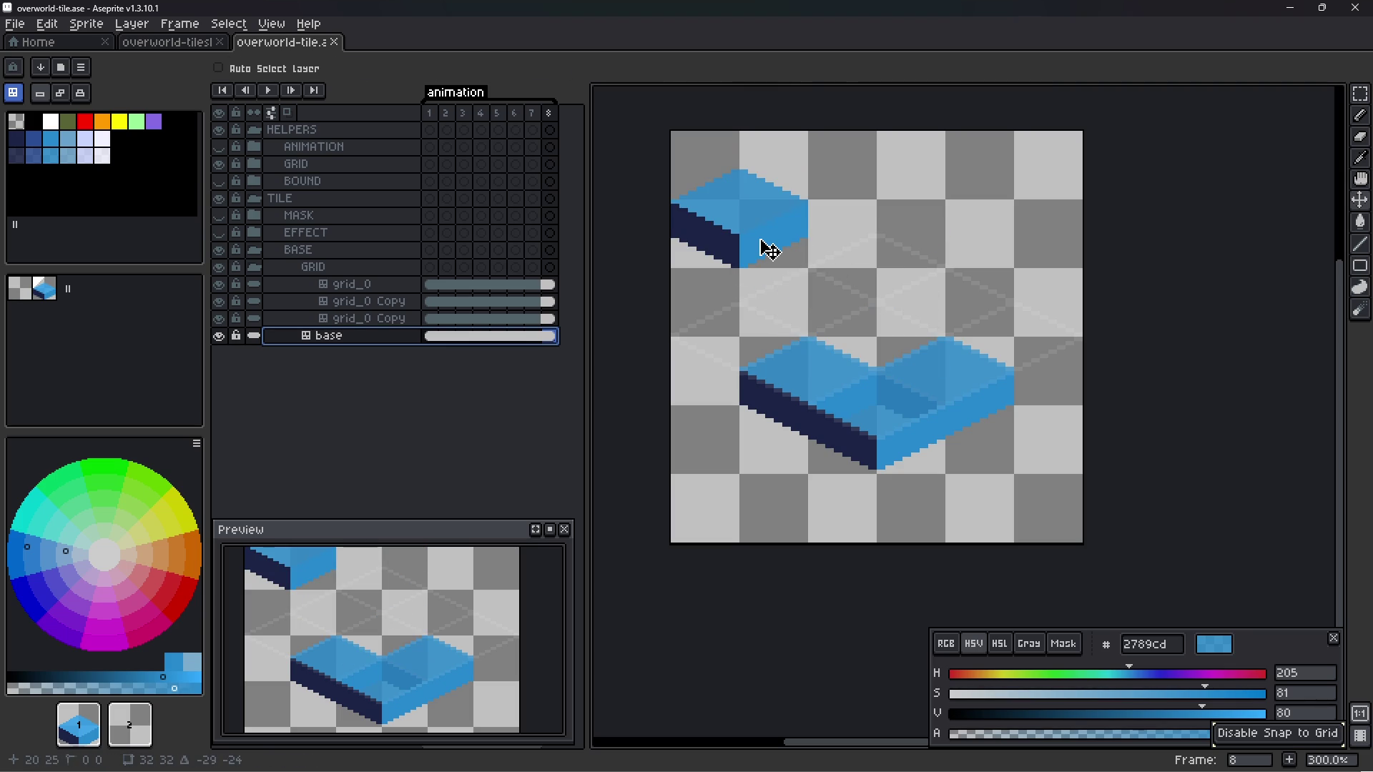
pyautogui.moveTo(769, 249); pyautogui.dragTo(911, 413)
pyautogui.scroll(2, 887, 407)
pyautogui.scroll(-1, 882, 401)
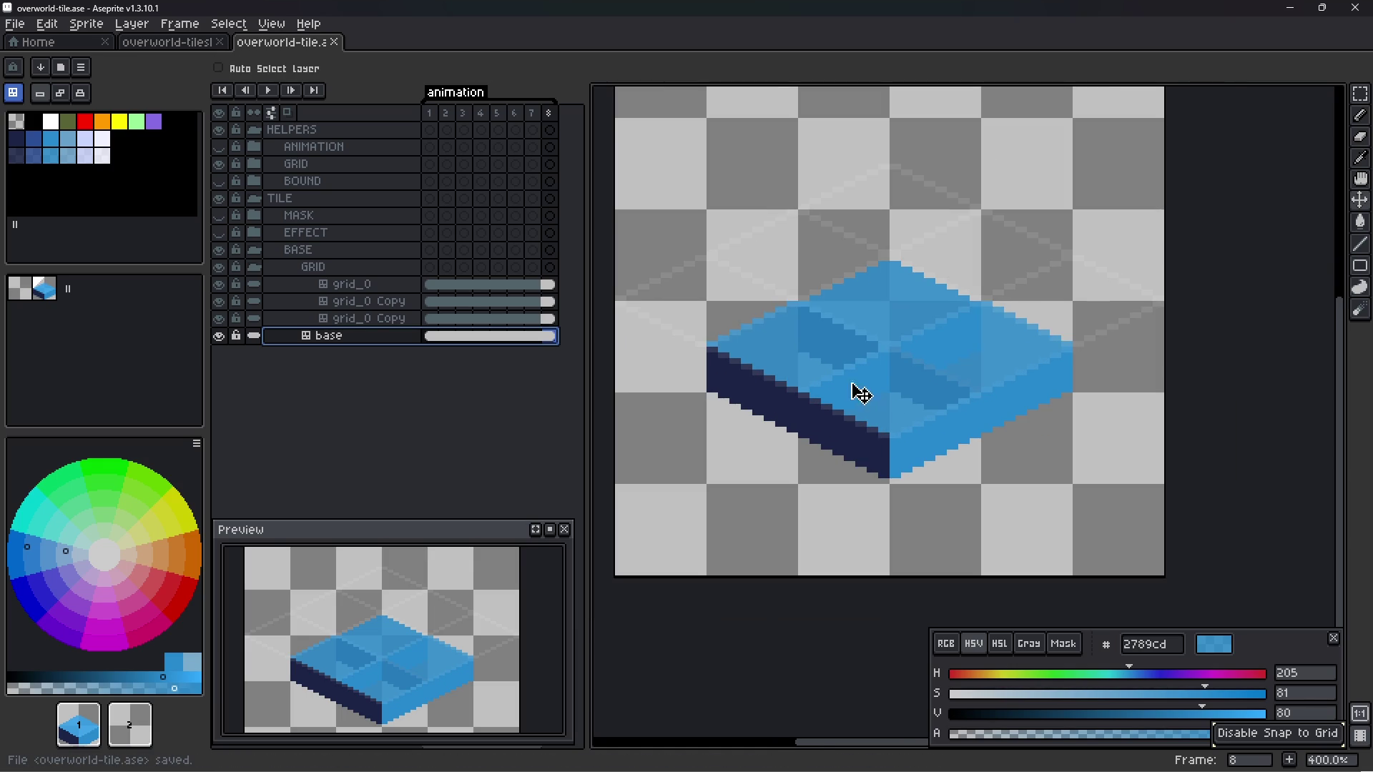
# - Collapse the GRID layer group and save the file
pyautogui.click(393, 319)
pyautogui.click(393, 301)
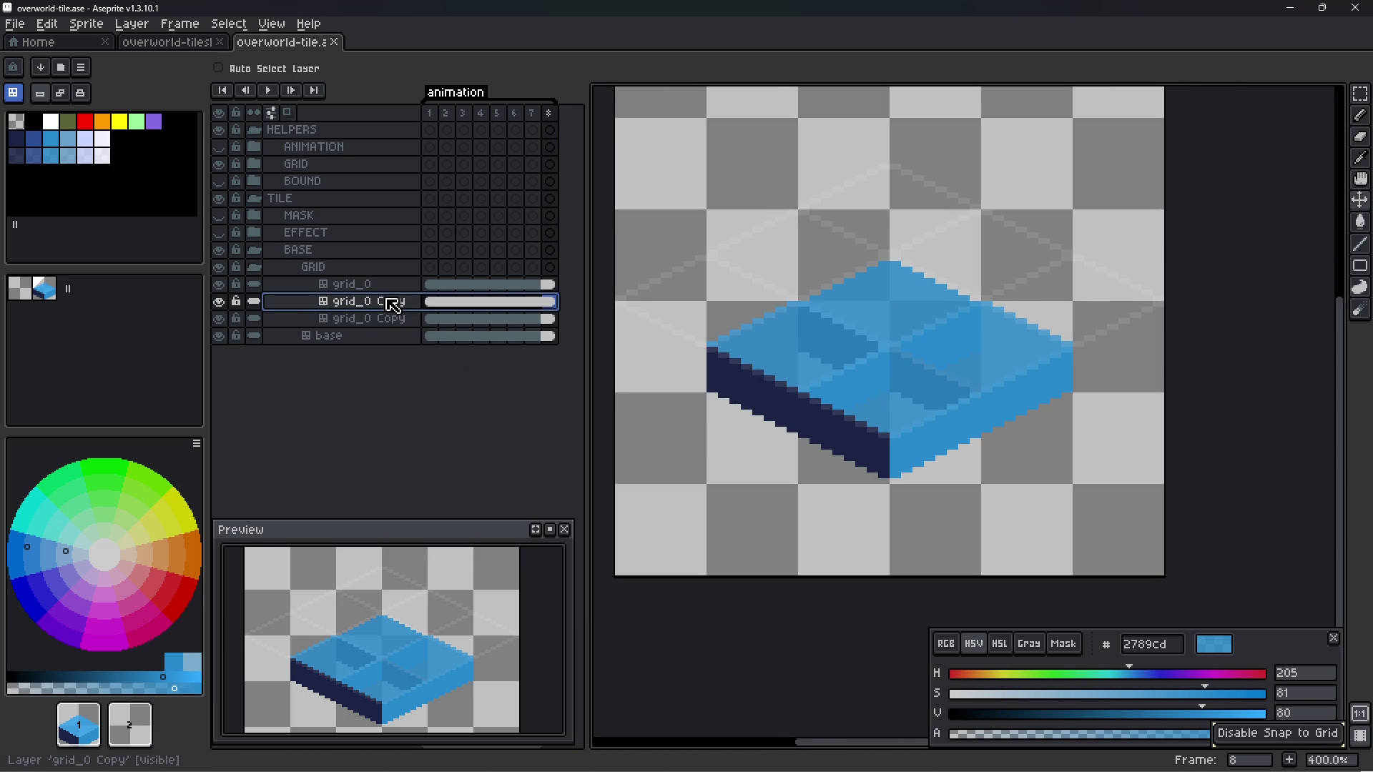
pyautogui.click(259, 276)
pyautogui.hotkey('ctrl', 's')
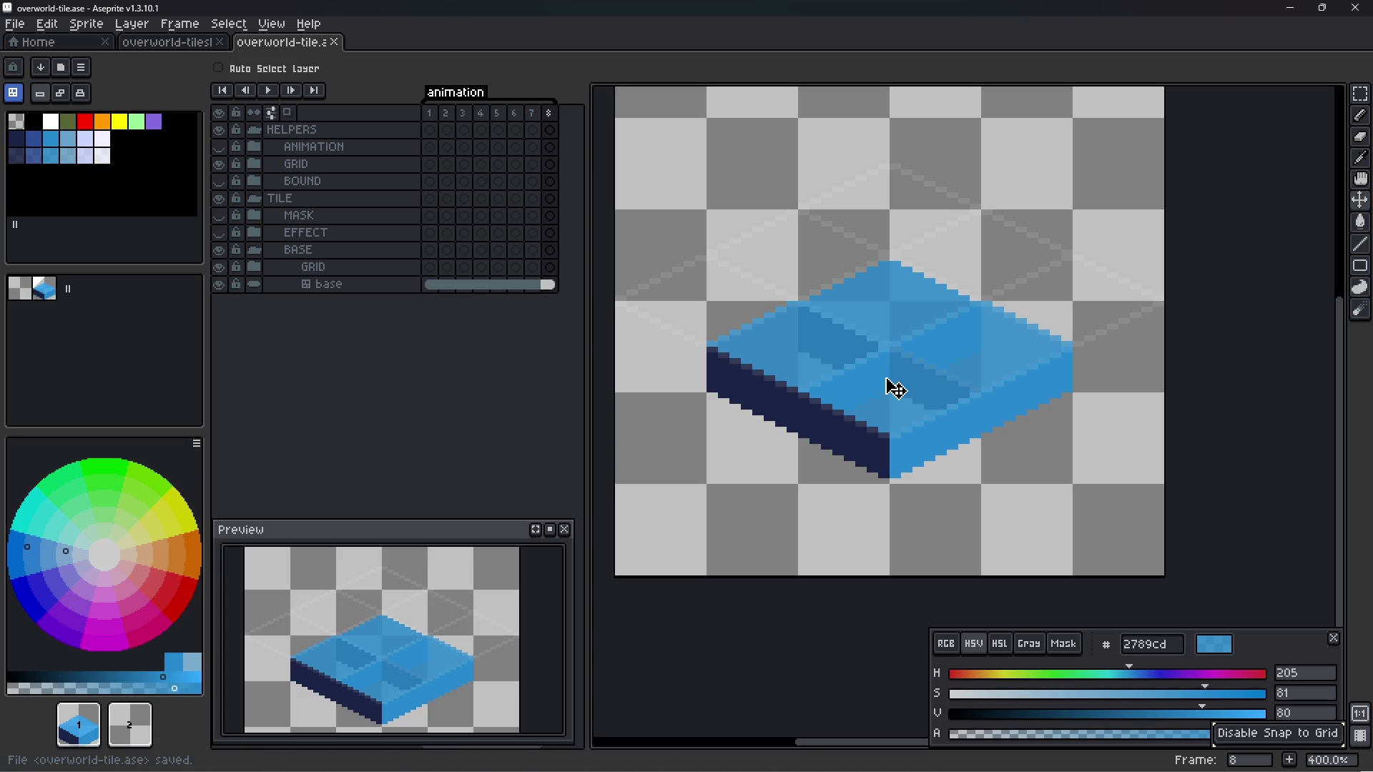
pyautogui.scroll(1, 896, 387)
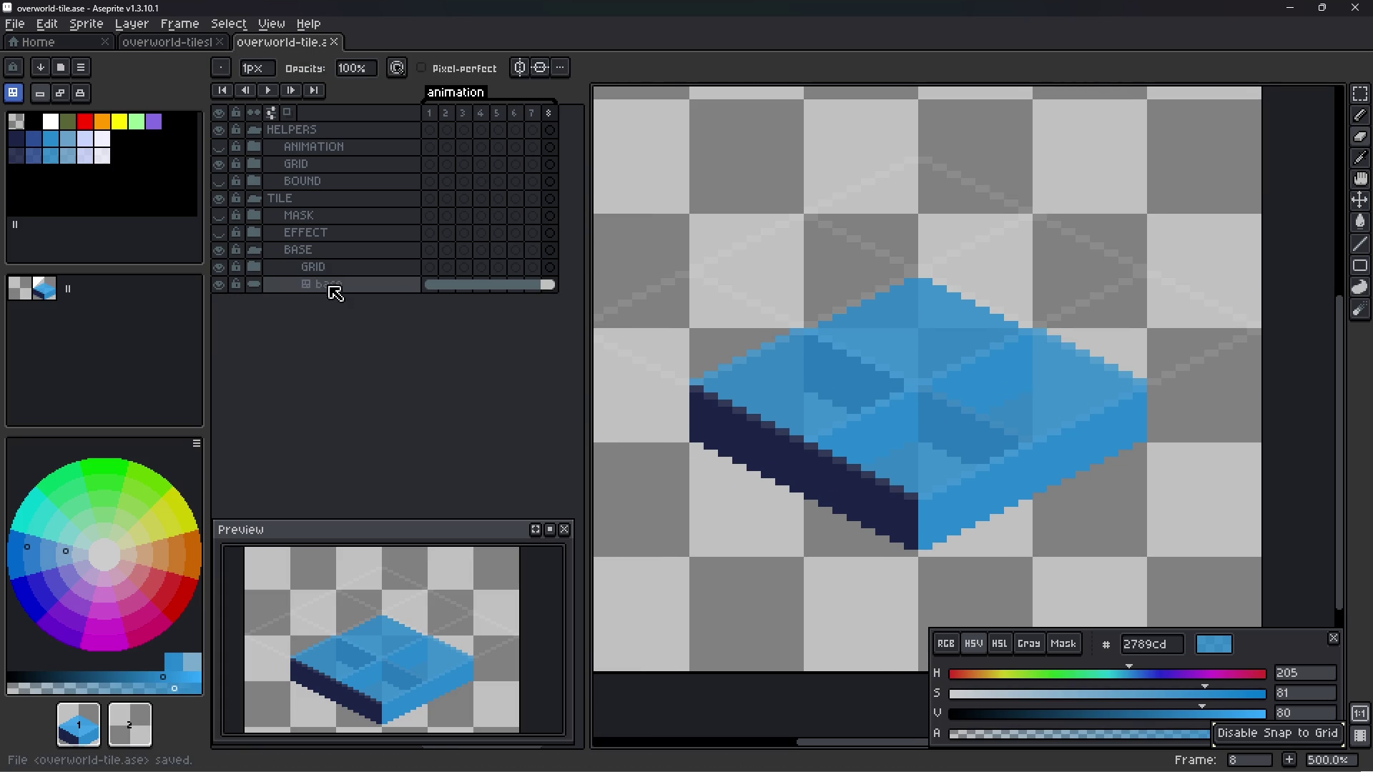
pyautogui.click(337, 284)
pyautogui.hotkey('ctrl', 's')
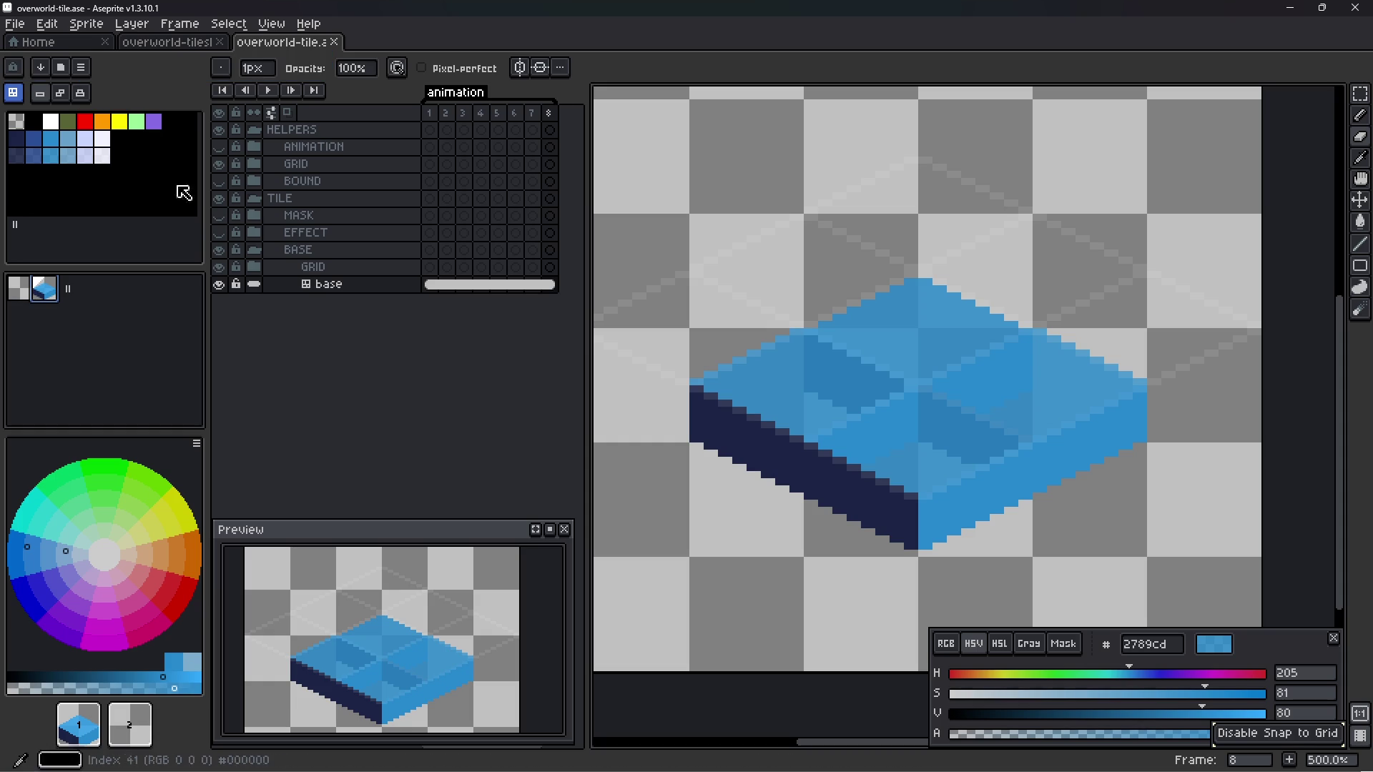
pyautogui.click(326, 256)
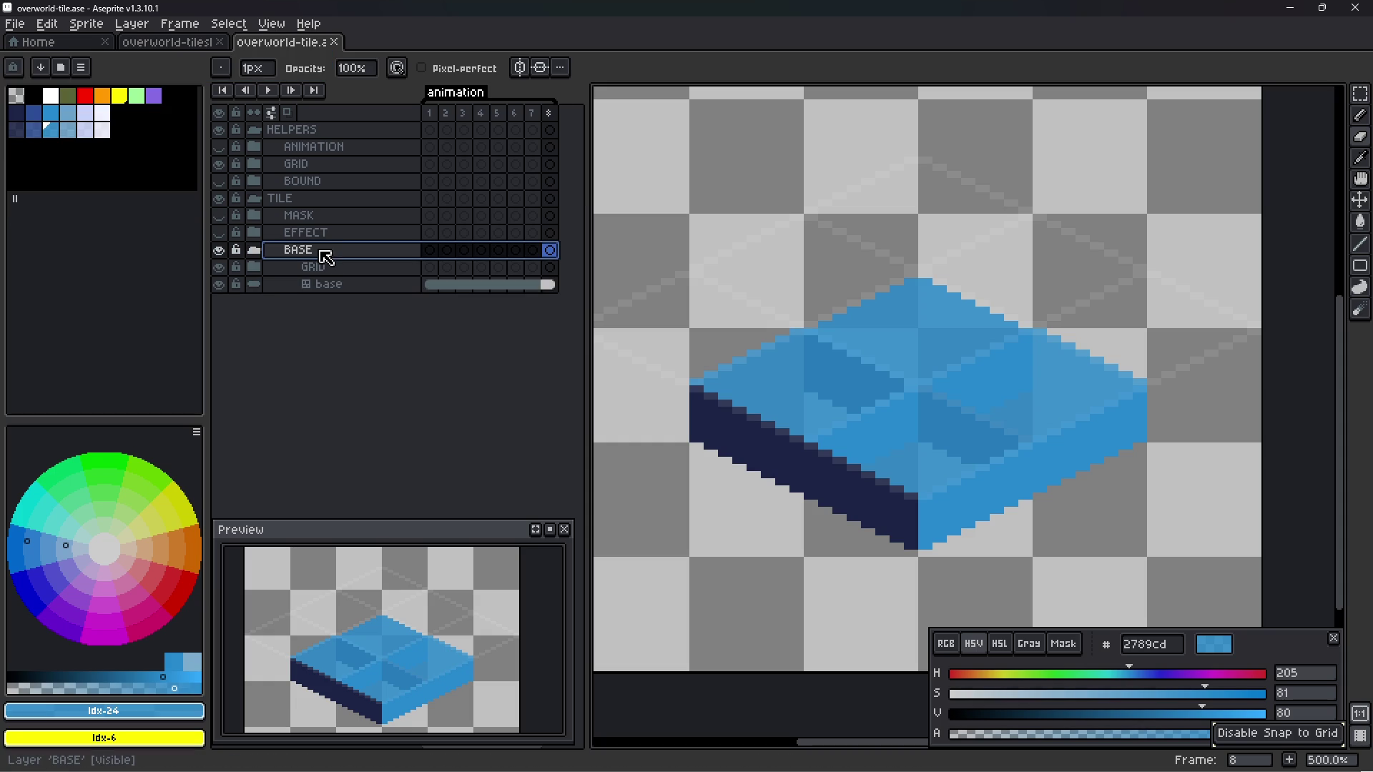
# - Move the GRID group above TILE at top level, rename it TILEMAP, and expand it
pyautogui.click(346, 268)
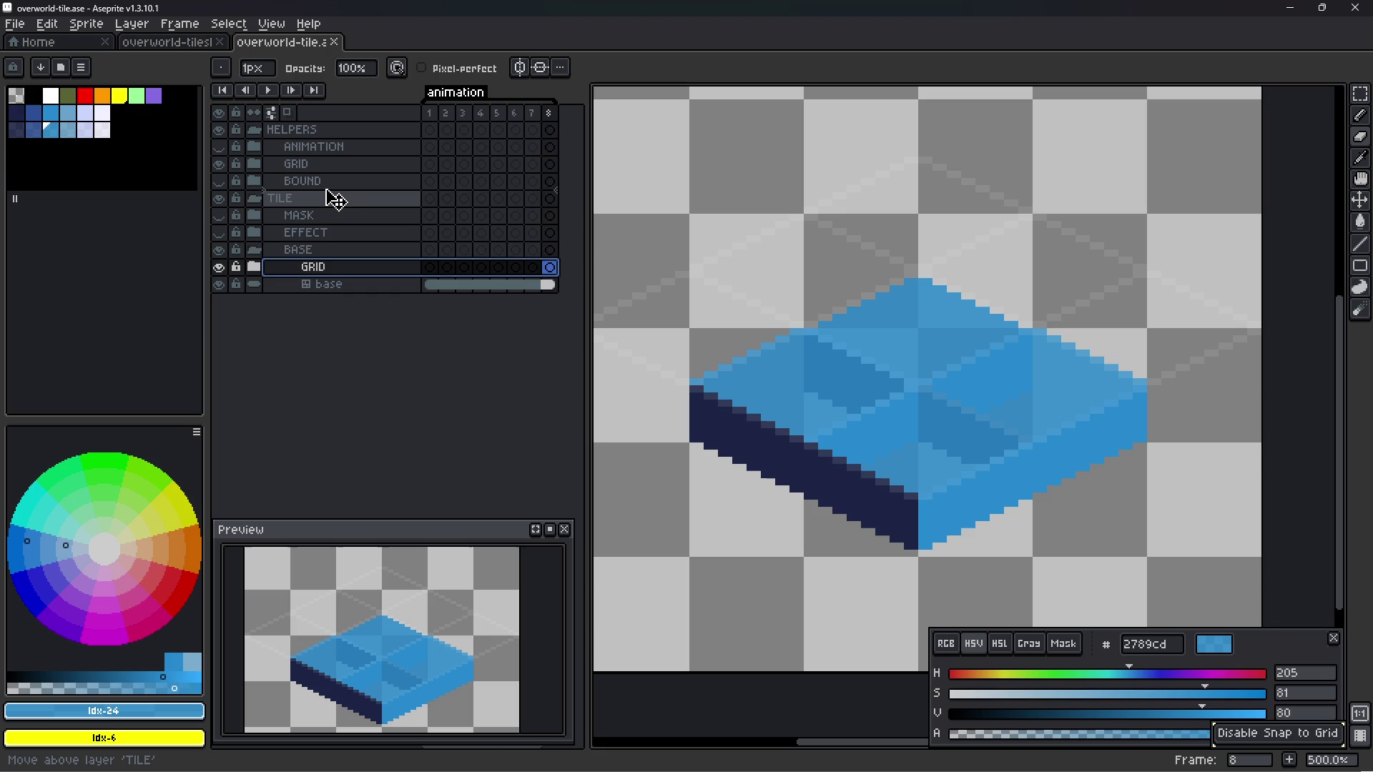
pyautogui.moveTo(352, 270); pyautogui.dragTo(331, 194)
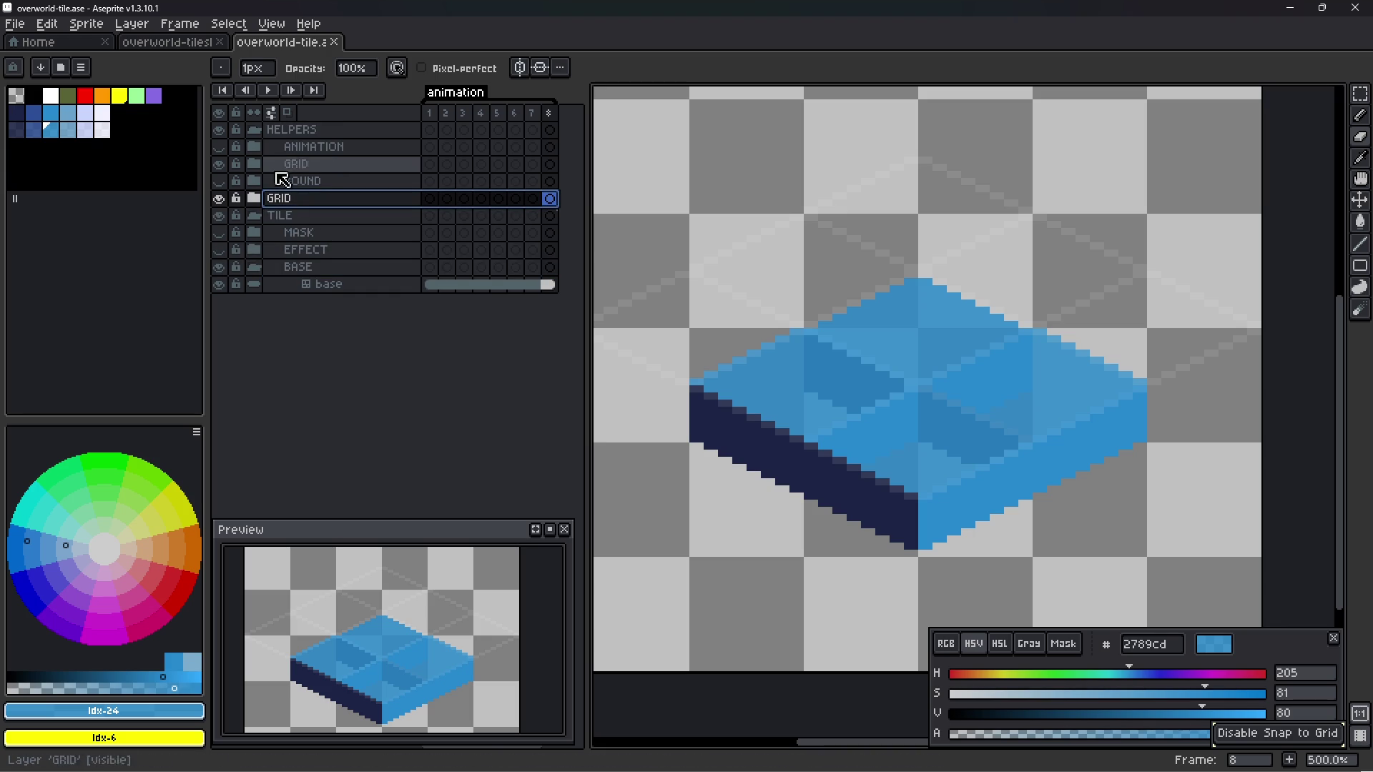
pyautogui.doubleClick(299, 206)
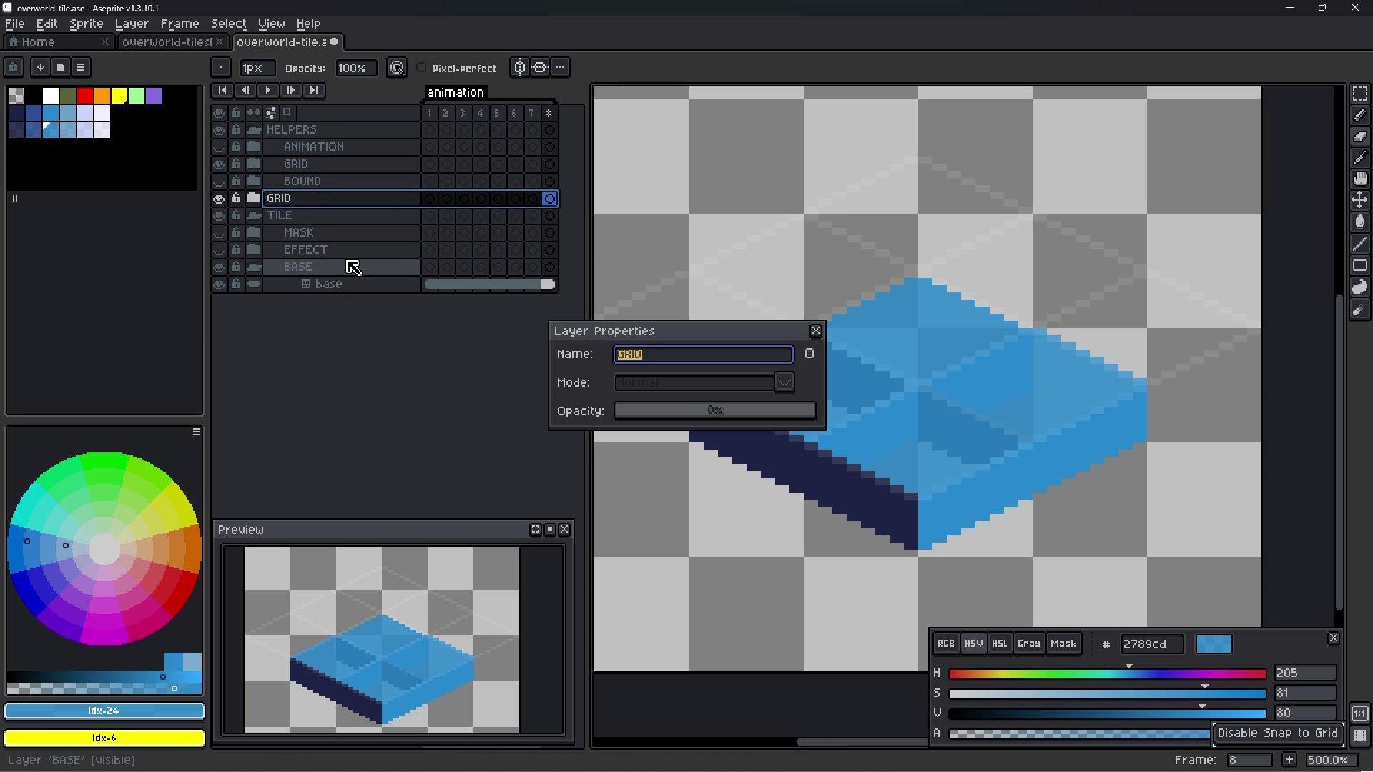
pyautogui.press('Return')
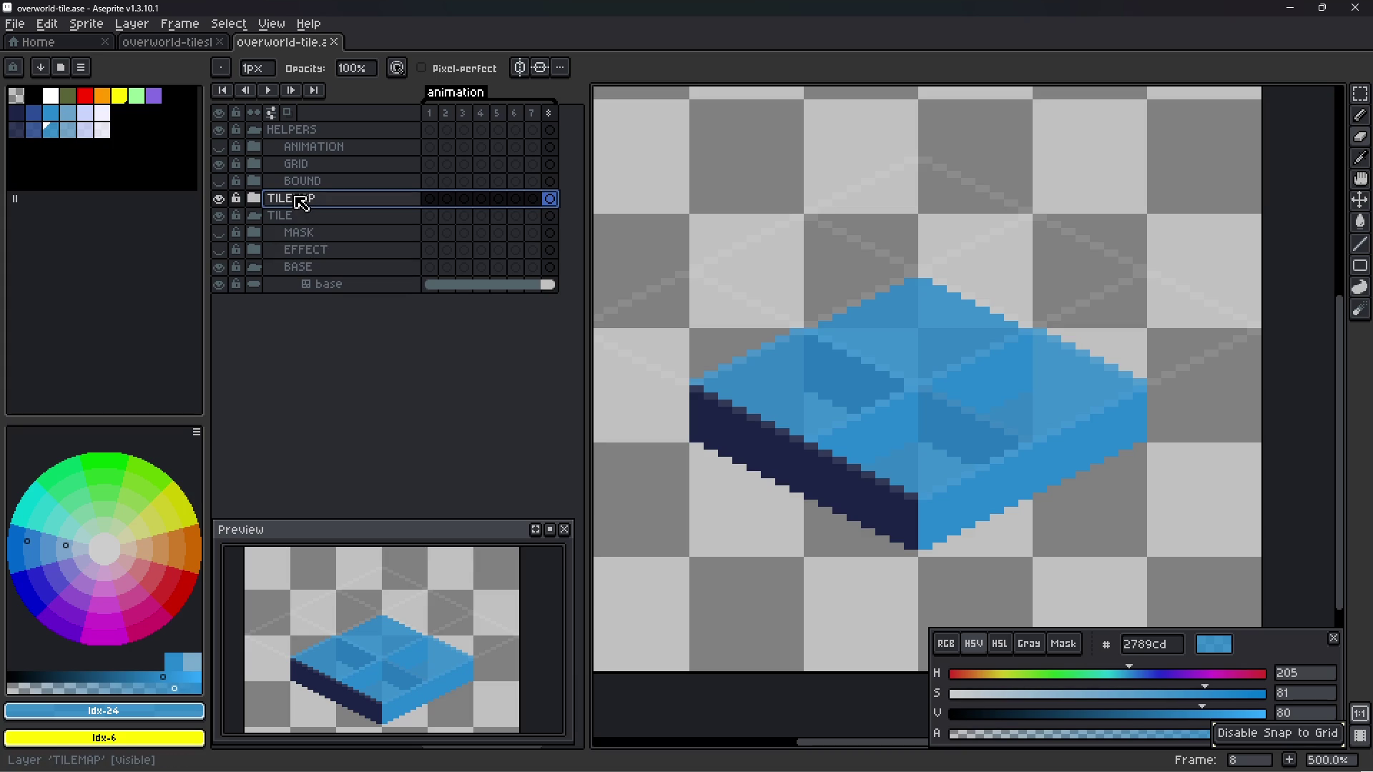
pyautogui.click(258, 199)
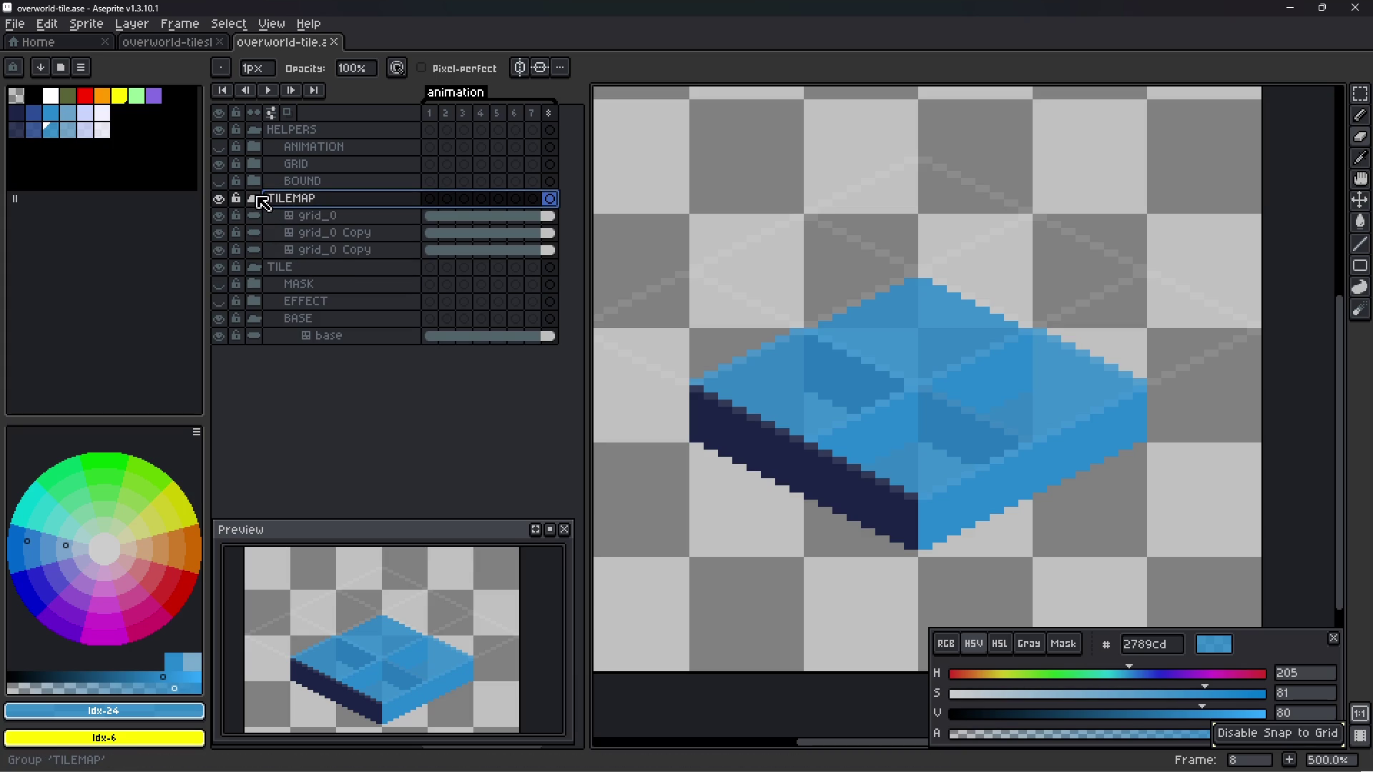
# - Check the bottom grid_0 Copy layer's content and rename it grid_0
pyautogui.click(361, 250)
pyautogui.click(218, 250)
pyautogui.click(218, 251)
pyautogui.doubleClick(380, 252)
pyautogui.press('End')
pyautogui.press('BackSpace')
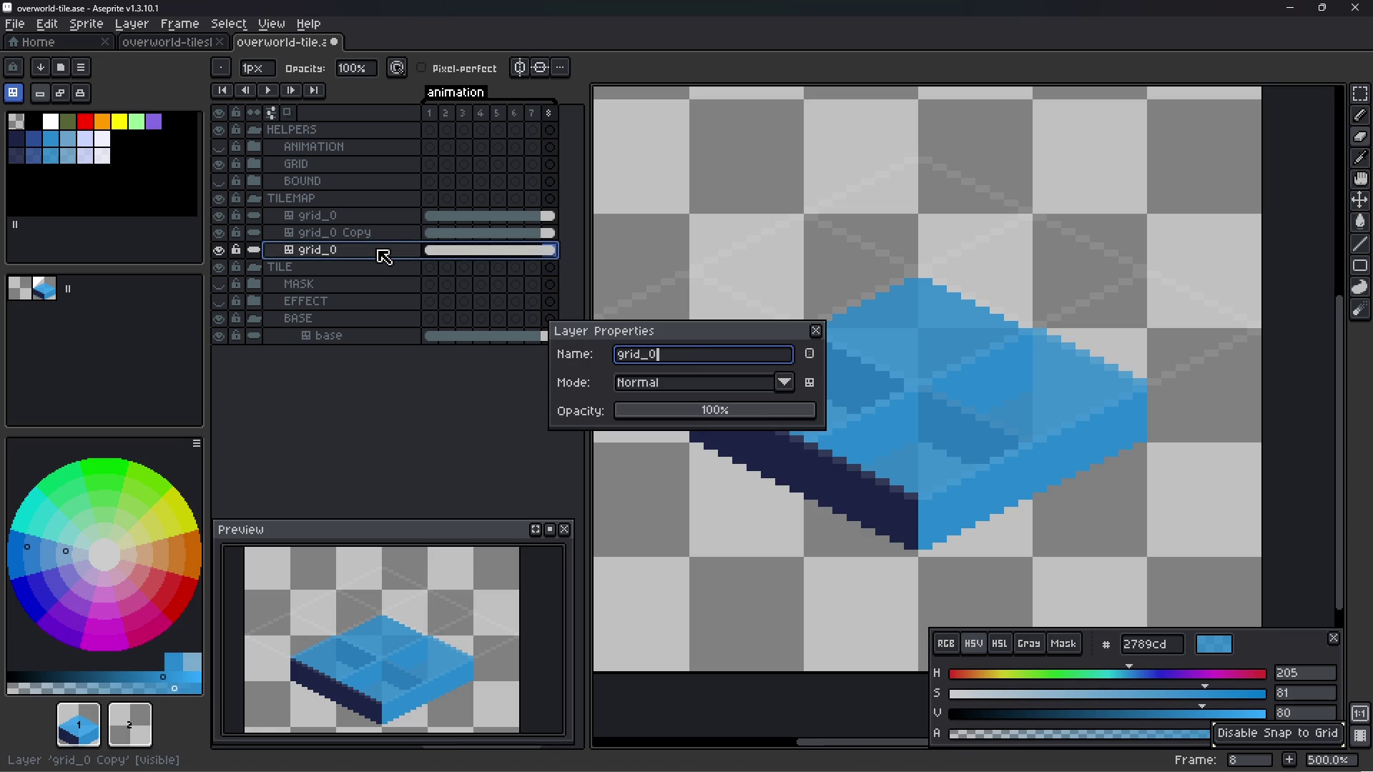
pyautogui.press('Return')
# - Rename the middle and top layers to grid_1 and grid_2, and save
pyautogui.doubleClick(378, 236)
pyautogui.press('End')
pyautogui.press('BackSpace')
pyautogui.press('BackSpace')
pyautogui.press('BackSpace')
pyautogui.write('1')
pyautogui.press('Return')
pyautogui.doubleClick(377, 219)
pyautogui.press('End')
pyautogui.press('BackSpace')
pyautogui.write('2')
pyautogui.press('Return')
pyautogui.hotkey('ctrl', 's')
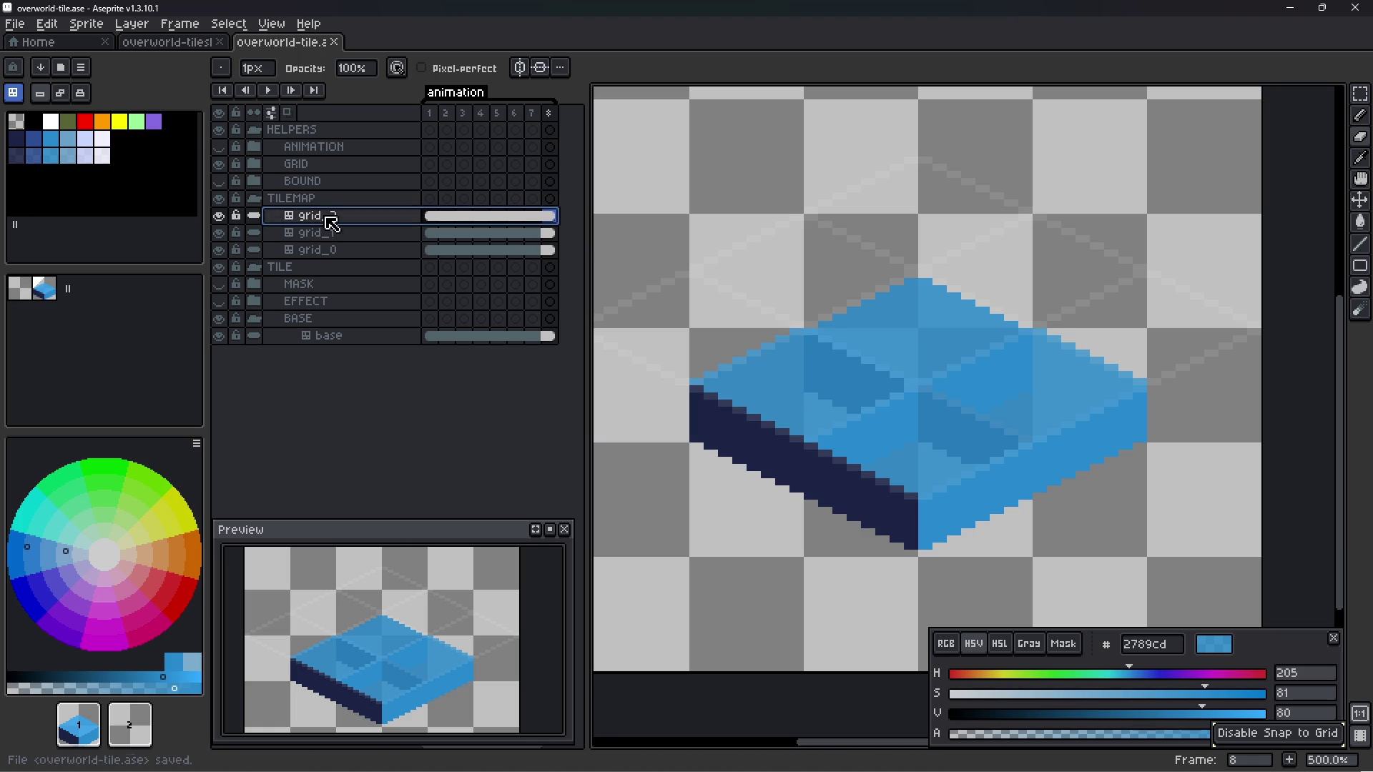
# - Rename grid_2 to tilemap_layer_2 and grid_1 to tilemap_layer_1
pyautogui.click(253, 198)
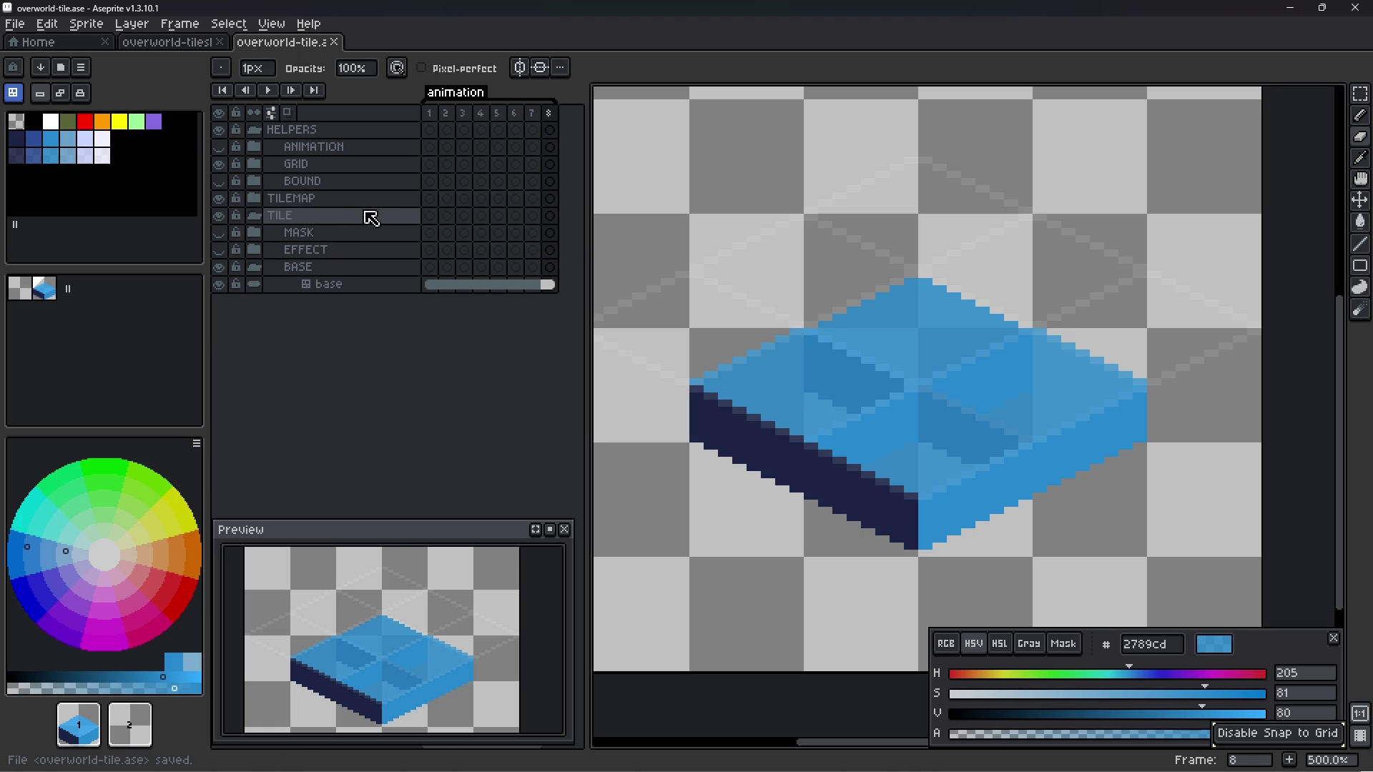
pyautogui.click(273, 201)
pyautogui.doubleClick(319, 216)
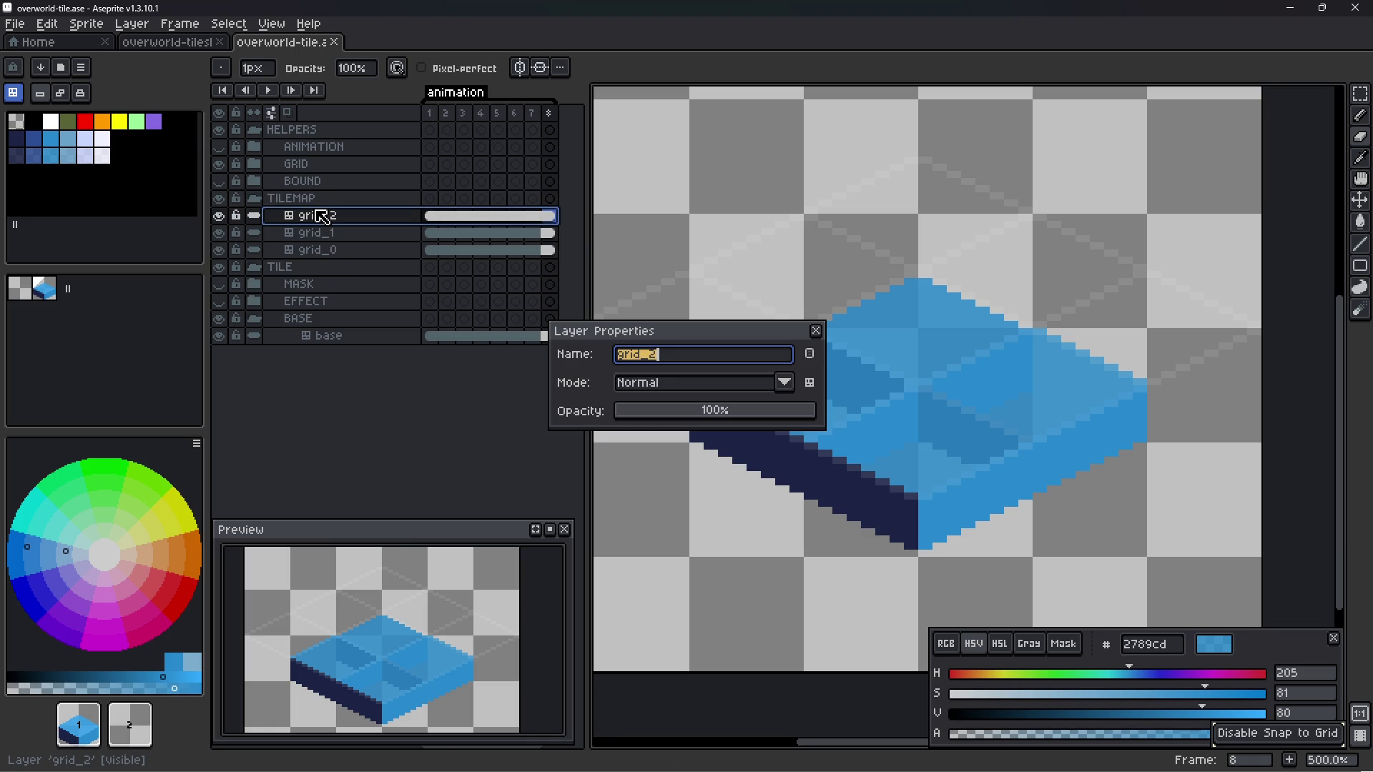
pyautogui.write('tilem')
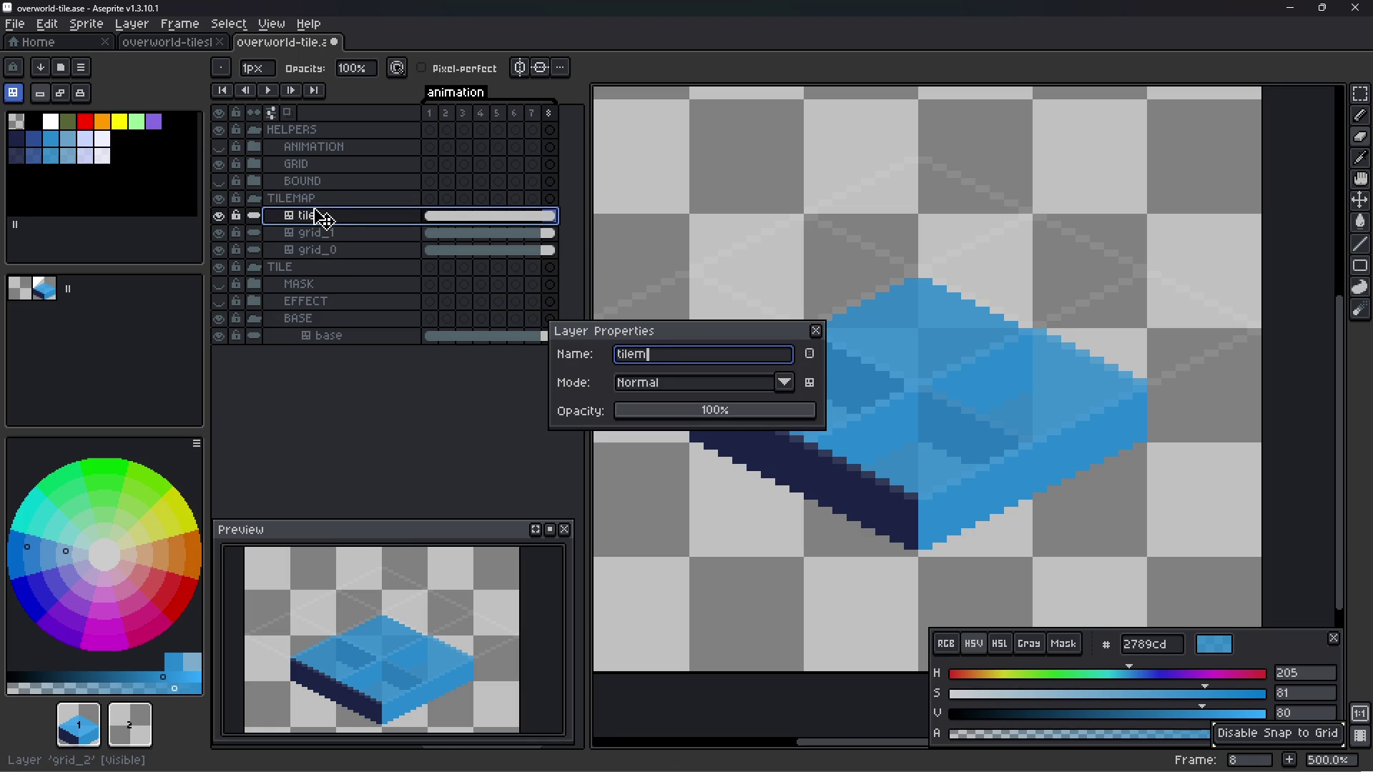
pyautogui.write('_2')
pyautogui.press('Return')
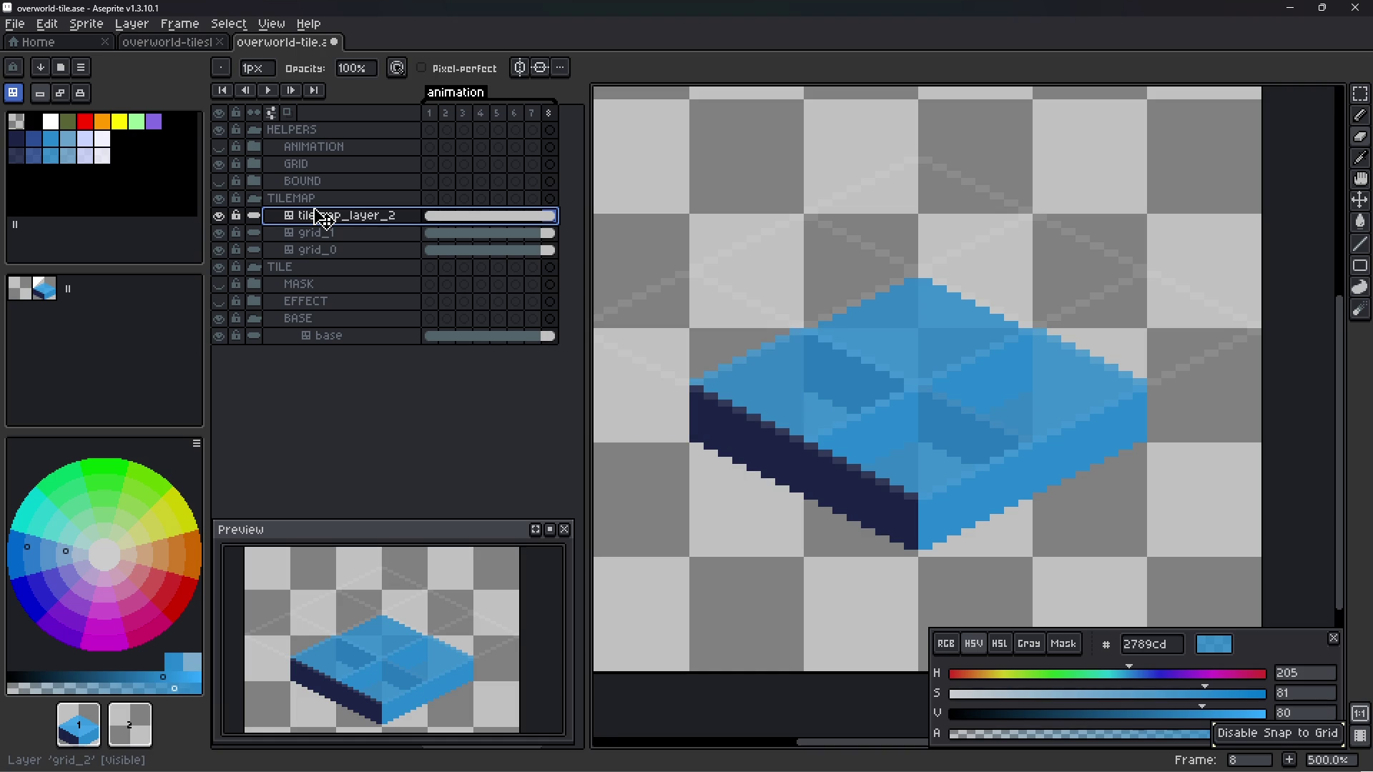
pyautogui.doubleClick(325, 235)
pyautogui.write('tilemap_l')
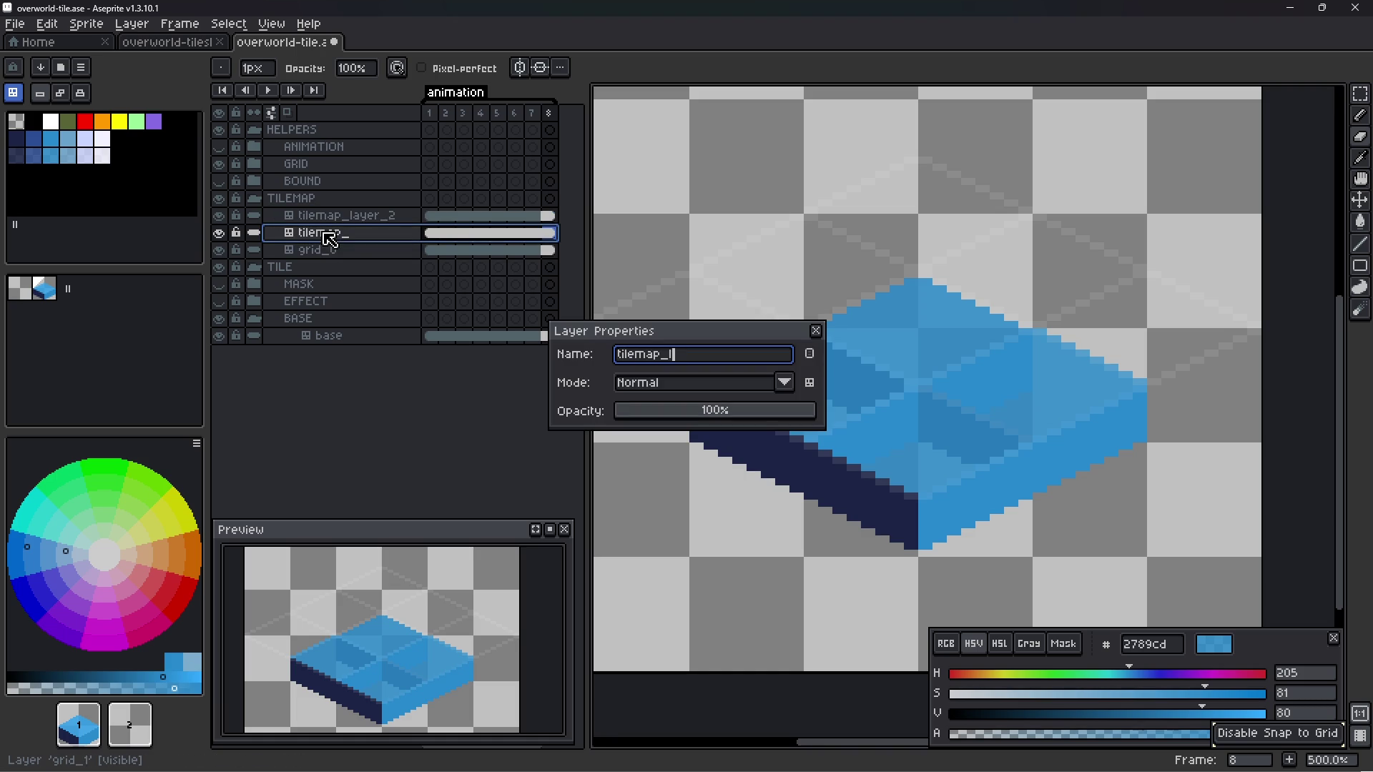
pyautogui.press('Return')
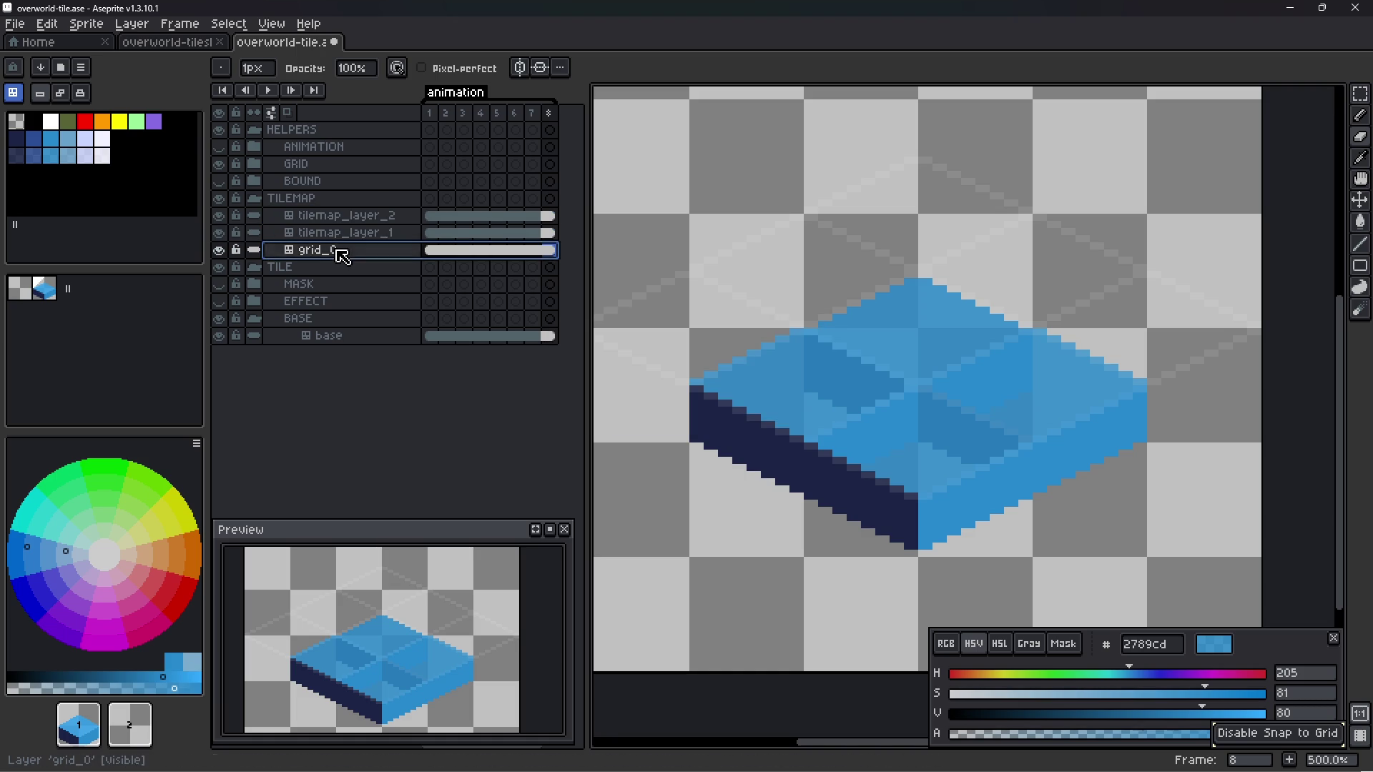
# - Rename grid_0 to tilemap_layer_0, collapse the TILEMAP group, and save
pyautogui.doubleClick(341, 252)
pyautogui.write('tilemap_layer_')
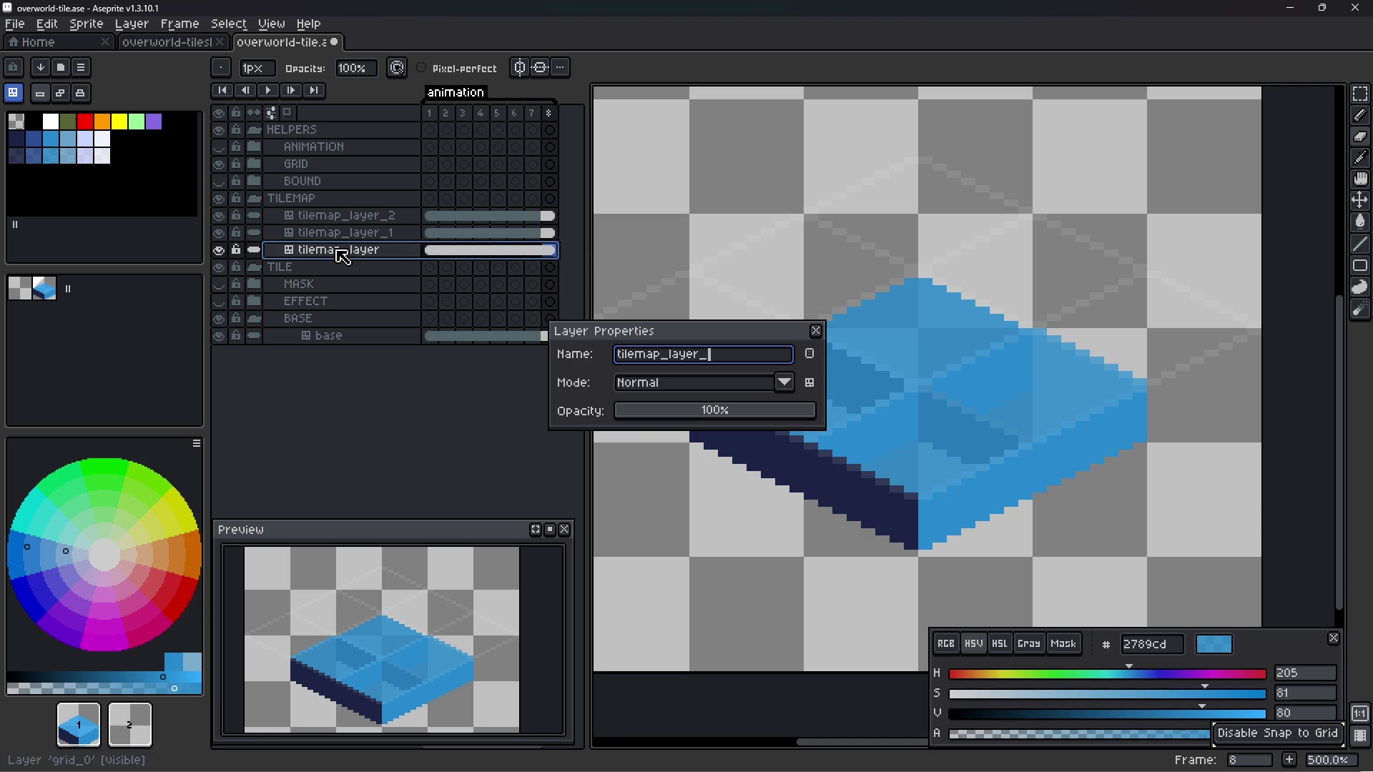
pyautogui.press('Return')
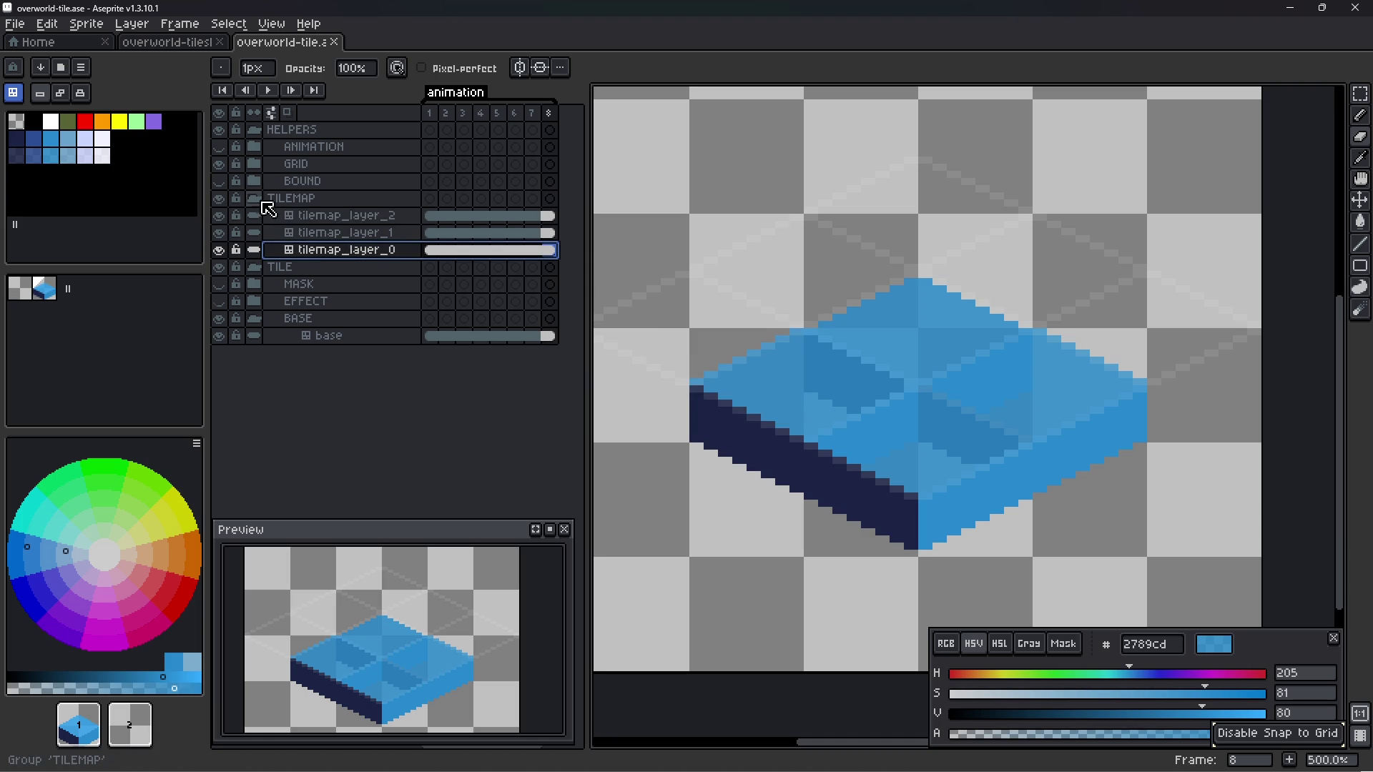
pyautogui.click(254, 198)
pyautogui.hotkey('ctrl', 's')
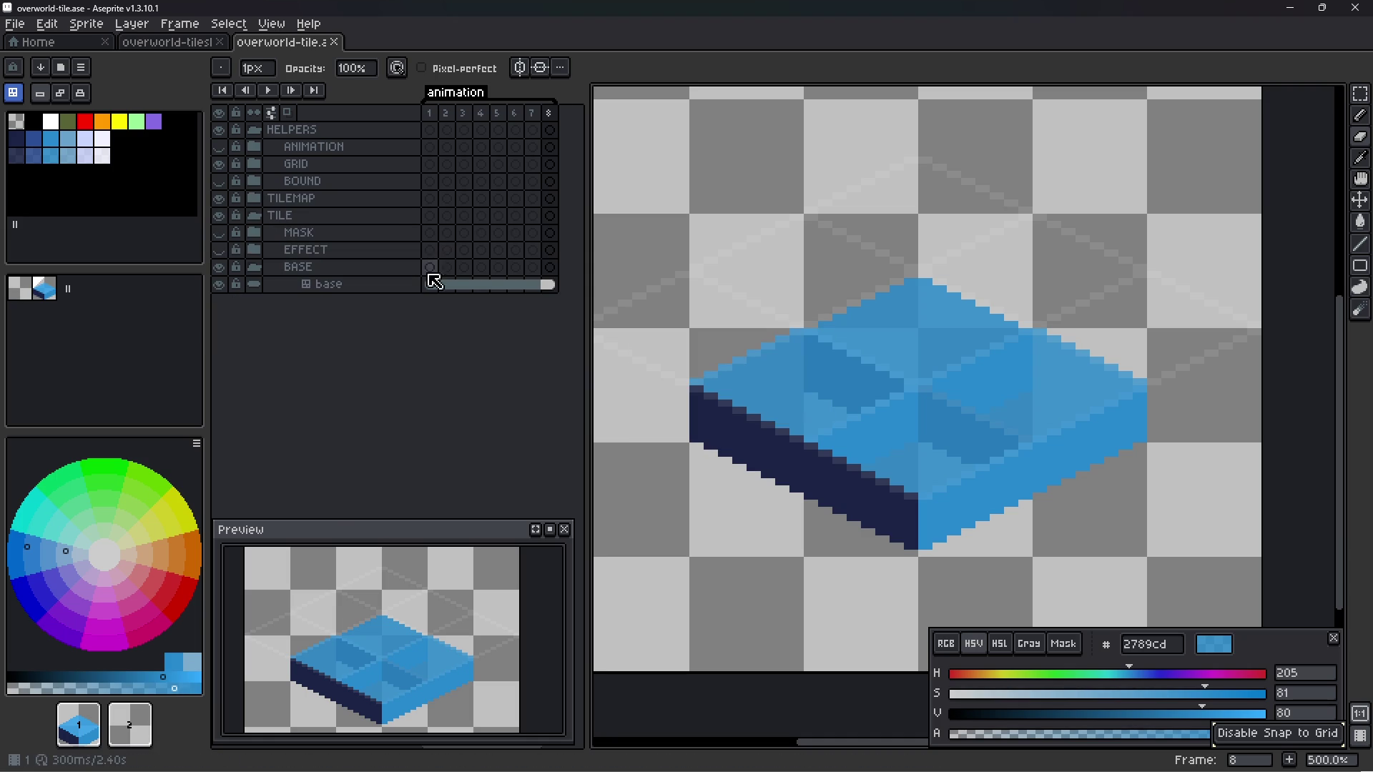
# - Switch to the Pencil and pick the second tile from the tileset
pyautogui.press('v')
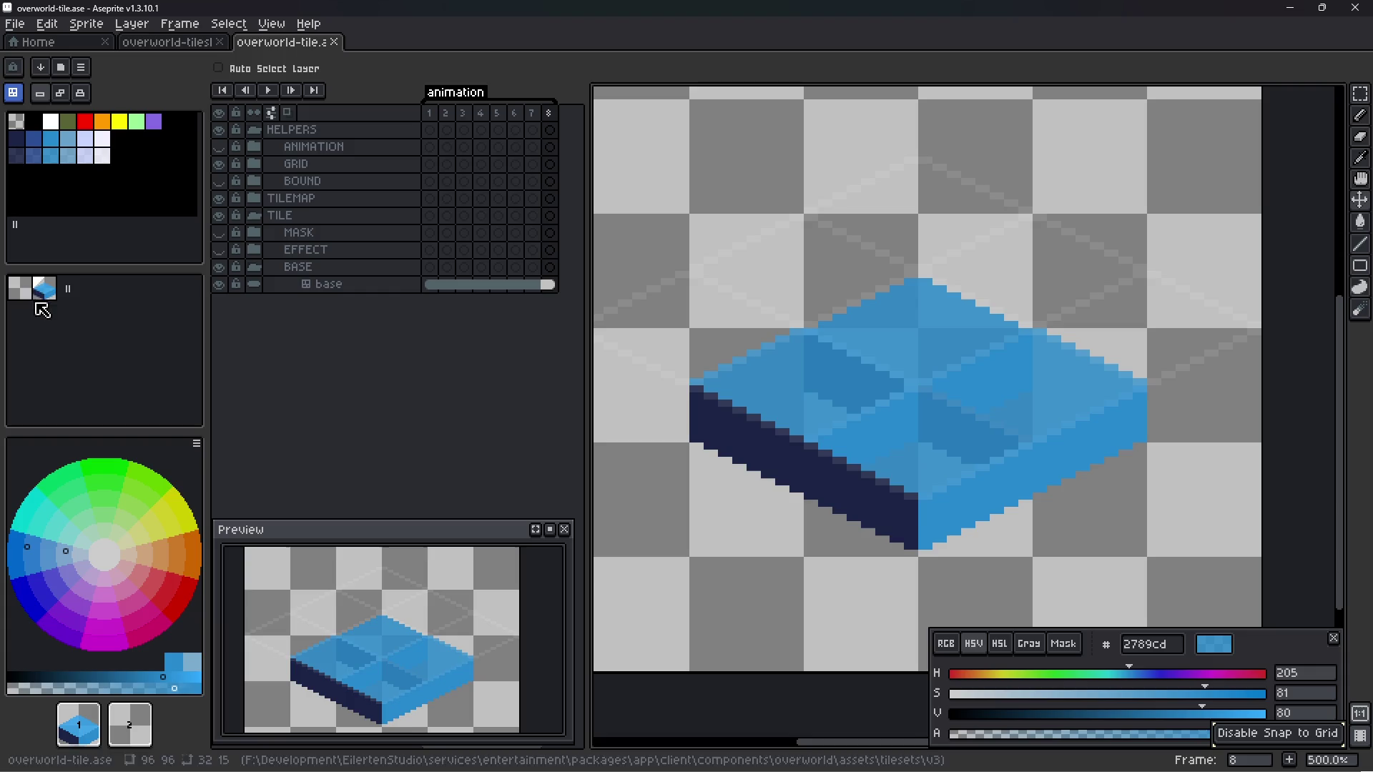
pyautogui.press('b')
pyautogui.press('Tab')
pyautogui.scroll(4, 748, 391)
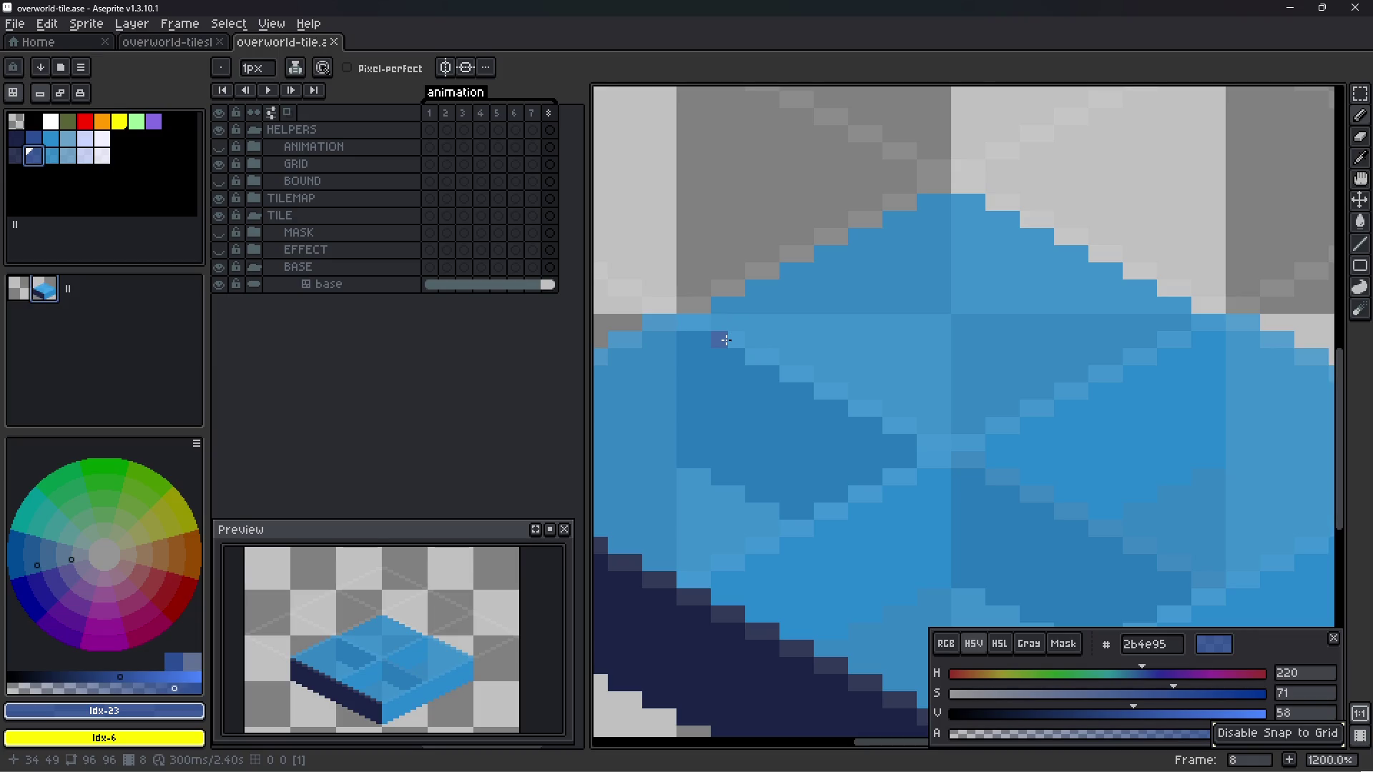
pyautogui.press('Tab')
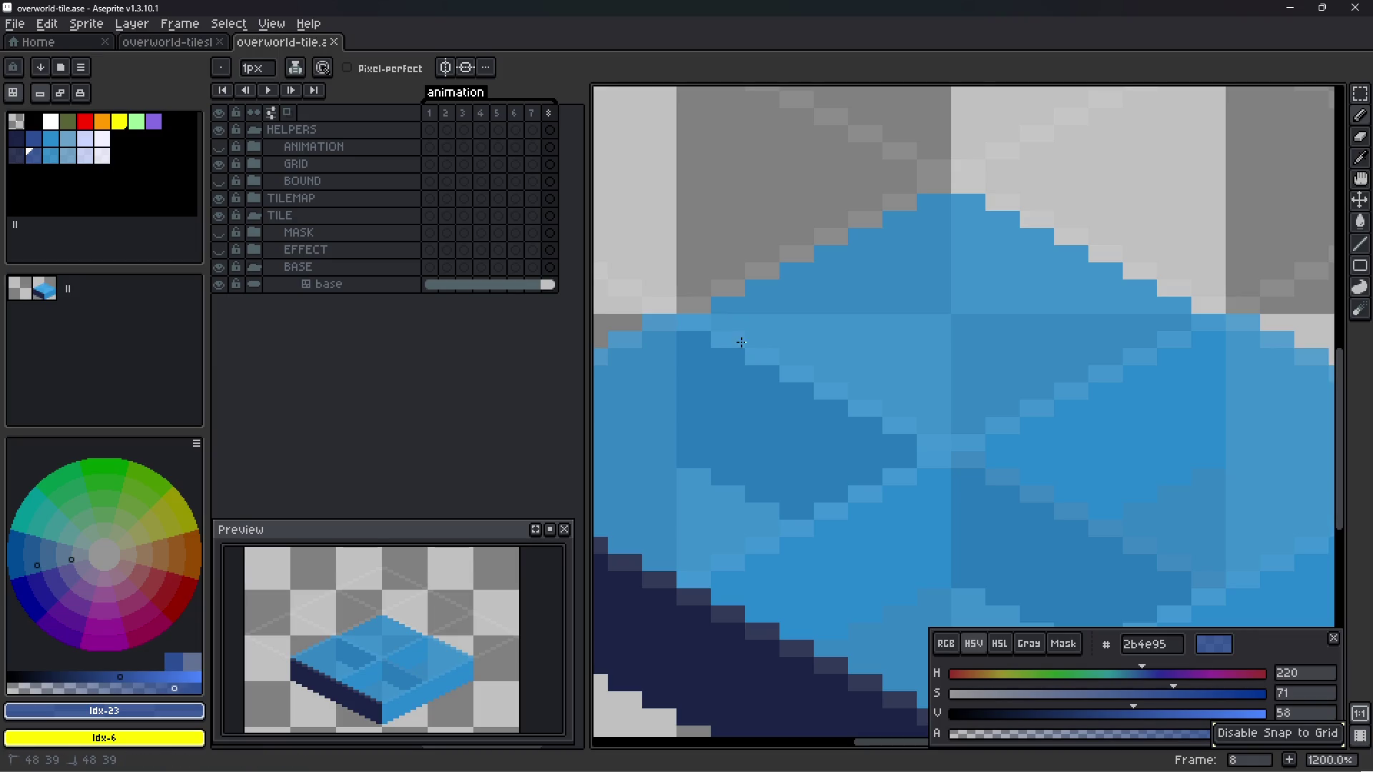
pyautogui.scroll(-1, 770, 340)
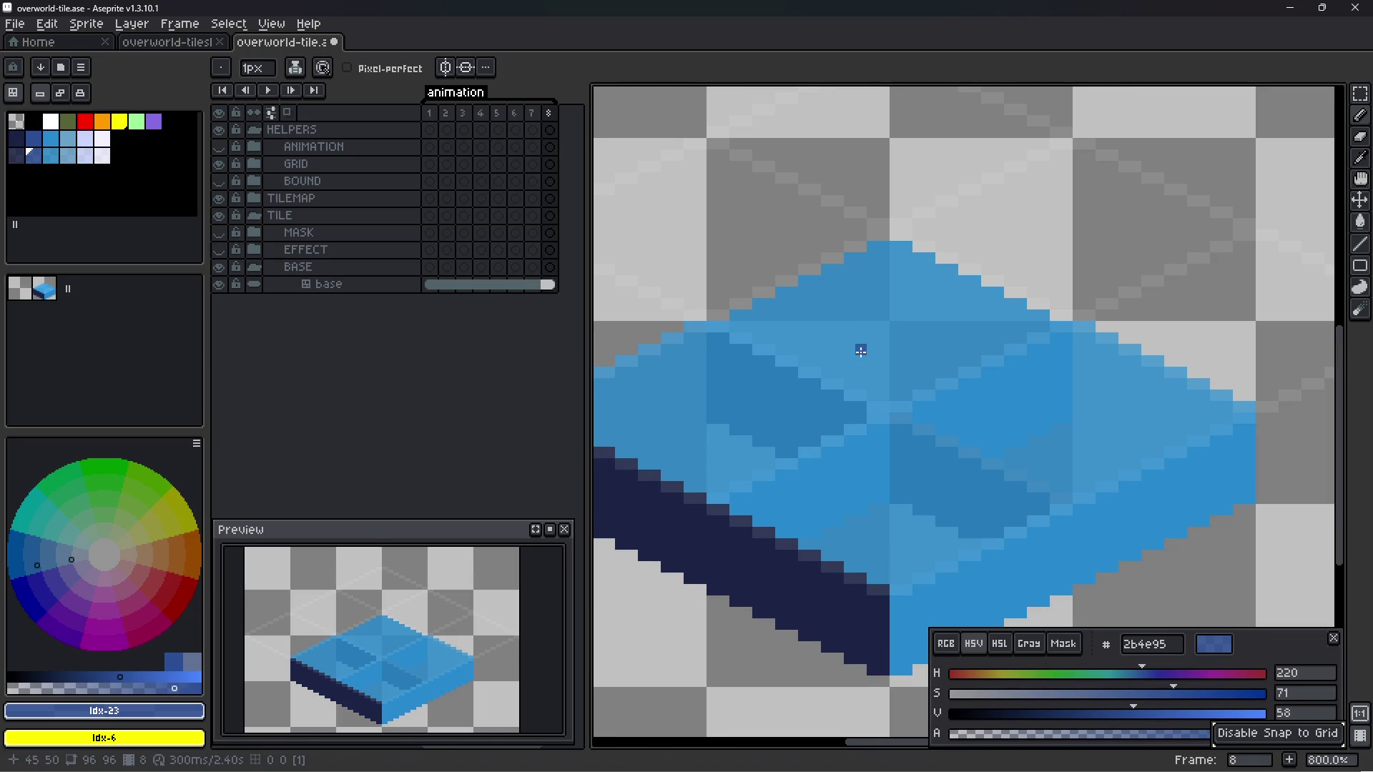
pyautogui.click(45, 288)
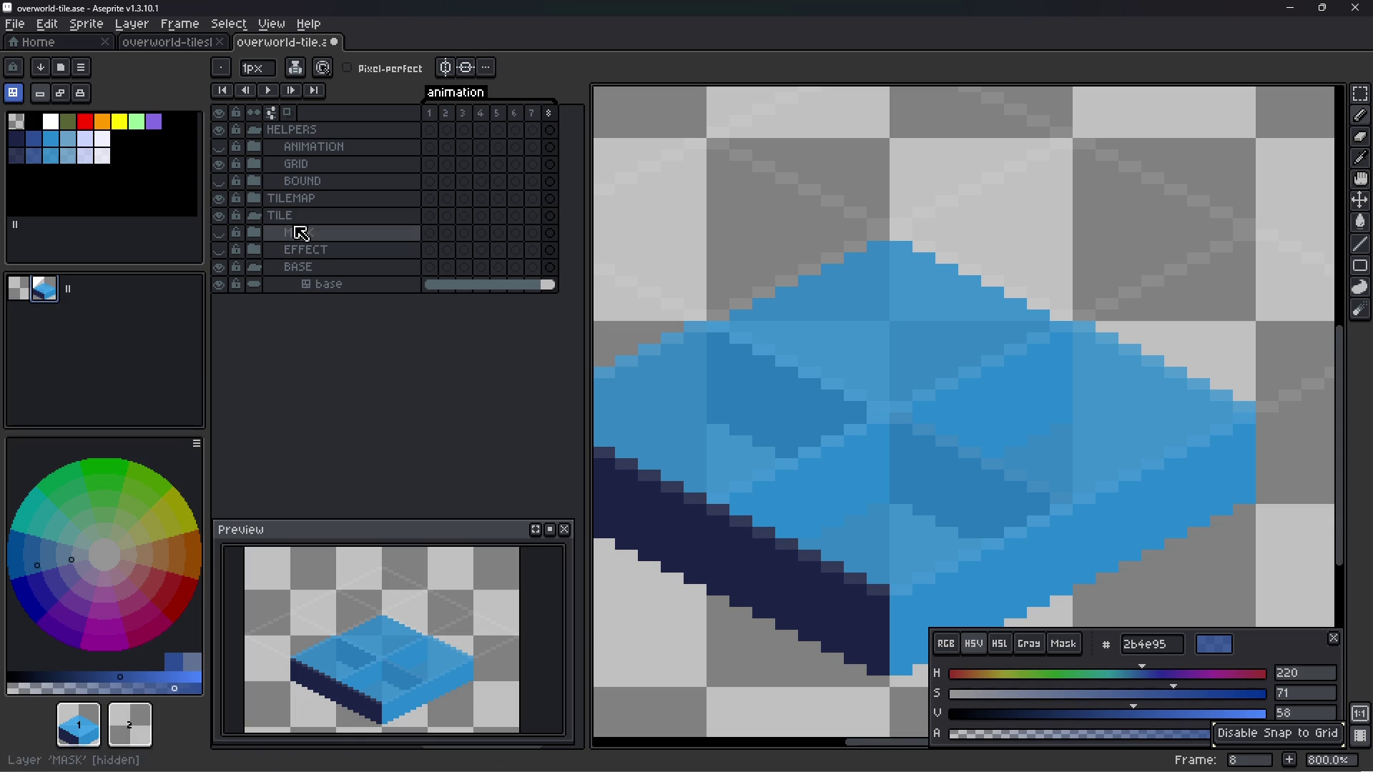
# - Return to pixel editing with the Pencil and make the base layer active
pyautogui.press('Tab')
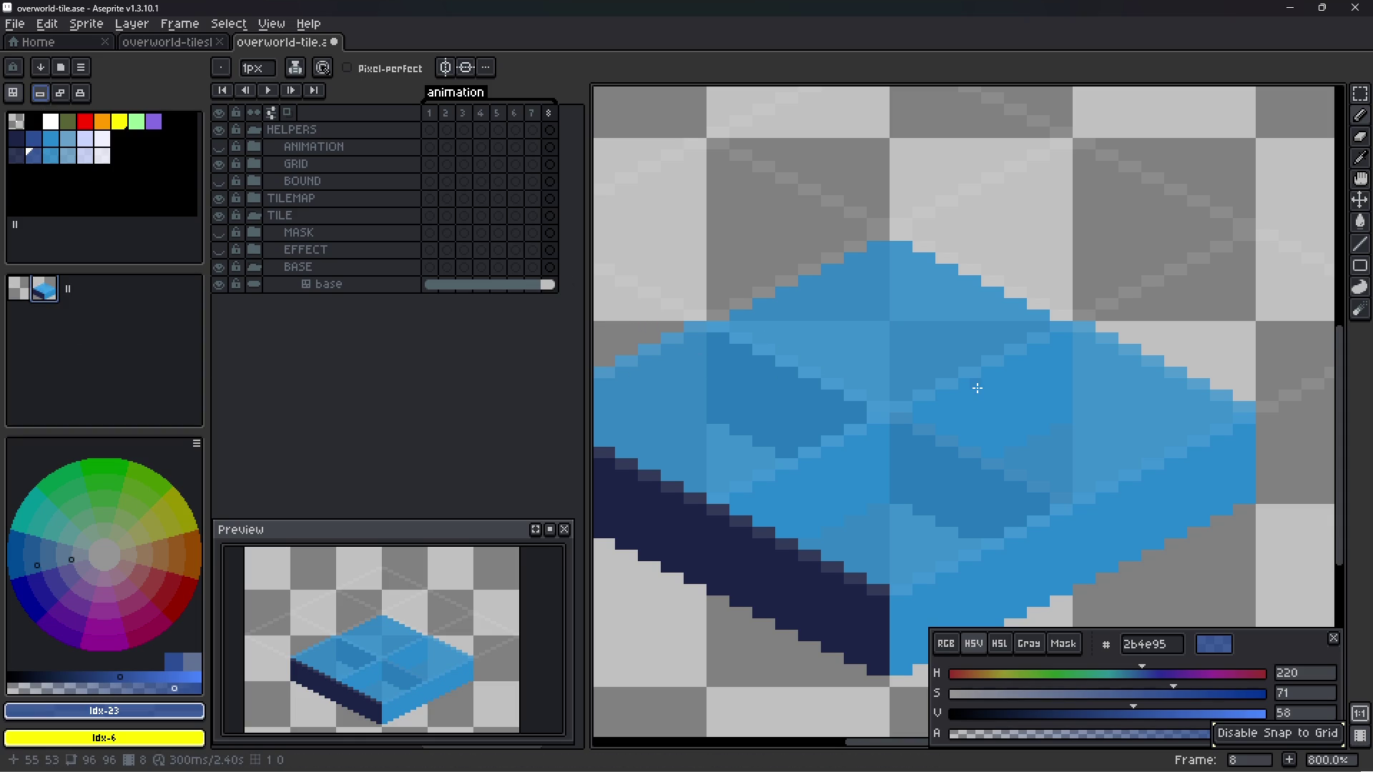
pyautogui.press('h')
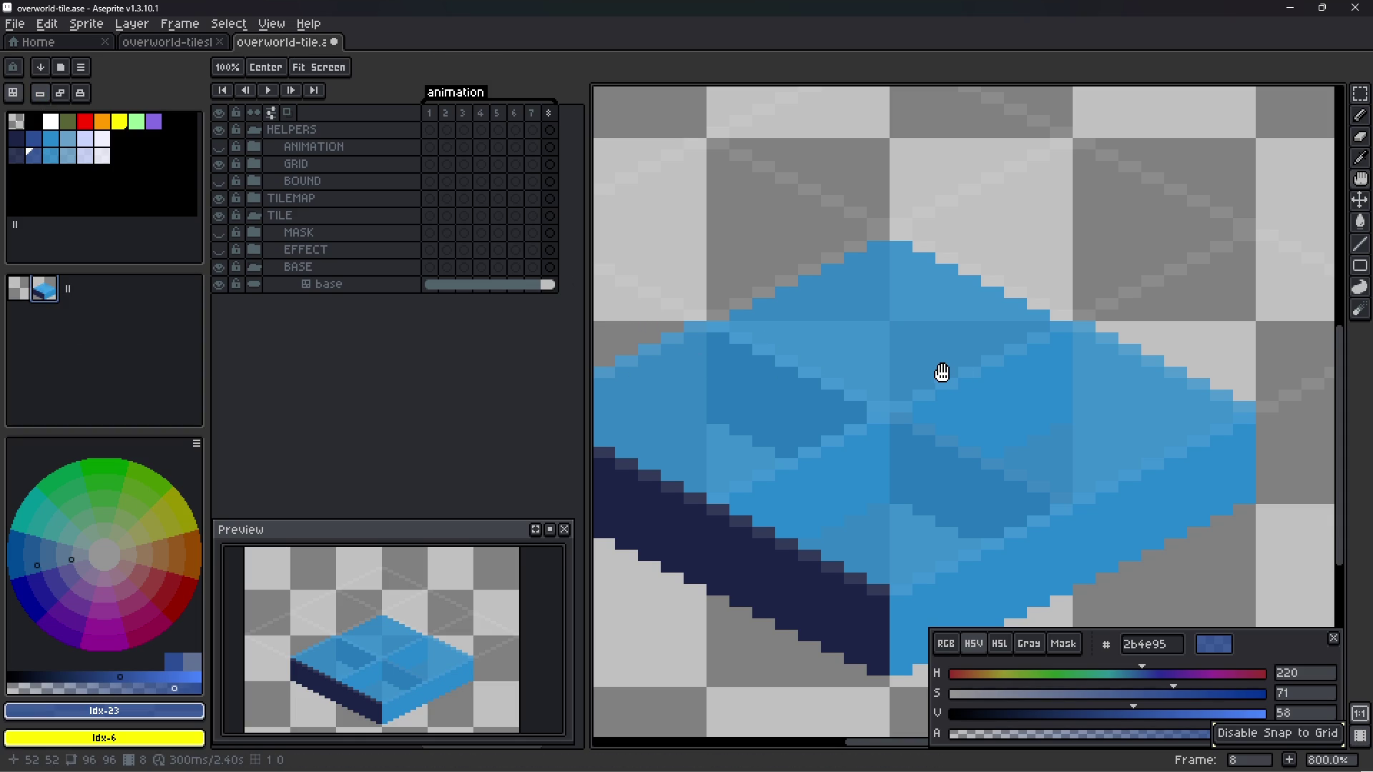
pyautogui.press('b')
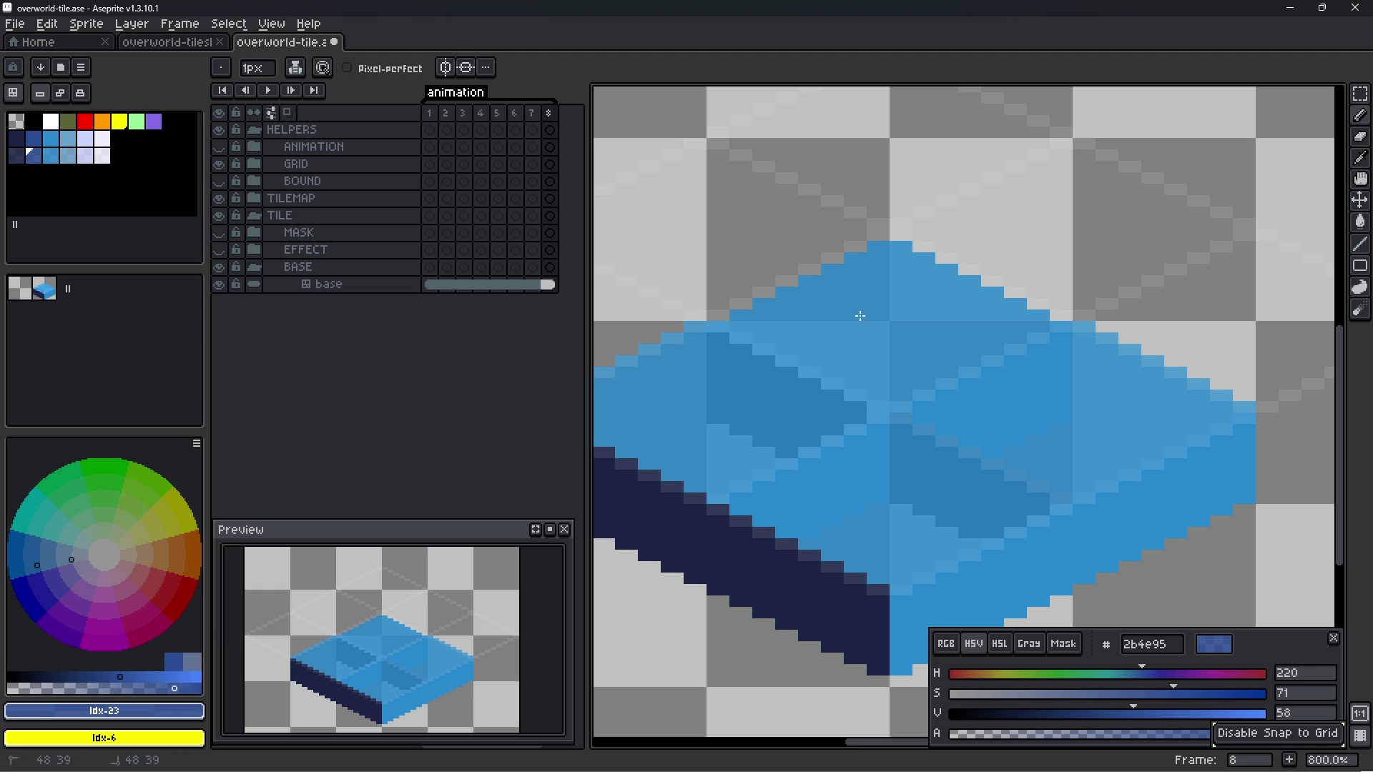
pyautogui.click(315, 287)
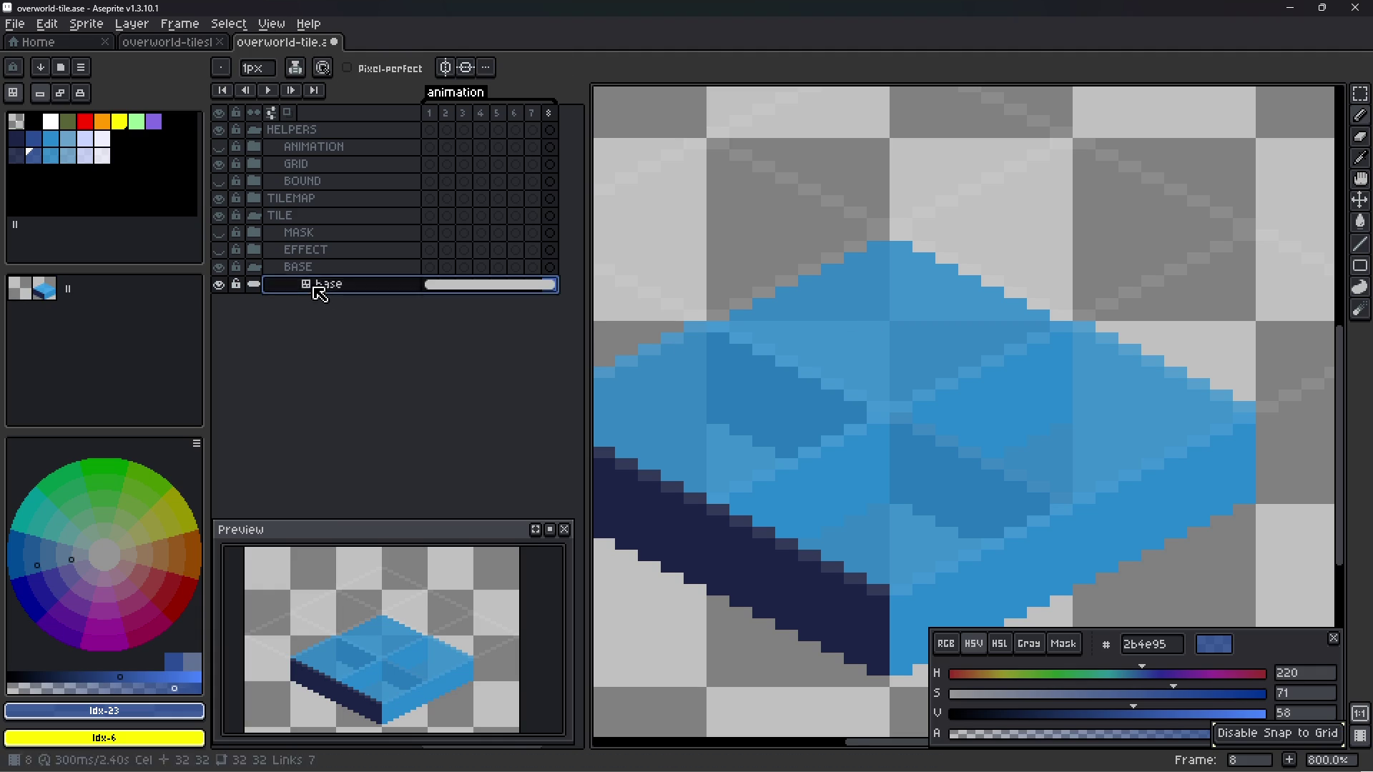
# - Undo the stray strokes, paint wide dark-blue rectangles on the water tile, and save
pyautogui.hotkey('ctrl', 'y')
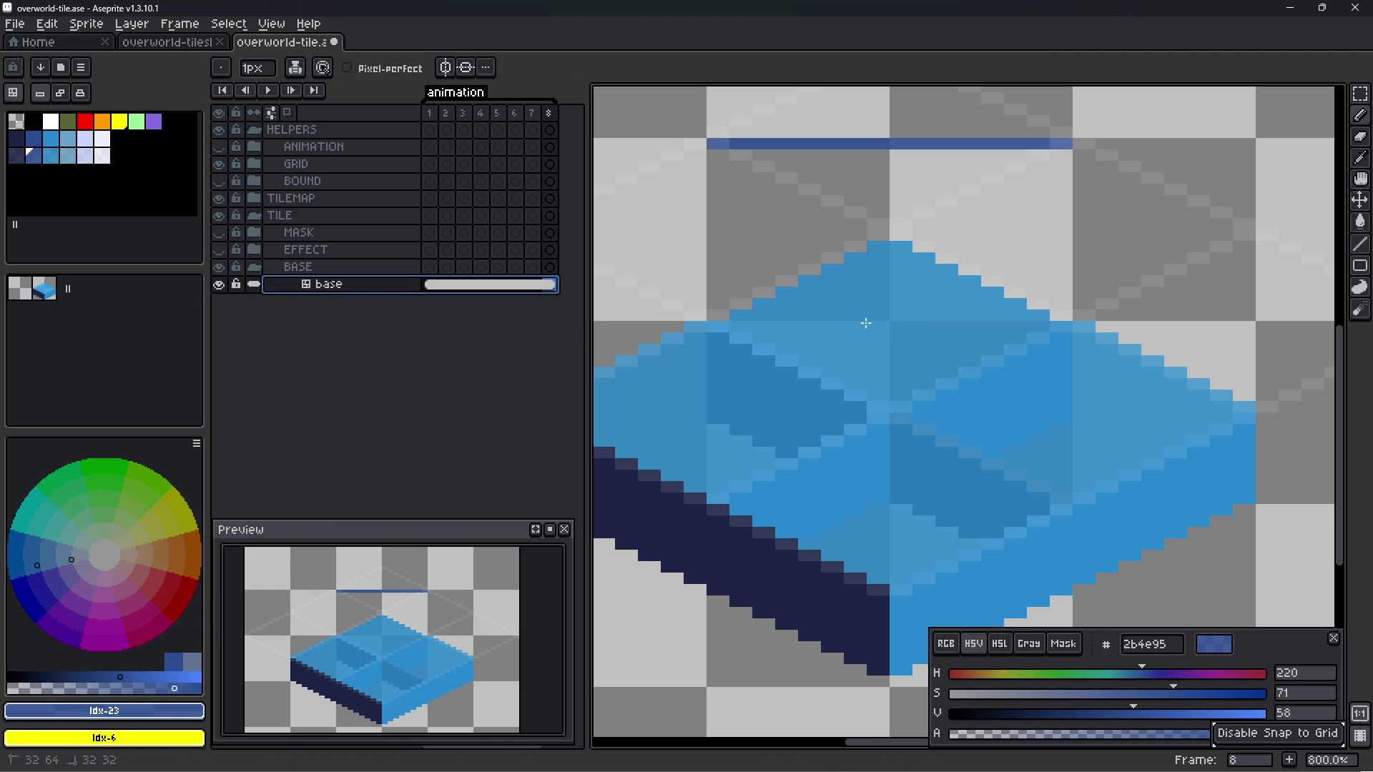
pyautogui.hotkey('ctrl', 'y')
pyautogui.hotkey('ctrl', 'y')
pyautogui.hotkey('ctrl', 'z')
pyautogui.hotkey('ctrl', 'z')
pyautogui.hotkey('ctrl', 'z')
pyautogui.moveTo(840, 336)
pyautogui.mouseDown()
pyautogui.moveTo(883, 343)
pyautogui.moveTo(923, 312)
pyautogui.mouseUp()
pyautogui.scroll(-3, 925, 337)
pyautogui.scroll(5, 925, 337)
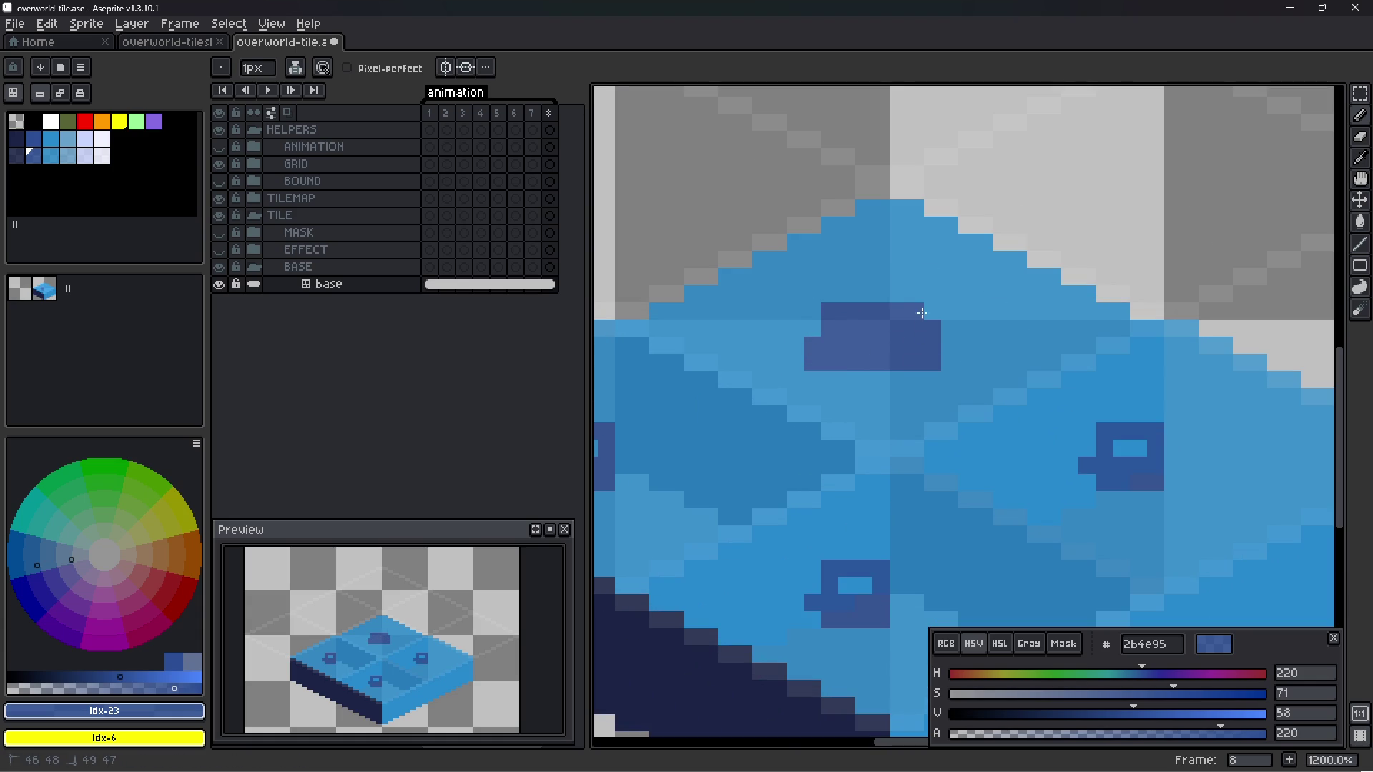
pyautogui.moveTo(821, 311)
pyautogui.mouseDown()
pyautogui.moveTo(966, 343)
pyautogui.moveTo(865, 365)
pyautogui.mouseUp()
pyautogui.hotkey('ctrl', 's')
pyautogui.scroll(-3, 858, 347)
pyautogui.scroll(1, 853, 358)
pyautogui.moveTo(853, 358); pyautogui.dragTo(888, 375)
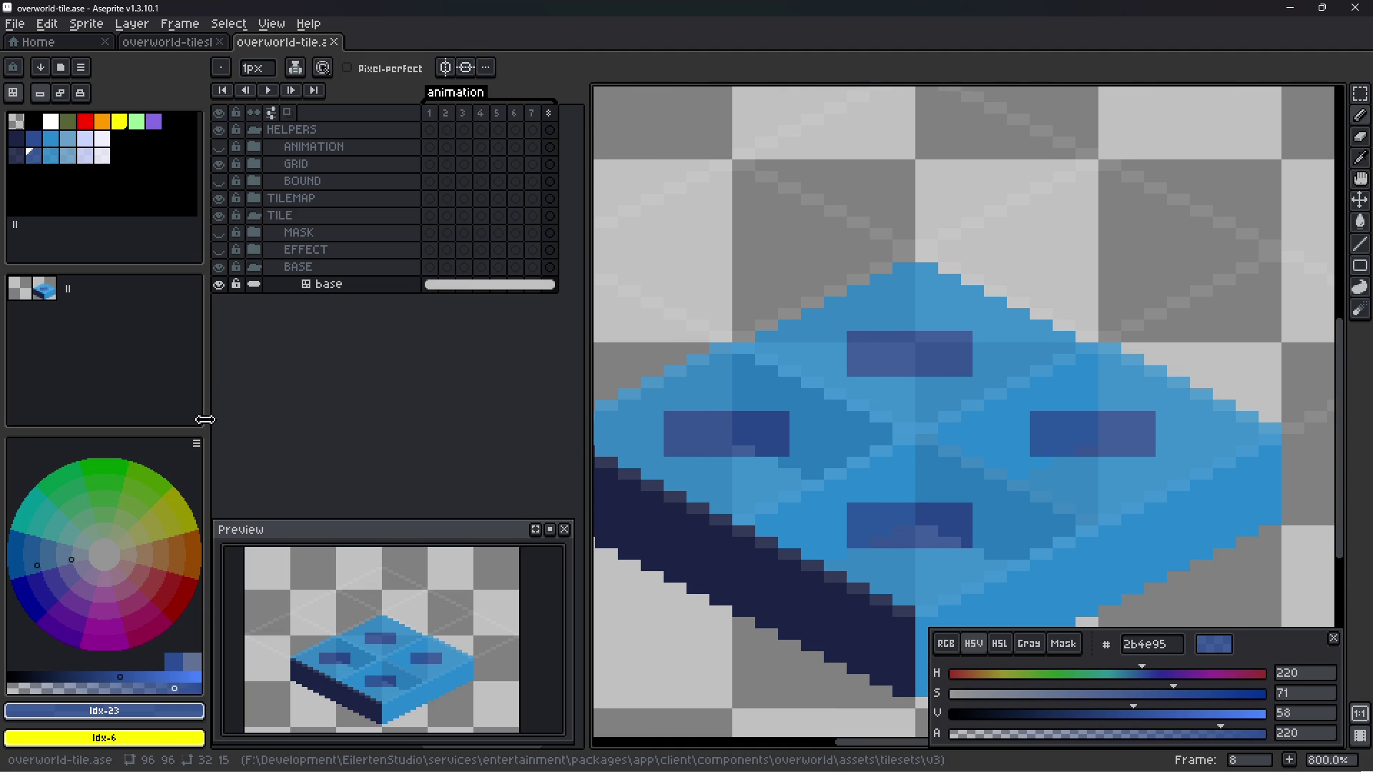
# - Add a new layer above base, delete it again, and save
pyautogui.rightClick(323, 285)
pyautogui.moveTo(394, 345)
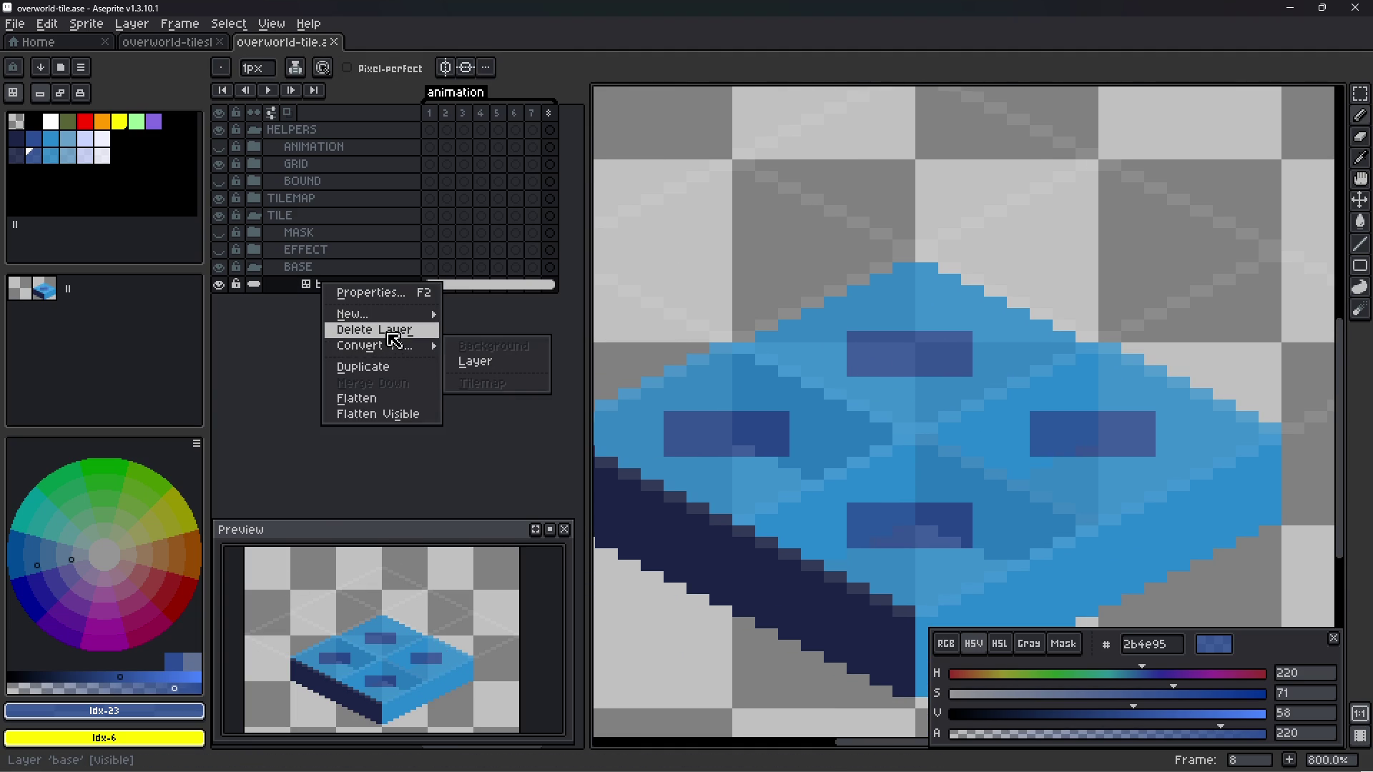
pyautogui.moveTo(391, 315)
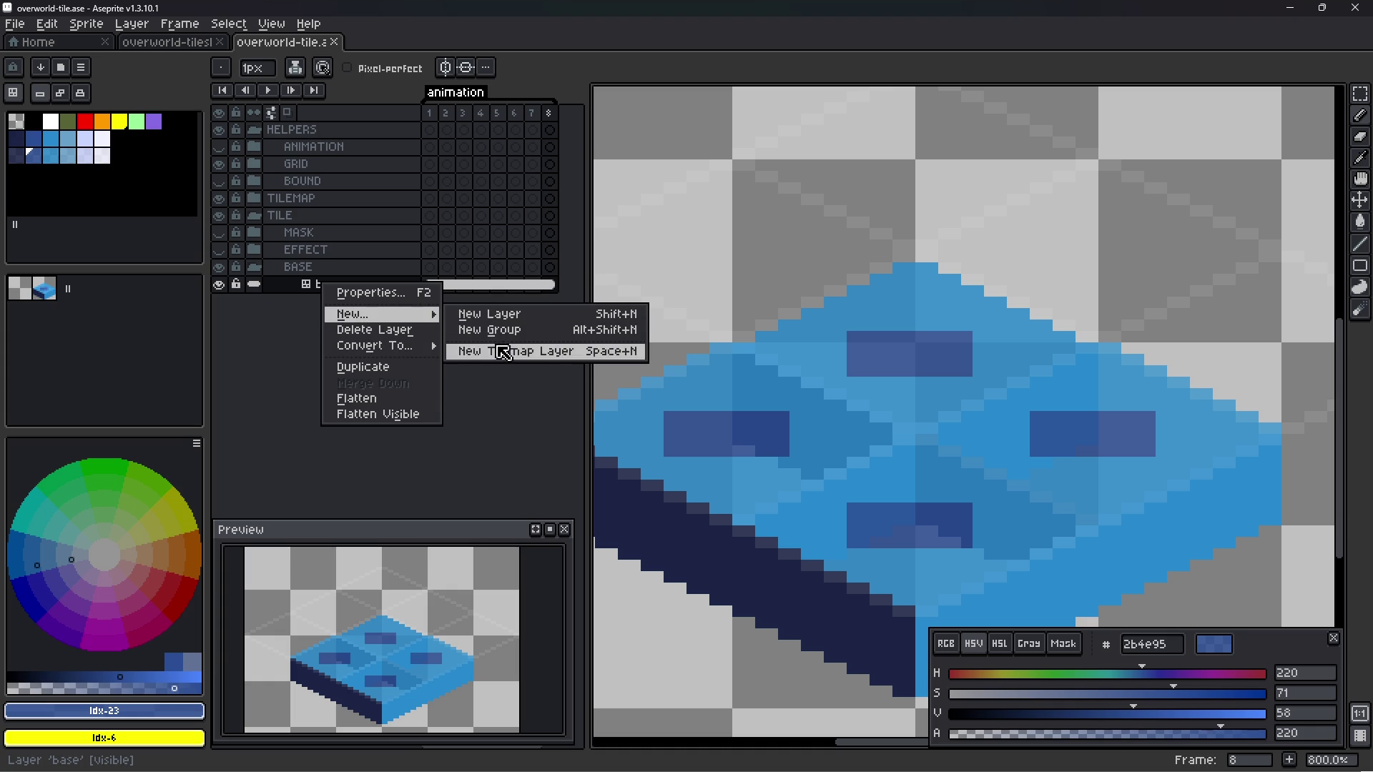
pyautogui.click(492, 315)
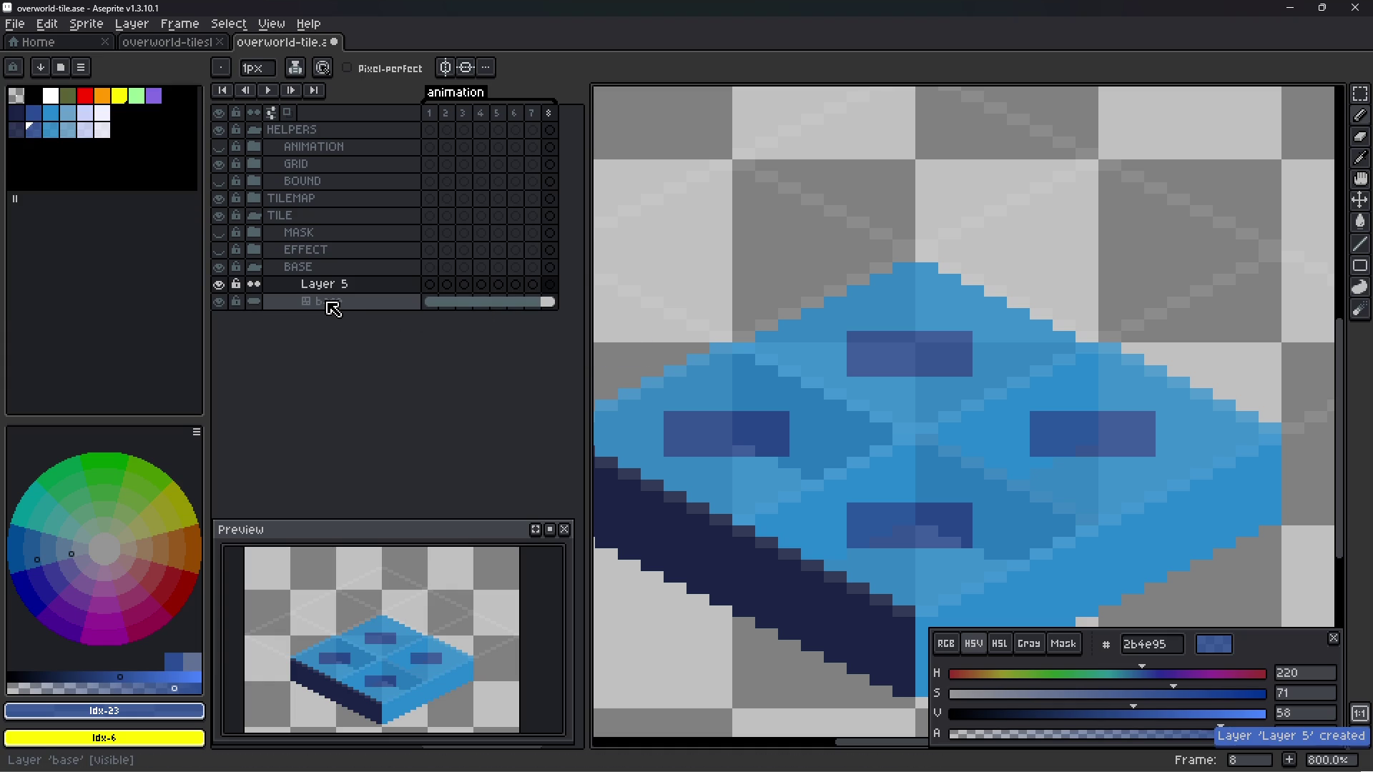
pyautogui.click(347, 286)
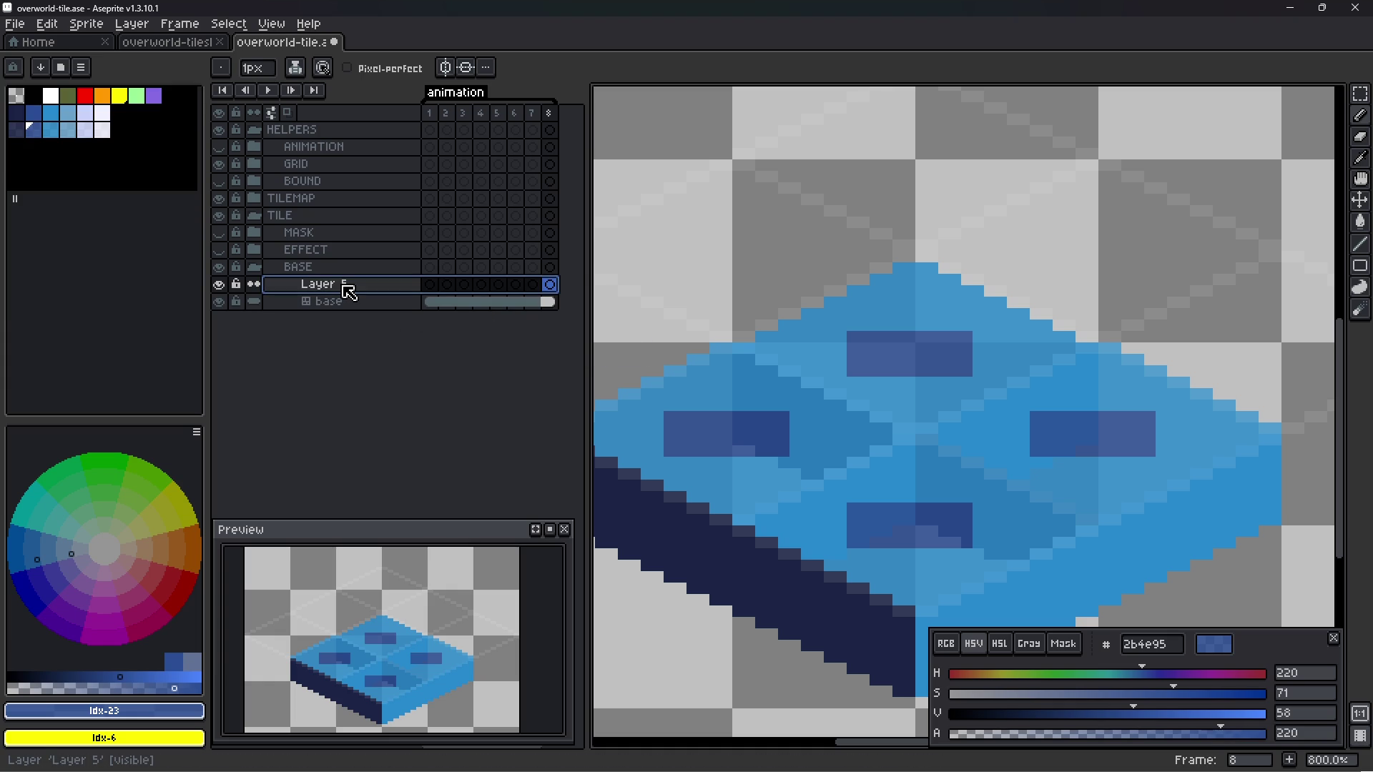
pyautogui.press('Delete')
pyautogui.hotkey('ctrl', 's')
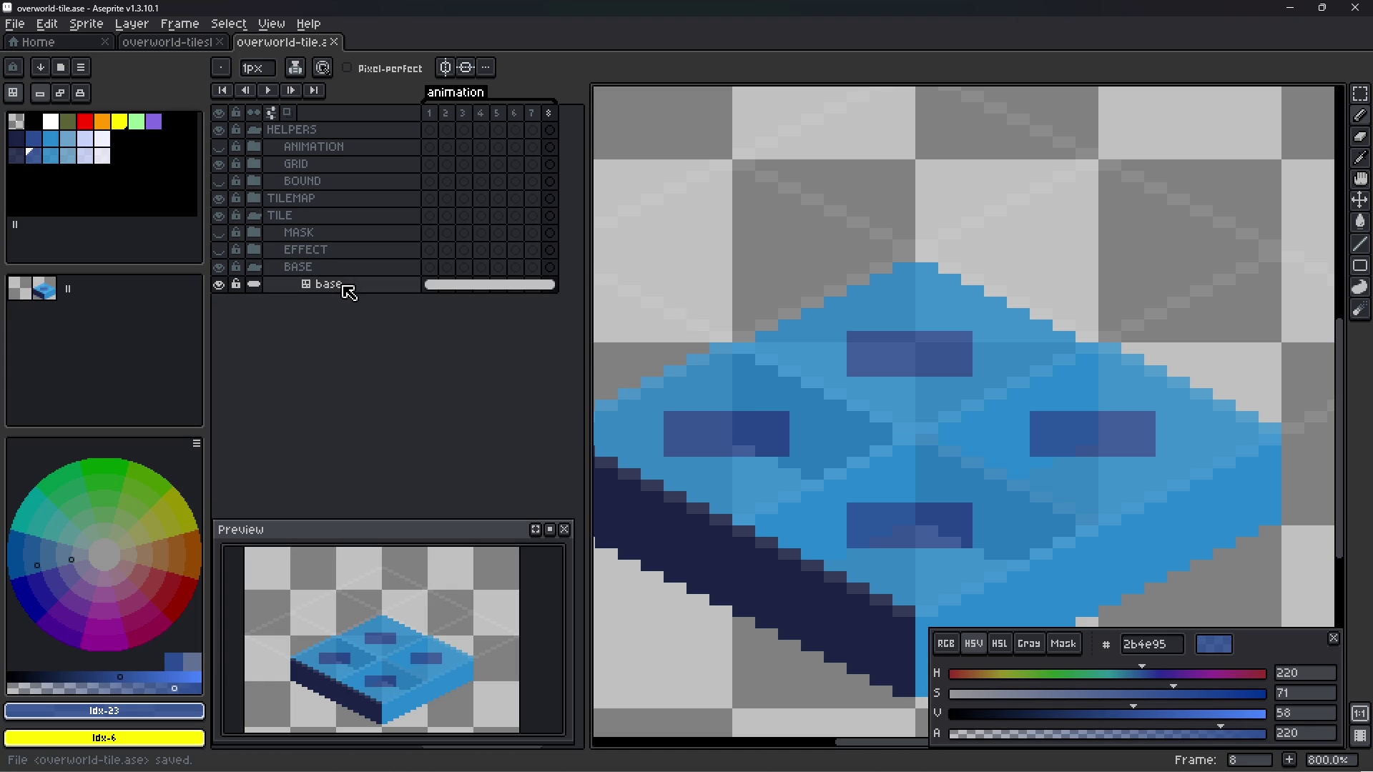
# - Try the base layer's tileset as 32x32 TileMap and then 16x16 Tileset
pyautogui.doubleClick(348, 287)
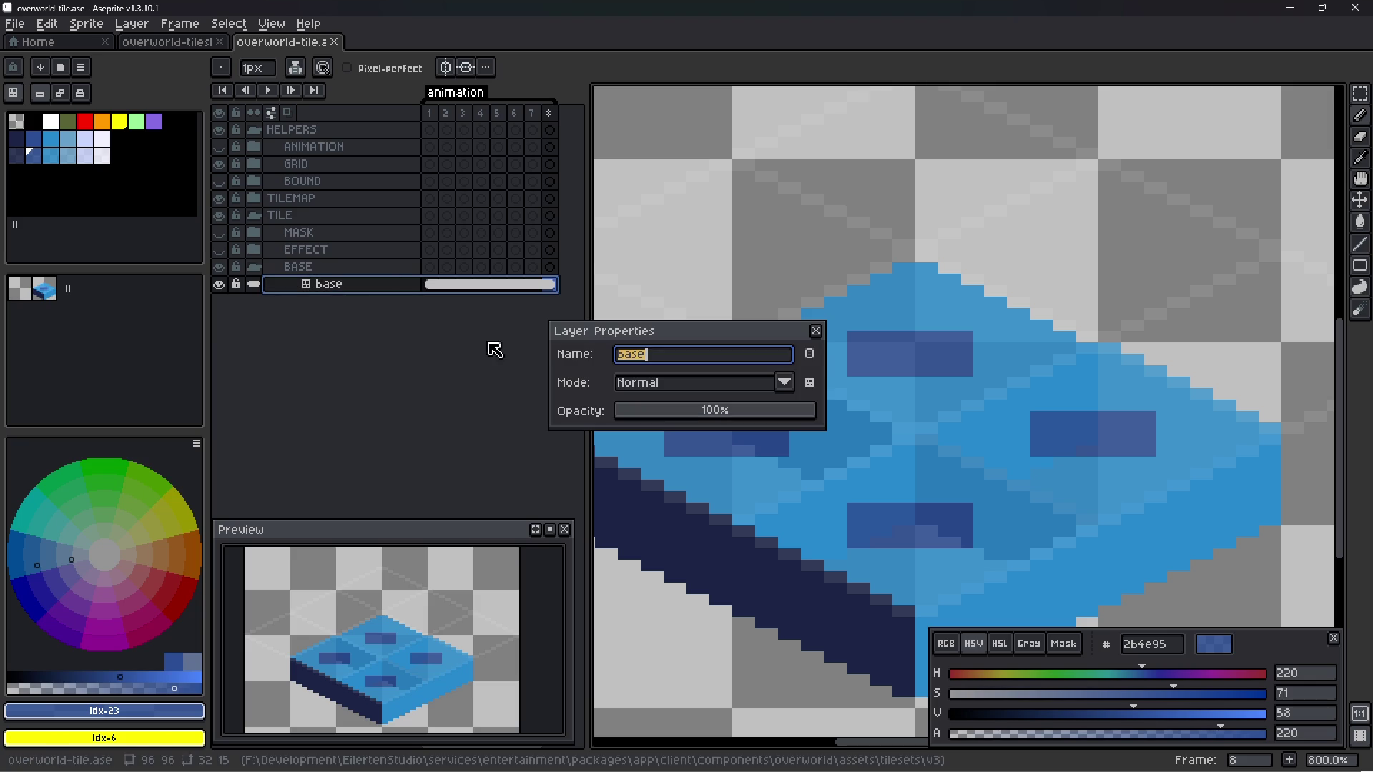
pyautogui.click(811, 383)
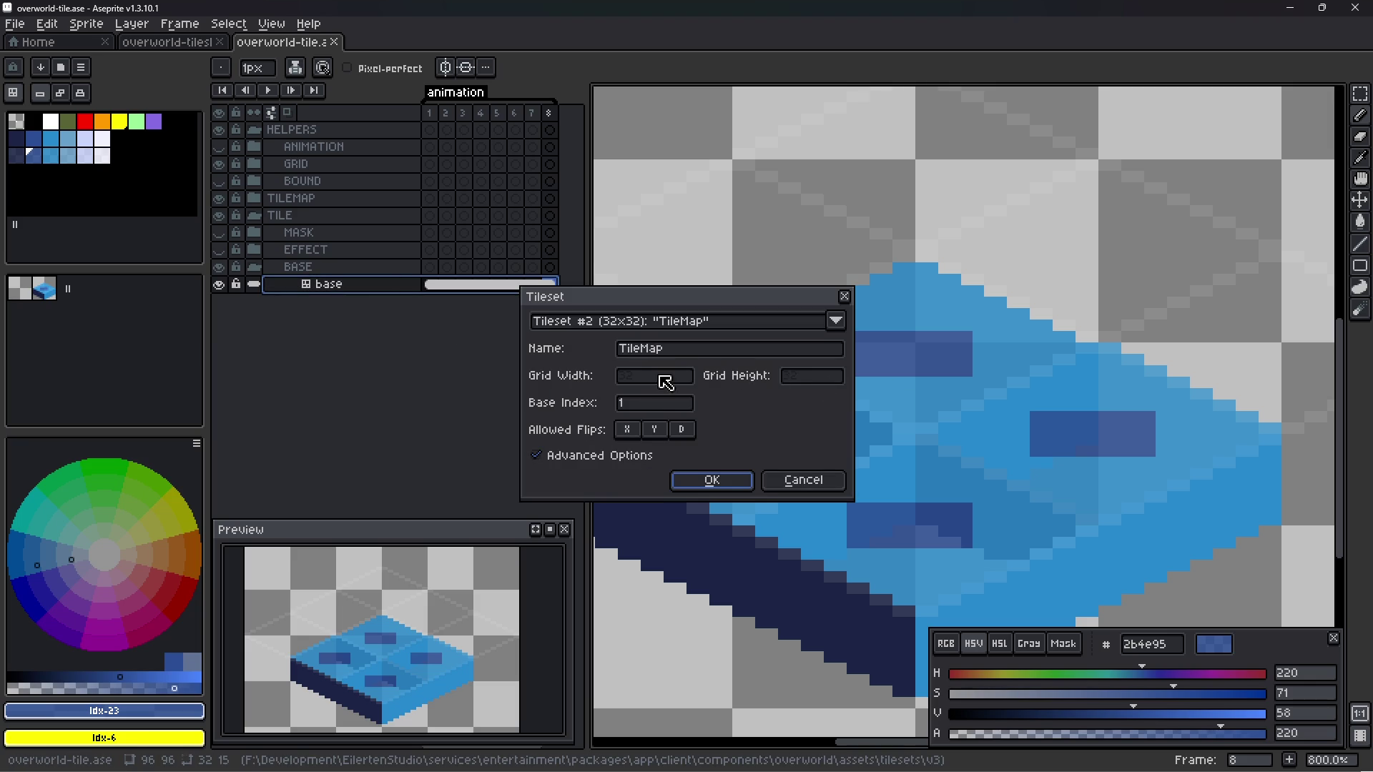
pyautogui.moveTo(647, 413)
pyautogui.click(837, 322)
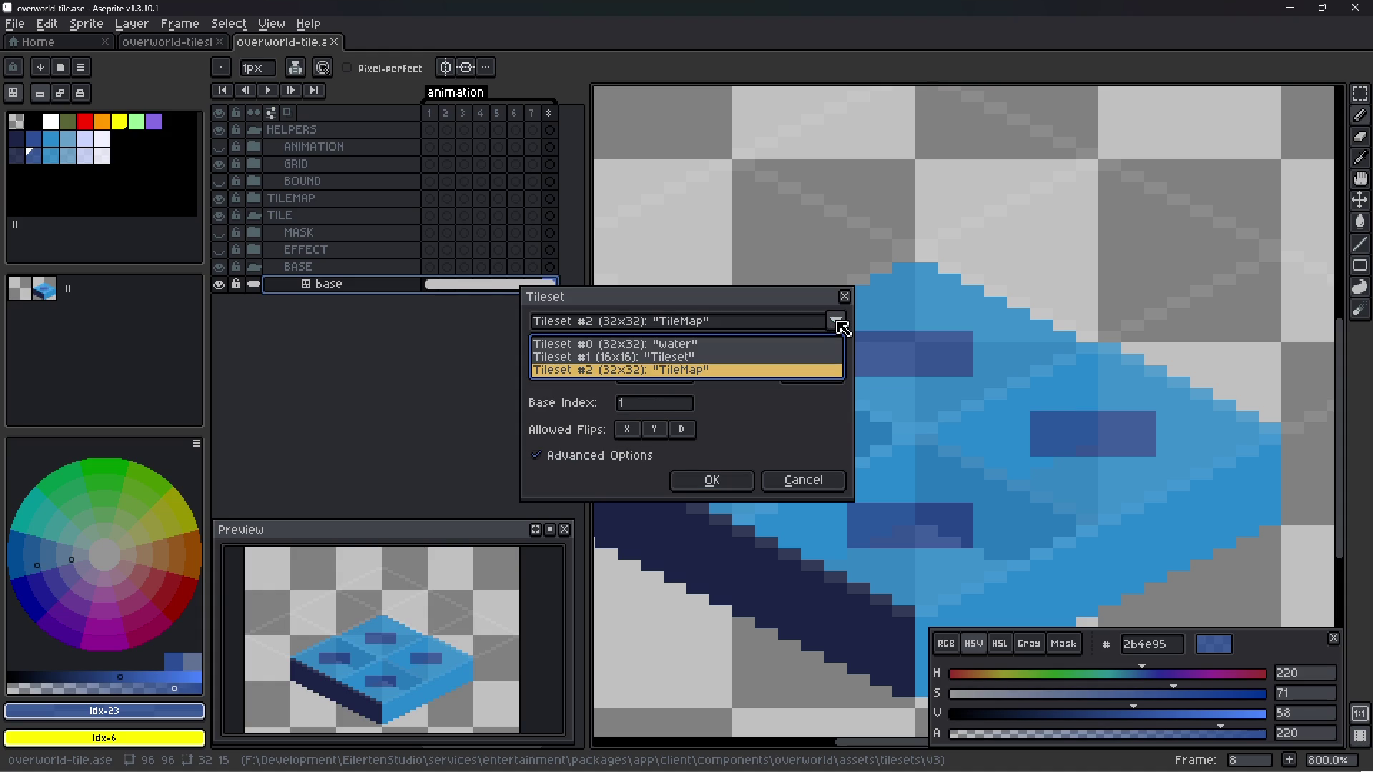
pyautogui.click(772, 357)
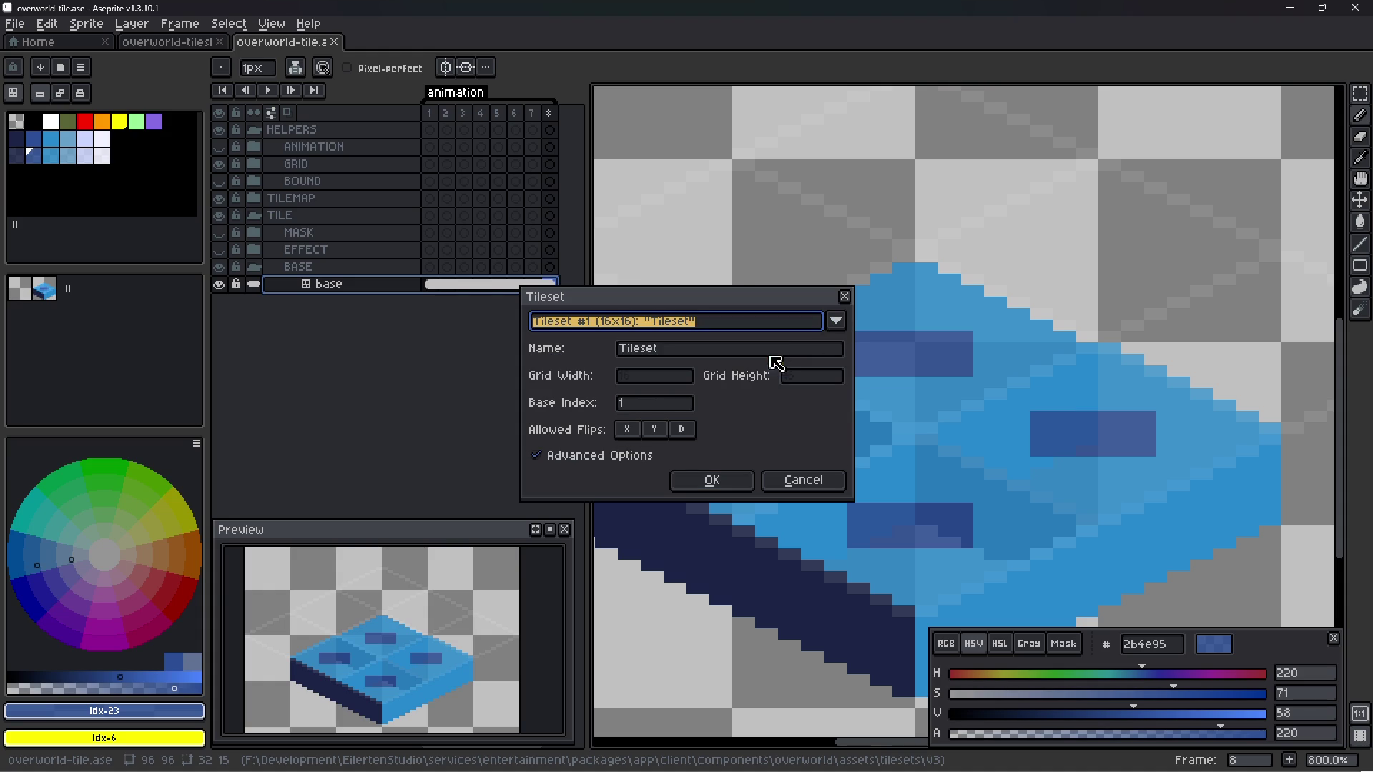
pyautogui.click(840, 324)
pyautogui.click(760, 373)
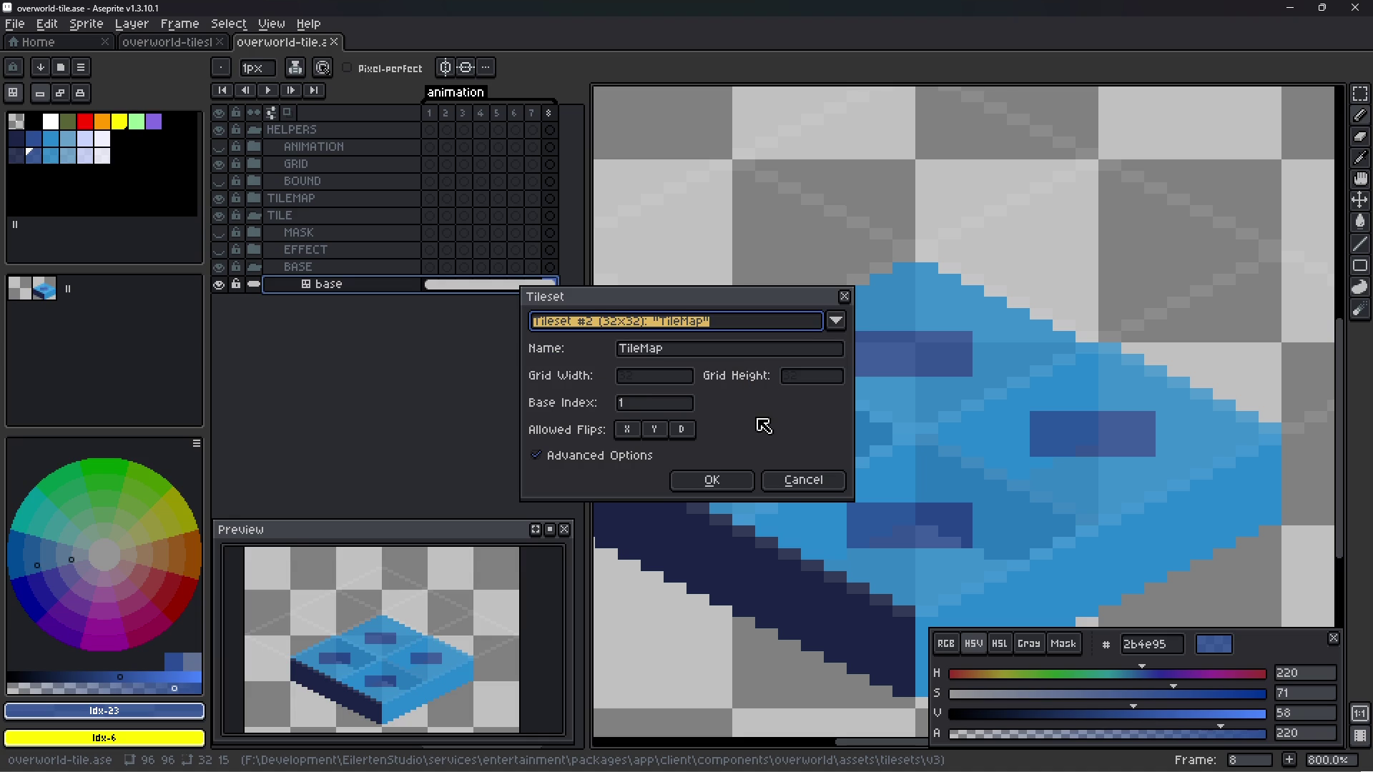
pyautogui.click(712, 479)
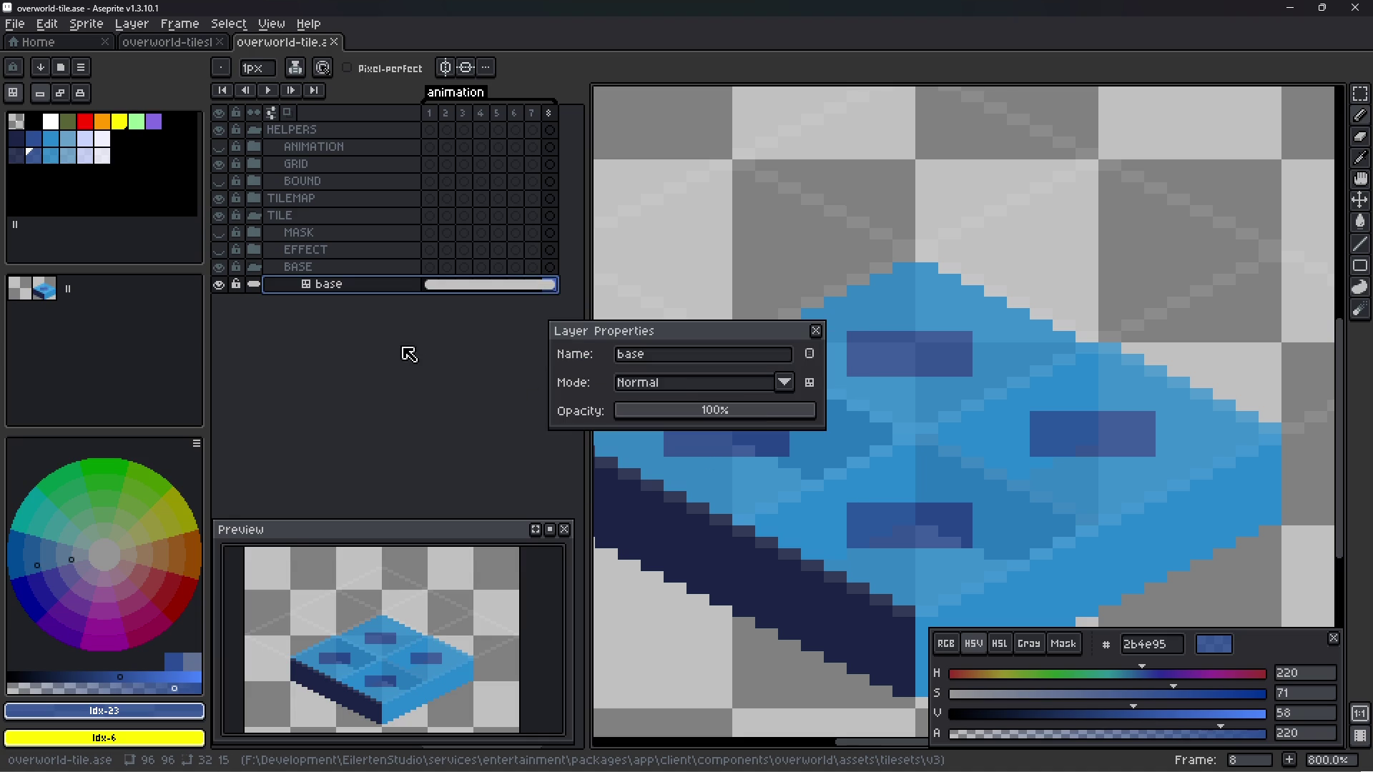
pyautogui.click(809, 383)
pyautogui.click(837, 322)
pyautogui.click(733, 358)
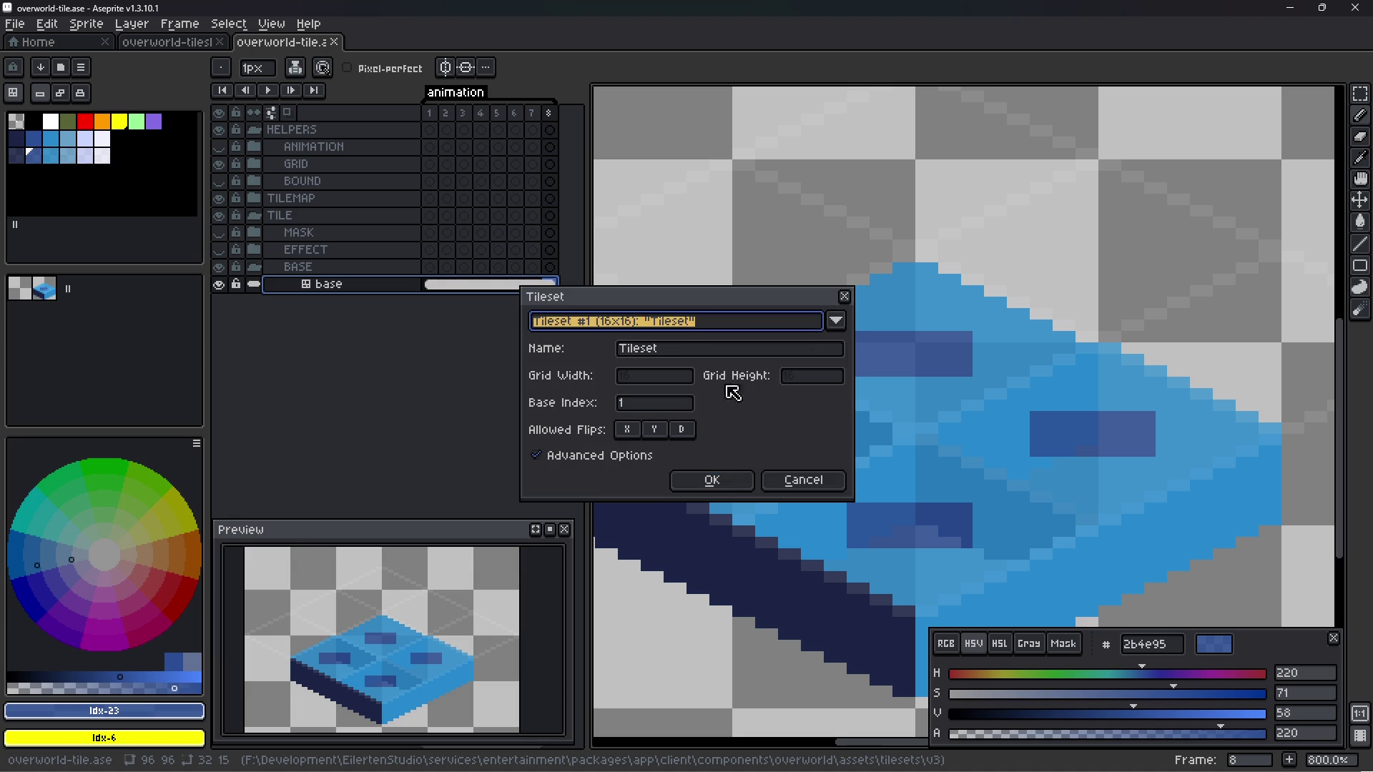
pyautogui.click(722, 480)
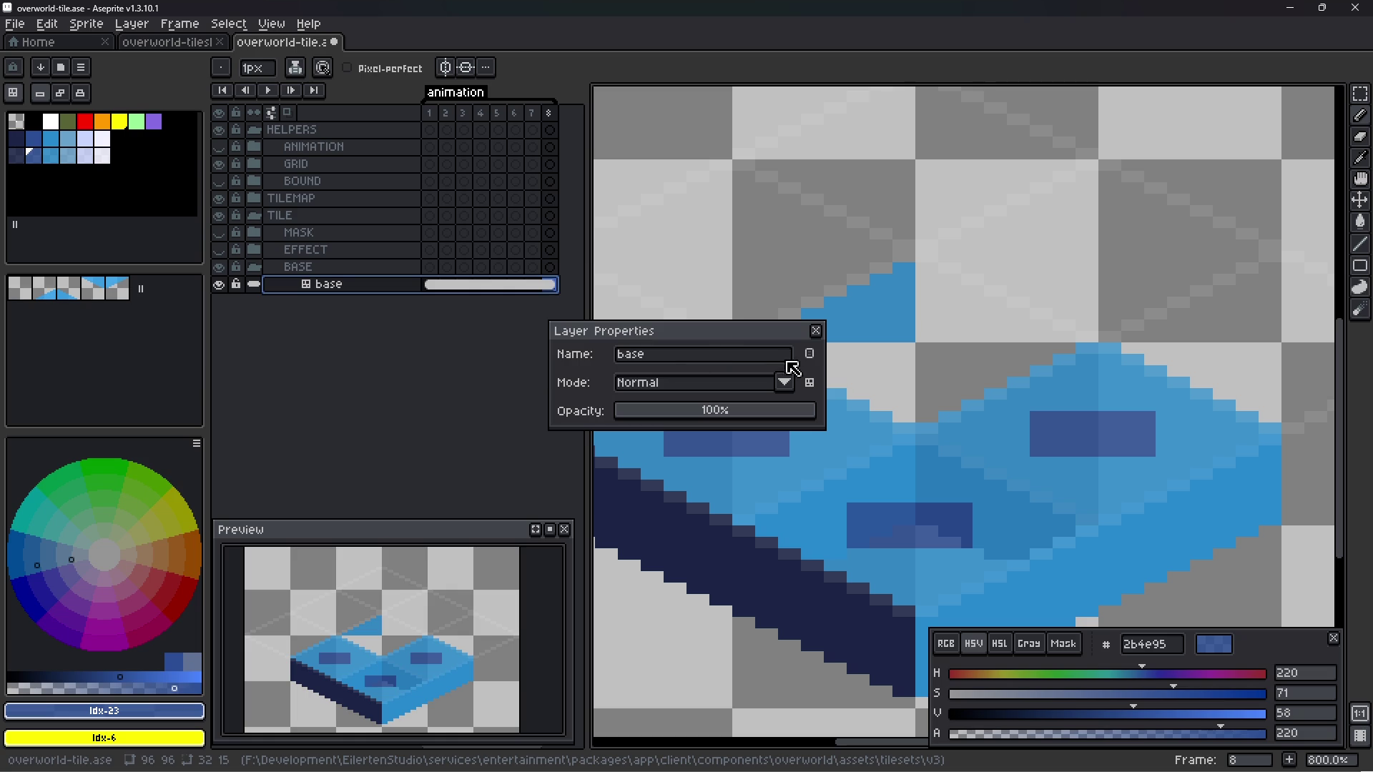
pyautogui.click(817, 332)
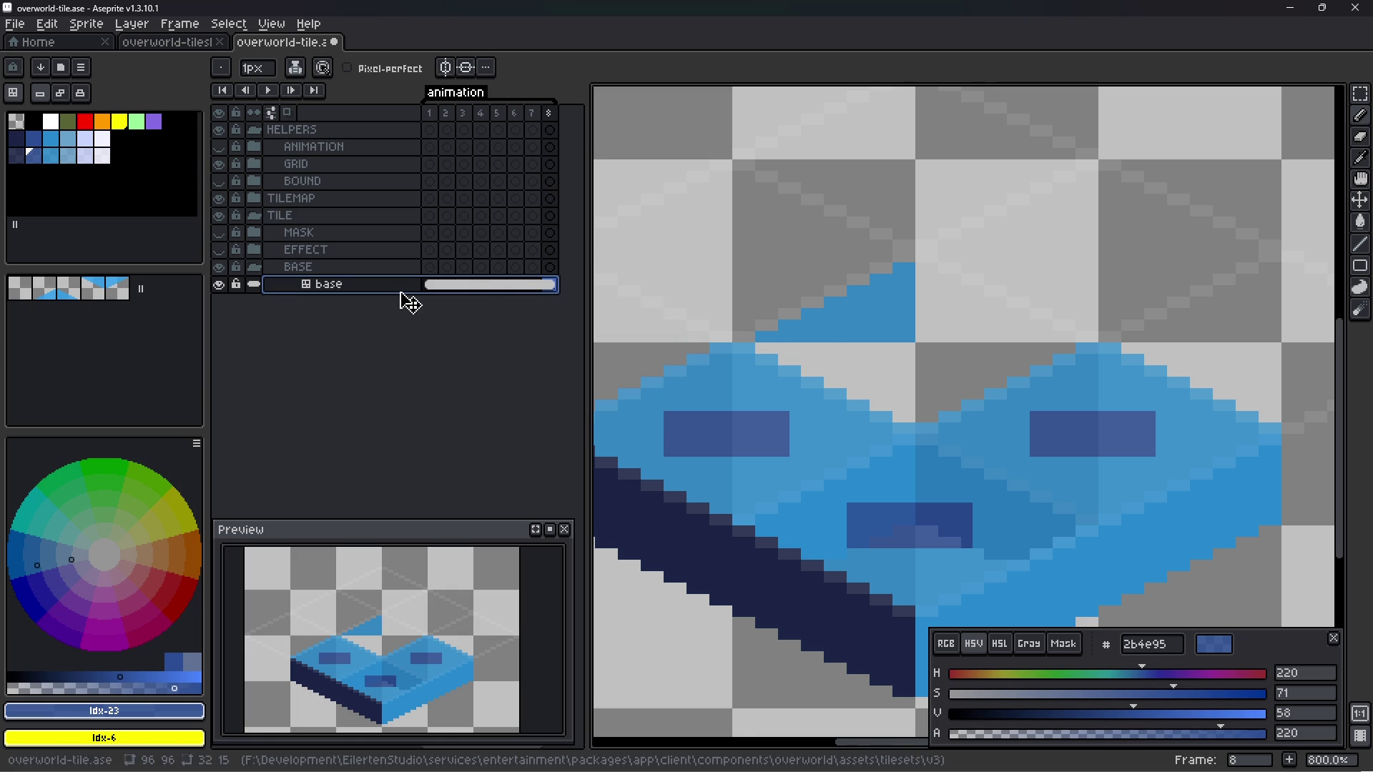
# - Try the water tileset, then settle the base layer on Tileset #2 'TileMap'
pyautogui.rightClick(363, 292)
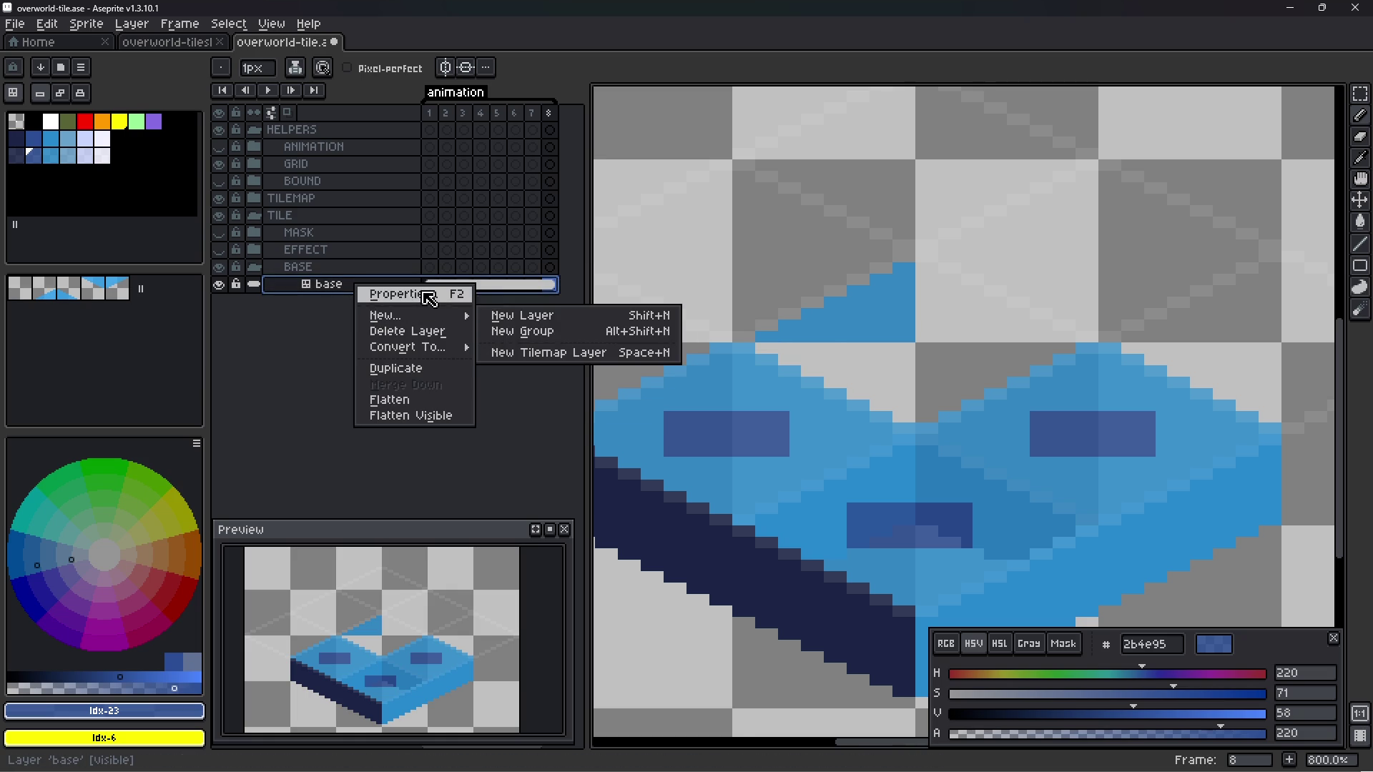
pyautogui.moveTo(439, 352)
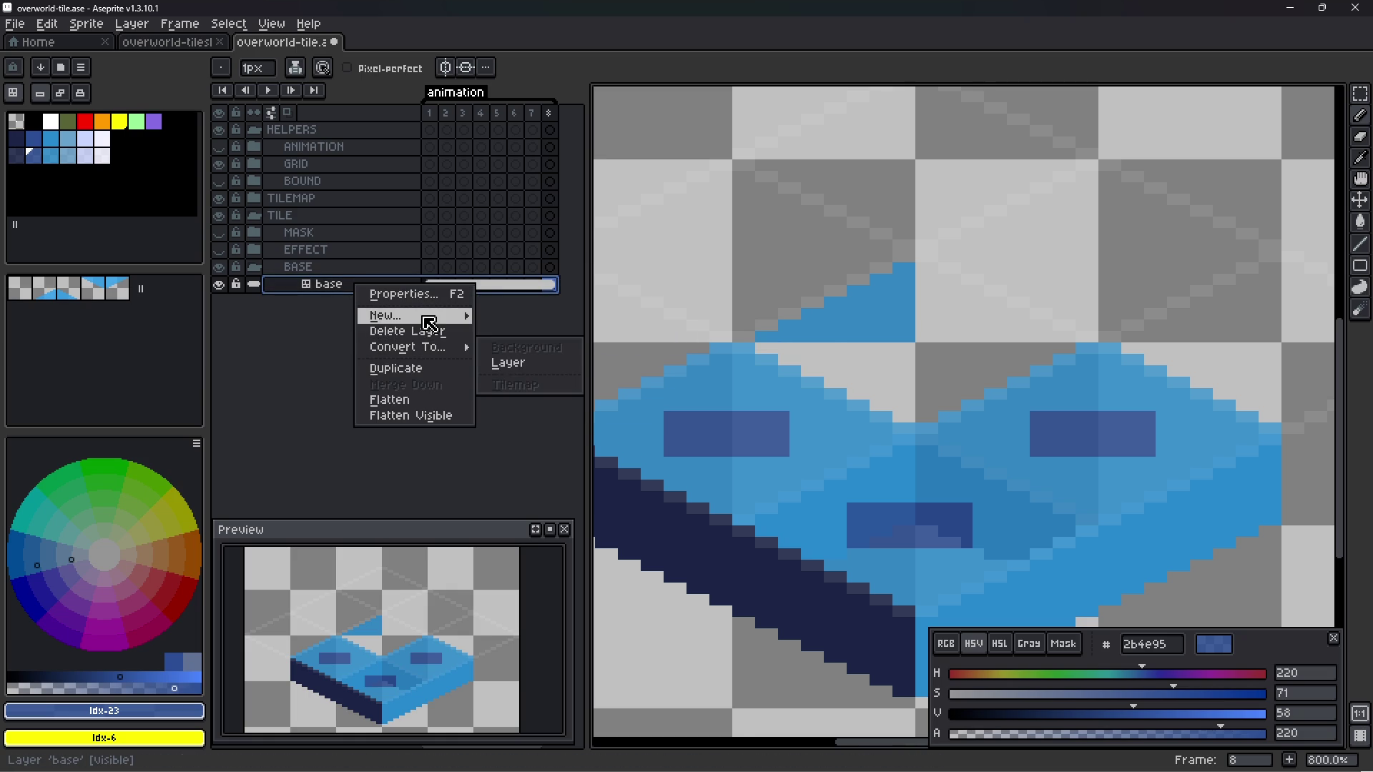
pyautogui.click(415, 294)
pyautogui.click(812, 384)
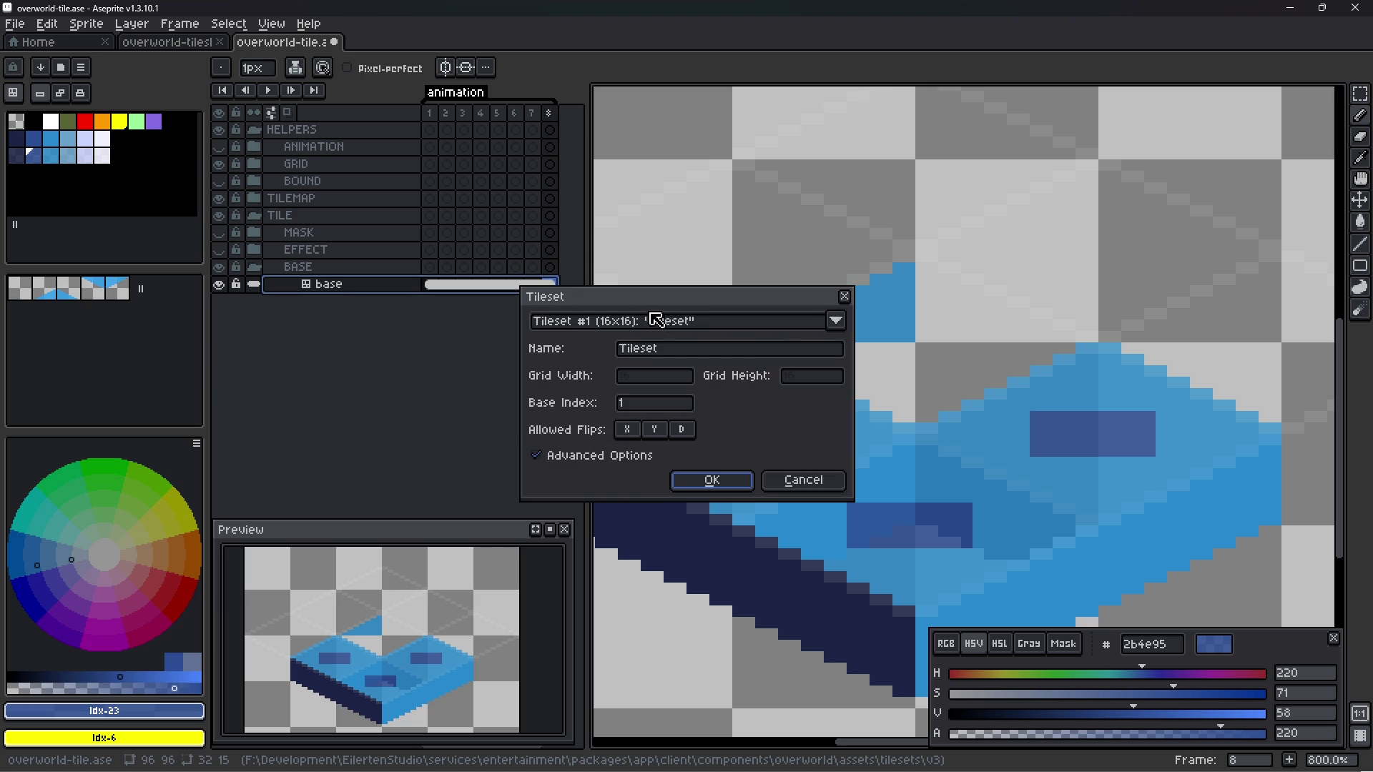
pyautogui.click(835, 320)
pyautogui.click(726, 344)
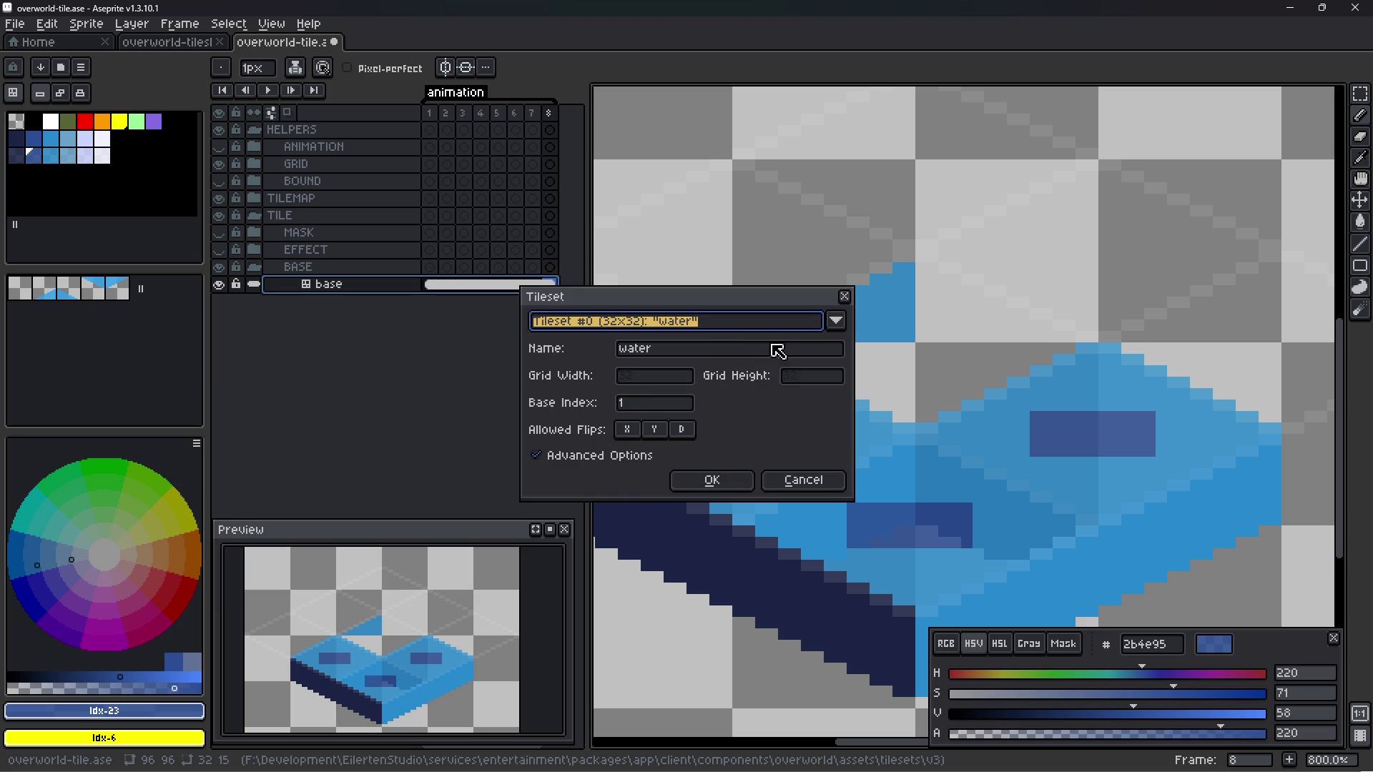
pyautogui.click(712, 480)
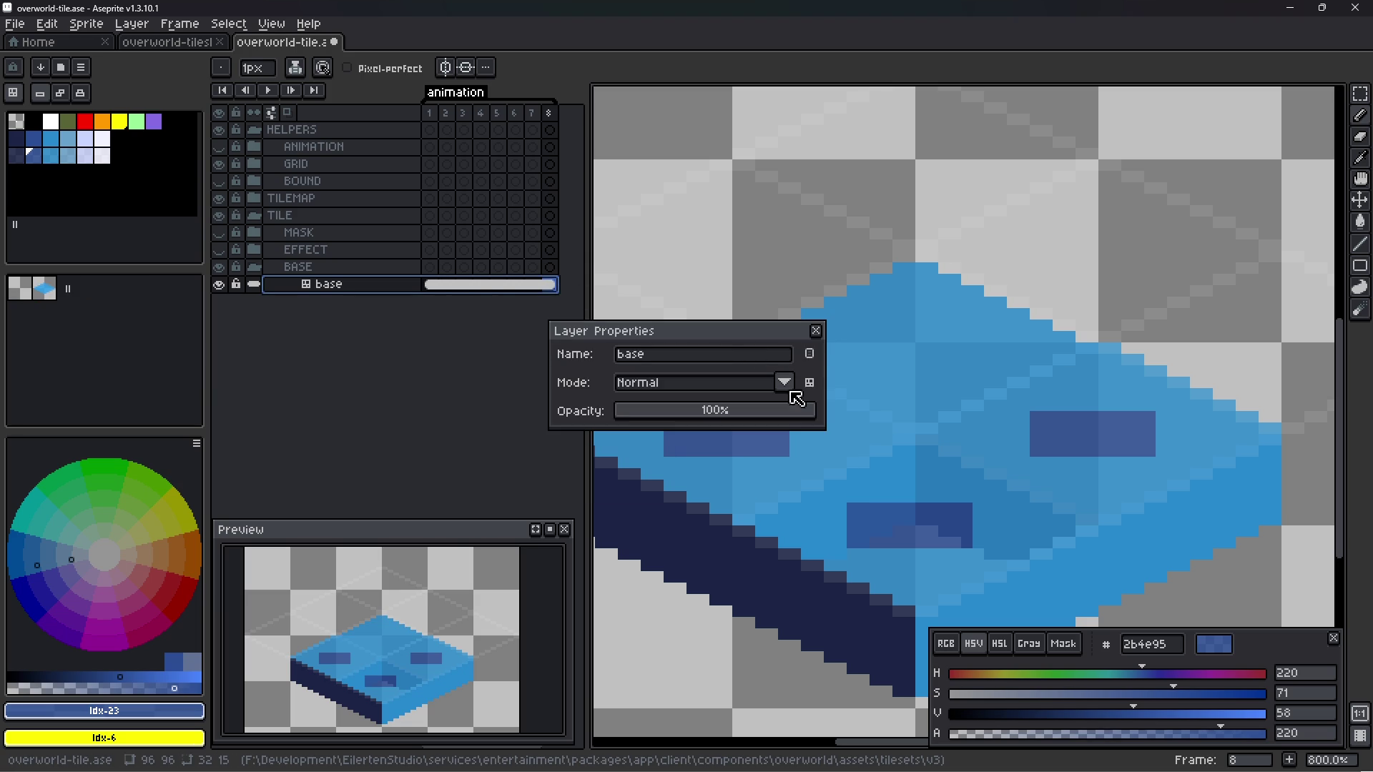
pyautogui.click(811, 390)
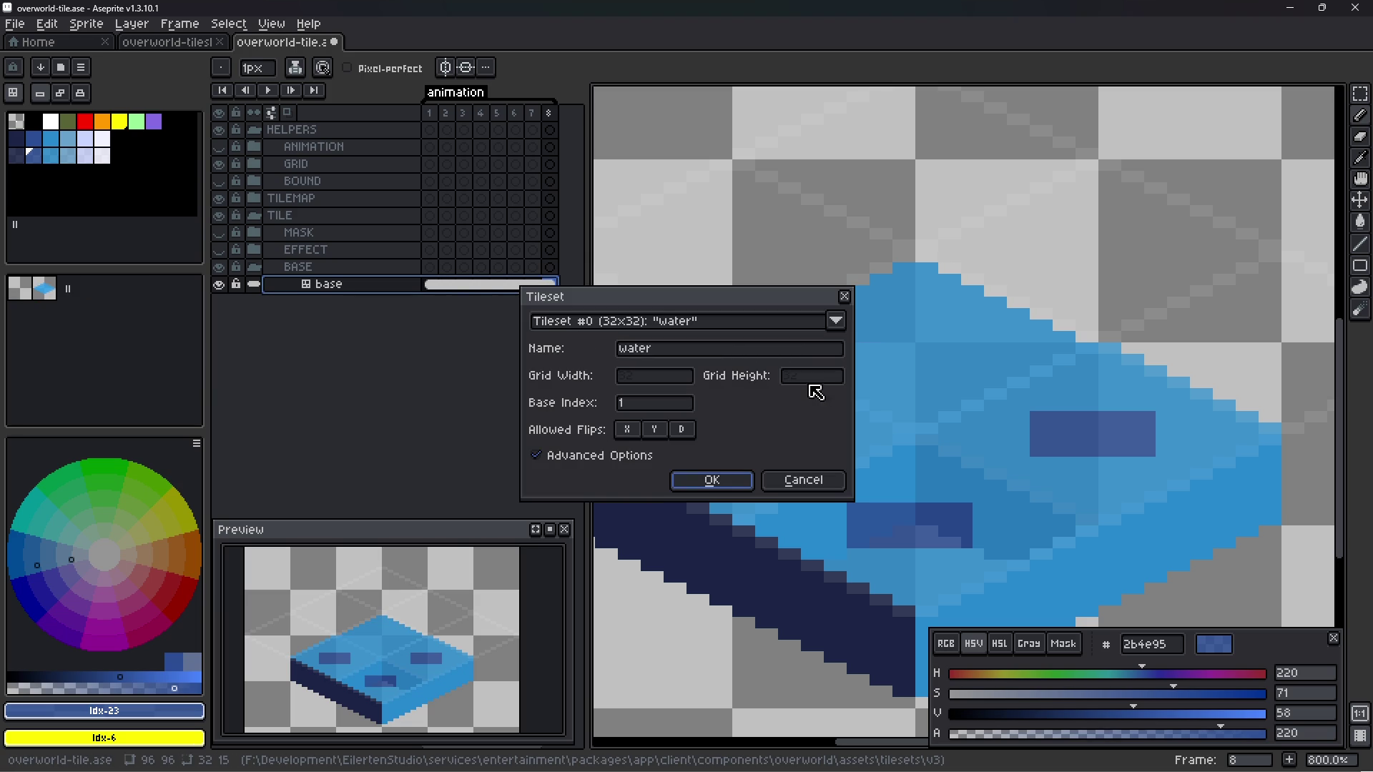
pyautogui.click(835, 320)
pyautogui.click(731, 372)
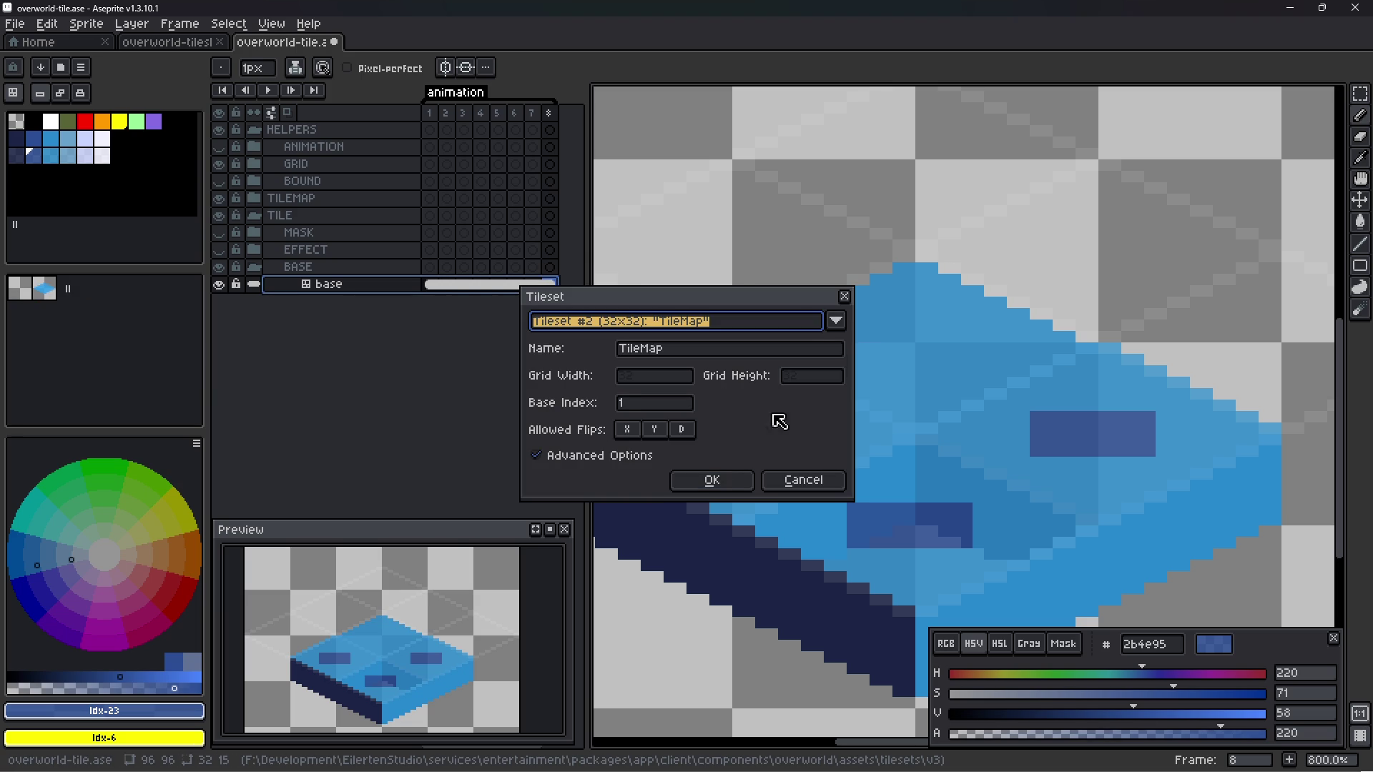
pyautogui.click(715, 480)
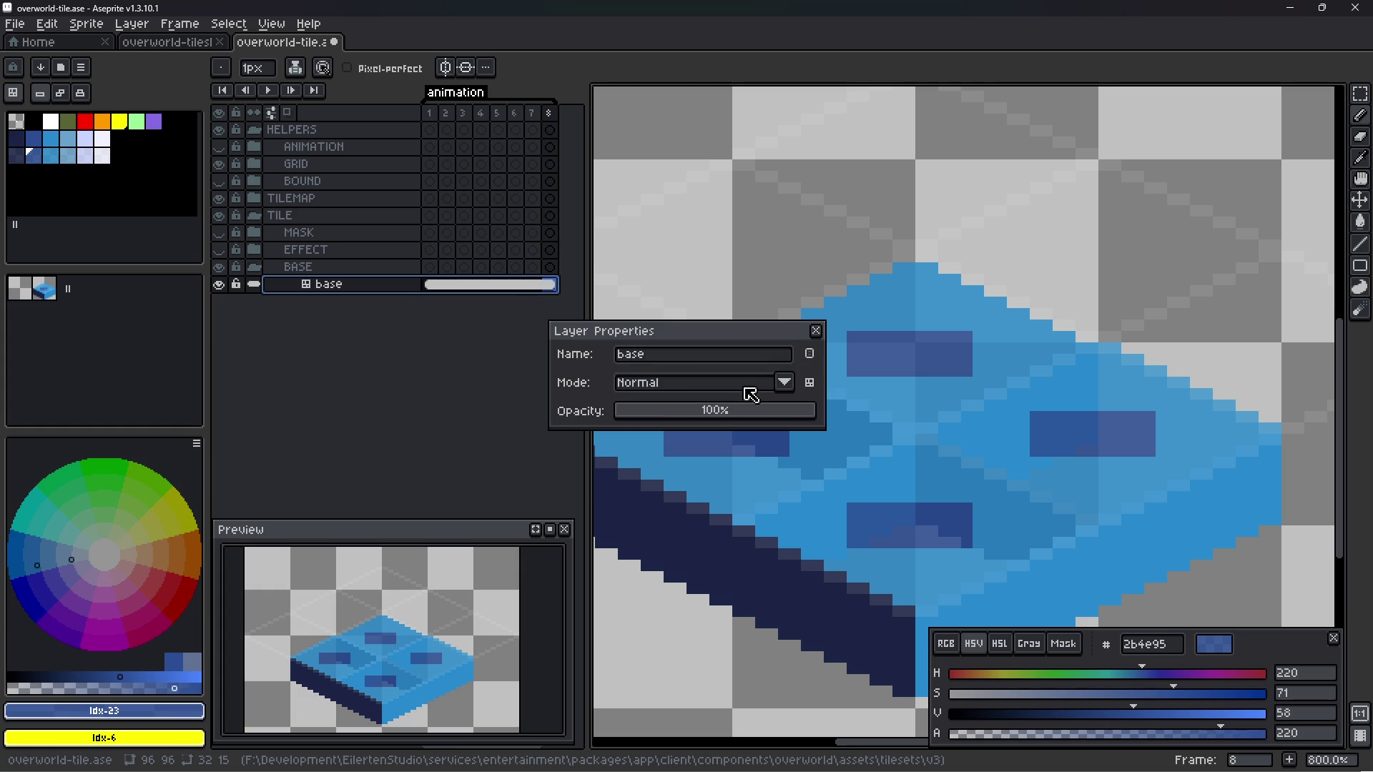
pyautogui.press('Return')
# - Save, then clear the base layer's frames 2–8 and undo the clearing
pyautogui.hotkey('ctrl', 's')
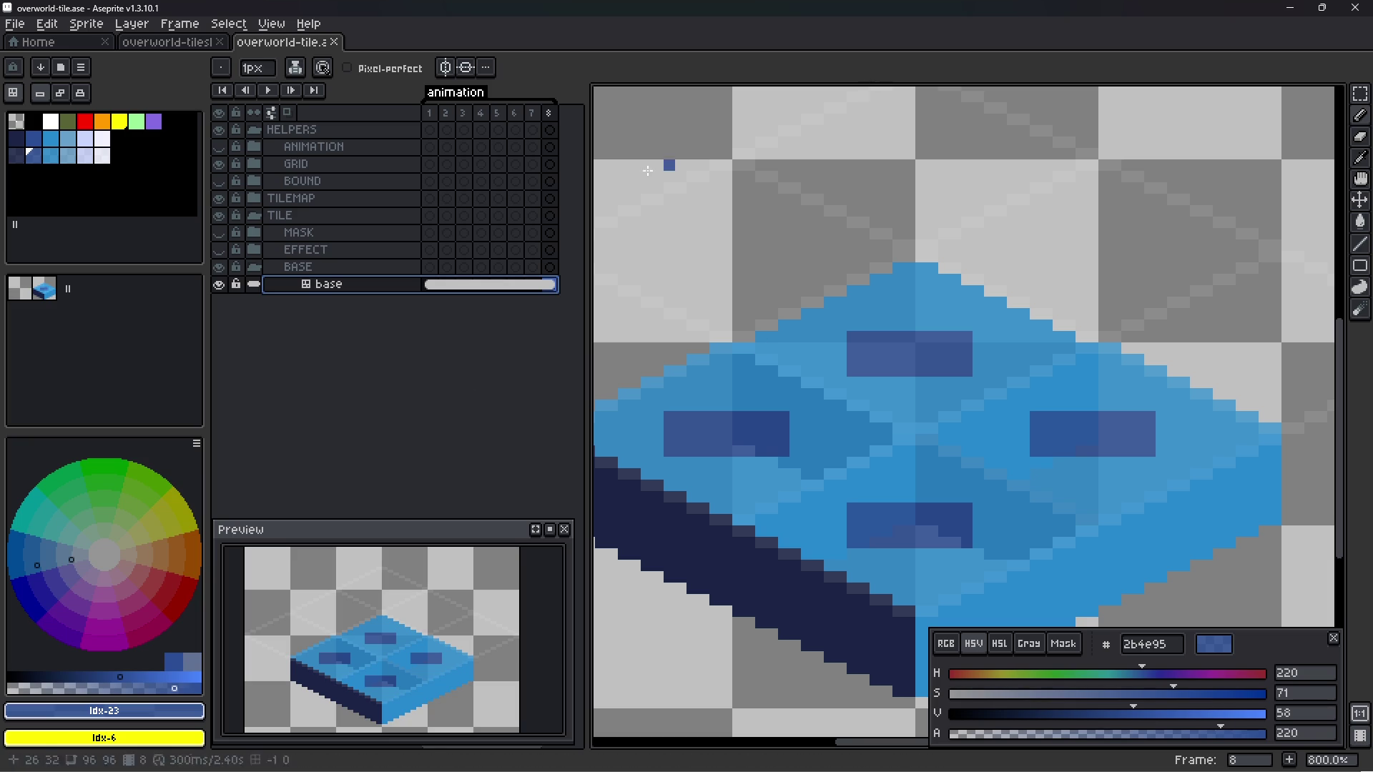
pyautogui.click(440, 290)
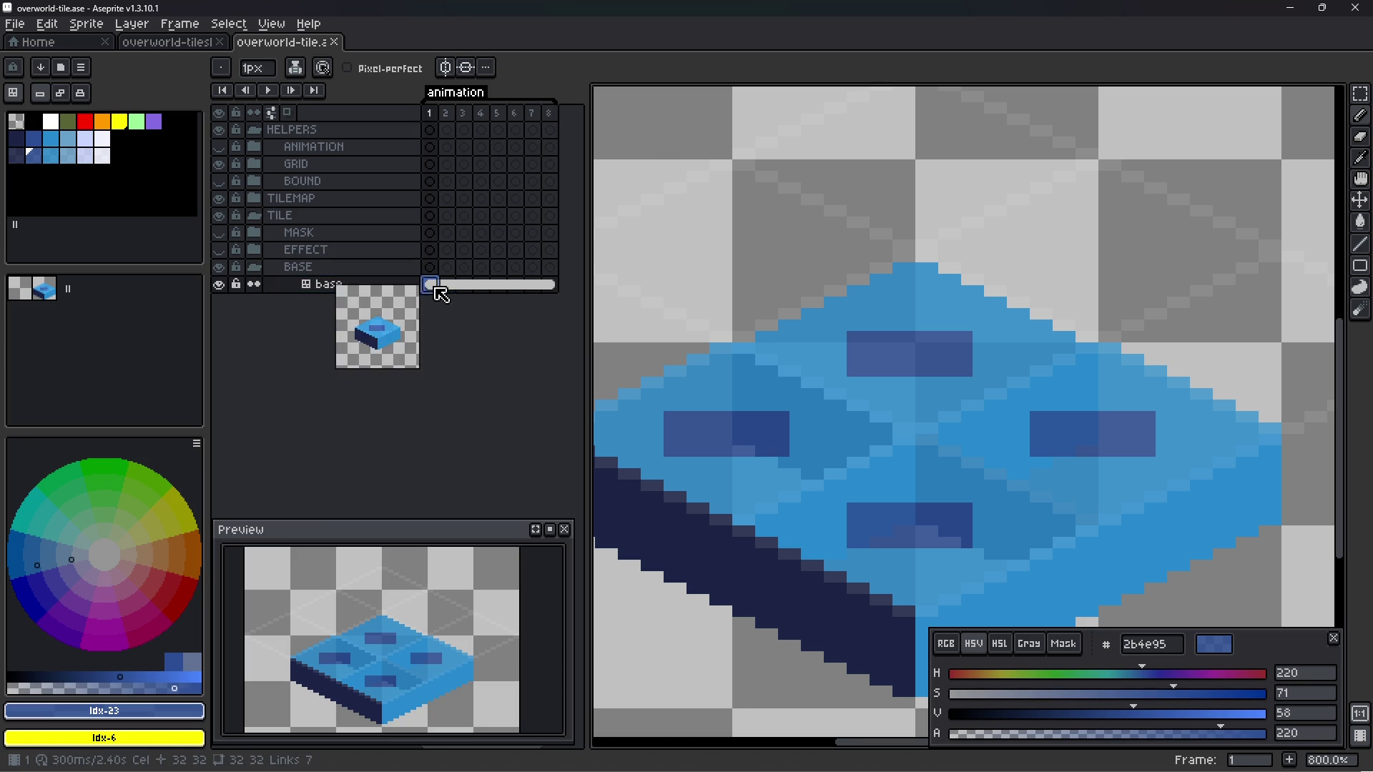
pyautogui.moveTo(451, 296); pyautogui.dragTo(550, 295)
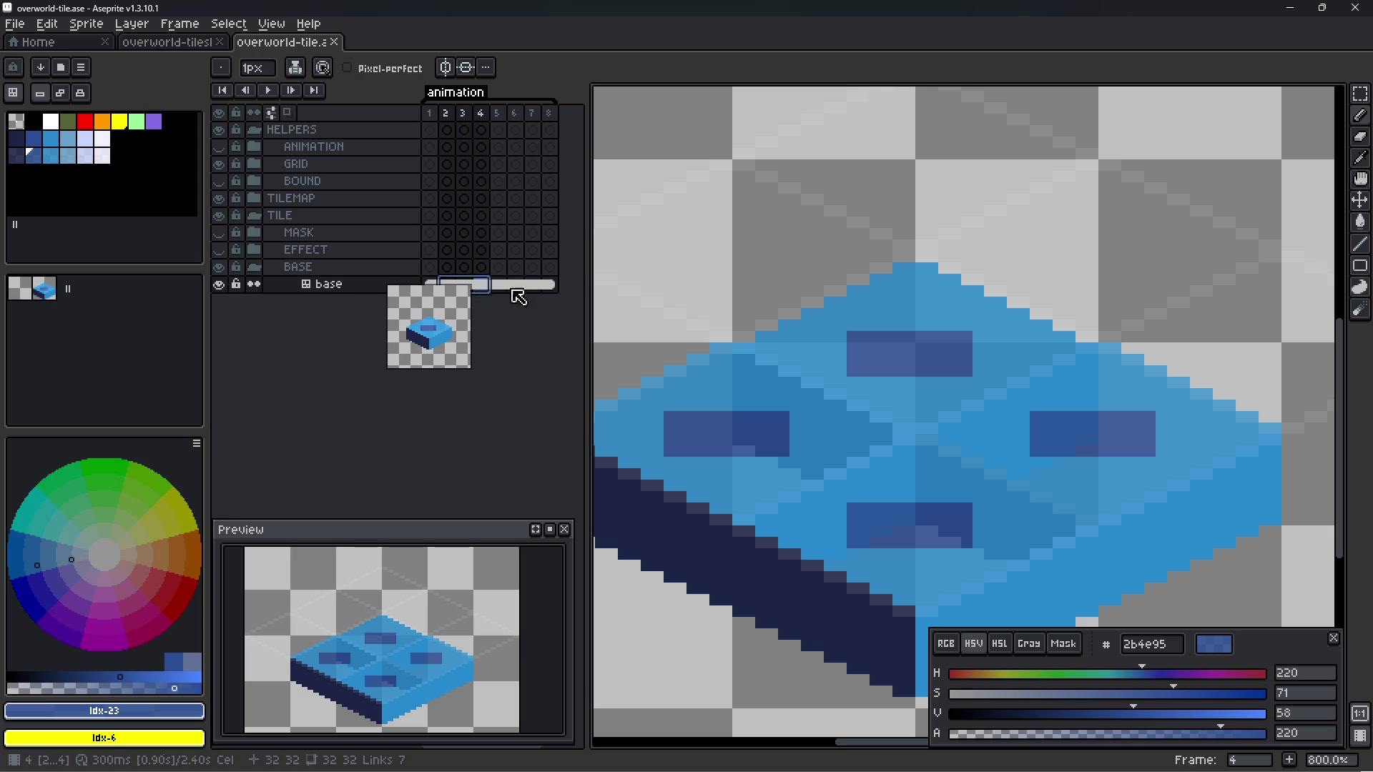
pyautogui.press('Delete')
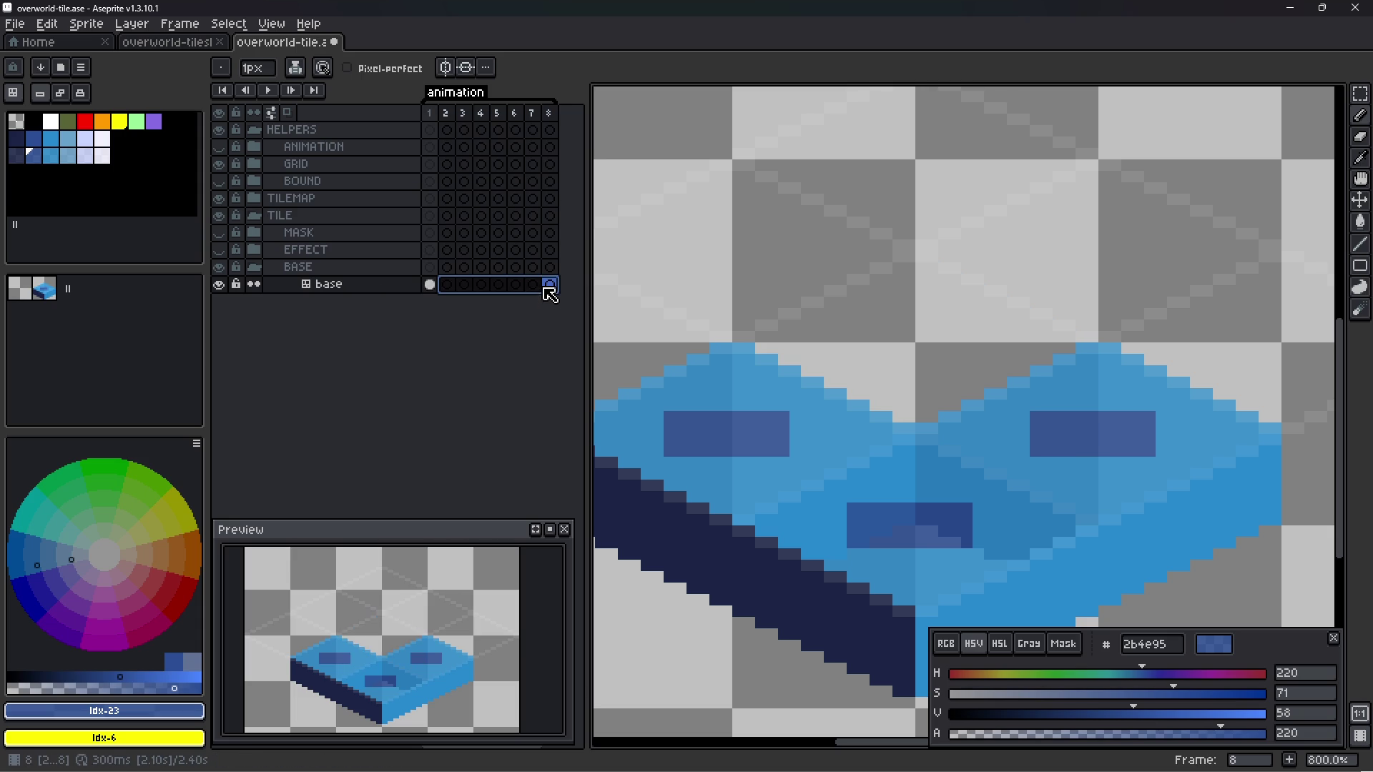
pyautogui.click(430, 289)
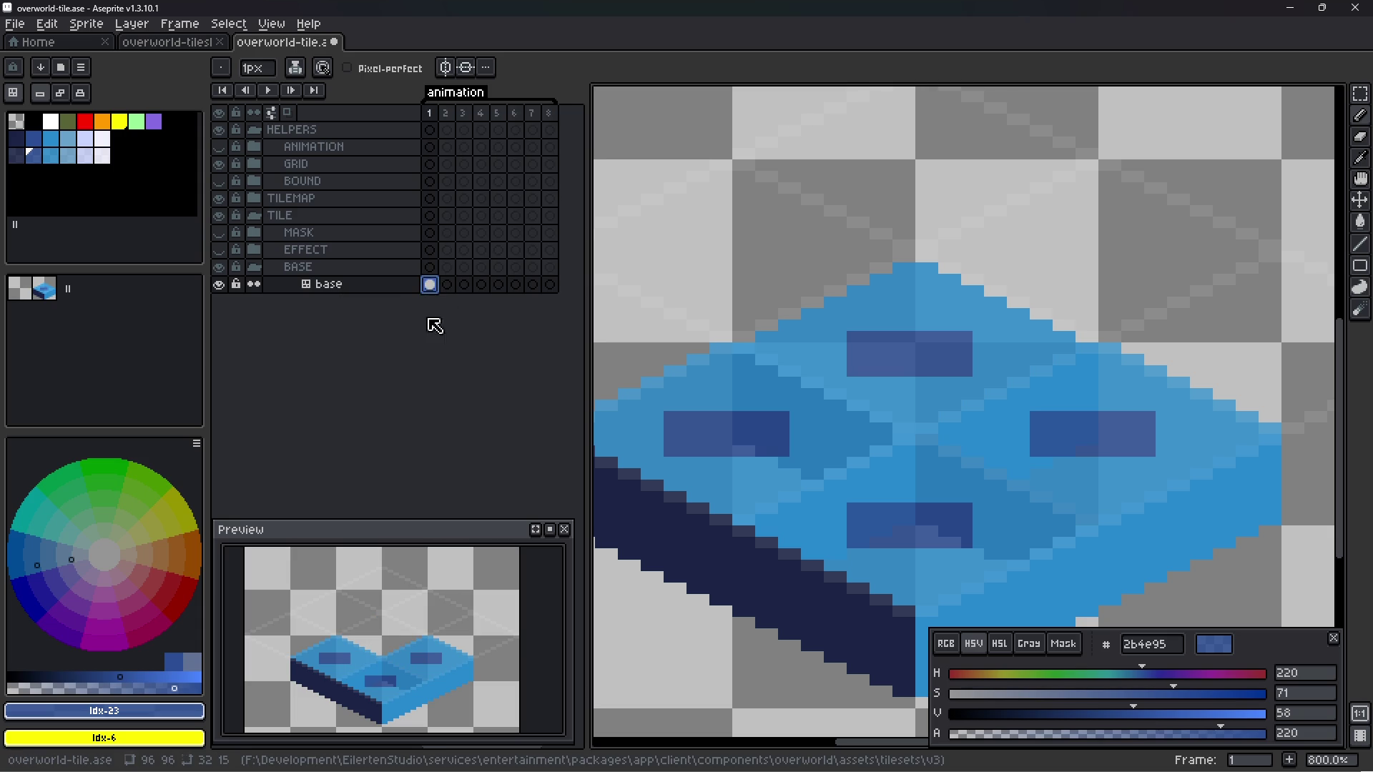
pyautogui.moveTo(447, 285); pyautogui.dragTo(551, 286)
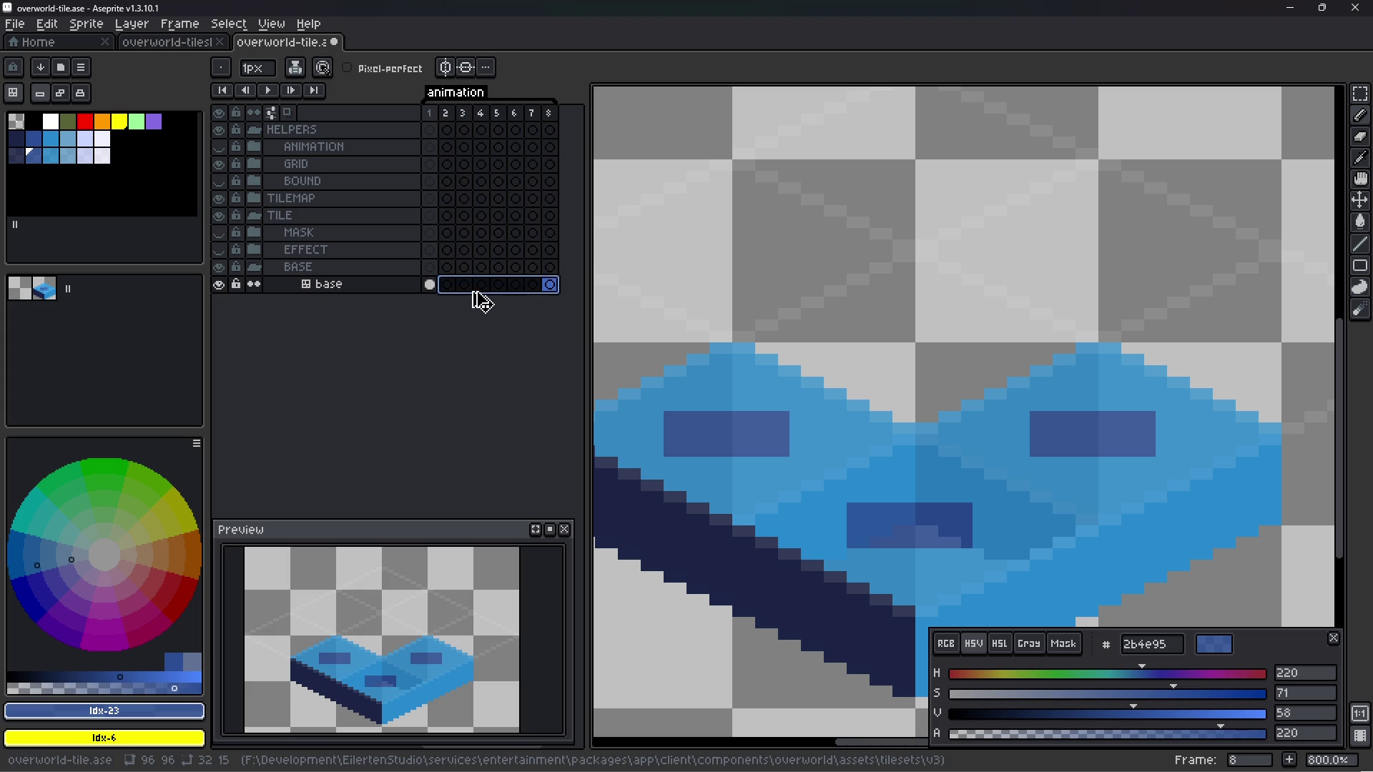
pyautogui.hotkey('ctrl', 'z')
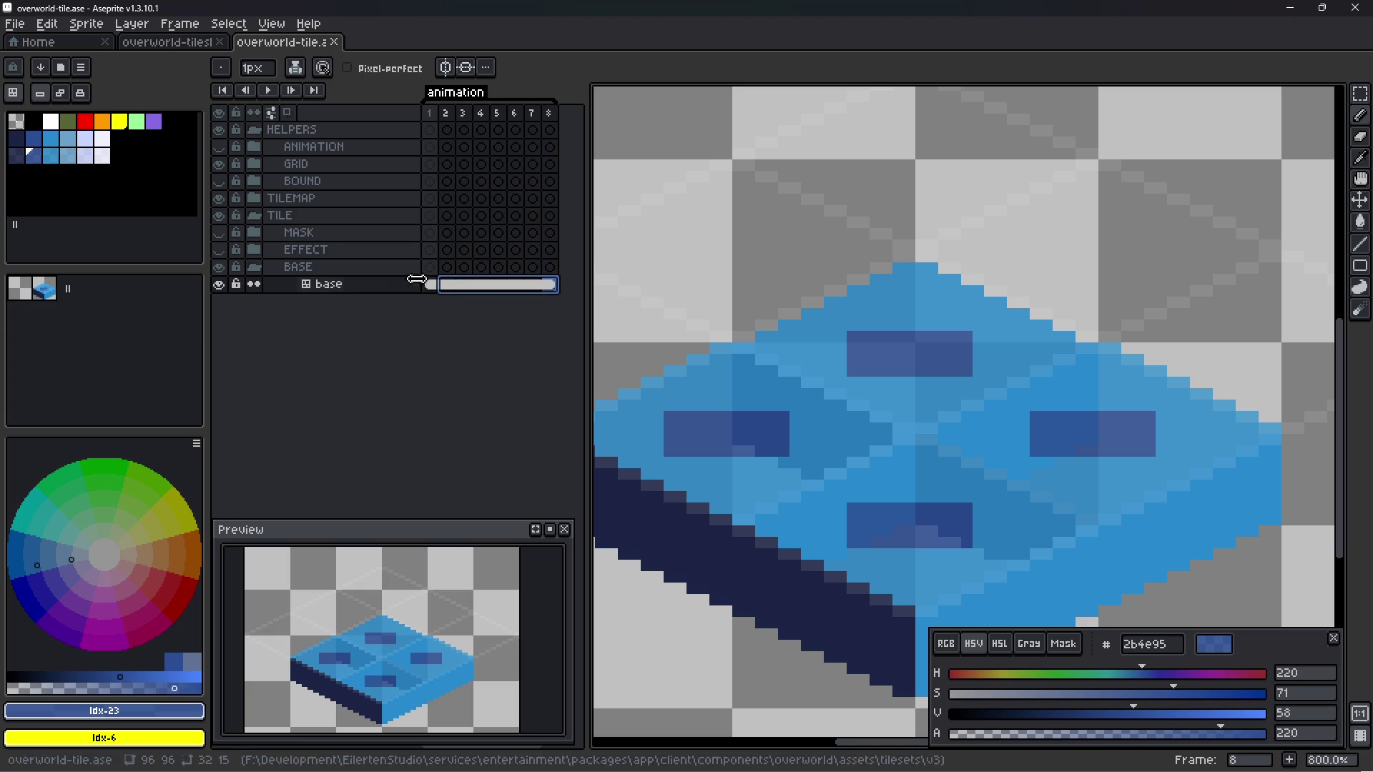
pyautogui.click(430, 285)
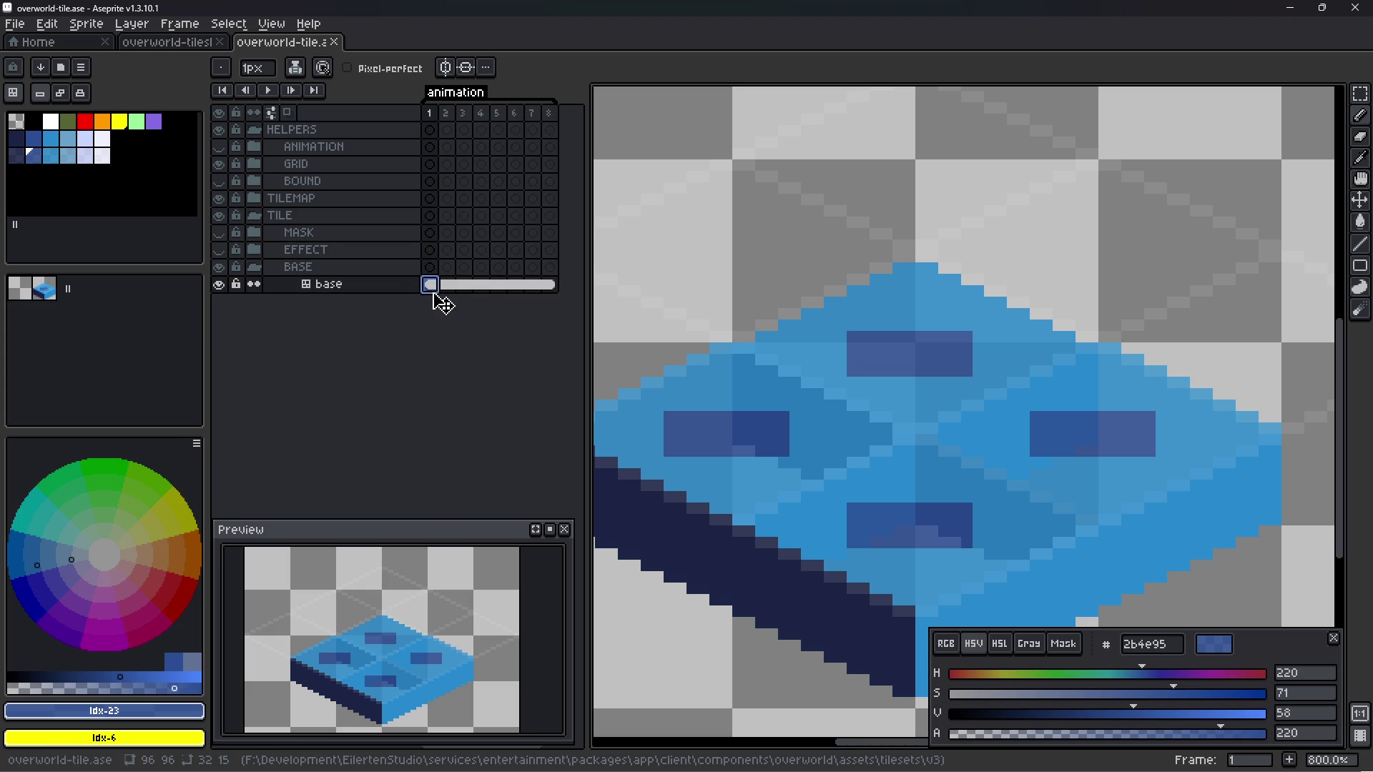
pyautogui.moveTo(437, 287)
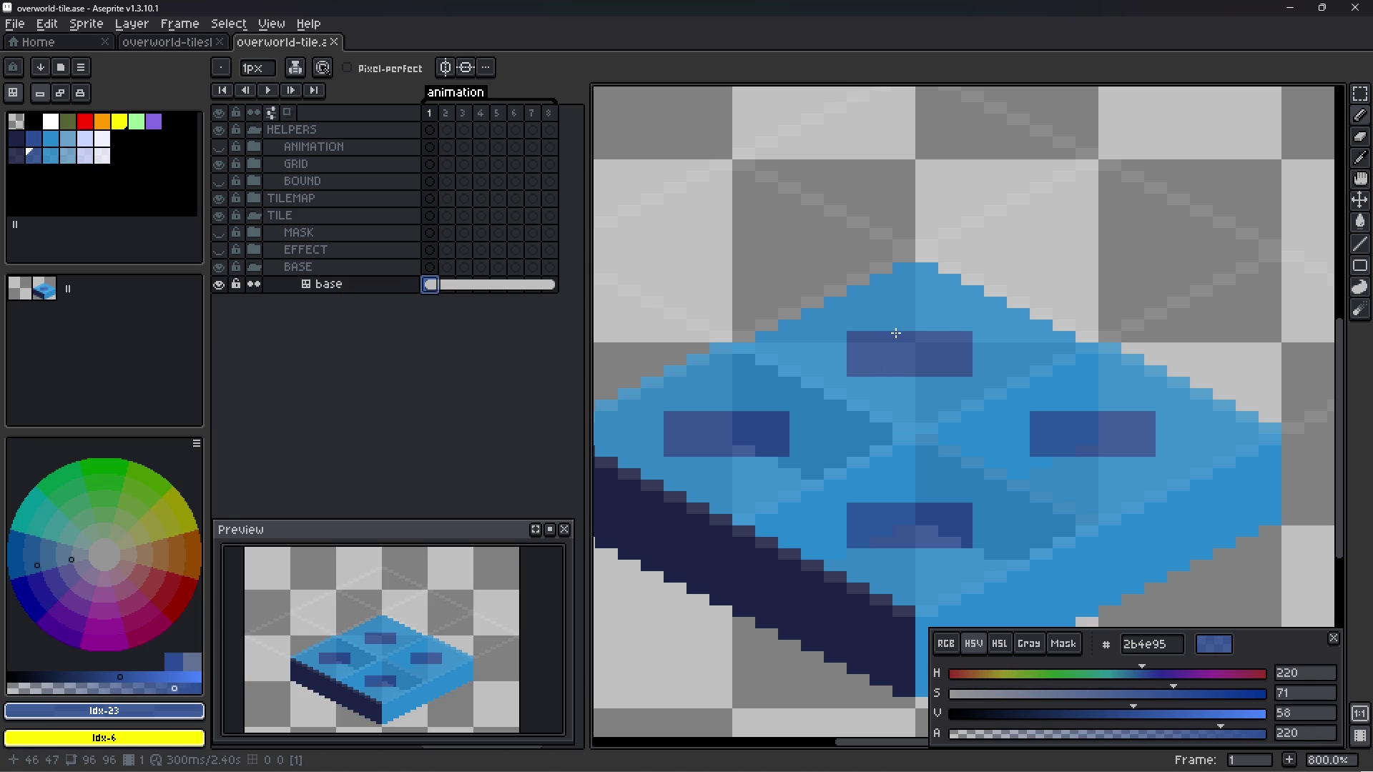
# - Clear base frames 2–8 and paste frame 1's tile into frame 2
pyautogui.moveTo(445, 286); pyautogui.dragTo(563, 300)
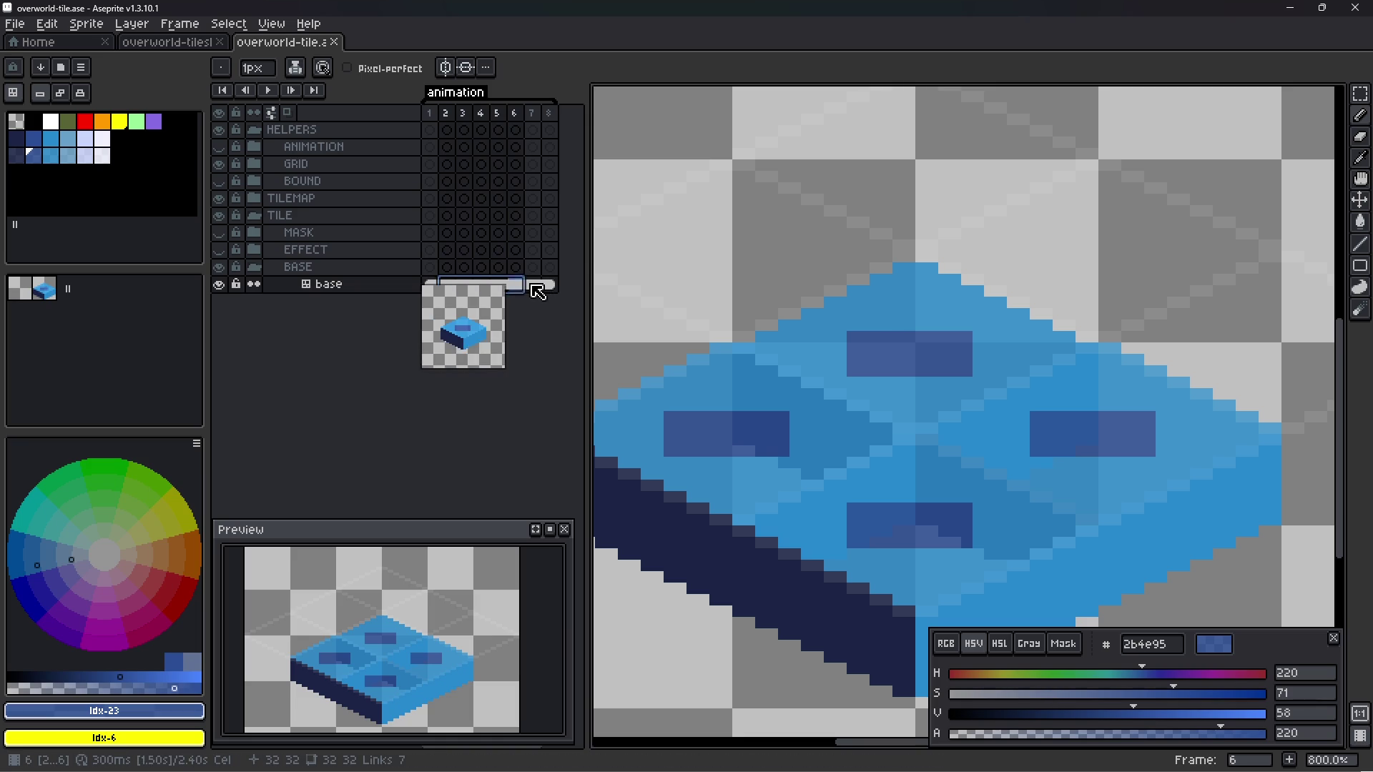
pyautogui.press('Delete')
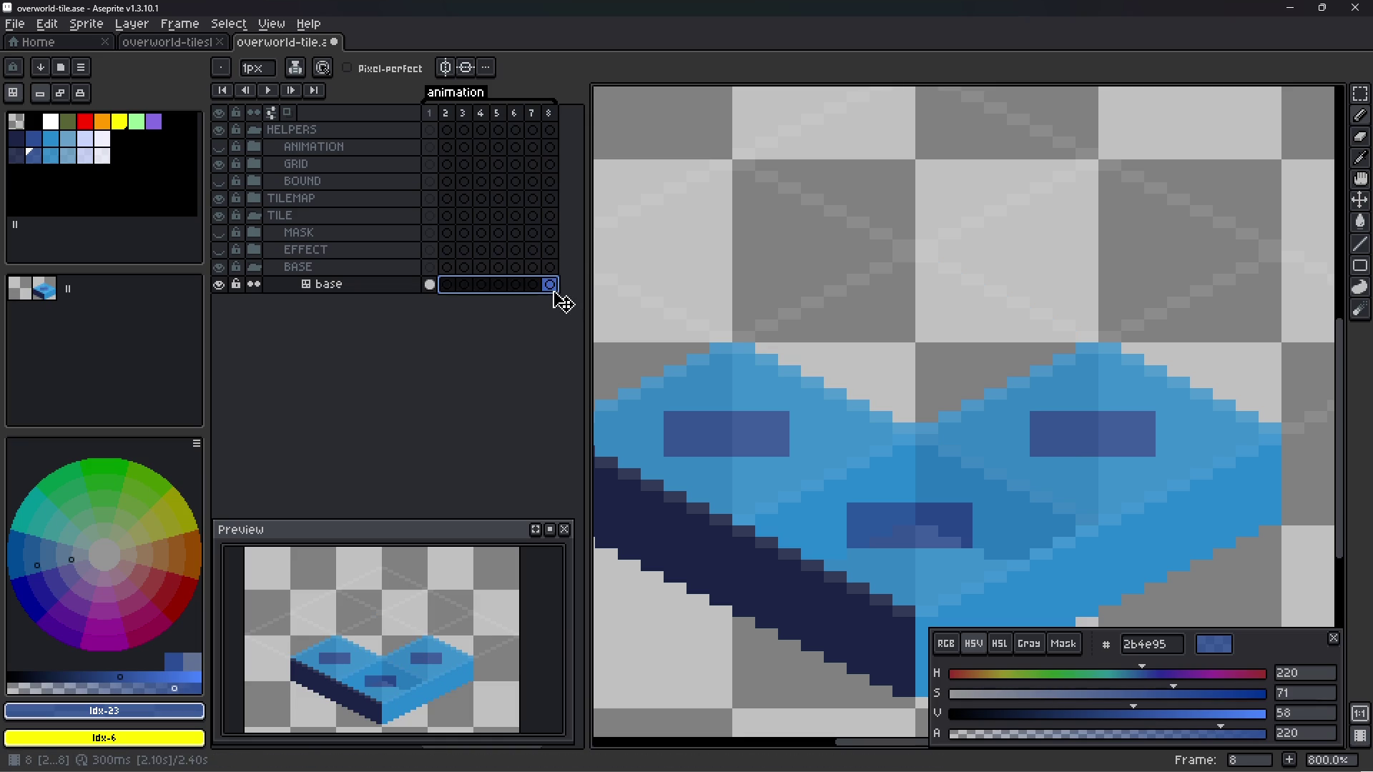
pyautogui.click(430, 286)
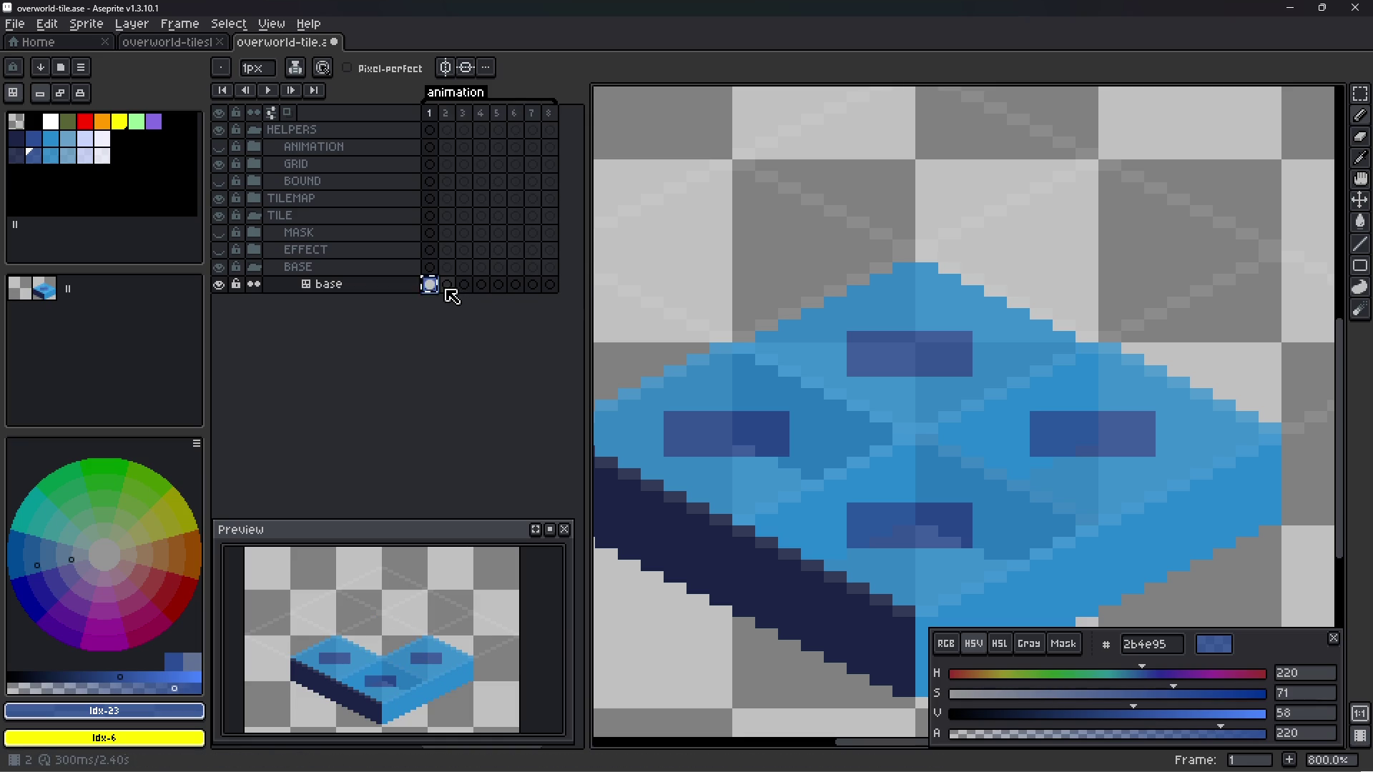
pyautogui.click(447, 286)
pyautogui.hotkey('ctrl', 'v')
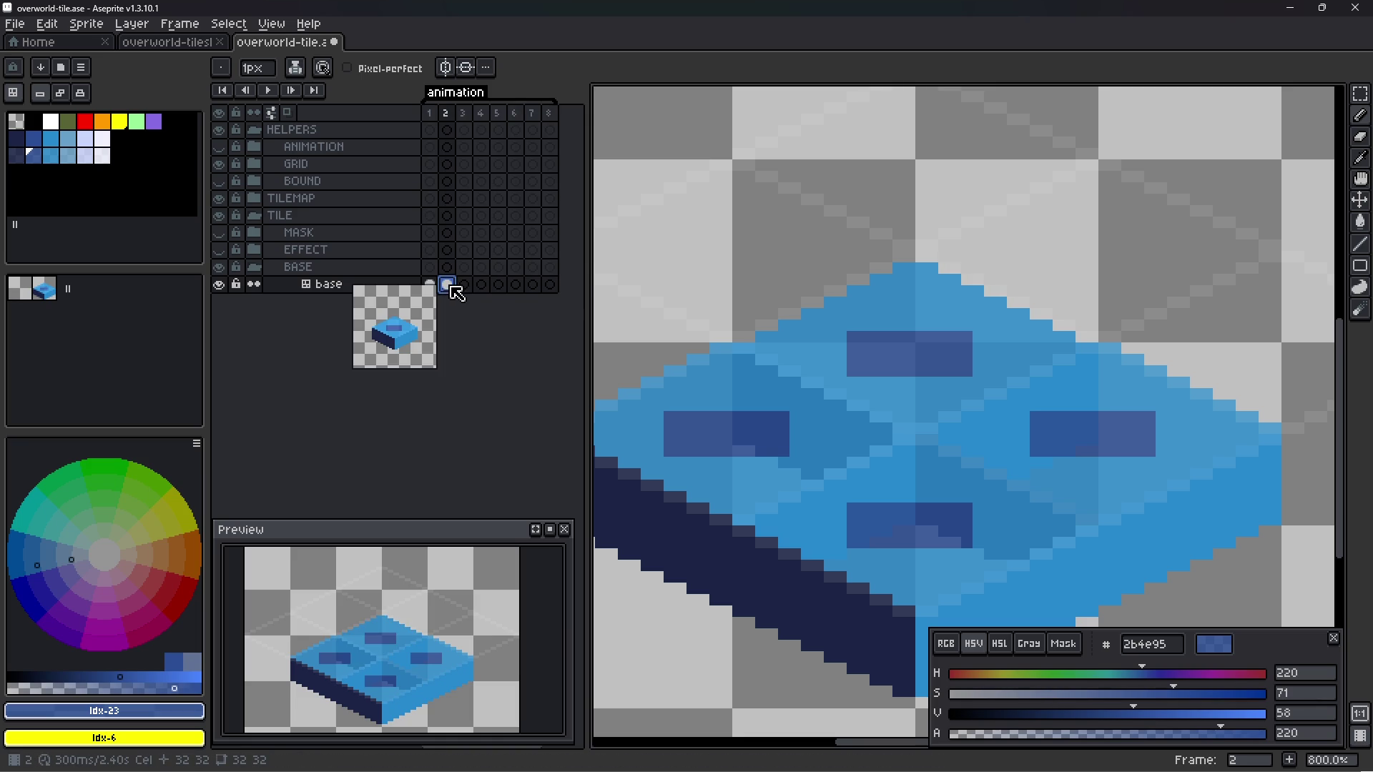
# - Magic-wand the dark rectangles, raise them about 3 pixels, and play the animation
pyautogui.press('w')
pyautogui.click(915, 358)
pyautogui.moveTo(919, 365); pyautogui.dragTo(930, 333)
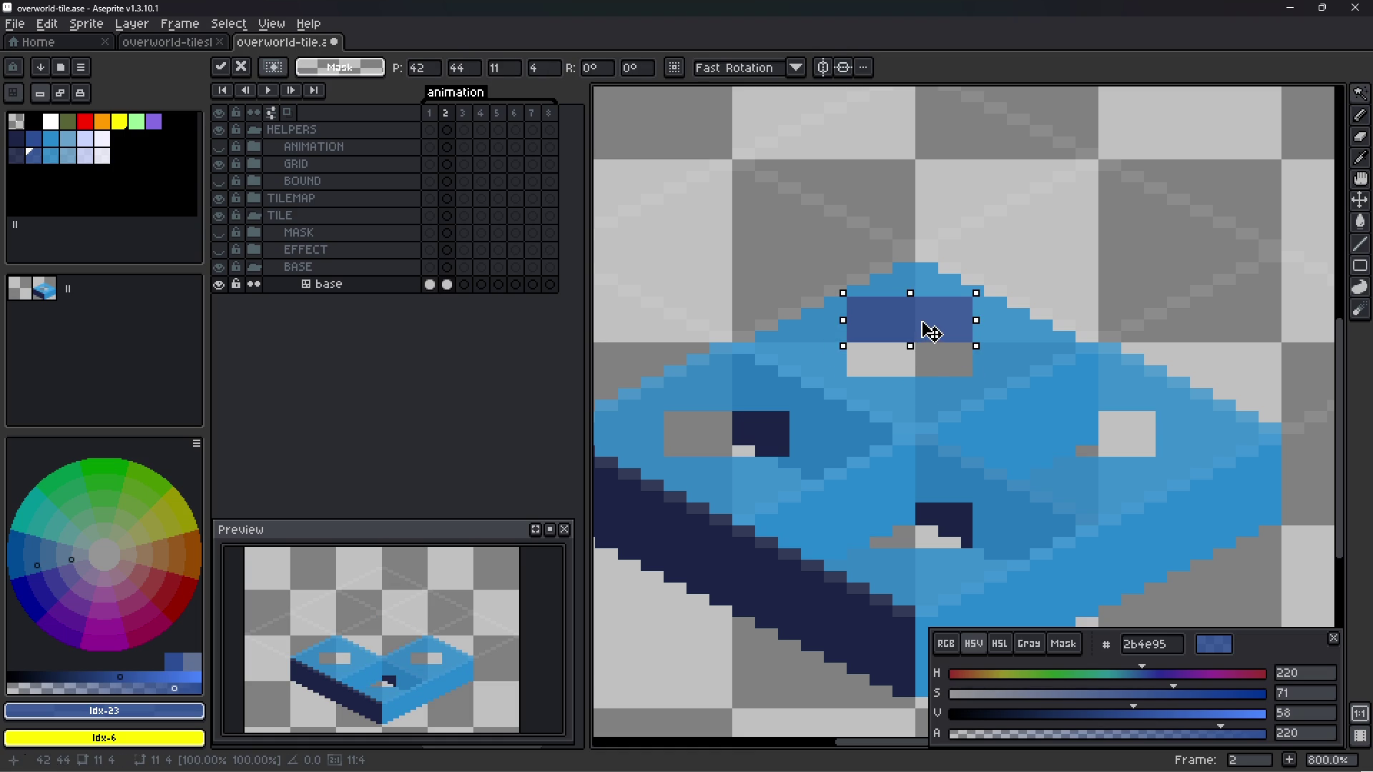
pyautogui.hotkey('ctrl', 'd')
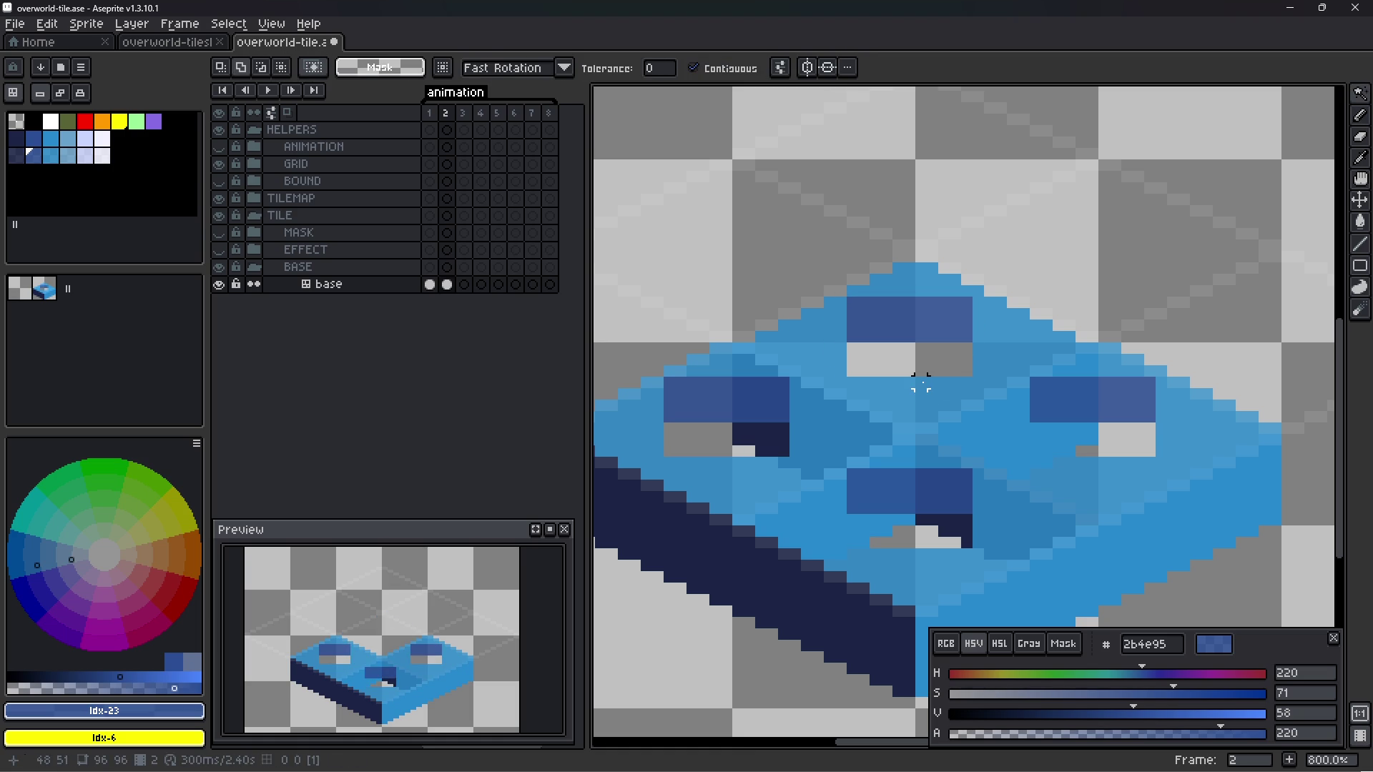
pyautogui.press('Return')
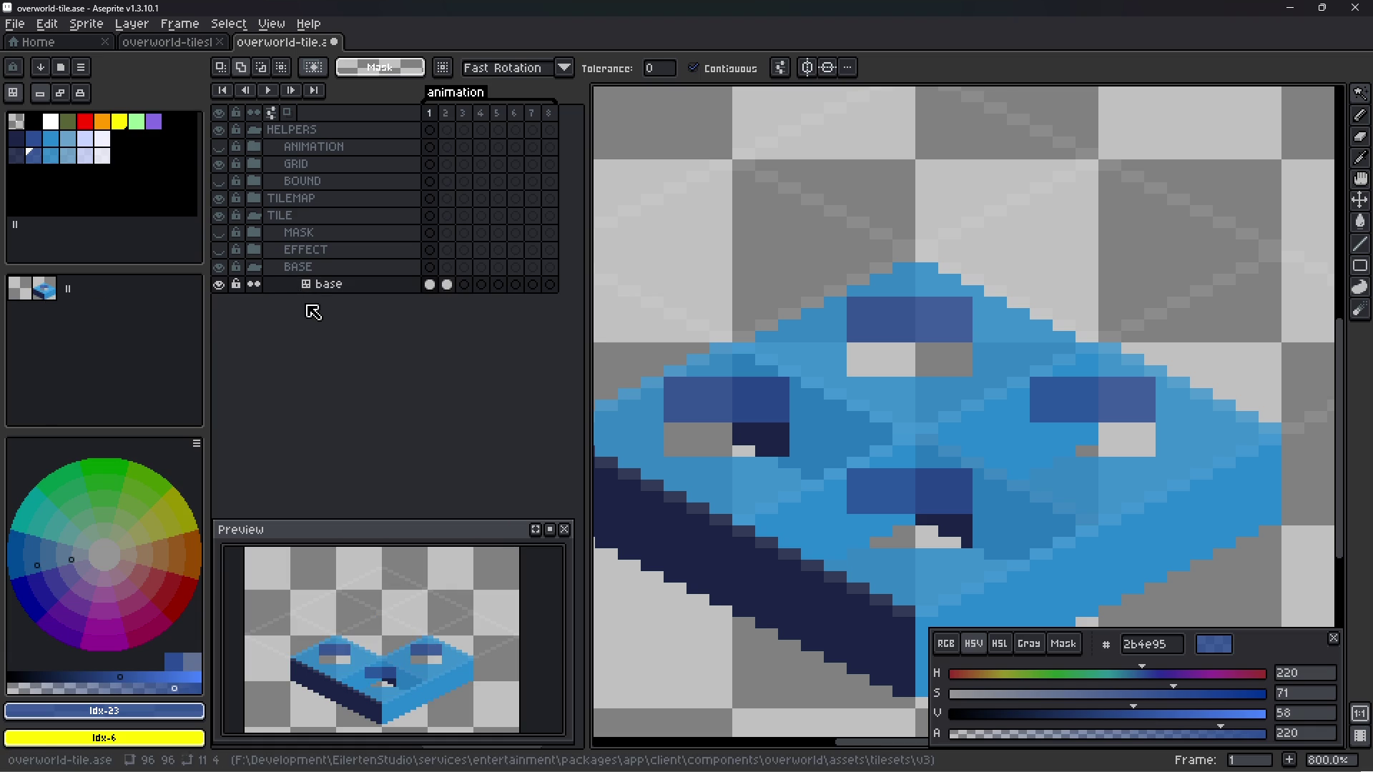
pyautogui.click(255, 200)
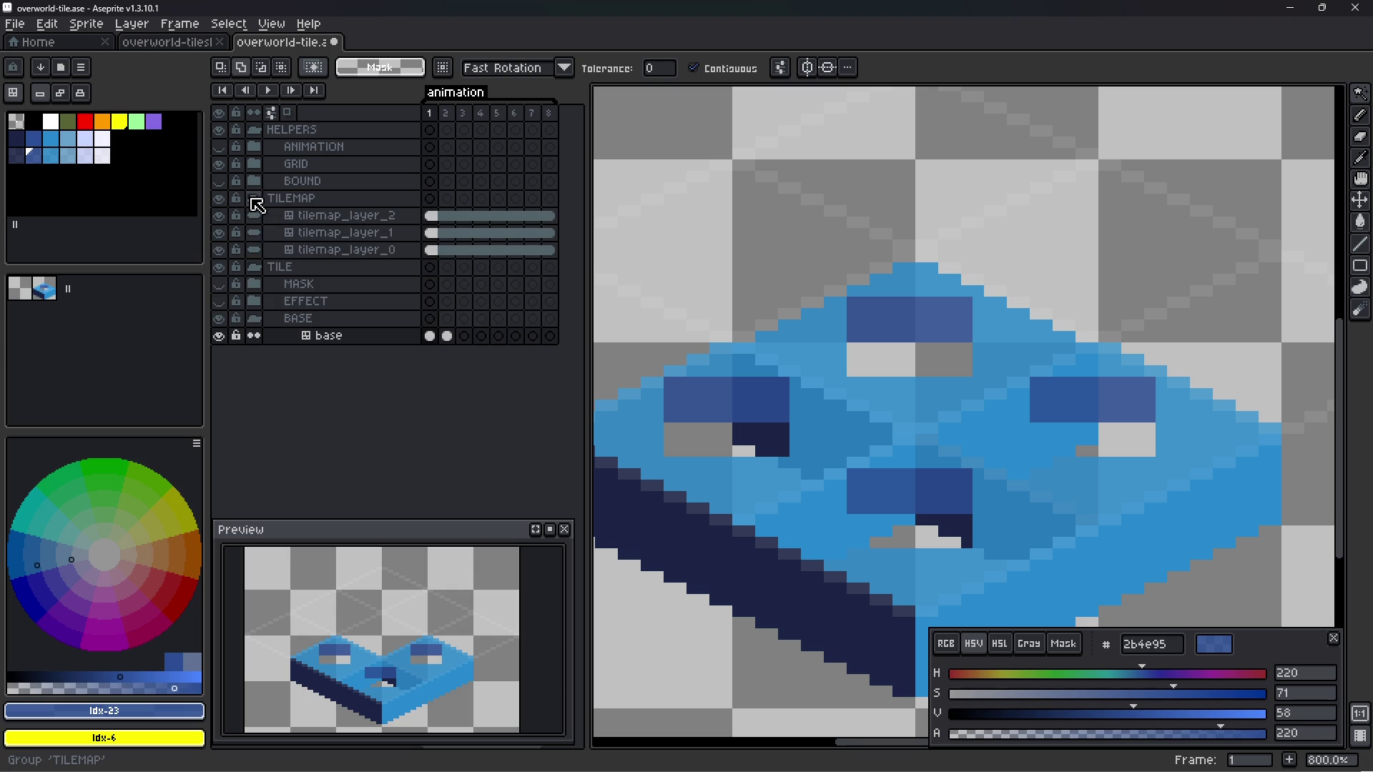
pyautogui.moveTo(441, 227)
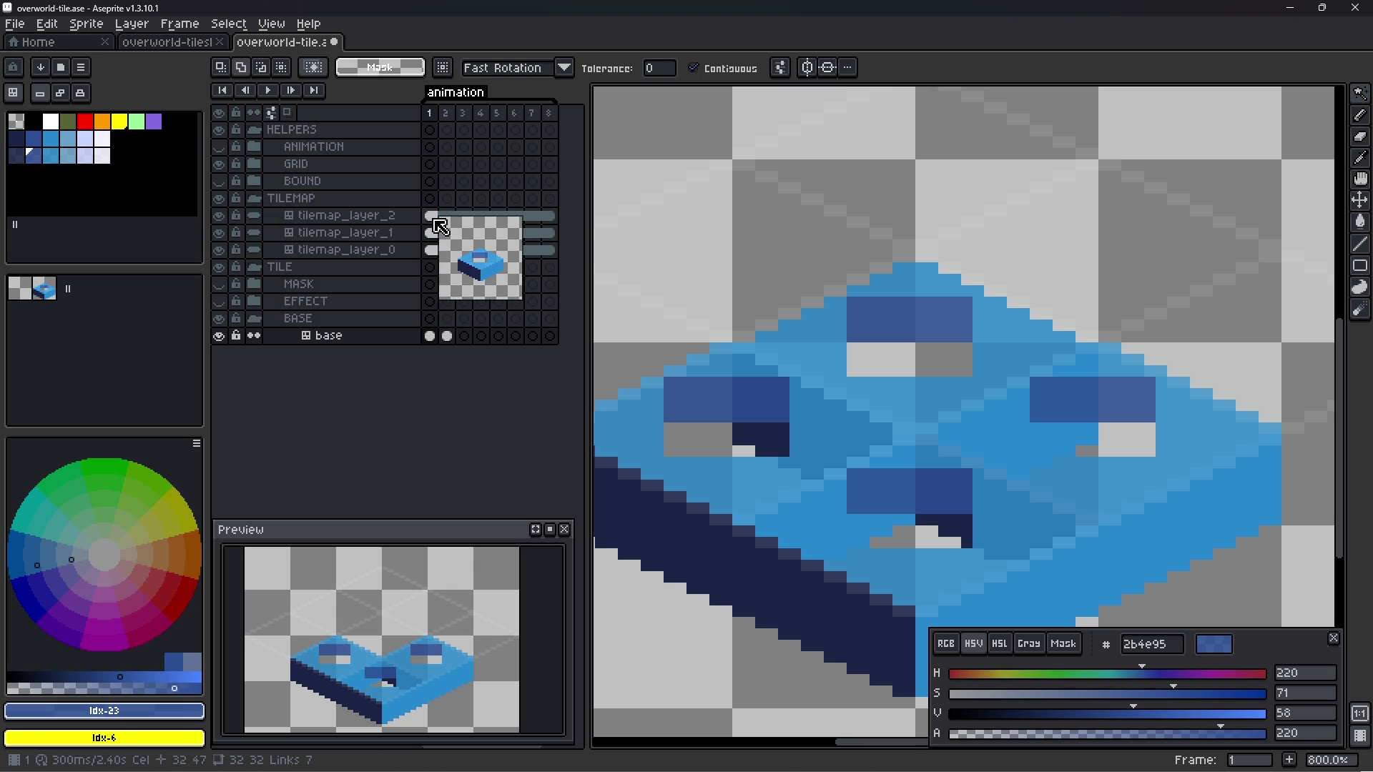
pyautogui.click(430, 336)
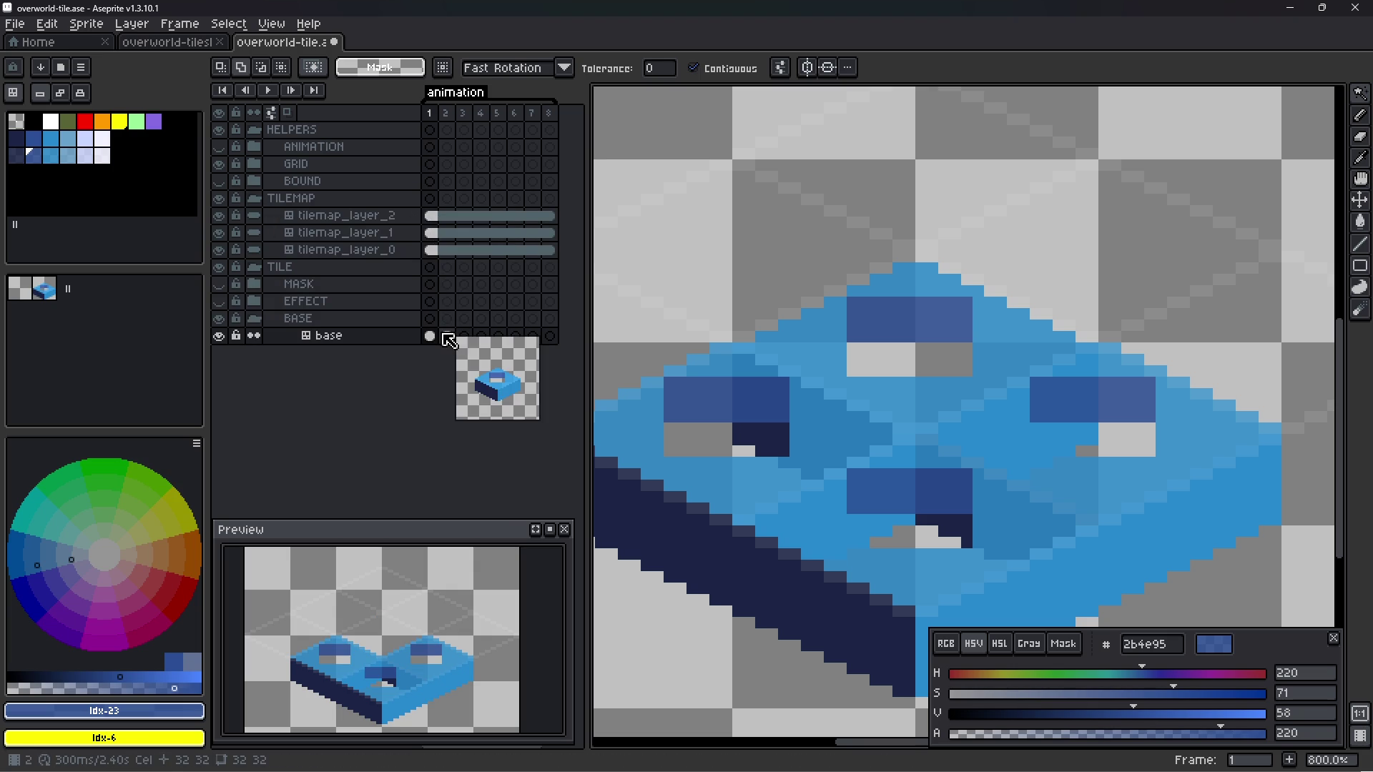
pyautogui.moveTo(431, 250); pyautogui.dragTo(430, 216)
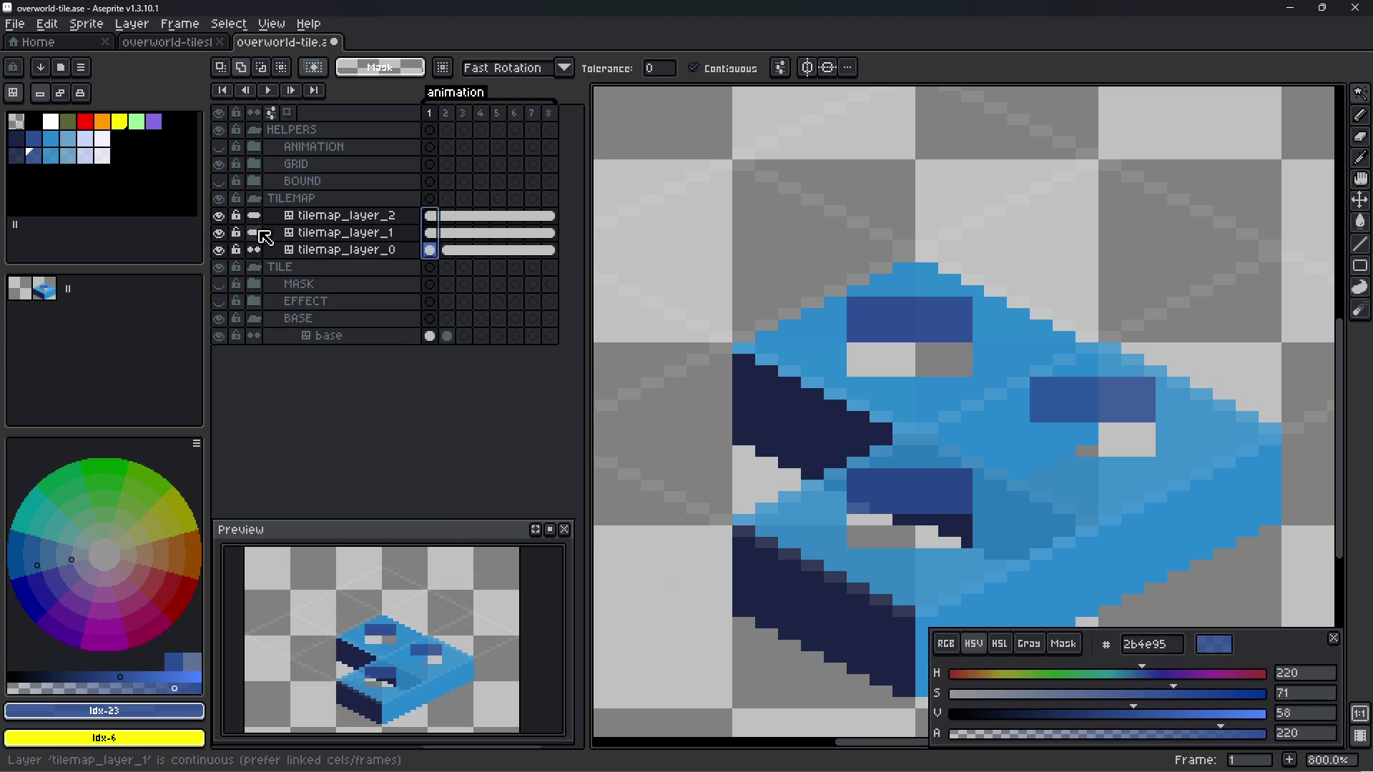
pyautogui.click(254, 198)
pyautogui.click(254, 198)
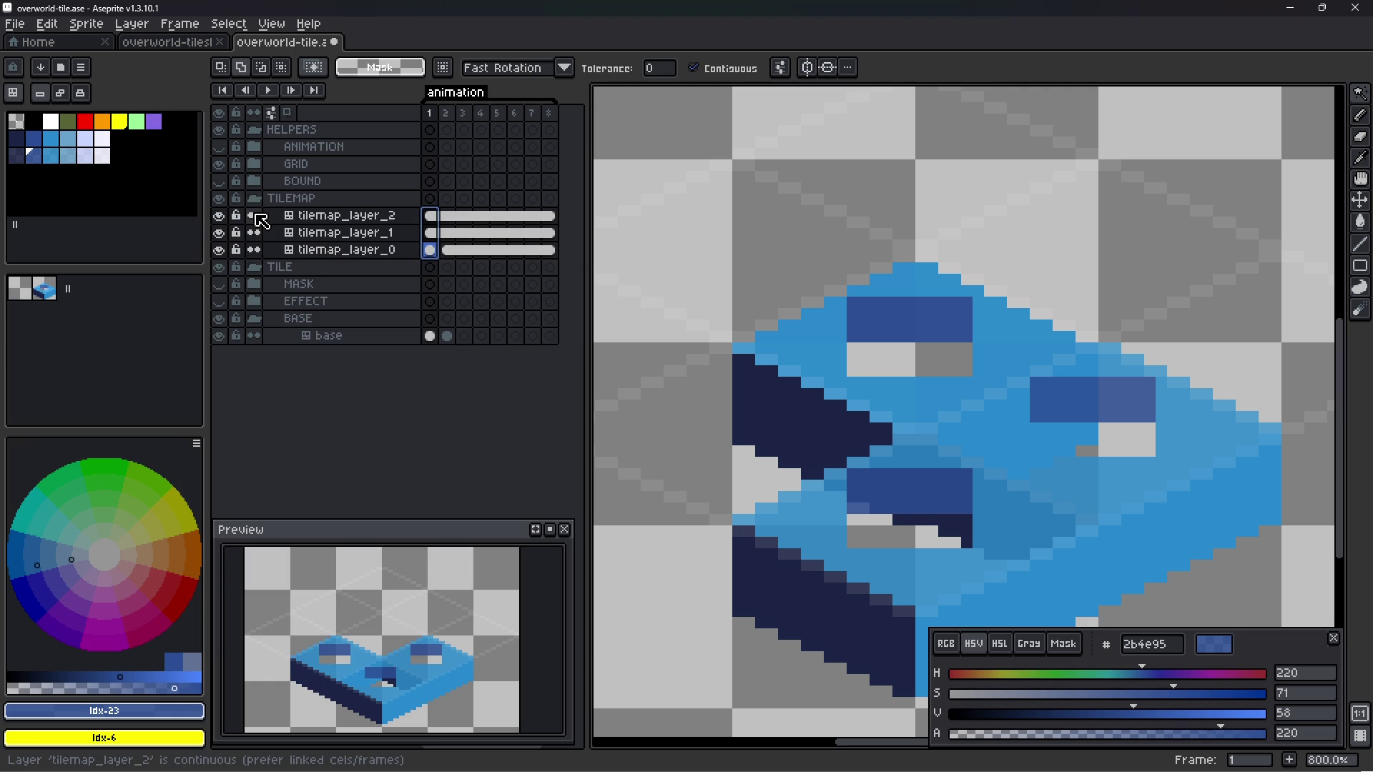
pyautogui.click(435, 214)
pyautogui.click(434, 233)
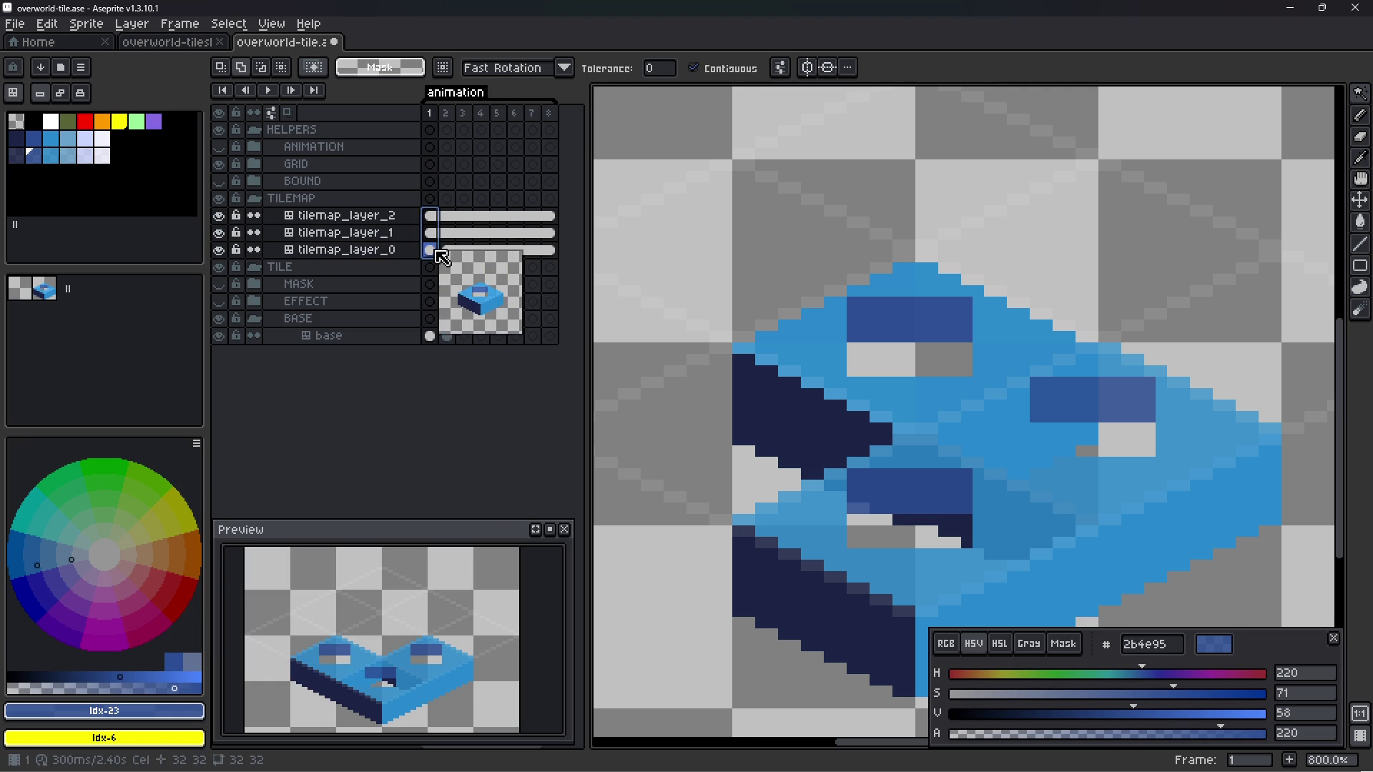
pyautogui.click(431, 215)
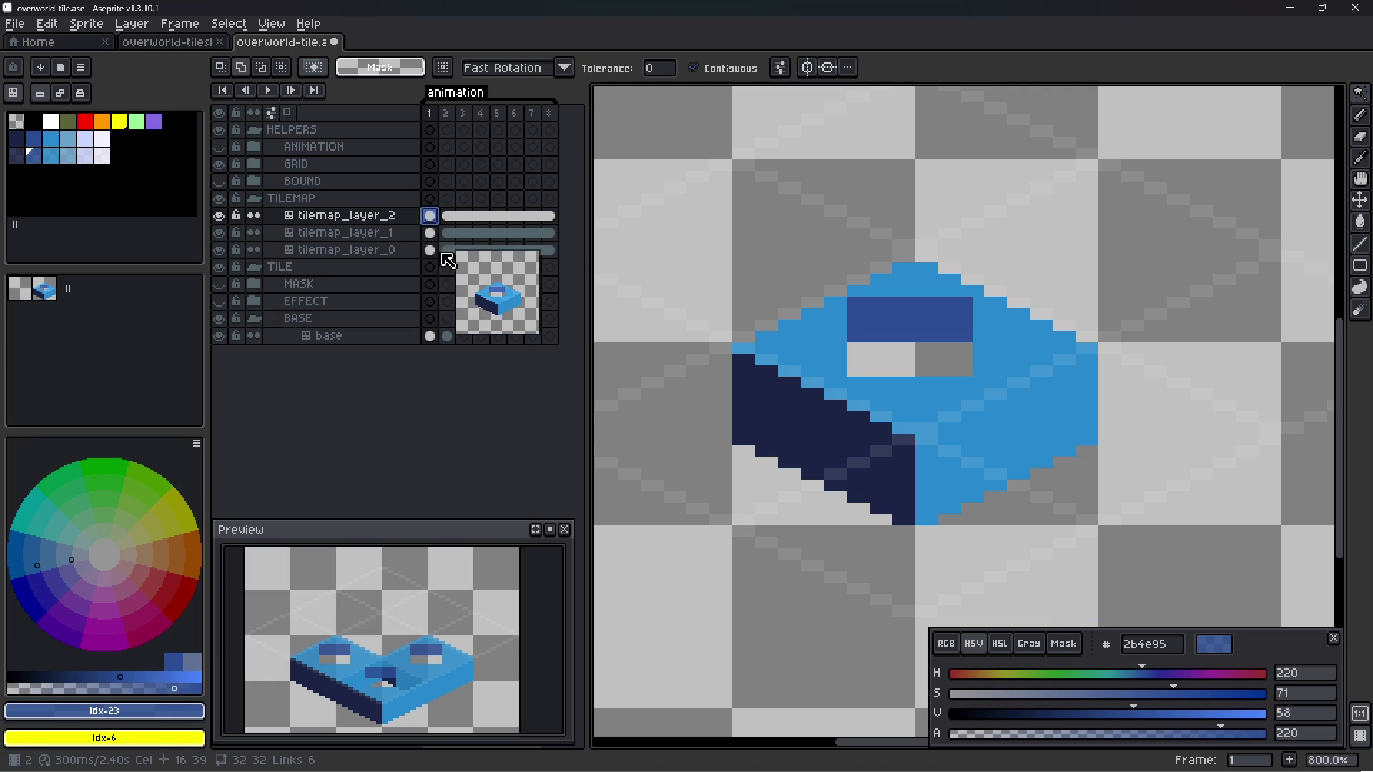
pyautogui.click(429, 335)
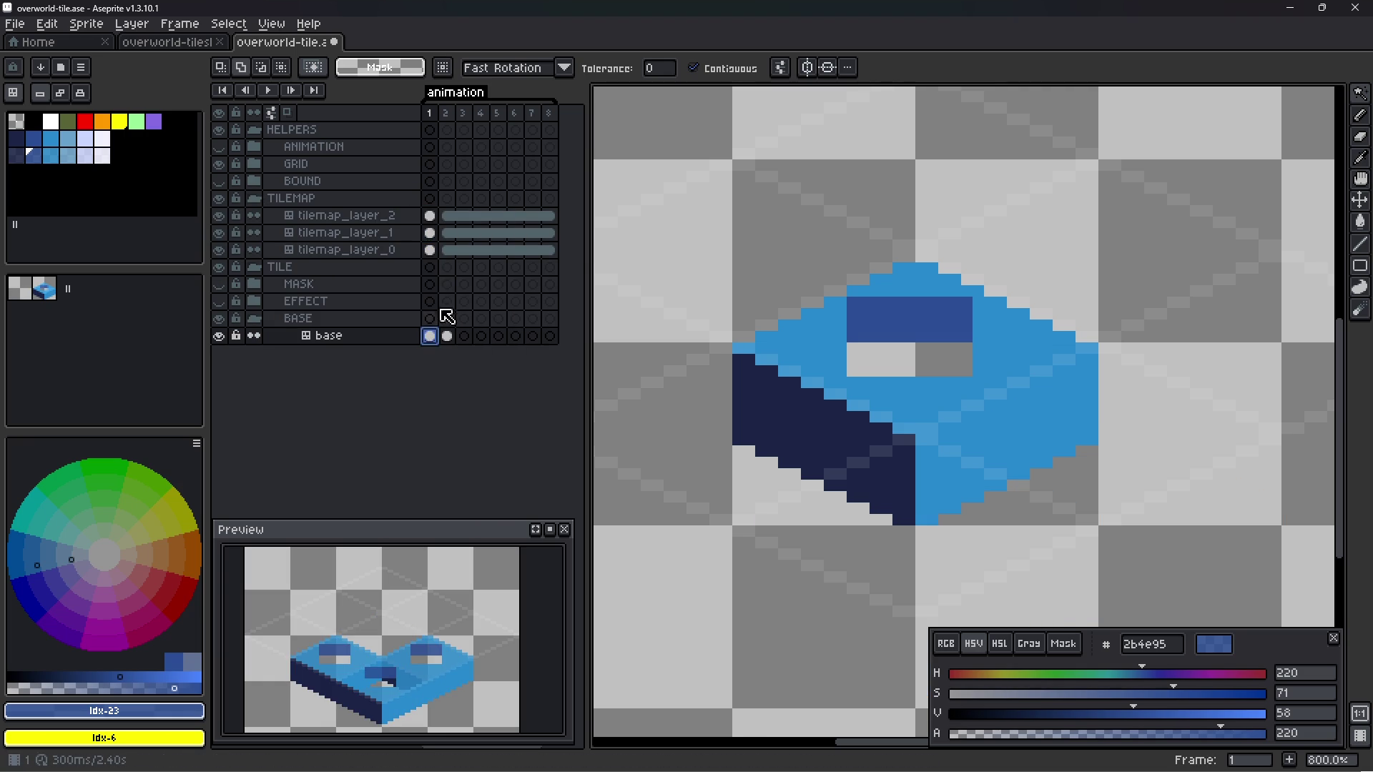
pyautogui.click(431, 215)
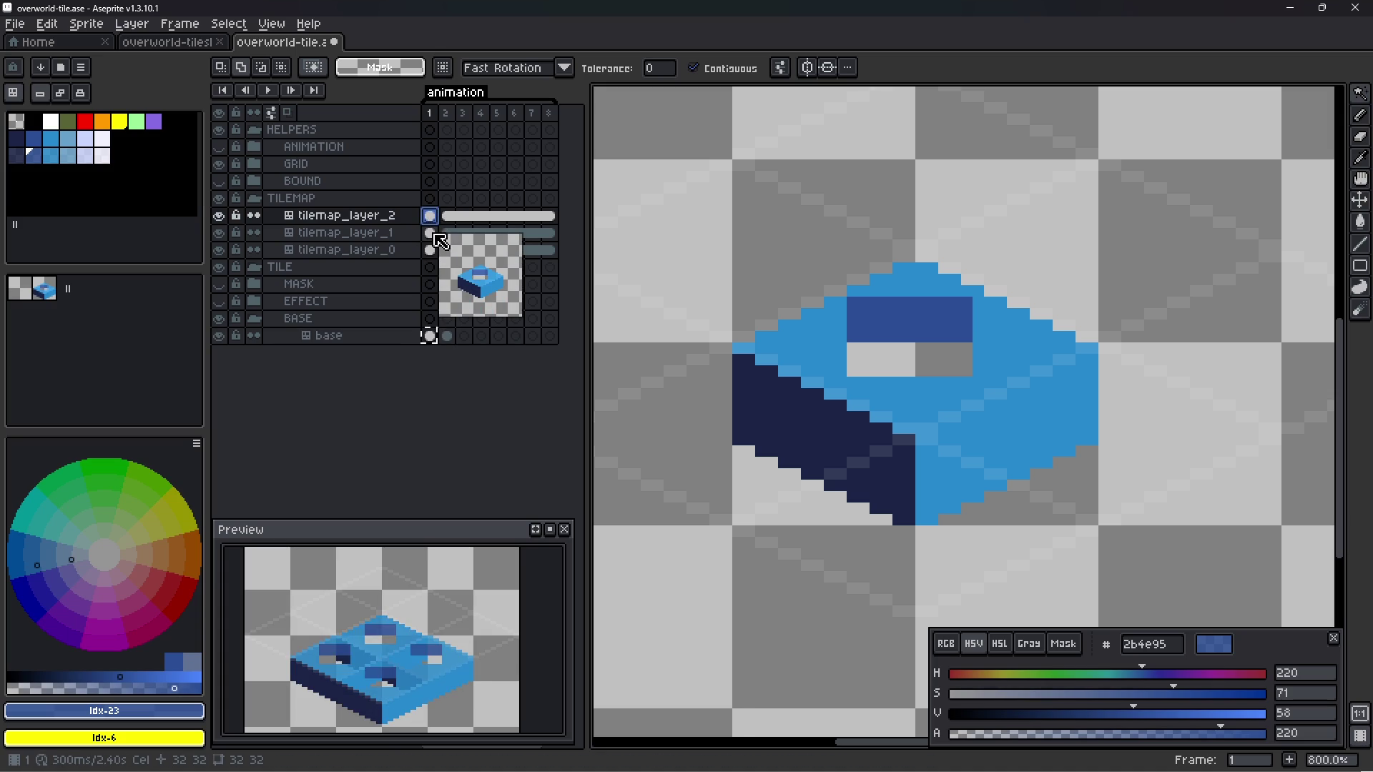
pyautogui.click(433, 234)
pyautogui.click(432, 249)
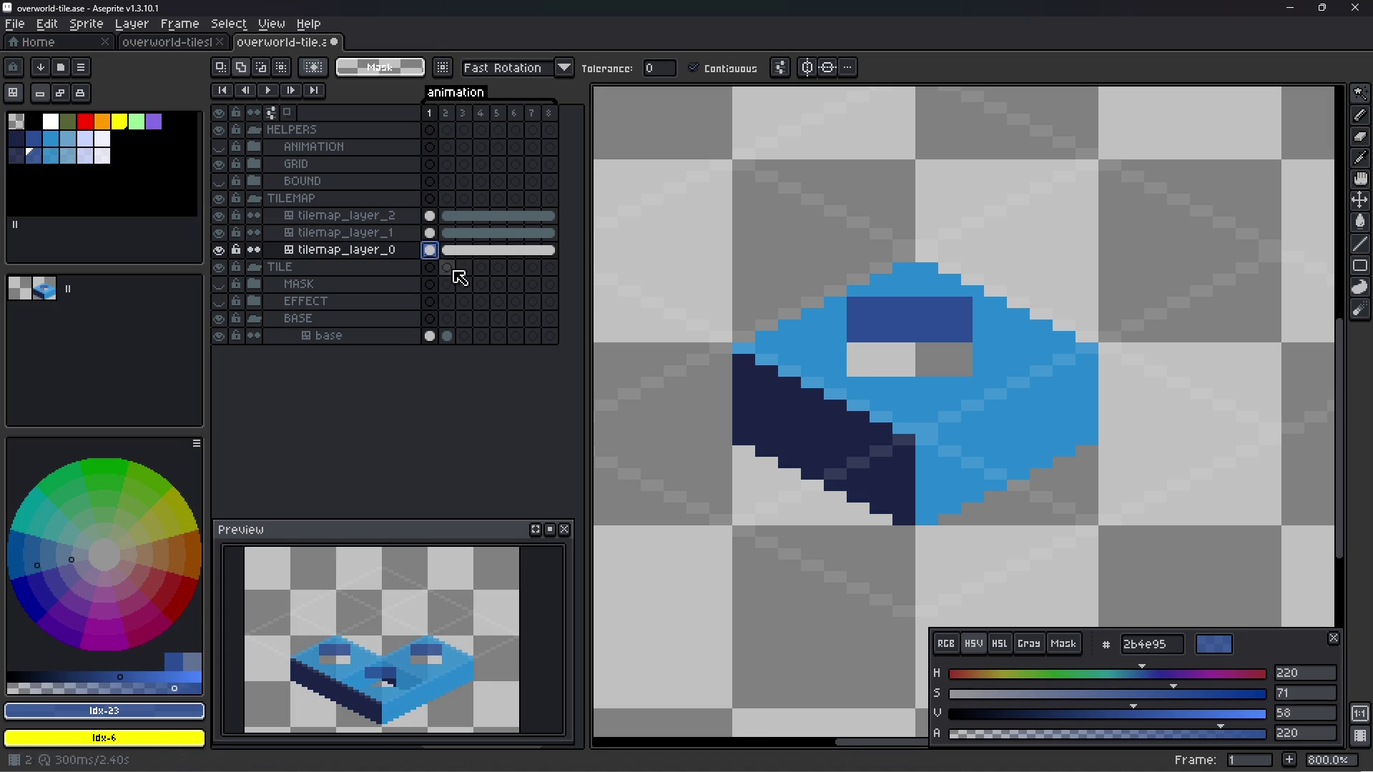
pyautogui.scroll(-1, 851, 390)
pyautogui.scroll(-1, 851, 390)
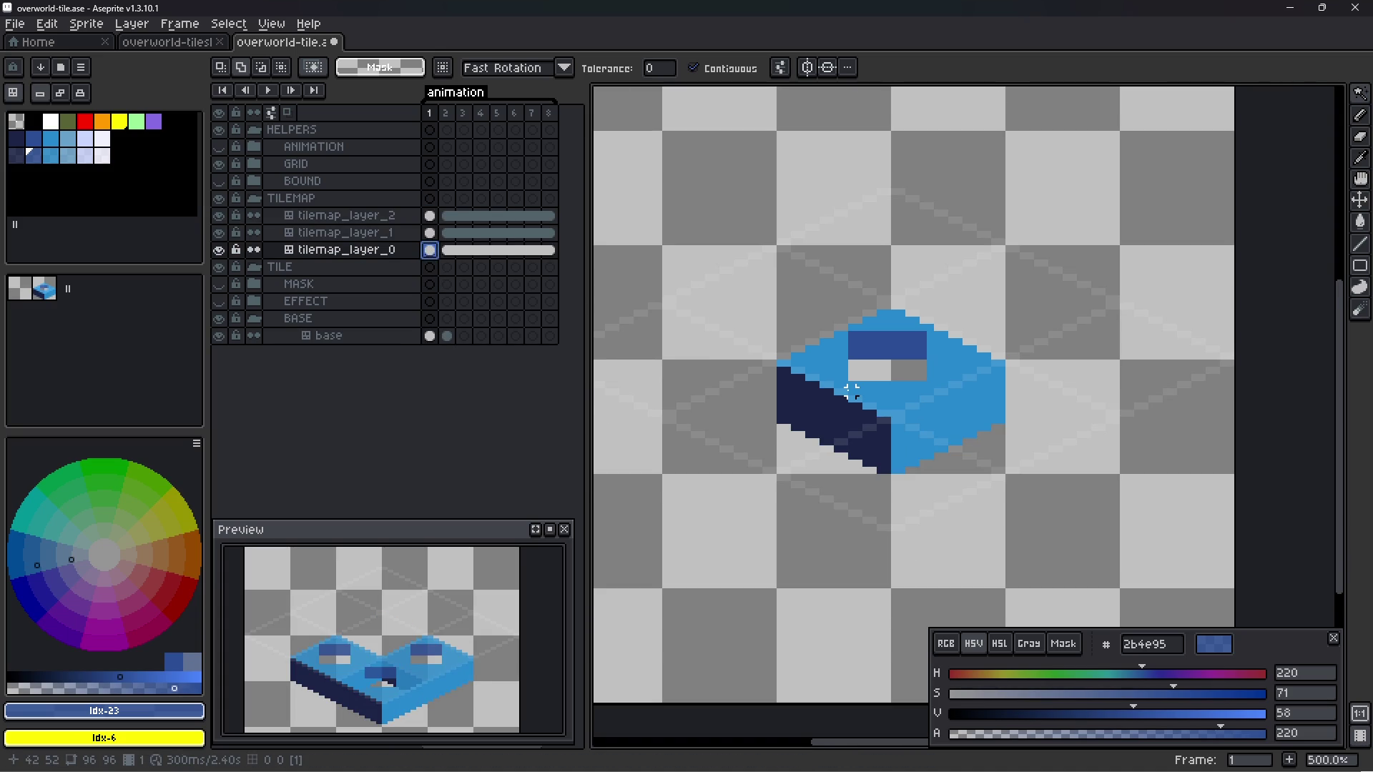
pyautogui.scroll(2, 851, 390)
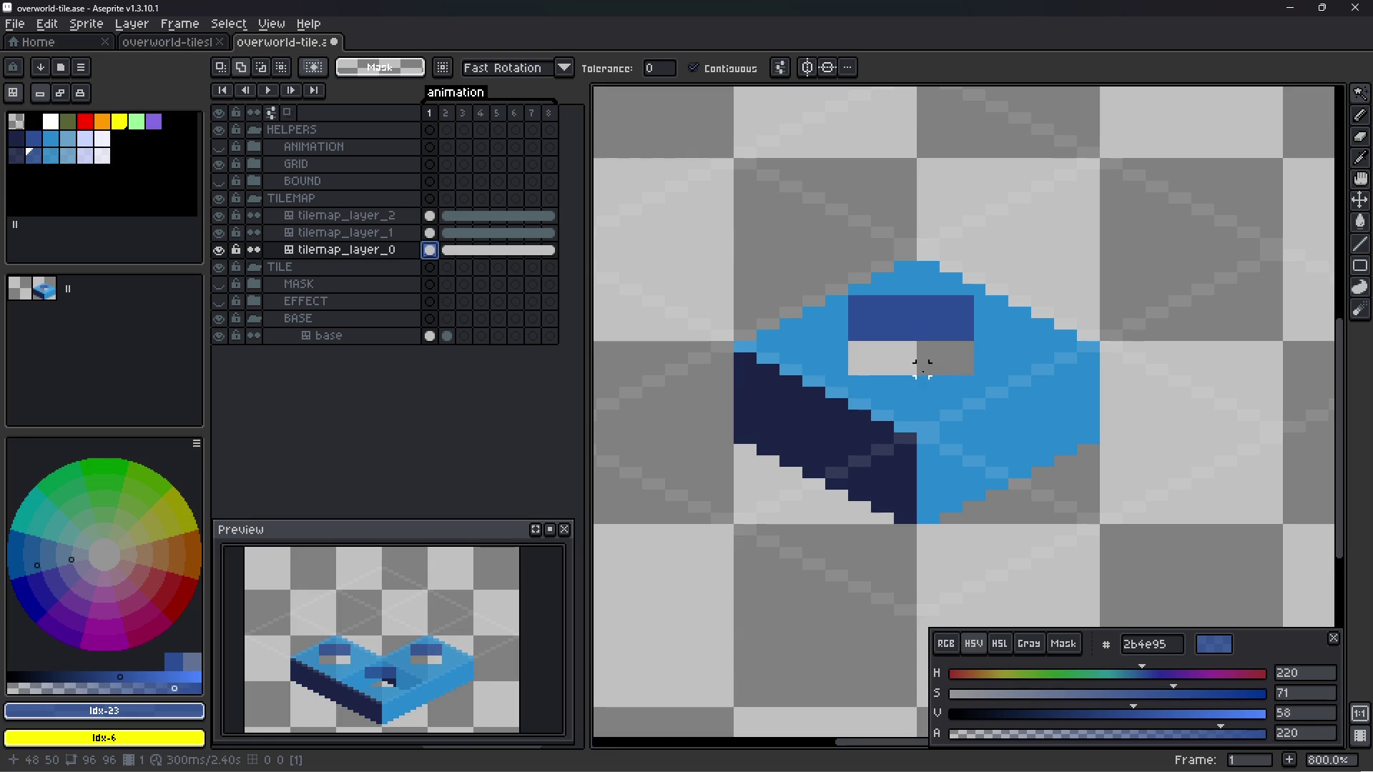
# - Trial-move tilemap_layer_0 and tilemap_layer_1 content, undoing each move
pyautogui.press('v')
pyautogui.moveTo(945, 390); pyautogui.dragTo(767, 470)
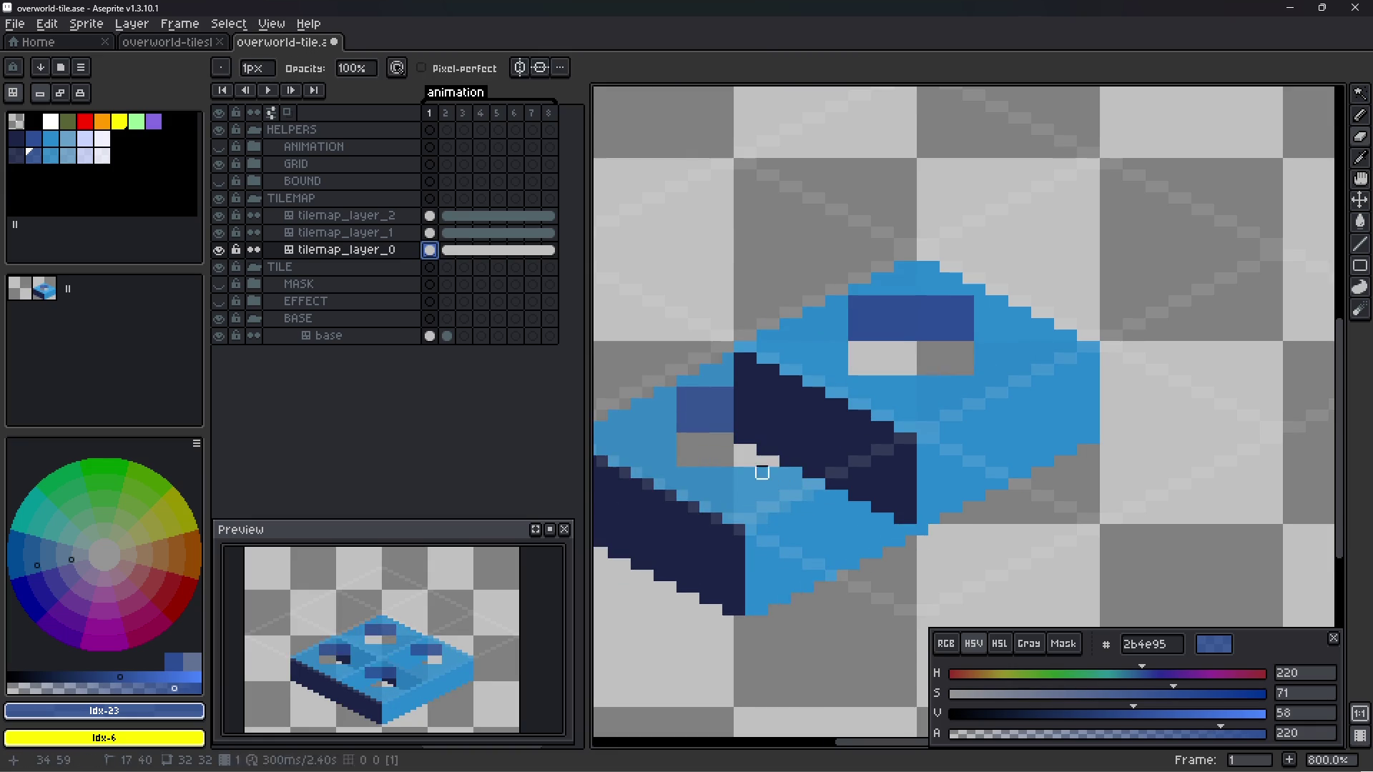
pyautogui.hotkey('ctrl', 'z')
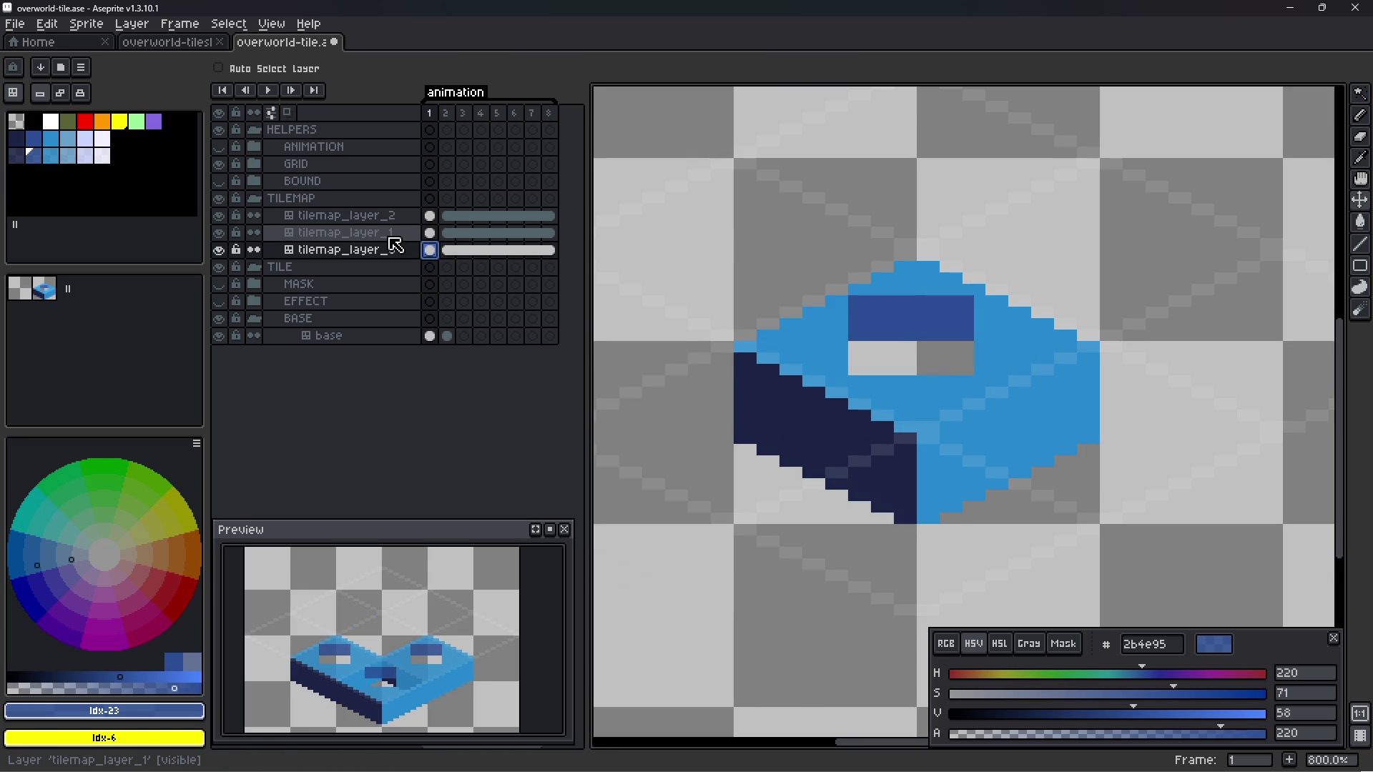
pyautogui.click(392, 241)
pyautogui.moveTo(873, 389); pyautogui.dragTo(1071, 464)
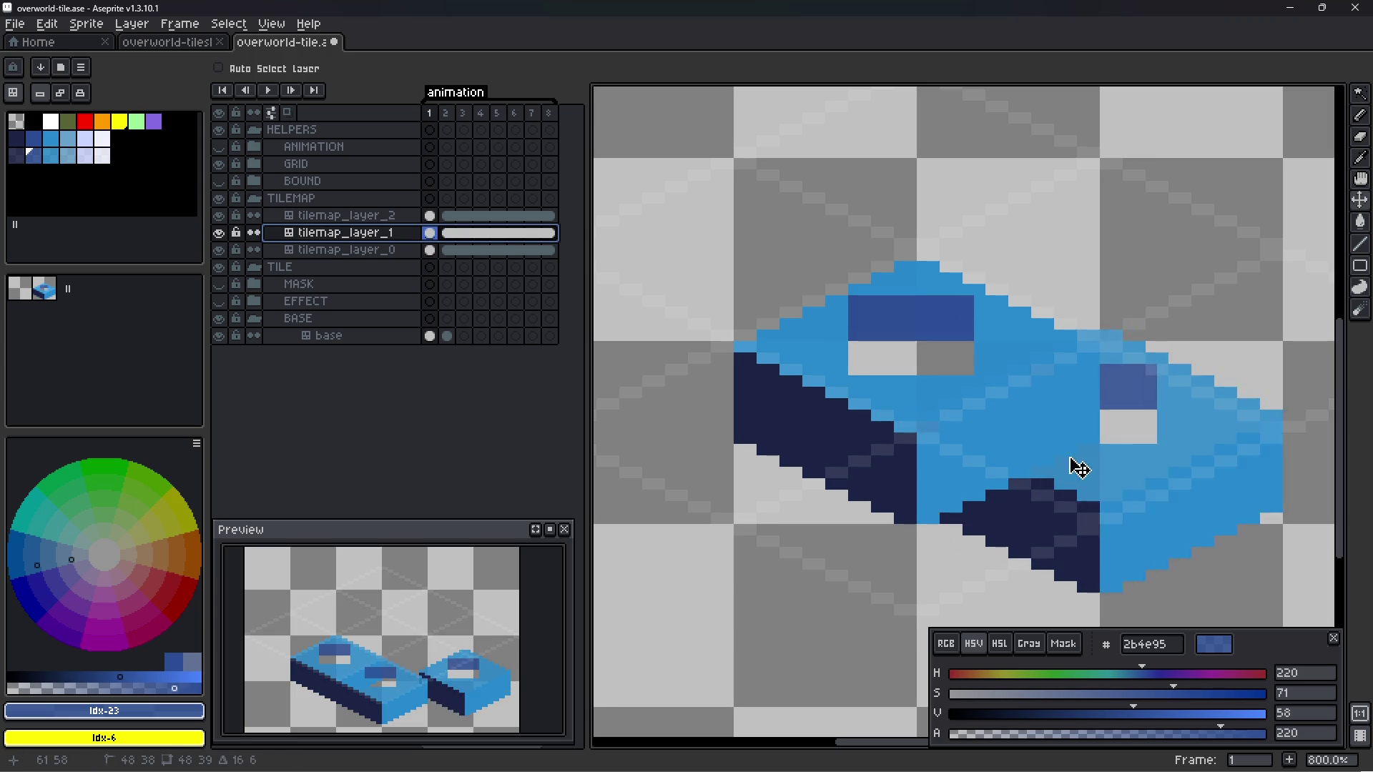
pyautogui.hotkey('ctrl', 'z')
# - Restore the shifted tile copy below the original, then hide the V3 tilemap in Godot
pyautogui.press('b')
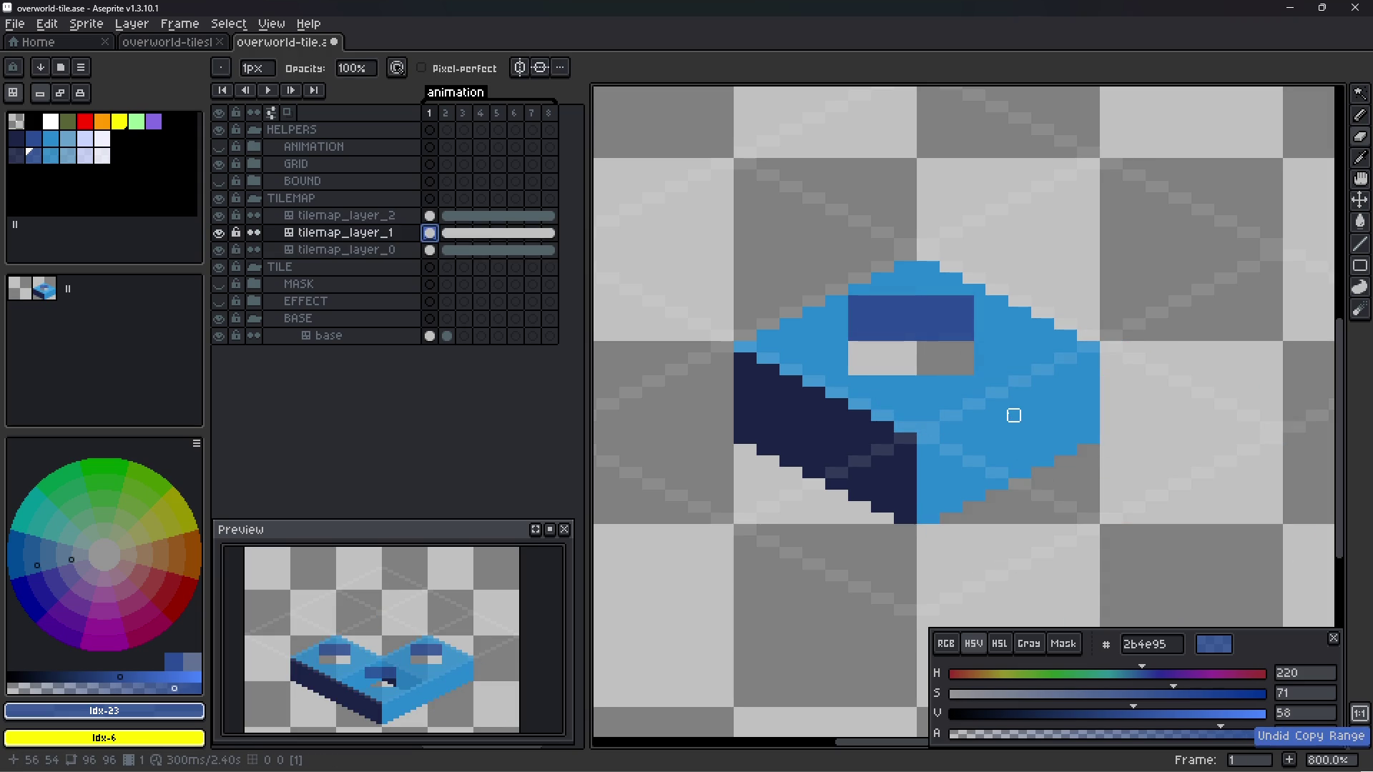
pyautogui.hotkey('ctrl', 'y')
pyautogui.press('v')
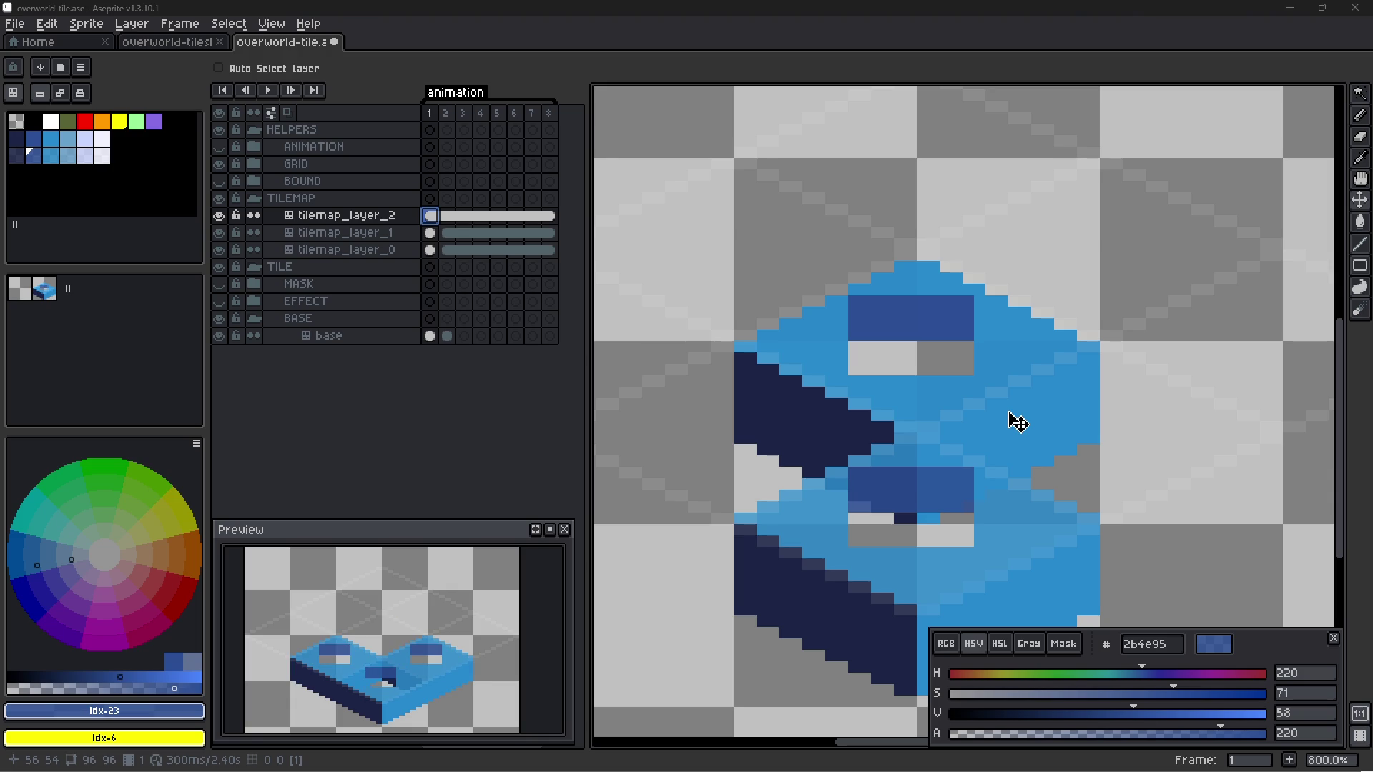
pyautogui.hotkey('alt', 'Tab')
pyautogui.click(216, 160)
# - Show the V2 tilemap, then zoom out and pan to frame the whole island and ocean
pyautogui.click(216, 142)
pyautogui.scroll(-9, 718, 264)
pyautogui.moveTo(764, 176)
pyautogui.mouseDown()
pyautogui.moveTo(801, 299)
pyautogui.moveTo(756, 332)
pyautogui.mouseUp()
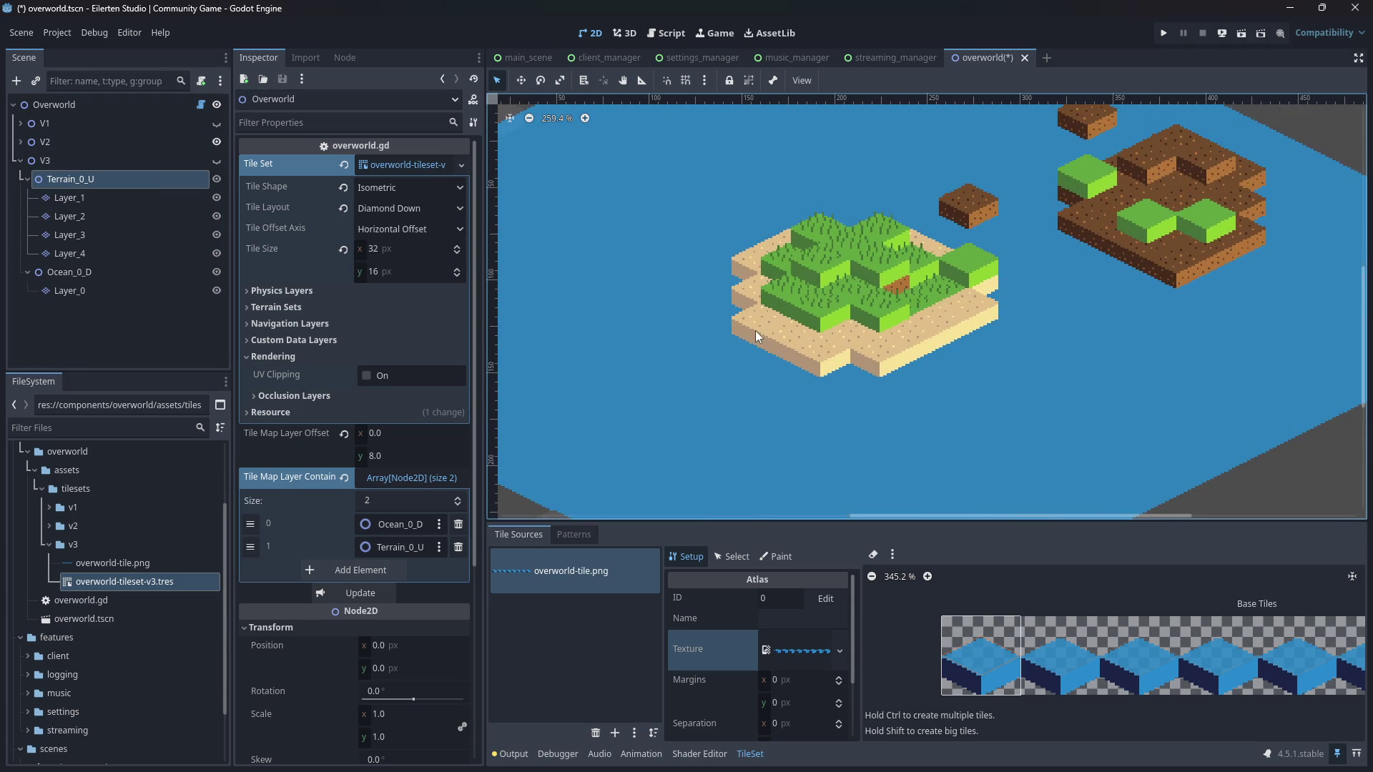
pyautogui.click(218, 173)
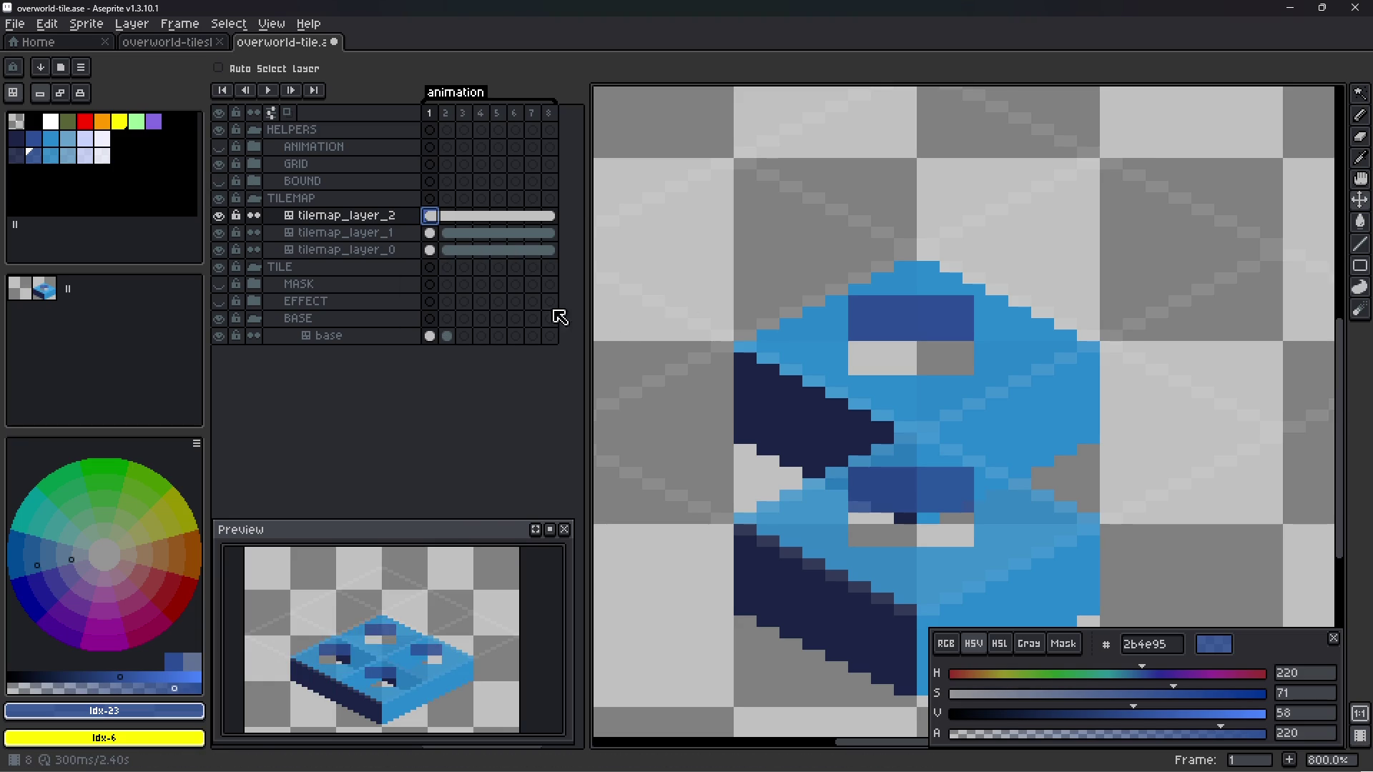
# - Reveal the ANIMATION guide layer and delete the TILEMAP group with its layers
pyautogui.click(354, 201)
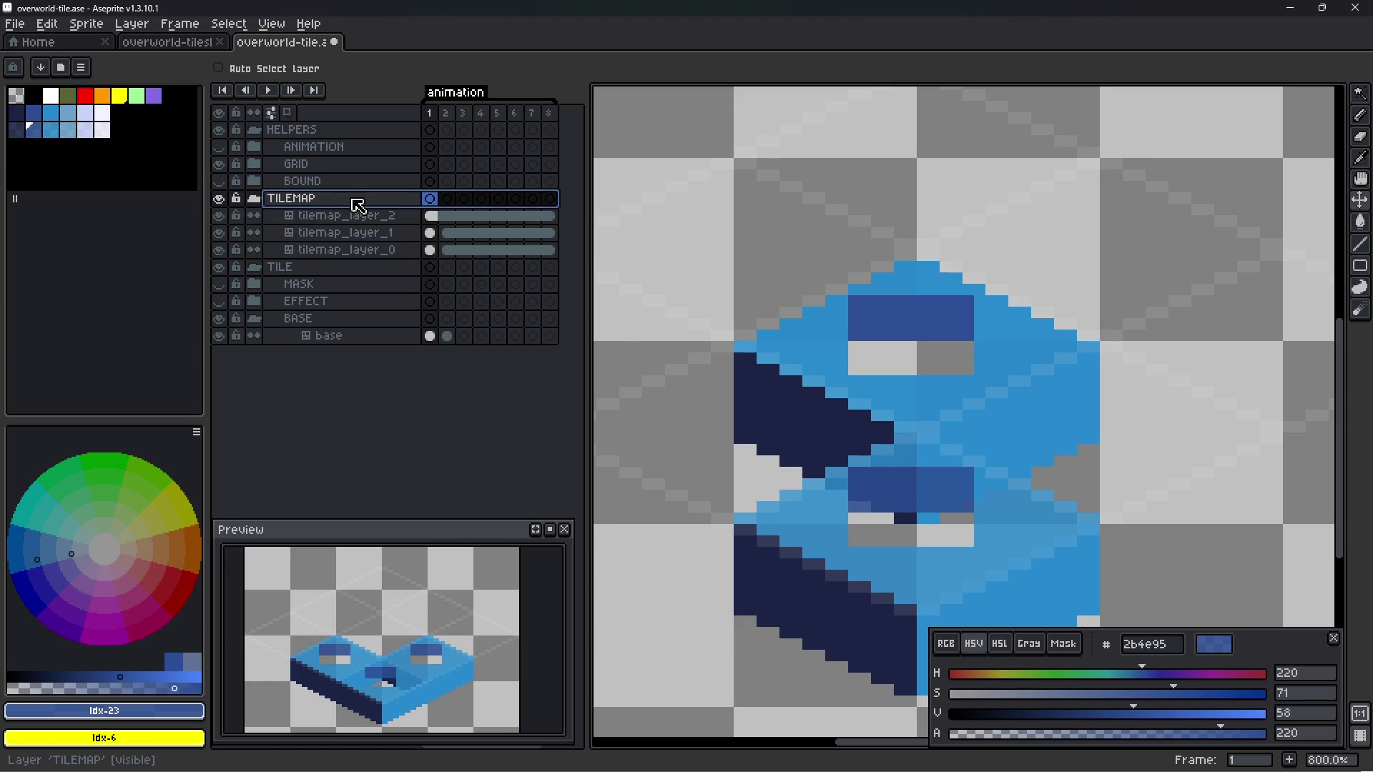
pyautogui.scroll(-3, 852, 347)
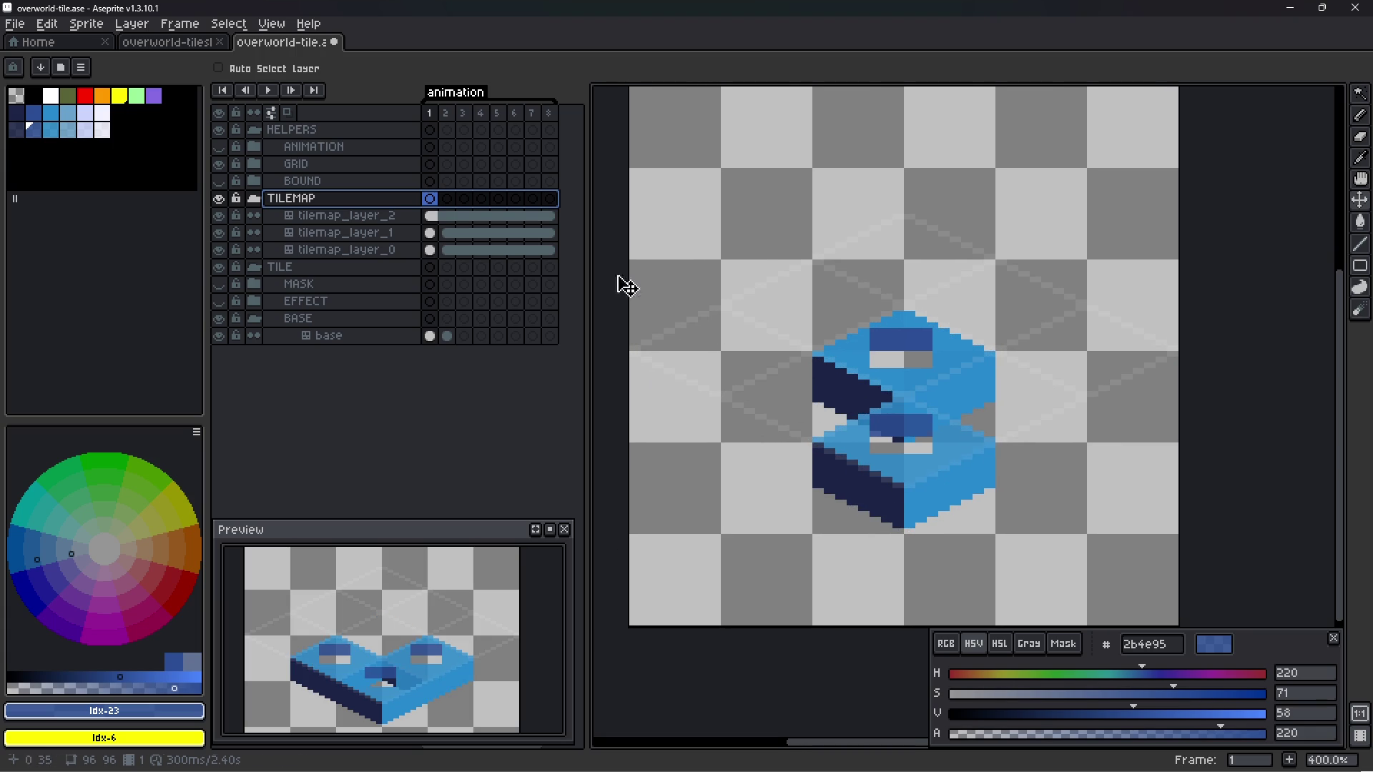
pyautogui.click(220, 148)
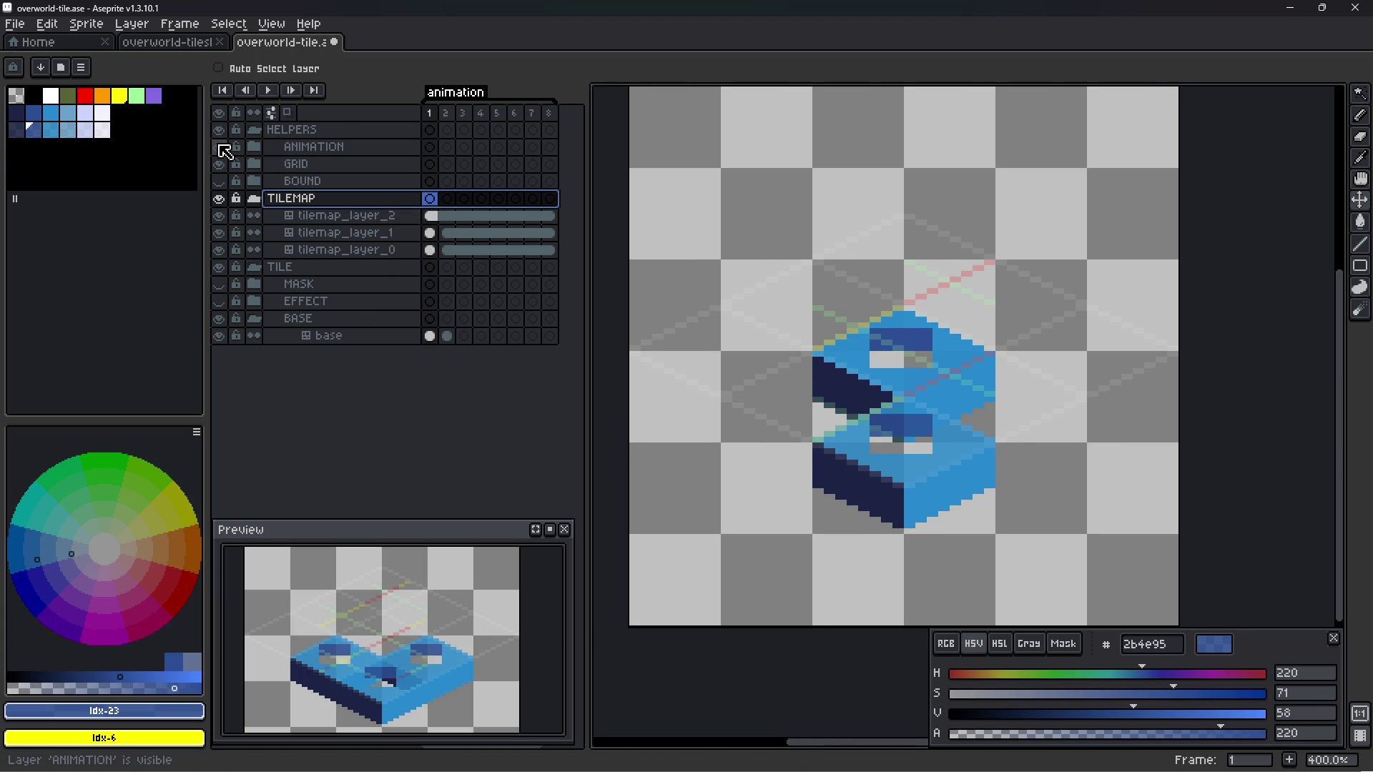
pyautogui.rightClick(308, 200)
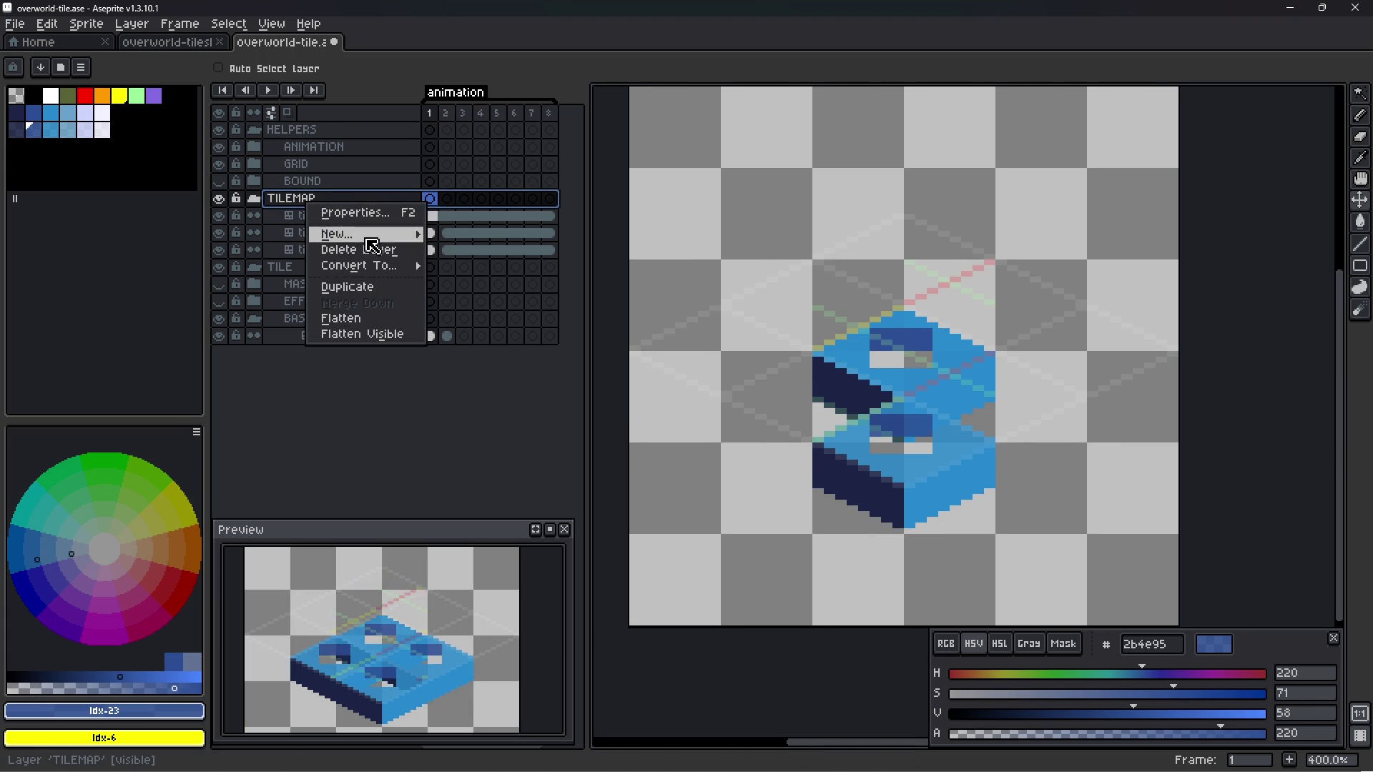
pyautogui.moveTo(350, 234)
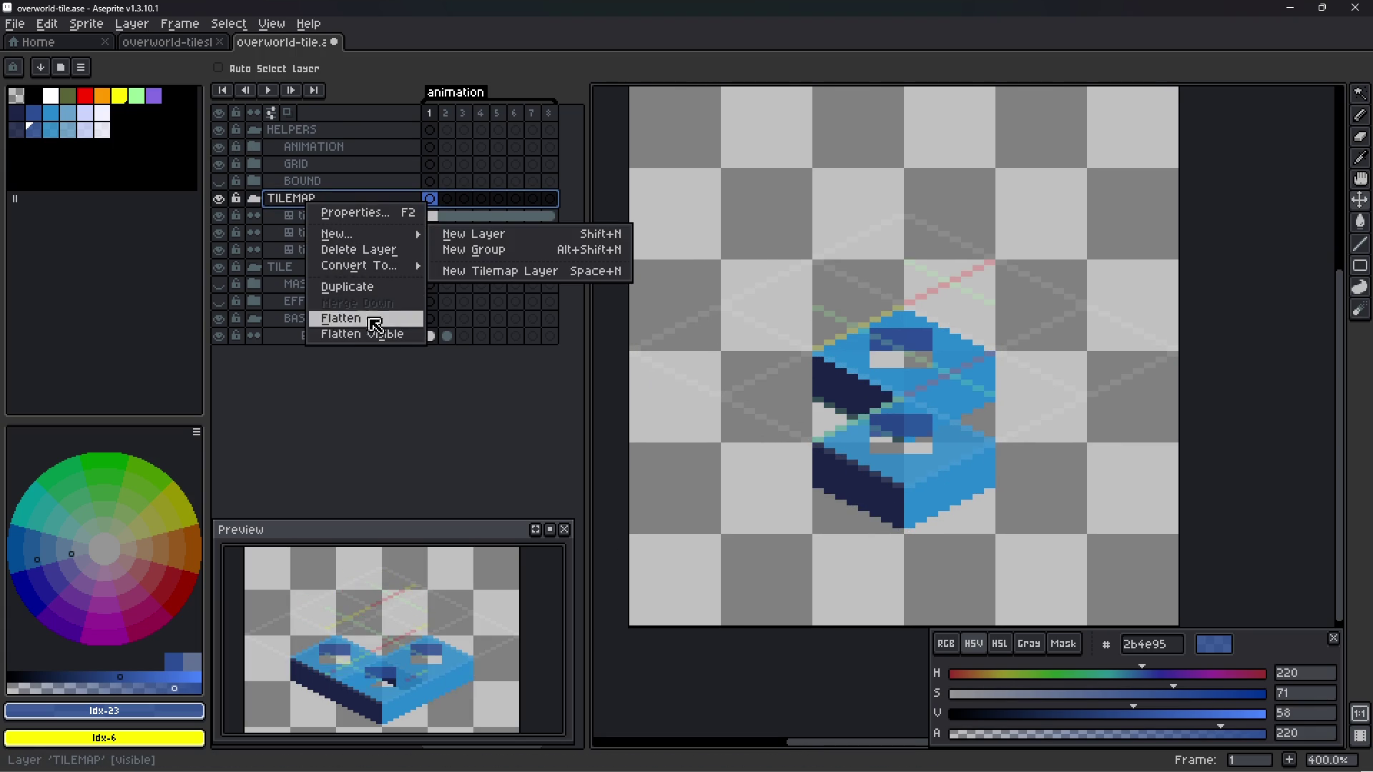
pyautogui.click(386, 257)
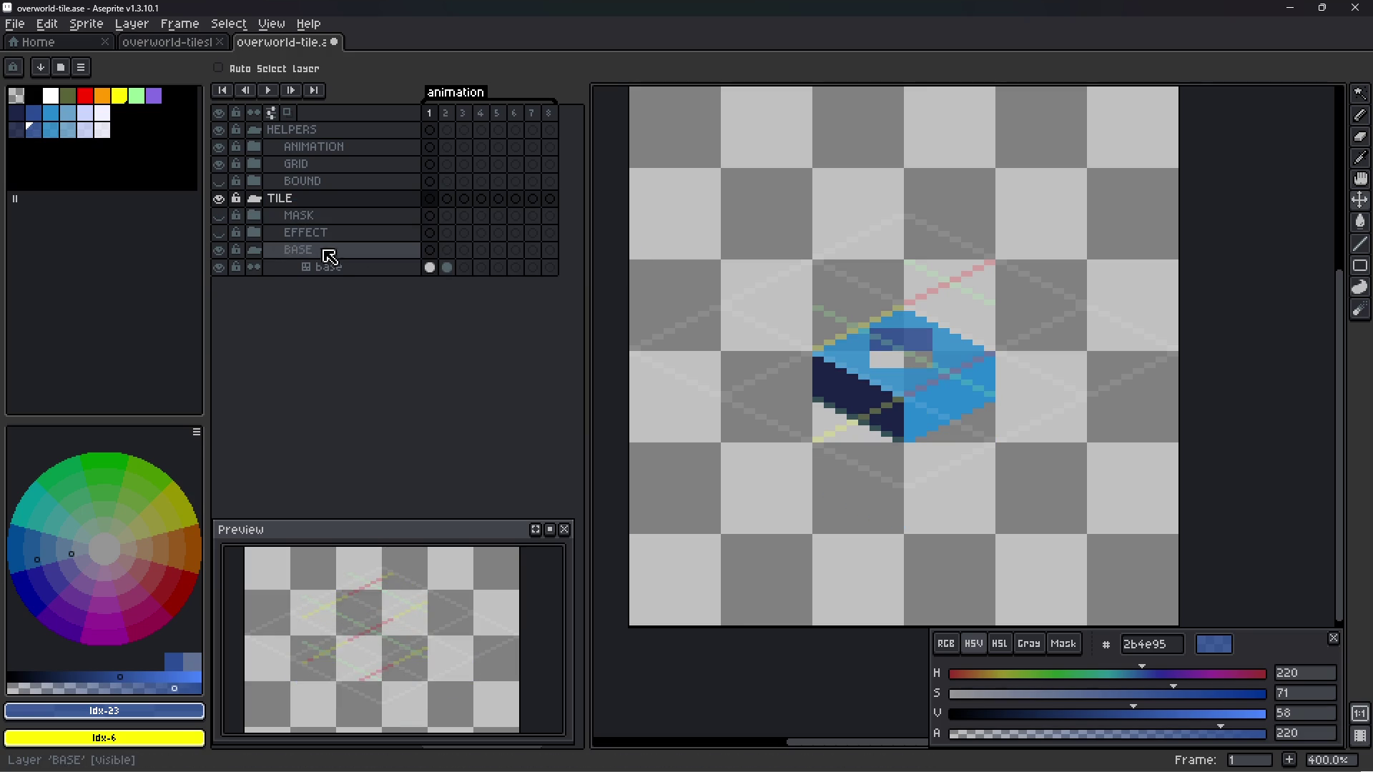
# - Make the base layer's cels continuous and save overworld-tile.ase
pyautogui.click(336, 268)
pyautogui.moveTo(434, 273)
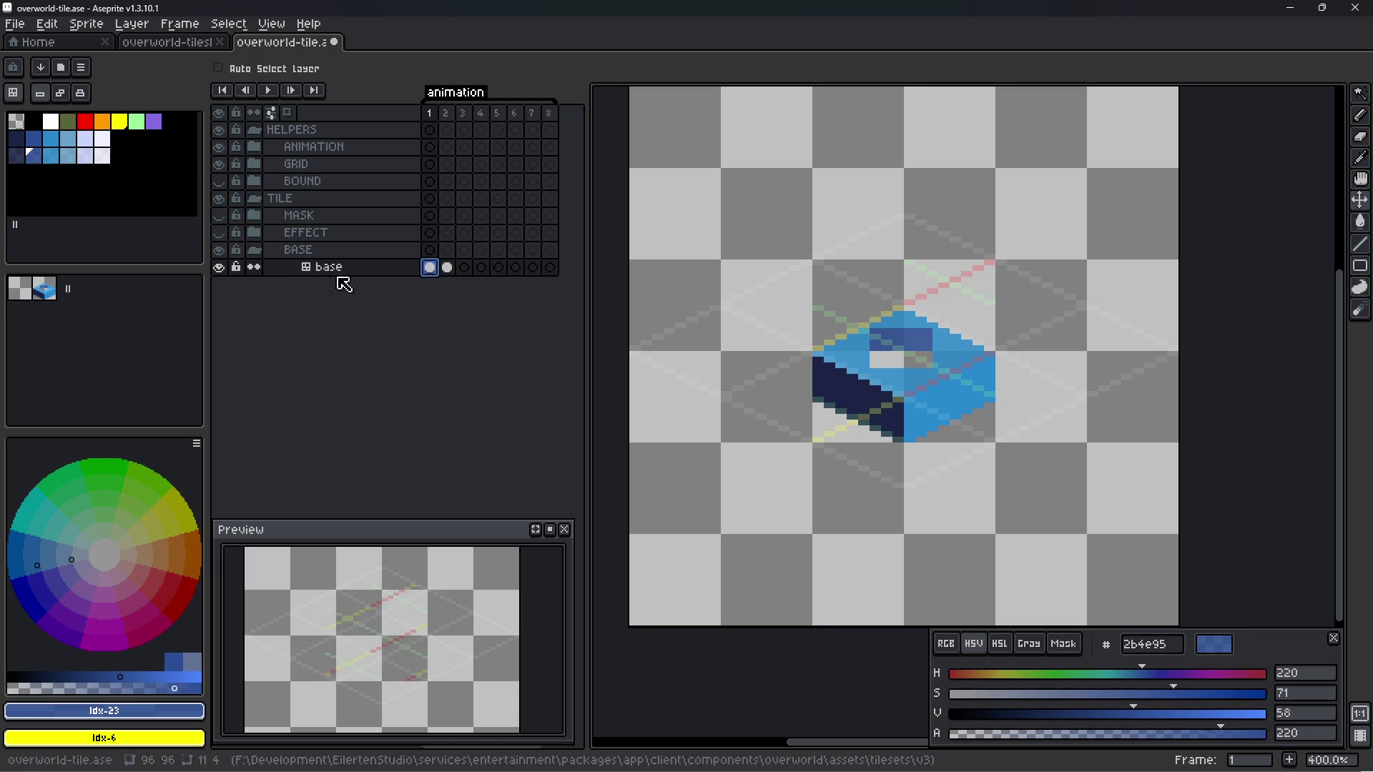
pyautogui.click(255, 268)
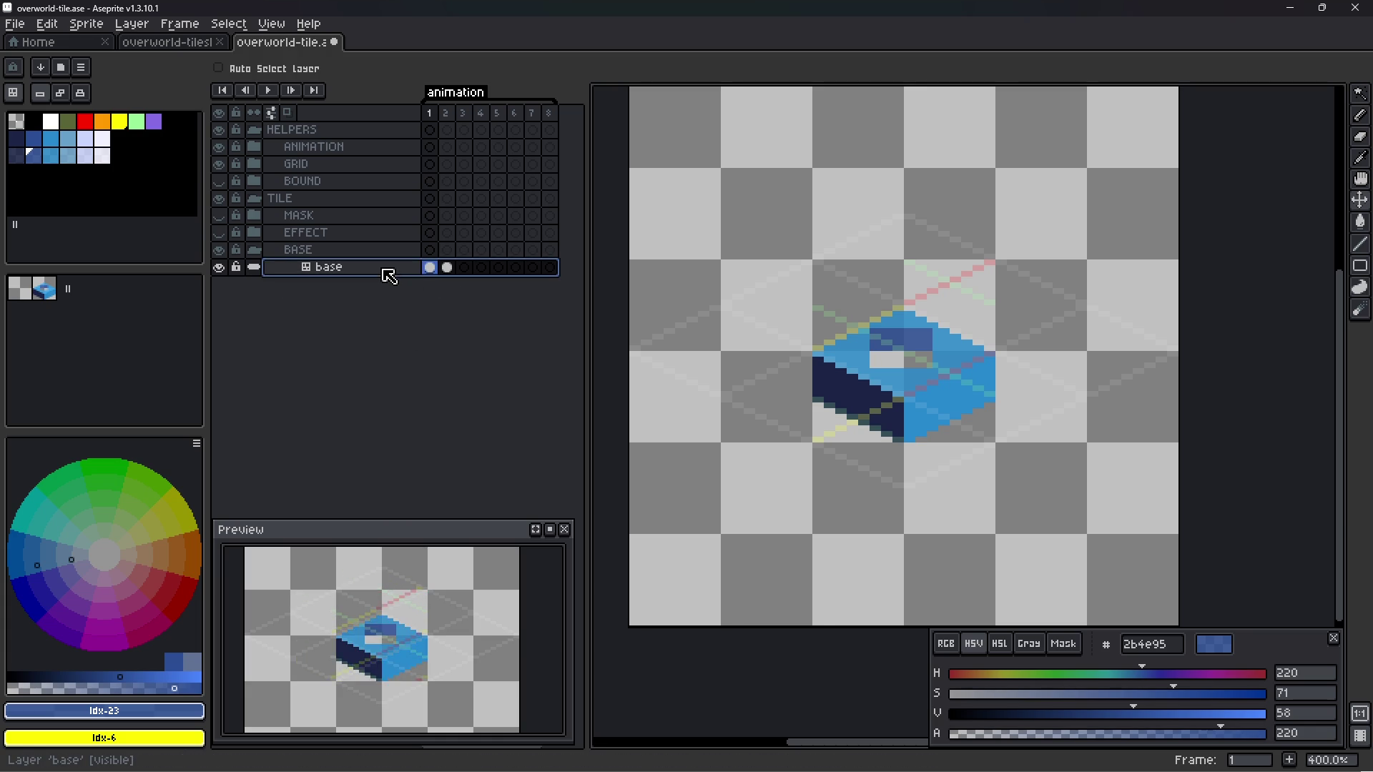
pyautogui.click(389, 274)
pyautogui.hotkey('ctrl', 's')
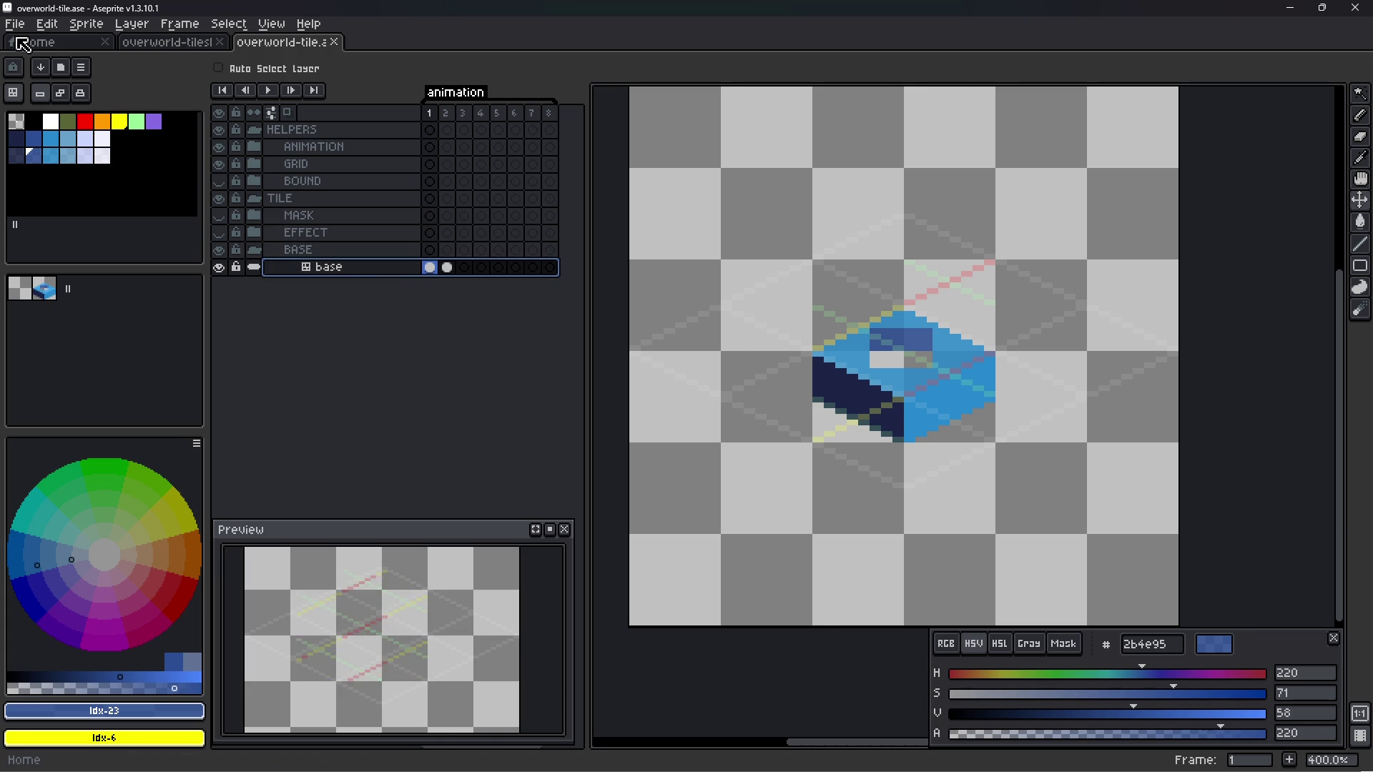
# - Close overworld-tile.ase and browse to the tilesets\v2 folder in the Open dialog
pyautogui.click(334, 43)
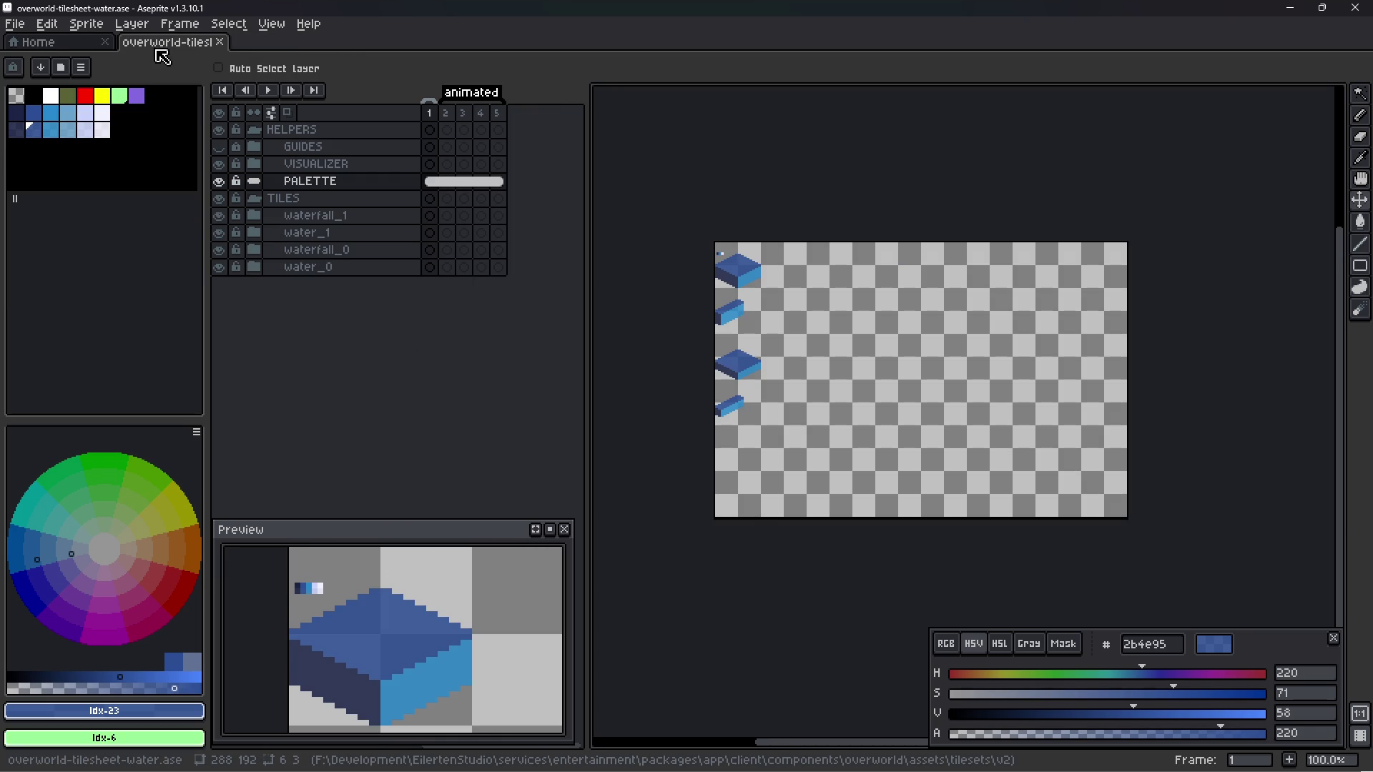
pyautogui.click(14, 23)
pyautogui.moveTo(107, 76)
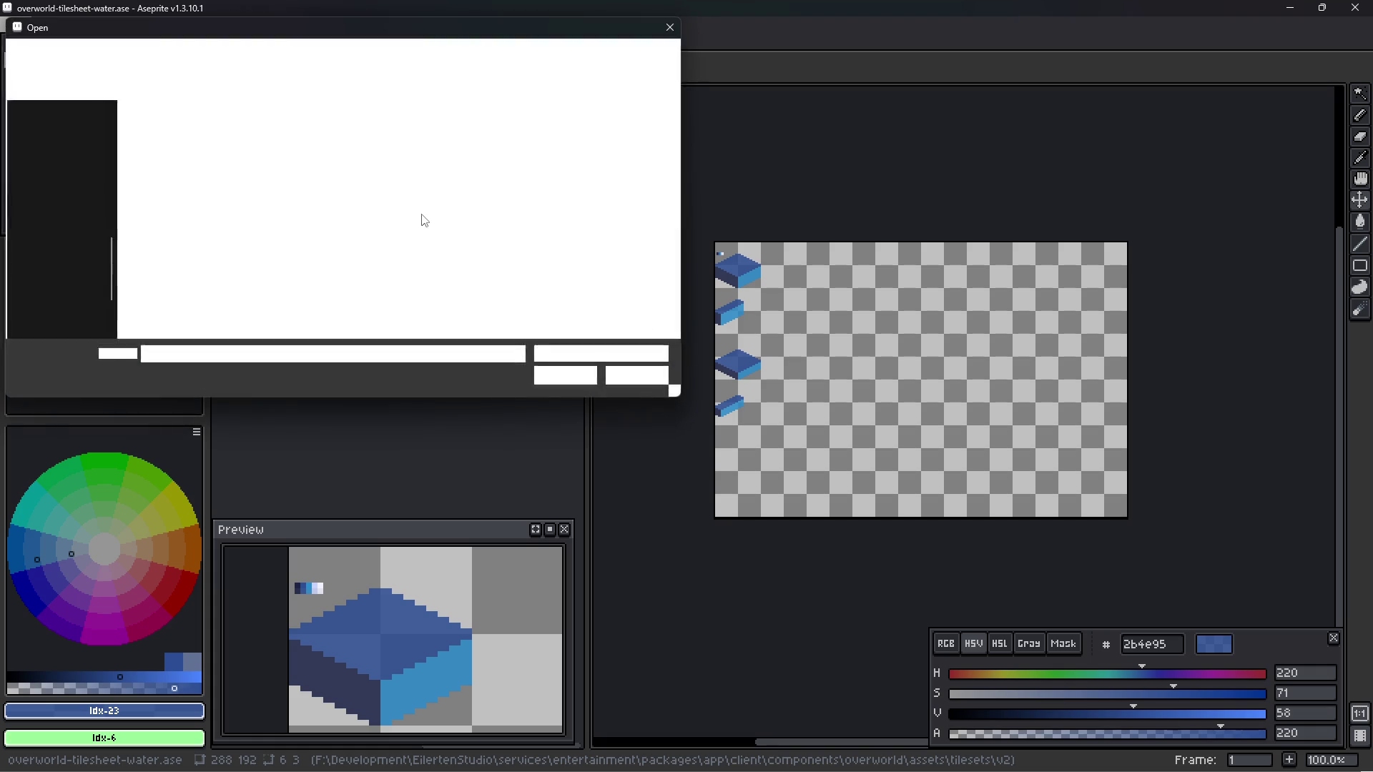
pyautogui.click(377, 62)
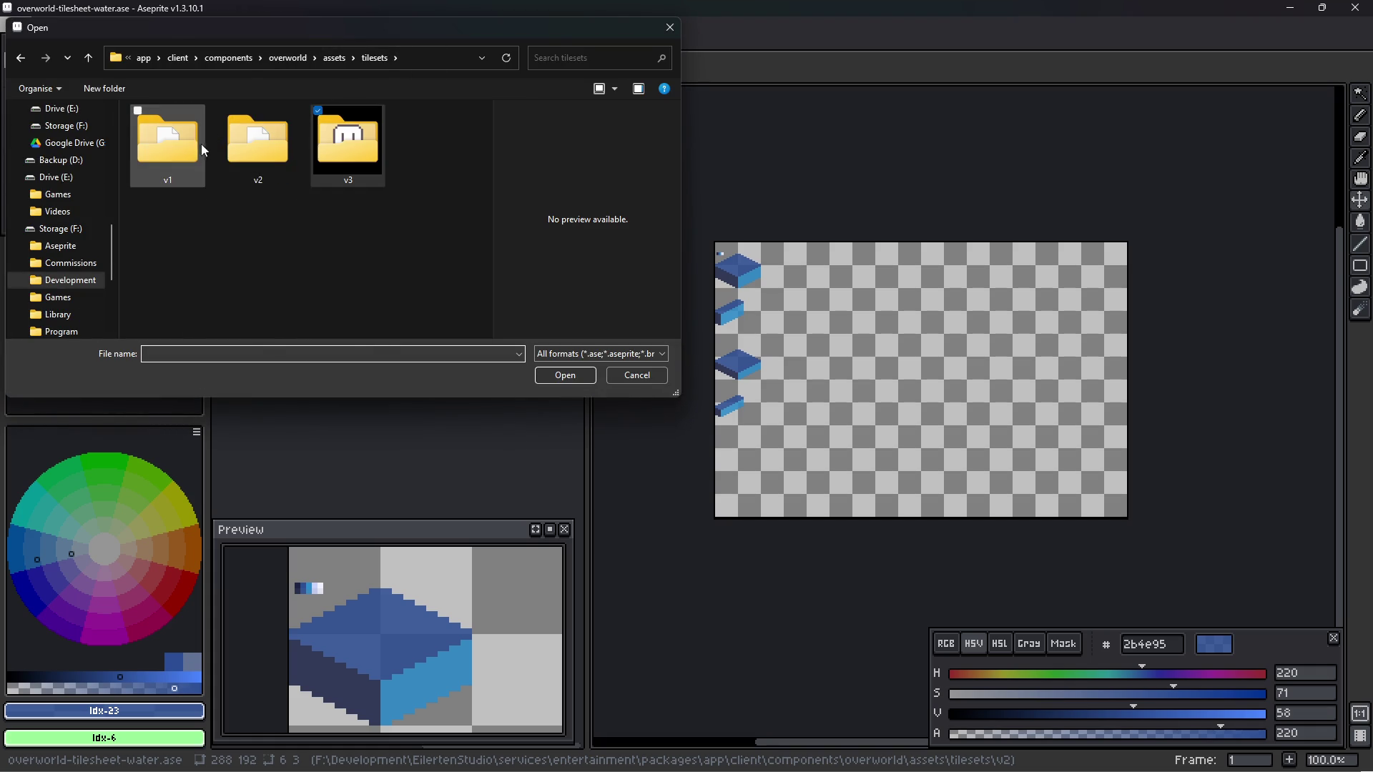
pyautogui.doubleClick(256, 141)
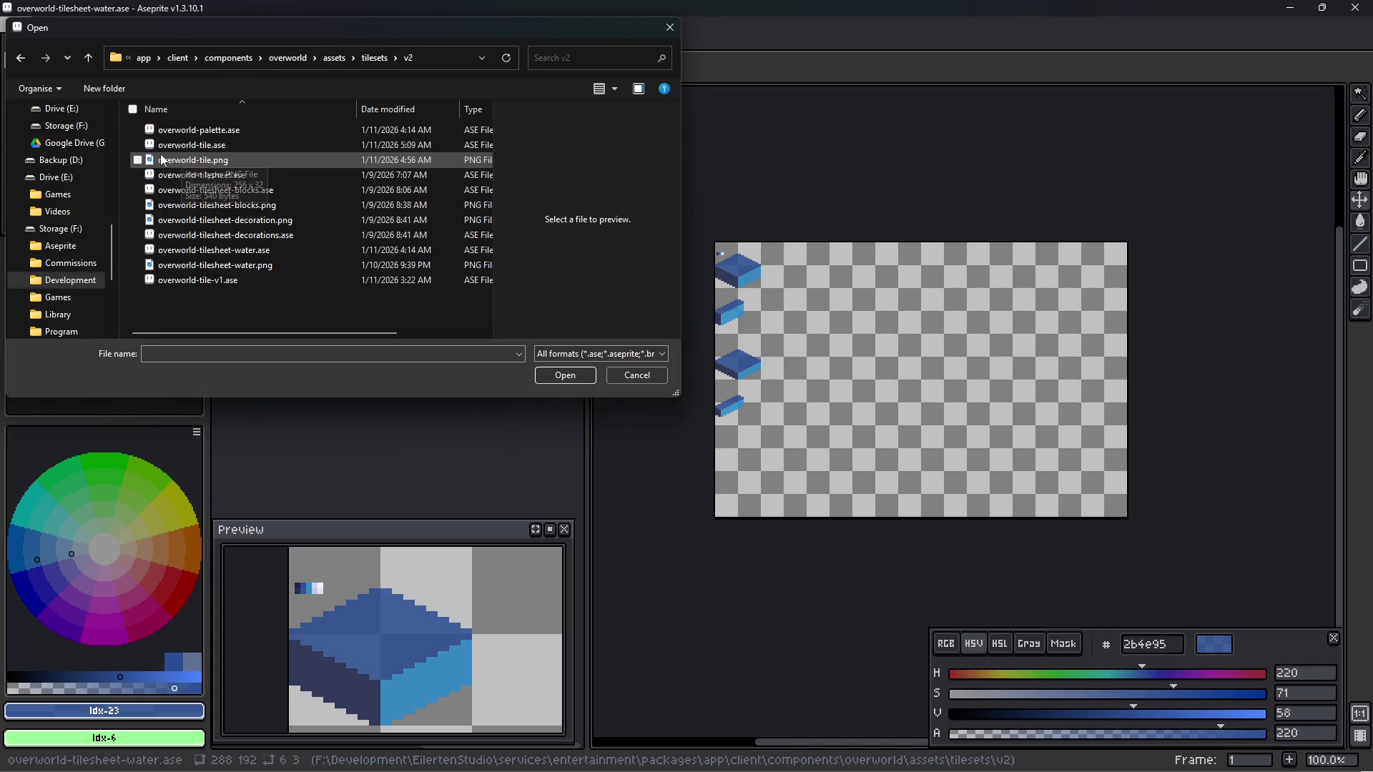
# - Rename the v2 overworld-tile.ase to overworld-tile-v2.ase and open it
pyautogui.click(248, 145)
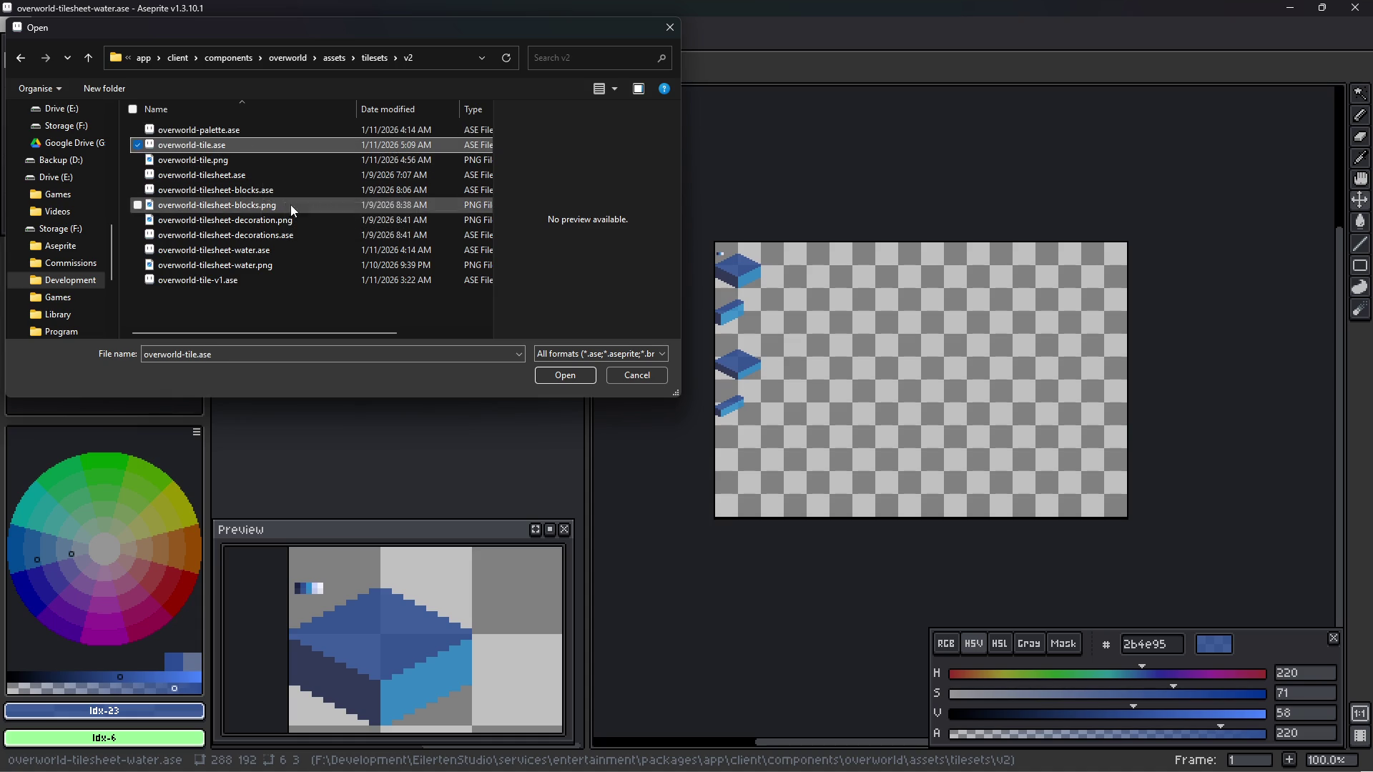
pyautogui.press('F2')
pyautogui.press('Right')
pyautogui.write('-v2')
pyautogui.press('Return')
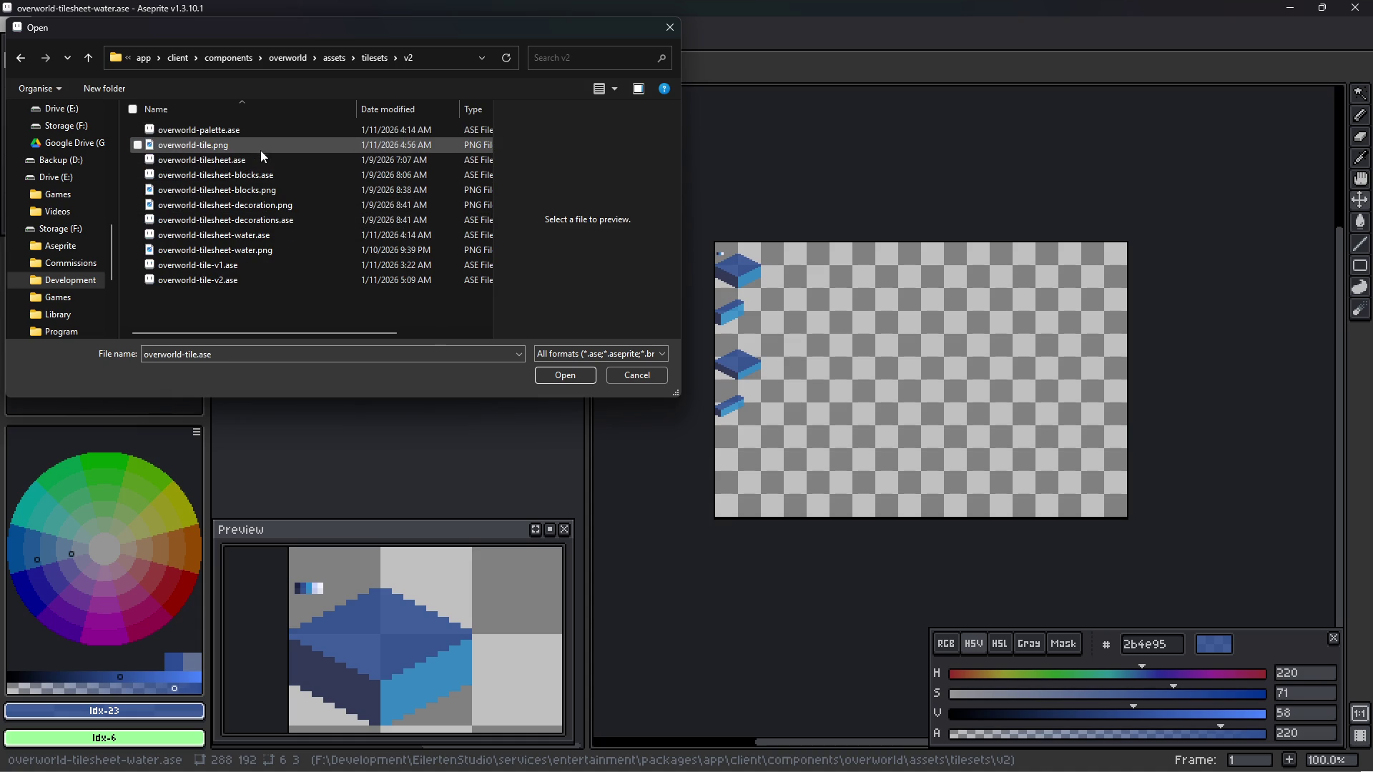
pyautogui.doubleClick(259, 280)
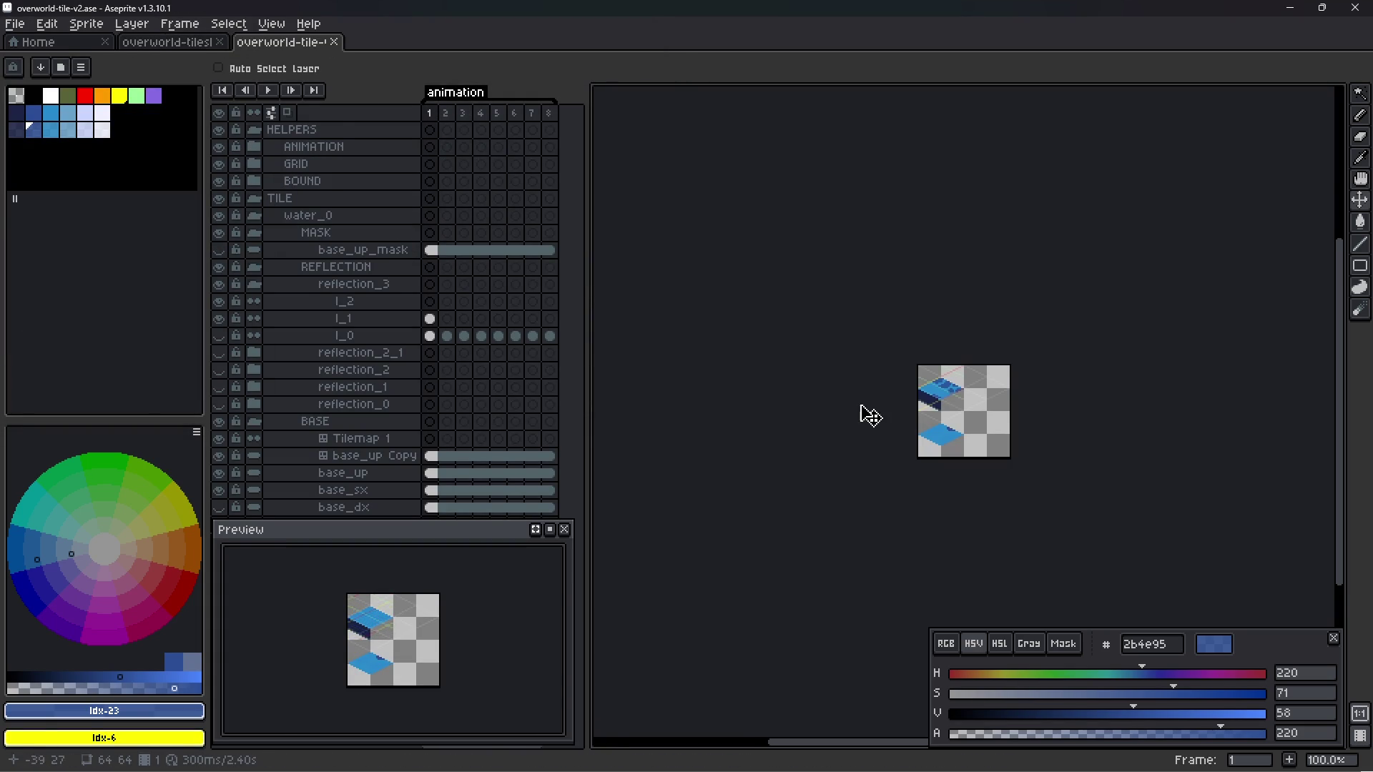
# - Delete the base_up Copy and Tilemap 1 layers along with their tilesets
pyautogui.scroll(5, 930, 400)
pyautogui.scroll(-2, 966, 393)
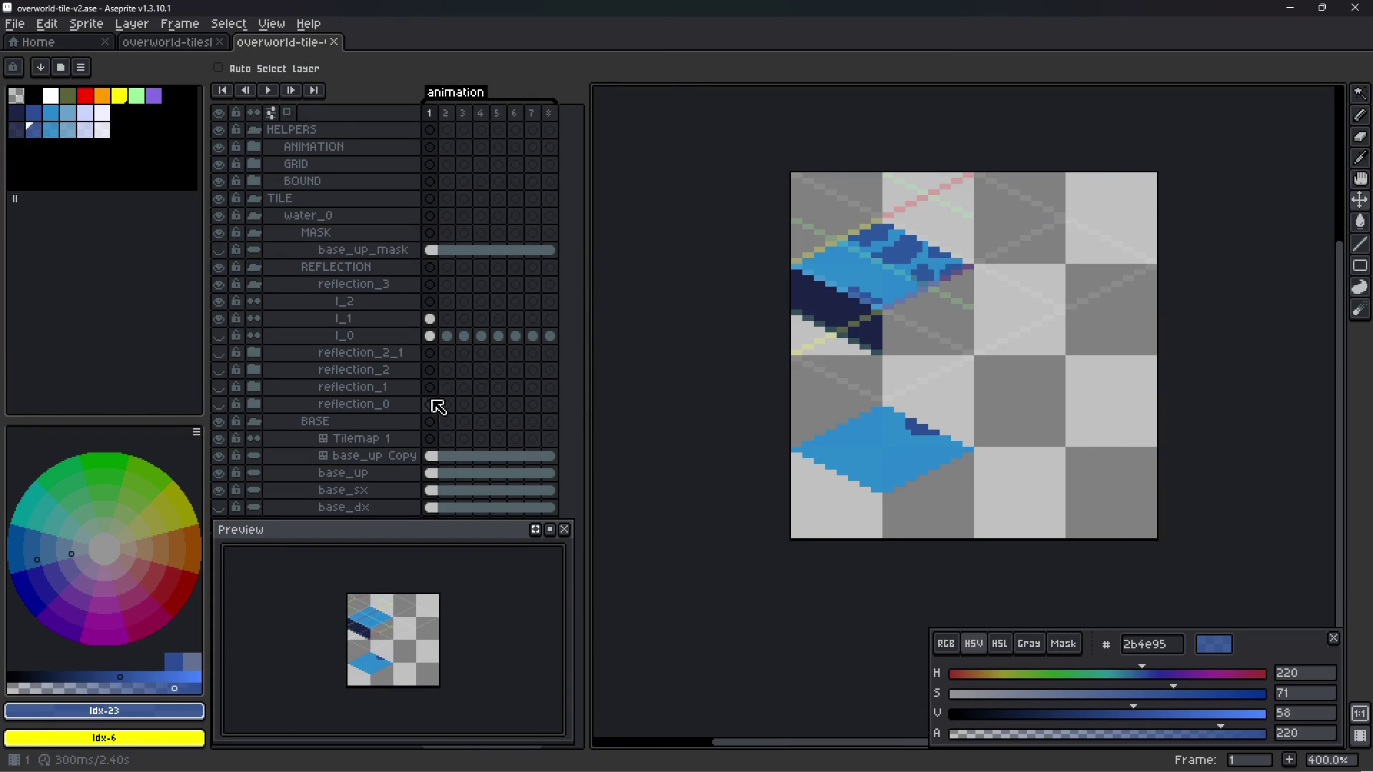
pyautogui.click(371, 456)
pyautogui.keyDown('shift'); pyautogui.click(368, 438); pyautogui.keyUp('shift')
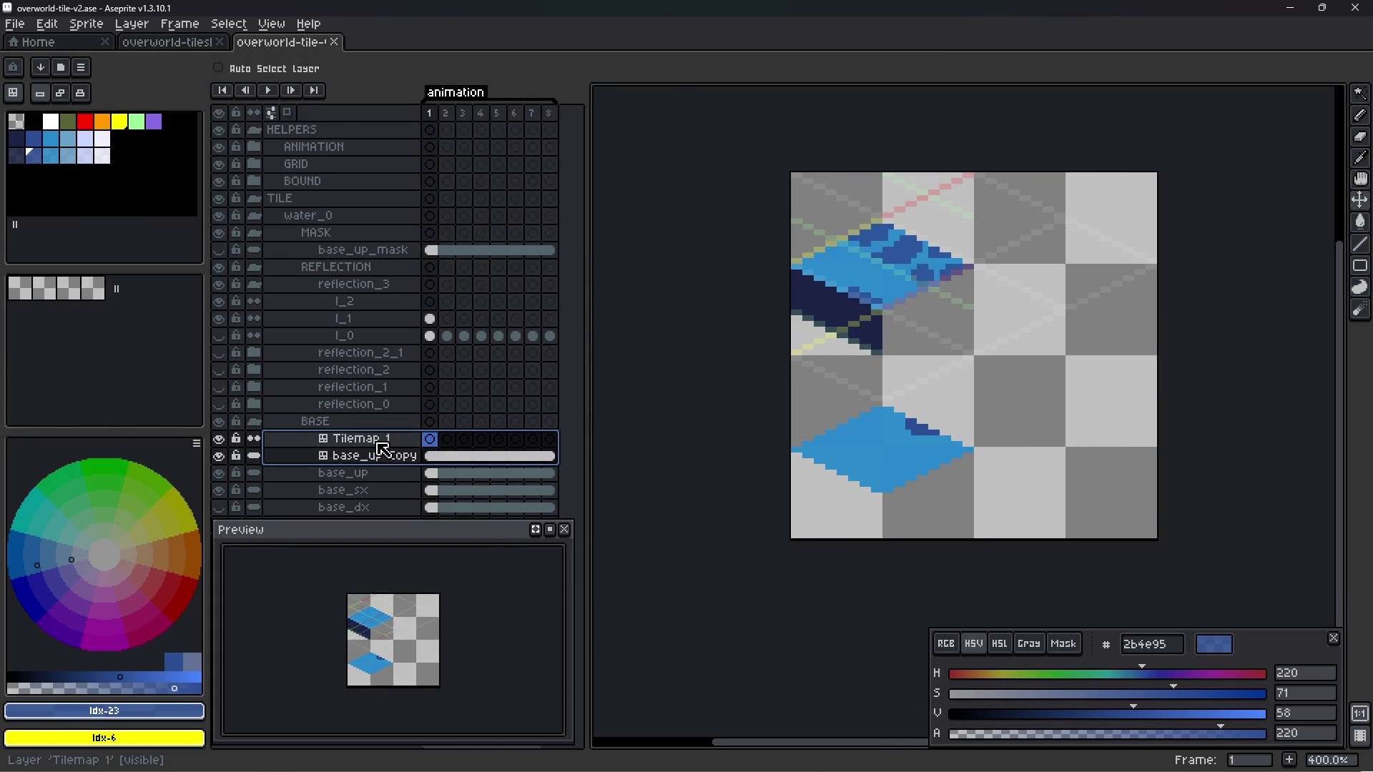
pyautogui.rightClick(375, 442)
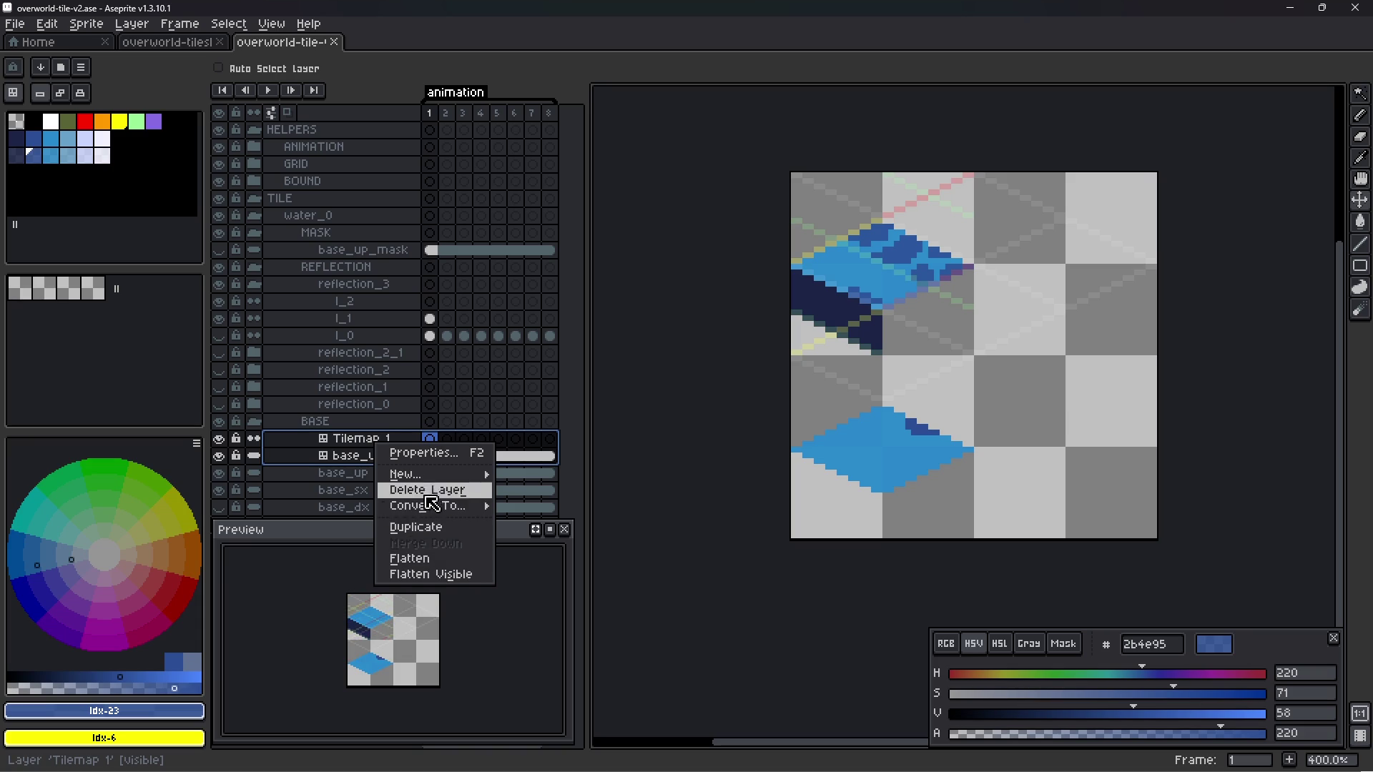
pyautogui.click(424, 490)
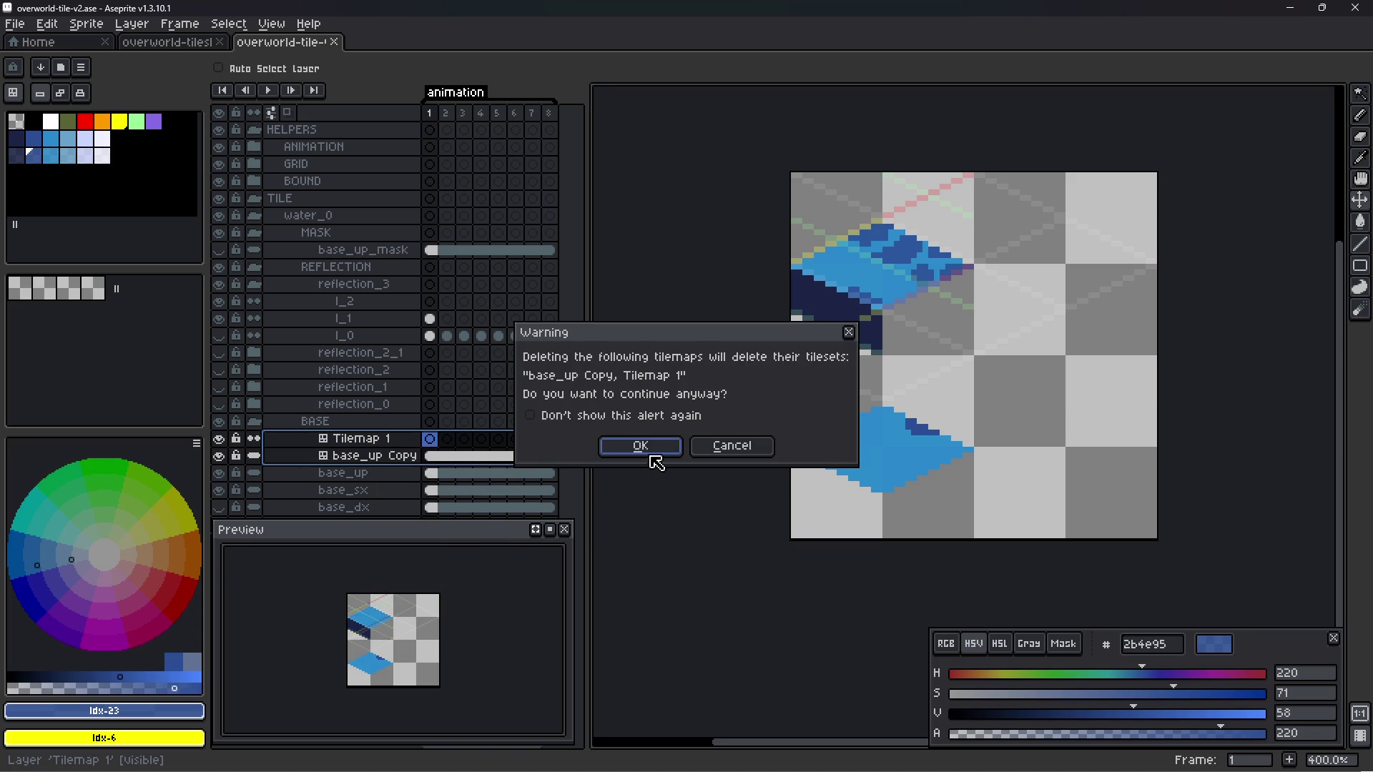
pyautogui.click(640, 447)
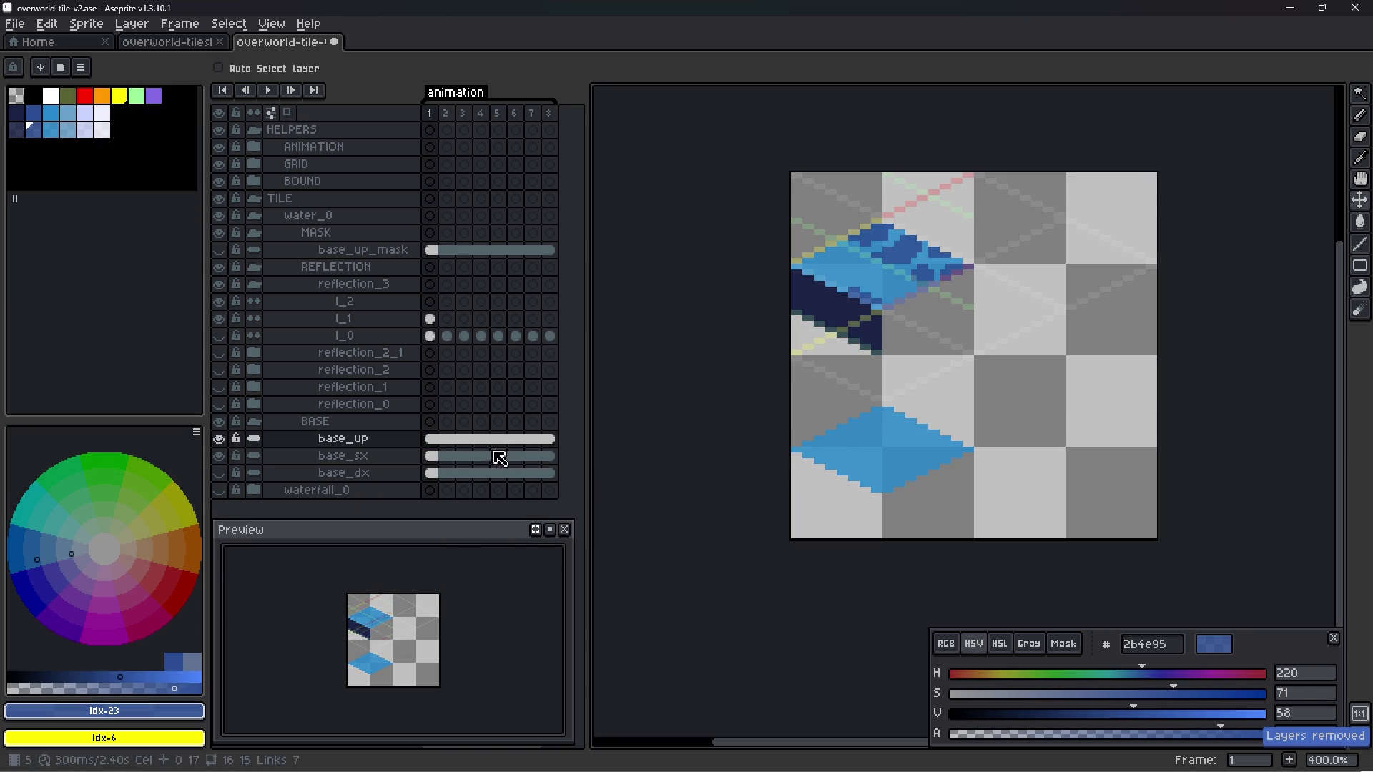
# - Try erasing rectangular areas of the base_up layer, undoing each attempt
pyautogui.click(375, 443)
pyautogui.keyDown('ctrl'); pyautogui.click(376, 443); pyautogui.keyUp('ctrl')
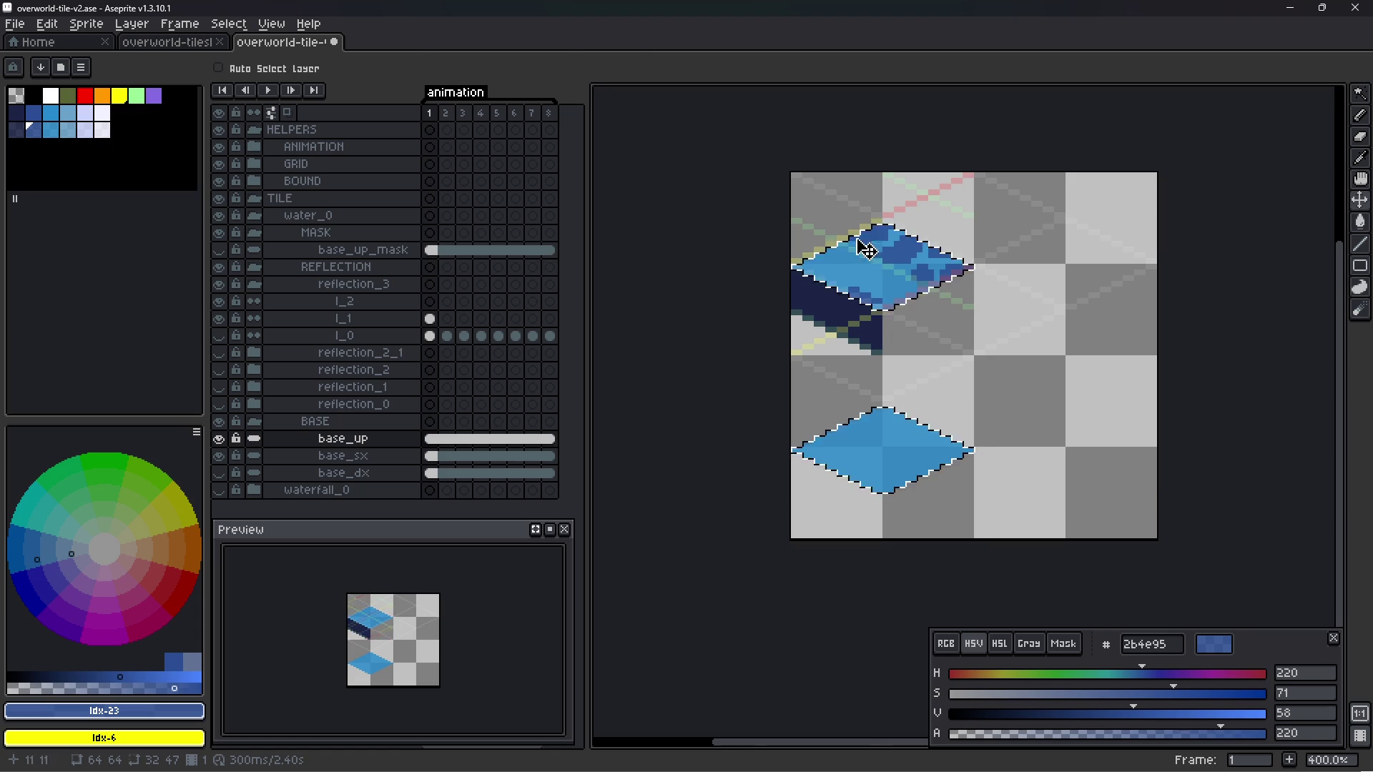
pyautogui.press('m')
pyautogui.moveTo(722, 136); pyautogui.dragTo(1033, 351)
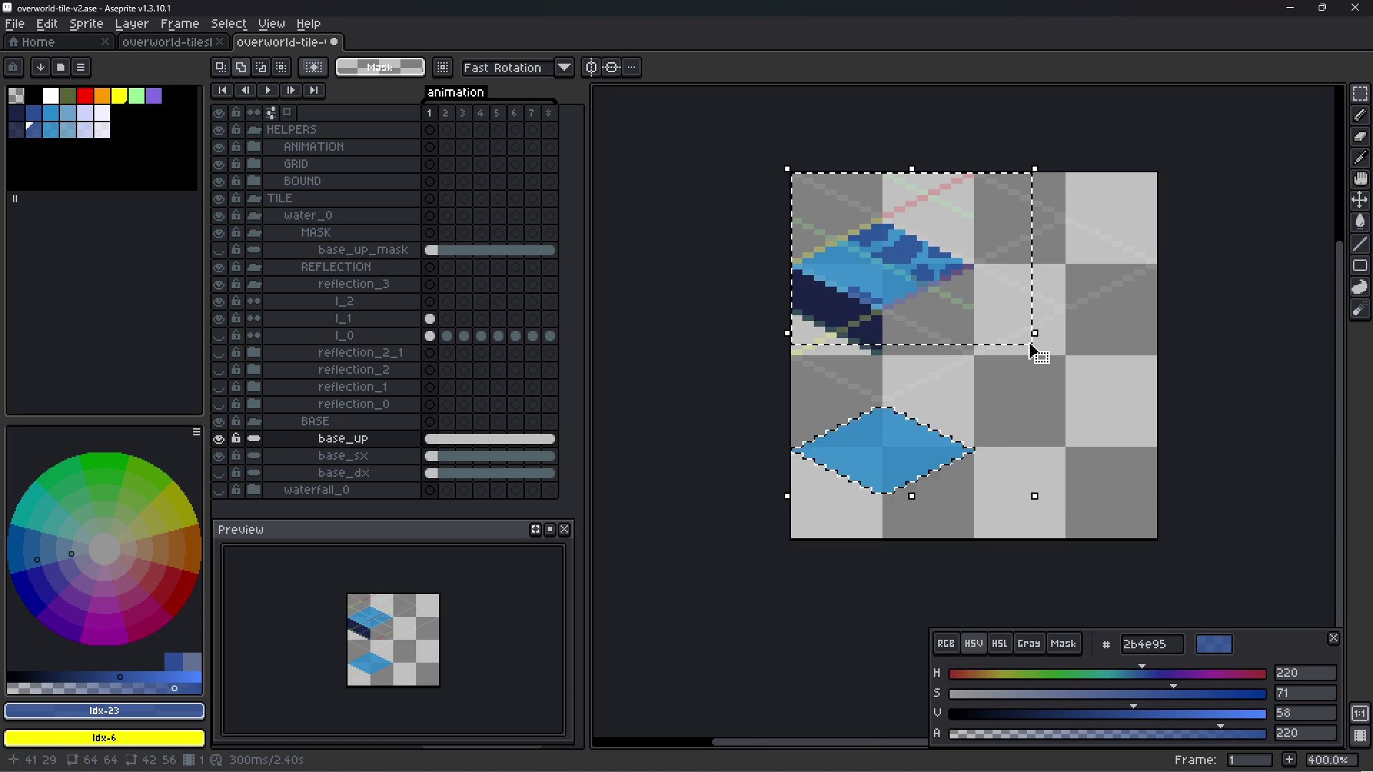
pyautogui.press('Delete')
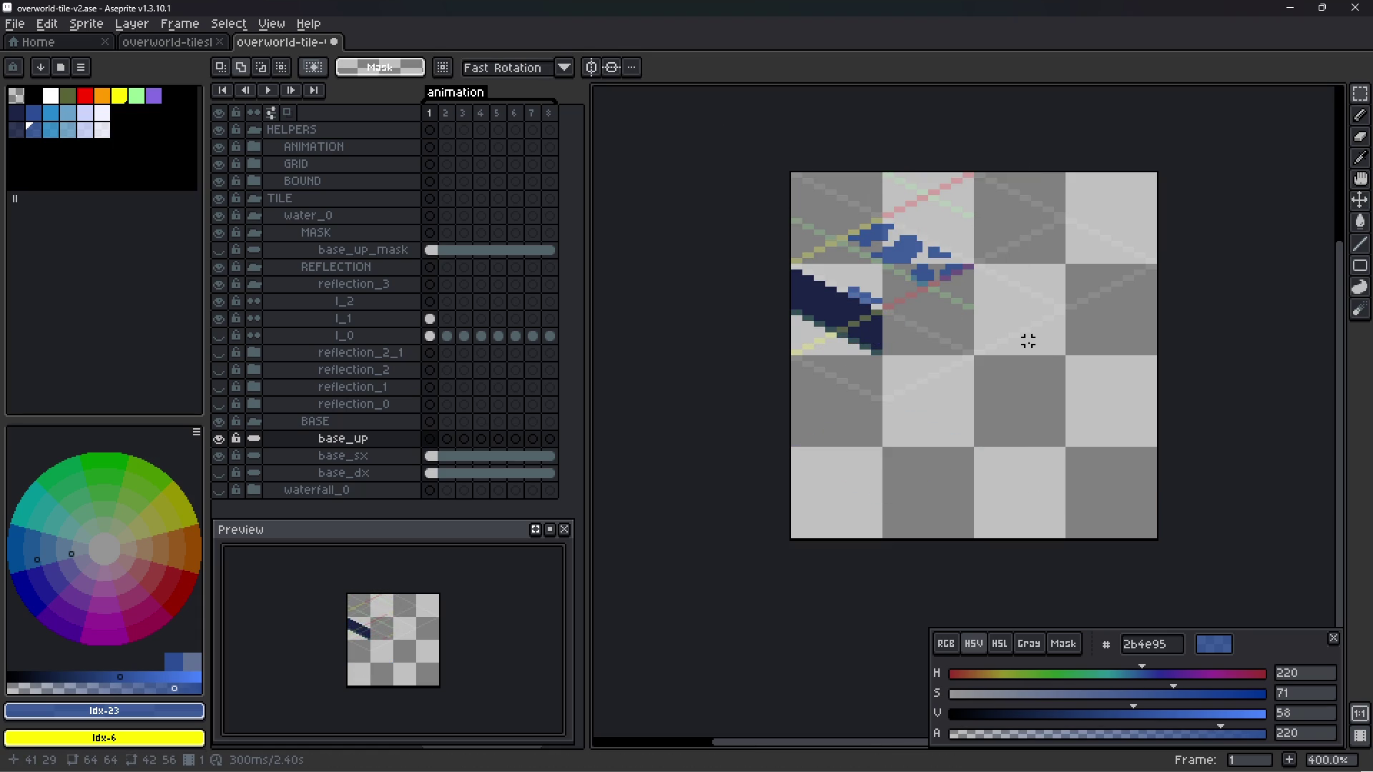
pyautogui.hotkey('ctrl', 'z')
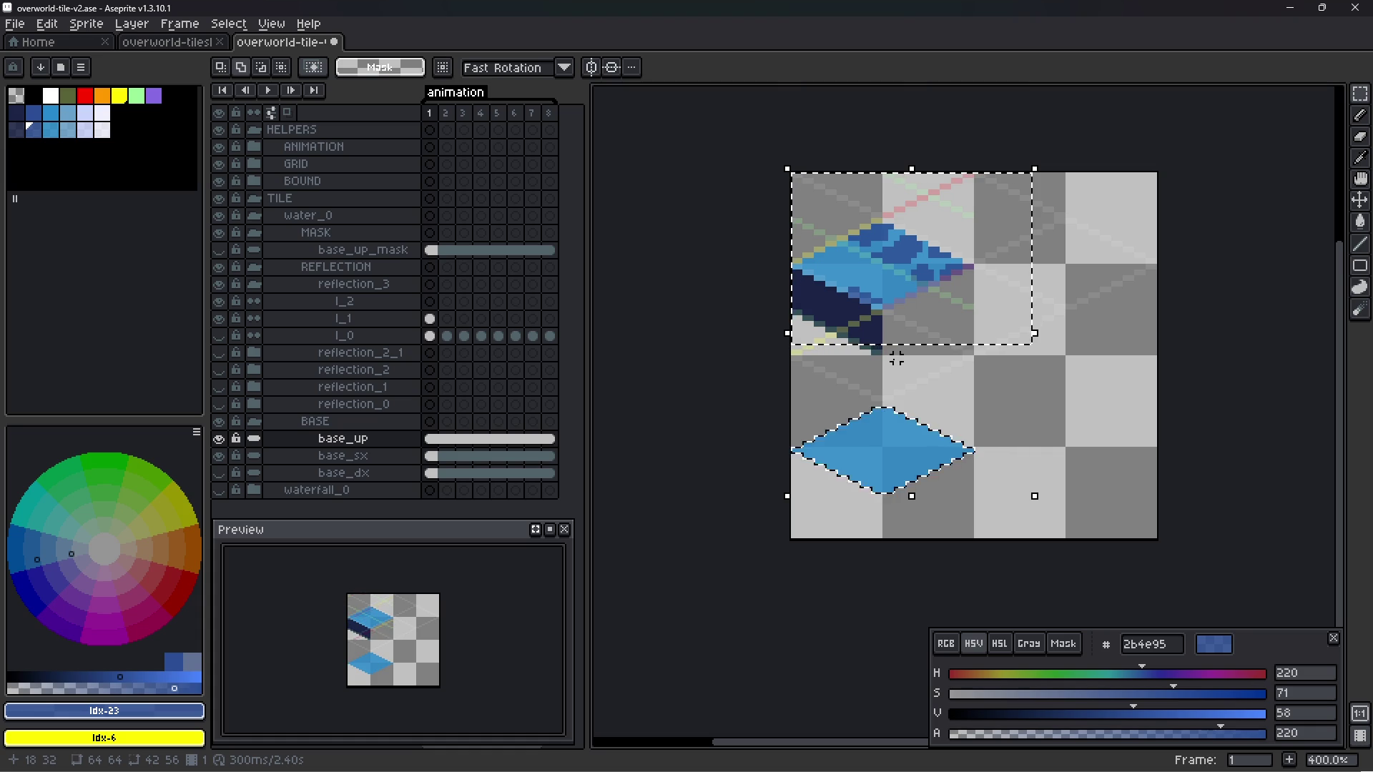
pyautogui.hotkey('ctrl', 'z')
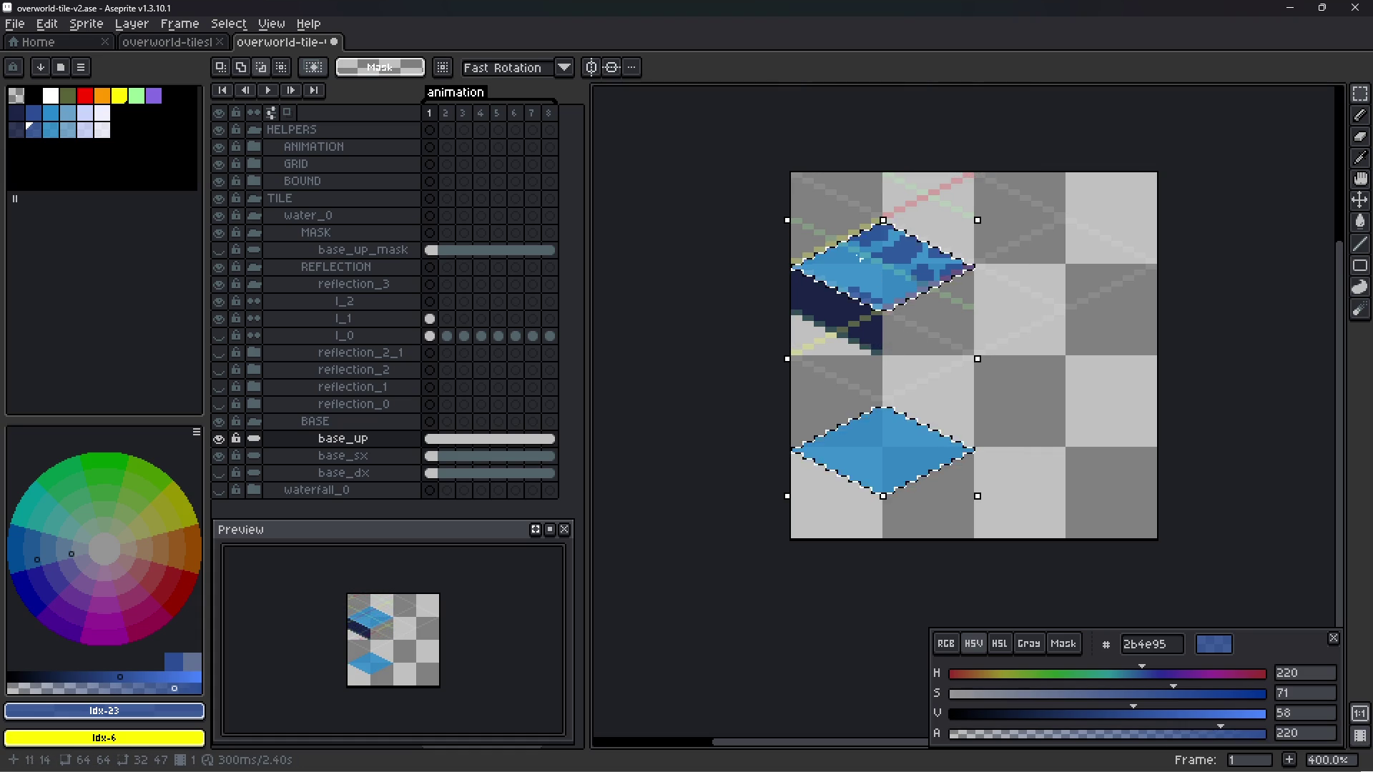
pyautogui.moveTo(730, 153); pyautogui.dragTo(1054, 372)
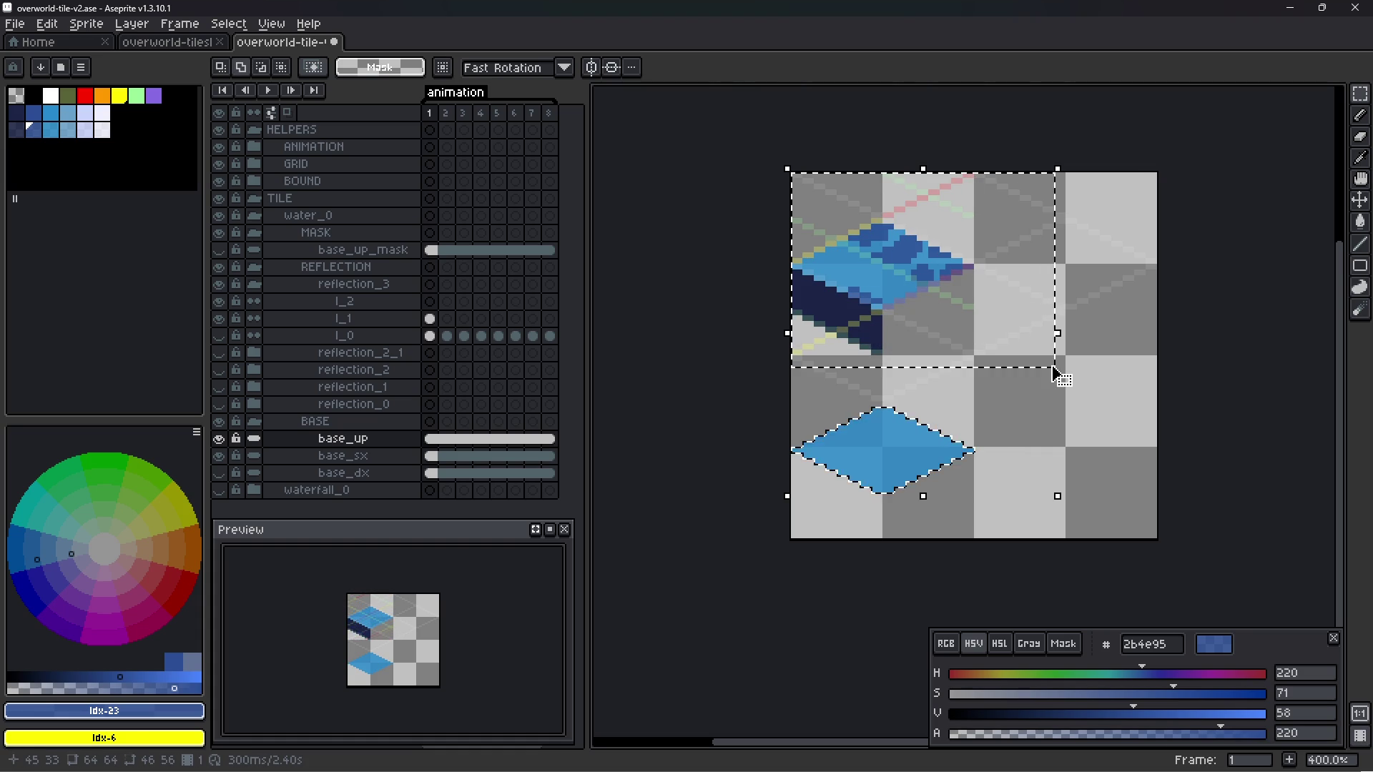
pyautogui.press('Delete')
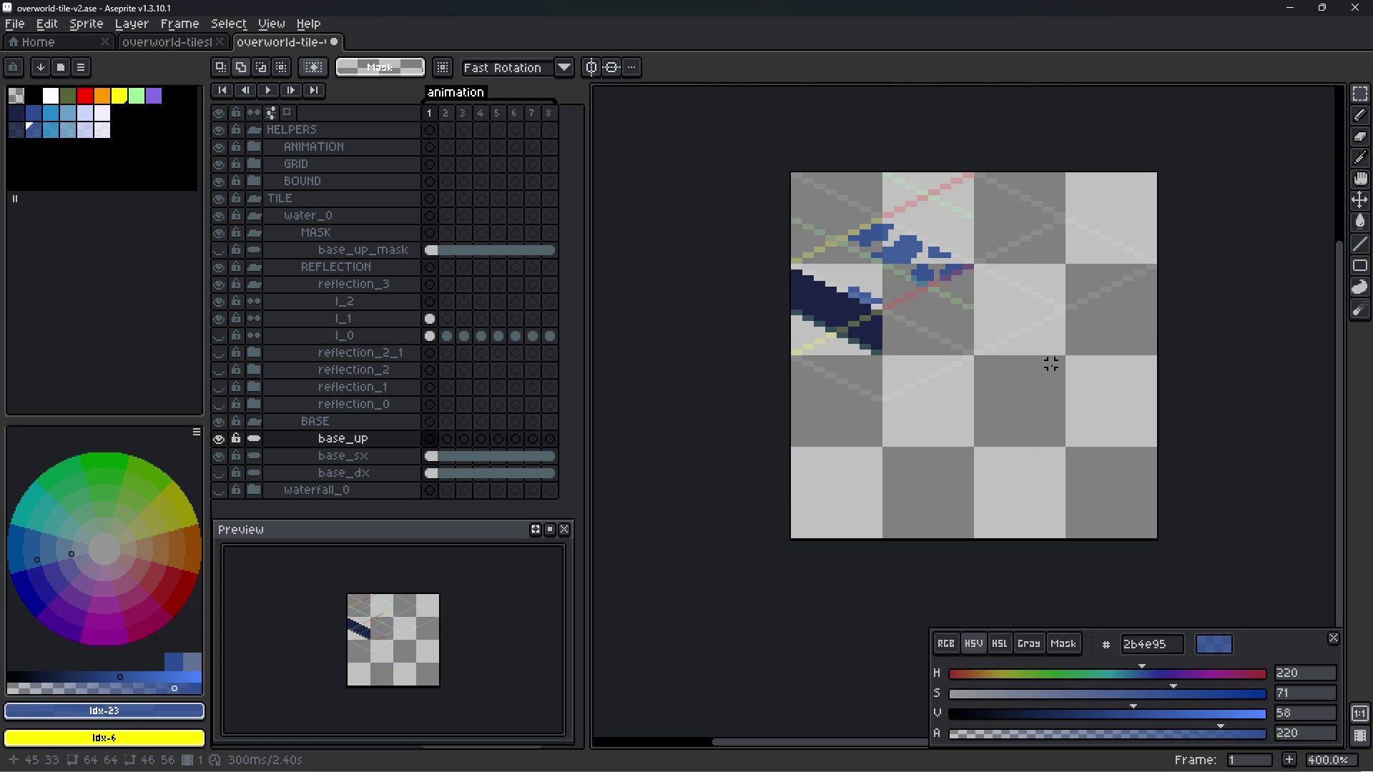
pyautogui.hotkey('ctrl', 'z')
pyautogui.click(381, 440)
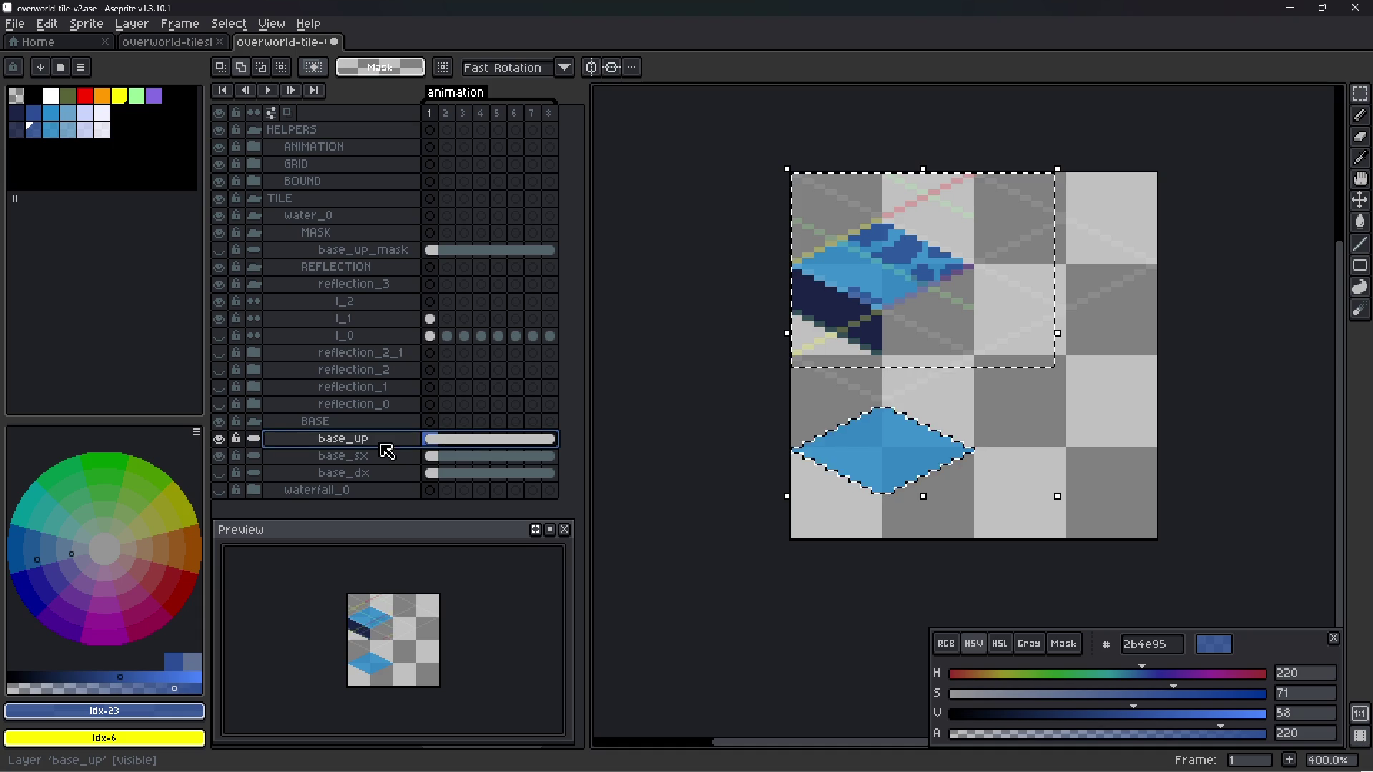
pyautogui.press('Delete')
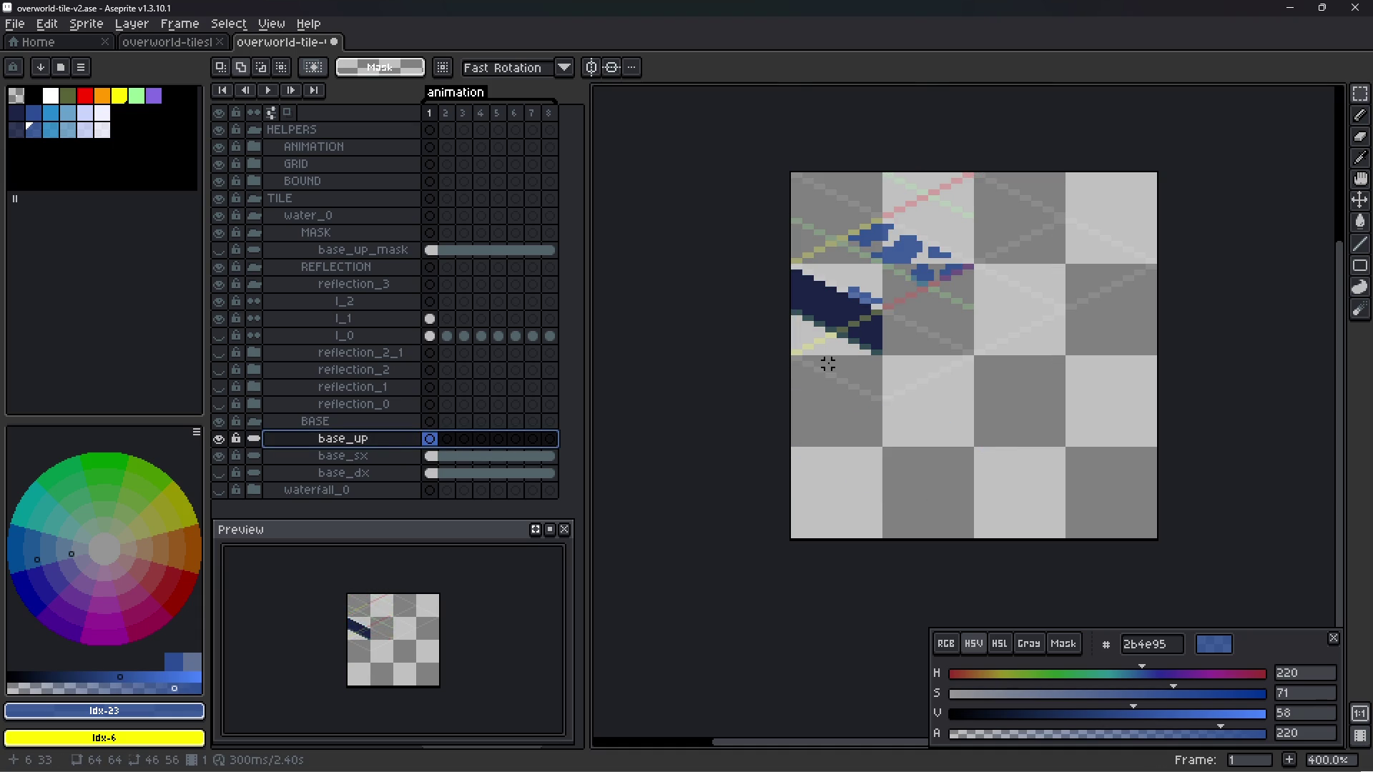
pyautogui.hotkey('ctrl', 'z')
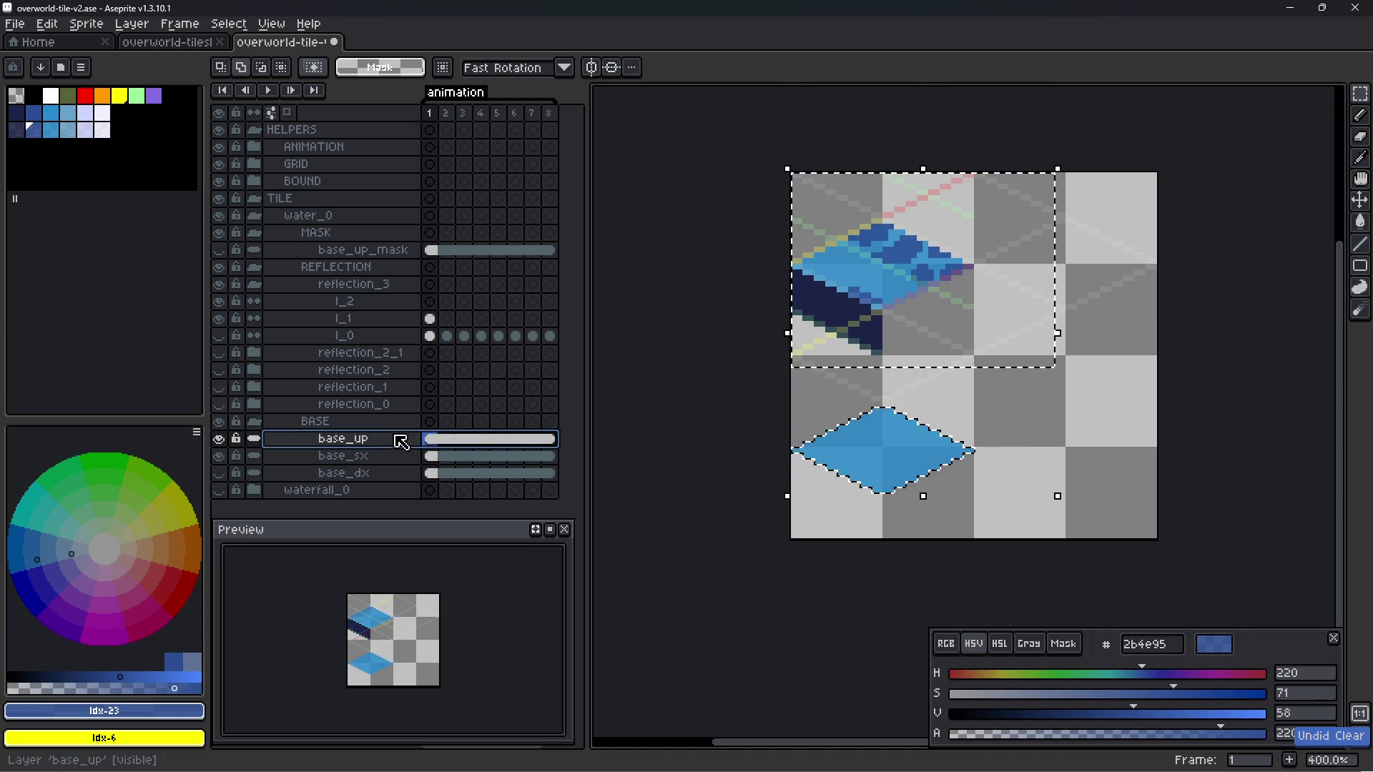
# - Erase the lower blue diamond from base_up with the Magic Wand and save the file
pyautogui.press('q')
pyautogui.hotkey('ctrl', 'd')
pyautogui.click(903, 456)
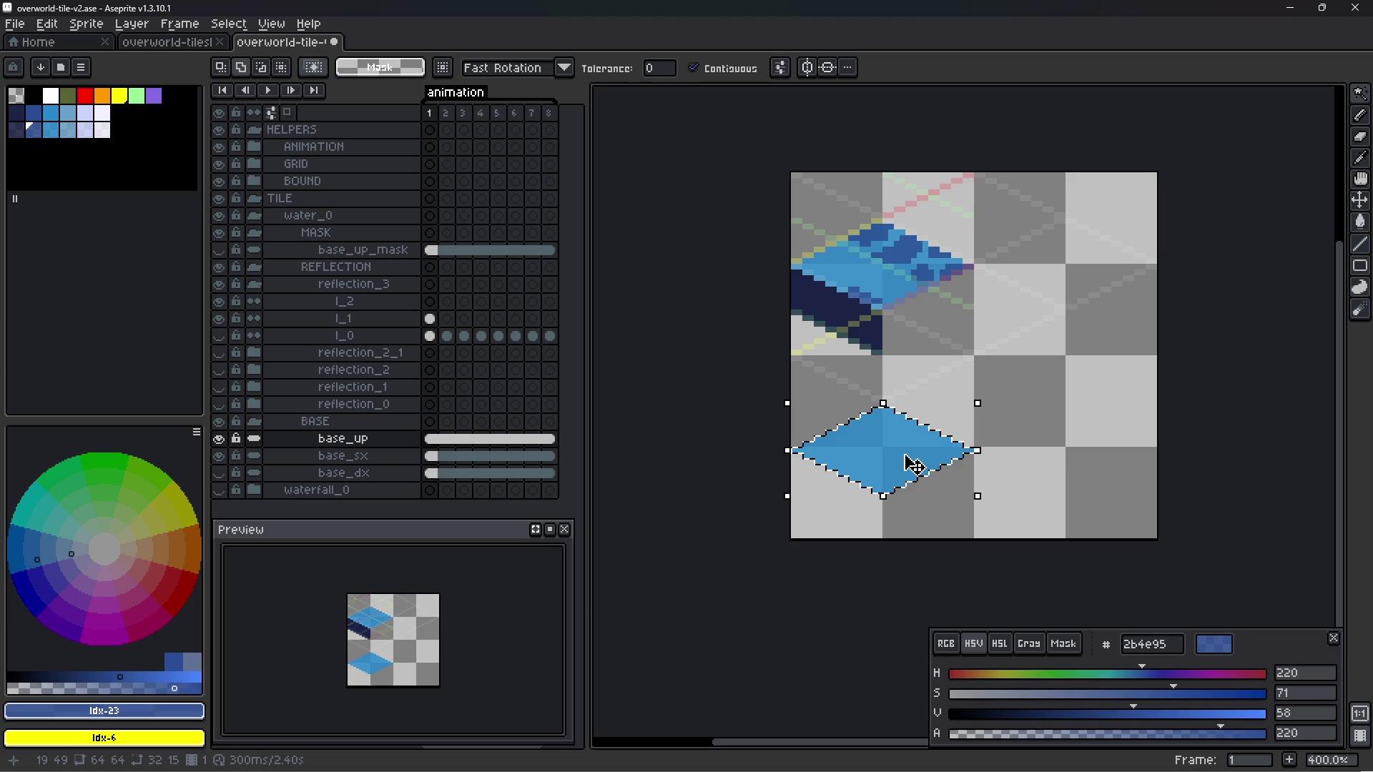
pyautogui.press('Delete')
pyautogui.hotkey('ctrl', 's')
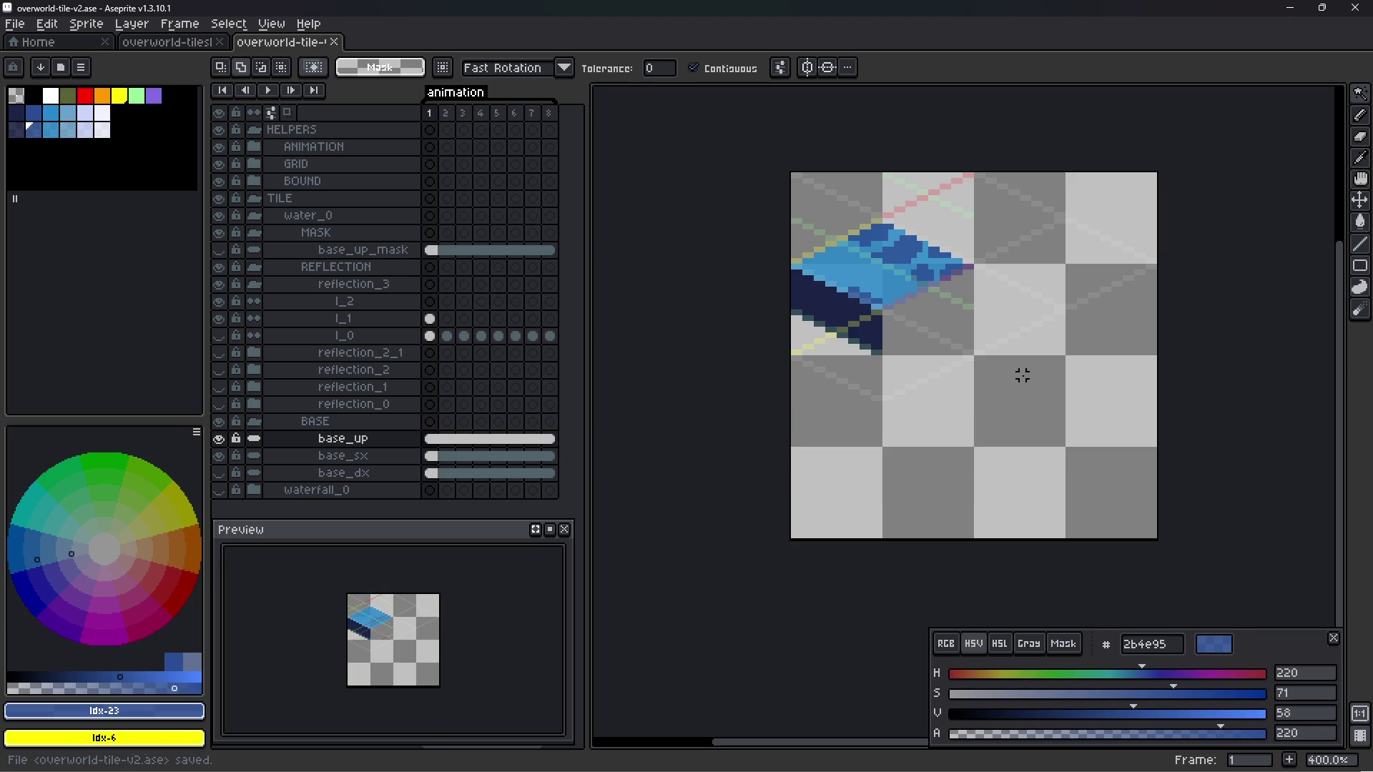
# - Enter a 32×32 canvas size anchored at the top-left corner
pyautogui.hotkey('ctrl', 'alt', 'c')
pyautogui.write('32')
pyautogui.press('Tab')
pyautogui.write('32')
pyautogui.click(1232, 150)
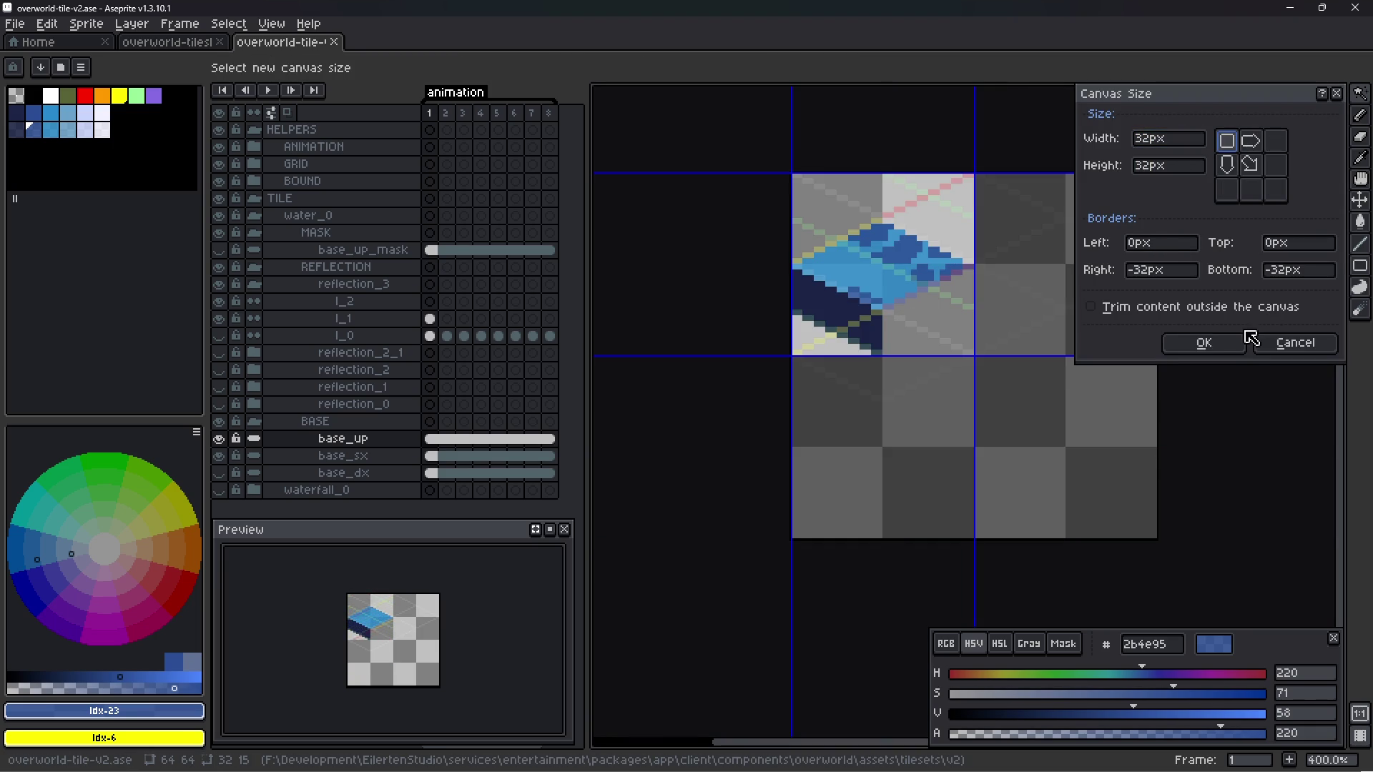
# - Apply the 32×32 top-left canvas crop and save the file
pyautogui.click(1204, 343)
pyautogui.scroll(3, 1082, 399)
pyautogui.scroll(-2, 662, 189)
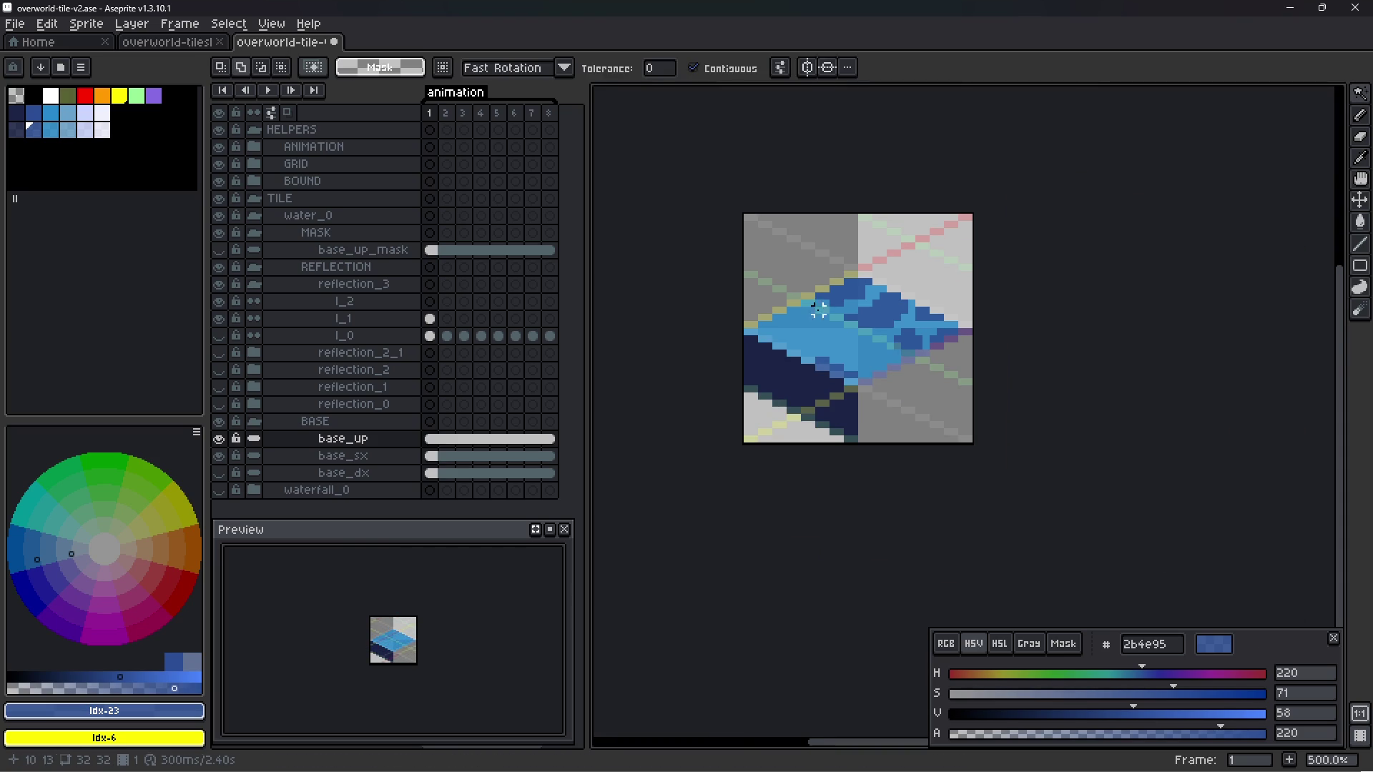
pyautogui.hotkey('ctrl', 's')
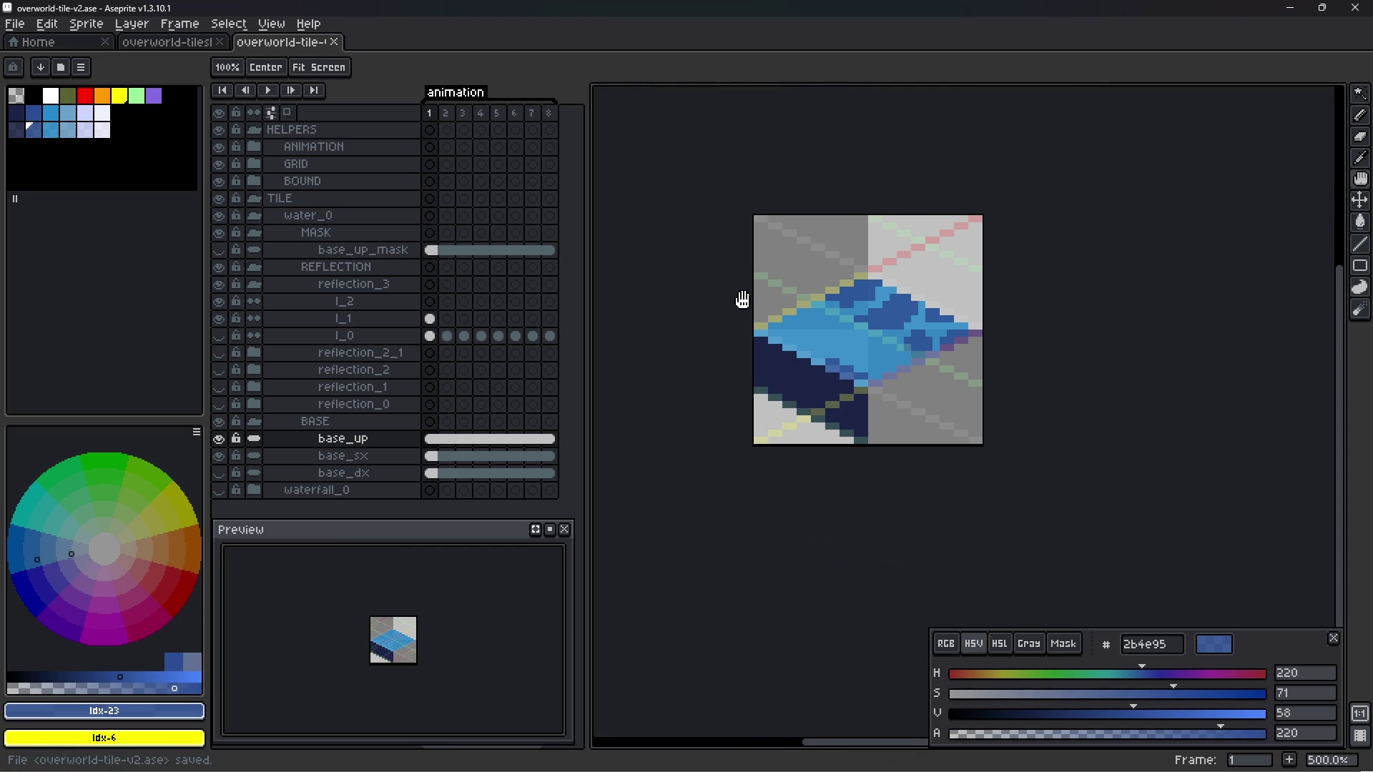
pyautogui.moveTo(748, 290); pyautogui.dragTo(803, 312)
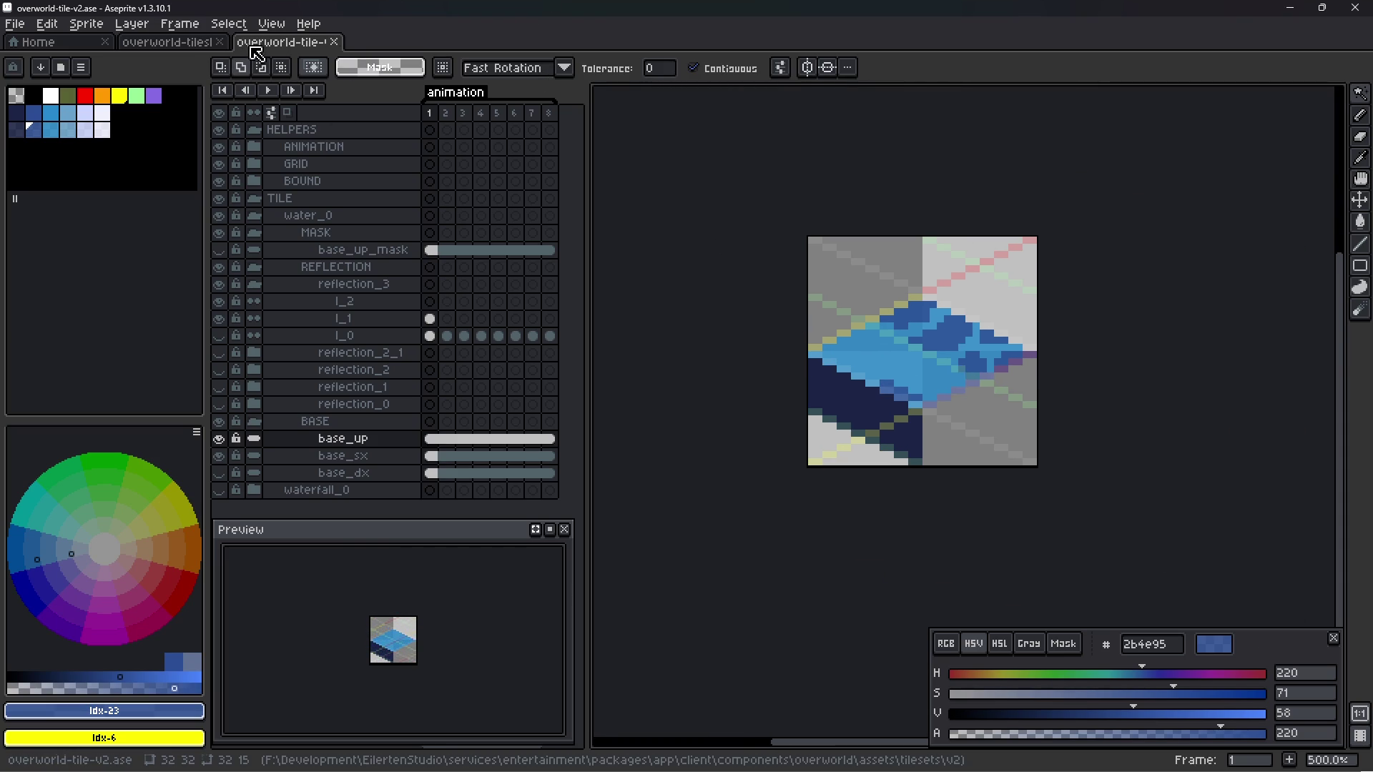
pyautogui.scroll(2, 925, 405)
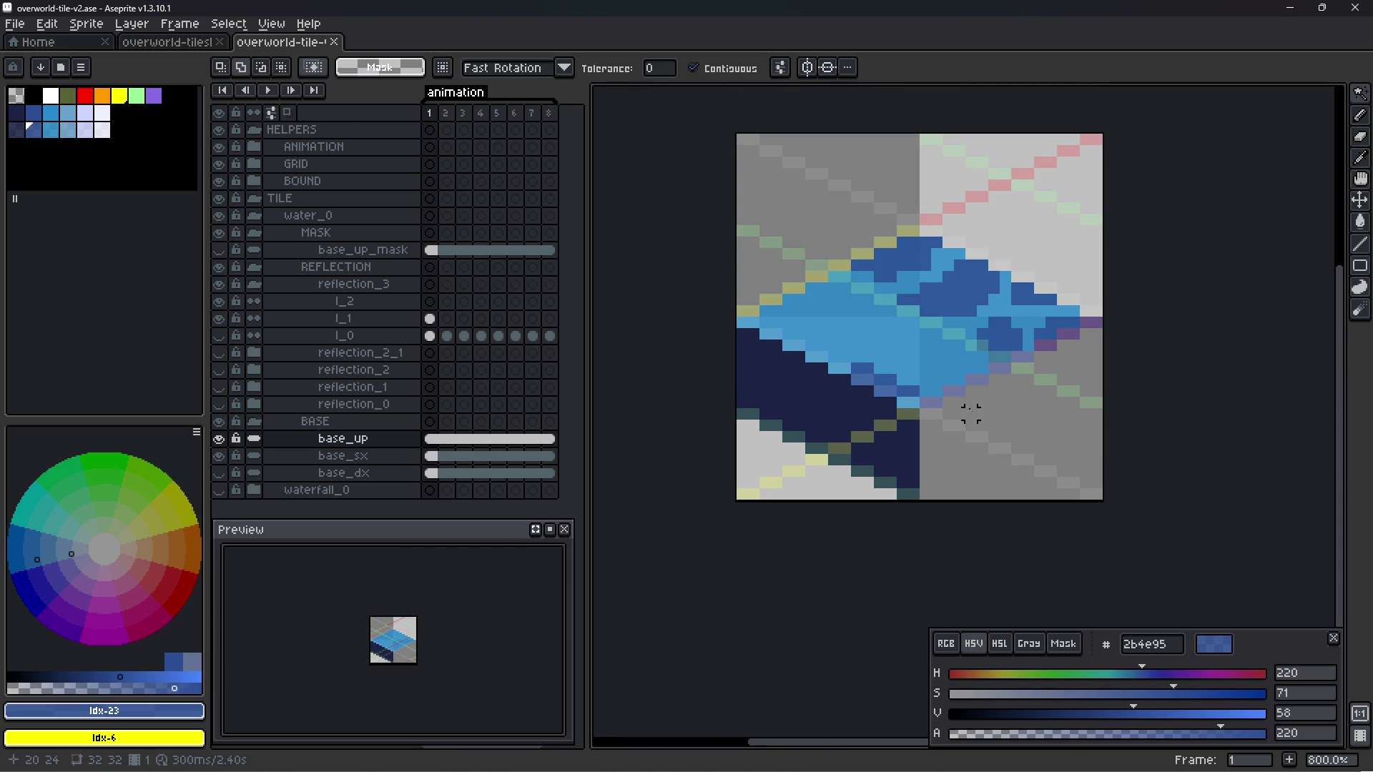
pyautogui.scroll(2, 959, 401)
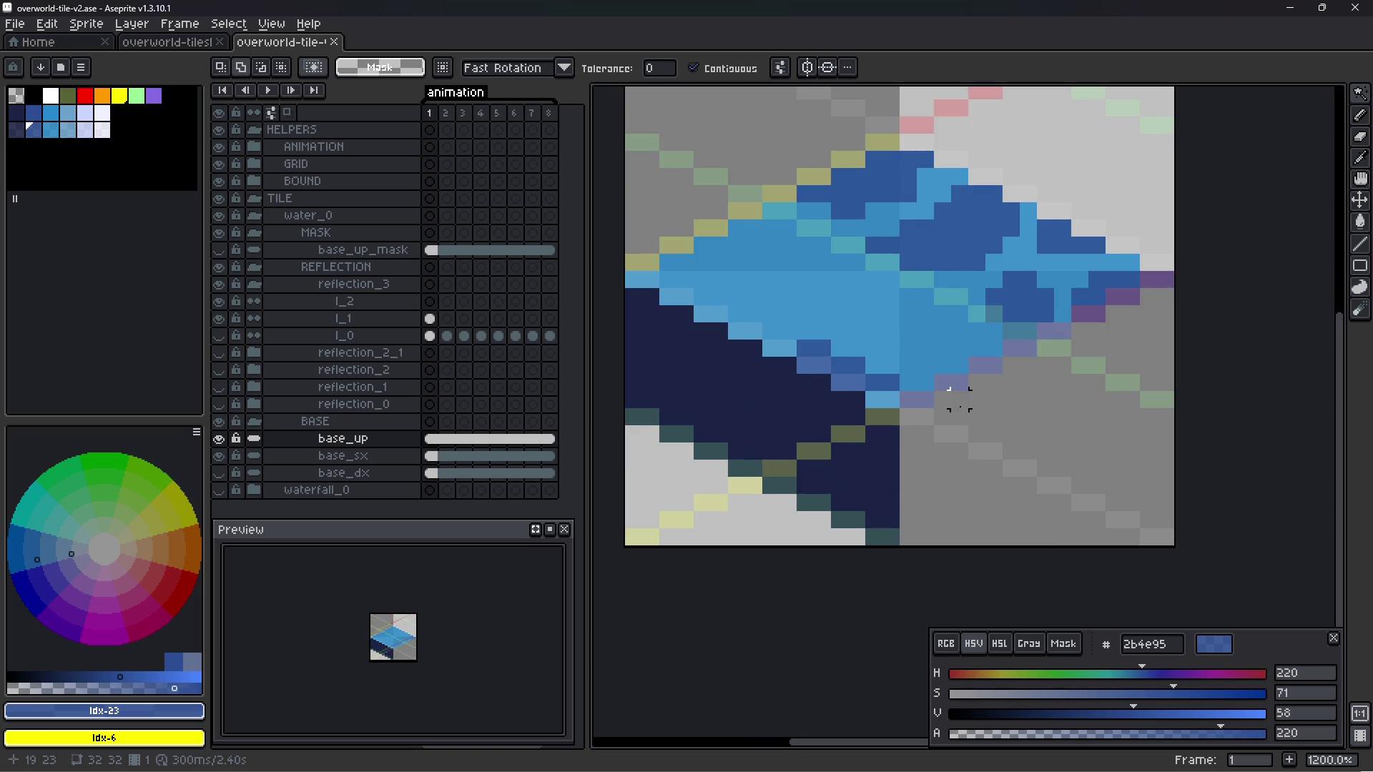
pyautogui.scroll(-2, 958, 400)
pyautogui.moveTo(957, 401); pyautogui.dragTo(905, 462)
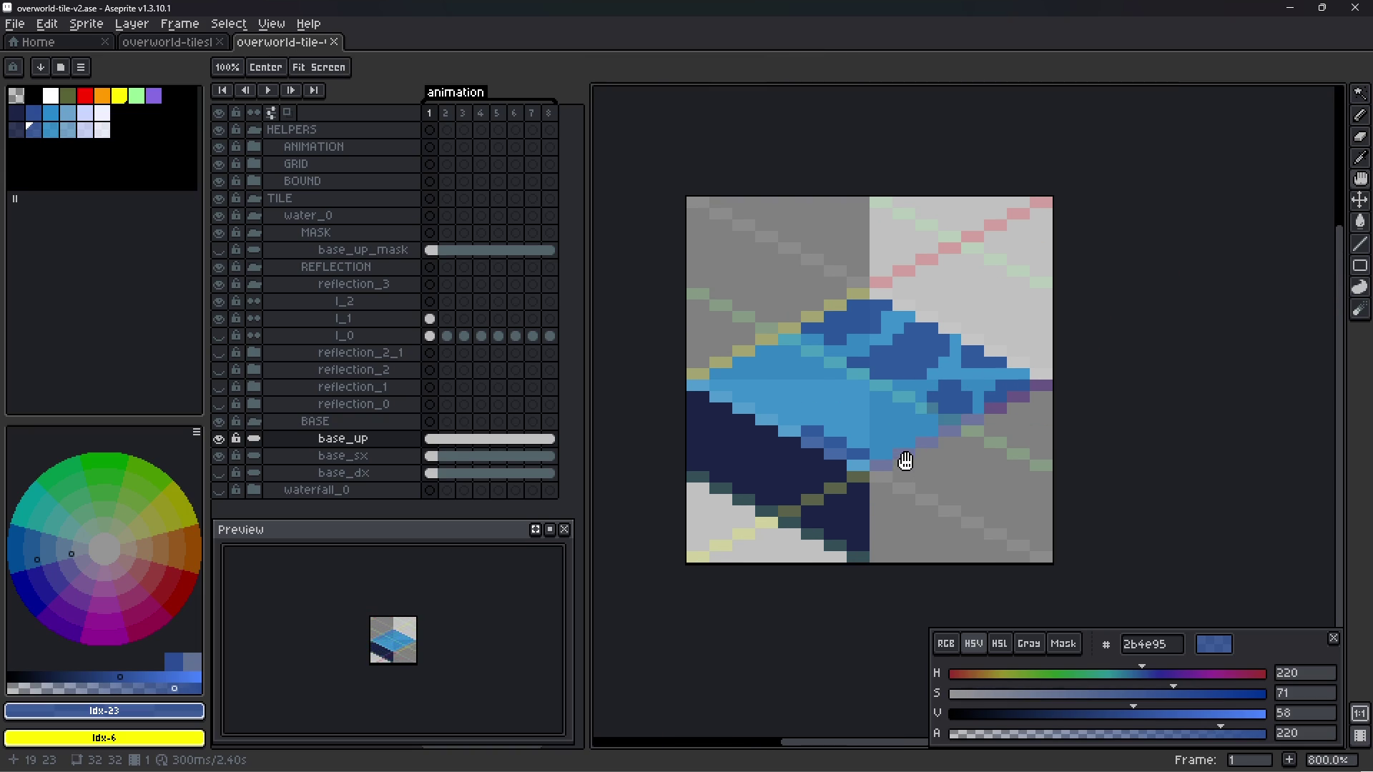
pyautogui.hotkey('ctrl', 's')
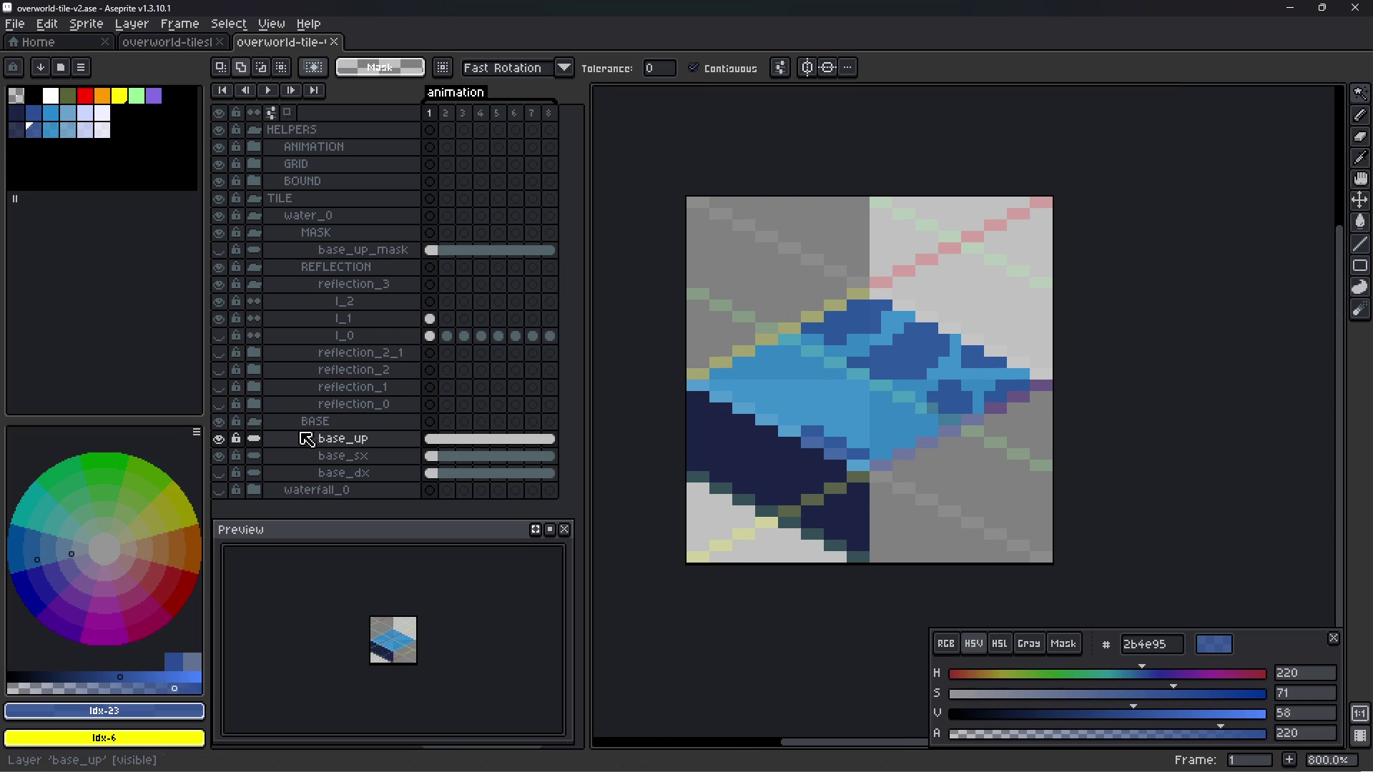
# - Collapse the BASE group, select waterfall_0, and bring up Export Sprite Sheet
pyautogui.click(254, 422)
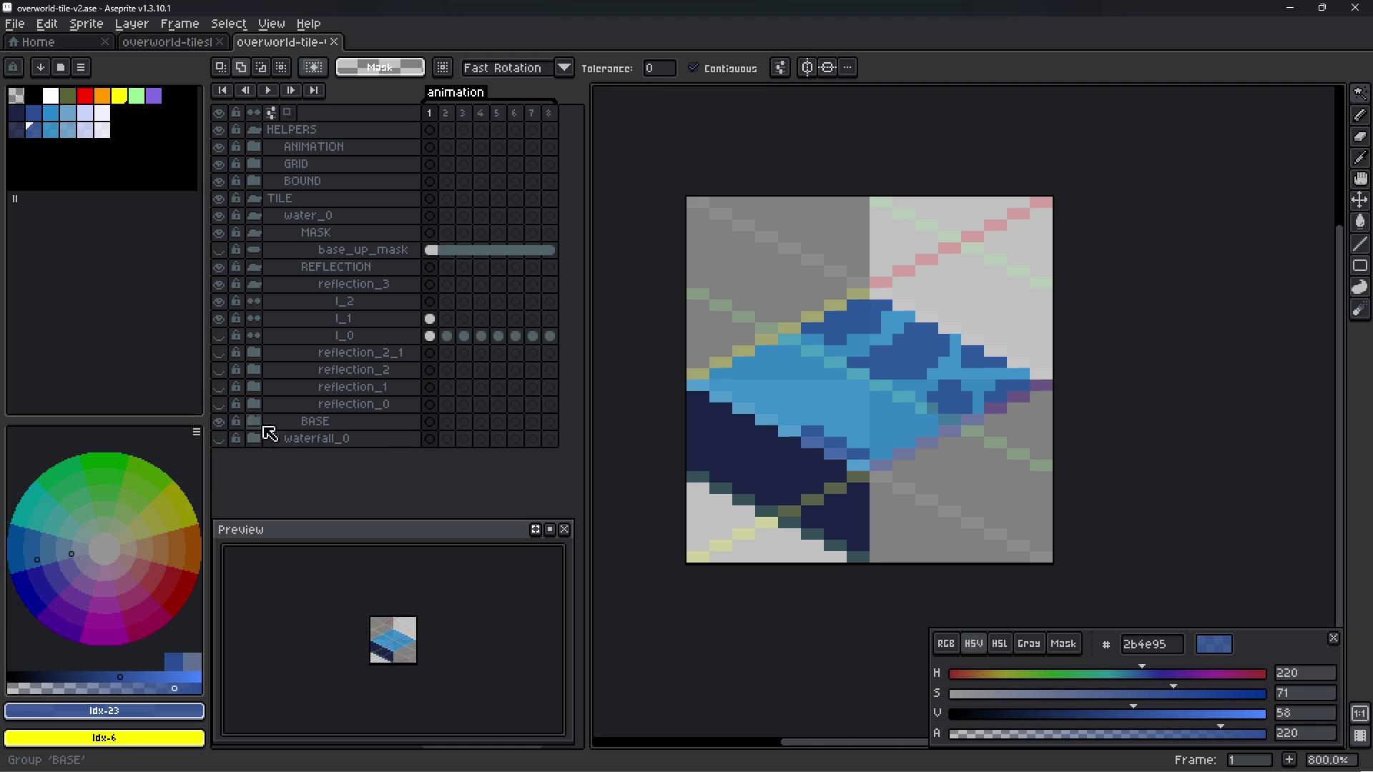
pyautogui.click(291, 440)
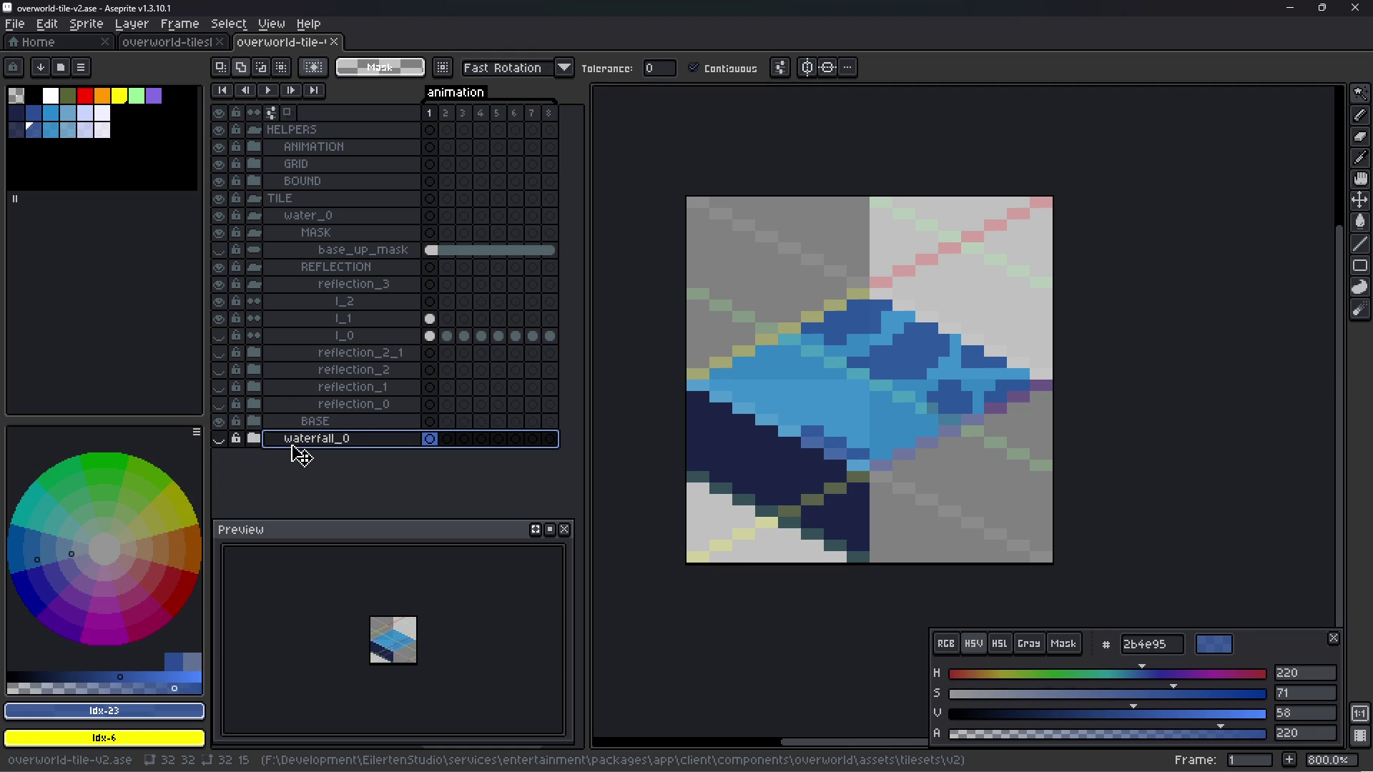
pyautogui.hotkey('ctrl', 'e')
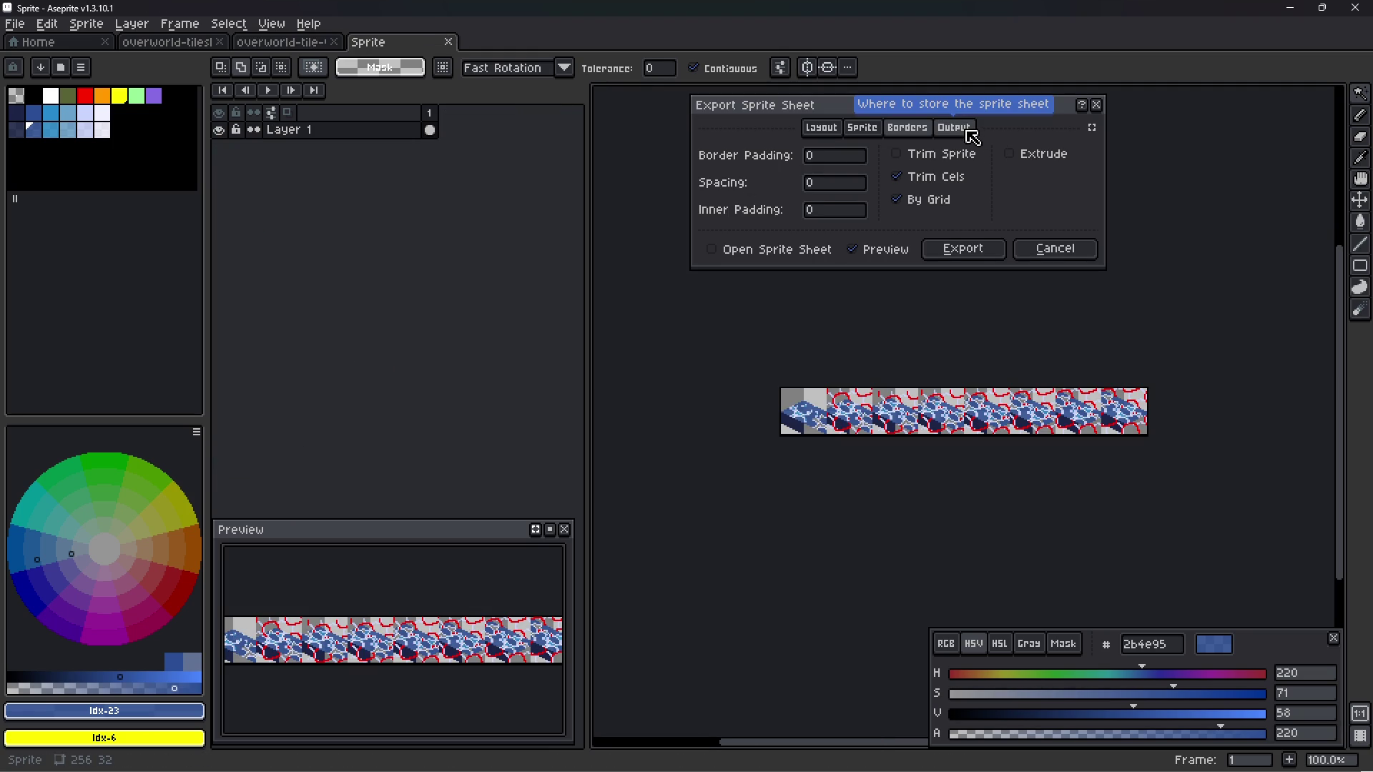
# - Cancel the export and hide the REFLECTION layers of the water_0 group
pyautogui.click(894, 134)
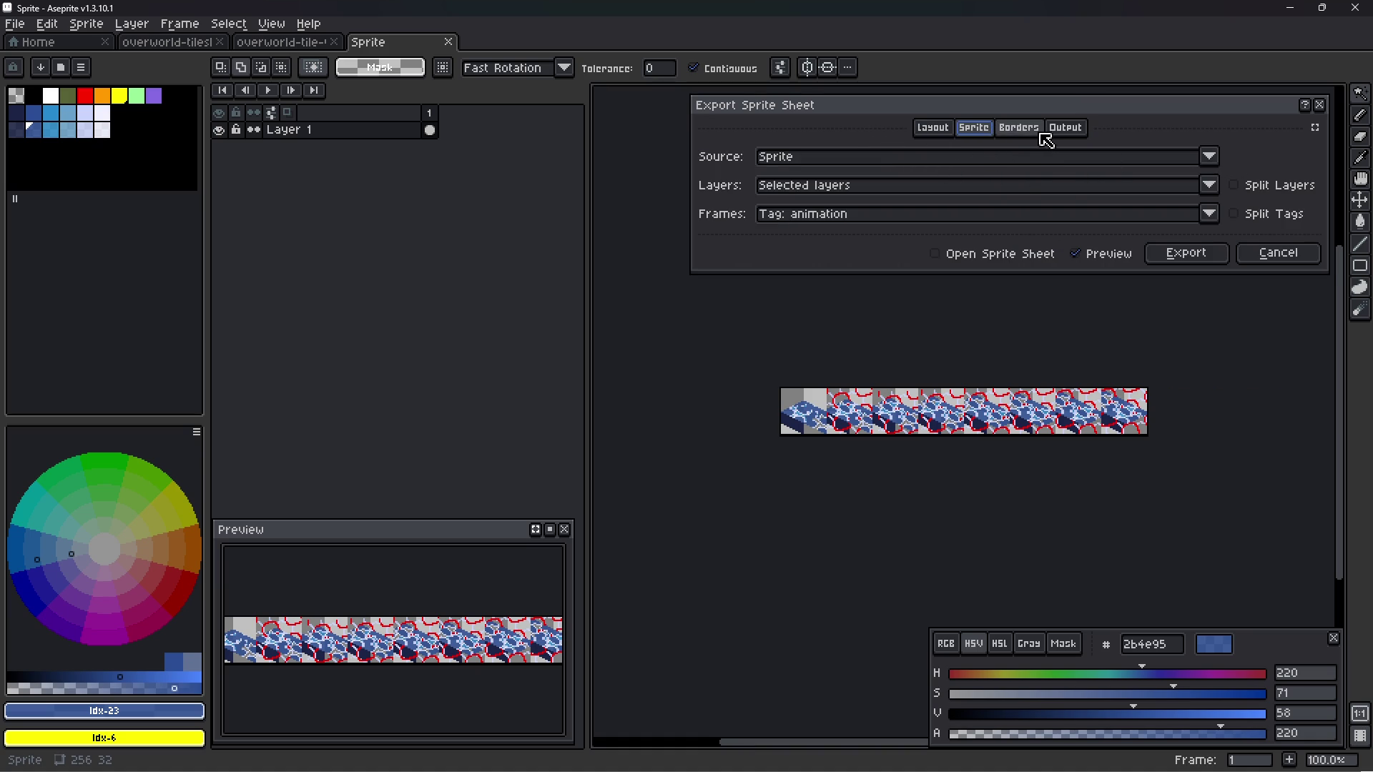
pyautogui.press('Escape')
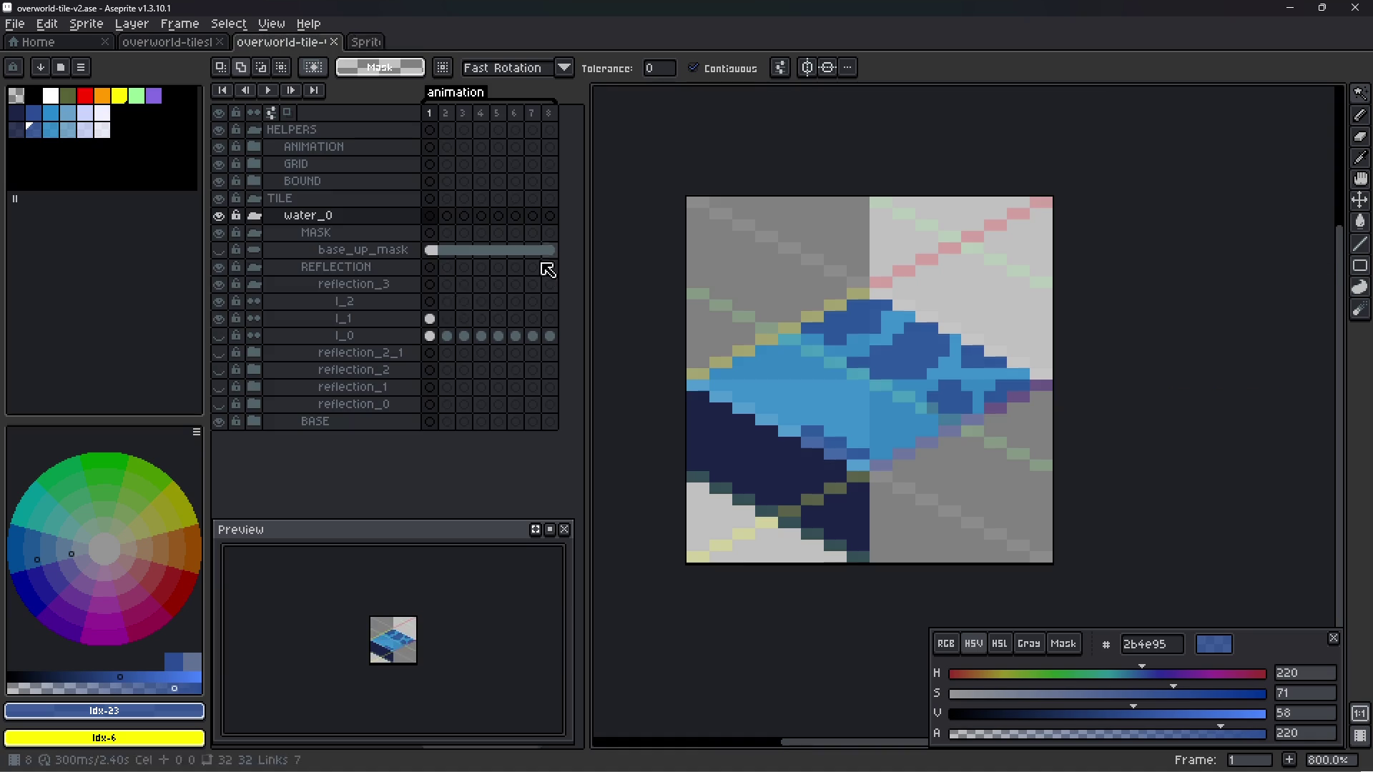
pyautogui.click(322, 214)
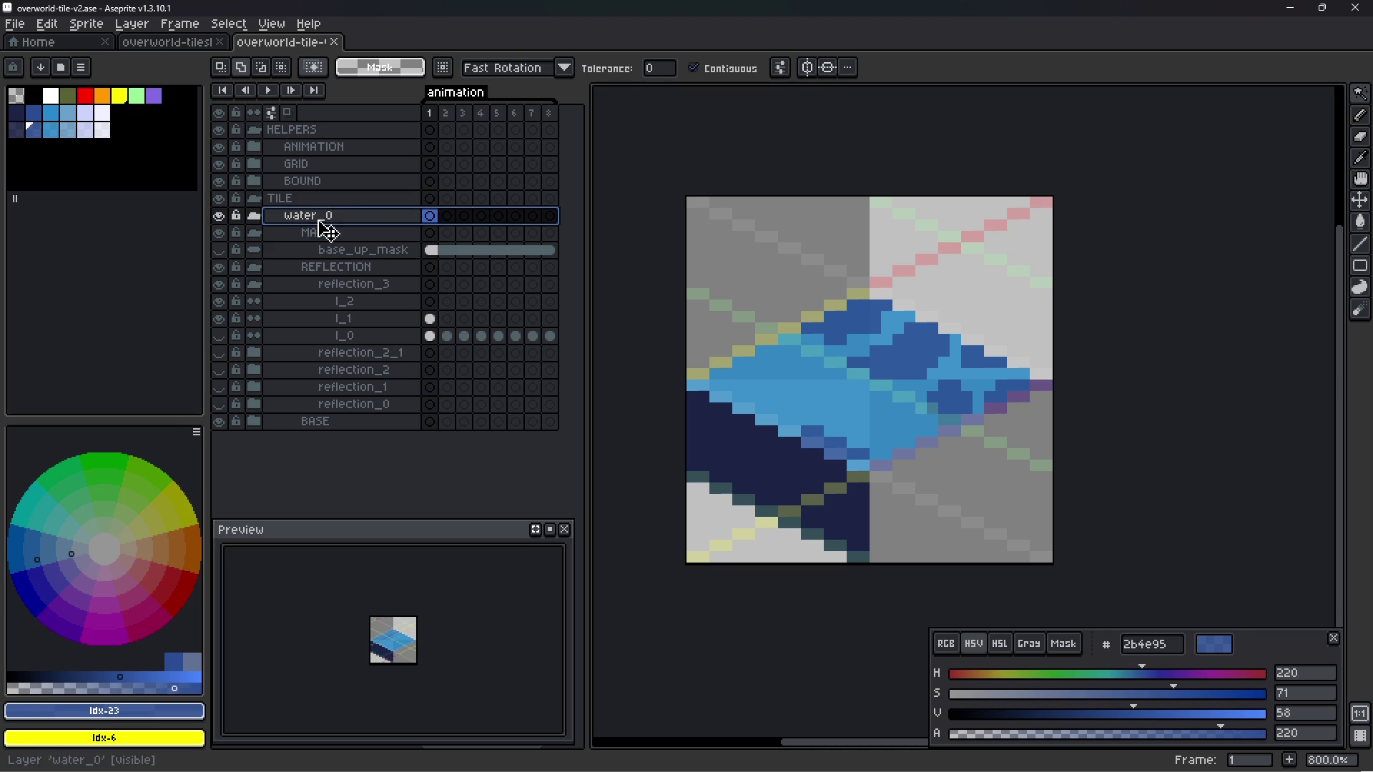
pyautogui.click(218, 270)
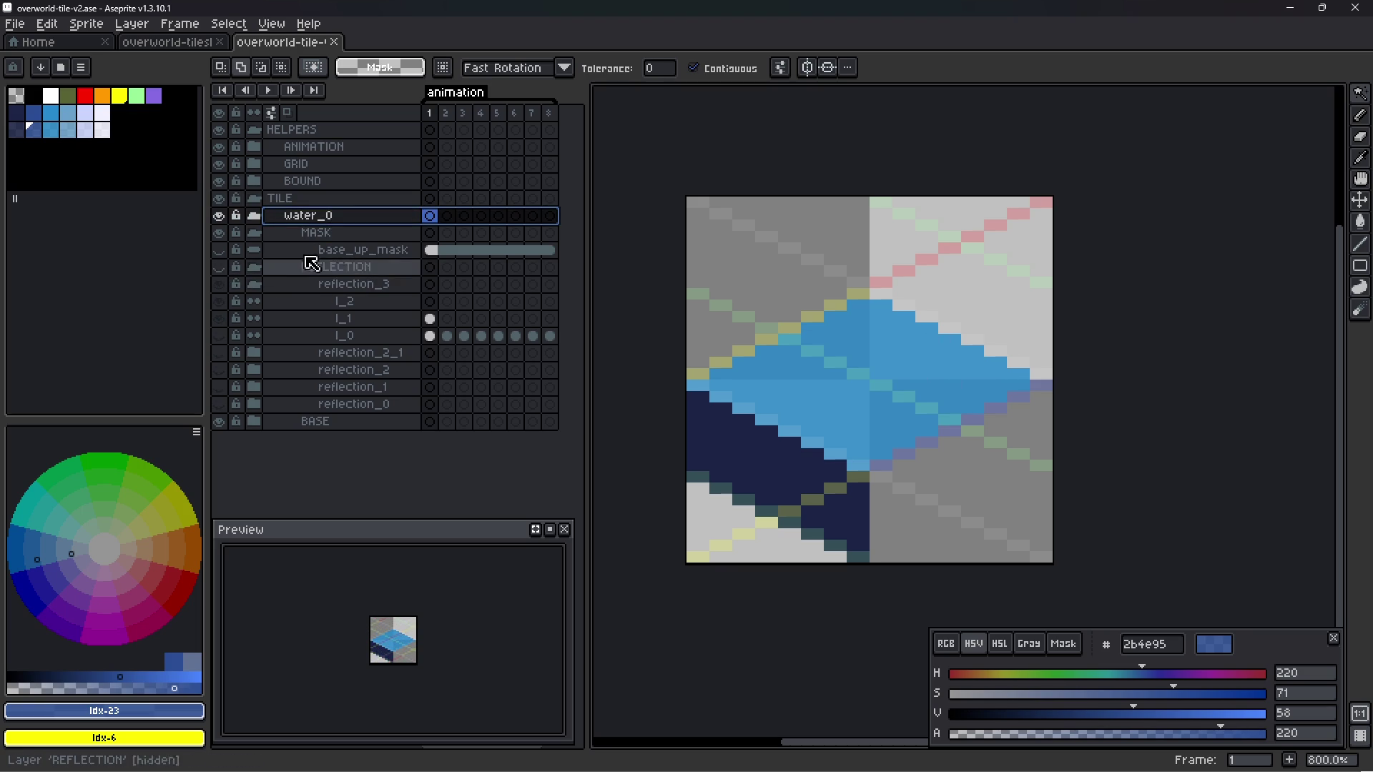
# - Reopen Export Sprite Sheet and review its Borders and Layout options
pyautogui.hotkey('ctrl', 'e')
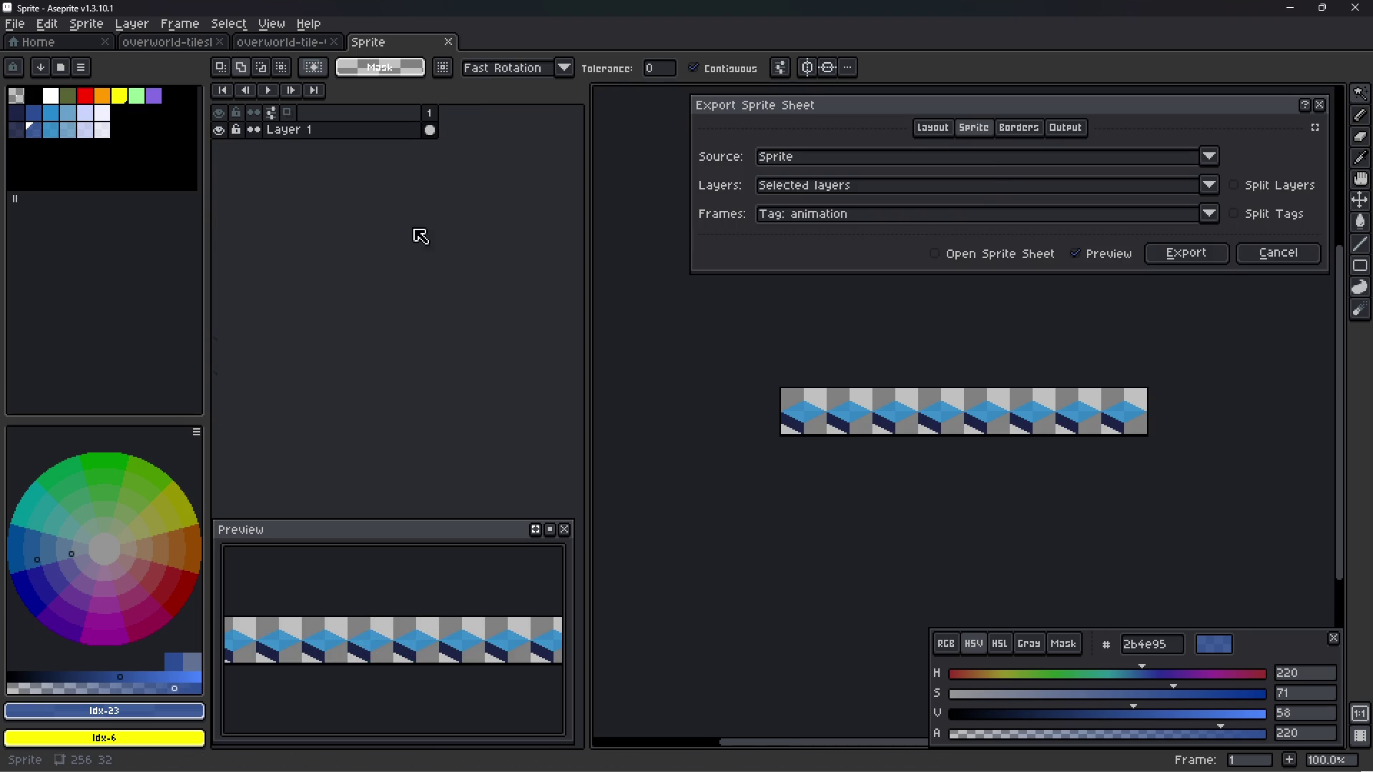
pyautogui.click(1019, 127)
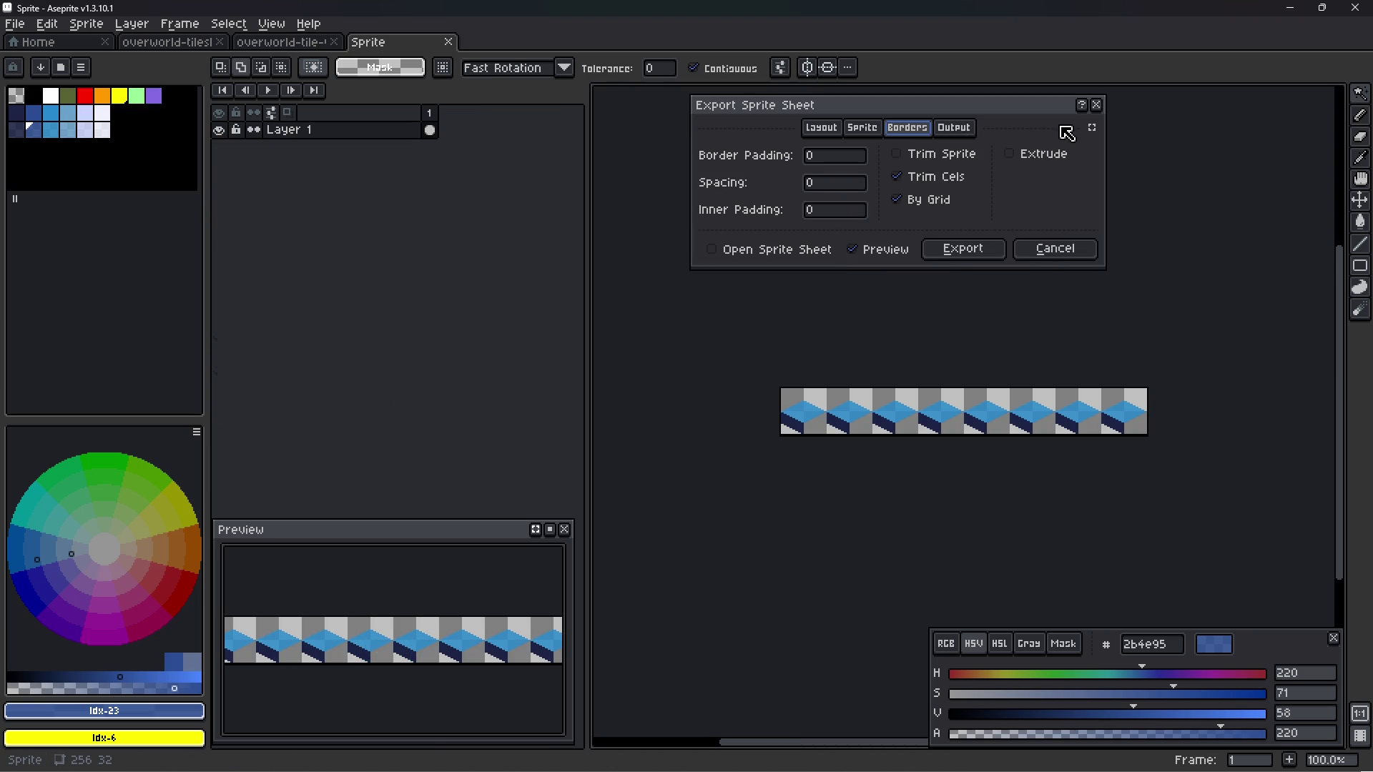
pyautogui.click(925, 201)
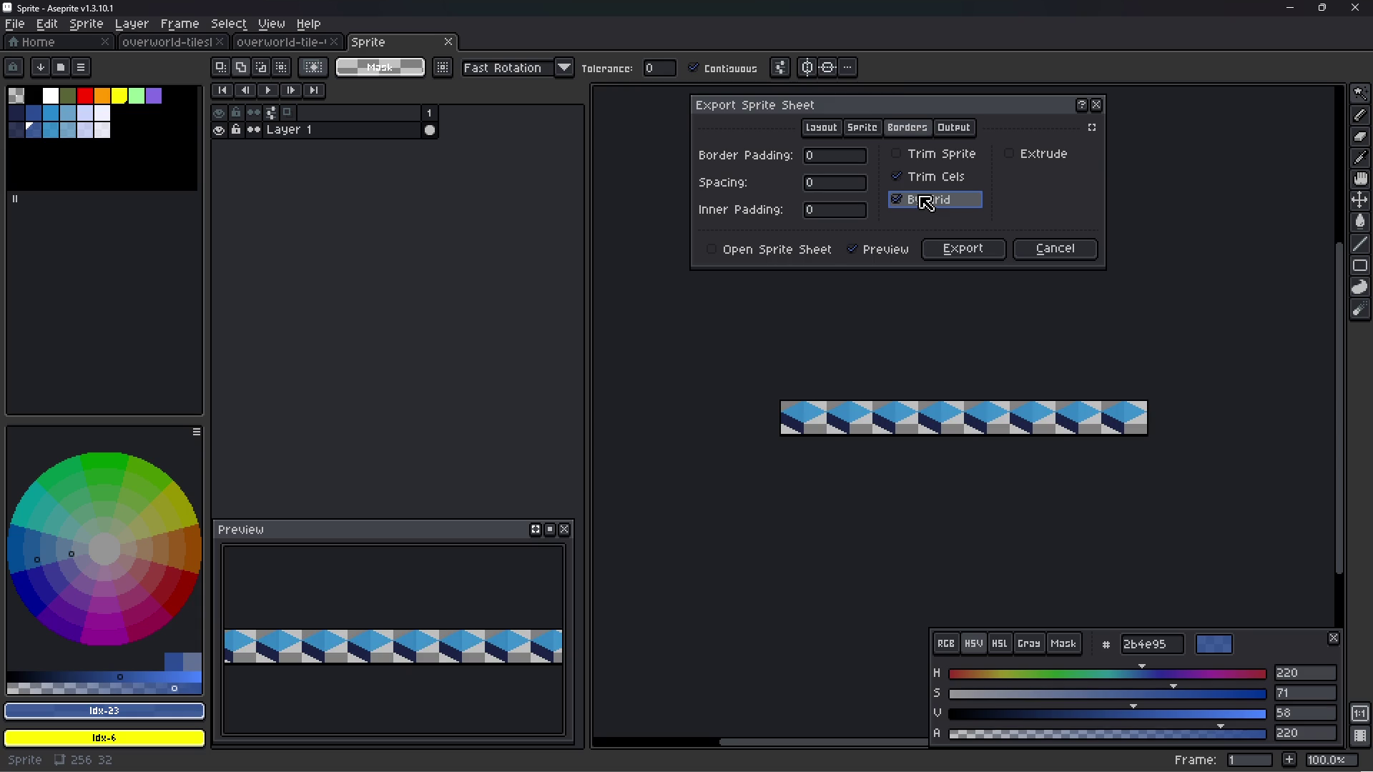
pyautogui.click(934, 178)
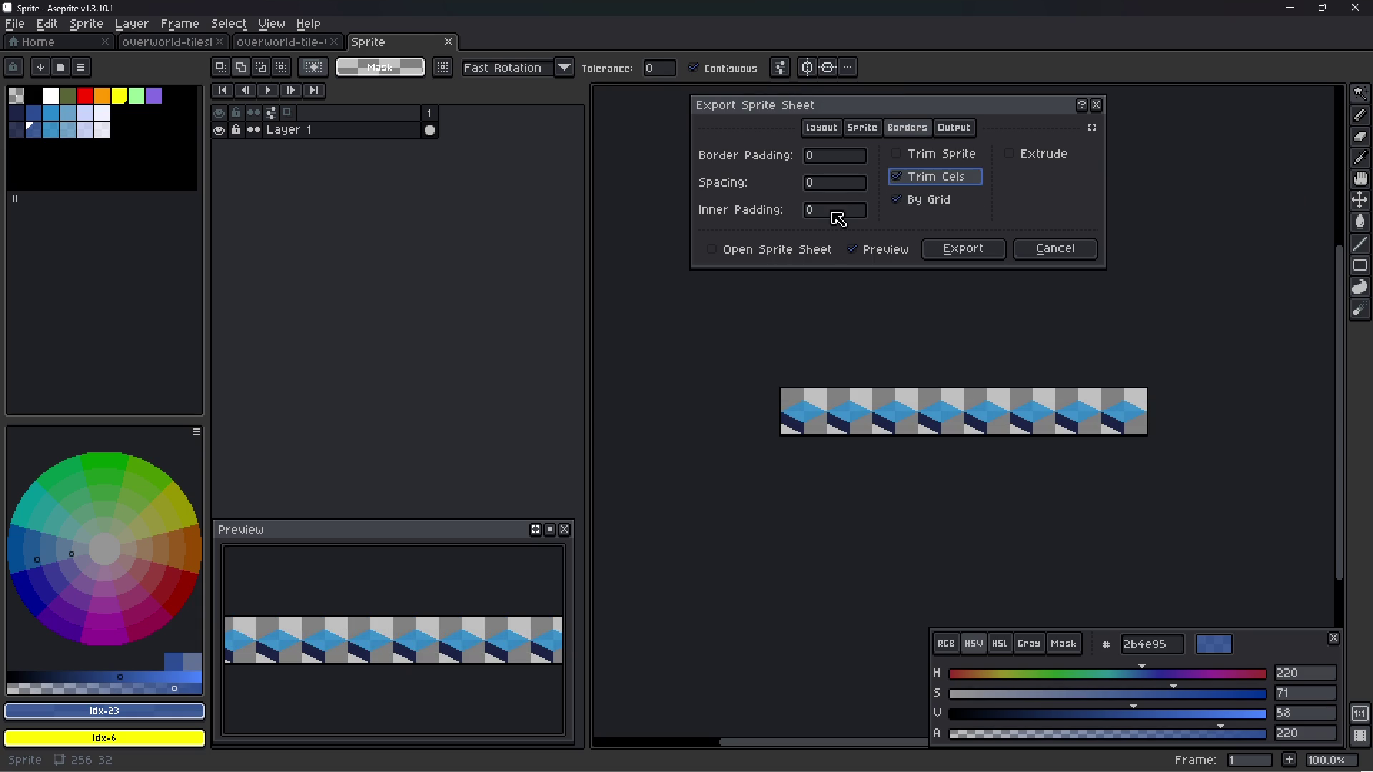
pyautogui.click(831, 129)
pyautogui.click(934, 214)
pyautogui.click(869, 130)
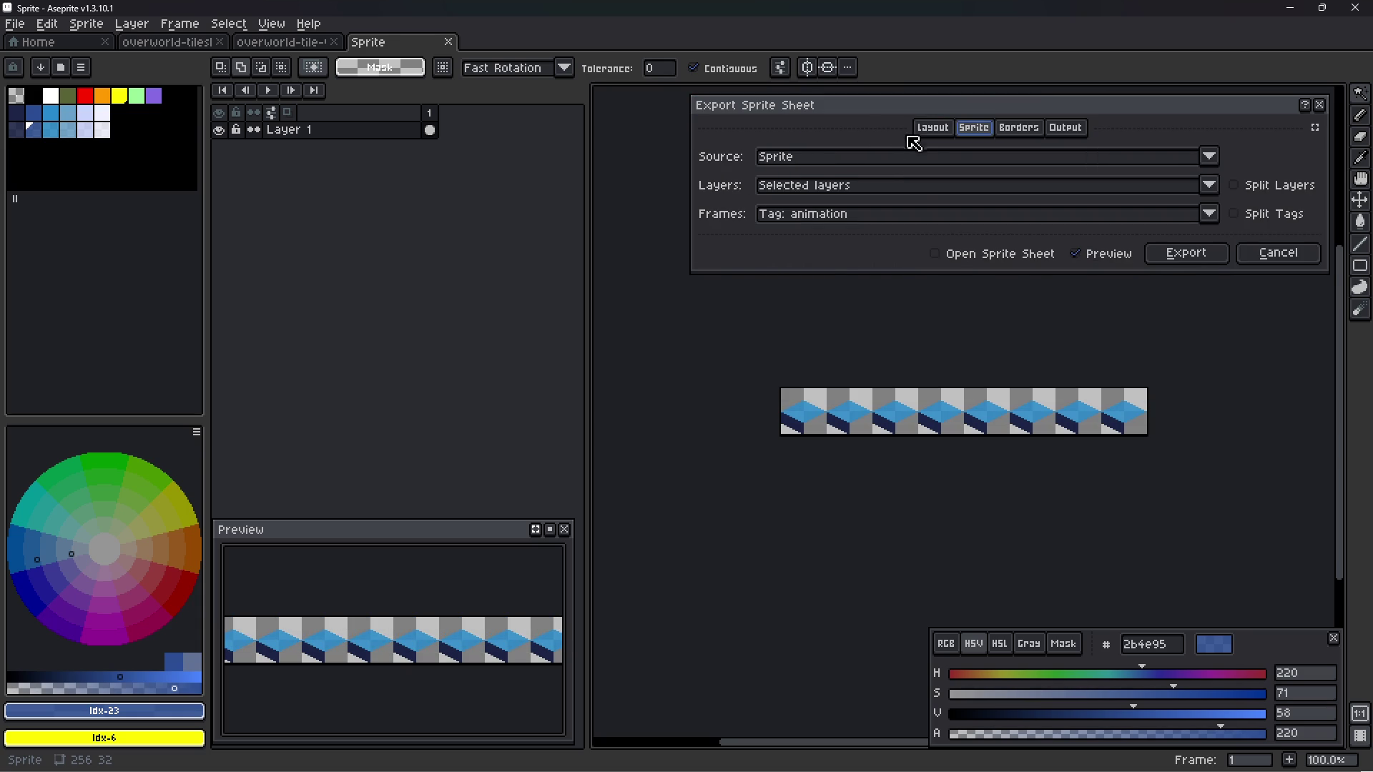
pyautogui.click(1018, 130)
# - Set the sprite sheet output file to overworld-tile-v2.png in the v2 tileset folder
pyautogui.click(954, 127)
pyautogui.click(950, 155)
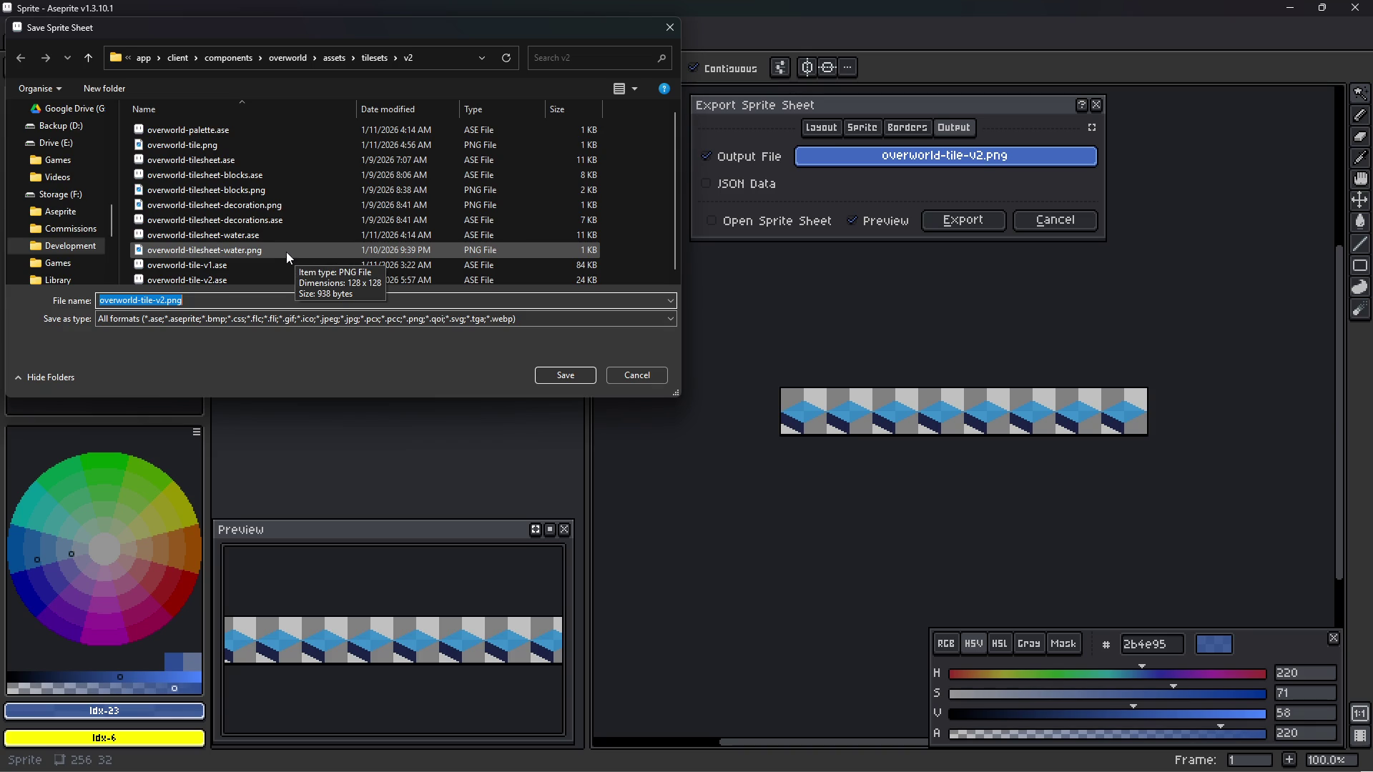
pyautogui.scroll(-1, 286, 252)
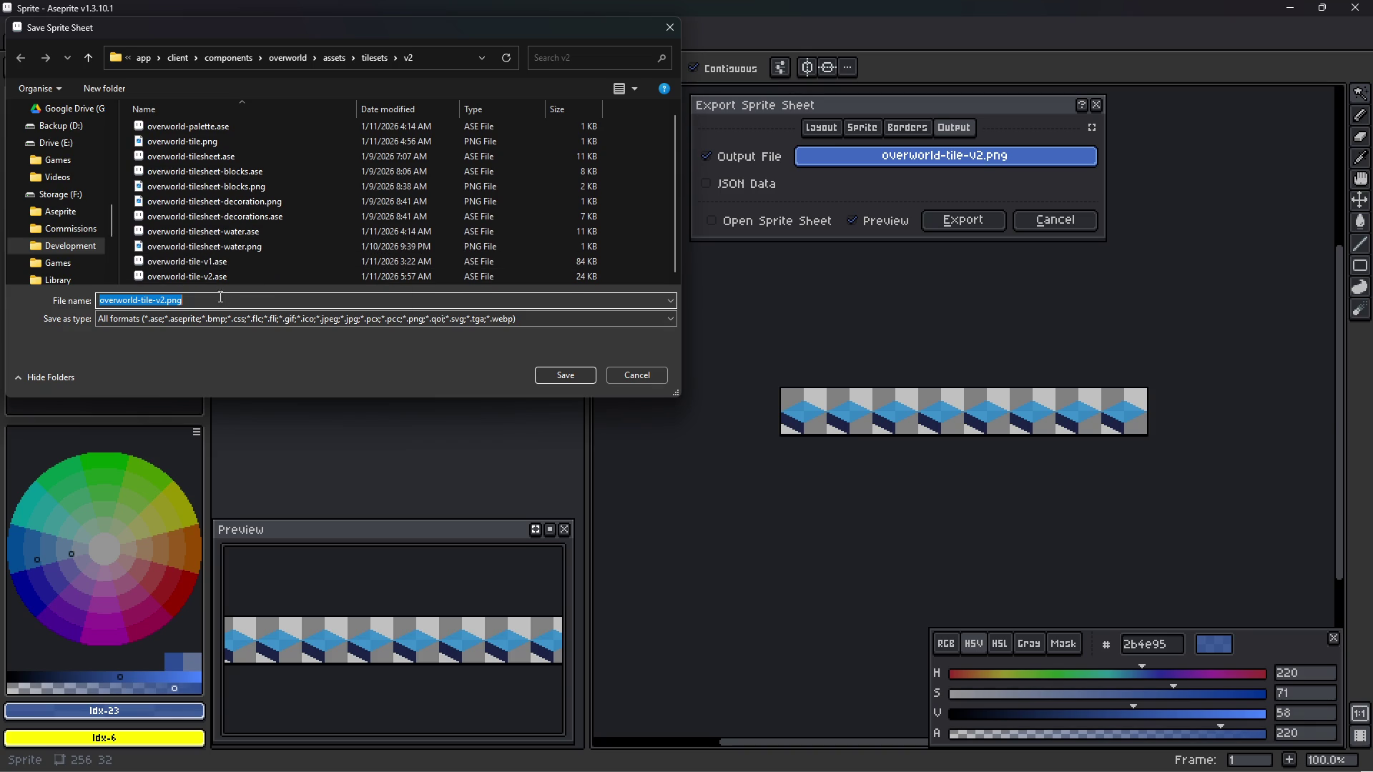
pyautogui.click(562, 375)
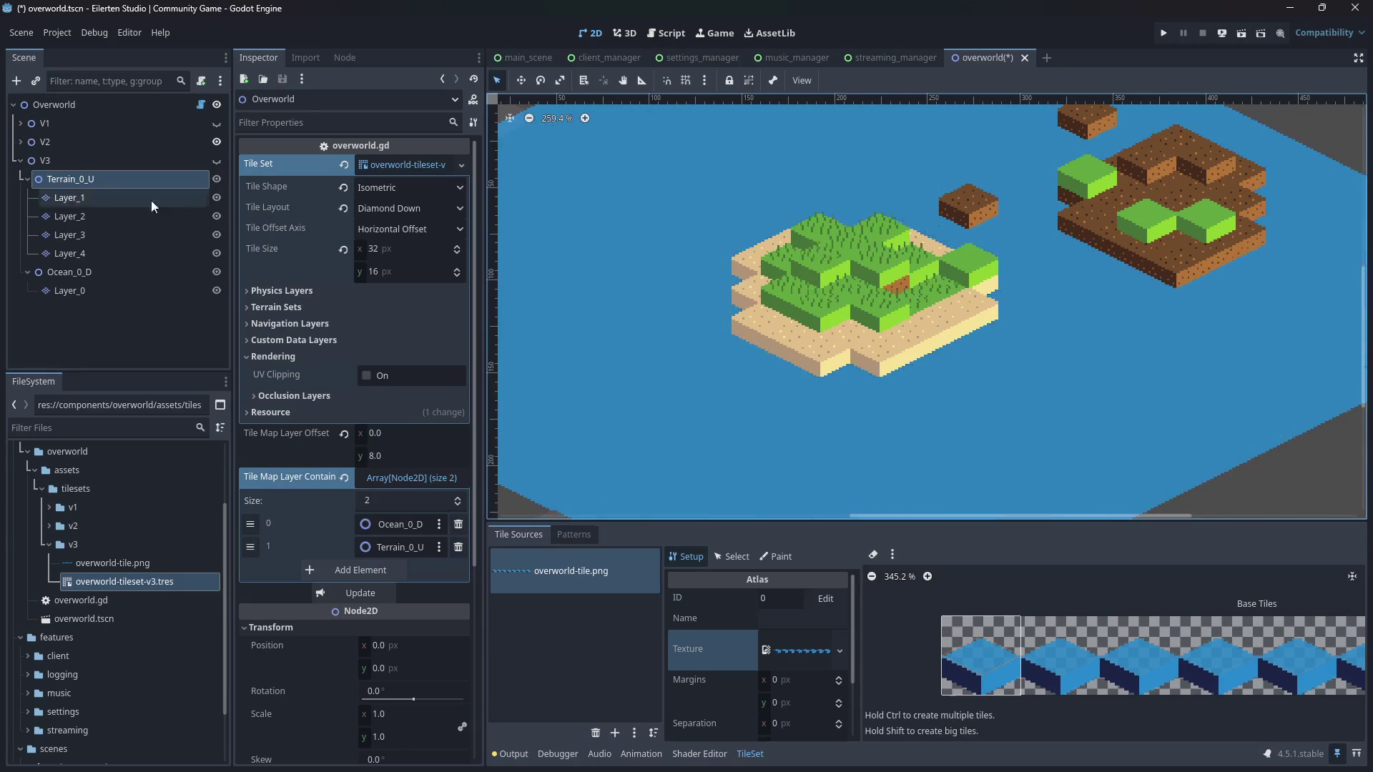
pyautogui.click(177, 165)
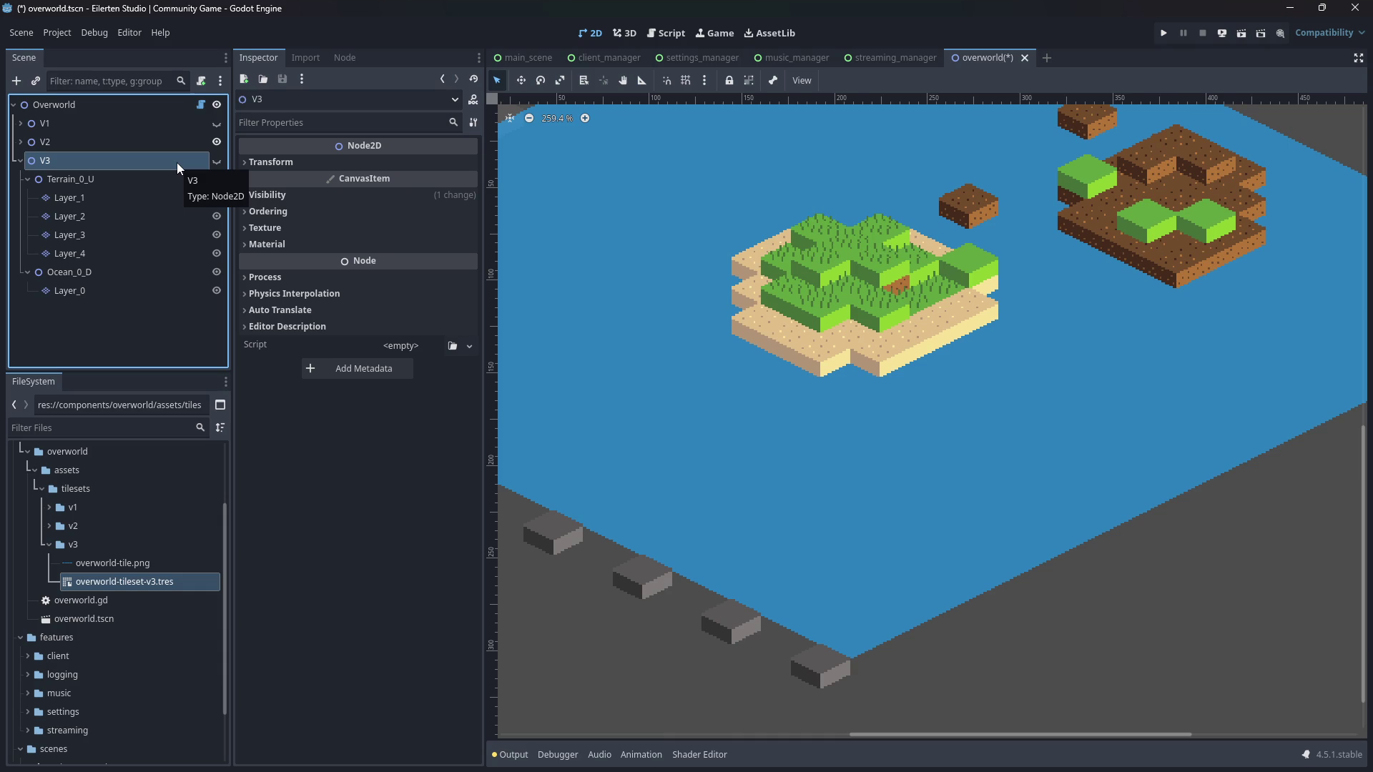
# - Delete the V3 node and its children, then inspect V1 and expand V2
pyautogui.rightClick(177, 162)
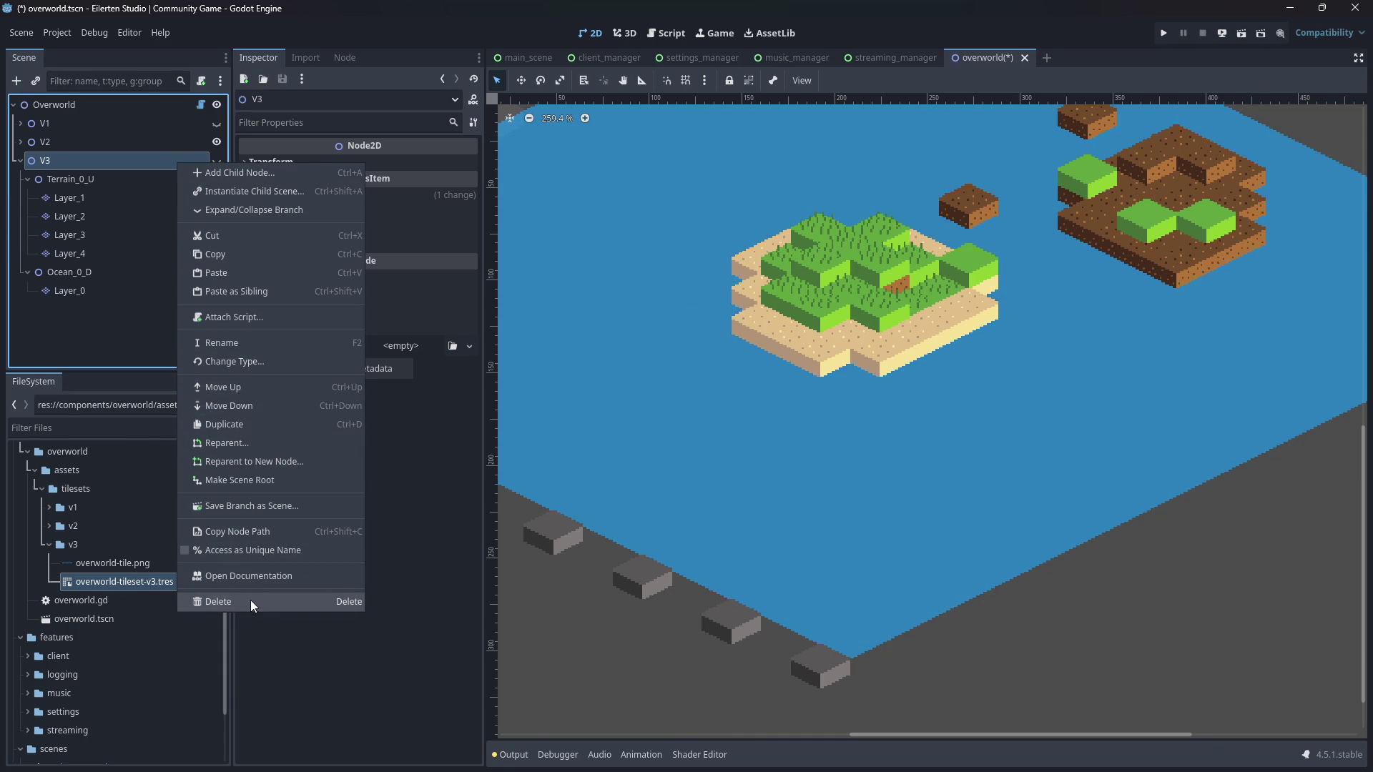
pyautogui.click(251, 602)
pyautogui.click(667, 399)
pyautogui.click(118, 123)
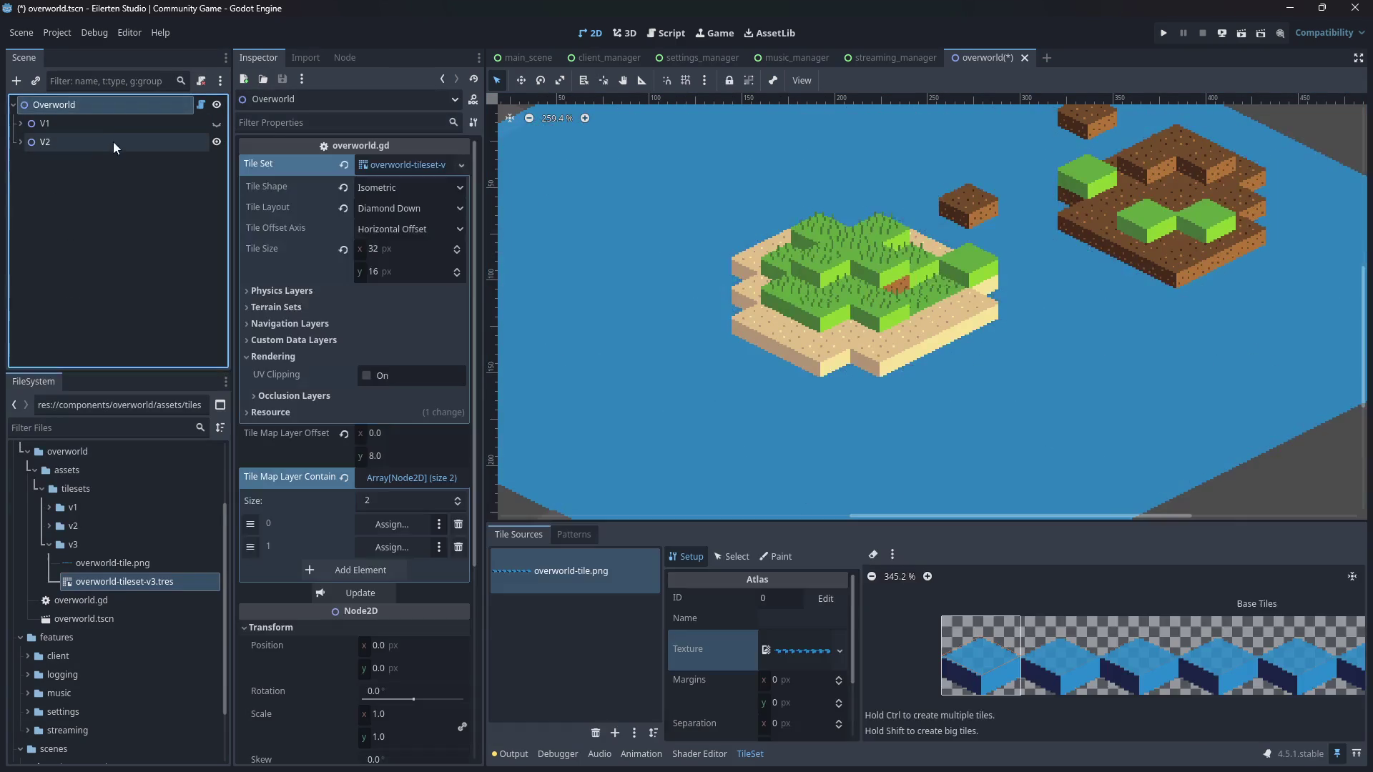
pyautogui.click(116, 140)
pyautogui.click(22, 142)
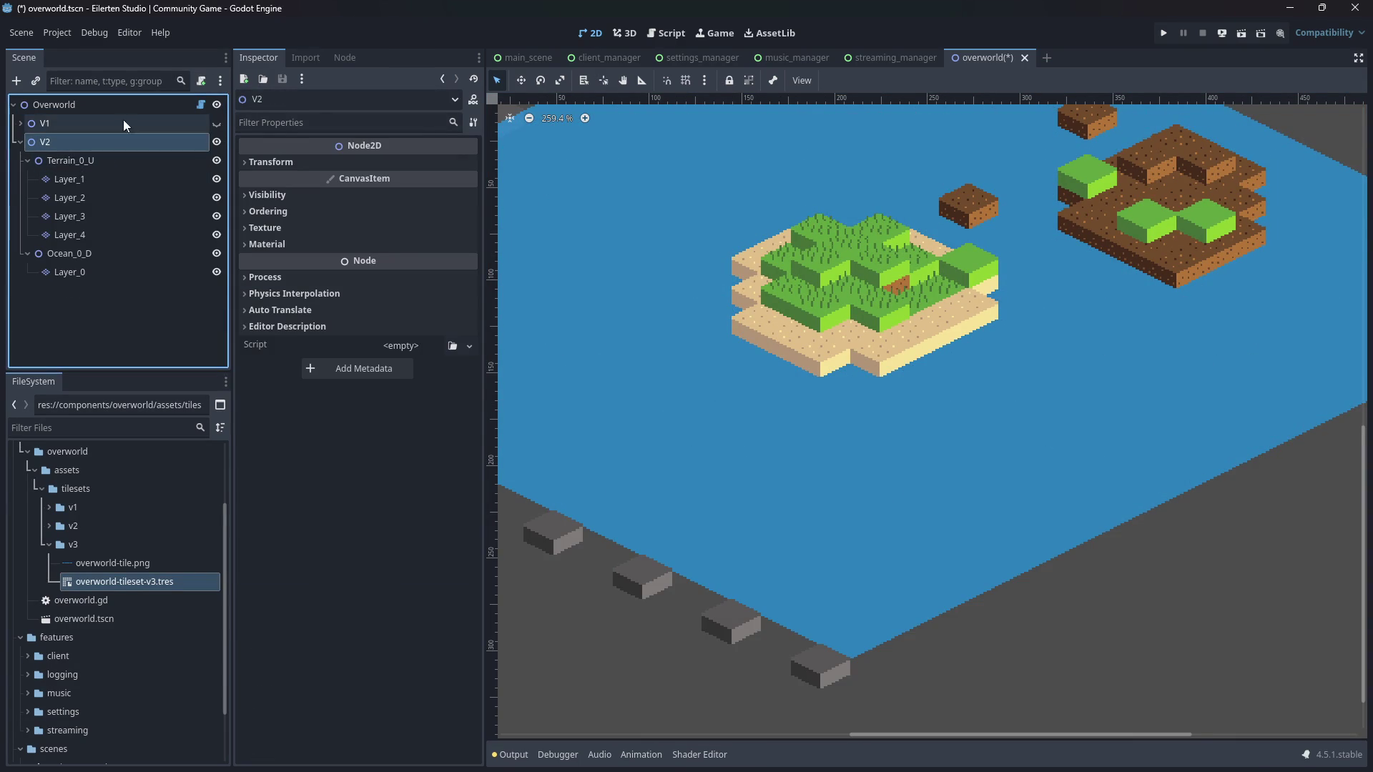
pyautogui.click(136, 104)
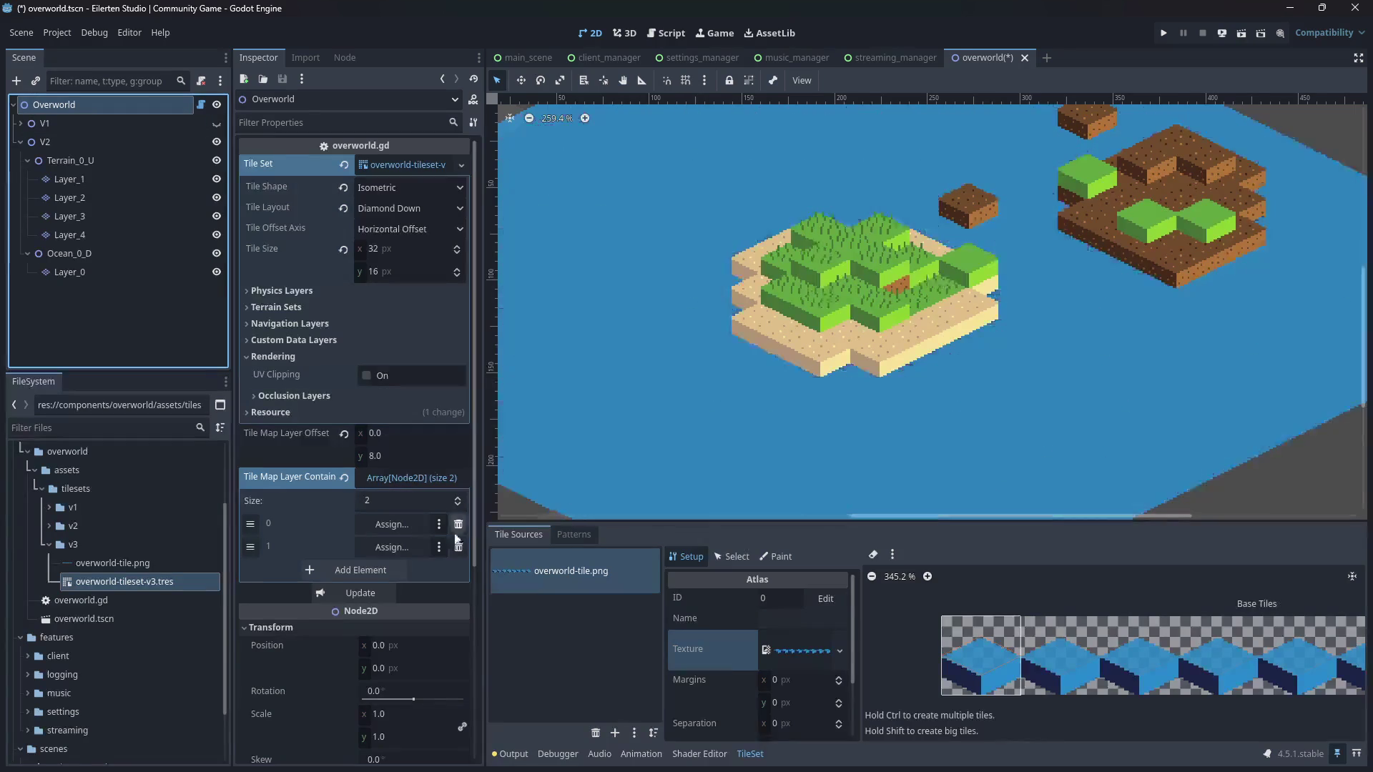
# - Replace the Overworld's tile map layer containers with Ocean_0_D and Terrain_0_U
pyautogui.click(459, 524)
pyautogui.click(459, 524)
pyautogui.moveTo(69, 253)
pyautogui.mouseDown()
pyautogui.moveTo(393, 491)
pyautogui.moveTo(413, 482)
pyautogui.mouseUp()
pyautogui.moveTo(69, 161)
pyautogui.mouseDown()
pyautogui.moveTo(385, 540)
pyautogui.moveTo(394, 474)
pyautogui.mouseUp()
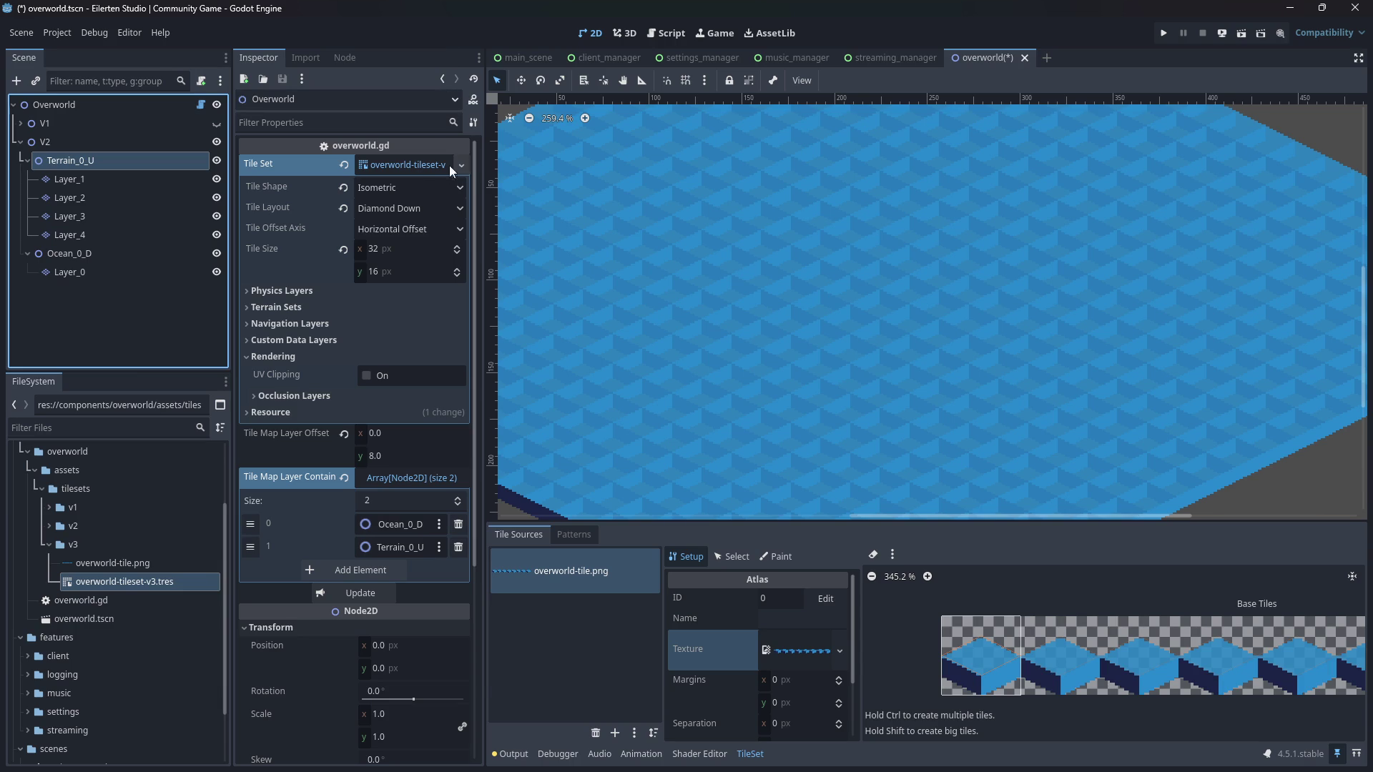
pyautogui.click(50, 545)
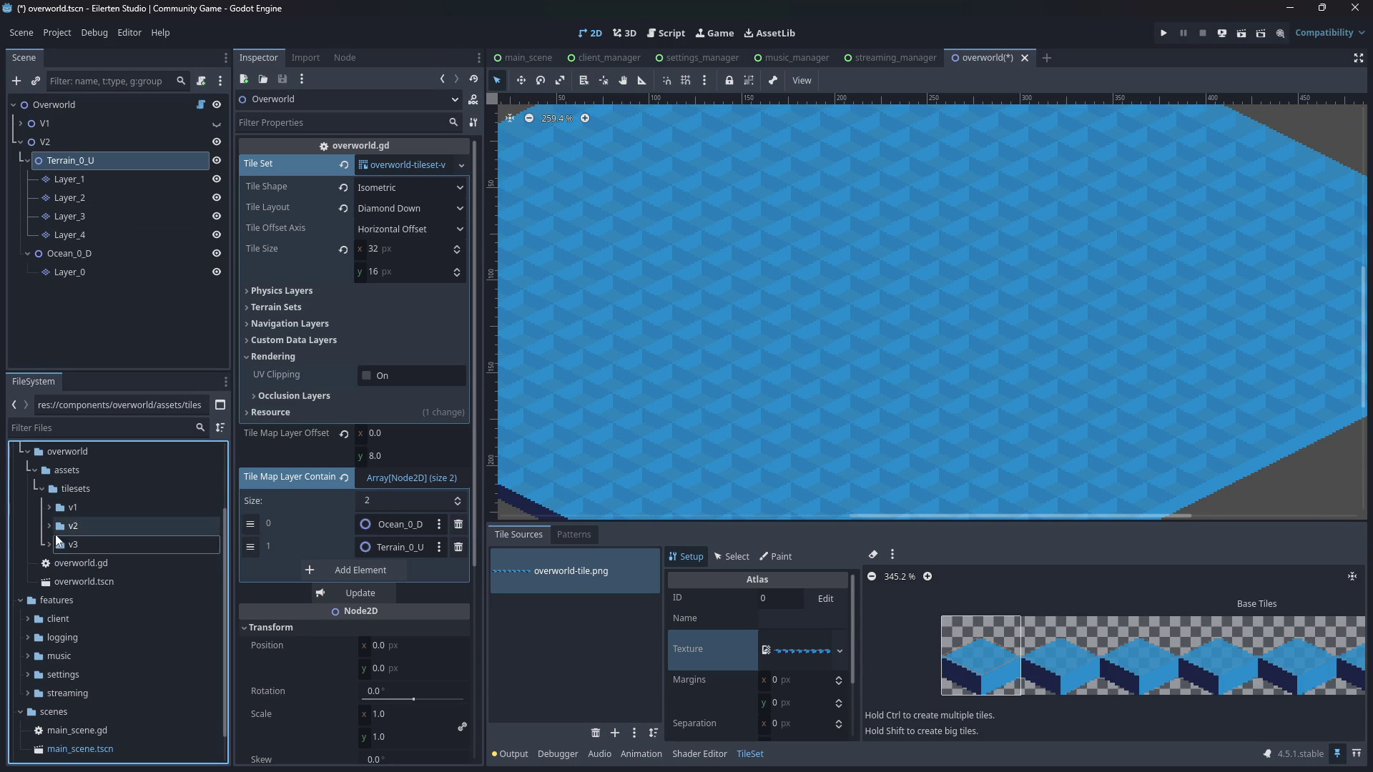
# - Delete the v3 tileset folder from FileSystem and expand the v2 folder
pyautogui.rightClick(66, 545)
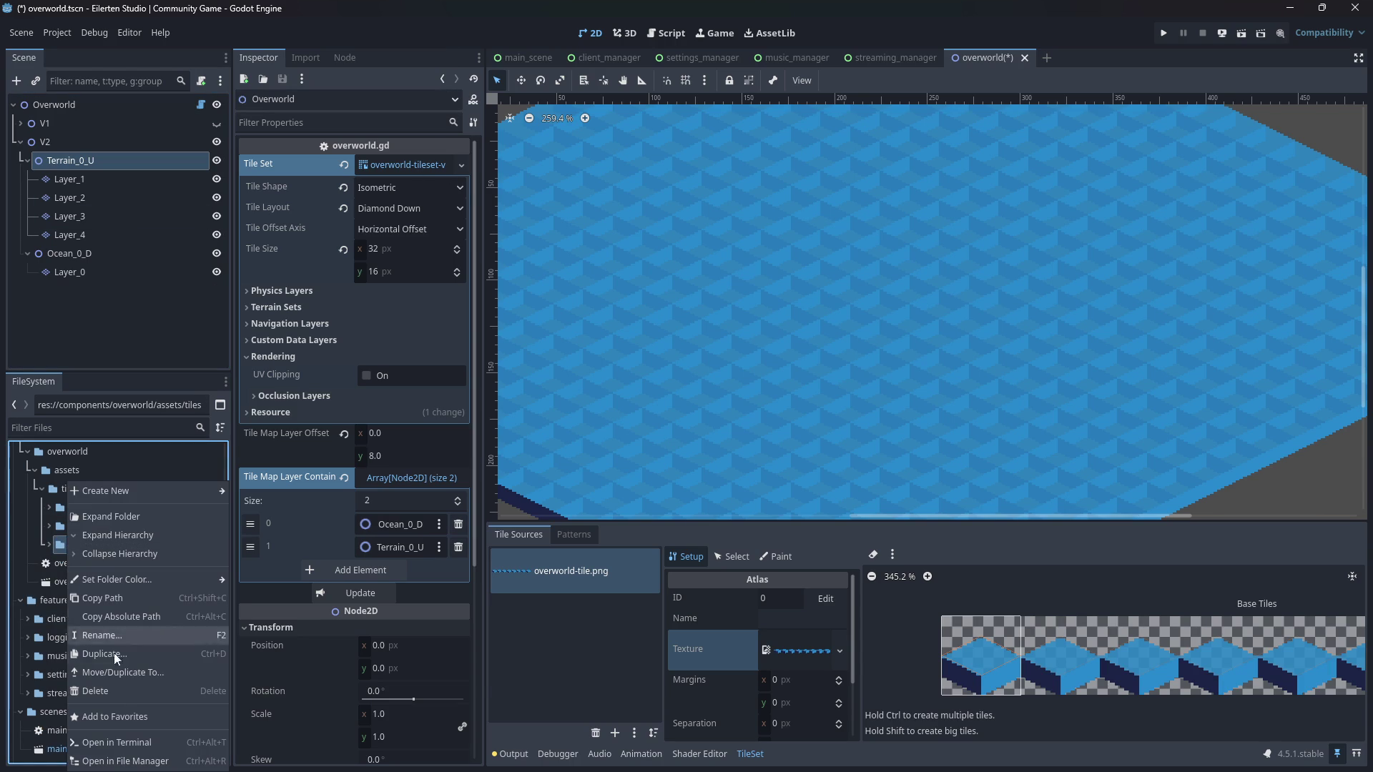
pyautogui.click(118, 692)
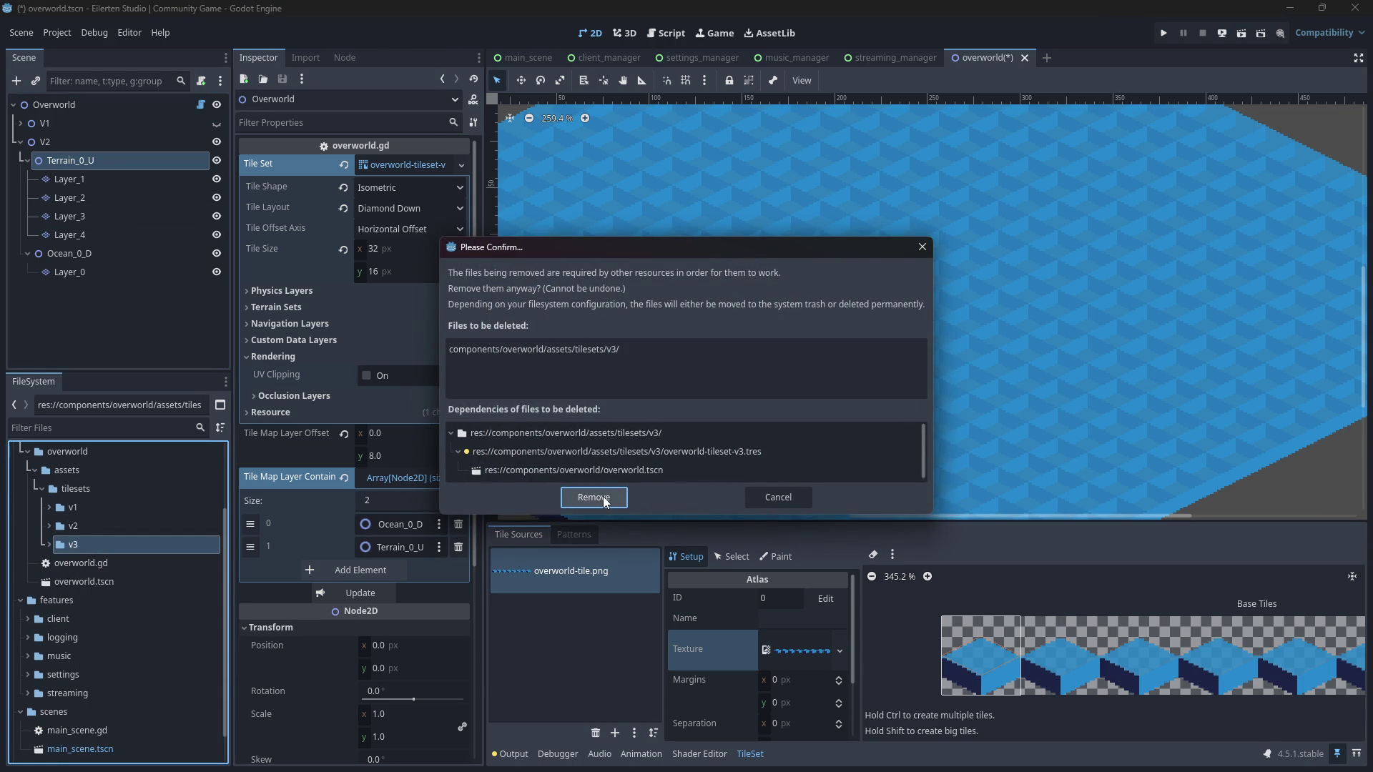
pyautogui.click(603, 496)
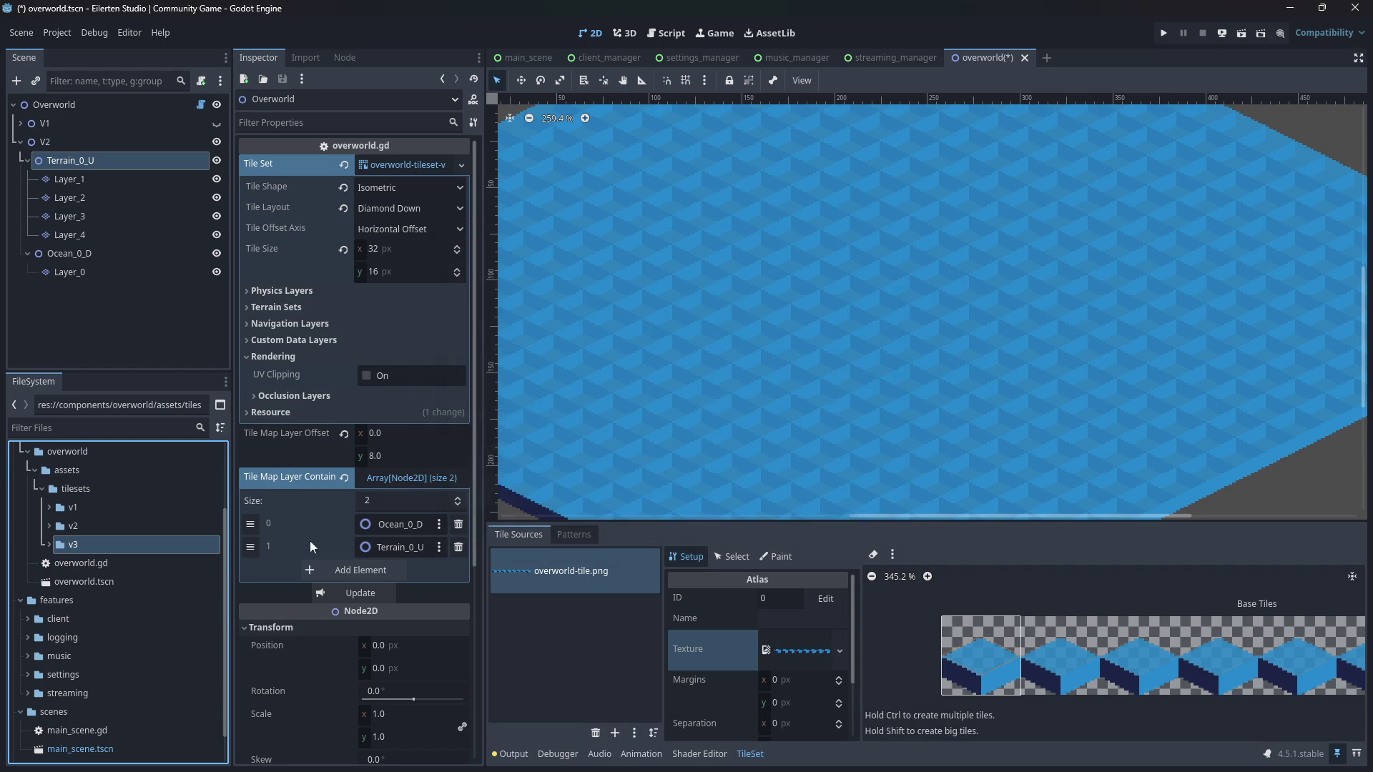
pyautogui.click(54, 530)
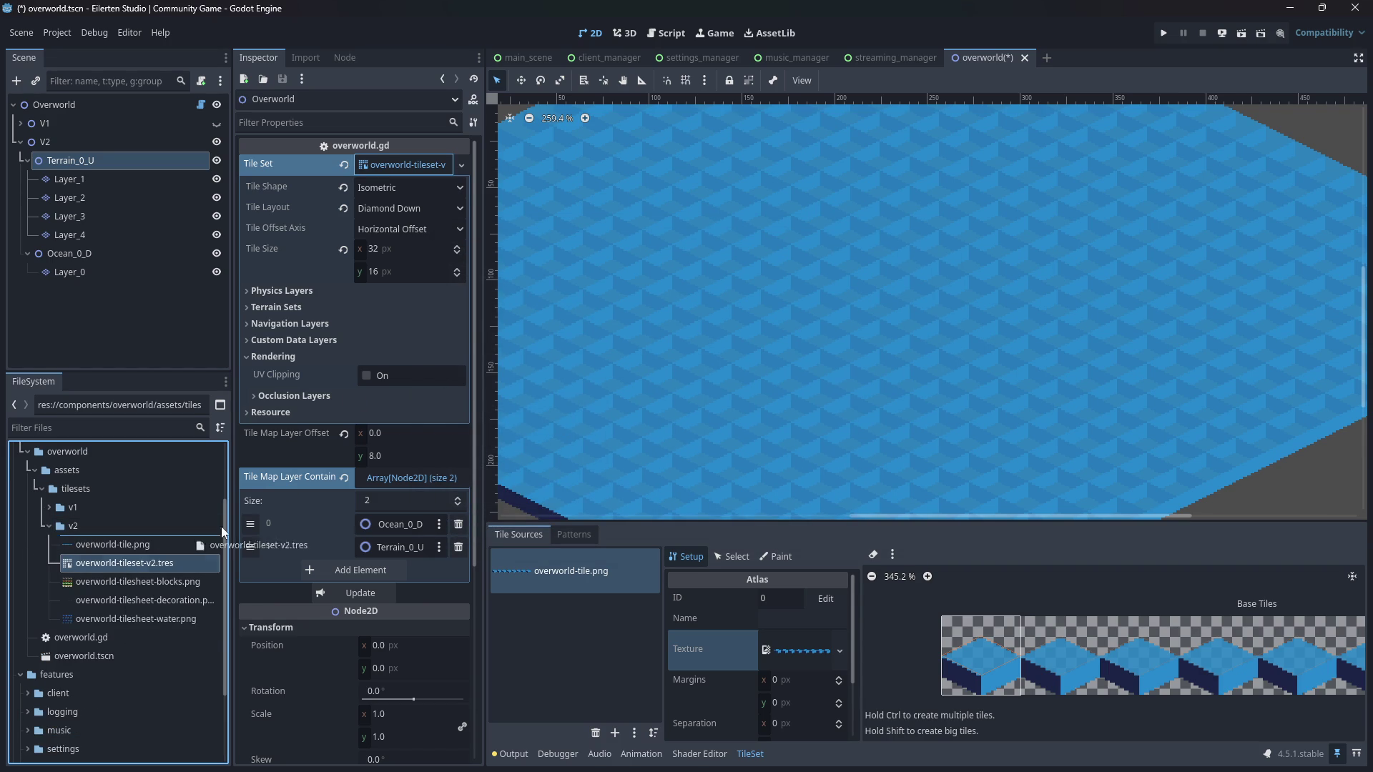
# - Assign overworld-tileset-v2.tres as the Overworld tile set, save, and show v2 in the file manager
pyautogui.moveTo(119, 562); pyautogui.dragTo(397, 168)
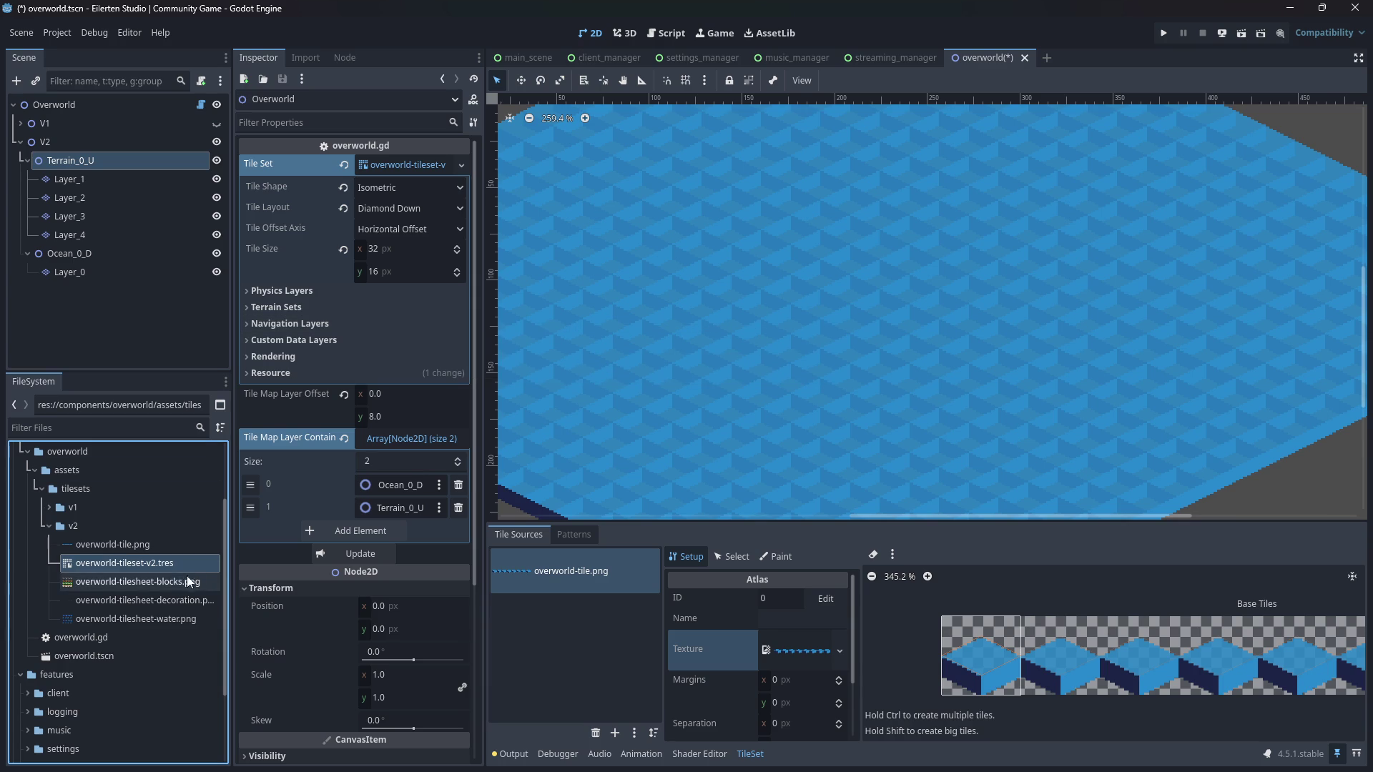
pyautogui.hotkey('ctrl', 's')
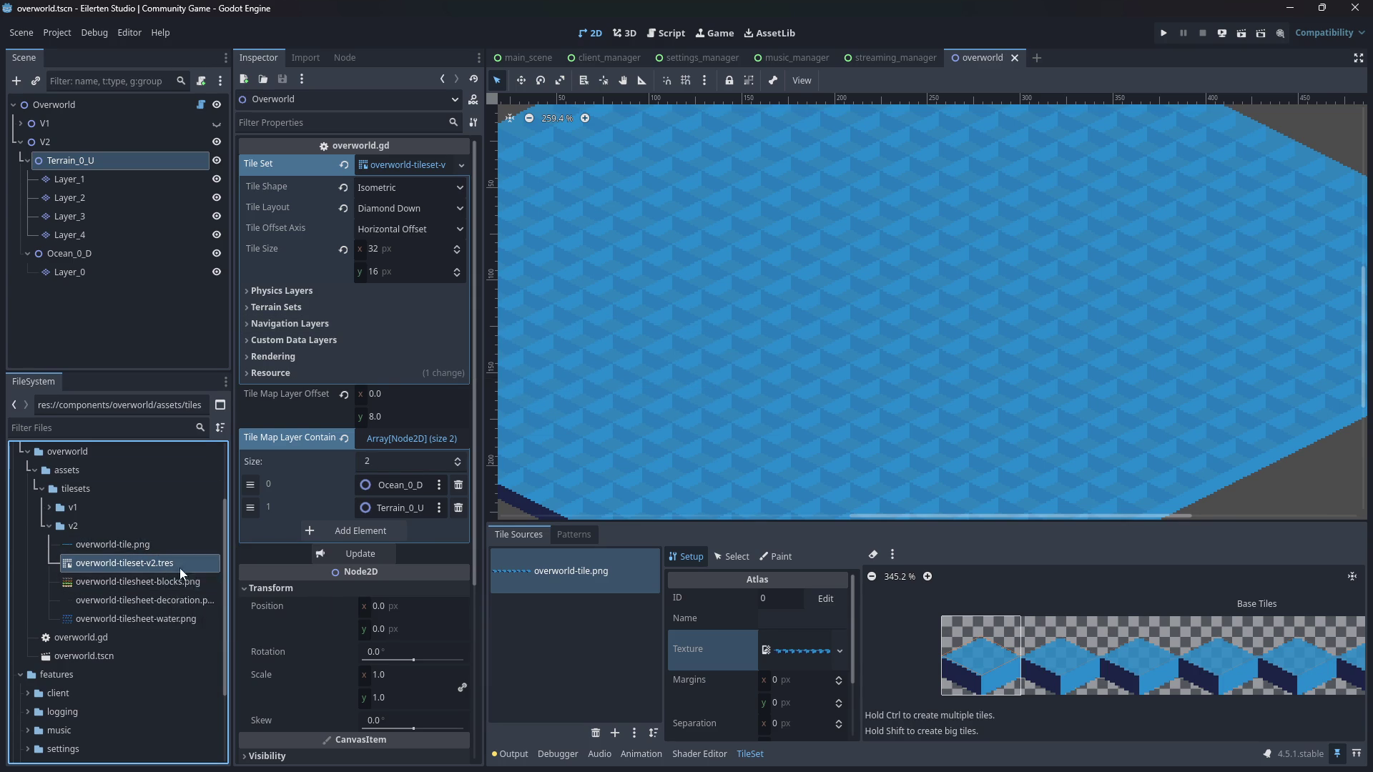
pyautogui.click(50, 507)
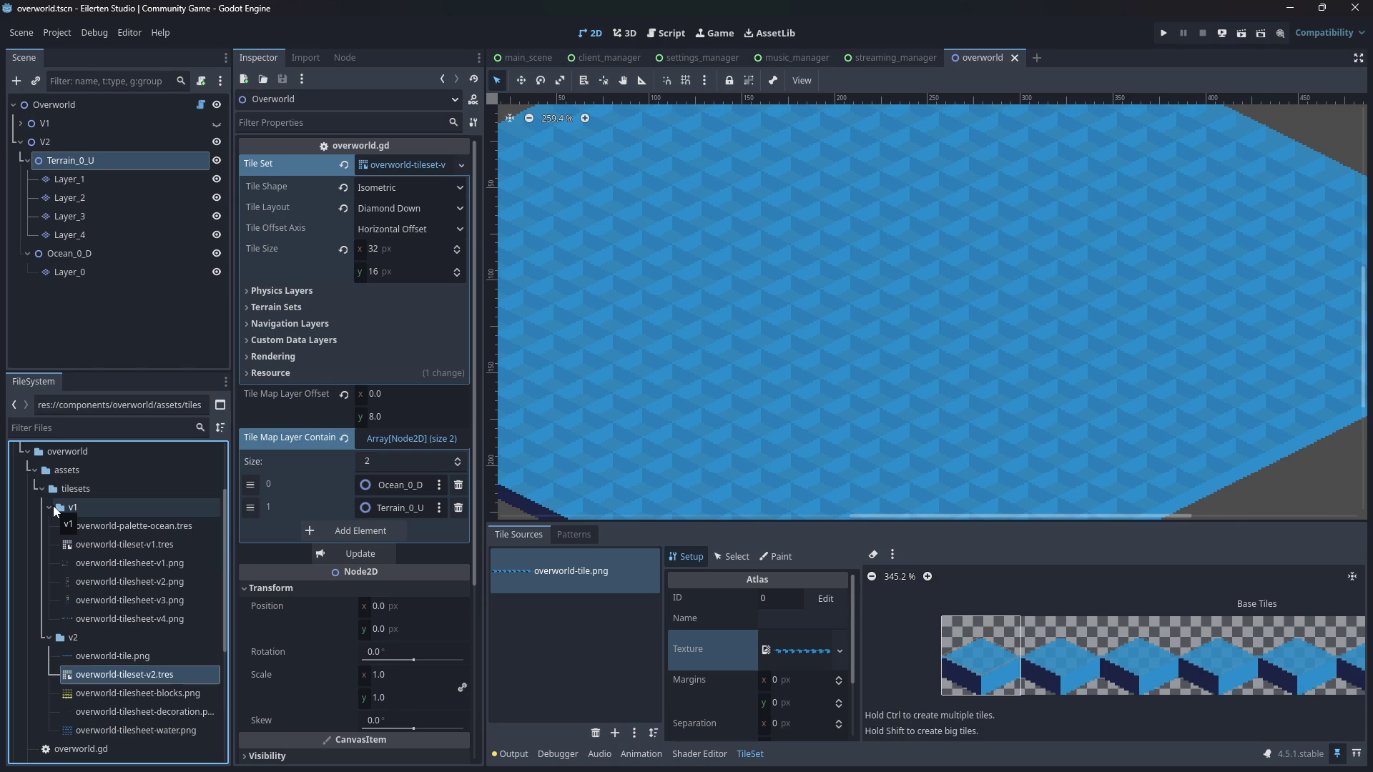
pyautogui.click(53, 507)
pyautogui.rightClick(87, 527)
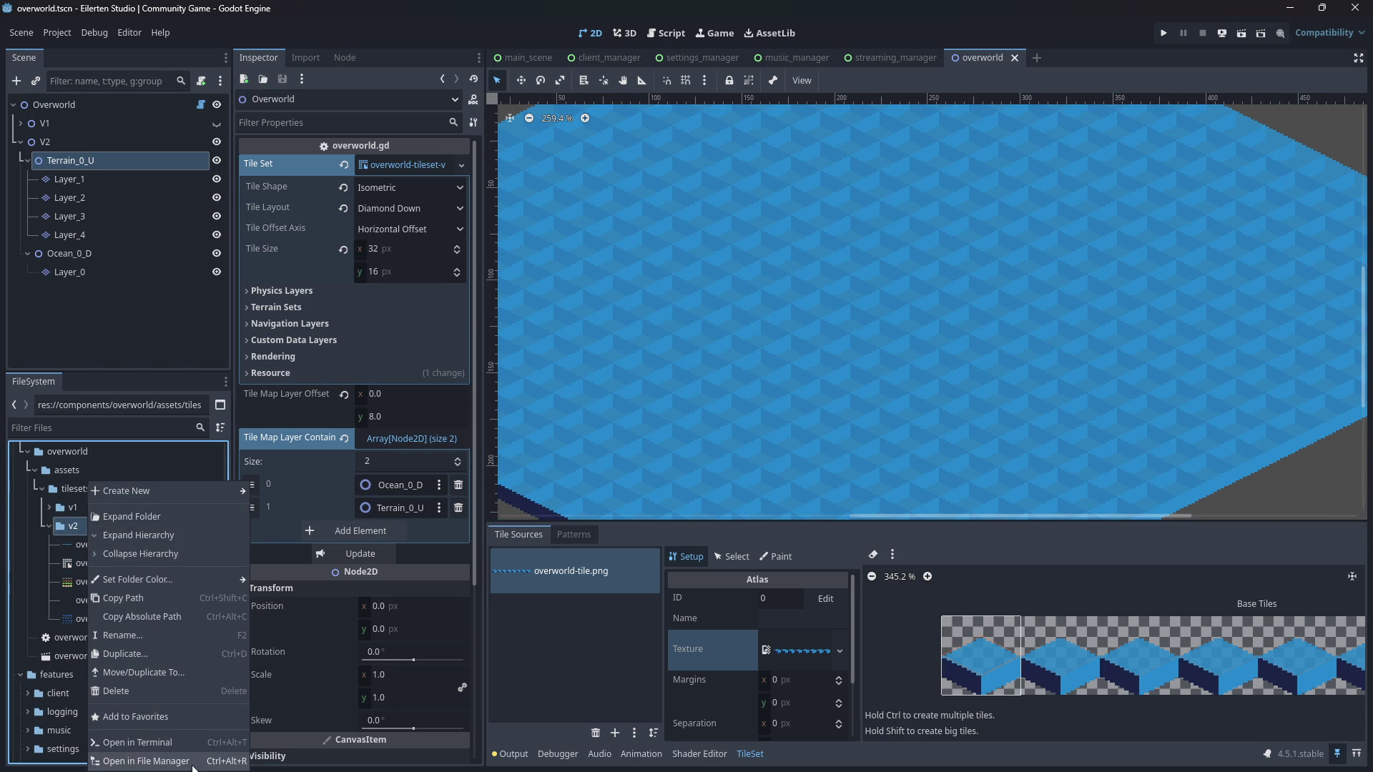
pyautogui.click(950, 342)
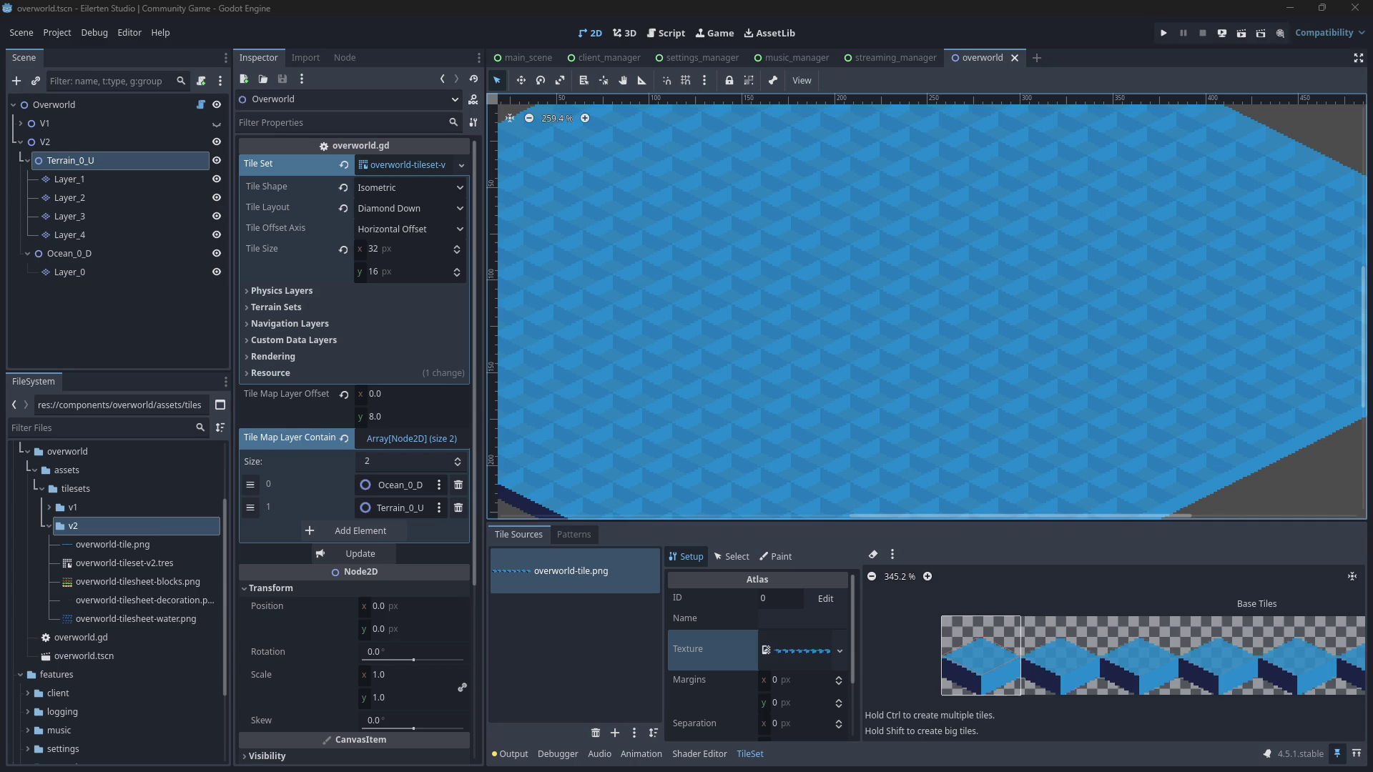
pyautogui.hotkey('alt', 'Tab')
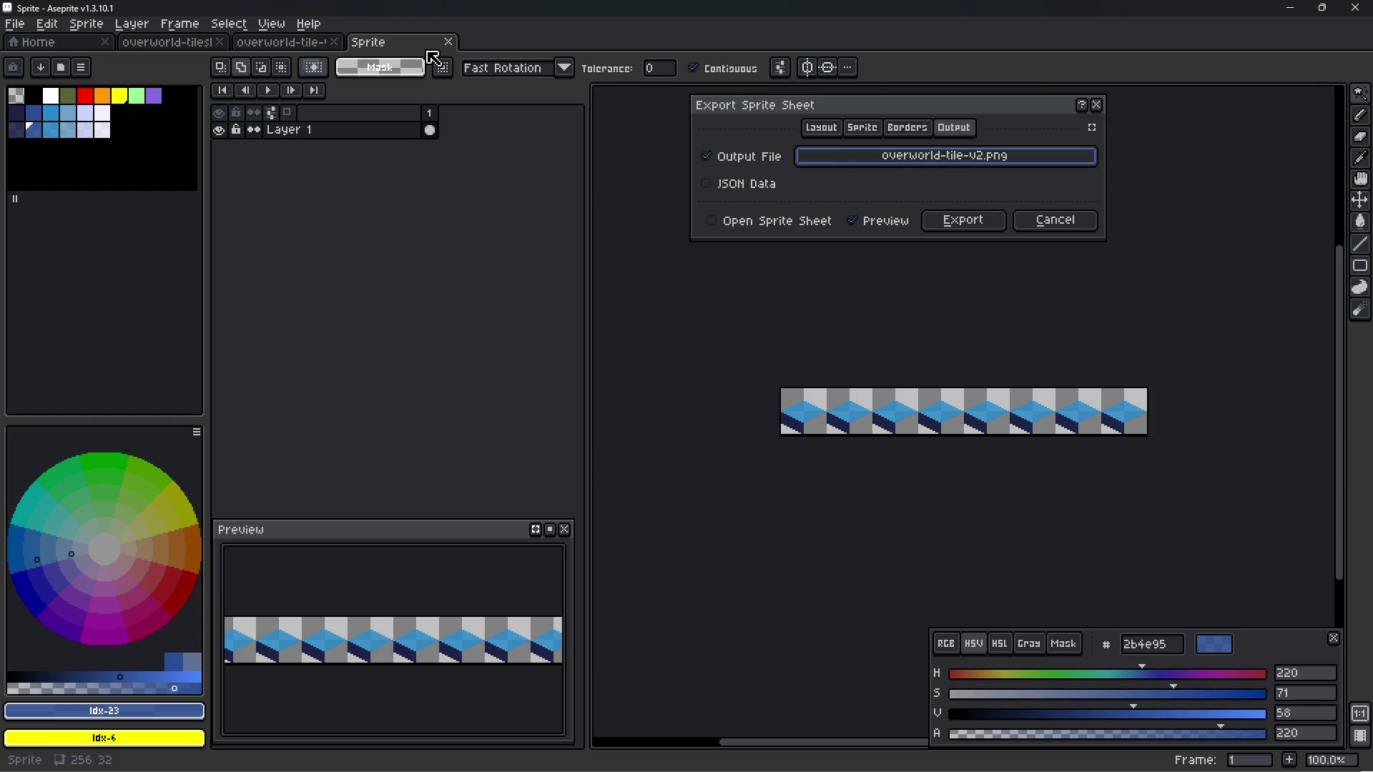
# - Cancel the sprite sheet export, close the v2 tile and water tilesheet files, and return to Godot
pyautogui.click(1066, 220)
pyautogui.click(334, 41)
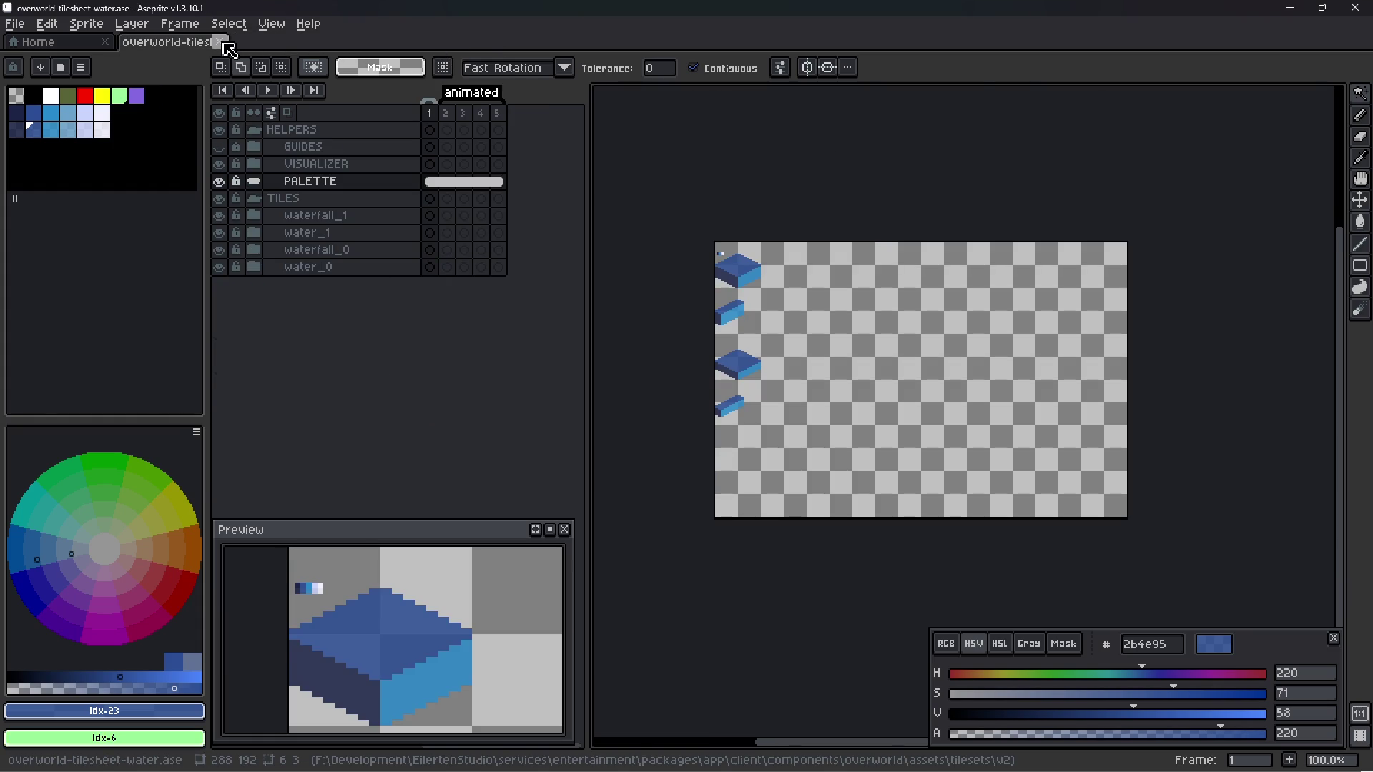
pyautogui.click(219, 42)
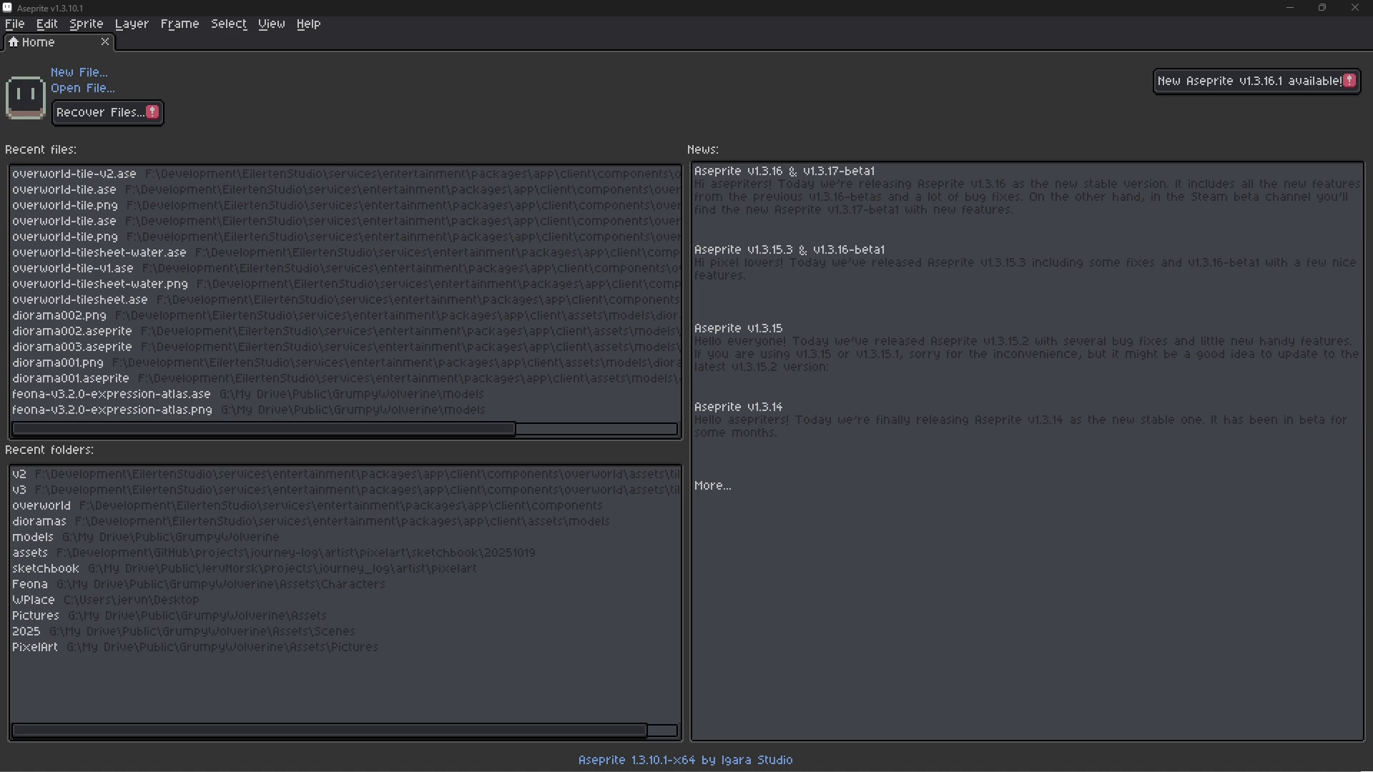
pyautogui.hotkey('alt', 'Tab')
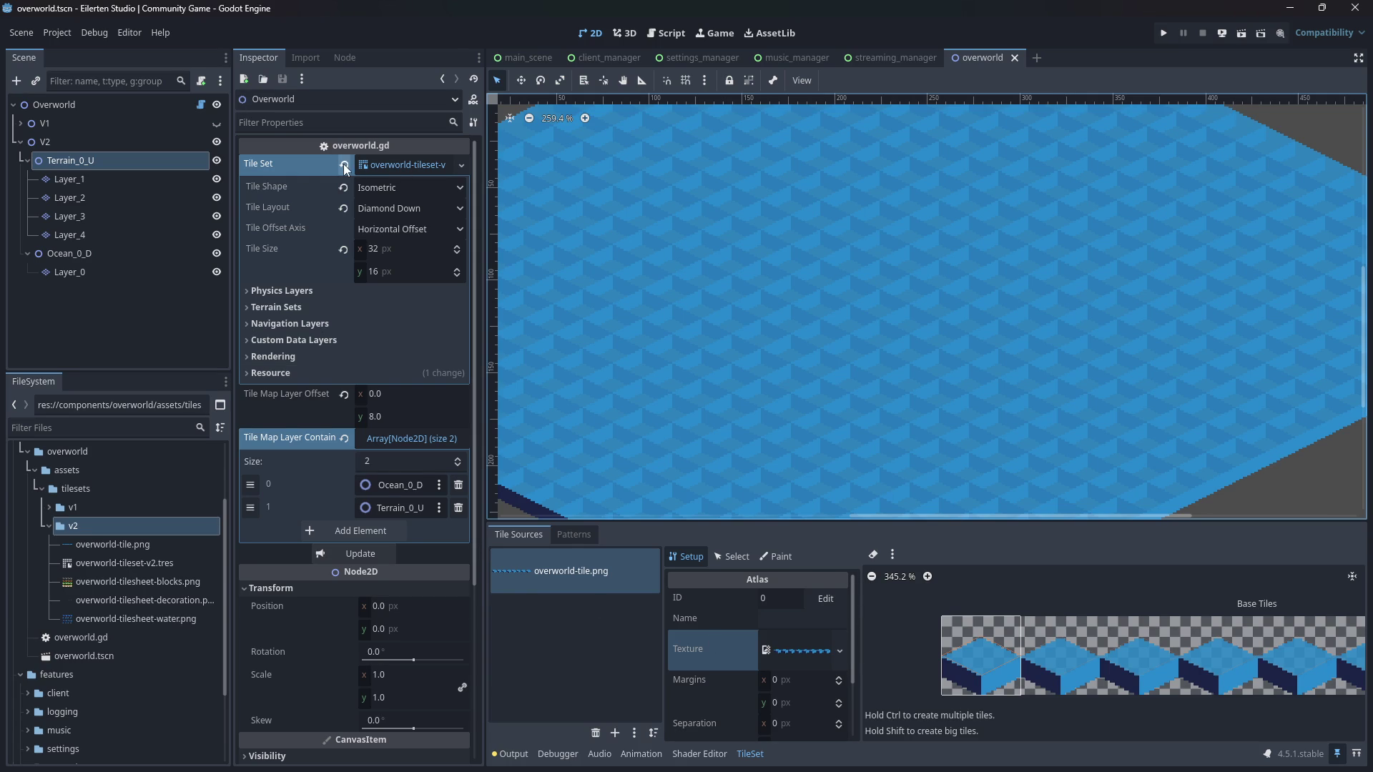
# - Assign overworld-tileset-v2.tres as the Overworld map's tile set and rebuild the map
pyautogui.click(152, 562)
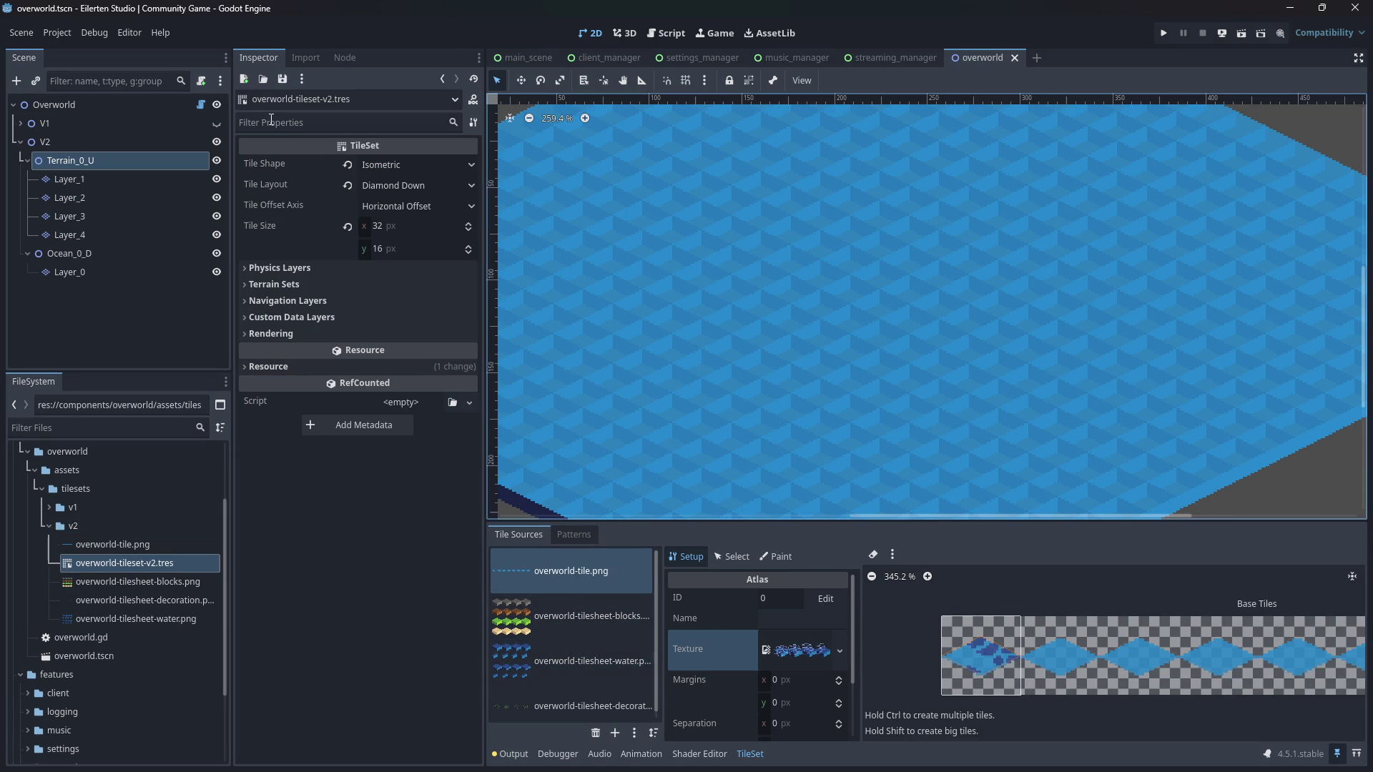
pyautogui.click(217, 142)
pyautogui.click(217, 141)
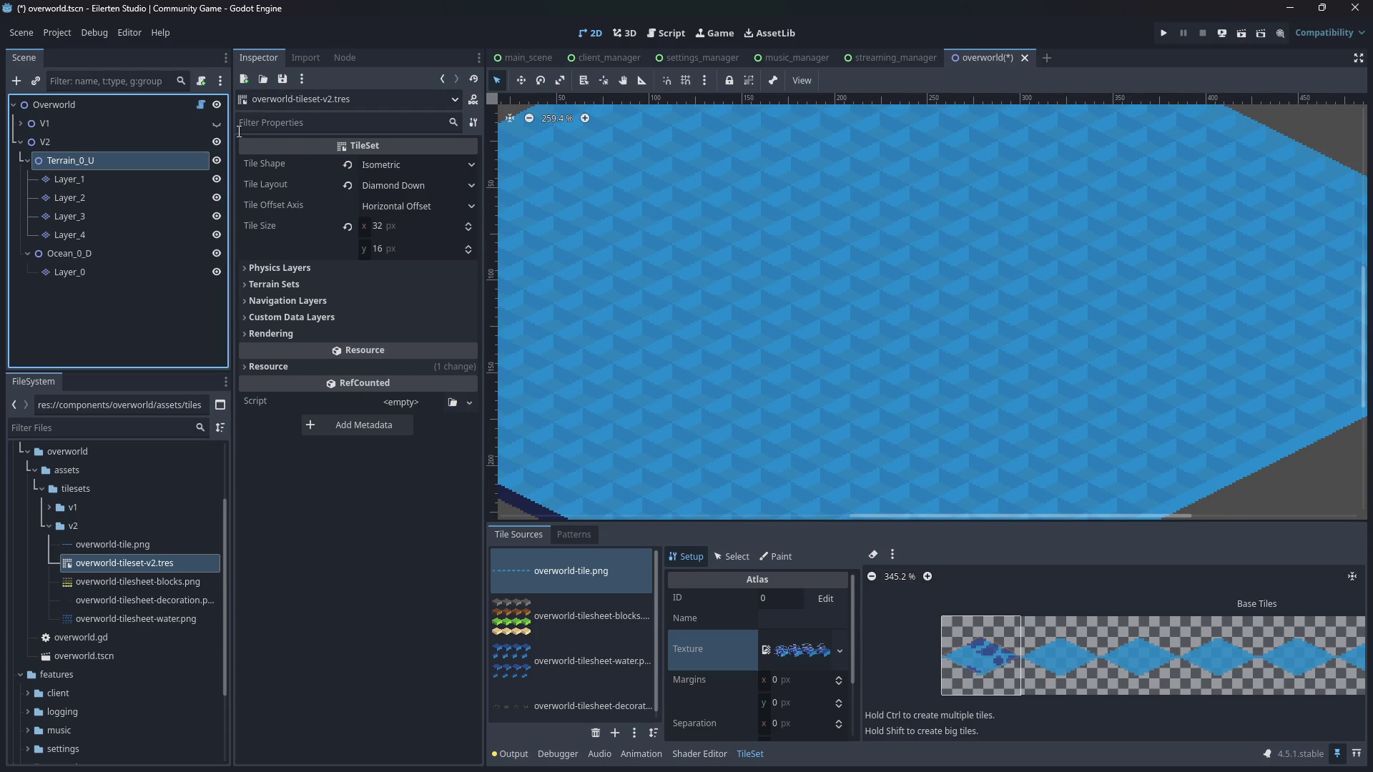
pyautogui.click(165, 107)
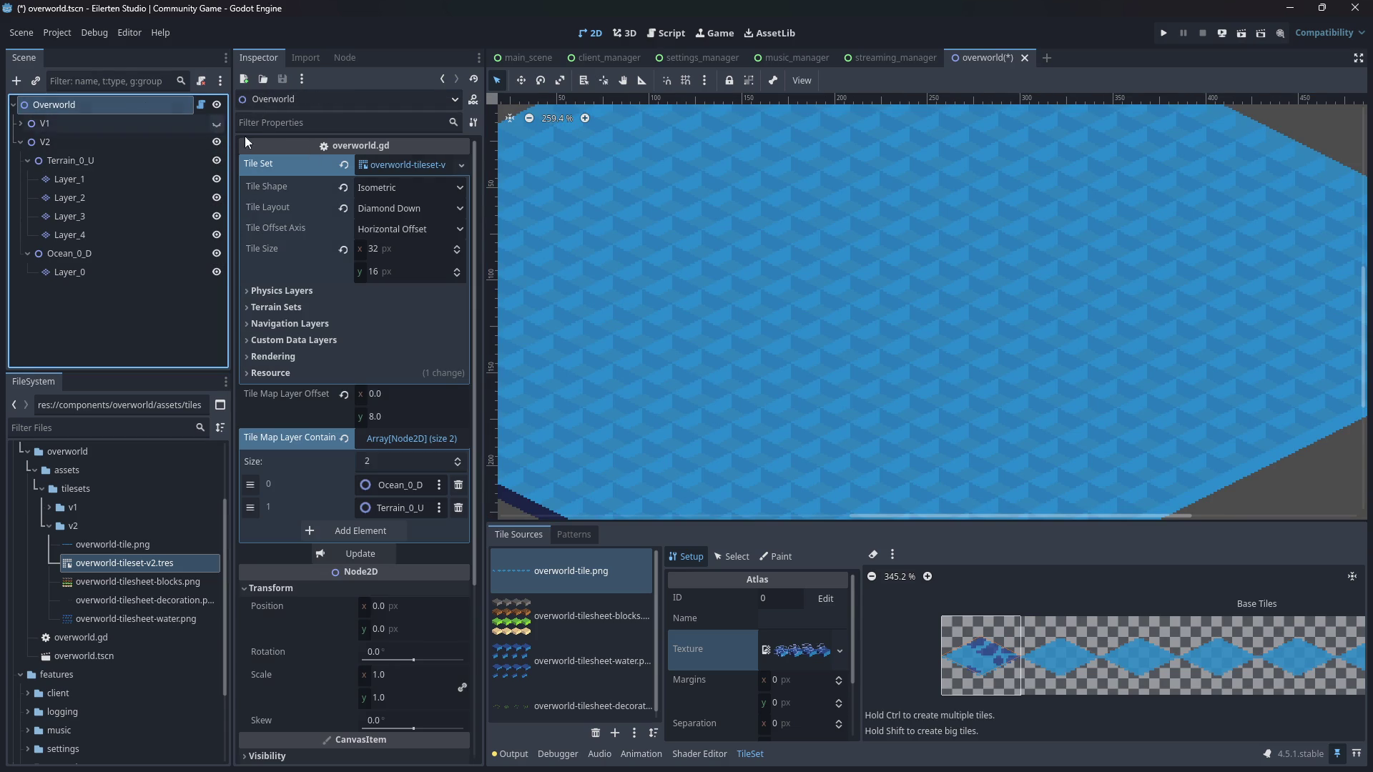
pyautogui.click(344, 165)
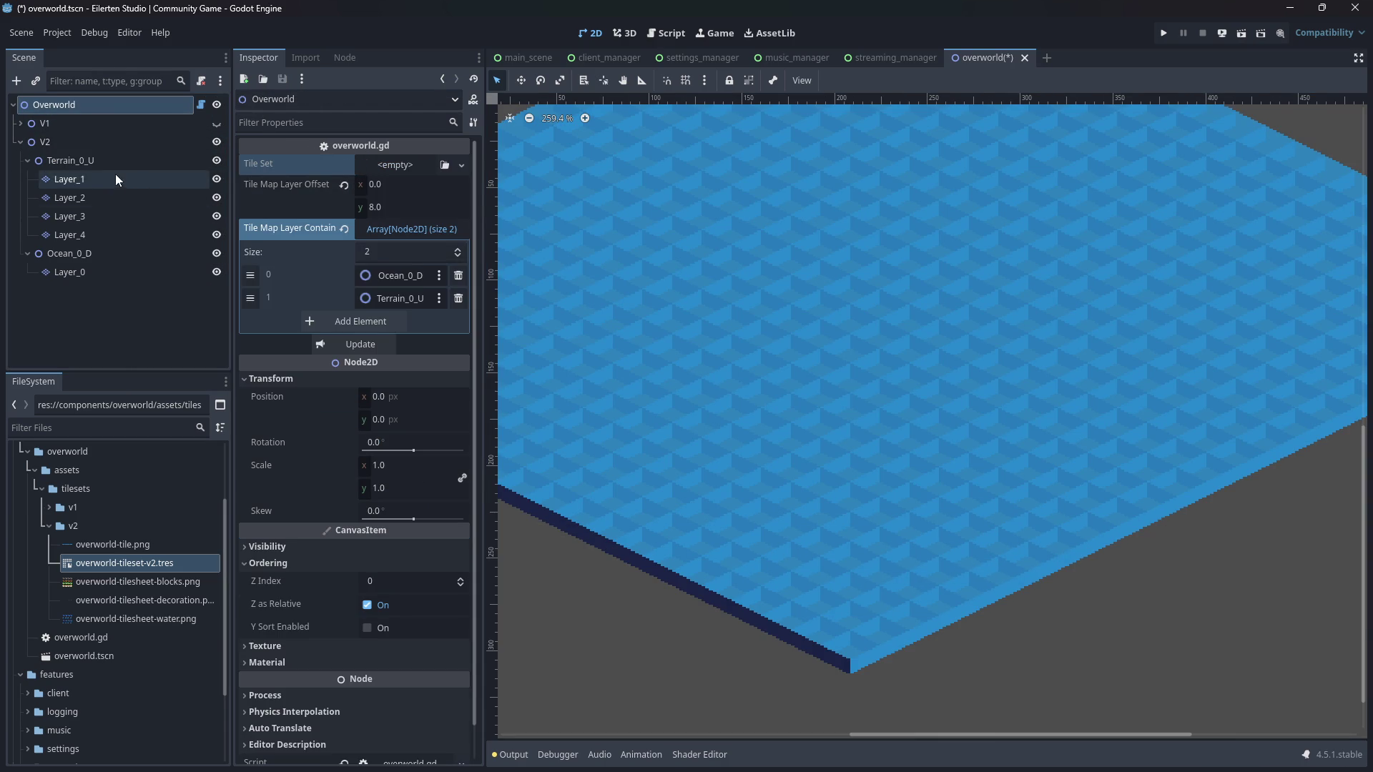
pyautogui.moveTo(147, 572); pyautogui.dragTo(393, 166)
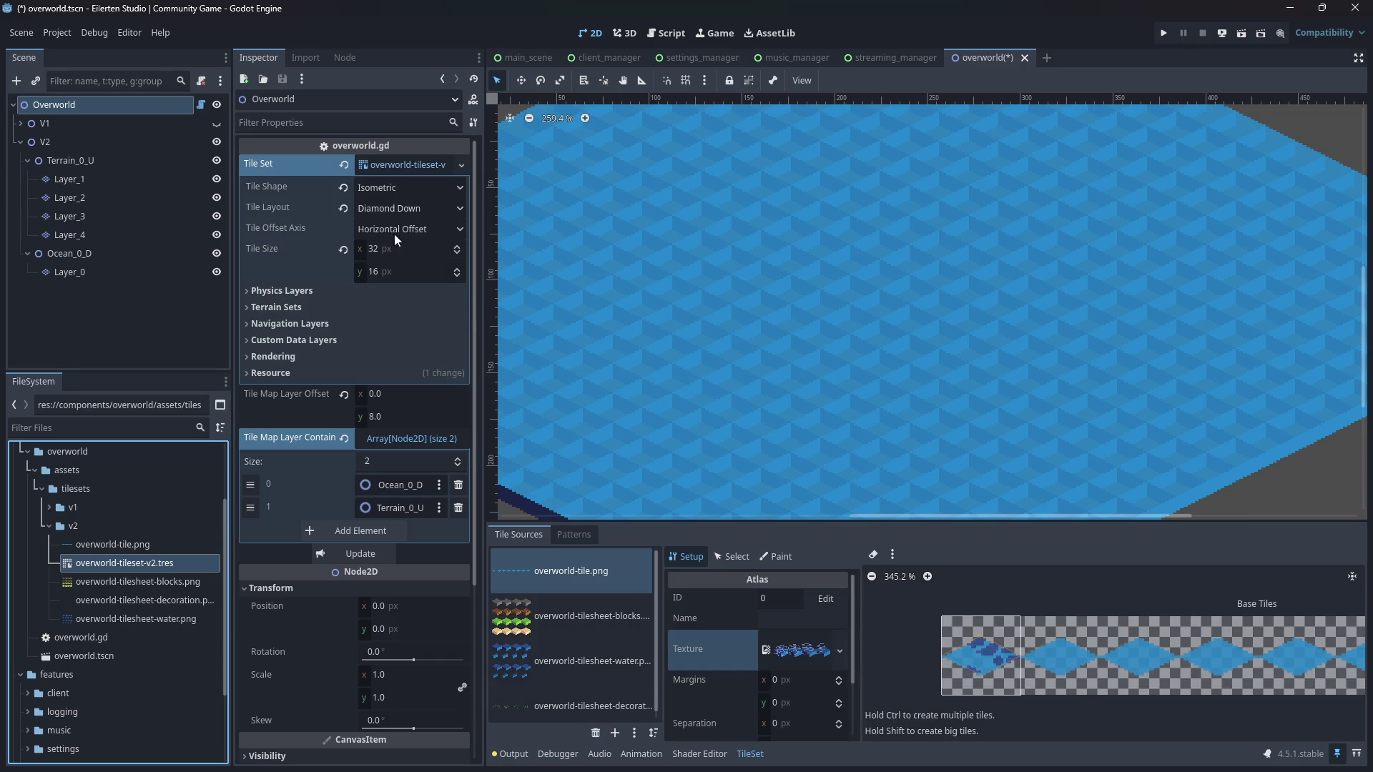
pyautogui.click(371, 555)
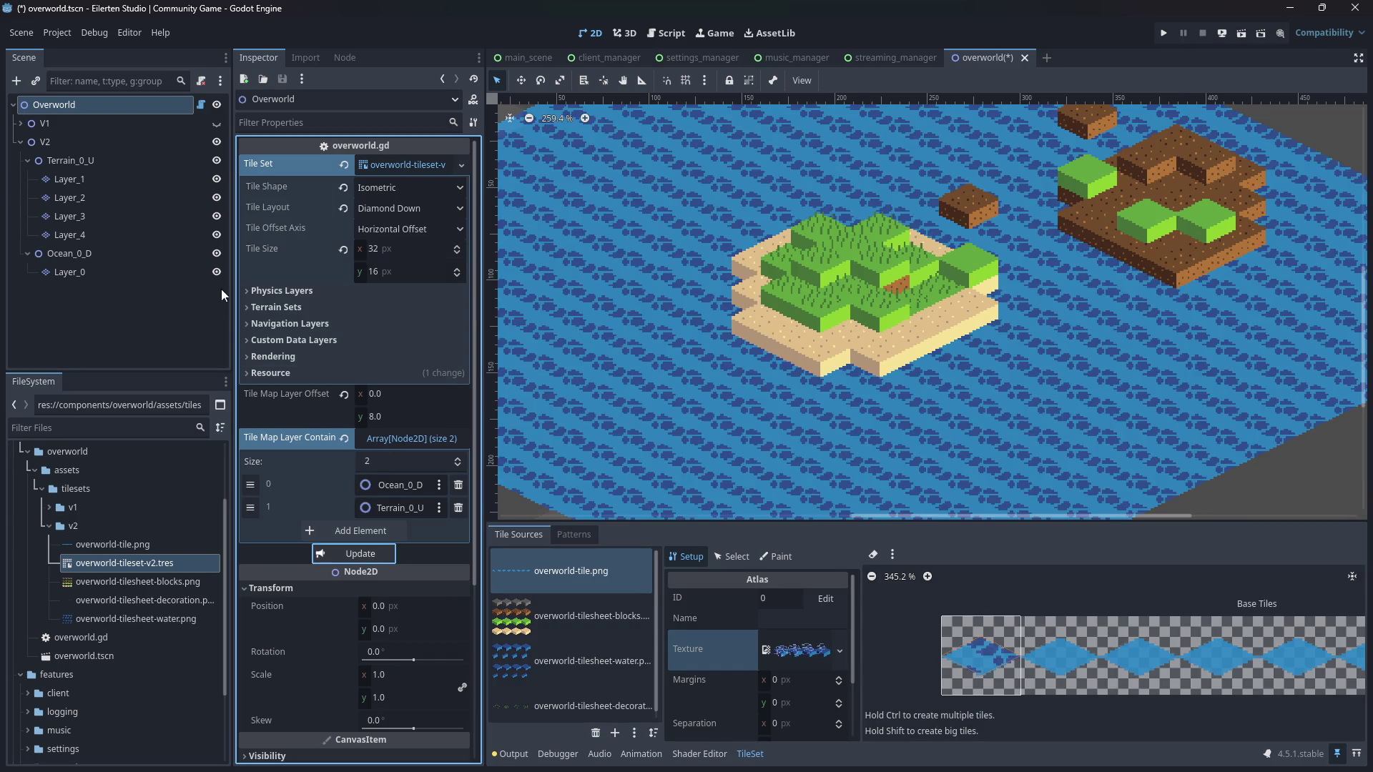
# - Zoom out to view the islands on the blue water and save the overworld scene
pyautogui.scroll(-4, 944, 305)
pyautogui.scroll(-1, 945, 316)
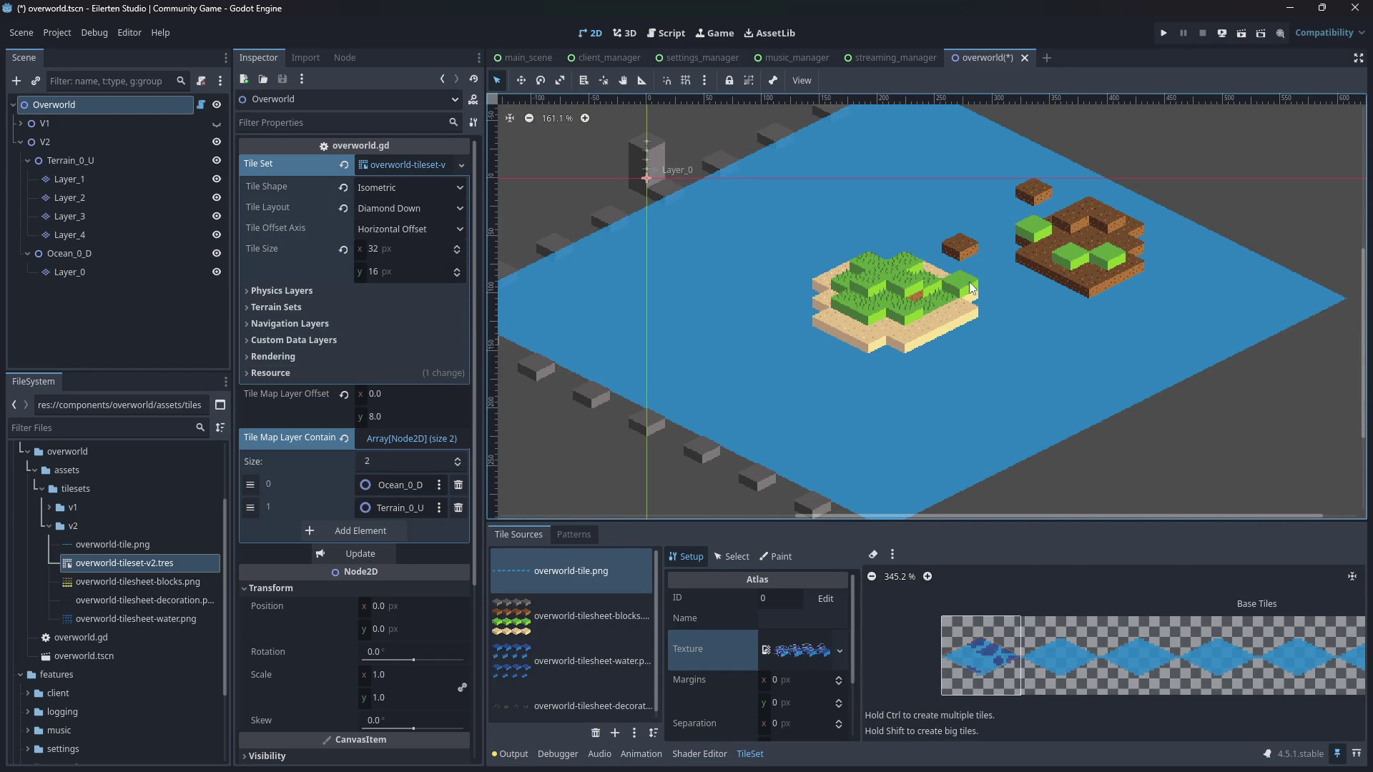
pyautogui.scroll(-1, 1001, 319)
pyautogui.hotkey('ctrl', 's')
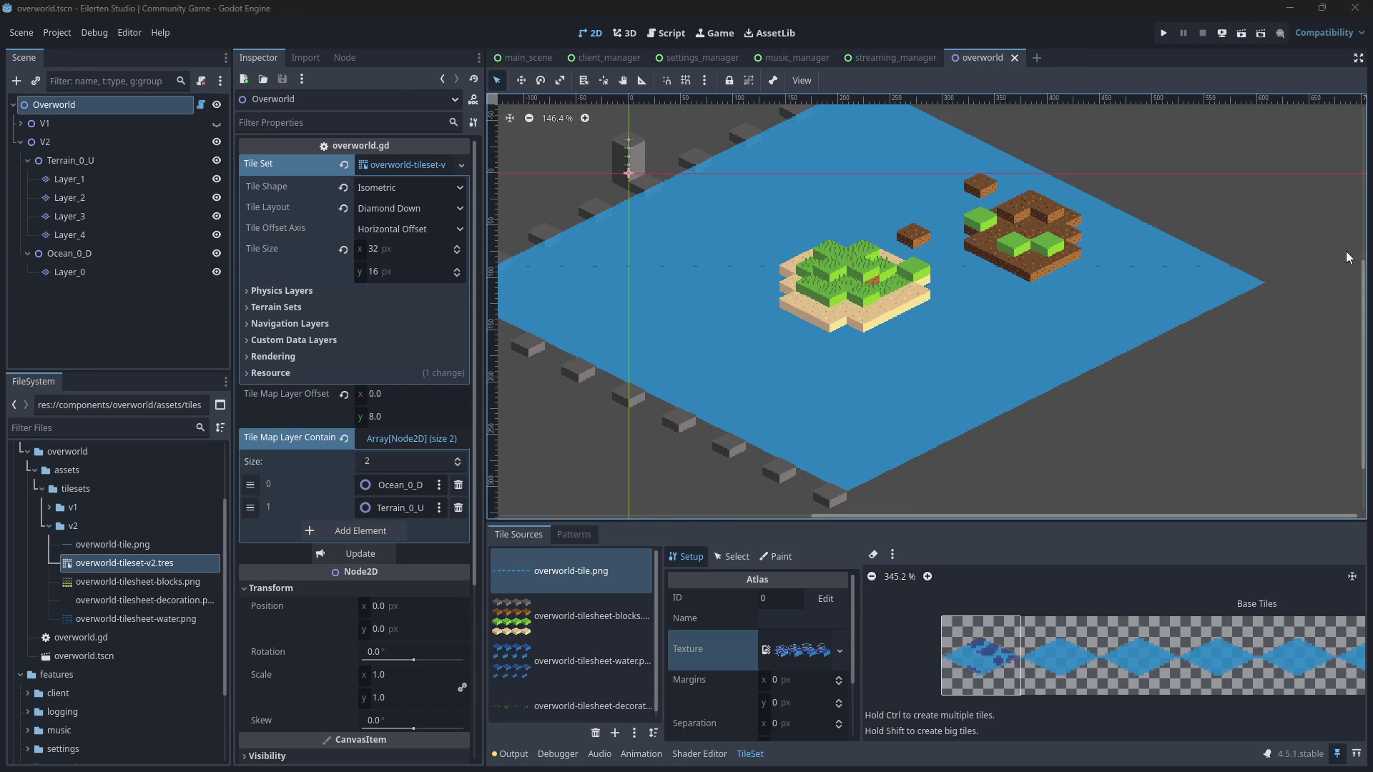
# - Leave the v2 tileset file name unchanged after comparing it with the v1 folder's file names
pyautogui.click(151, 563)
pyautogui.rightClick(152, 563)
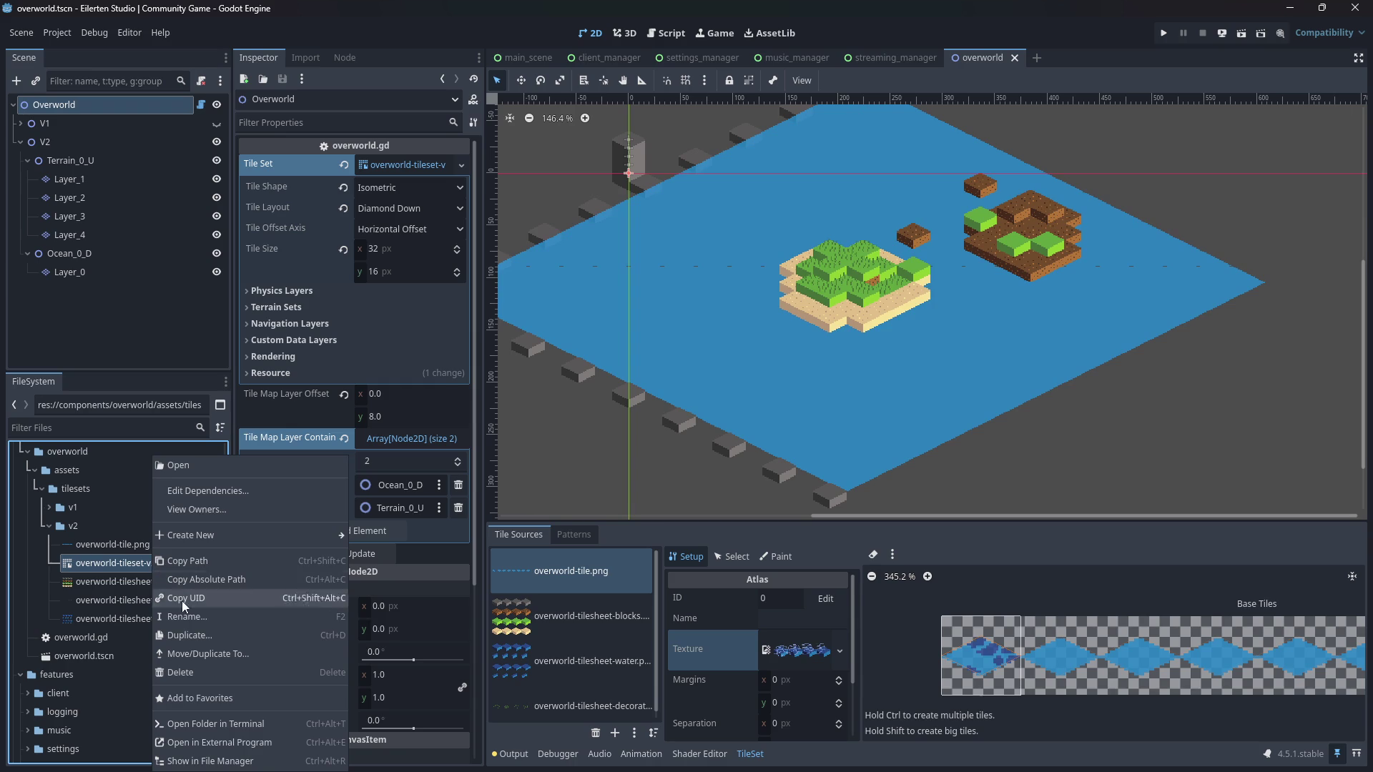
pyautogui.click(191, 618)
pyautogui.press('Escape')
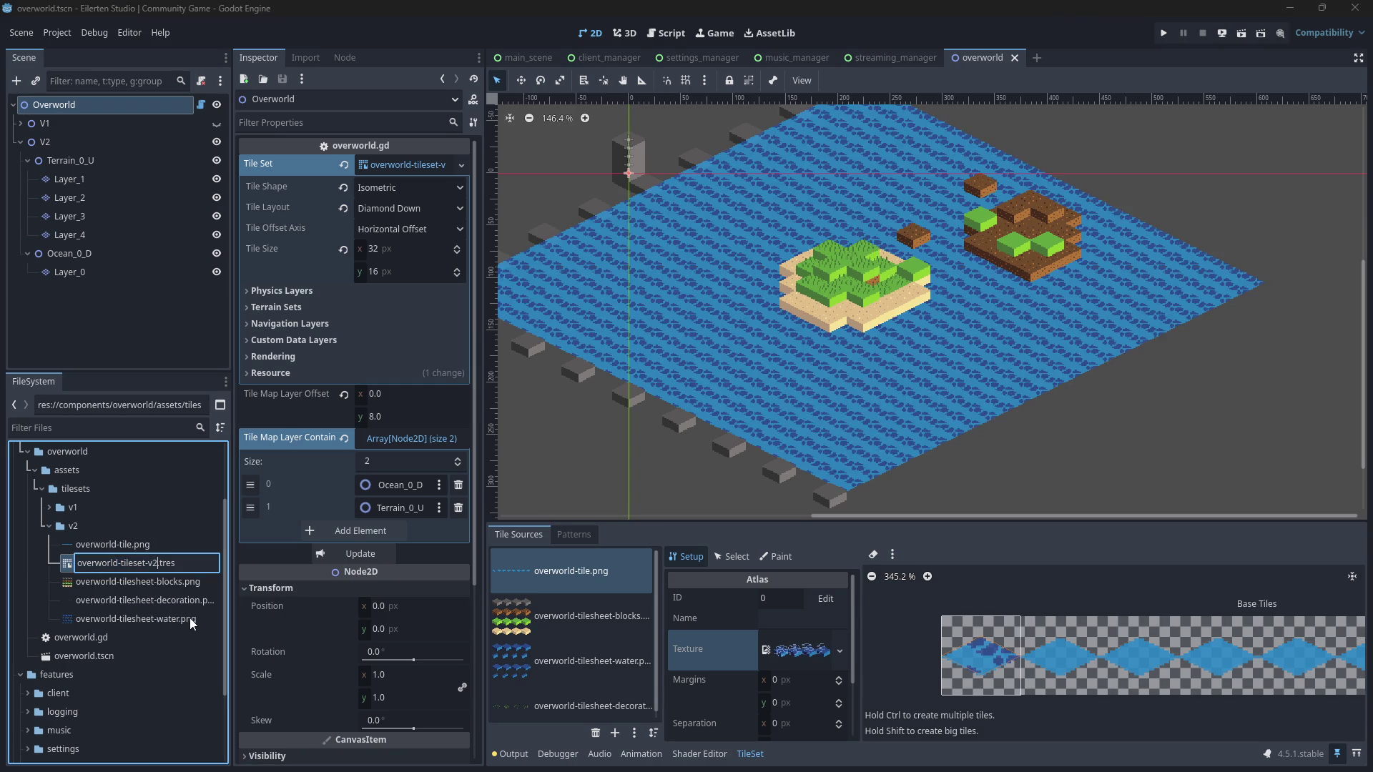
pyautogui.click(50, 507)
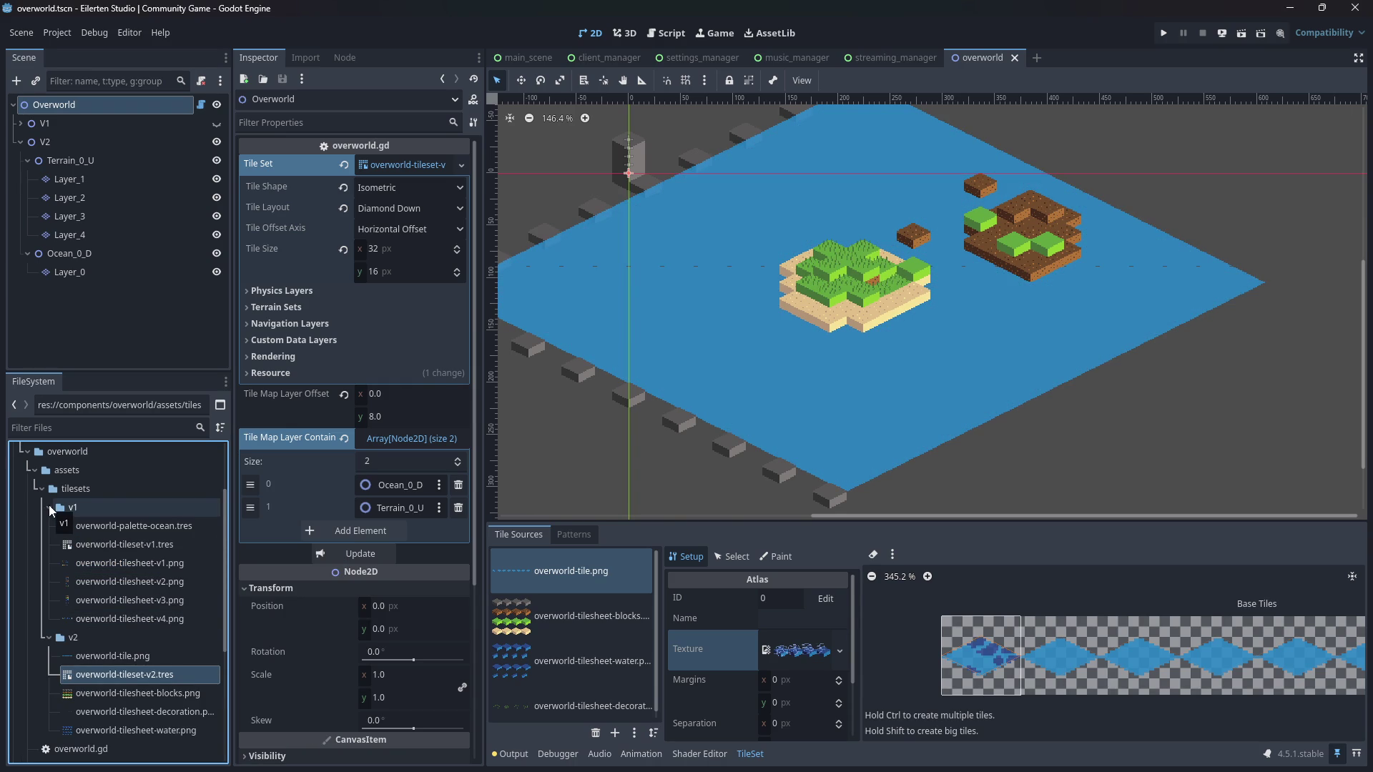
pyautogui.click(48, 506)
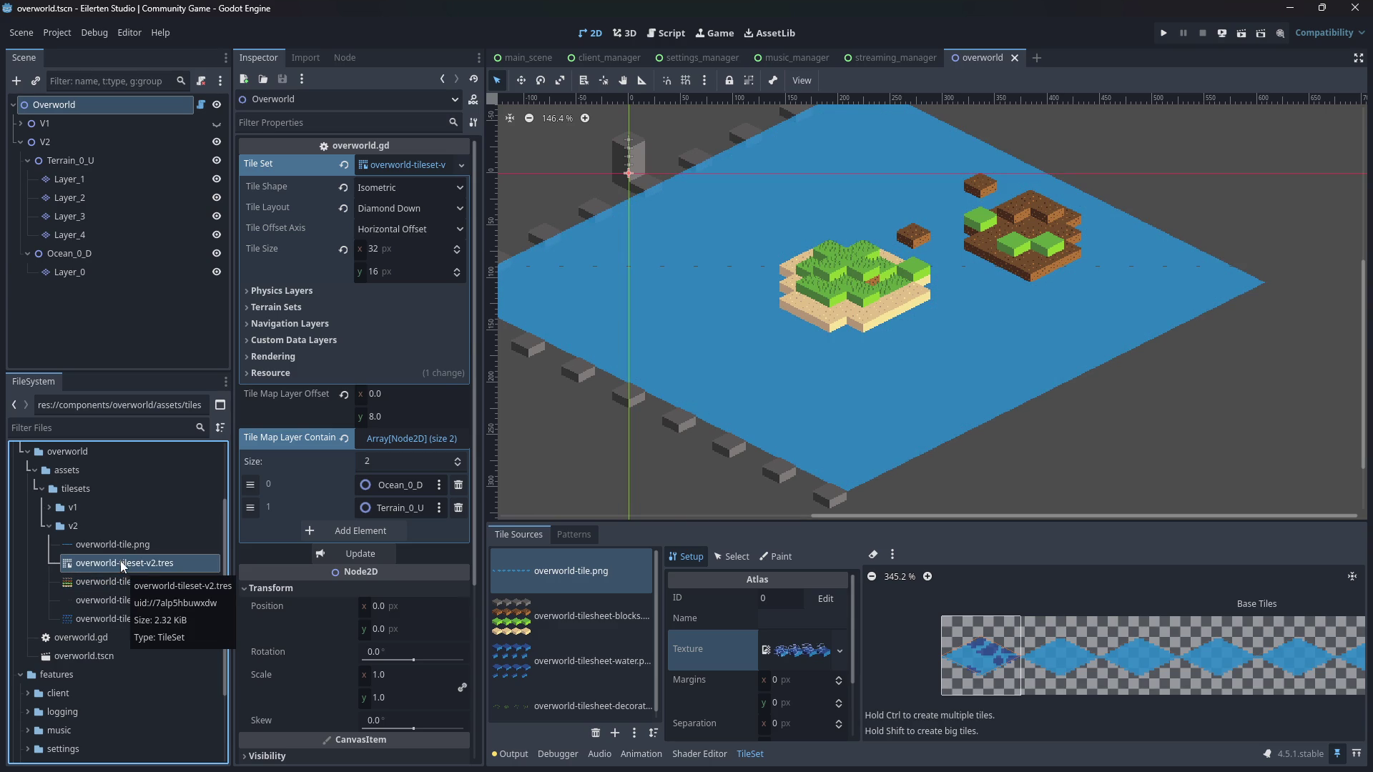
# - Rename overworld-tile.png to overworld-tile-v2.png
pyautogui.click(93, 544)
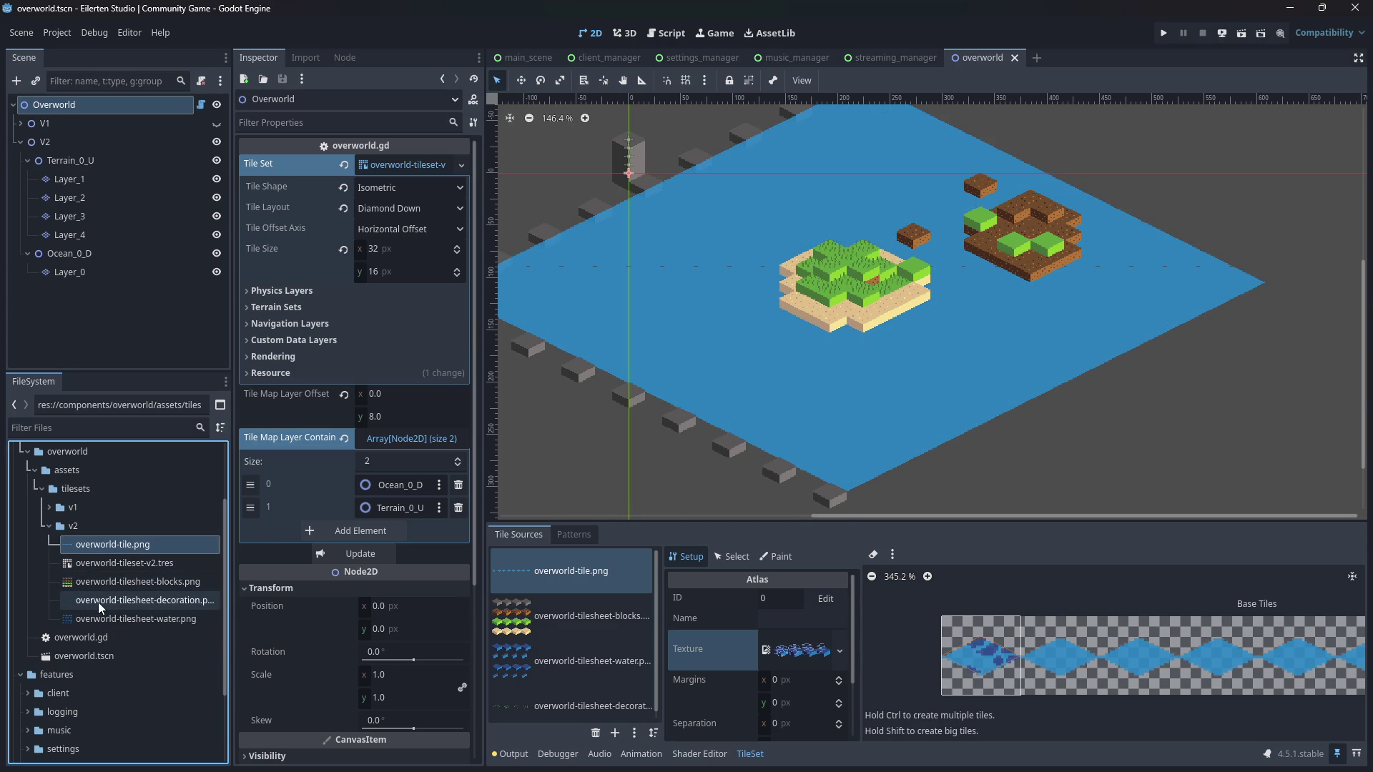
pyautogui.rightClick(109, 545)
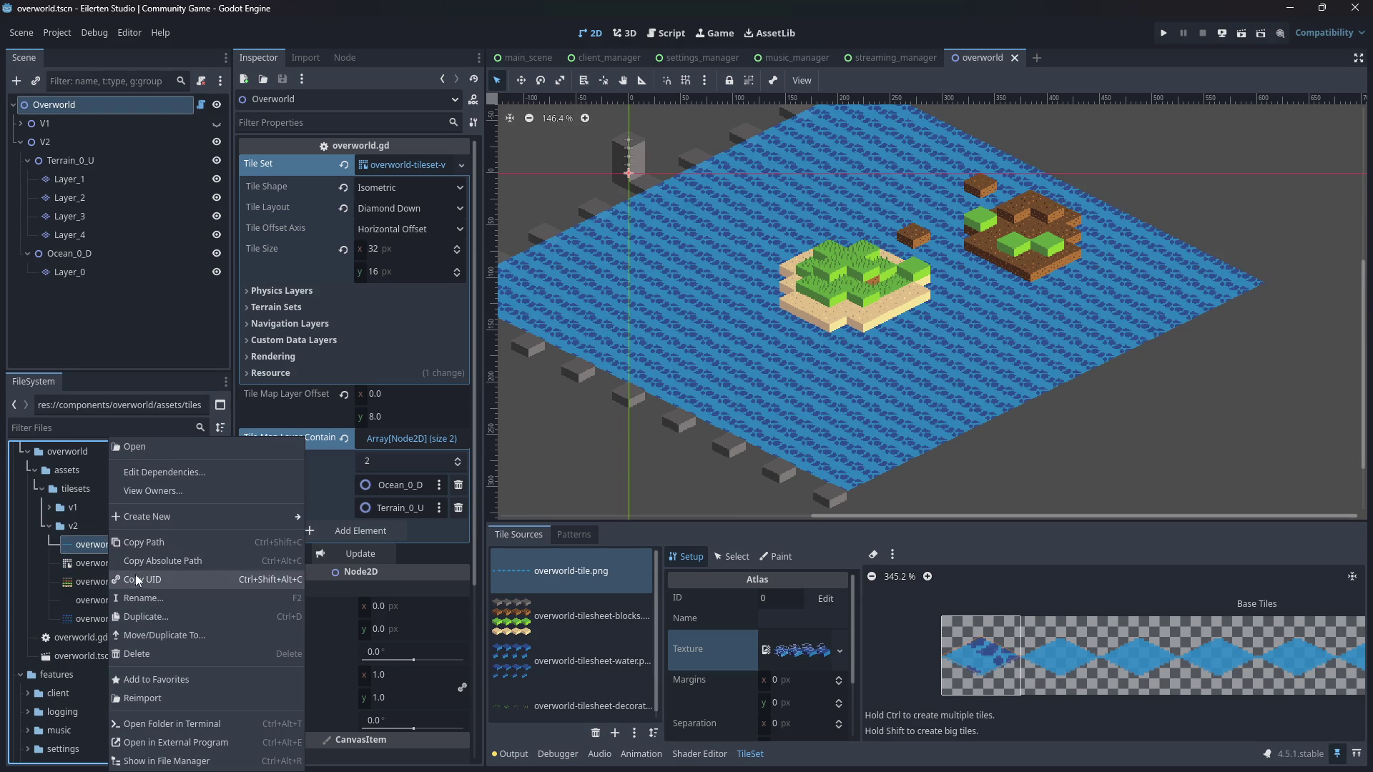
pyautogui.click(139, 593)
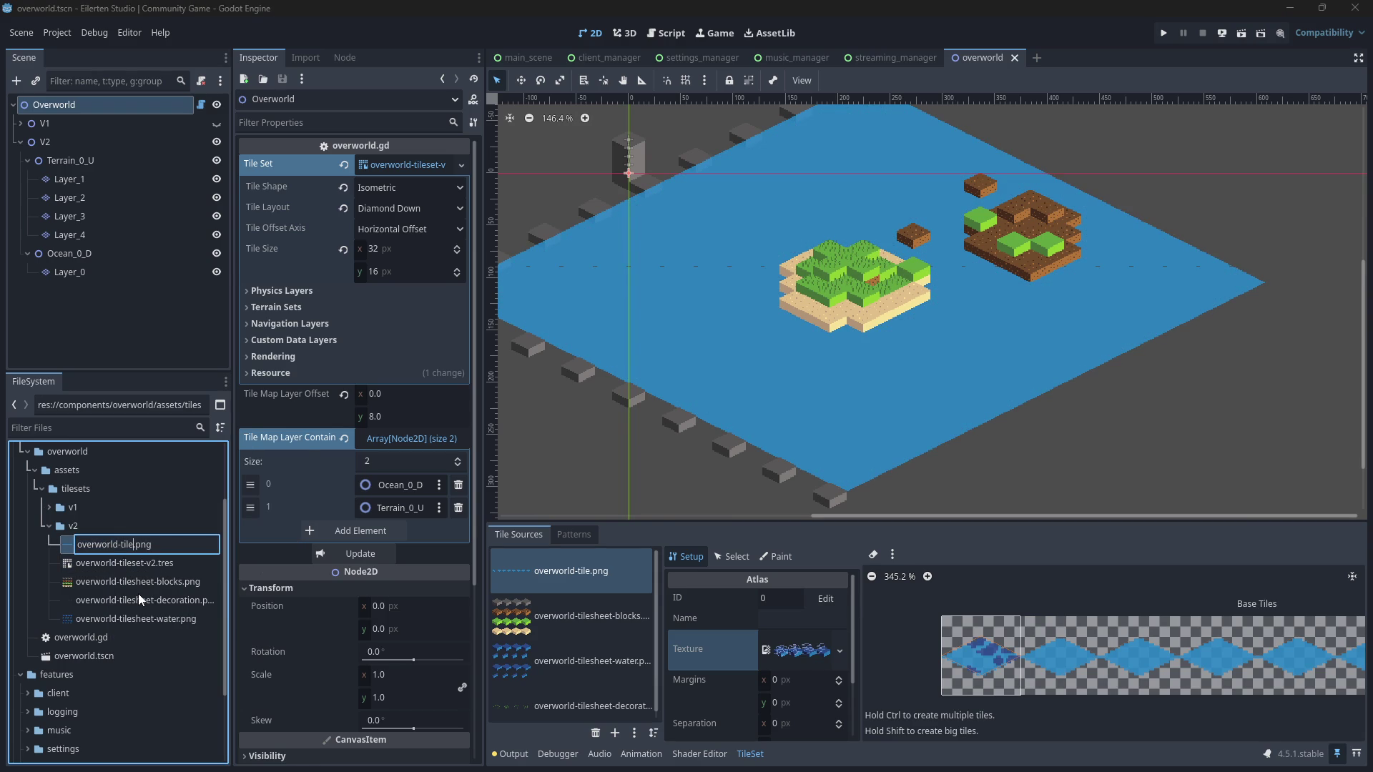
pyautogui.write('sheet')
pyautogui.press('Return')
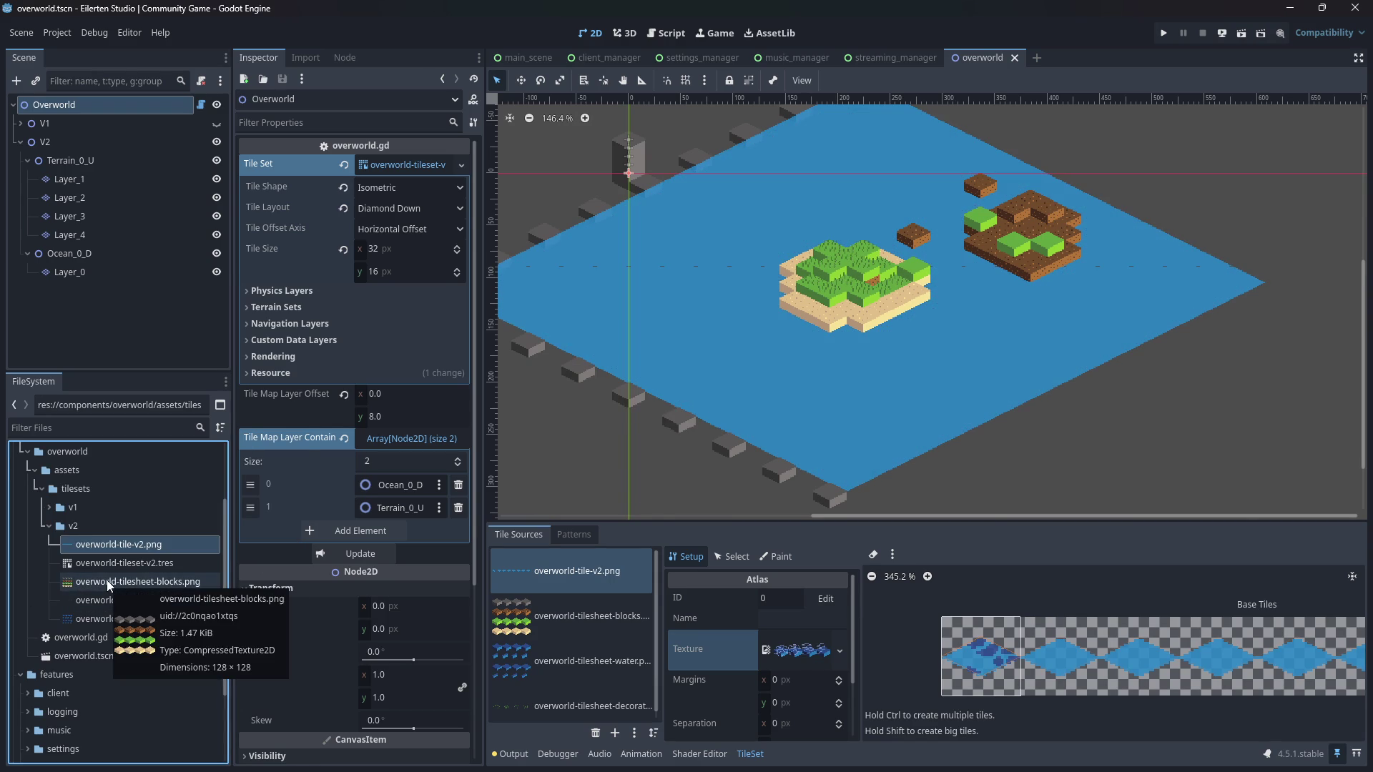
# - Rename the blocks tilesheet to overworld-tilesheet-v2-blocks.png
pyautogui.click(106, 580)
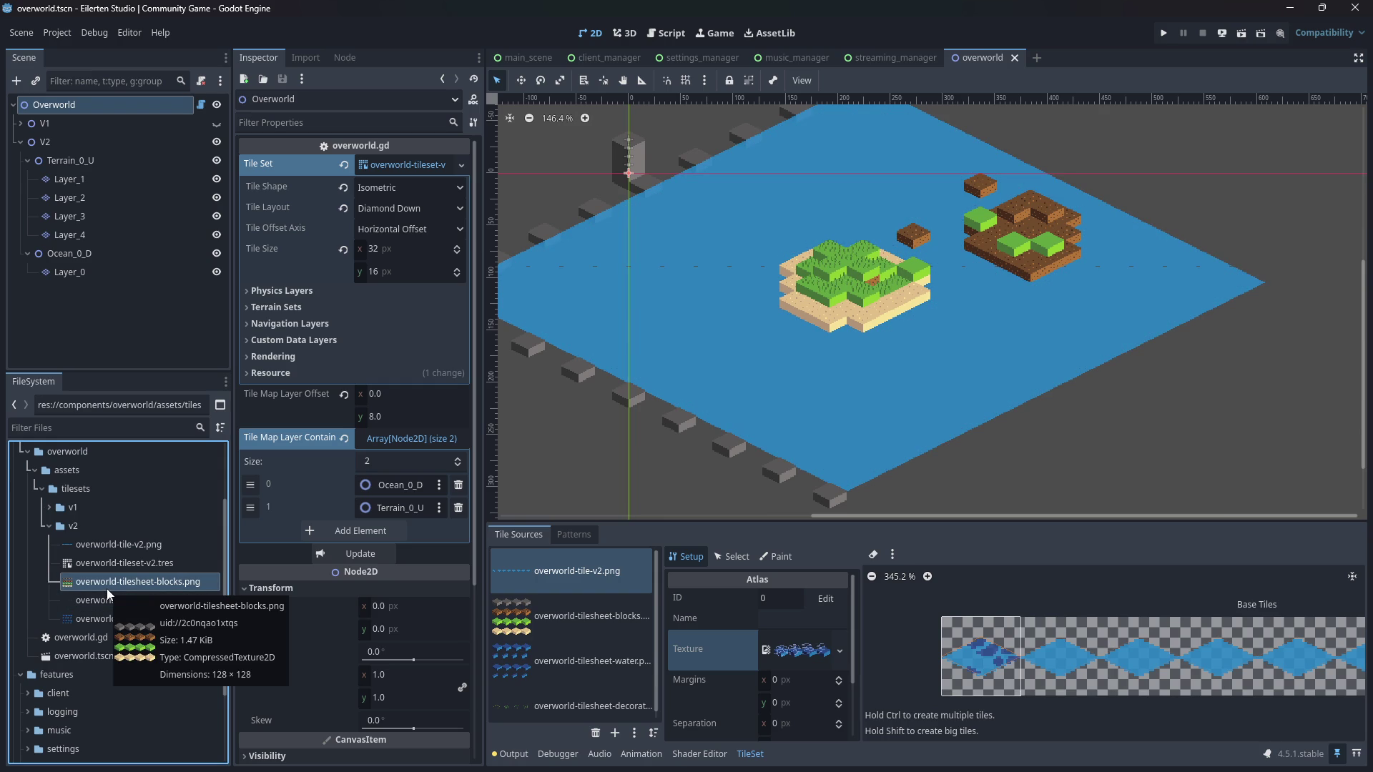
pyautogui.rightClick(106, 589)
pyautogui.click(144, 599)
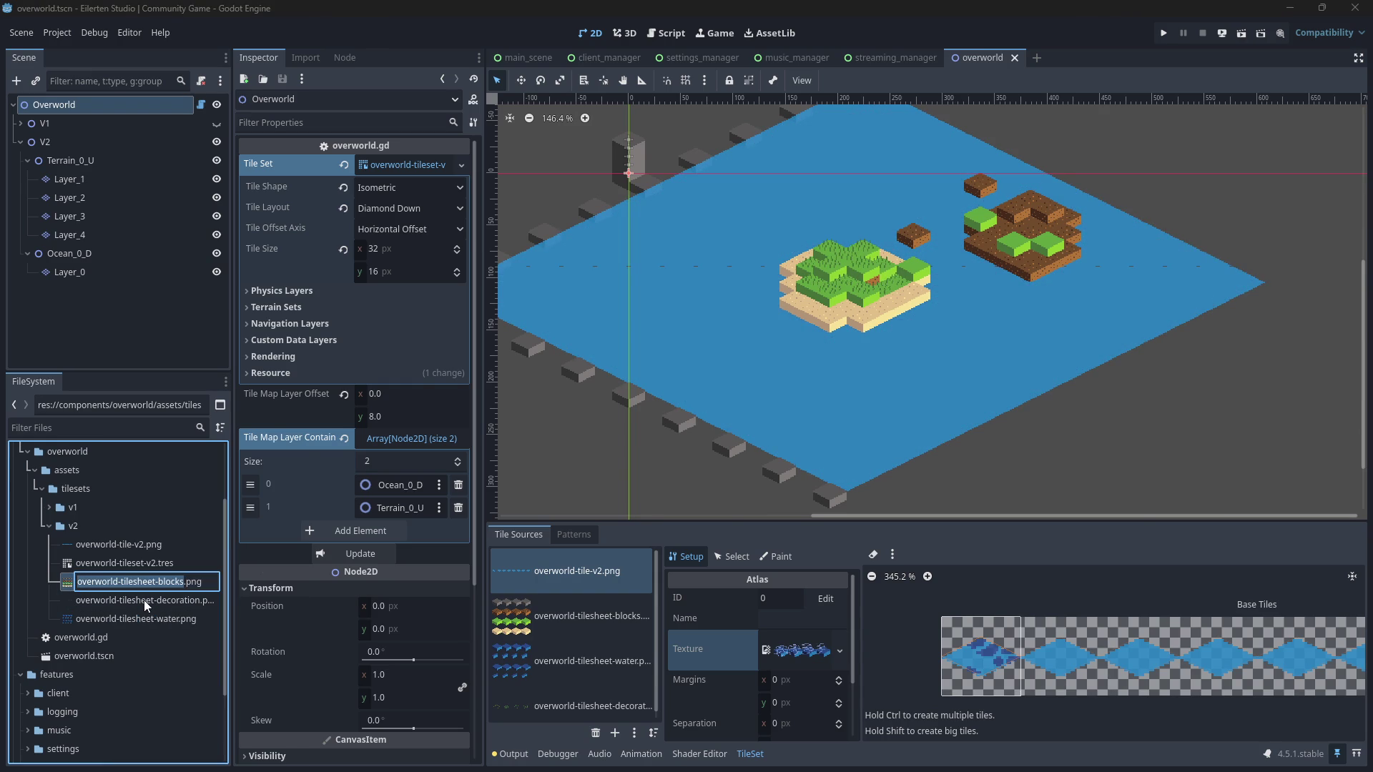
pyautogui.press('Right')
pyautogui.write('-v2')
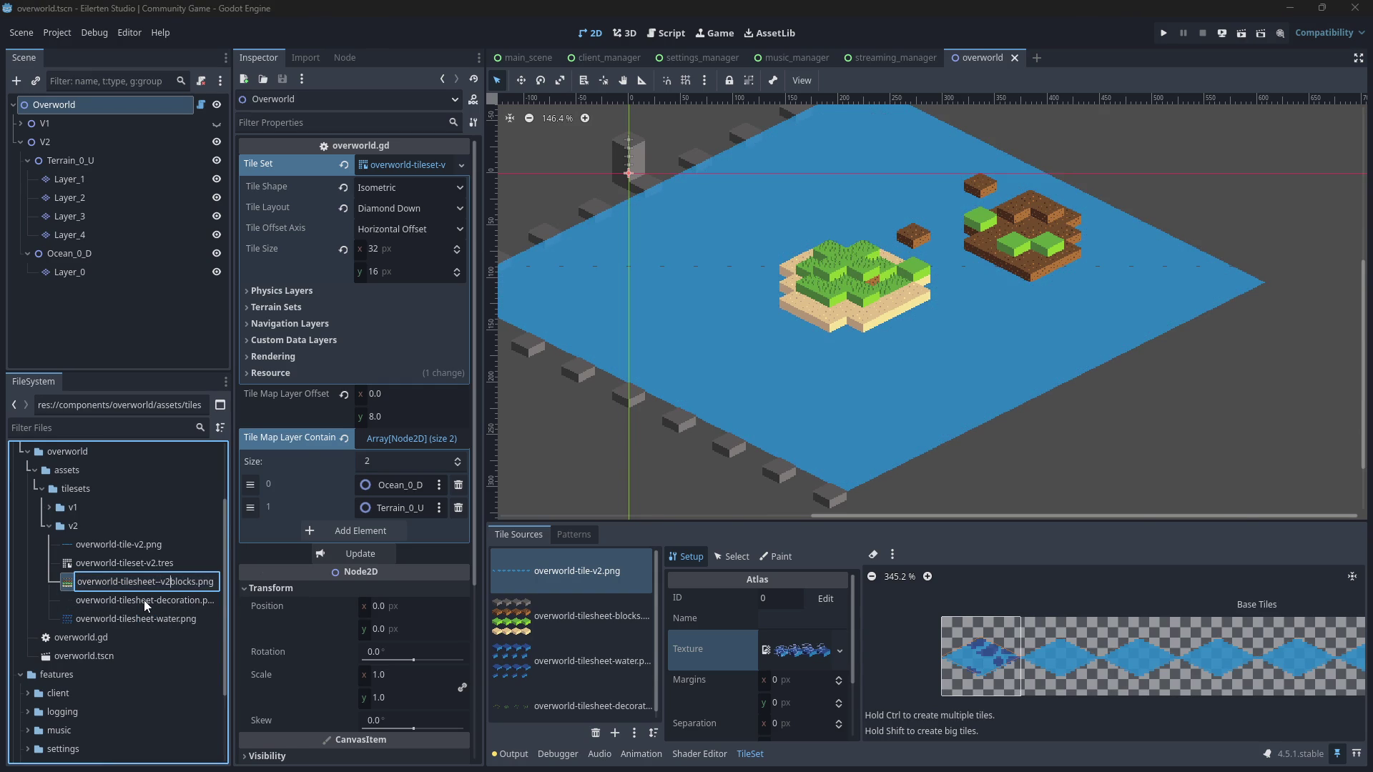
pyautogui.press('BackSpace')
pyautogui.press('BackSpace')
pyautogui.press('BackSpace')
pyautogui.write('v2-')
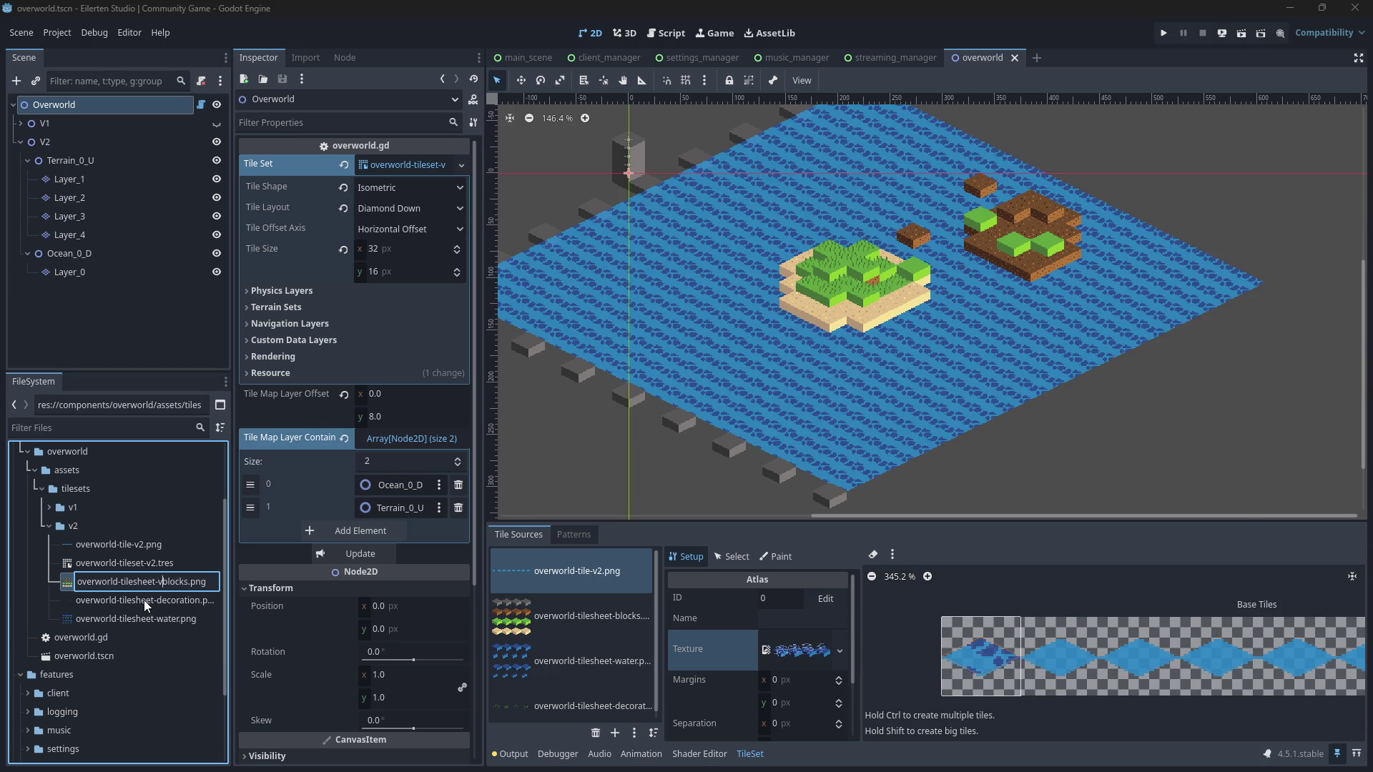
pyautogui.press('Return')
# - Give the decoration tilesheet its v2 name
pyautogui.click(164, 579)
pyautogui.rightClick(165, 580)
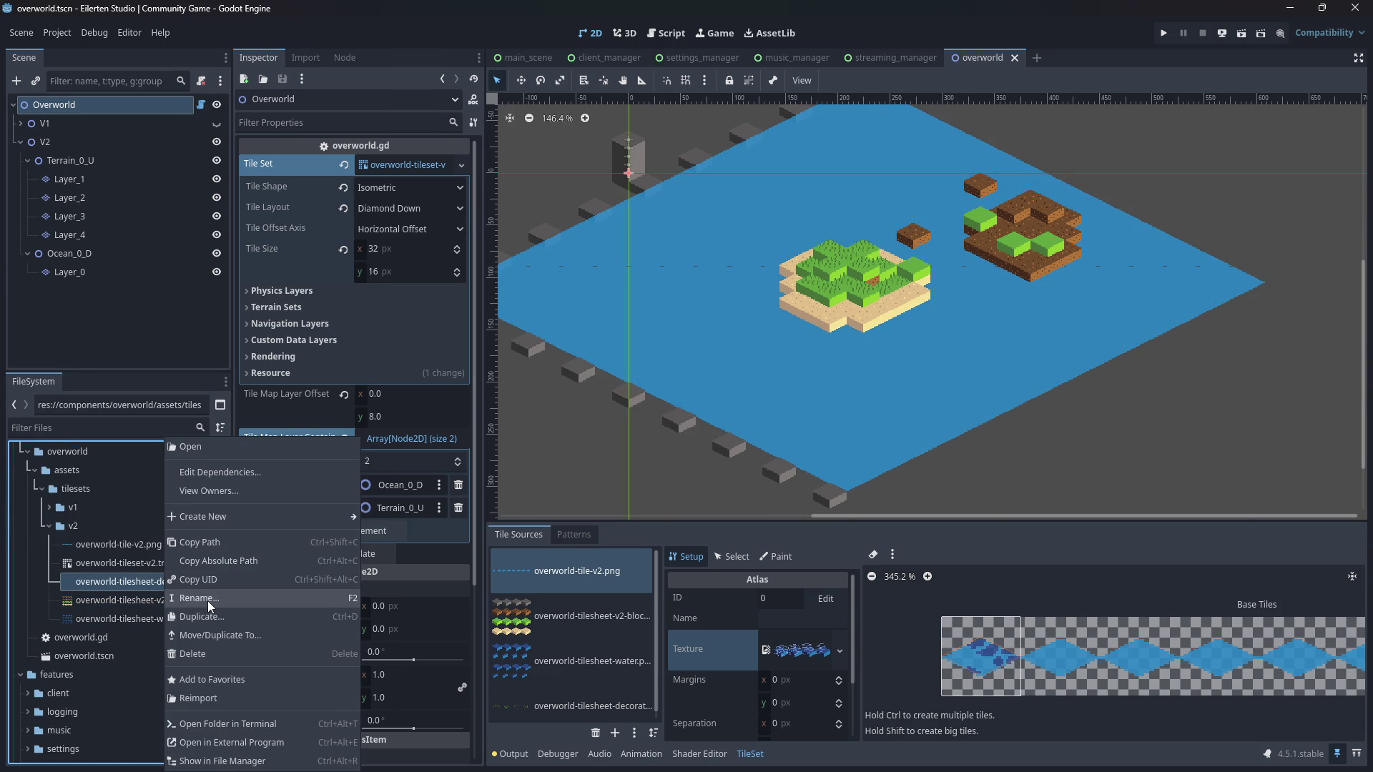
pyautogui.click(207, 598)
pyautogui.press('Return')
# - Rename the water tilesheet to overworld-tilesheet-v2-water.png
pyautogui.rightClick(170, 620)
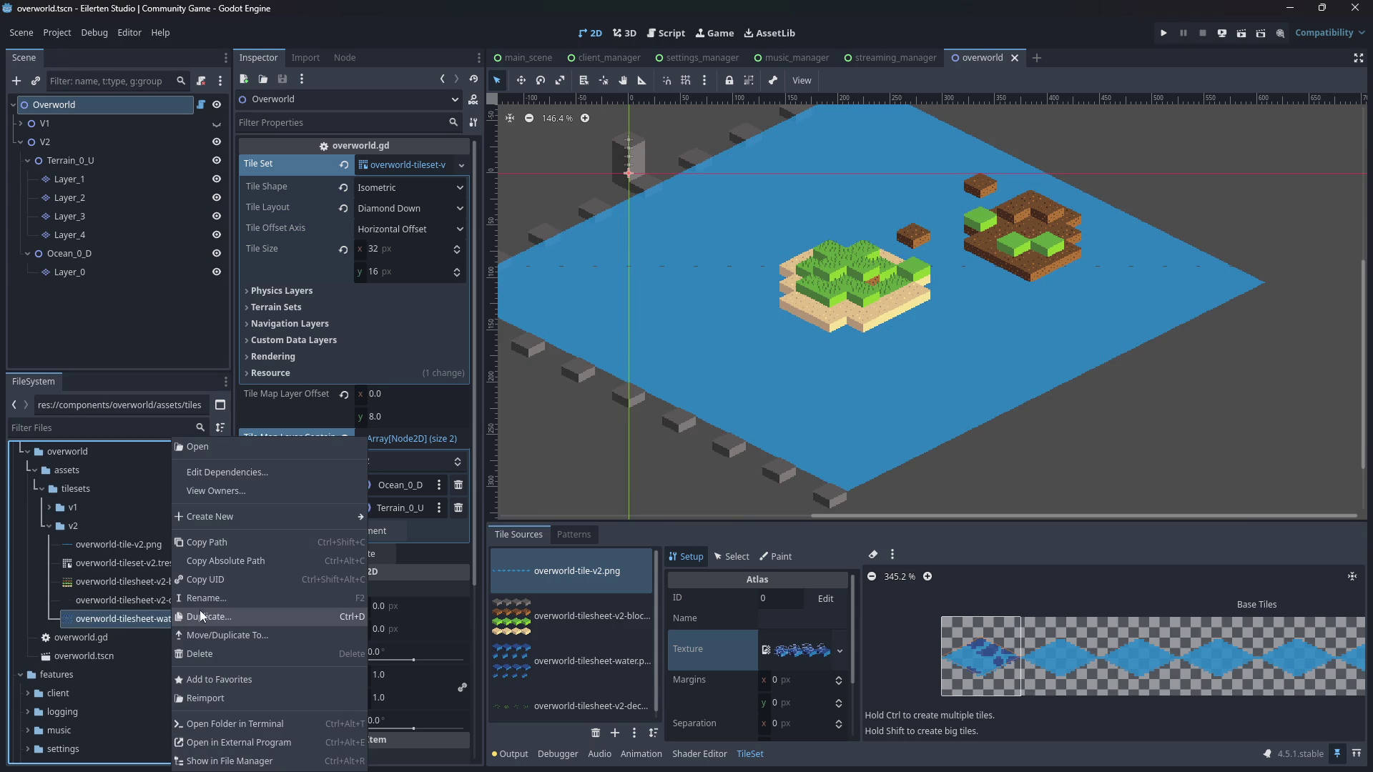
pyautogui.click(197, 616)
pyautogui.press('Escape')
pyautogui.rightClick(187, 615)
pyautogui.click(207, 599)
pyautogui.write('v2-water.png')
pyautogui.press('Return')
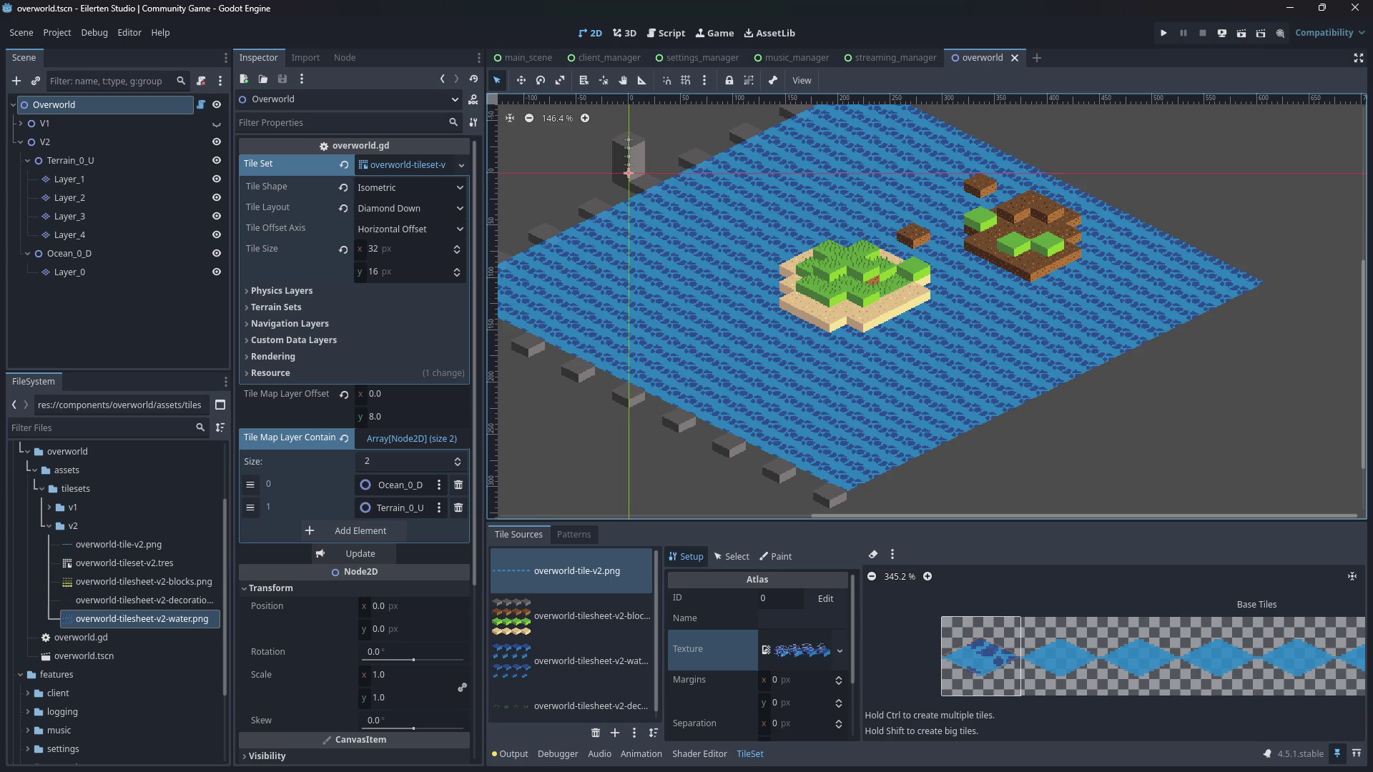
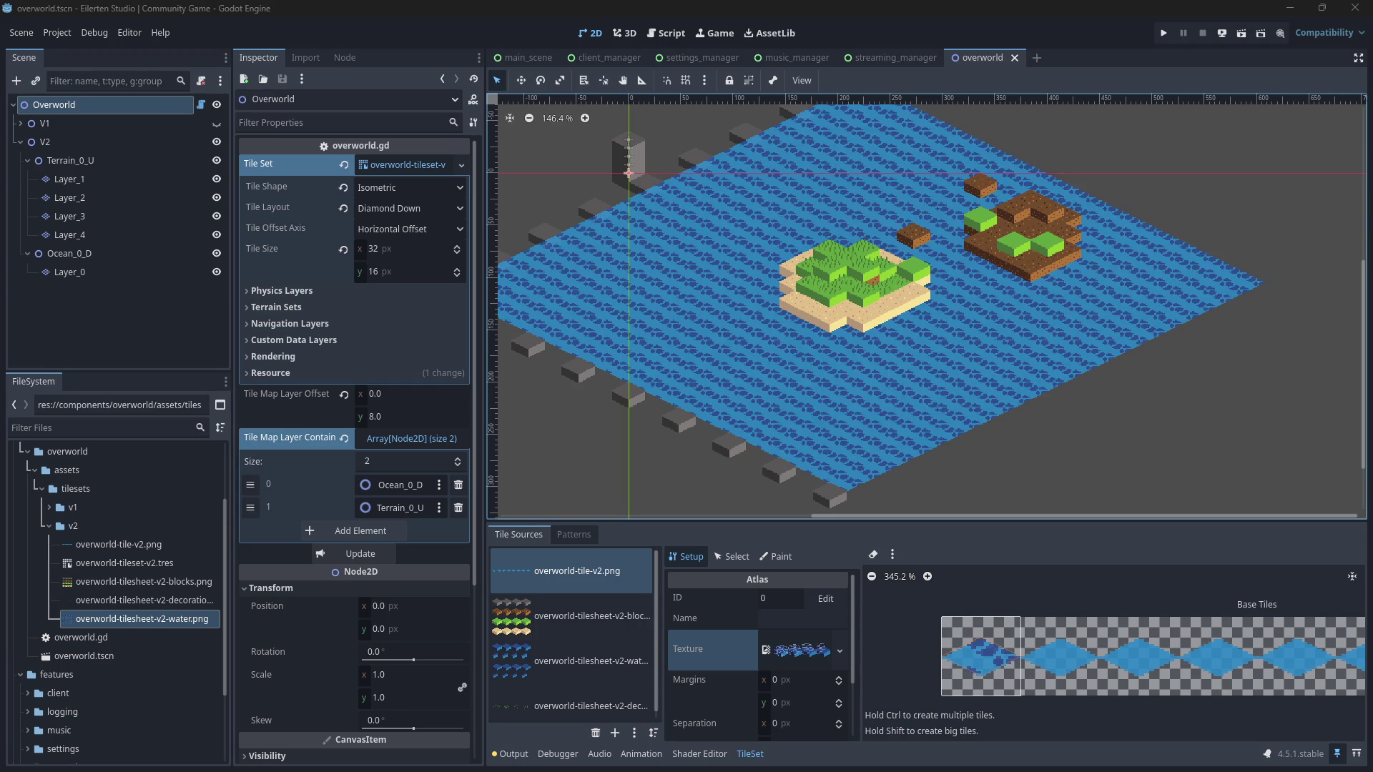
# - Switch from Godot to Aseprite with overworld-tile-v2.ase's water tile showing
pyautogui.hotkey('alt', 'Tab')
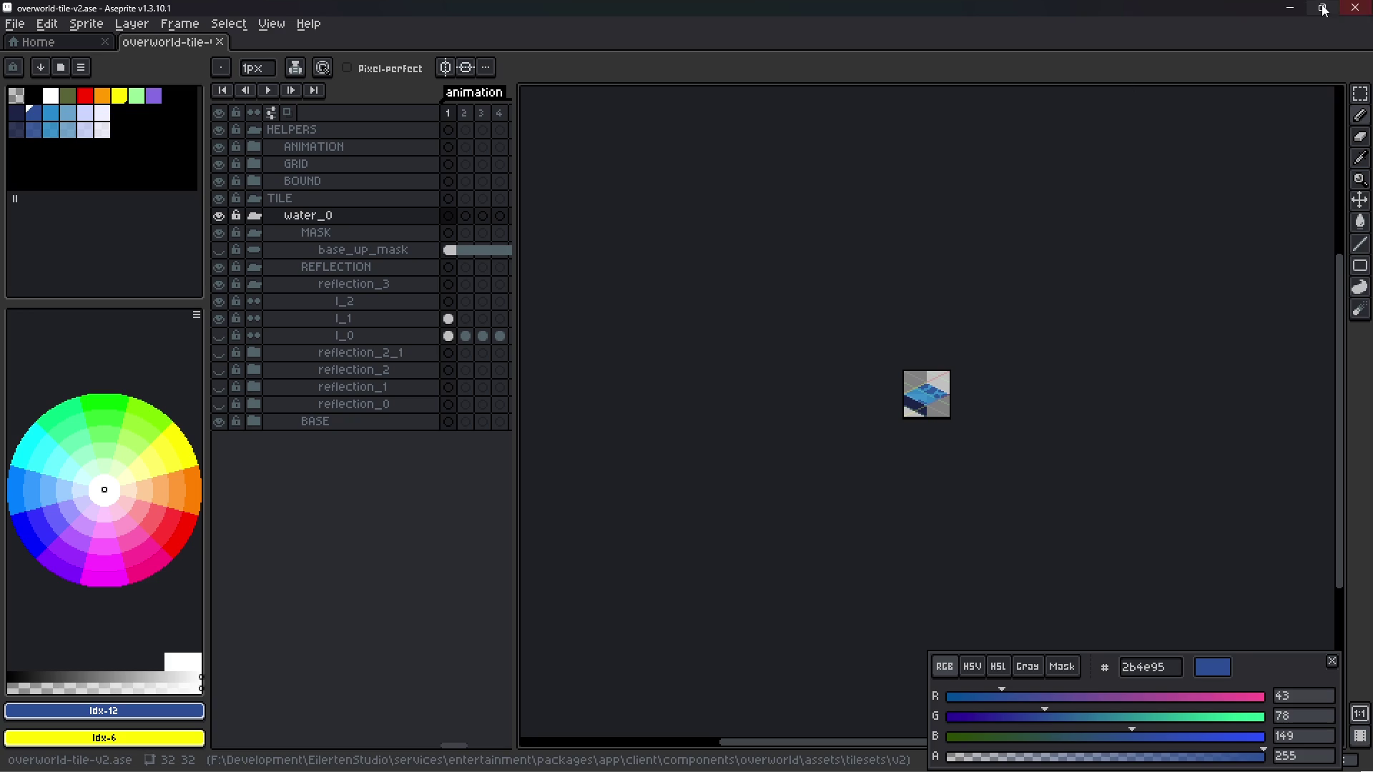
# - Close and reopen overworld-tile-v2.ase, then save it
pyautogui.hotkey('ctrl', 'Tab')
pyautogui.hotkey('ctrl', 'Tab')
pyautogui.hotkey('ctrl', 'w')
pyautogui.hotkey('ctrl', 'shift', 't')
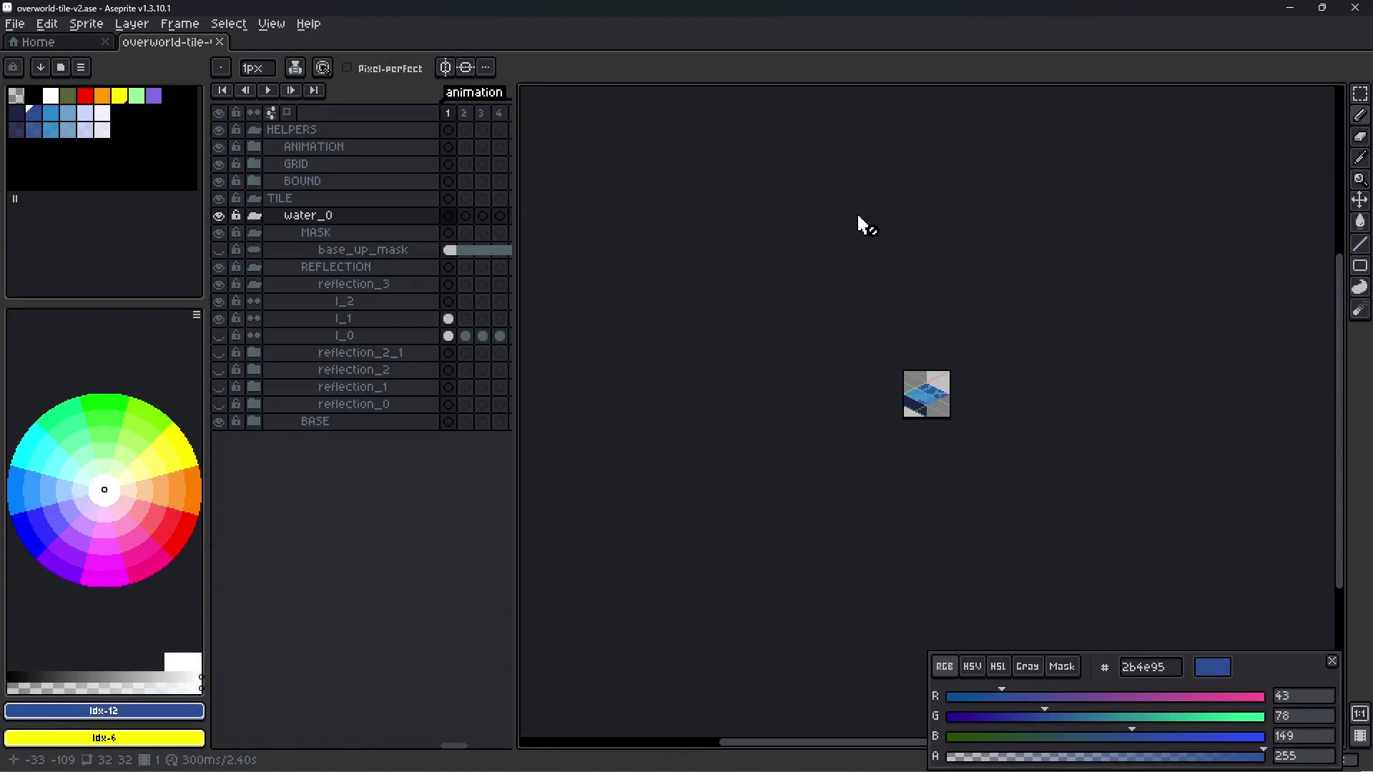
pyautogui.scroll(4, 917, 437)
pyautogui.scroll(2, 912, 431)
pyautogui.hotkey('ctrl', 's')
# - Load the new palette file into the water tile and save
pyautogui.click(79, 71)
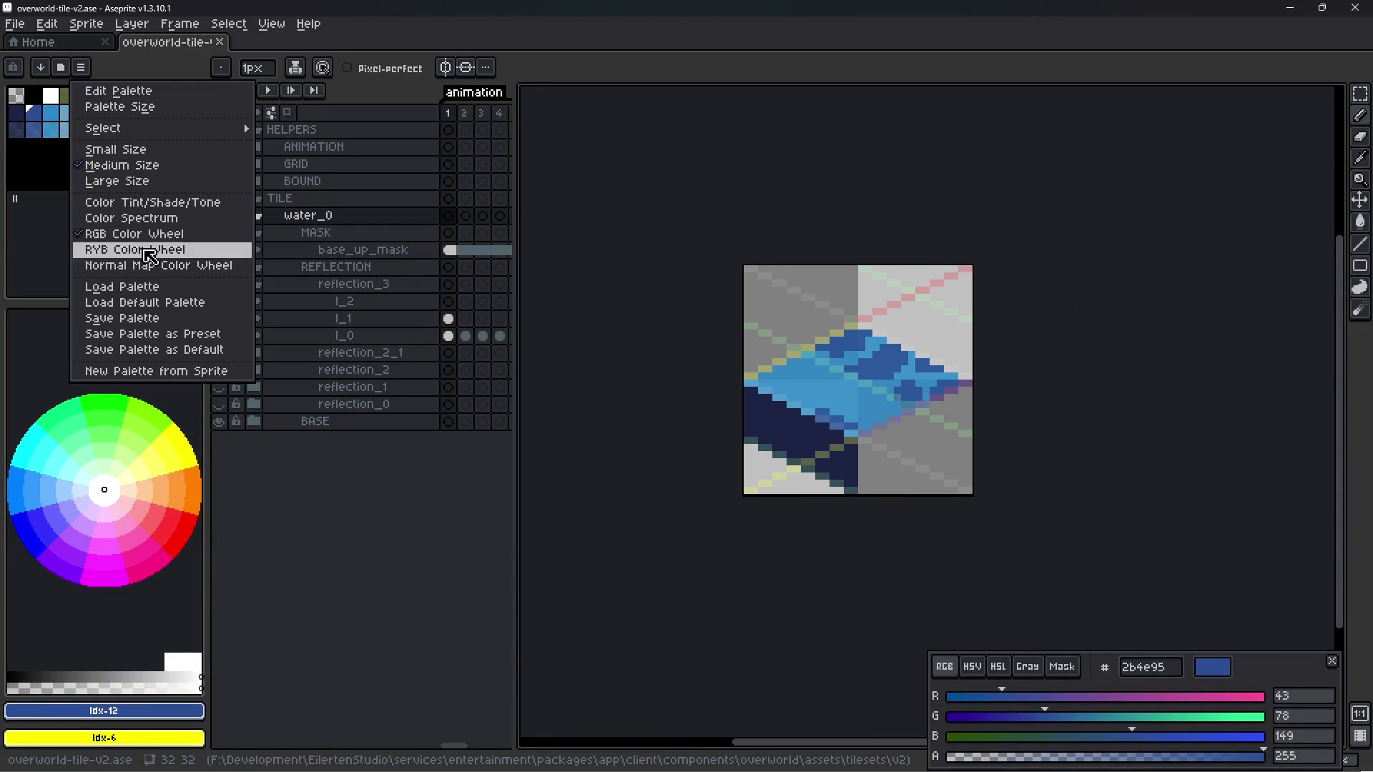
pyautogui.click(146, 287)
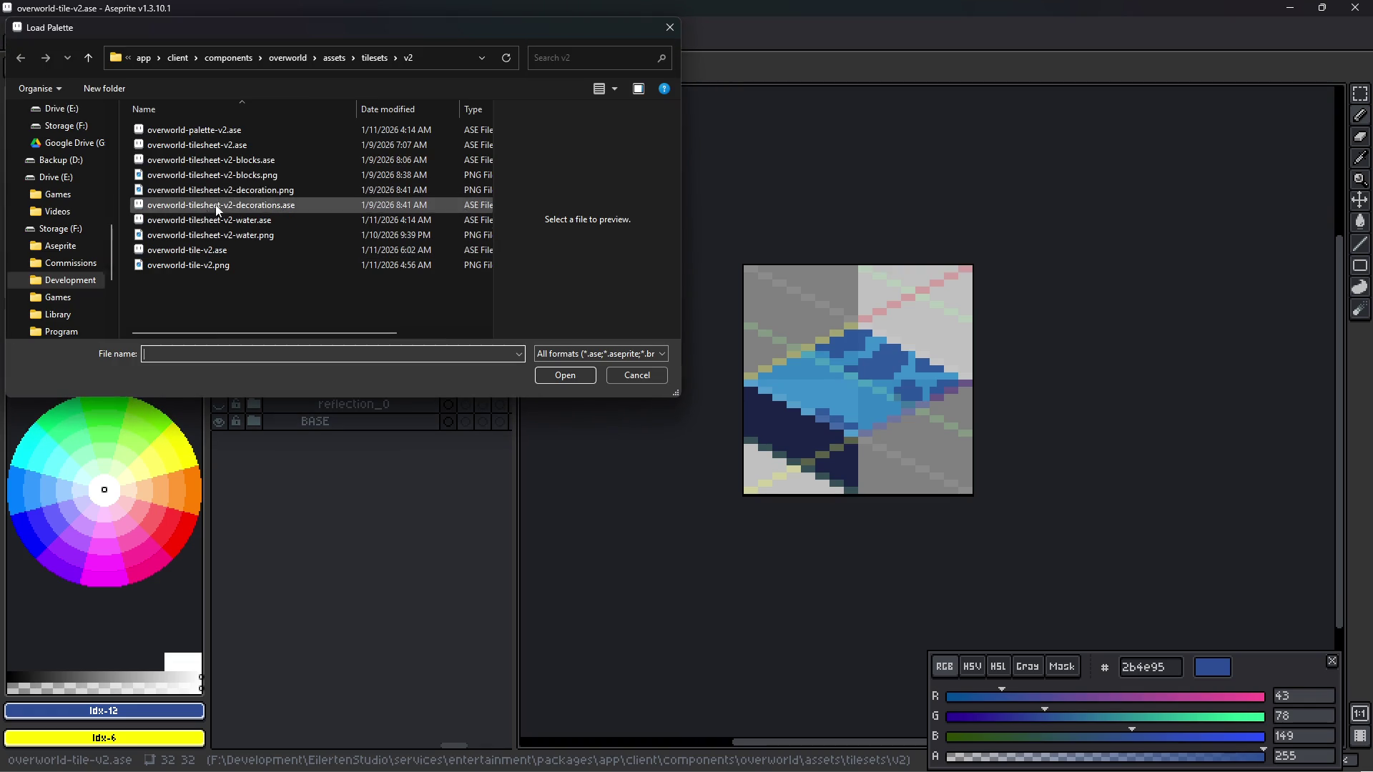
pyautogui.doubleClick(230, 143)
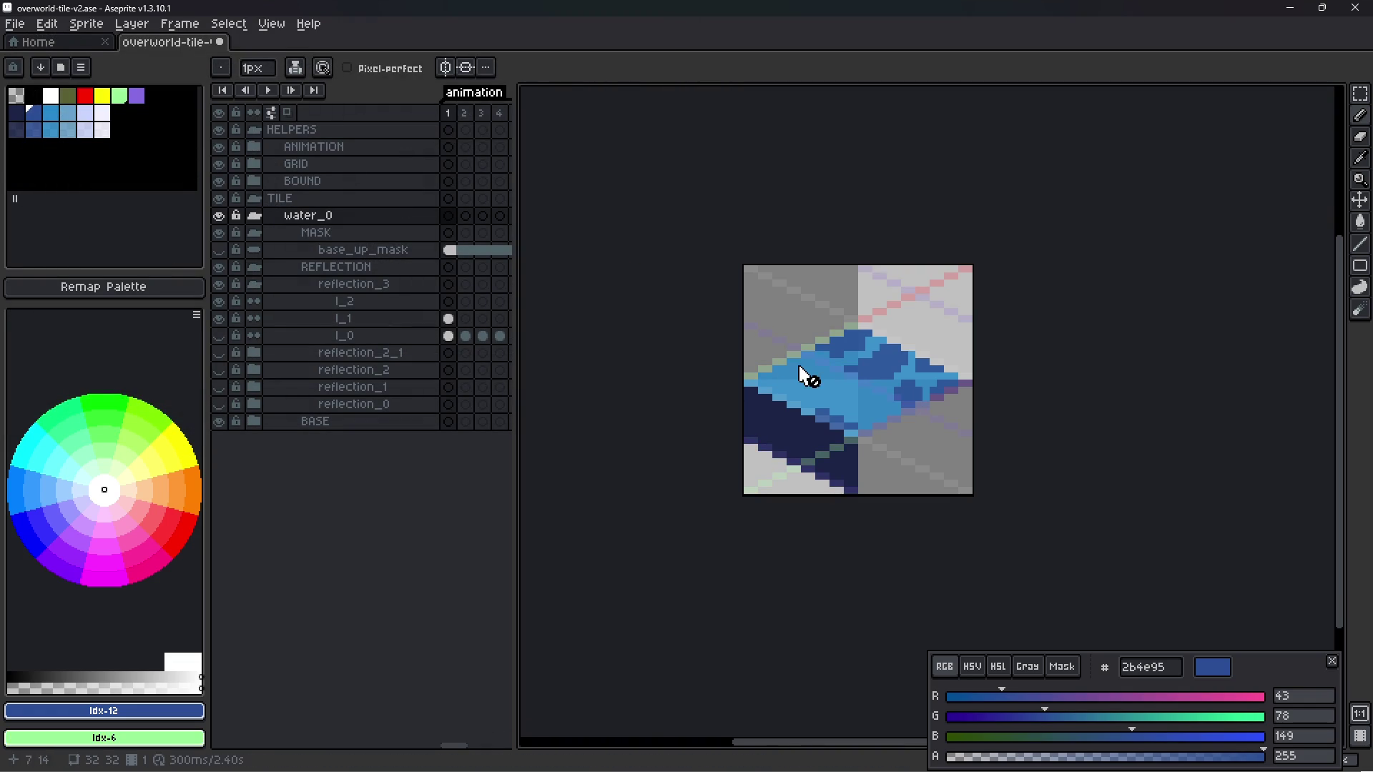
pyautogui.scroll(2, 796, 374)
pyautogui.hotkey('ctrl', 's')
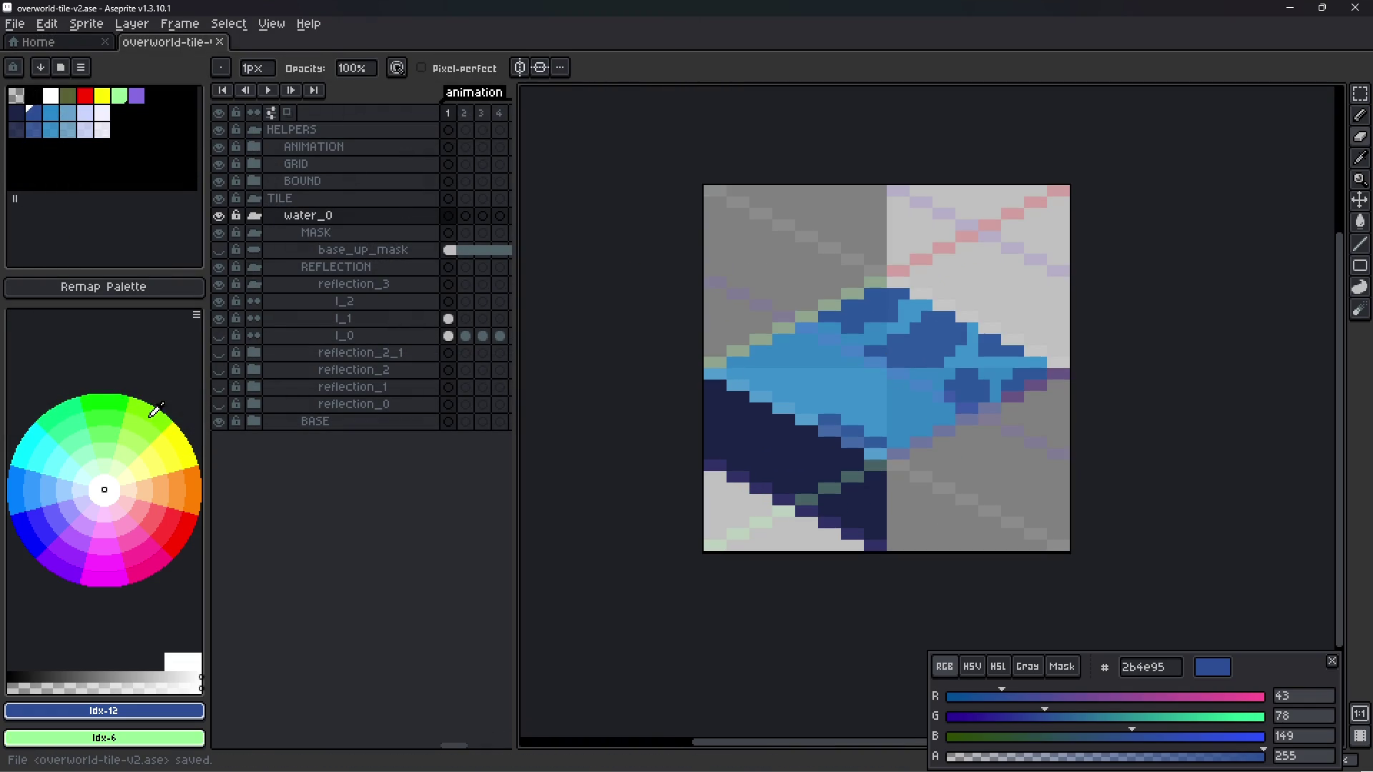
# - Remap the tile's colours to the new palette, save, and enlarge the palette panels
pyautogui.click(148, 287)
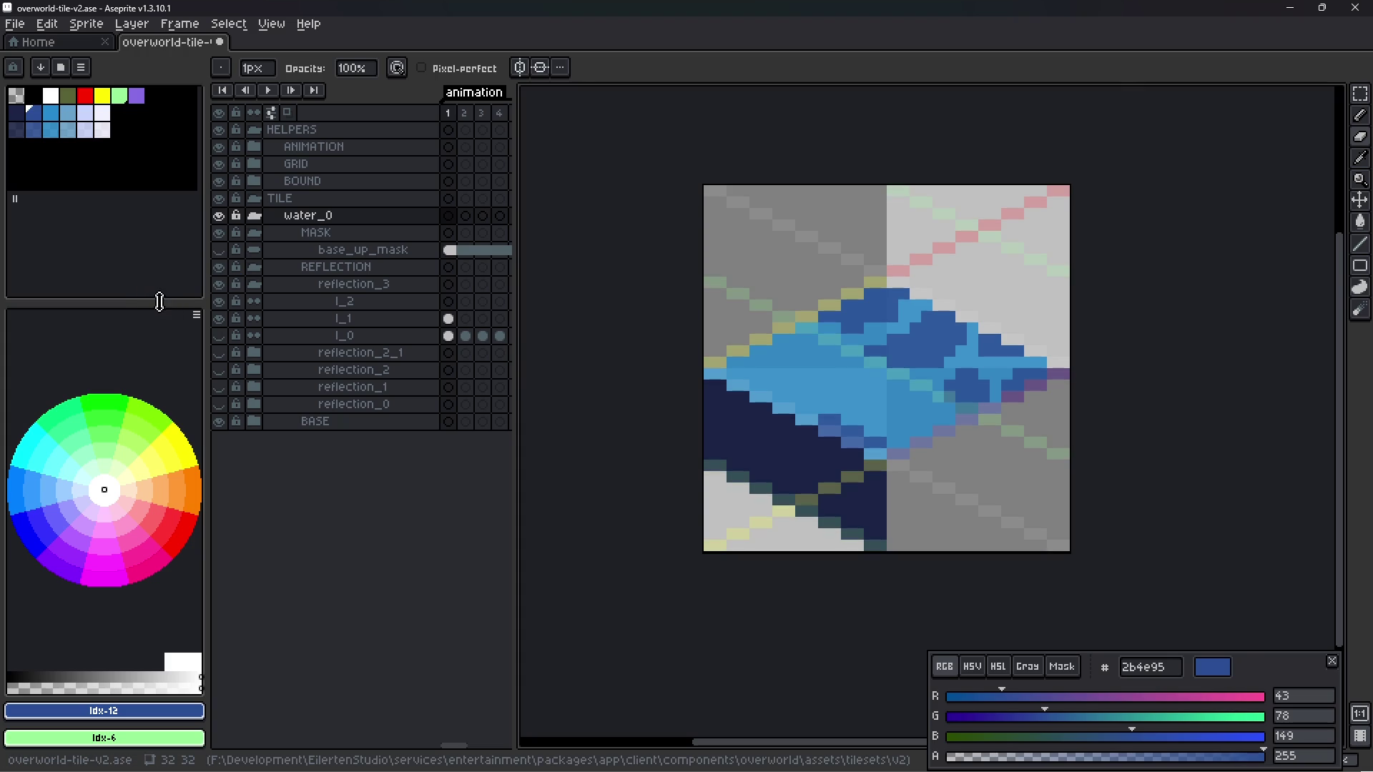
pyautogui.moveTo(159, 303); pyautogui.dragTo(159, 384)
pyautogui.hotkey('ctrl', 's')
pyautogui.scroll(-1, 1159, 572)
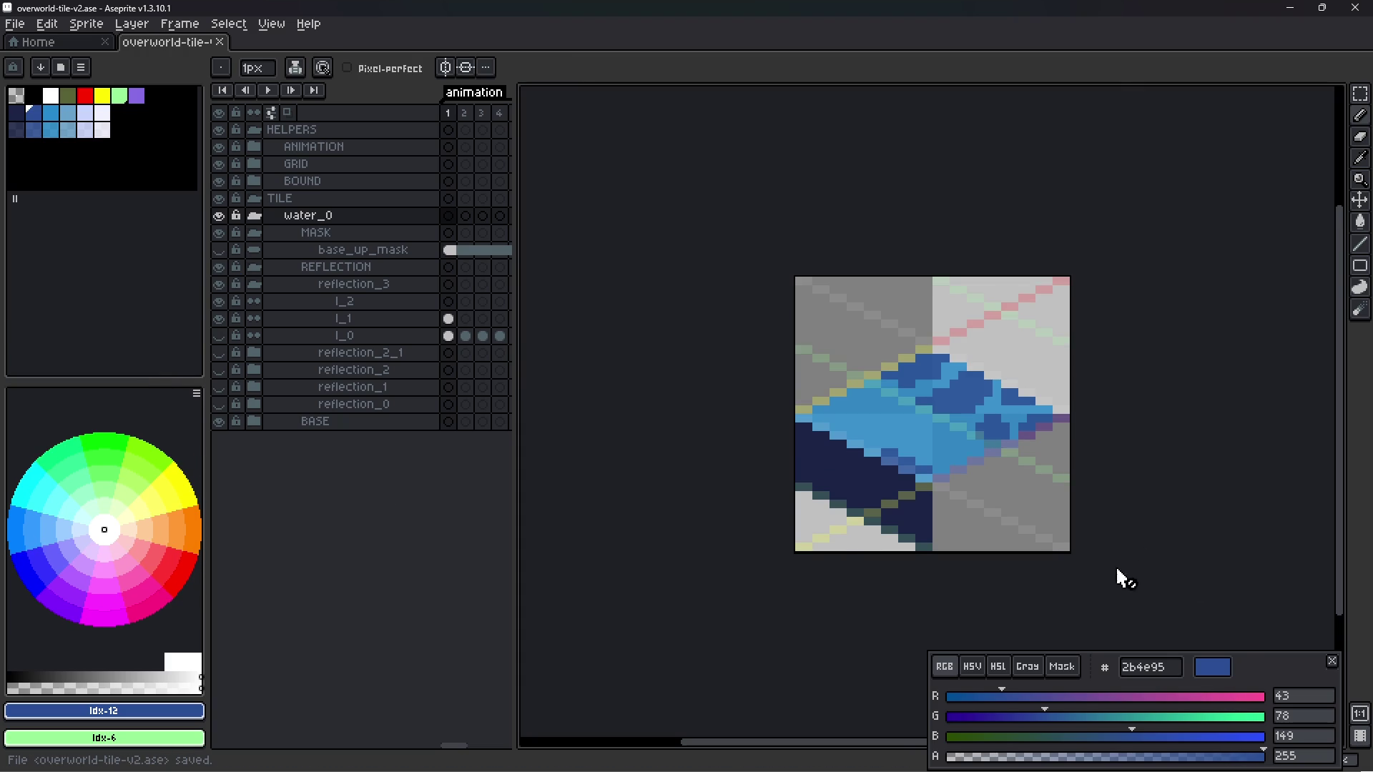
pyautogui.moveTo(1278, 668); pyautogui.dragTo(1278, 642)
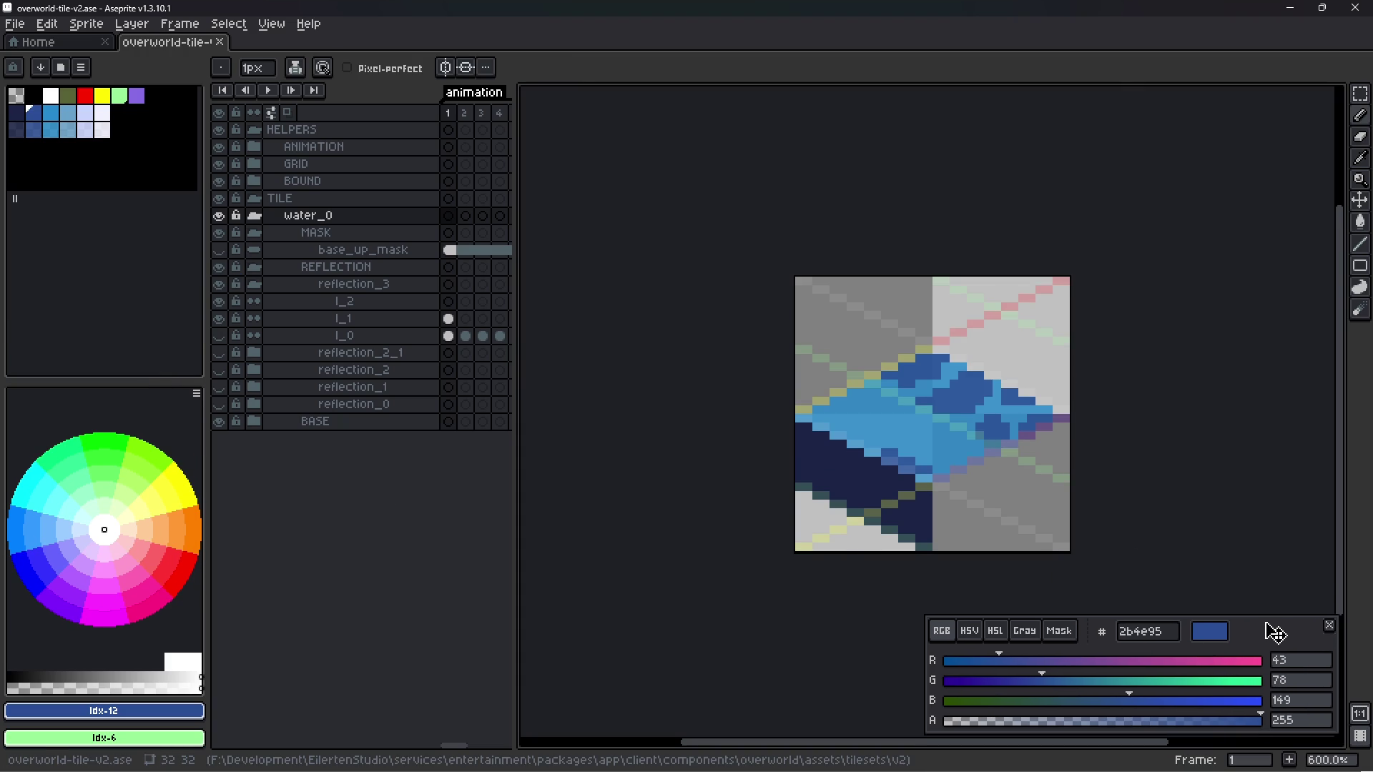
# - Zoom and pan around the remapped tile, then open Export Sprite Sheet
pyautogui.scroll(1, 1030, 432)
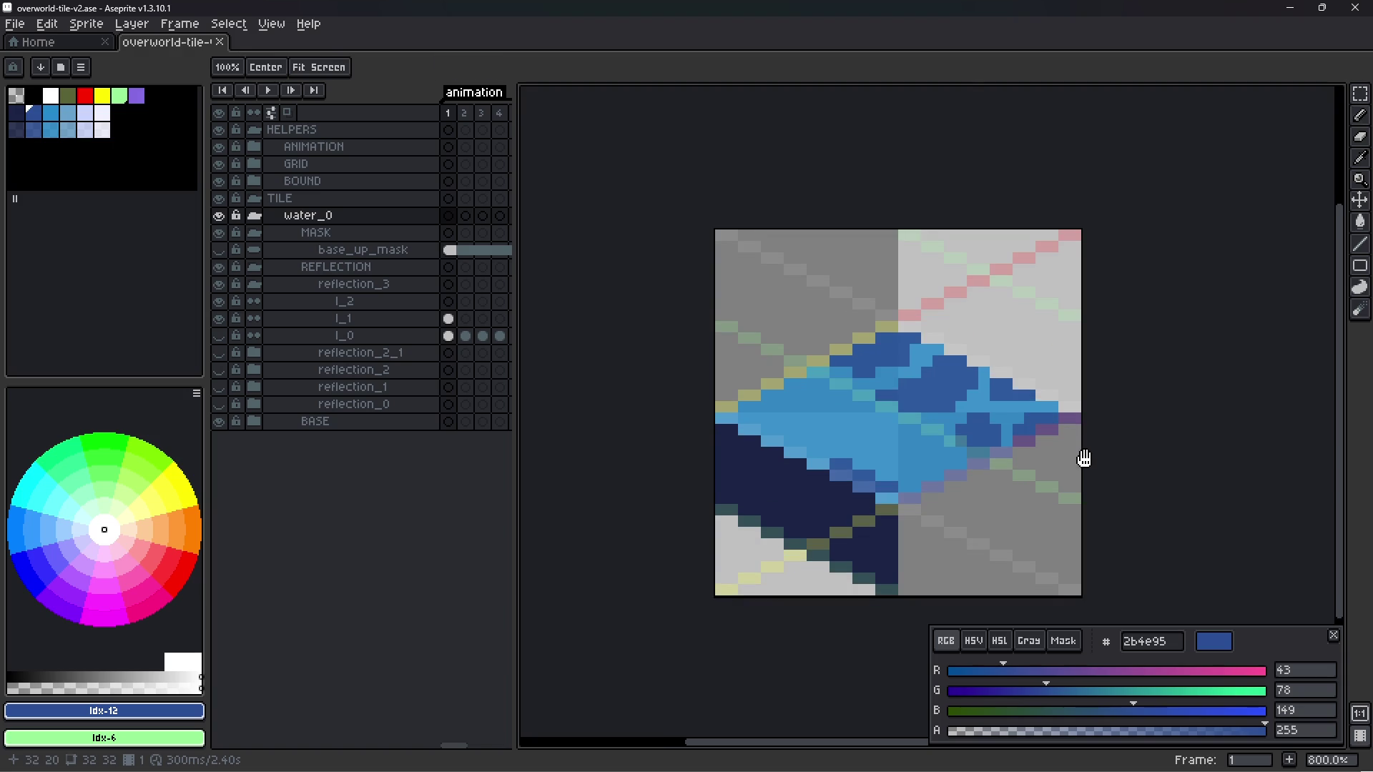
pyautogui.scroll(1, 1077, 456)
pyautogui.press('space')
pyautogui.scroll(1, 931, 389)
pyautogui.scroll(1, 929, 374)
pyautogui.scroll(1, 965, 429)
pyautogui.scroll(-1, 969, 431)
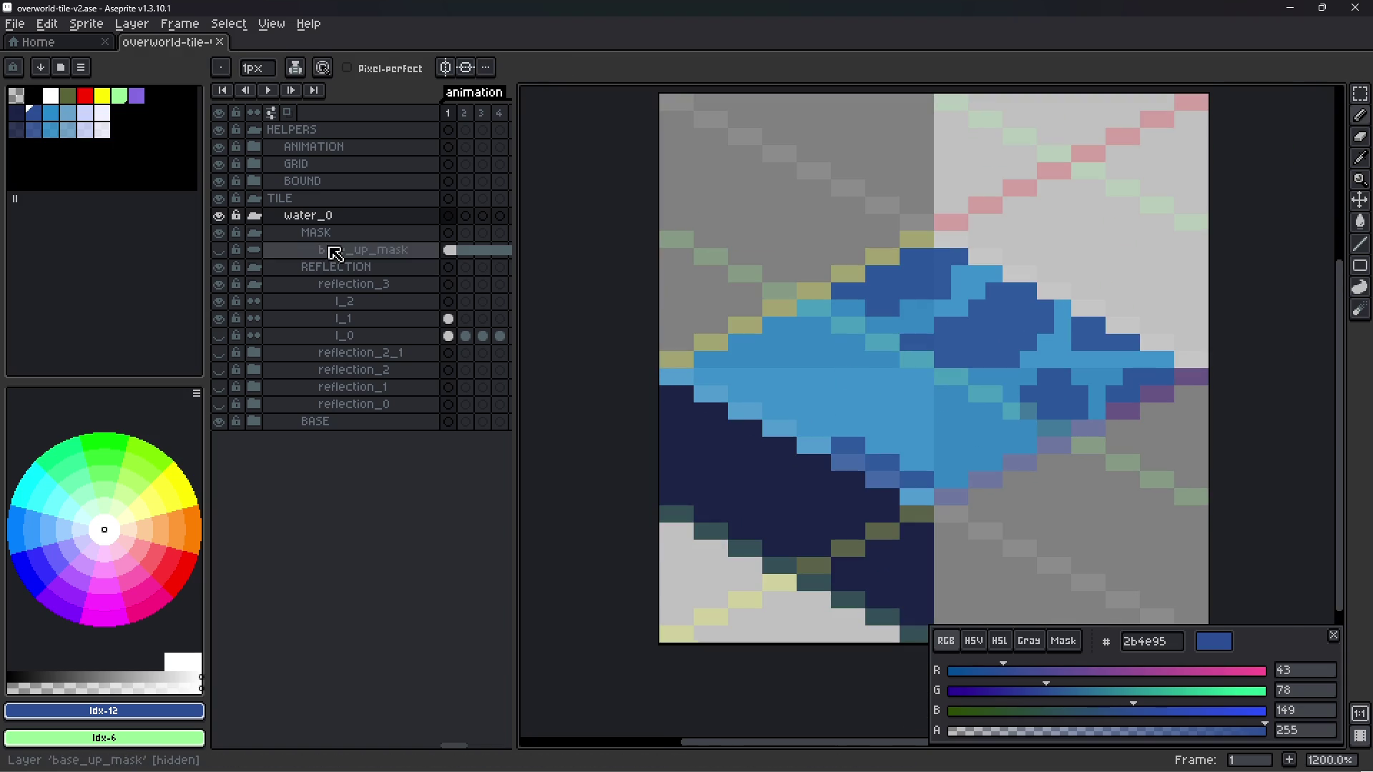
pyautogui.hotkey('ctrl', 'e')
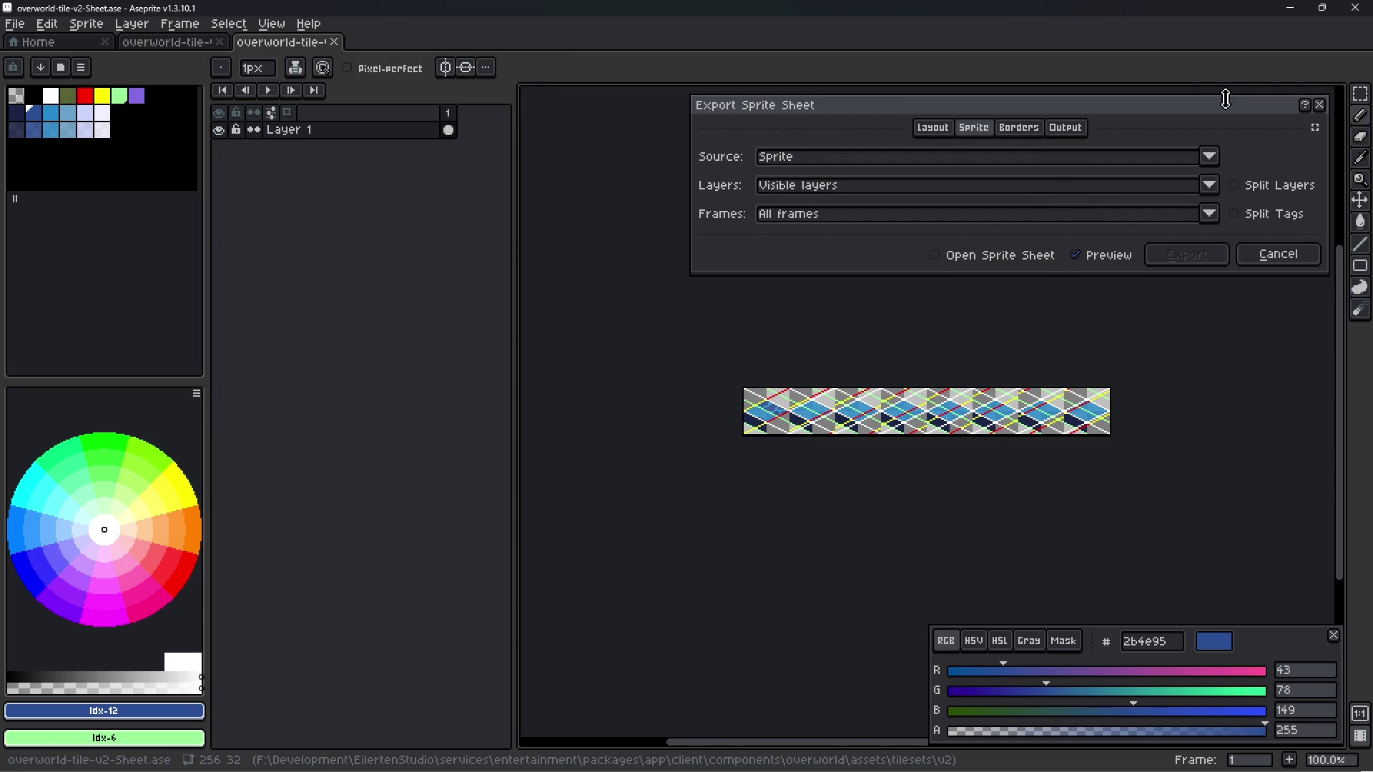
# - Export only selected layers and the animation tag's frames, with cels trimmed by grid
pyautogui.moveTo(1224, 108); pyautogui.dragTo(1153, 106)
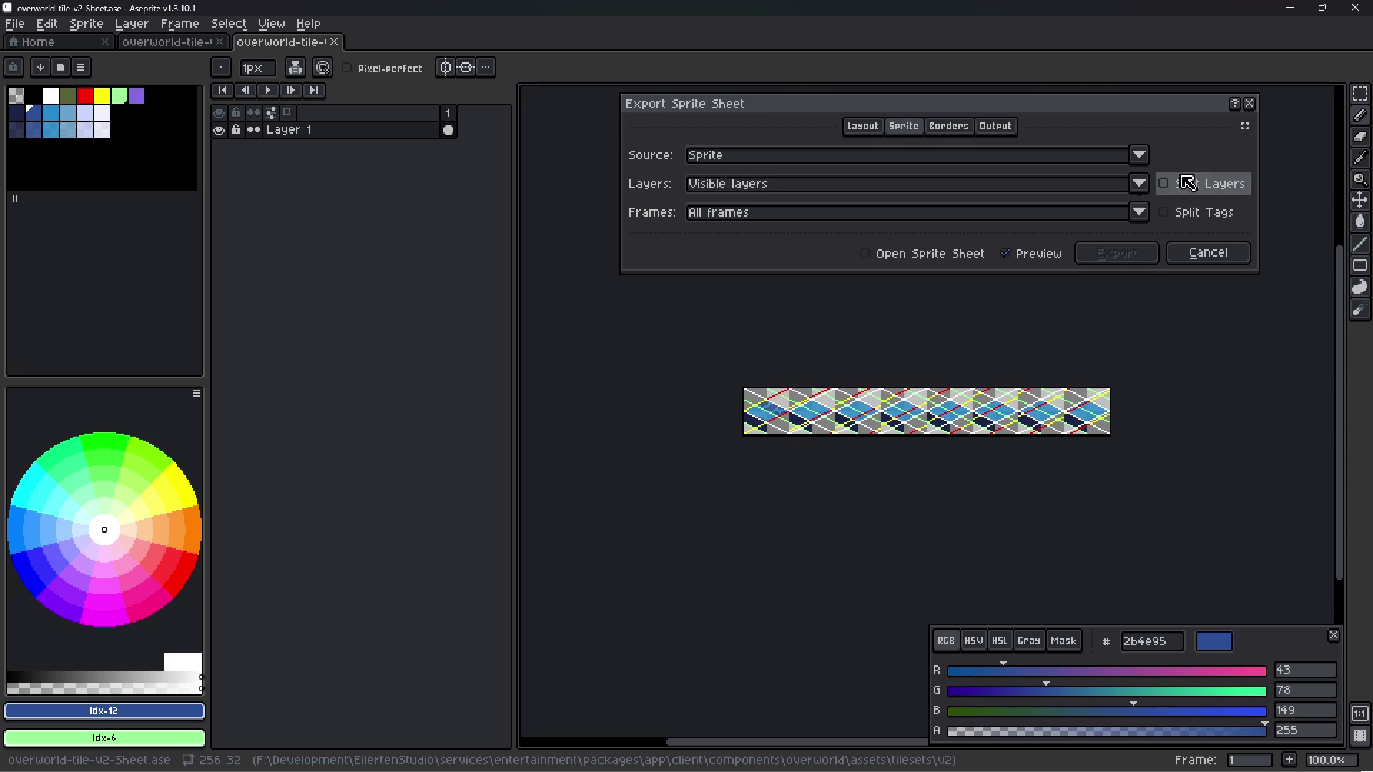
pyautogui.click(1137, 184)
pyautogui.click(811, 220)
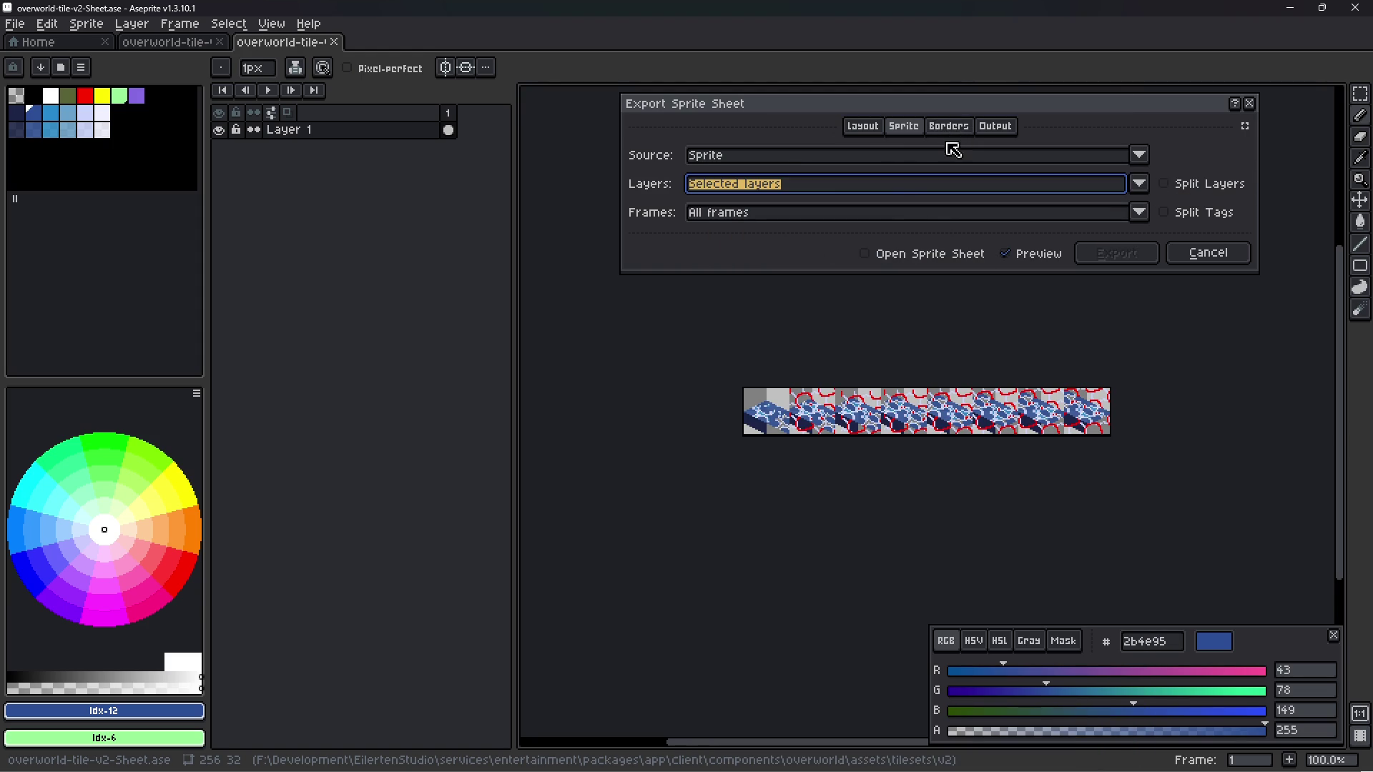
pyautogui.click(906, 213)
pyautogui.click(891, 263)
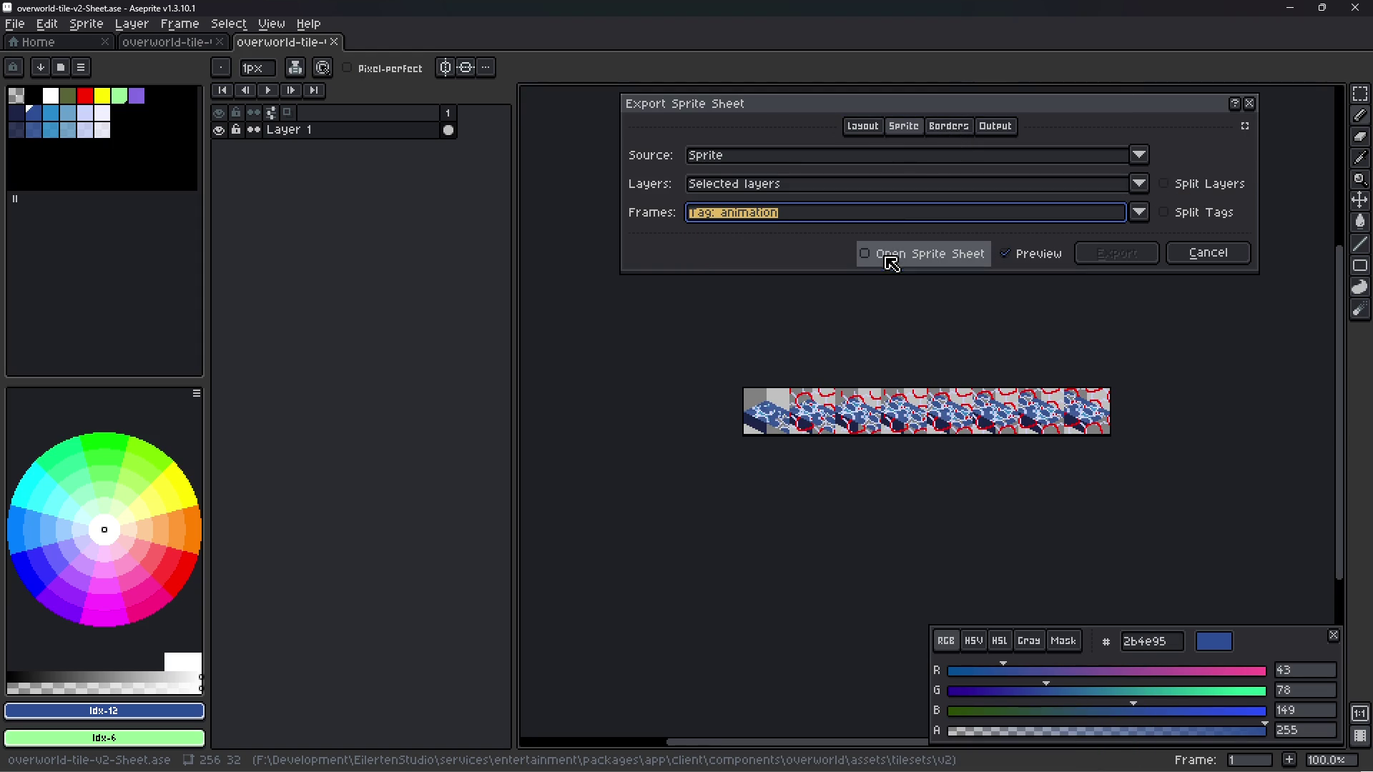
pyautogui.click(948, 130)
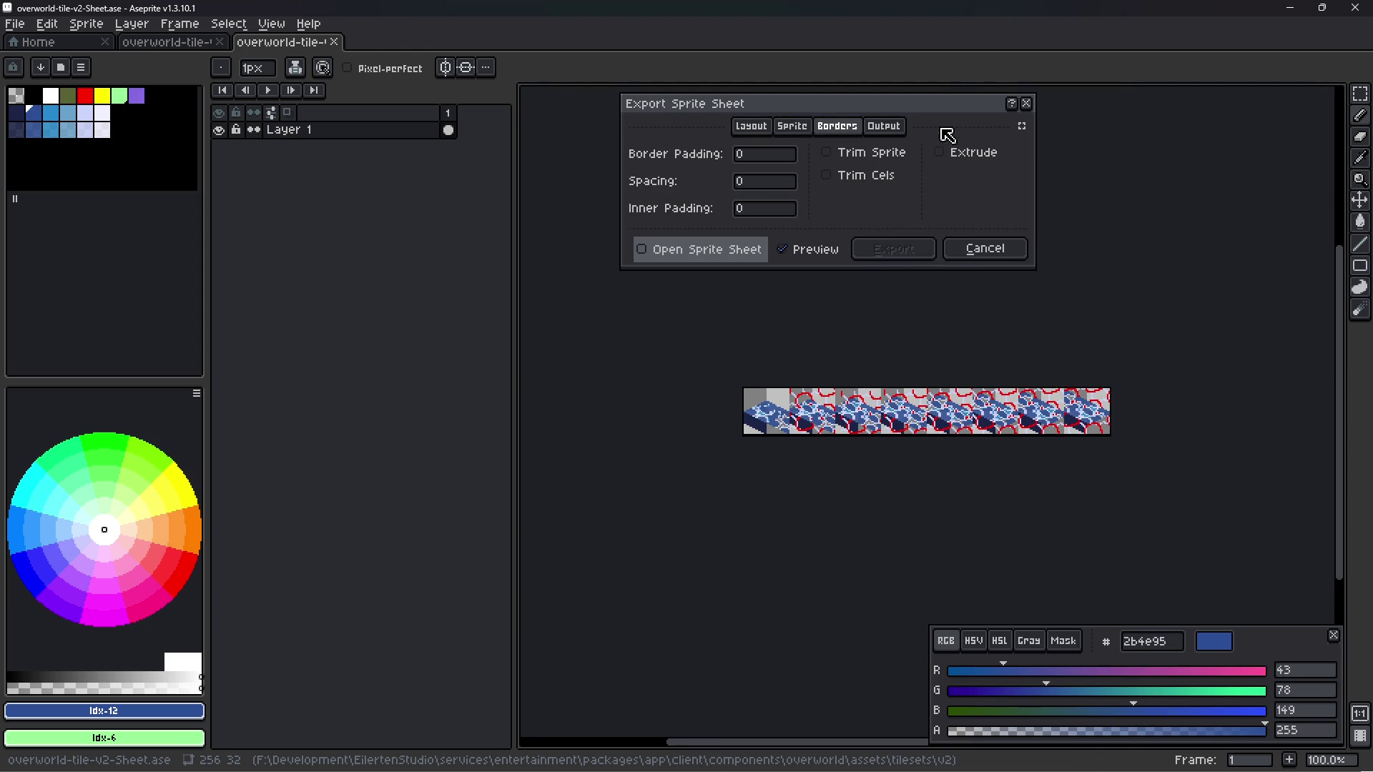
pyautogui.click(841, 175)
pyautogui.click(869, 198)
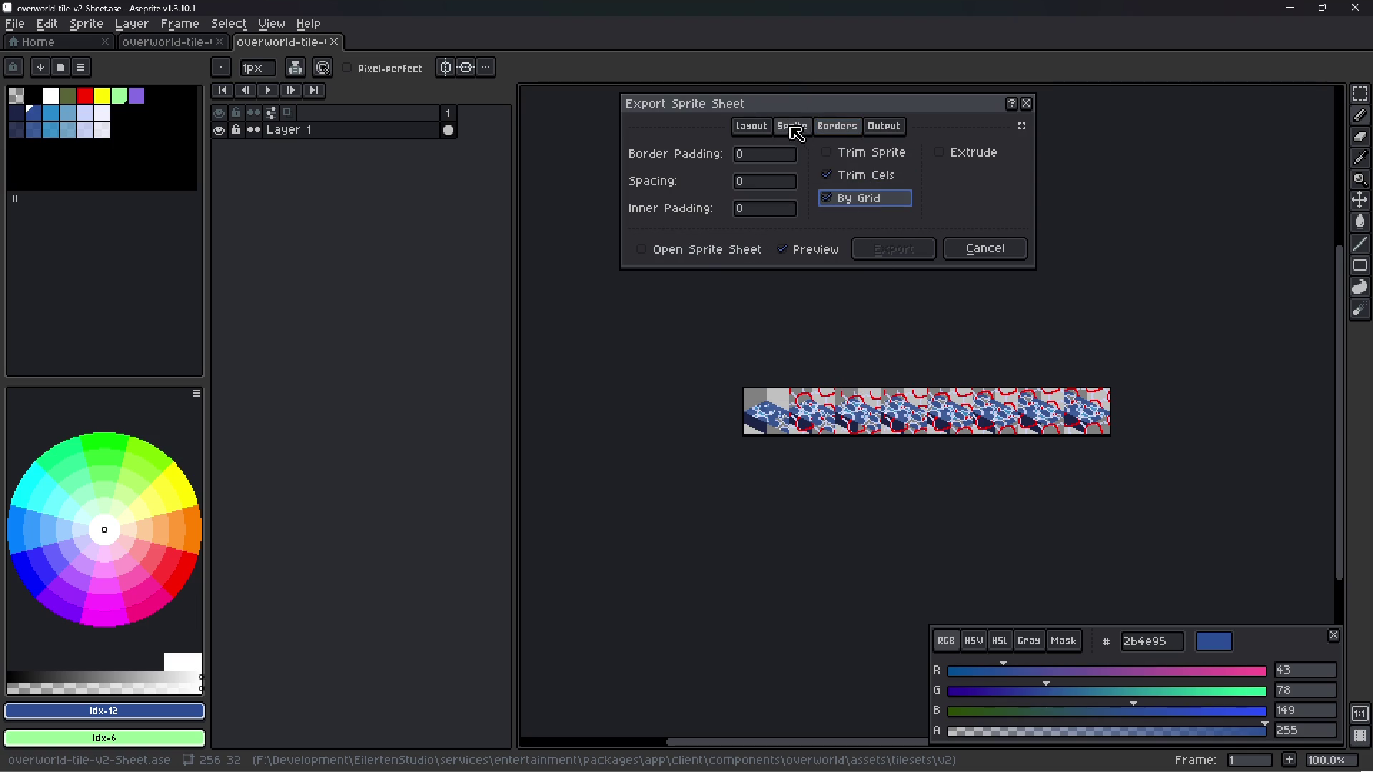
# - Output the sheet to overworld-tile-v2.png, replacing the existing file, and export it
pyautogui.click(754, 127)
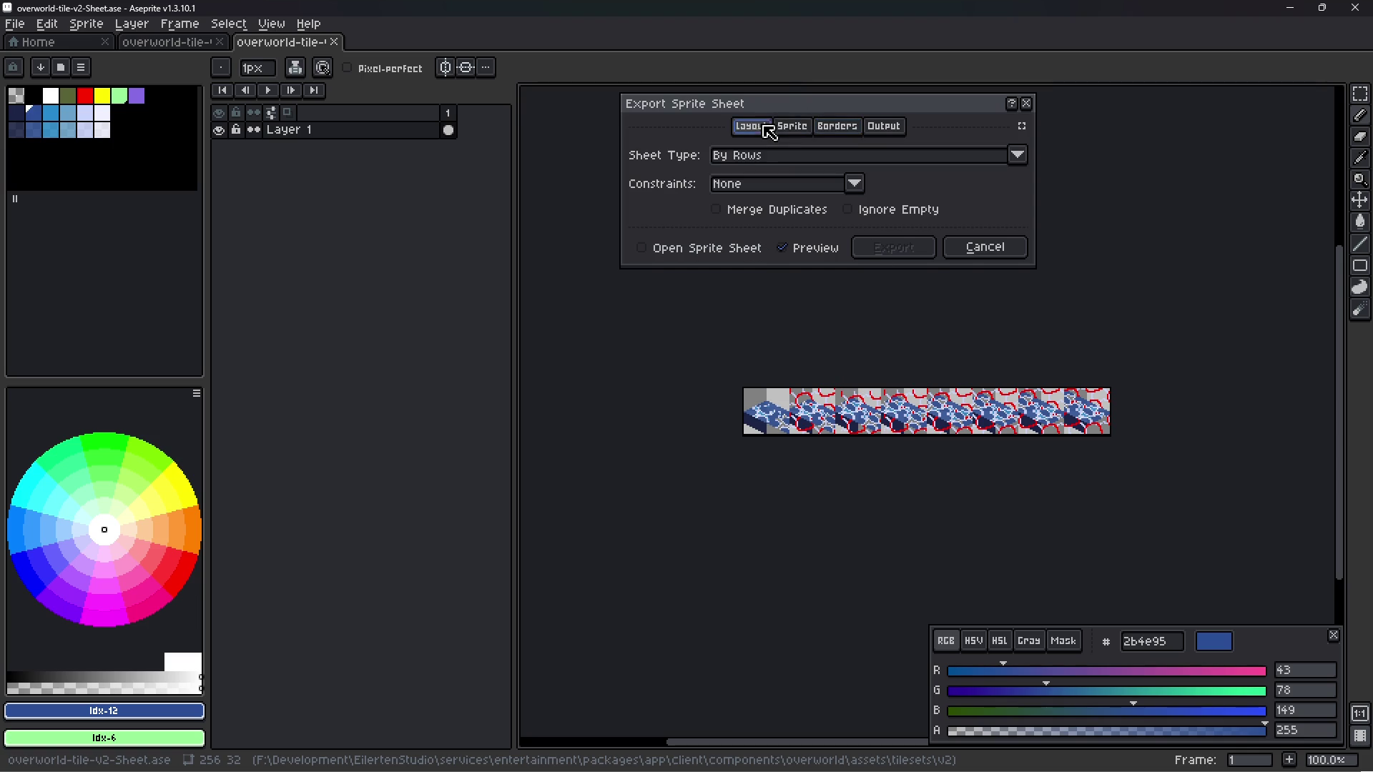
pyautogui.click(836, 128)
pyautogui.click(884, 127)
pyautogui.click(717, 153)
pyautogui.click(855, 155)
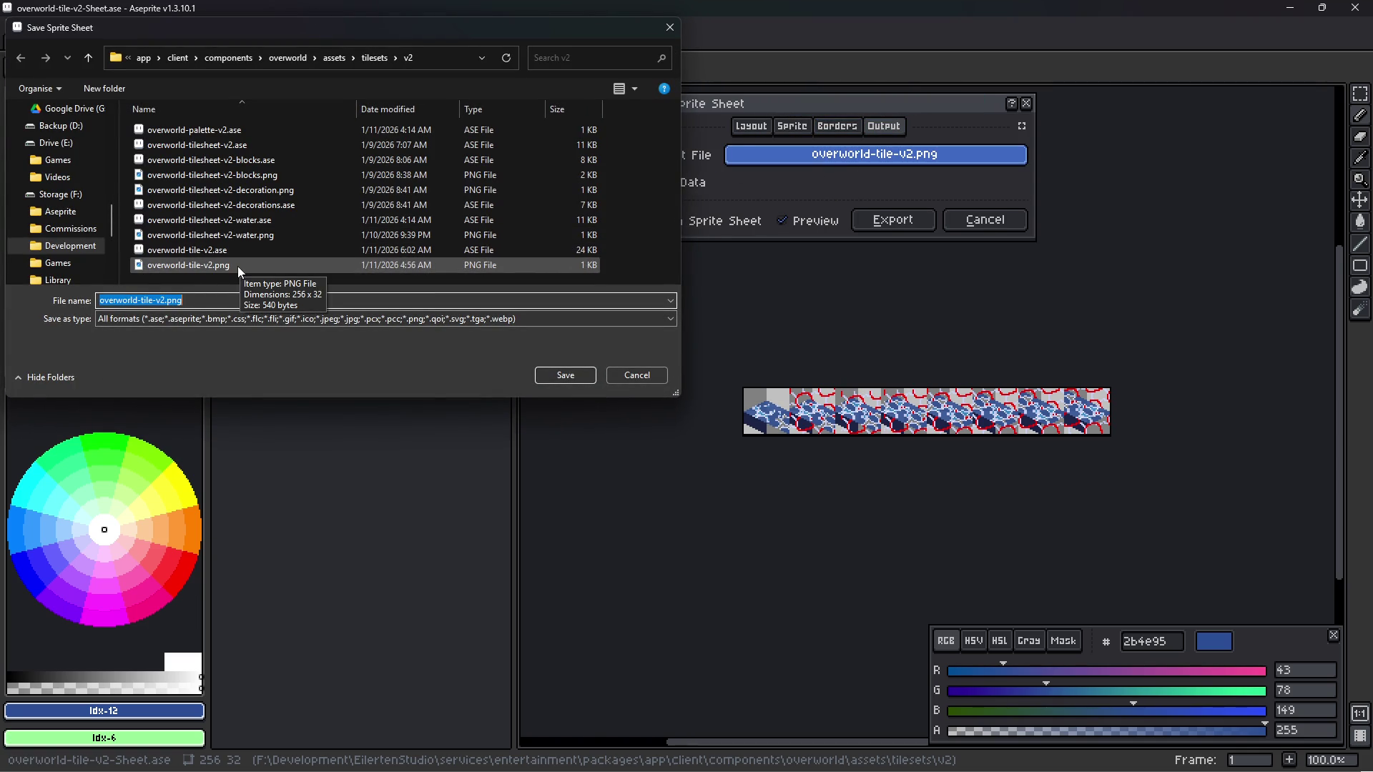
pyautogui.click(565, 375)
pyautogui.click(719, 394)
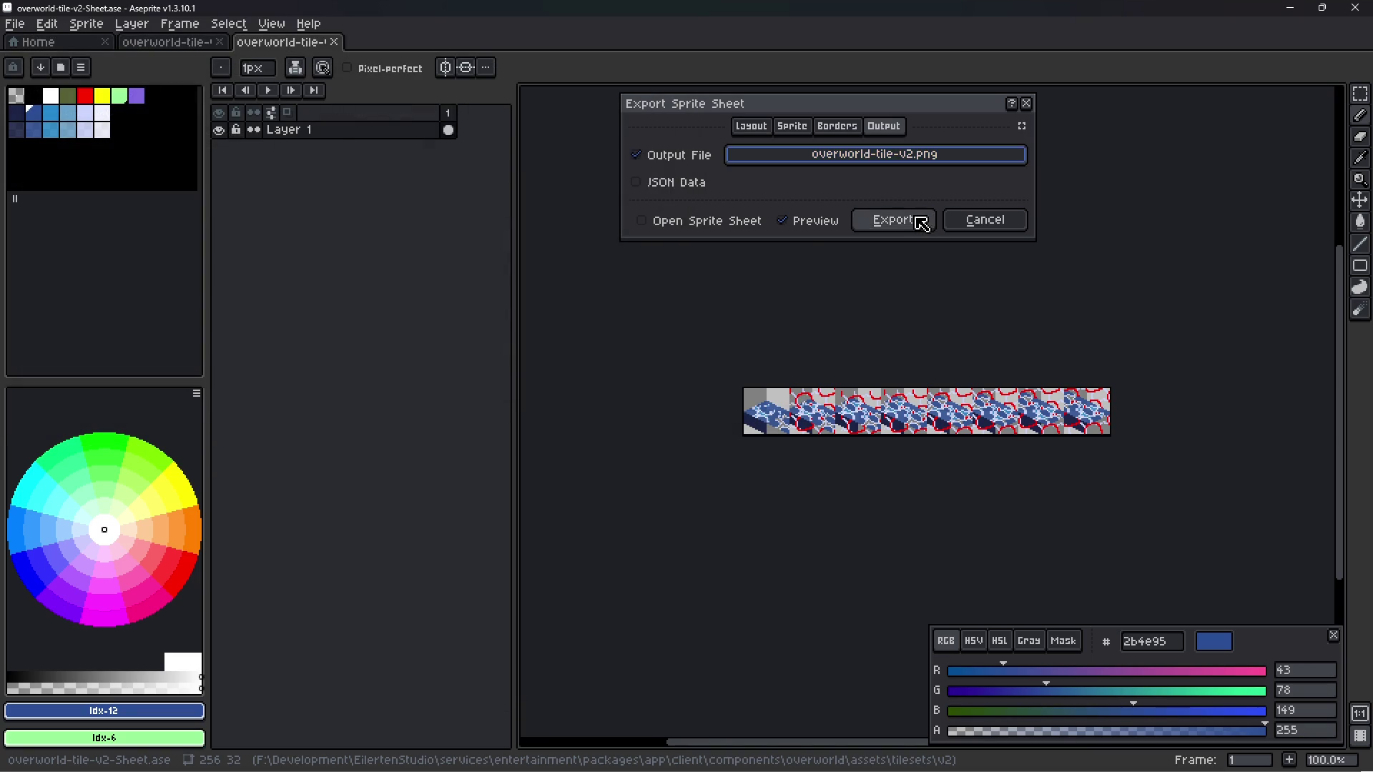
pyautogui.click(894, 221)
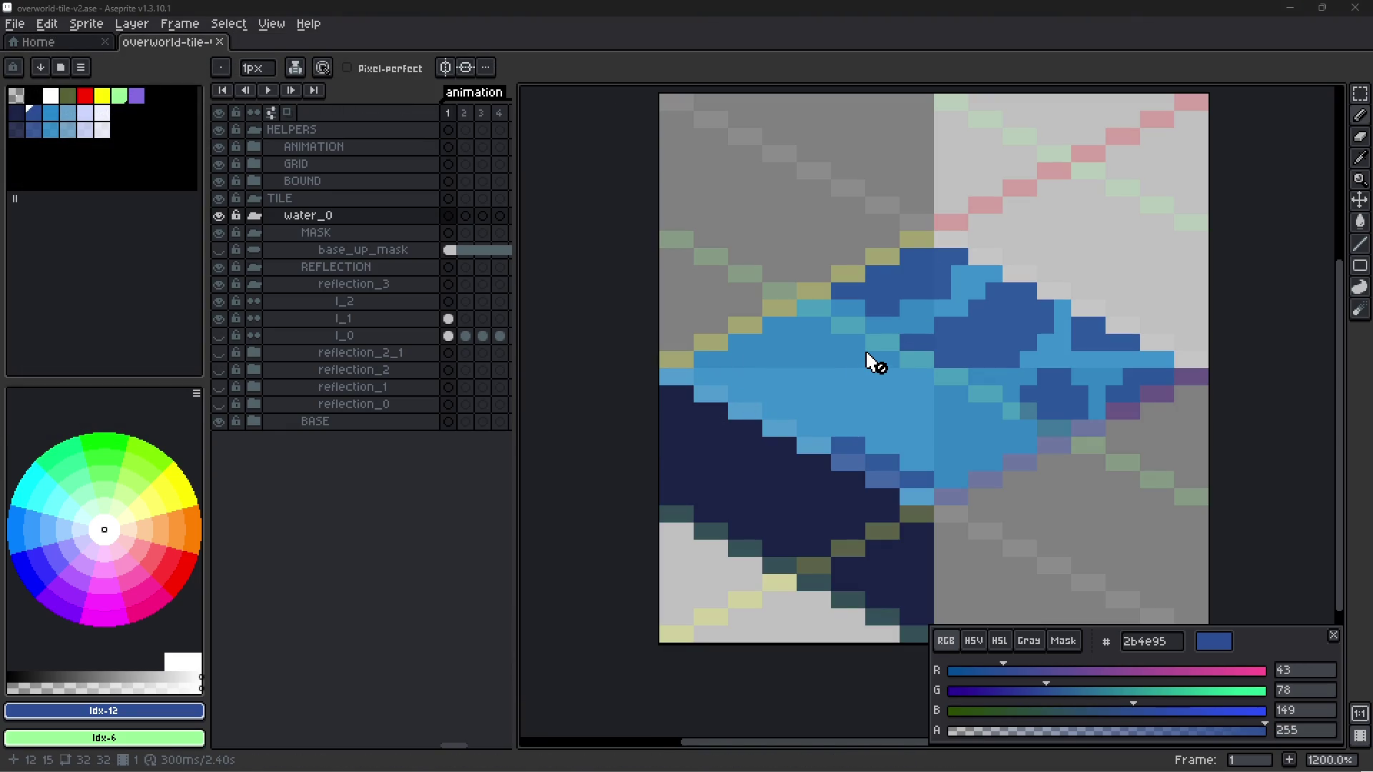
# - Check the tilemap in Godot, then hide the REFLECTION layer group
pyautogui.hotkey('alt', 'Tab')
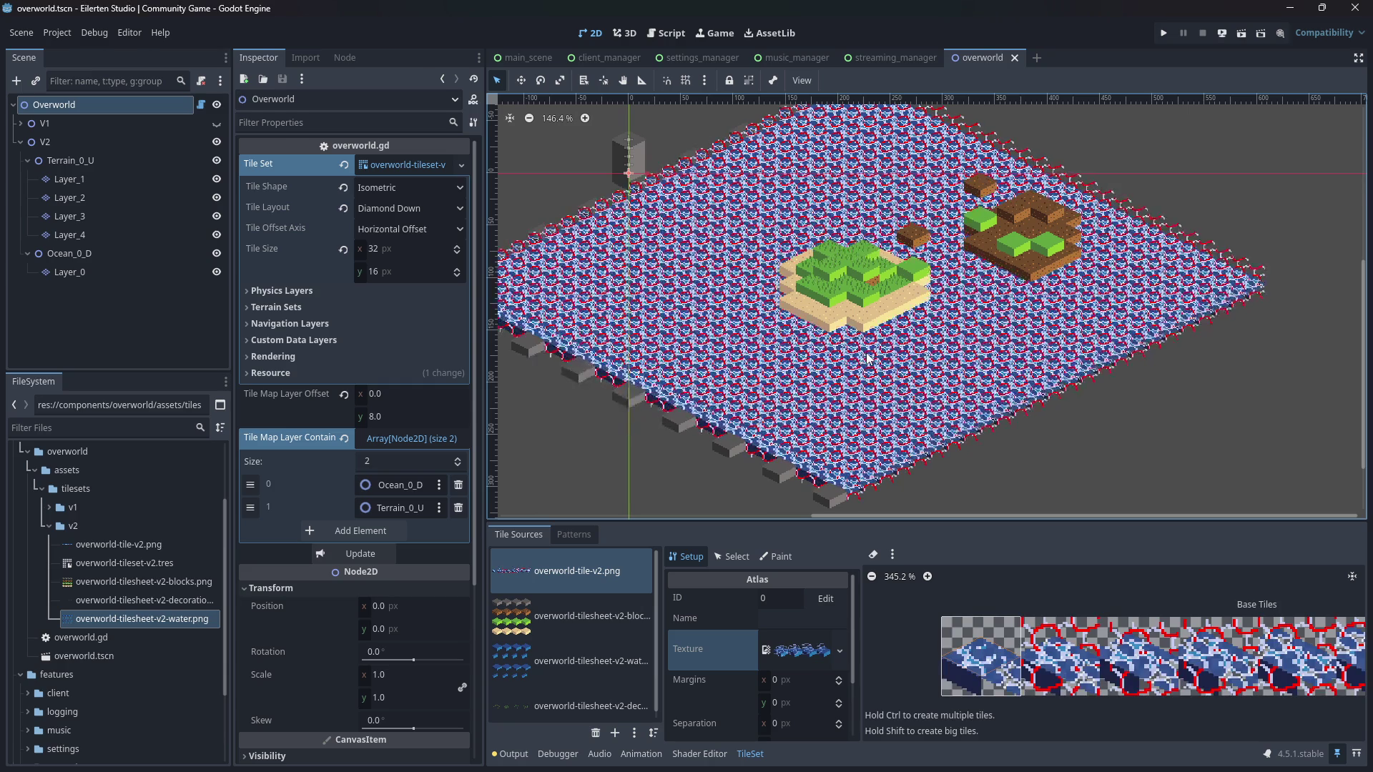
pyautogui.hotkey('alt', 'Tab')
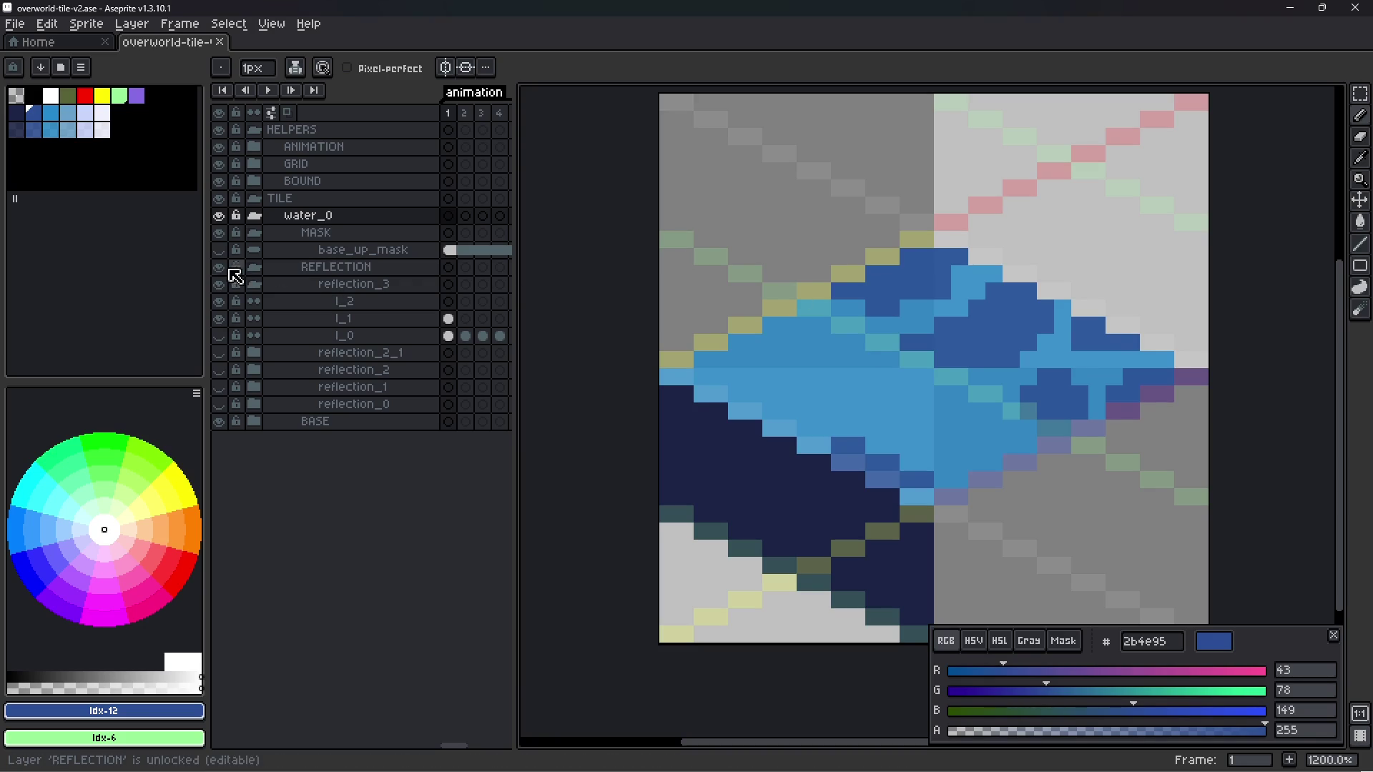
pyautogui.click(226, 270)
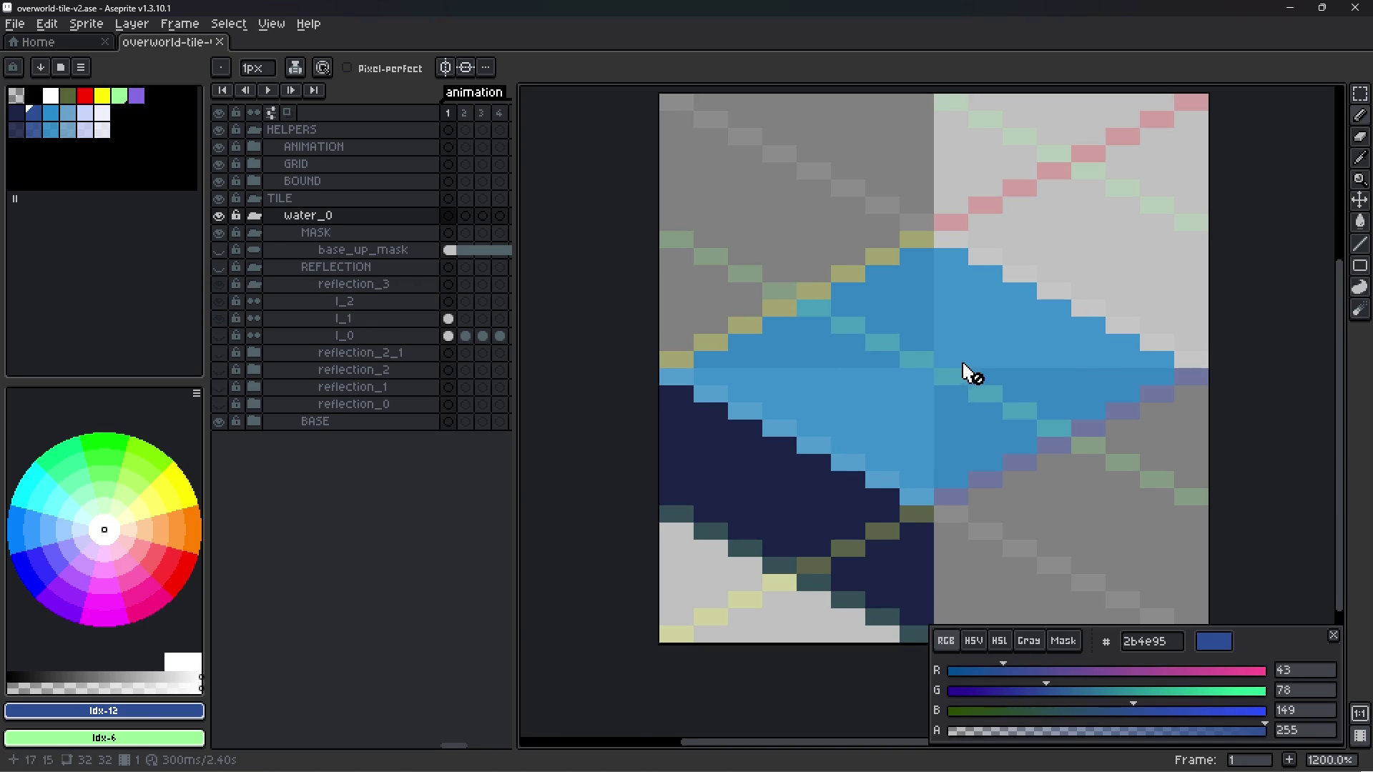
pyautogui.scroll(-3, 958, 368)
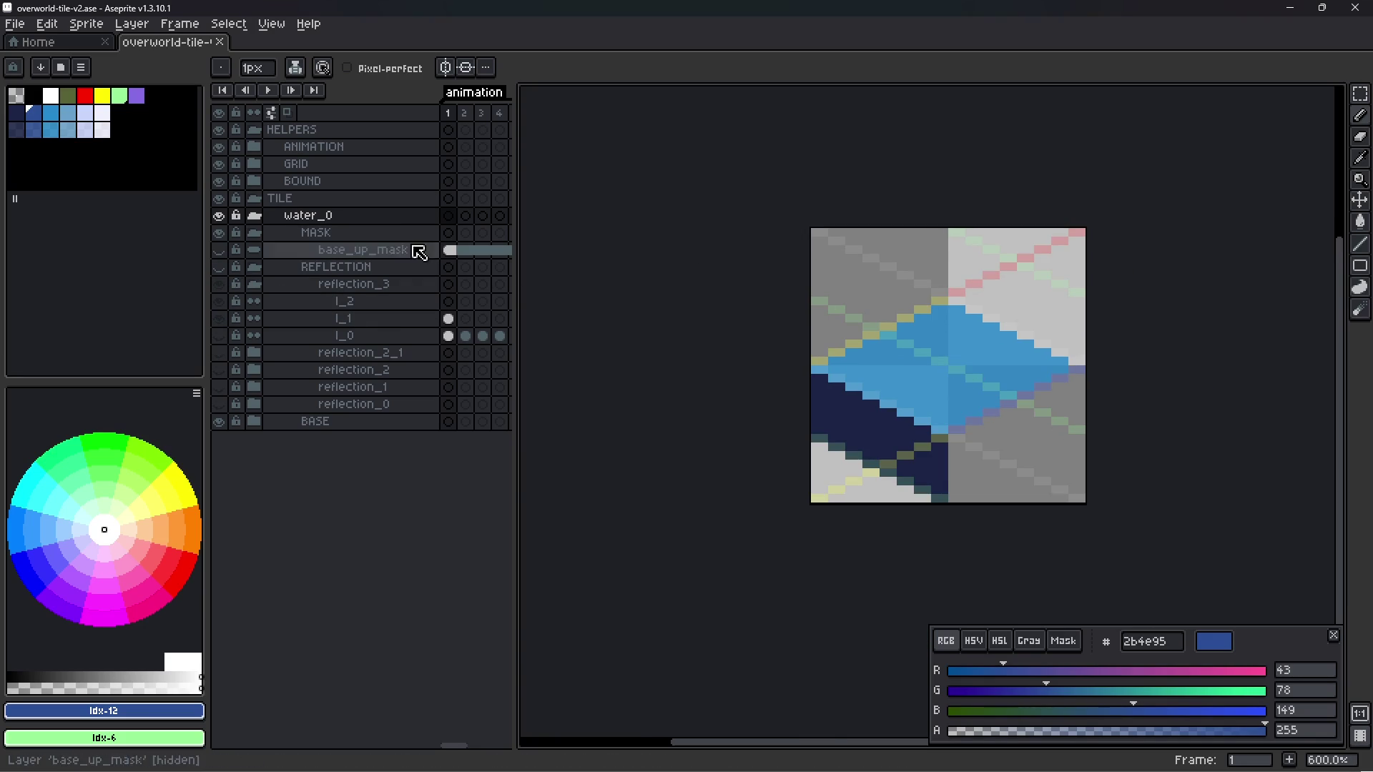
# - Re-export the sprite sheet with source Sprite and only the selected layers
pyautogui.hotkey('ctrl', 'e')
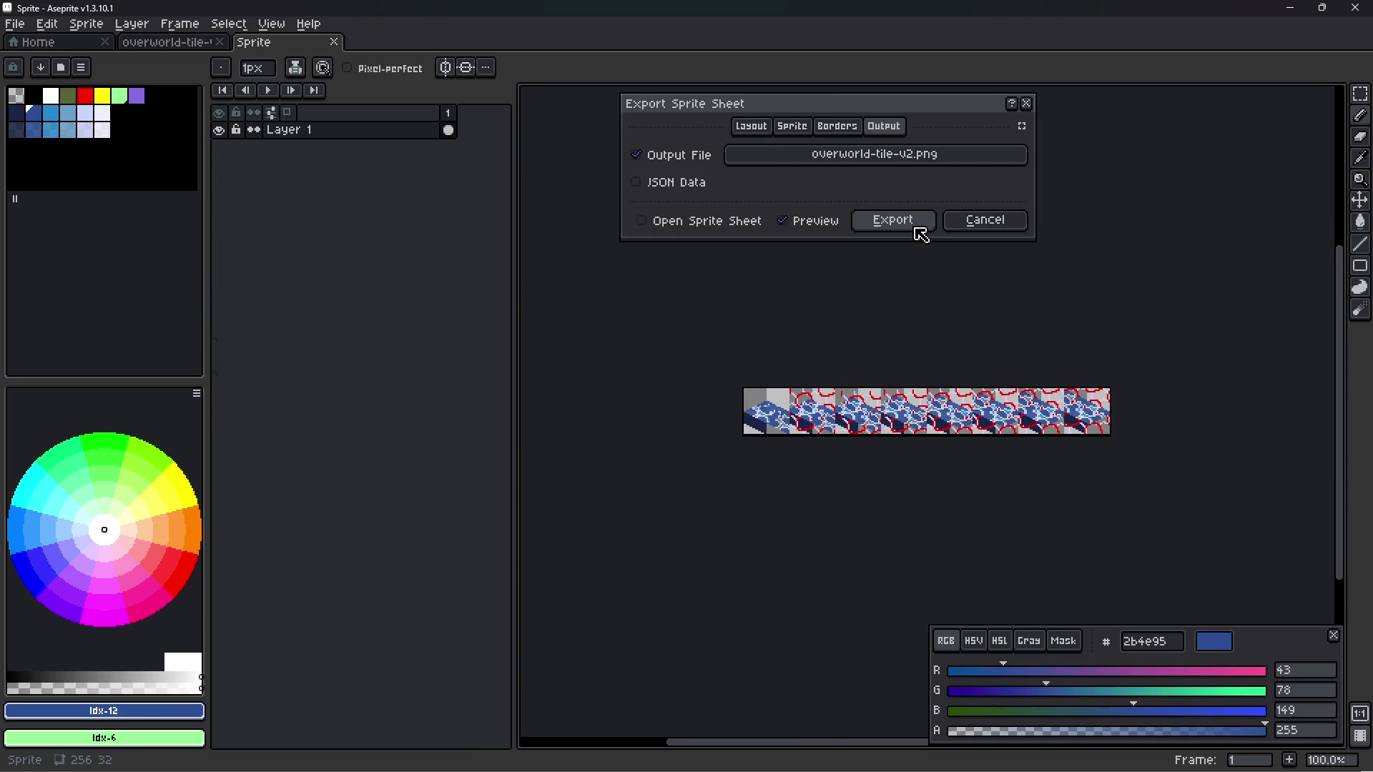
pyautogui.click(797, 127)
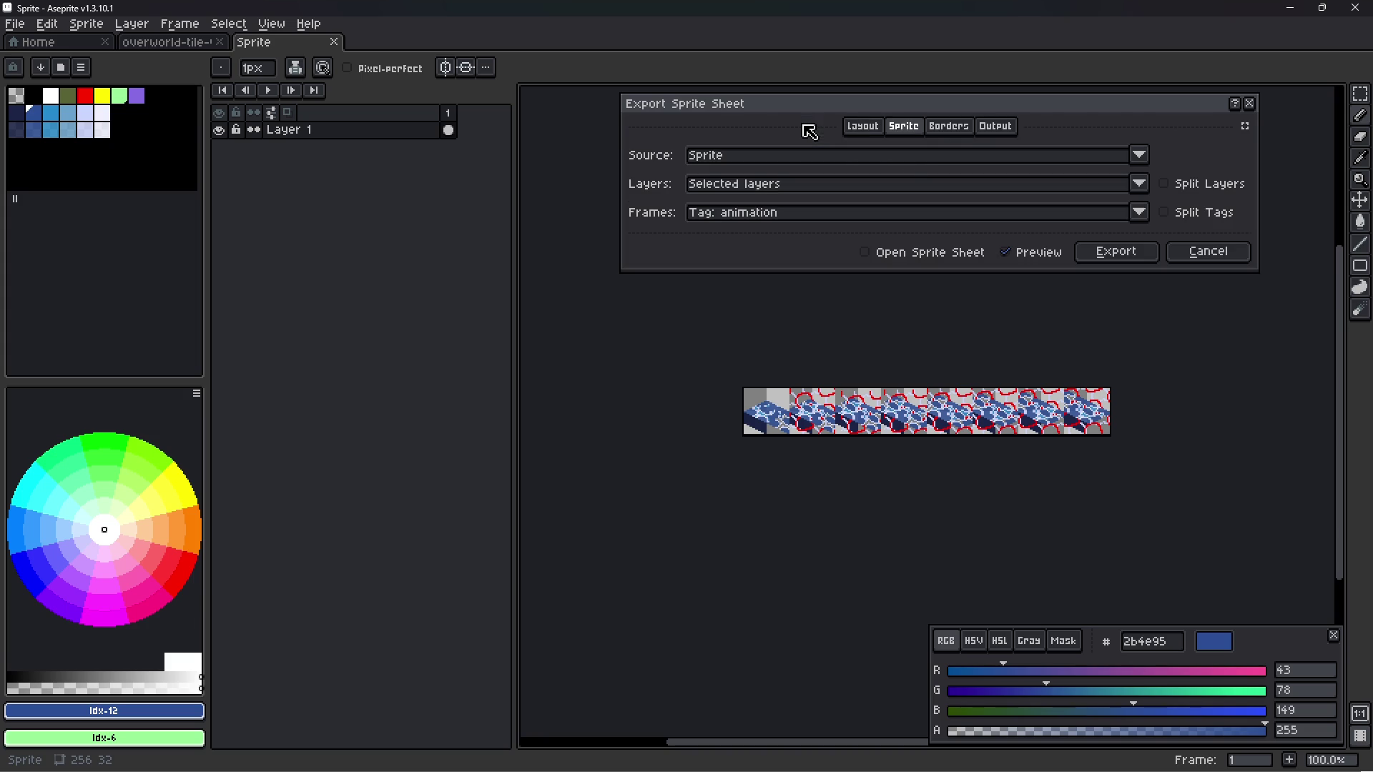
pyautogui.click(916, 161)
pyautogui.click(861, 192)
pyautogui.click(867, 162)
pyautogui.click(861, 178)
pyautogui.click(1175, 186)
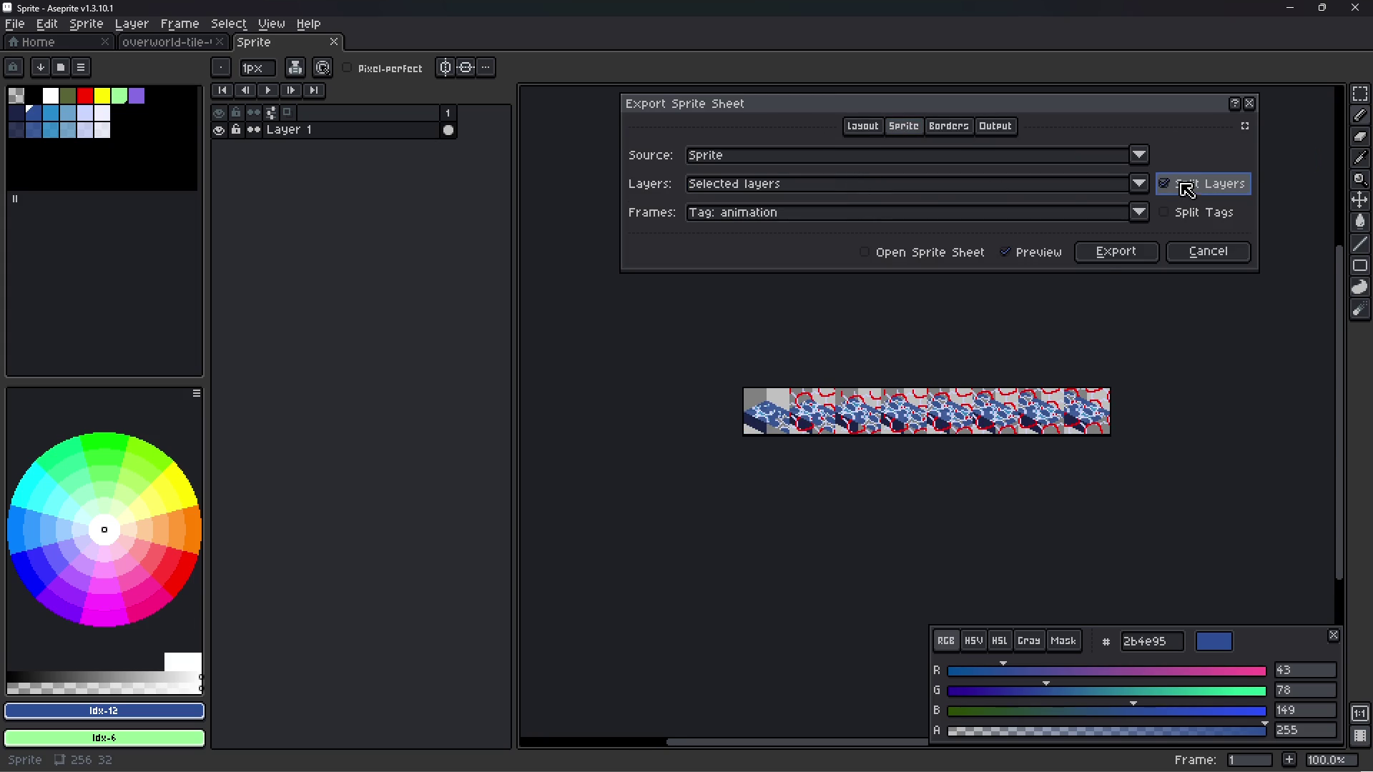
pyautogui.click(1008, 188)
pyautogui.click(867, 231)
pyautogui.click(876, 189)
pyautogui.click(838, 224)
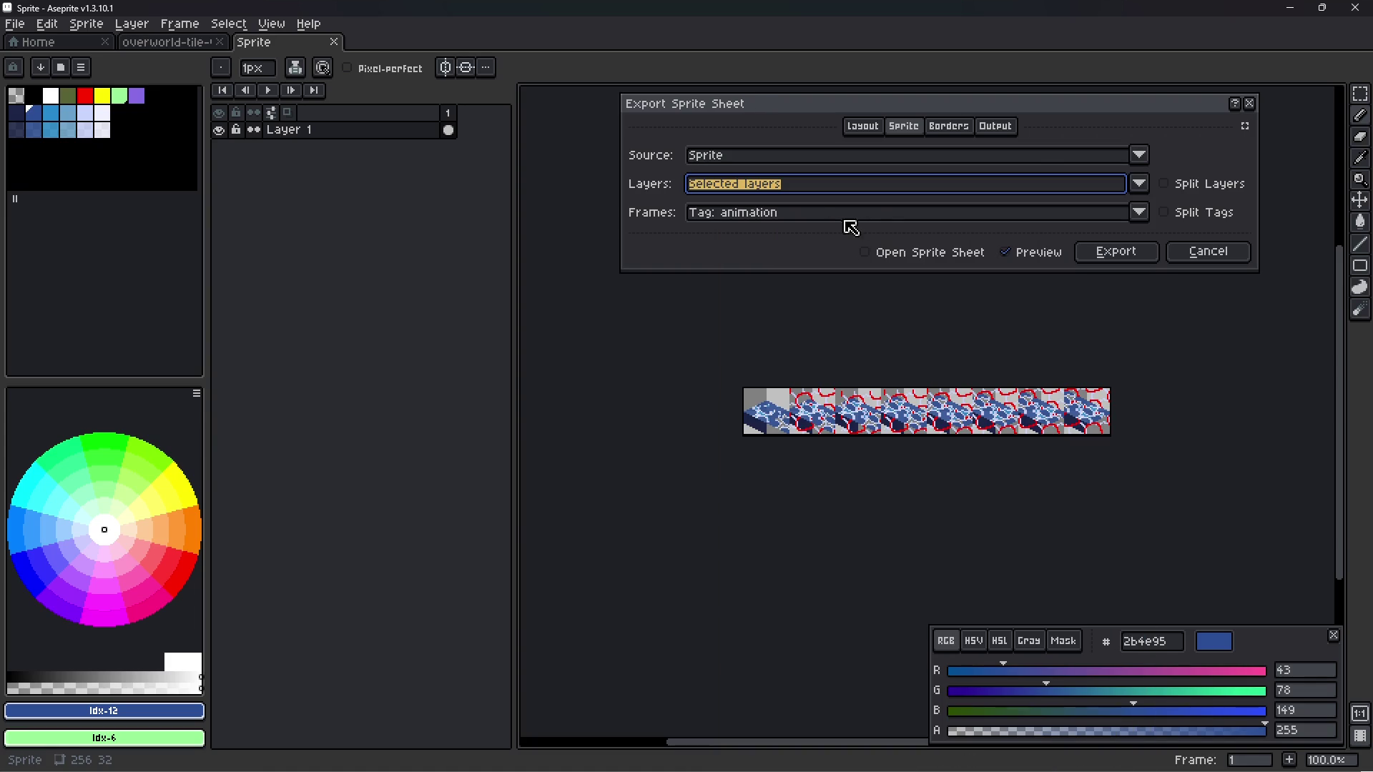
pyautogui.click(1119, 254)
# - Hide the dark navy base_sx layer in the BASE group and save the file
pyautogui.click(362, 214)
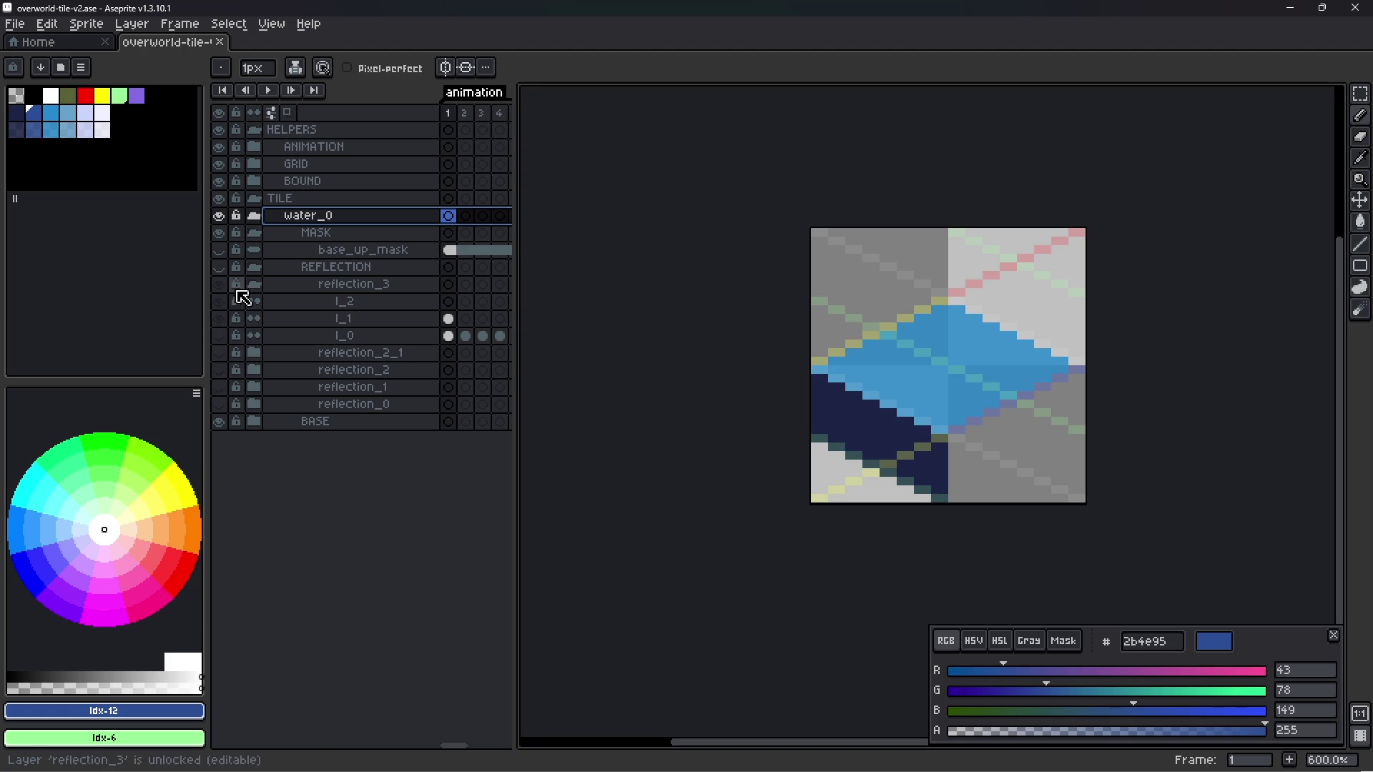
pyautogui.click(254, 269)
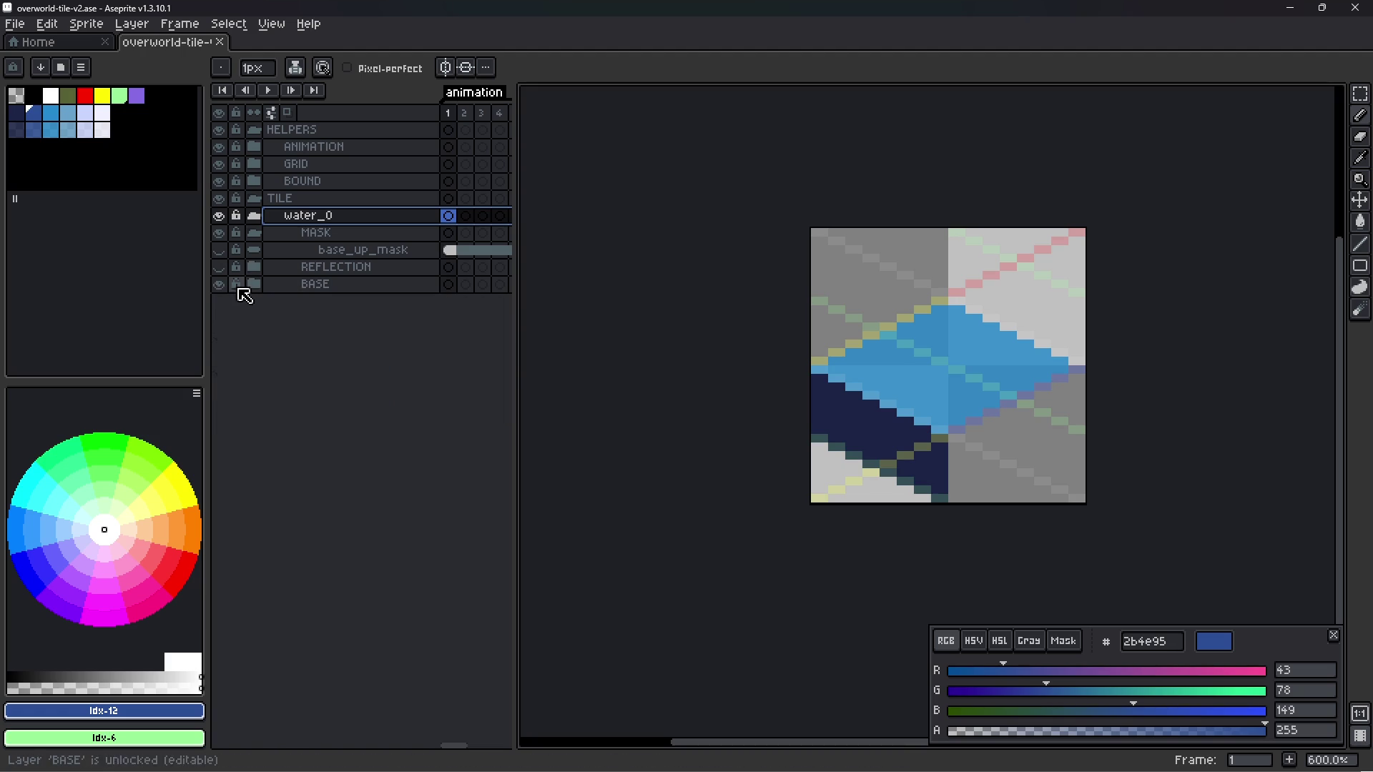
pyautogui.click(255, 286)
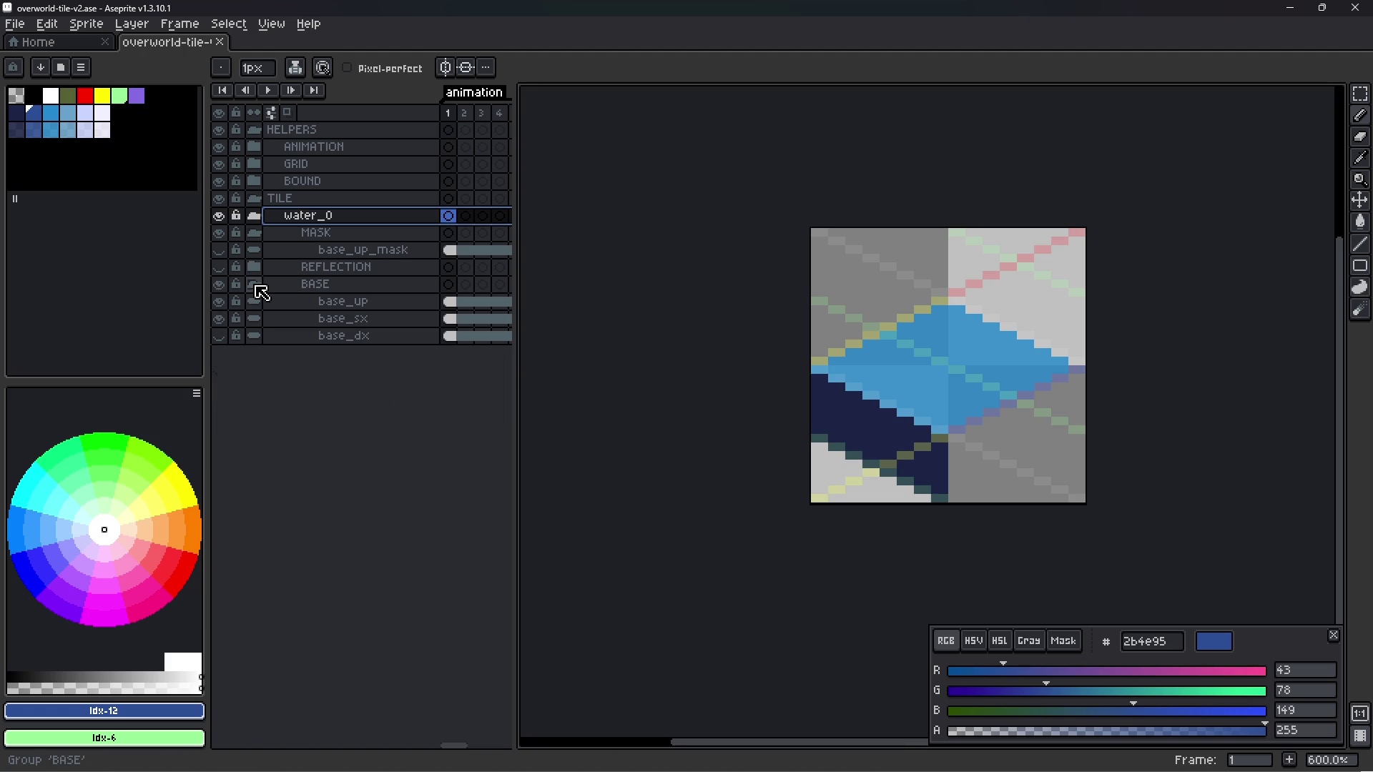
pyautogui.click(219, 318)
pyautogui.hotkey('ctrl', 's')
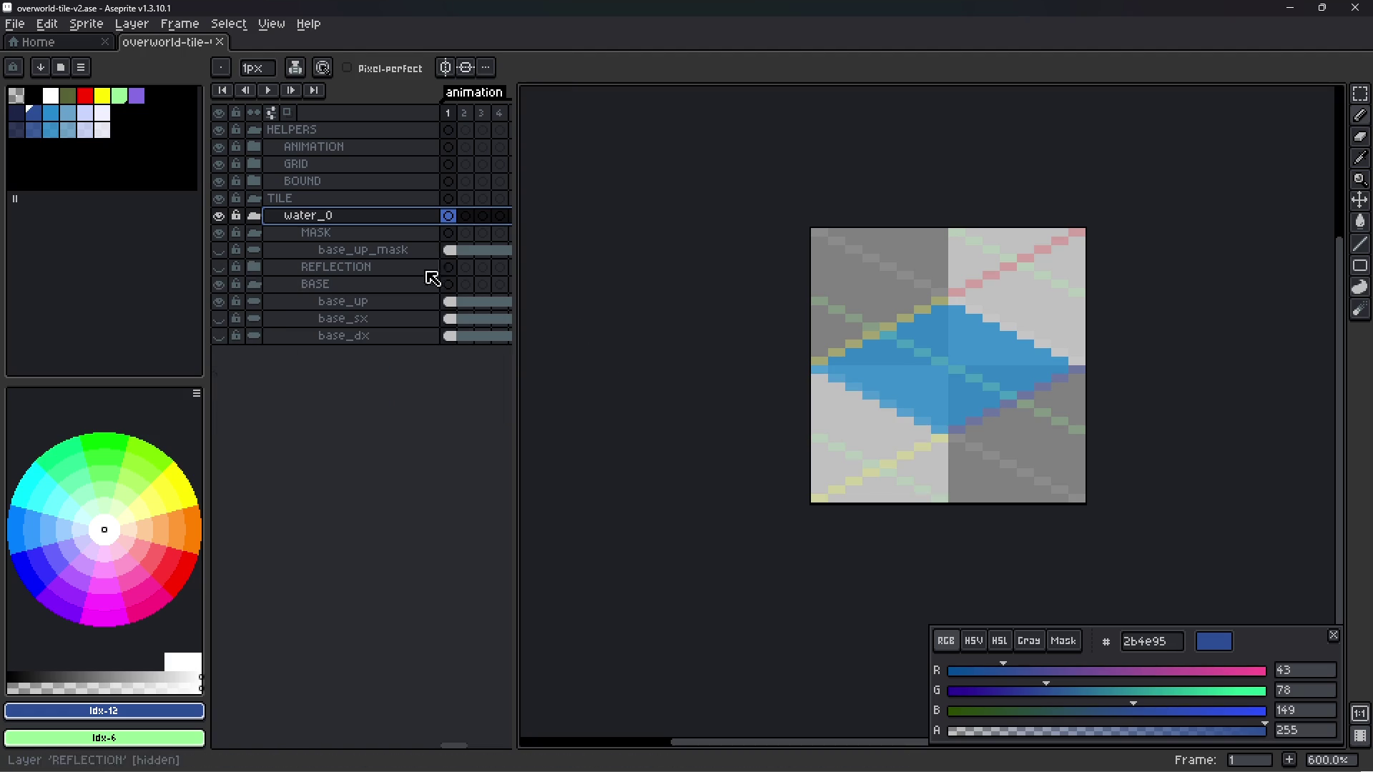
# - Export the plain blue water sprite sheet from water_0 and view it in Godot
pyautogui.click(337, 199)
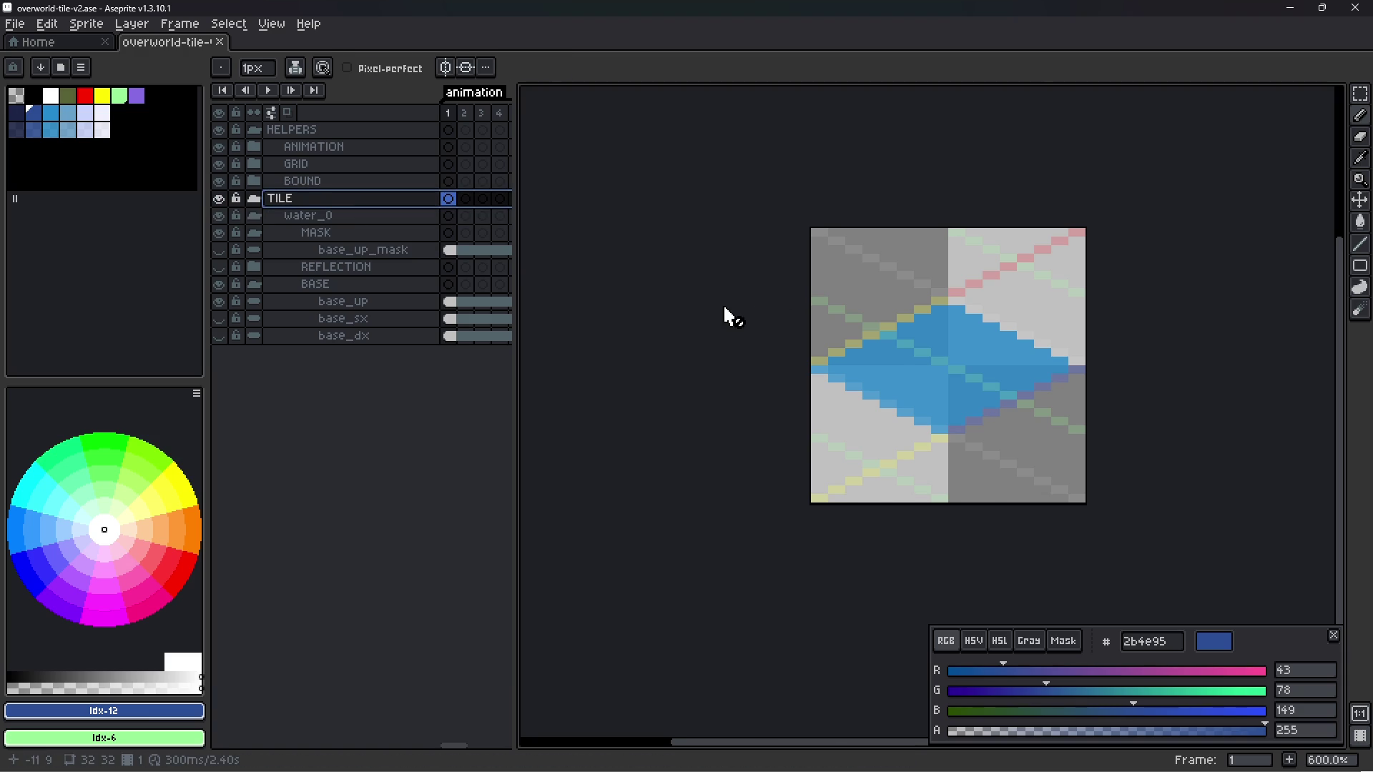
pyautogui.hotkey('ctrl', 'e')
pyautogui.press('Escape')
pyautogui.click(338, 216)
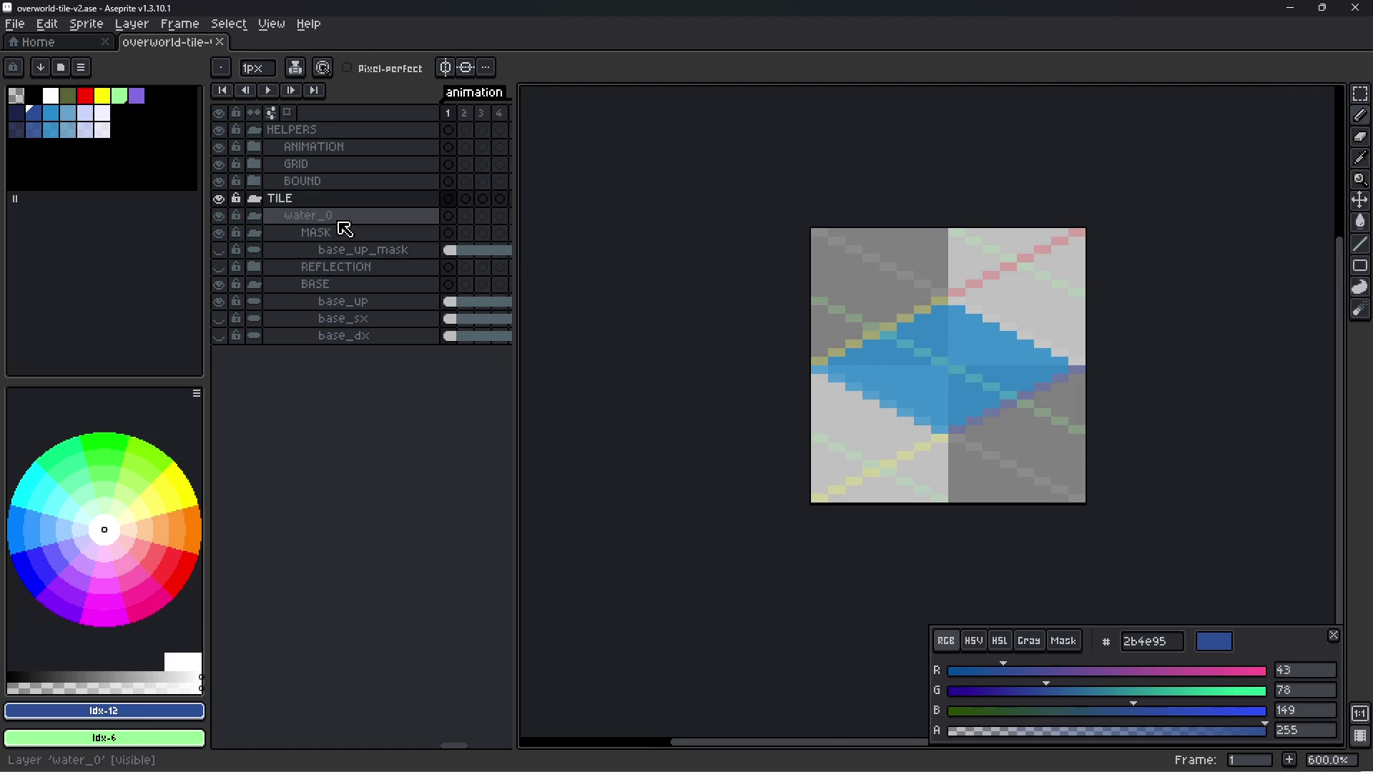
pyautogui.hotkey('ctrl', 'e')
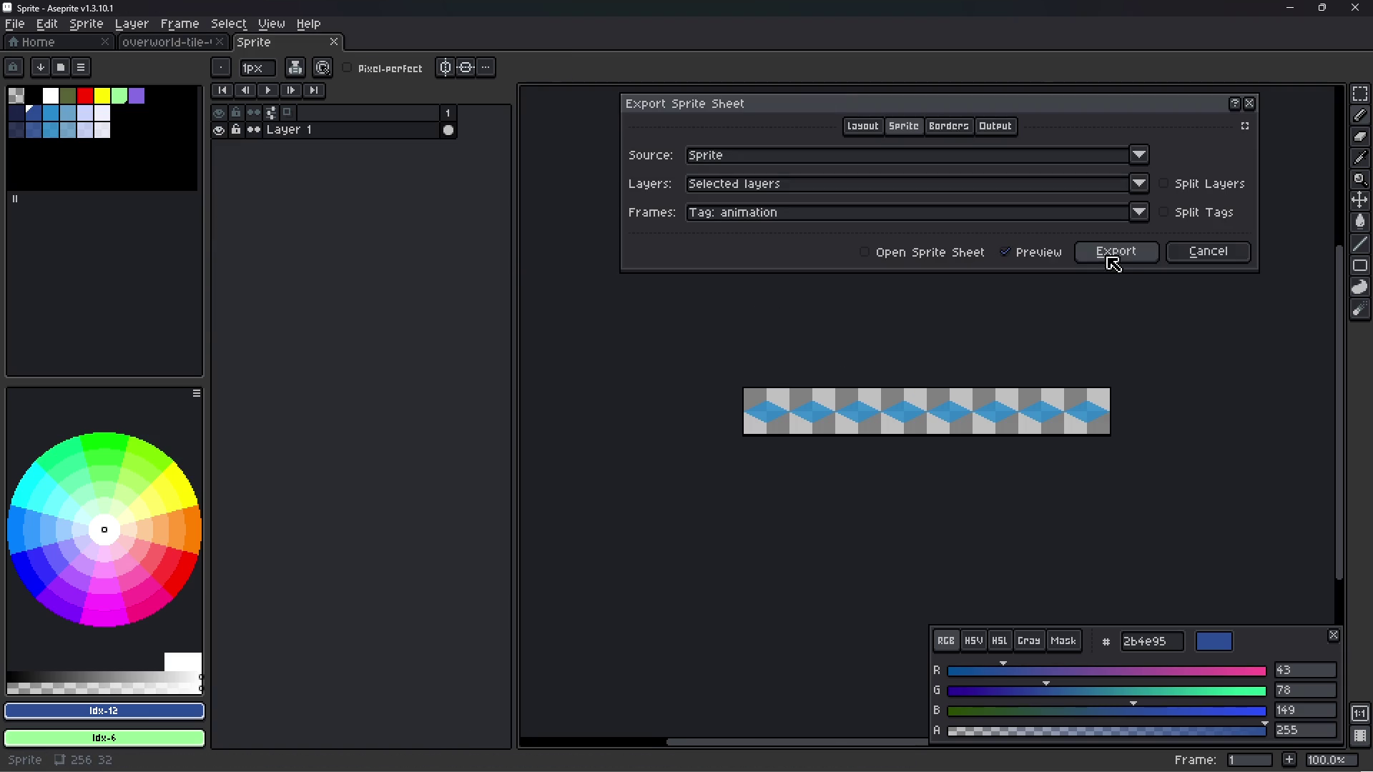
pyautogui.click(1122, 256)
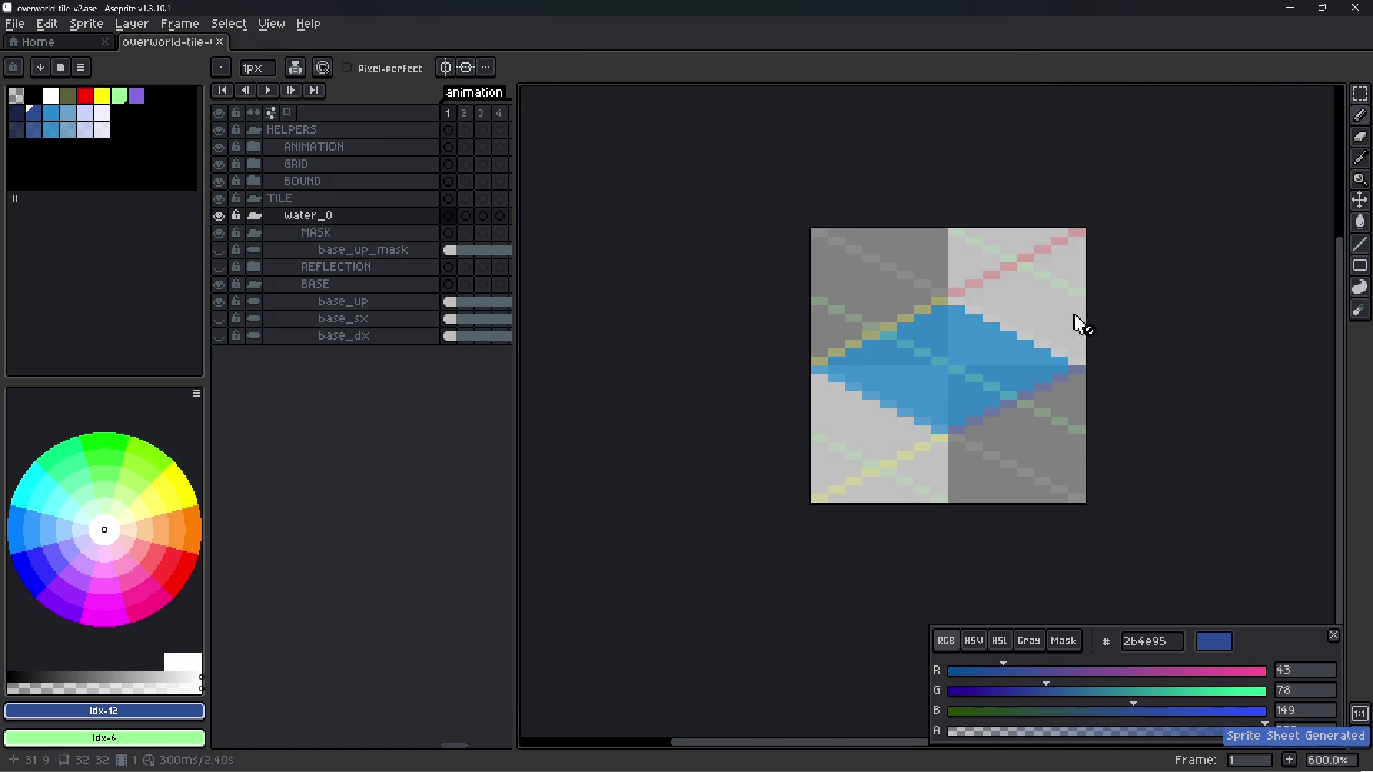
pyautogui.hotkey('alt', 'Tab')
pyautogui.scroll(12, 894, 388)
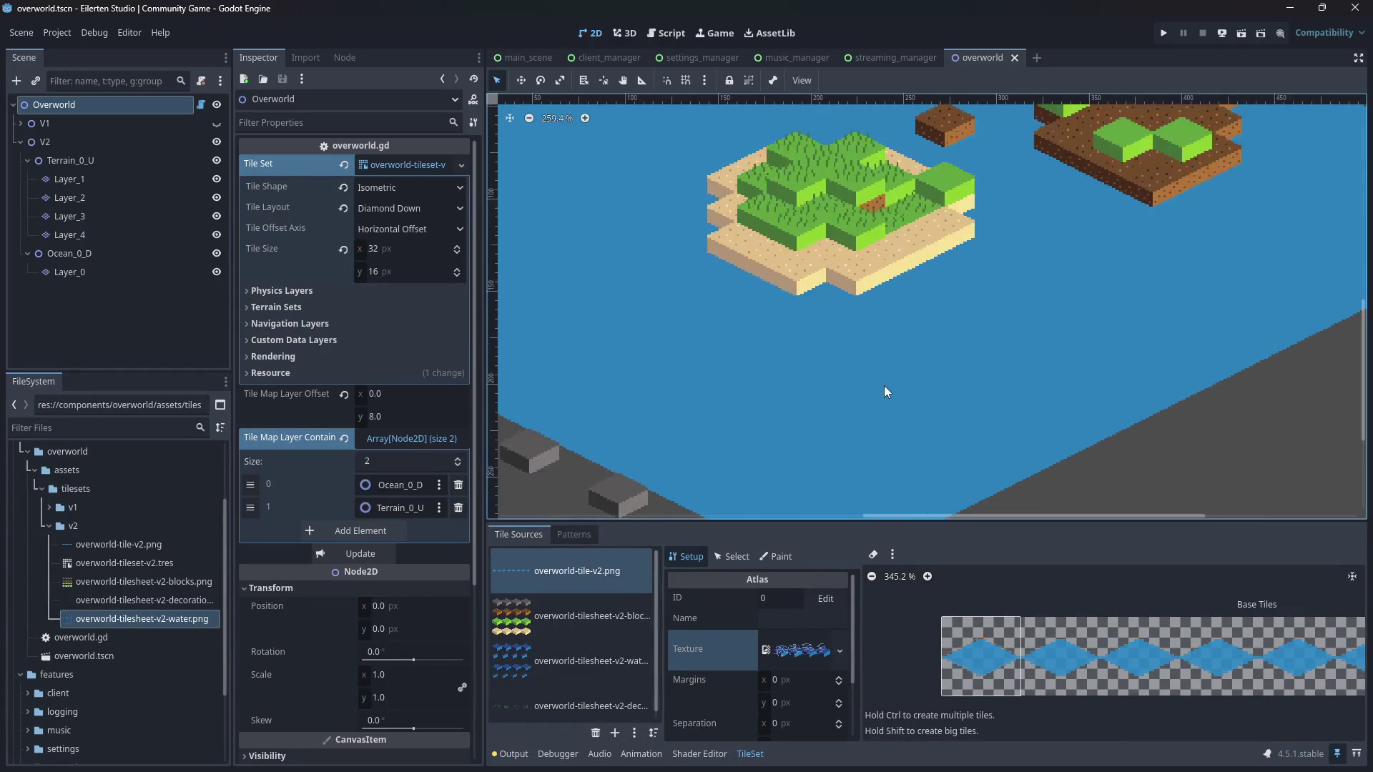
# - Save the overworld scene, then widen Aseprite's timeline to show frames 5–8
pyautogui.scroll(-5, 894, 394)
pyautogui.hotkey('ctrl', 's')
pyautogui.hotkey('alt', 'Tab')
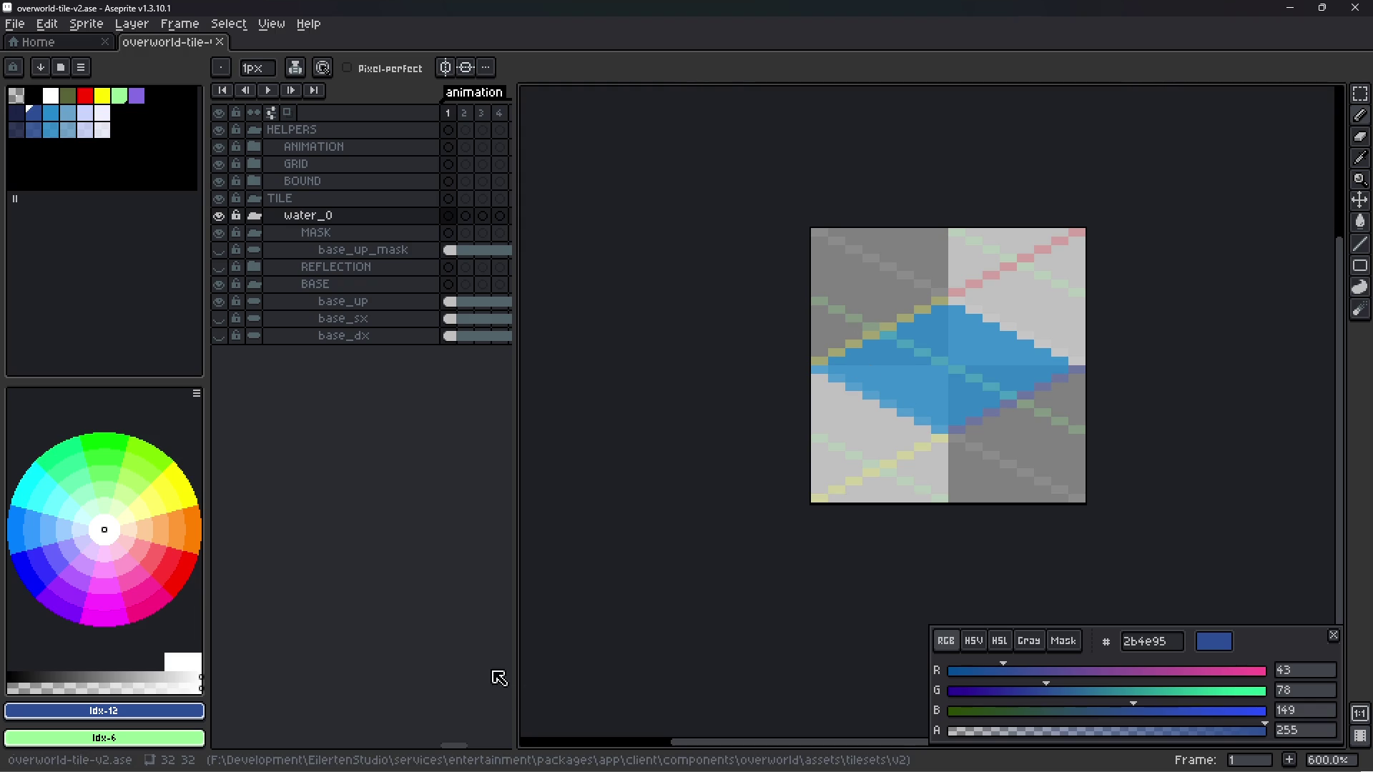
pyautogui.moveTo(518, 626); pyautogui.dragTo(582, 648)
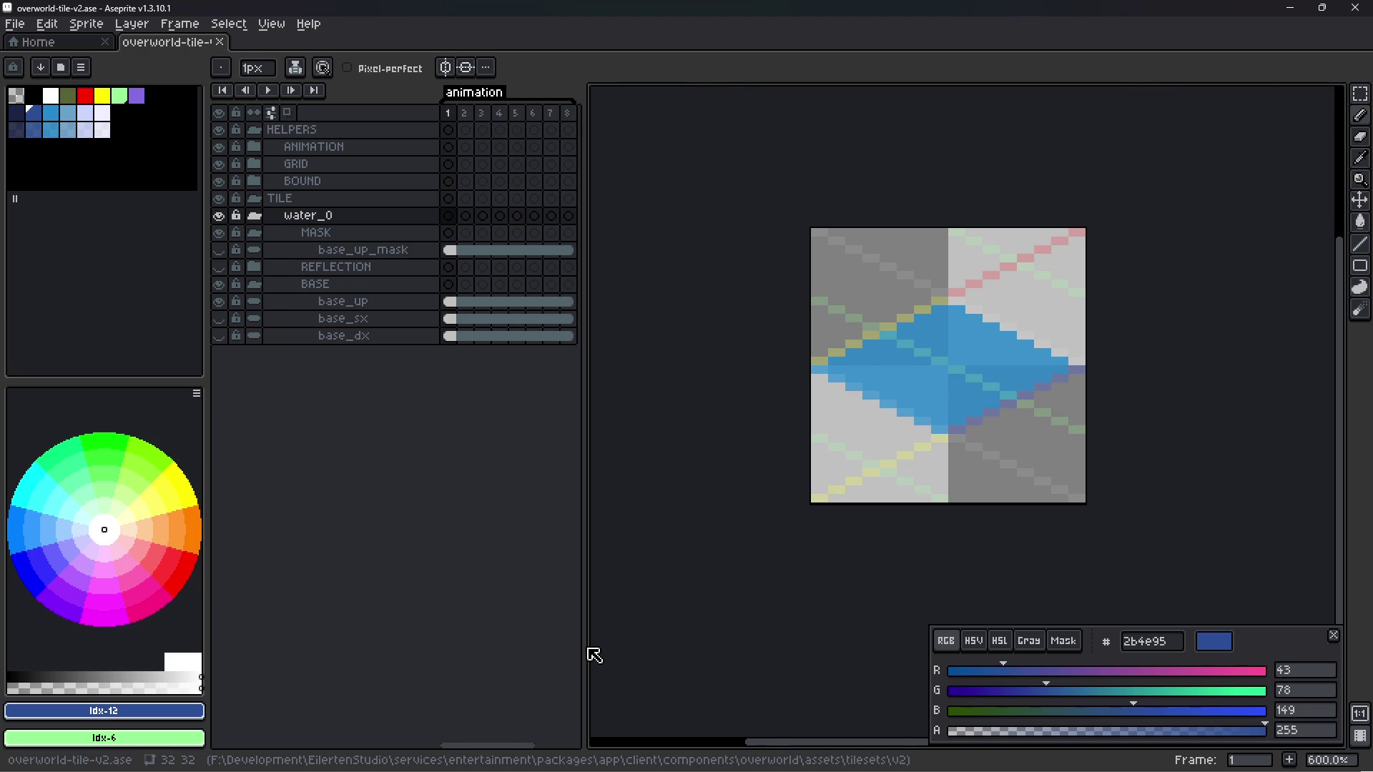